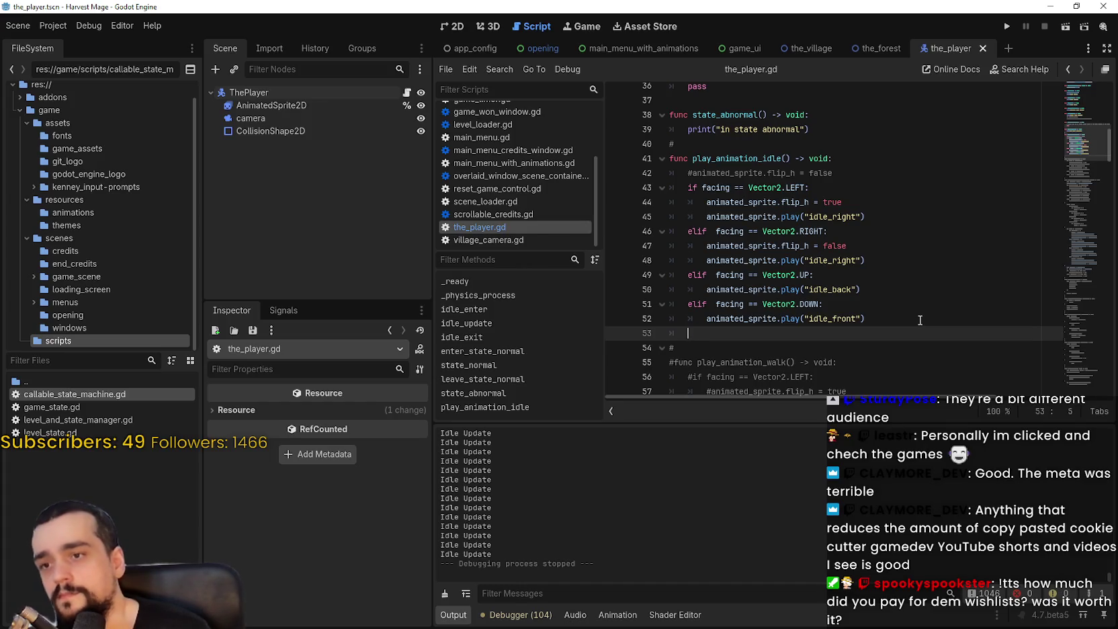
Delete the stray tabs on empty line 53 of the_player.gd and save the script
{"action": "key", "text": "BackSpace"}
{"action": "key", "text": "BackSpace"}
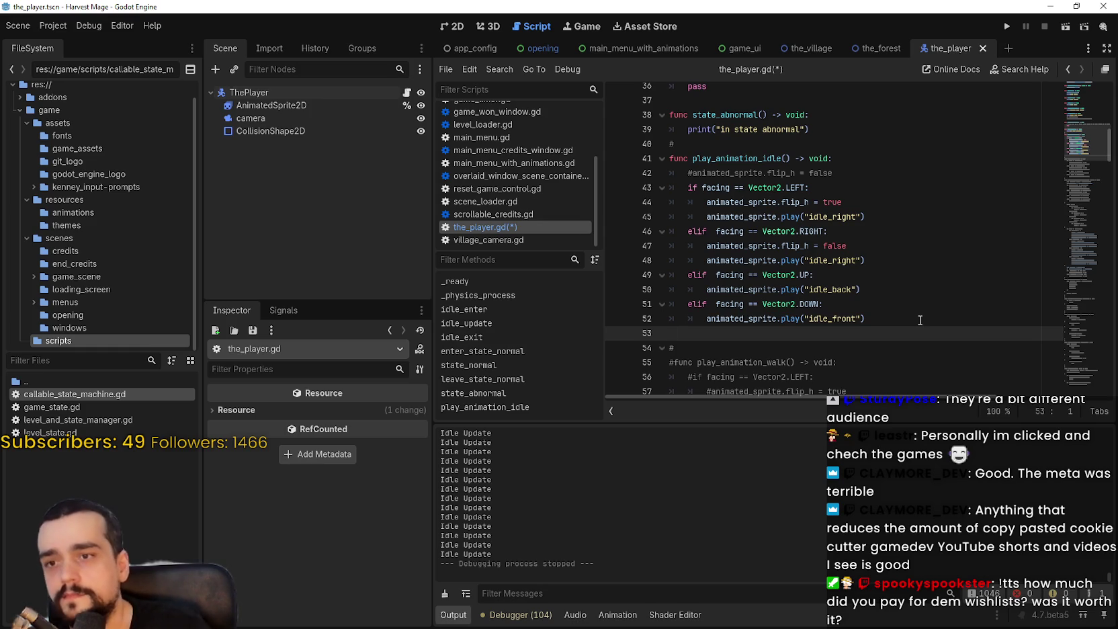
{"action": "scroll", "coordinate": [947, 355], "scroll_direction": "down", "scroll_amount": 1}
{"action": "key", "text": "Left"}
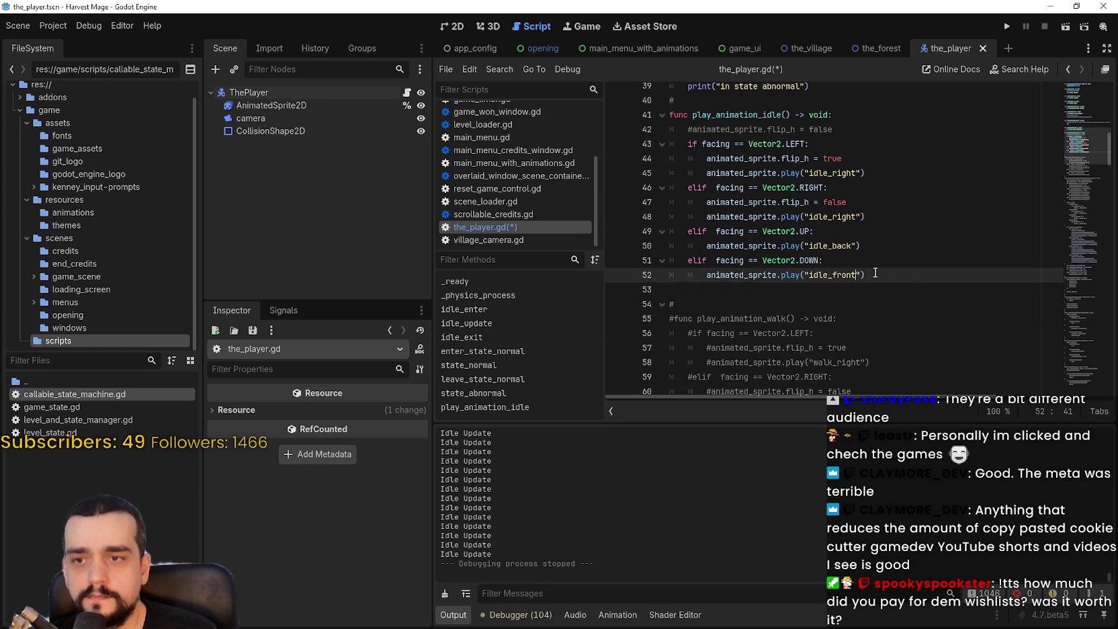
{"action": "left_click", "coordinate": [896, 296]}
{"action": "scroll", "coordinate": [896, 297], "scroll_direction": "up", "scroll_amount": 3}
{"action": "left_click_drag", "start_coordinate": [836, 279], "coordinate": [655, 281]}
{"action": "scroll", "coordinate": [848, 249], "scroll_direction": "down", "scroll_amount": 3}
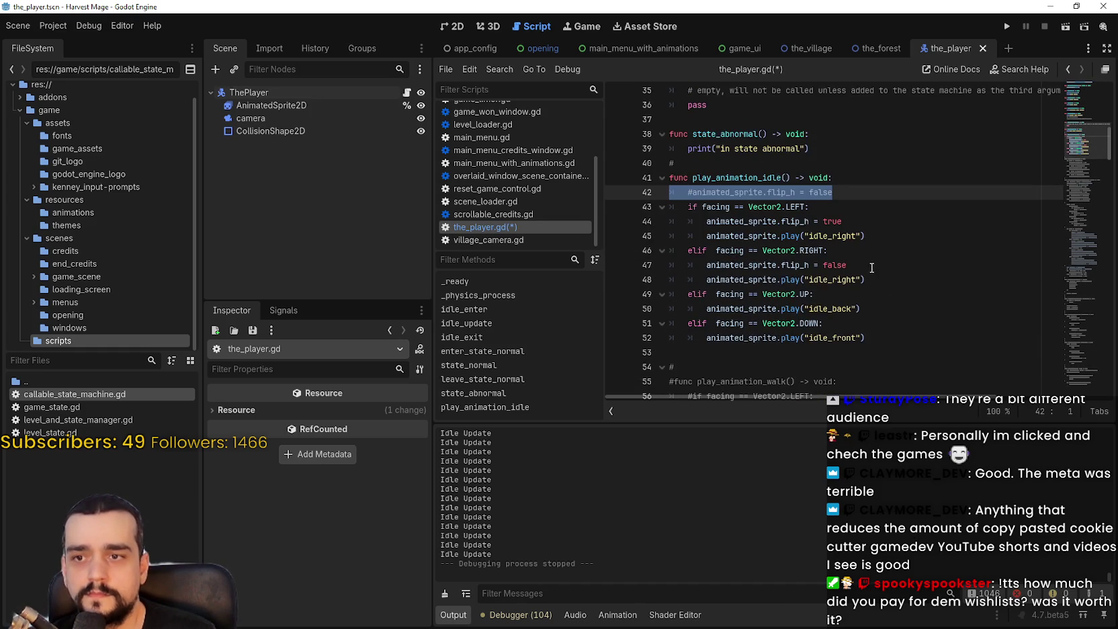
{"action": "left_click", "coordinate": [848, 240]}
{"action": "scroll", "coordinate": [847, 239], "scroll_direction": "down", "scroll_amount": 3}
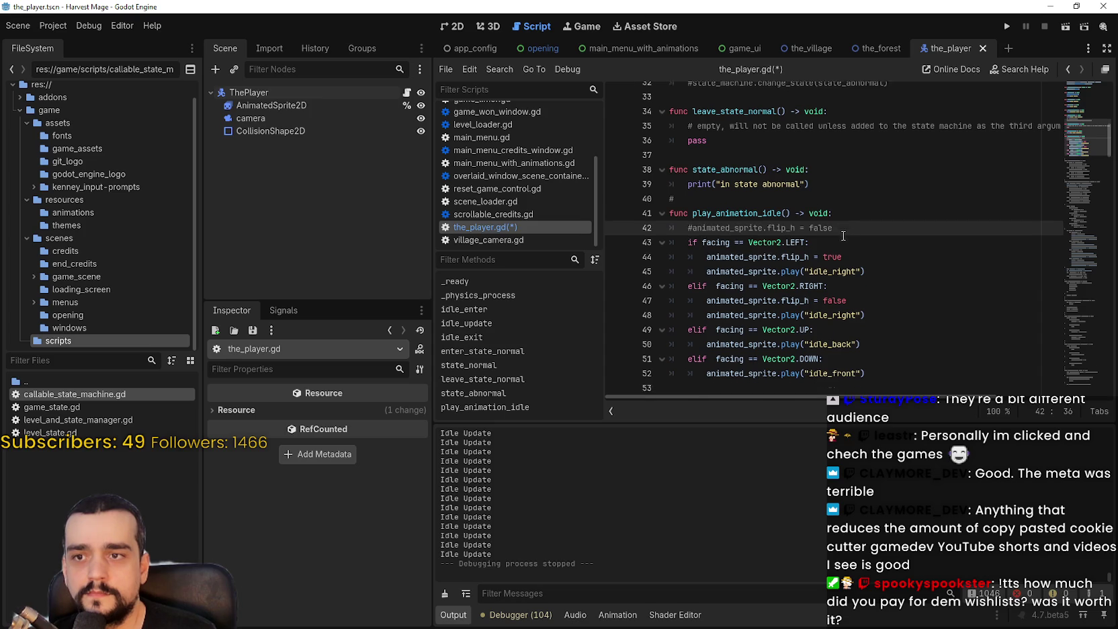
{"action": "left_click", "coordinate": [947, 366]}
{"action": "key", "text": "ctrl+s"}
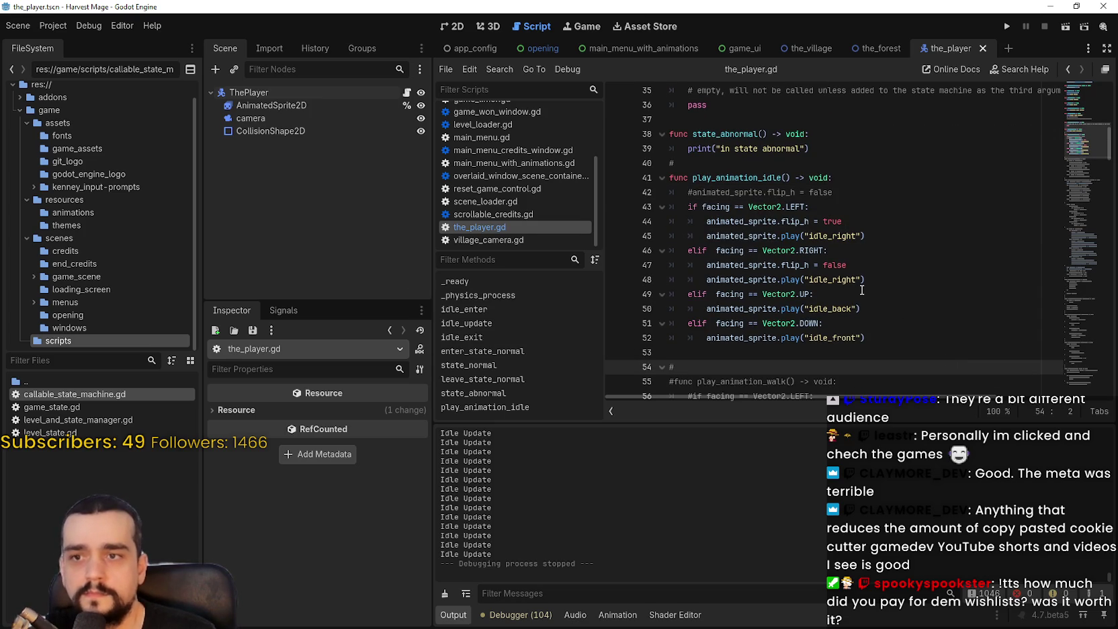
Replace idle_update with idle_enter in the set_initial_state call, copying the name from add_state
{"action": "scroll", "coordinate": [861, 290], "scroll_direction": "up", "scroll_amount": 2}
{"action": "left_click_drag", "start_coordinate": [693, 265], "coordinate": [791, 265]}
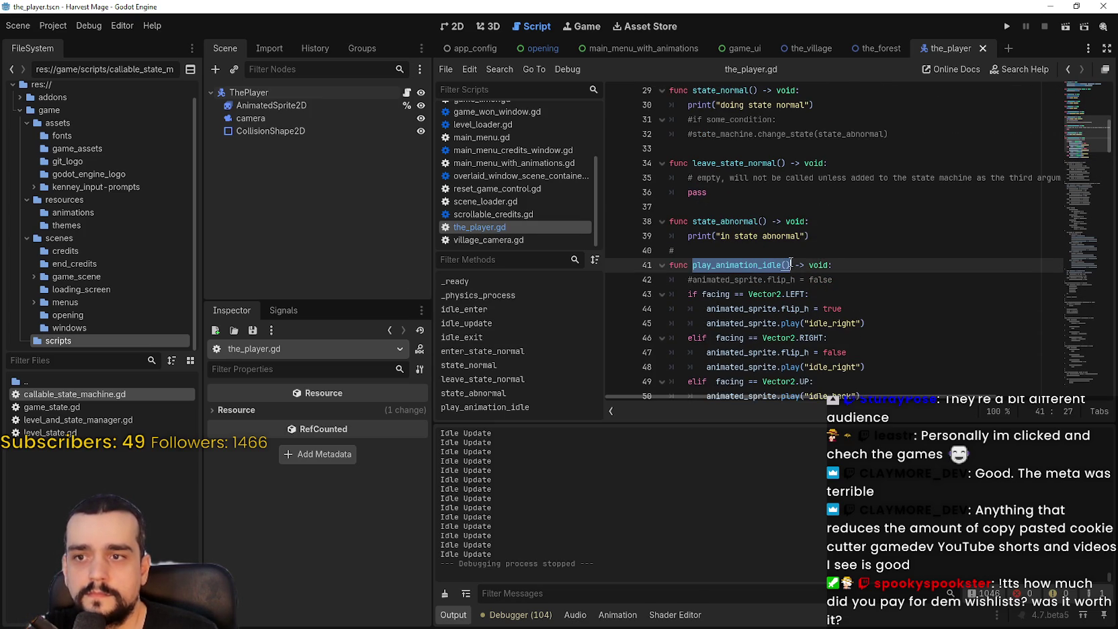
{"action": "left_click", "coordinate": [852, 250]}
{"action": "scroll", "coordinate": [850, 250], "scroll_direction": "up", "scroll_amount": 3}
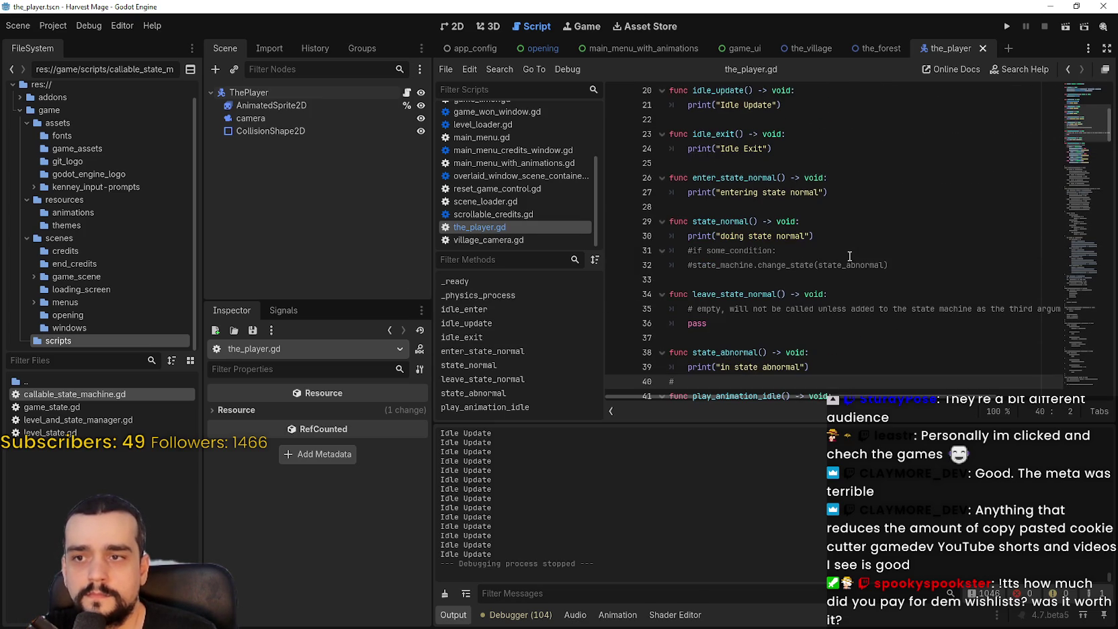
{"action": "left_click", "coordinate": [858, 226]}
{"action": "left_click", "coordinate": [863, 193]}
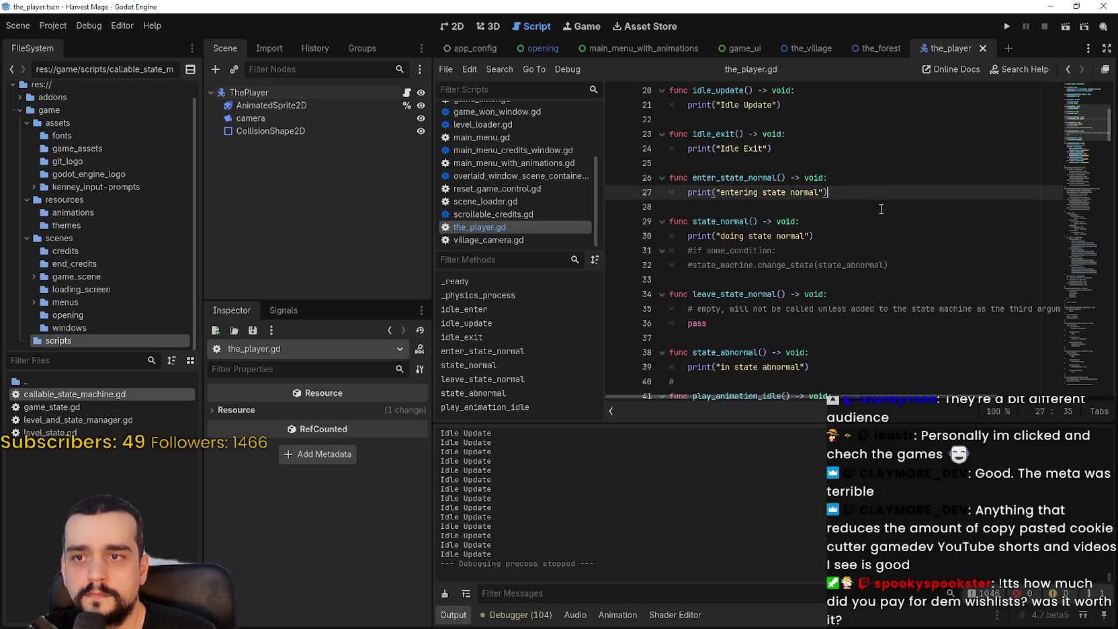
{"action": "scroll", "coordinate": [885, 247], "scroll_direction": "up", "scroll_amount": 3}
{"action": "left_click_drag", "start_coordinate": [693, 159], "coordinate": [747, 162]}
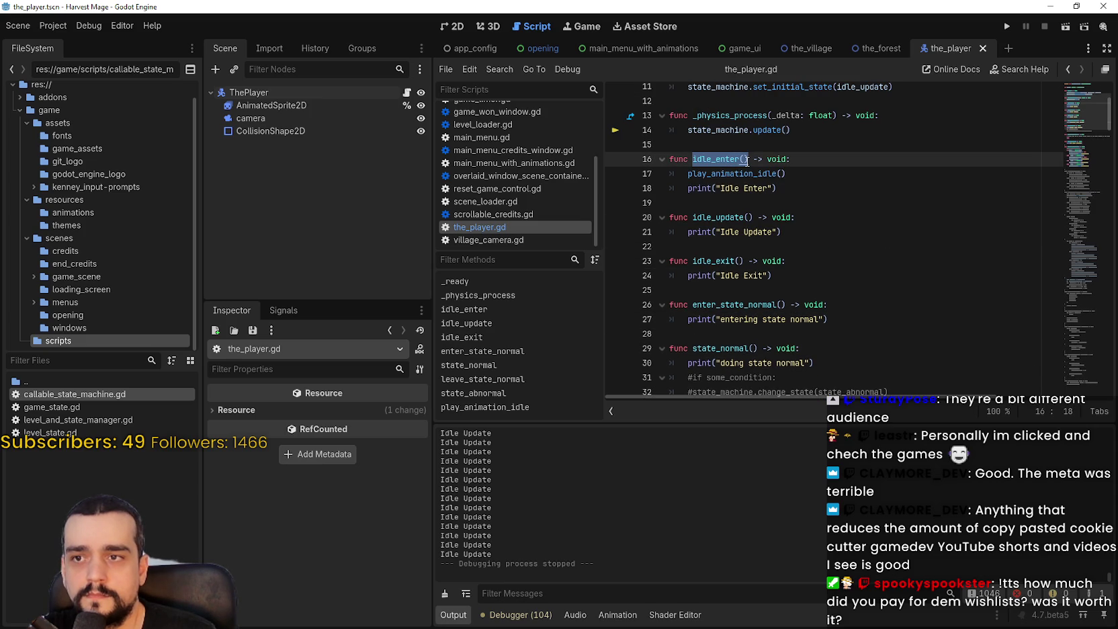
{"action": "scroll", "coordinate": [879, 219], "scroll_direction": "up", "scroll_amount": 3}
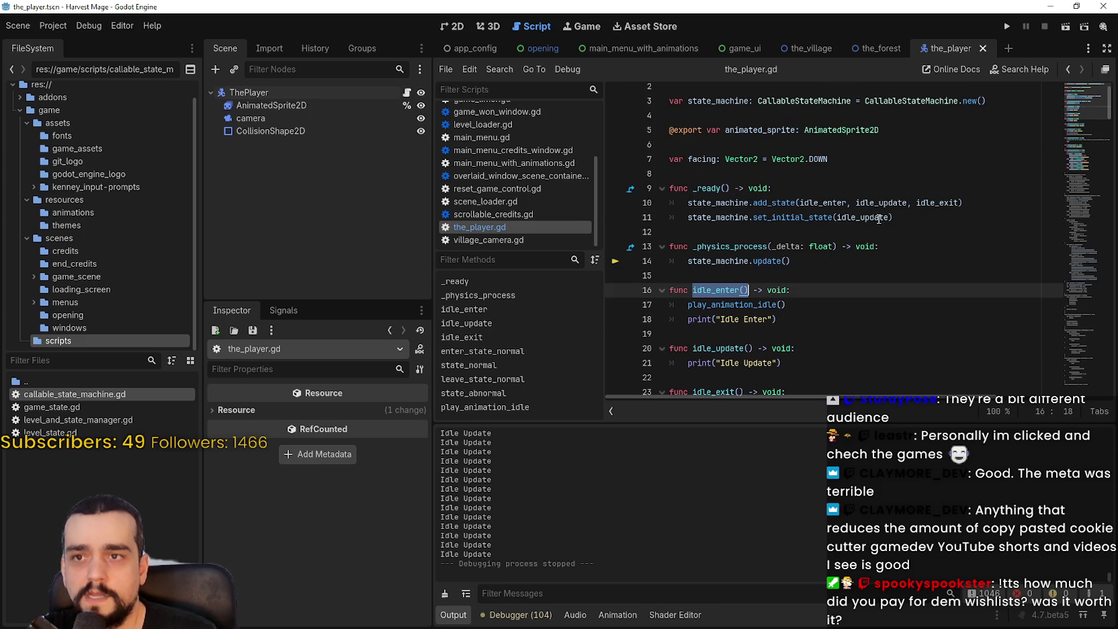
{"action": "double_click", "coordinate": [856, 216]}
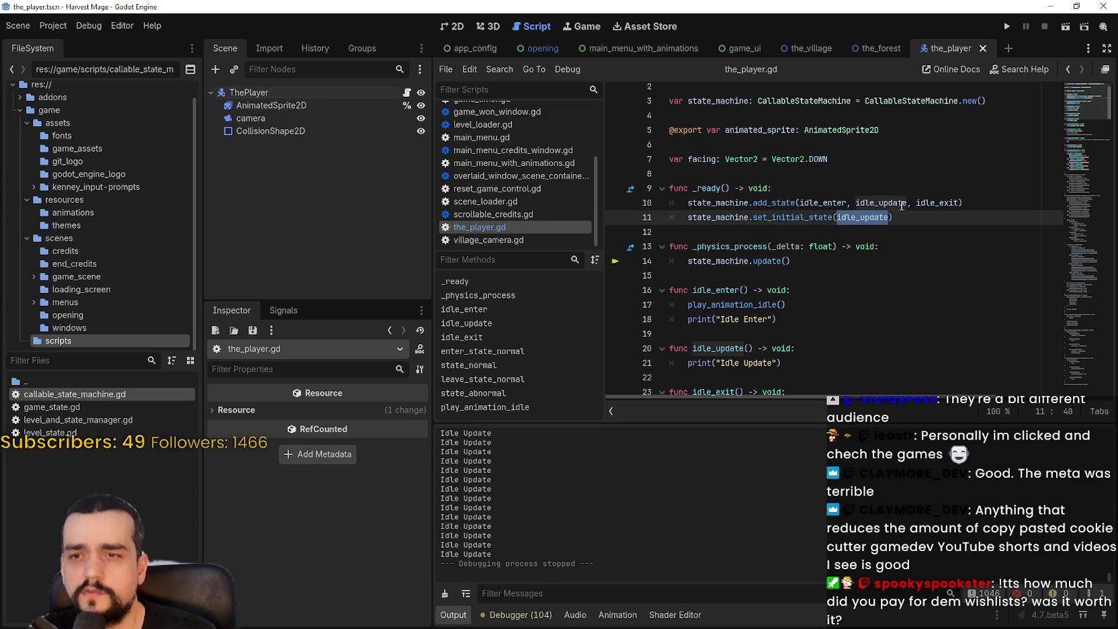
{"action": "double_click", "coordinate": [813, 202]}
{"action": "key", "text": "ctrl+c"}
{"action": "double_click", "coordinate": [862, 217]}
{"action": "key", "text": "ctrl+v"}
{"action": "left_click", "coordinate": [869, 217]}
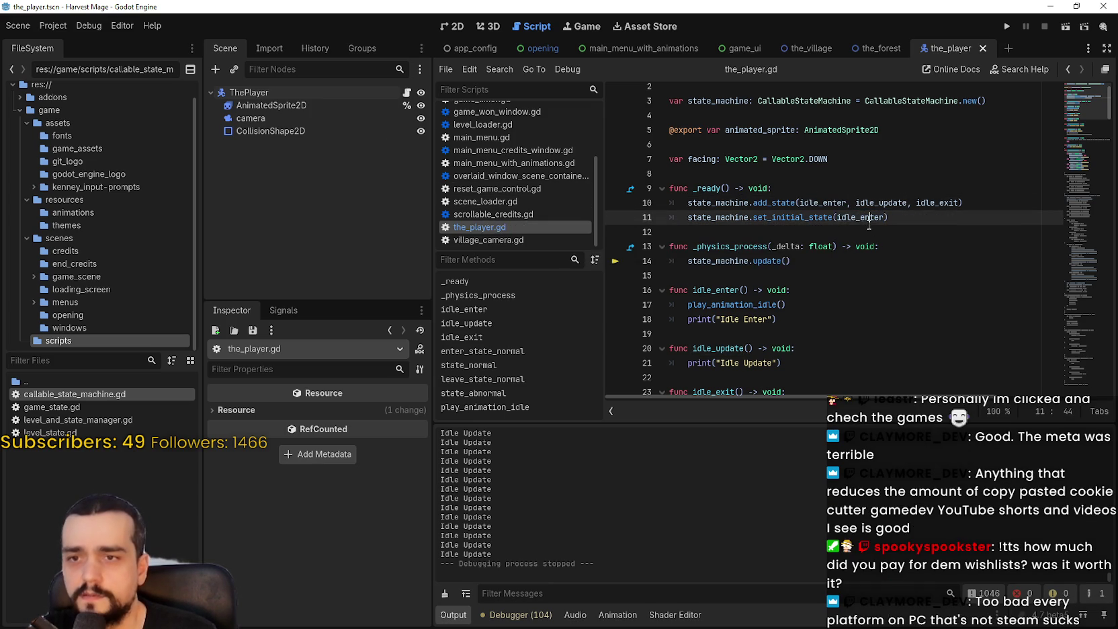
Open callable_state_machine.gd from the FileSystem dock
{"action": "scroll", "coordinate": [758, 308], "scroll_direction": "down", "scroll_amount": 1}
{"action": "left_click", "coordinate": [907, 290]}
{"action": "scroll", "coordinate": [895, 282], "scroll_direction": "down", "scroll_amount": 2}
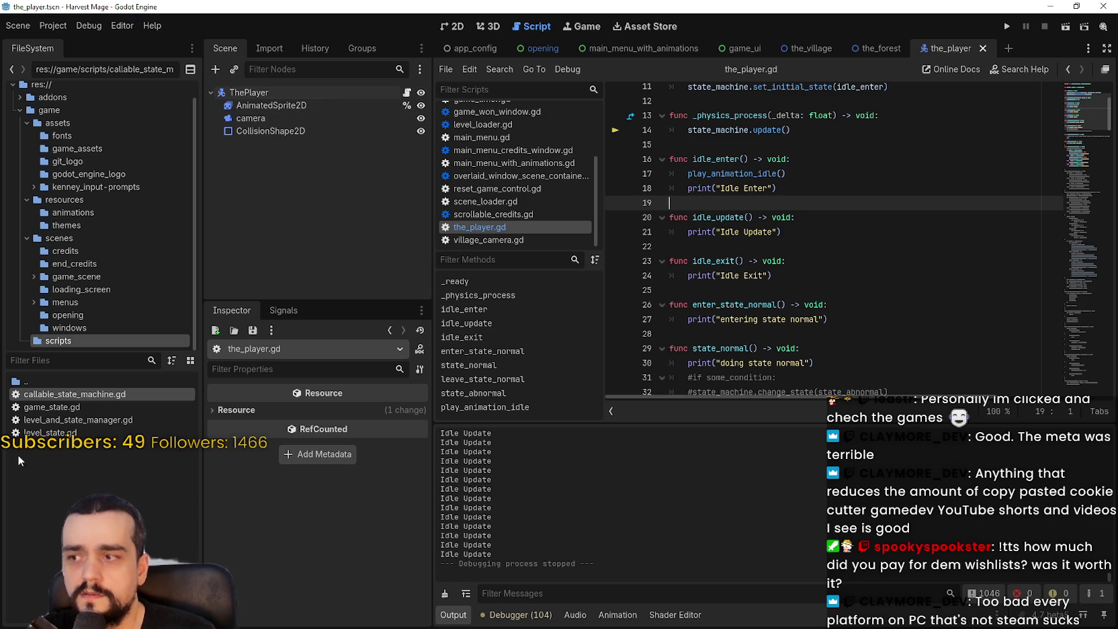
{"action": "double_click", "coordinate": [56, 395]}
Rename set_initial_state's update_callable parameter and its _get_state_name use to enter_callable, then save
{"action": "double_click", "coordinate": [809, 251]}
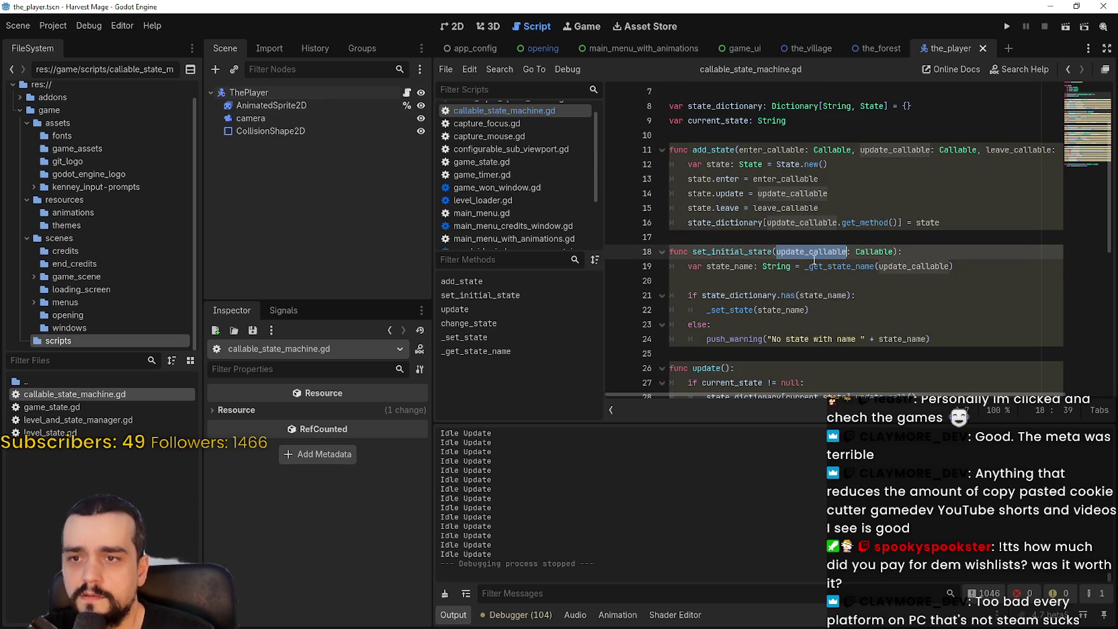
{"action": "double_click", "coordinate": [806, 179]}
{"action": "double_click", "coordinate": [815, 252]}
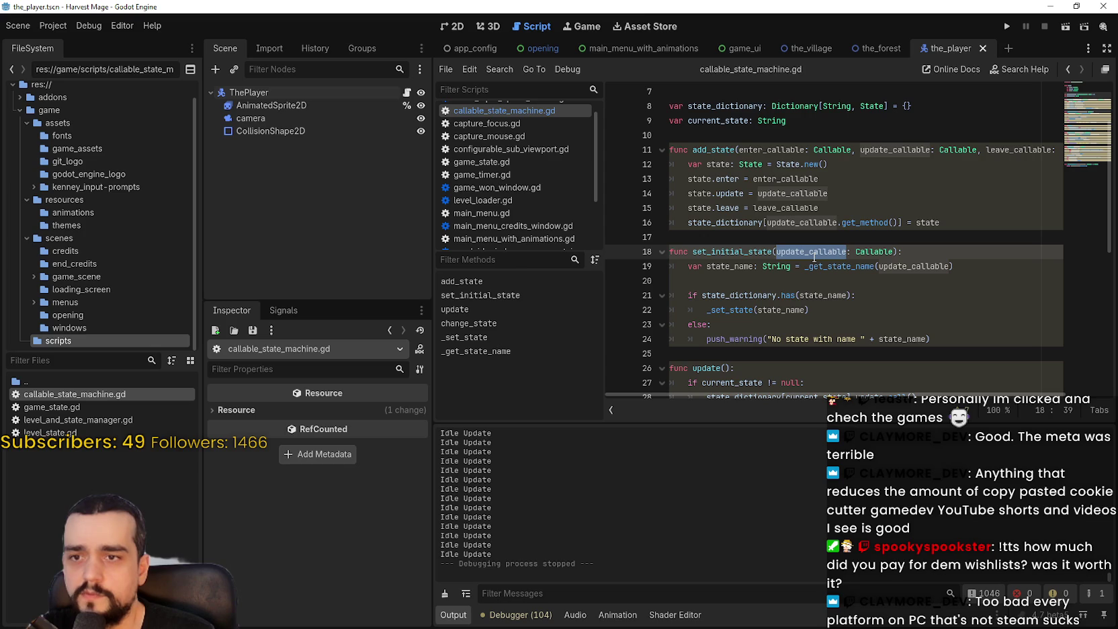
{"action": "key", "text": "ctrl+f"}
{"action": "key", "text": "ctrl+v"}
{"action": "double_click", "coordinate": [897, 266]}
{"action": "key", "text": "ctrl+v"}
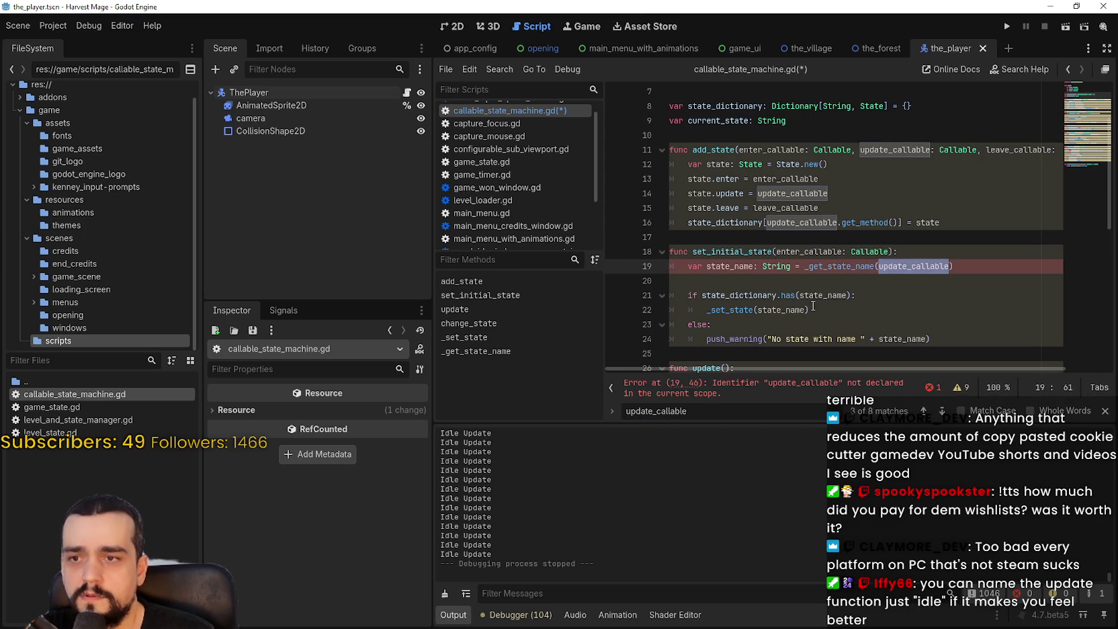
{"action": "scroll", "coordinate": [768, 259], "scroll_direction": "down", "scroll_amount": 1}
{"action": "left_click", "coordinate": [769, 277]}
{"action": "key", "text": "ctrl+s"}
Key the add_state dictionary by enter_callable instead of update_callable and run the game
{"action": "scroll", "coordinate": [906, 278], "scroll_direction": "down", "scroll_amount": 2}
{"action": "left_click", "coordinate": [897, 240]}
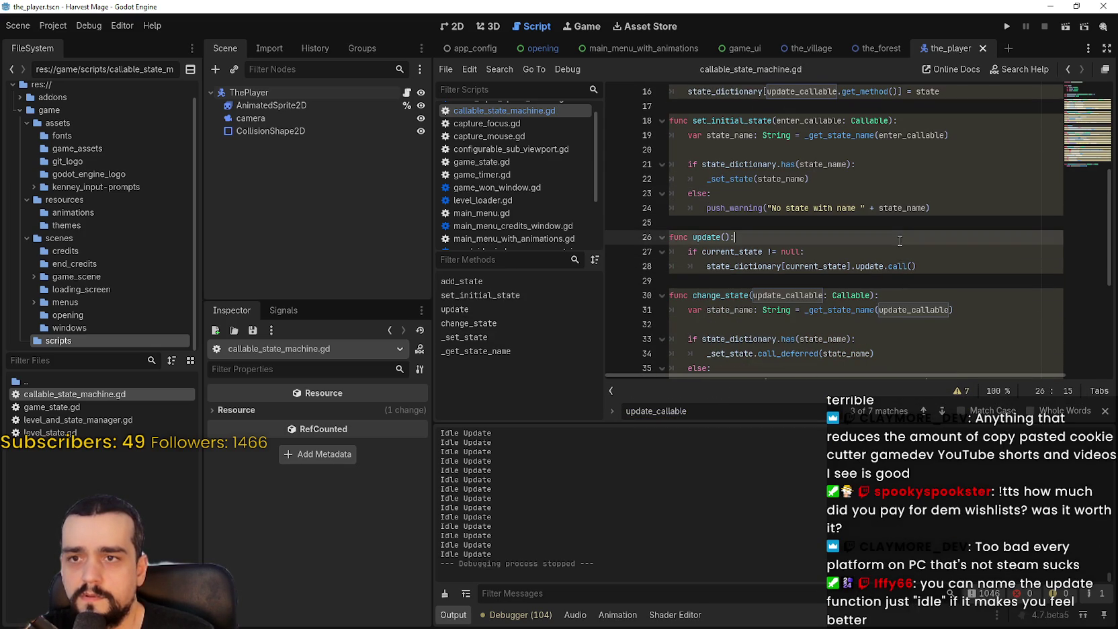
{"action": "scroll", "coordinate": [896, 243], "scroll_direction": "up", "scroll_amount": 2}
{"action": "double_click", "coordinate": [908, 222]}
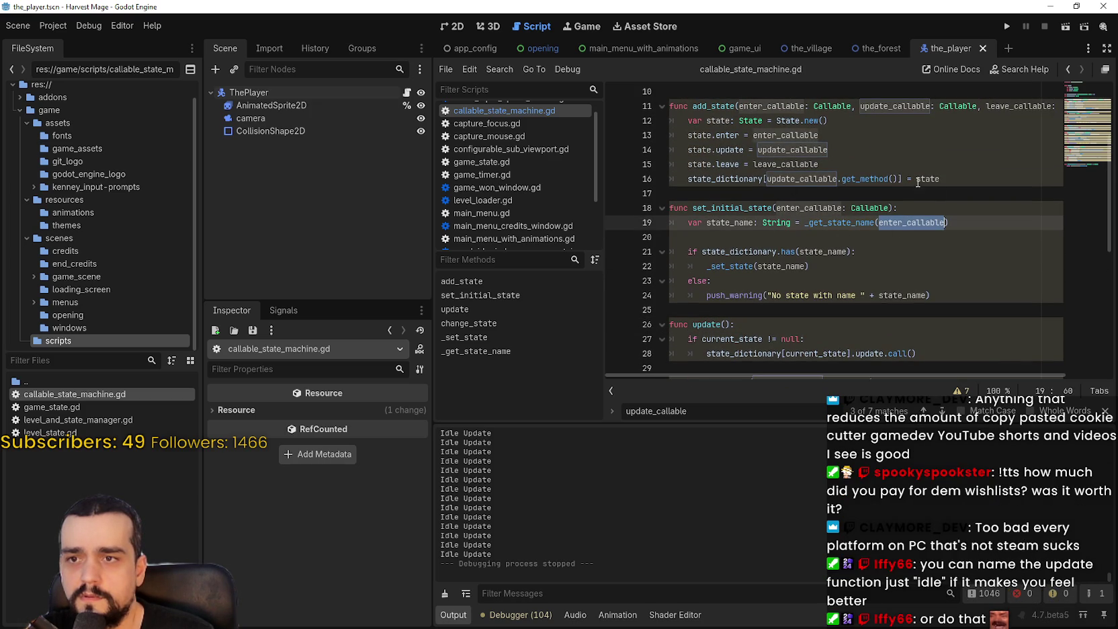
{"action": "double_click", "coordinate": [796, 178]}
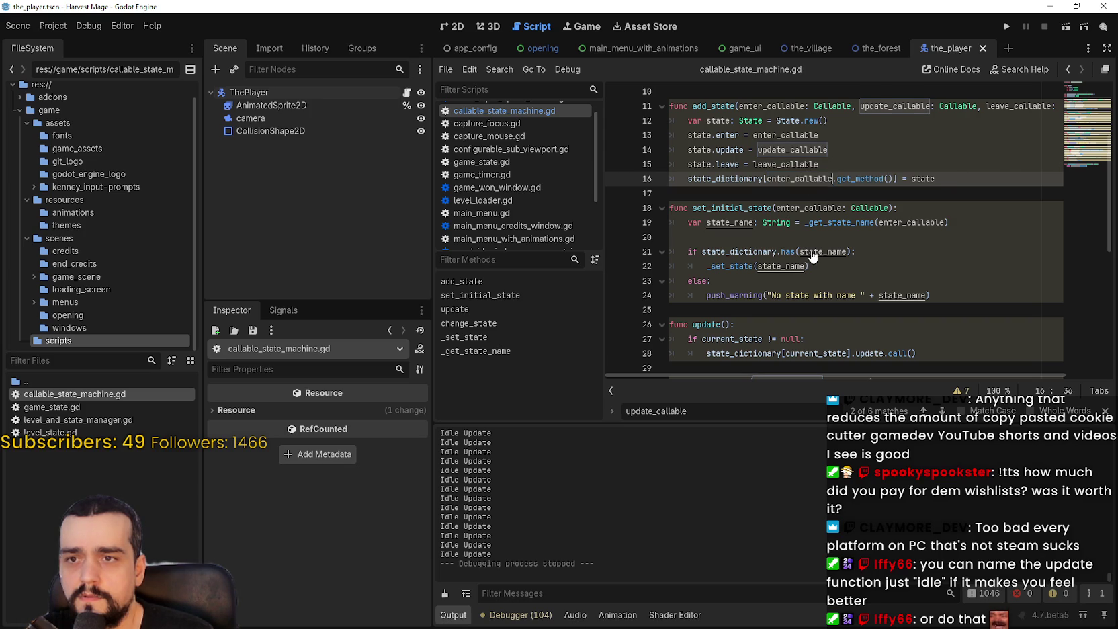
{"action": "key", "text": "ctrl+z"}
{"action": "left_click", "coordinate": [1007, 27]}
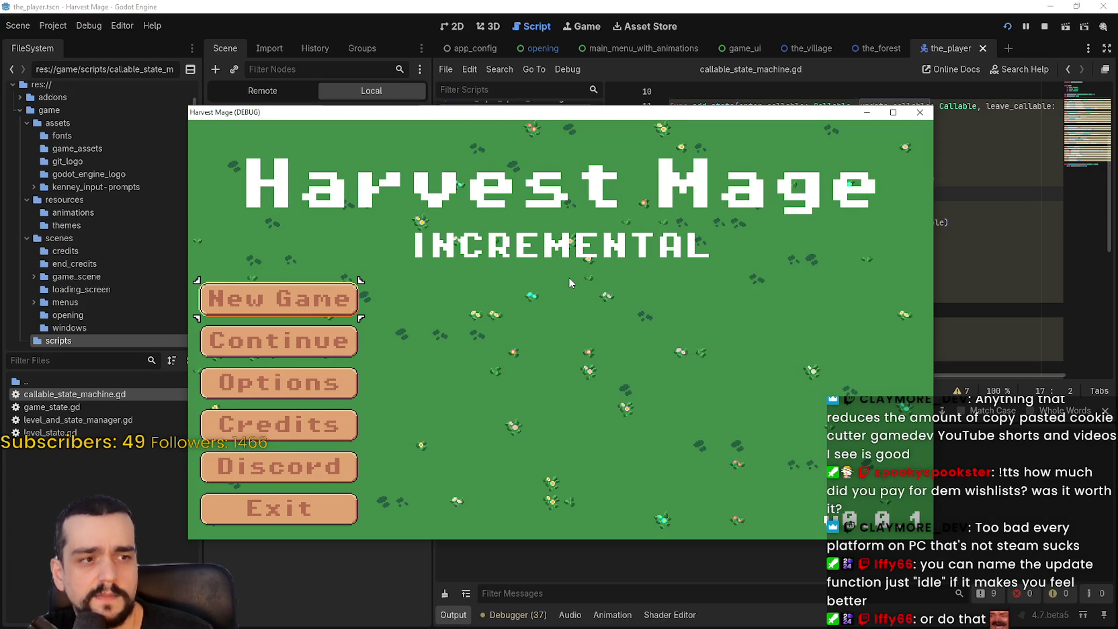
Try New Game, close the game, and review add_state's enter_callable and update_callable parameters
{"action": "left_click", "coordinate": [286, 296]}
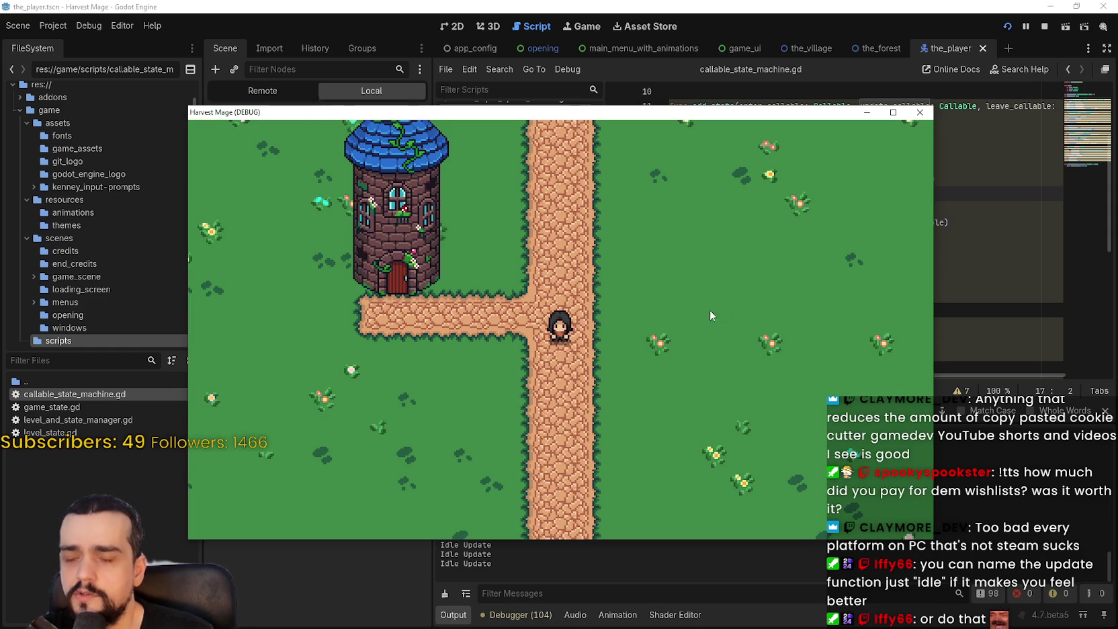
{"action": "left_click", "coordinate": [920, 112]}
{"action": "scroll", "coordinate": [844, 156], "scroll_direction": "up", "scroll_amount": 1}
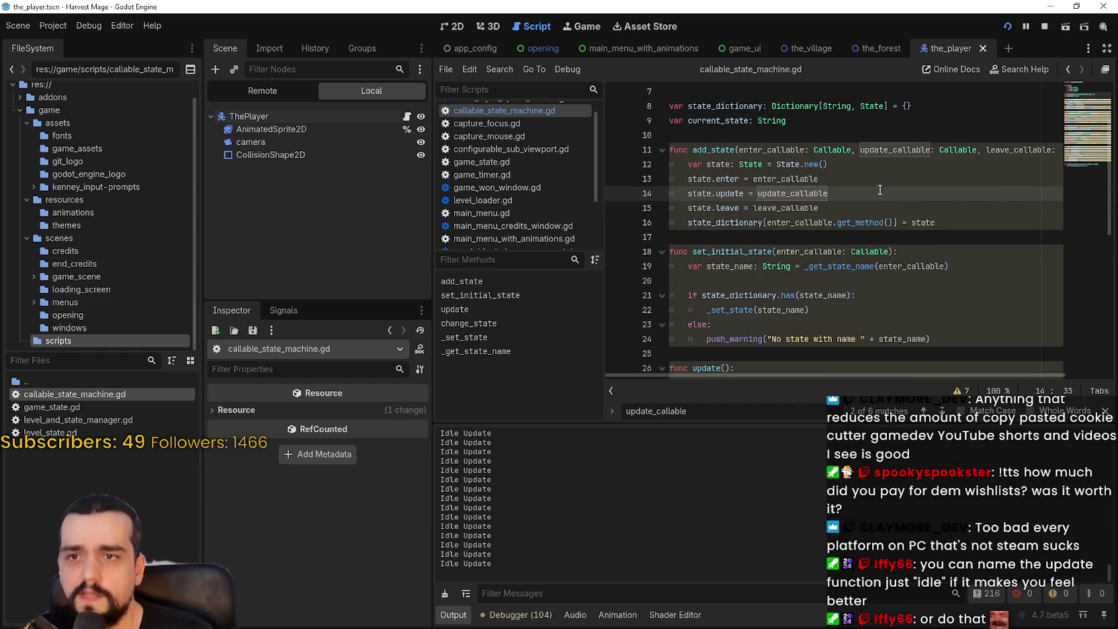
{"action": "double_click", "coordinate": [794, 154]}
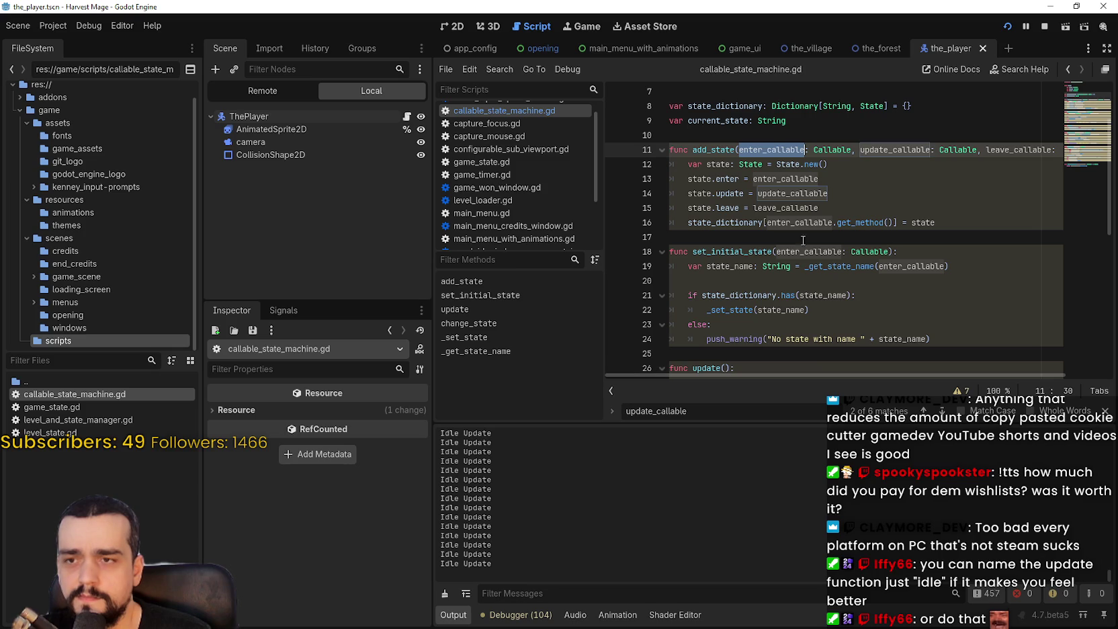
{"action": "double_click", "coordinate": [809, 194]}
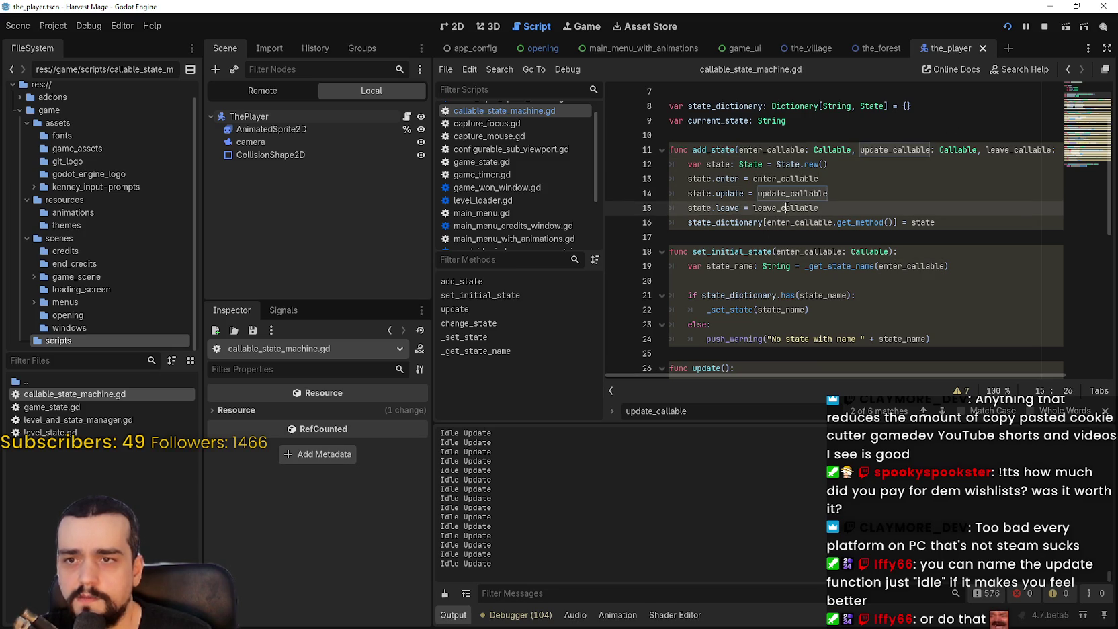
{"action": "left_click", "coordinate": [717, 179]}
{"action": "double_click", "coordinate": [717, 178]}
{"action": "double_click", "coordinate": [697, 178]}
Inspect the State.new() declaration and state.enter assignment in add_state, closing the search results
{"action": "scroll", "coordinate": [802, 253], "scroll_direction": "up", "scroll_amount": 2}
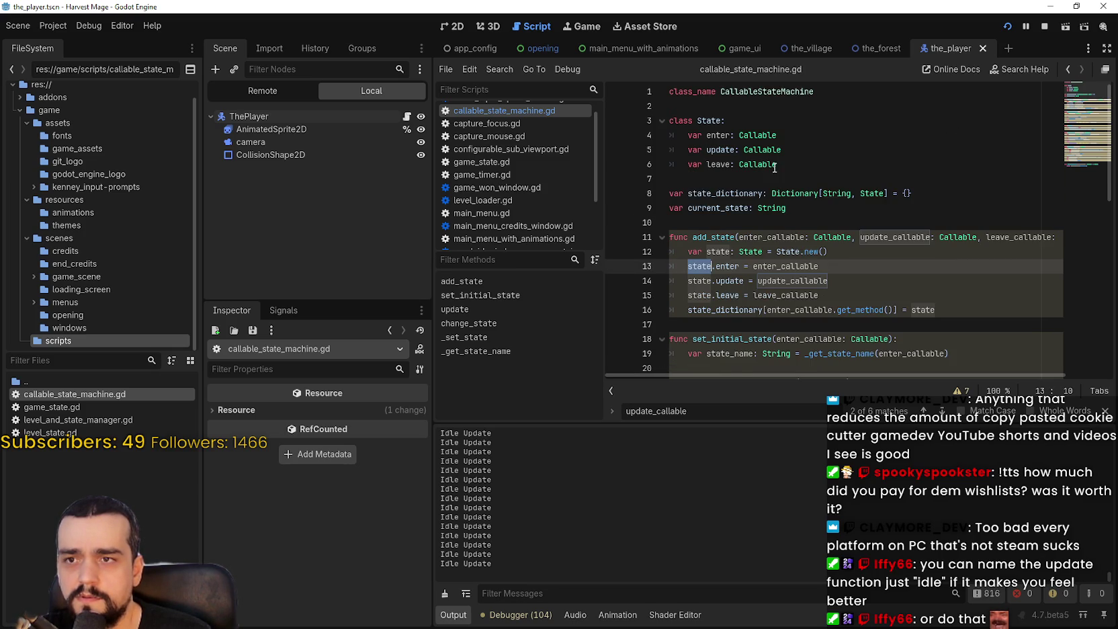
{"action": "mouse_move", "coordinate": [769, 164]}
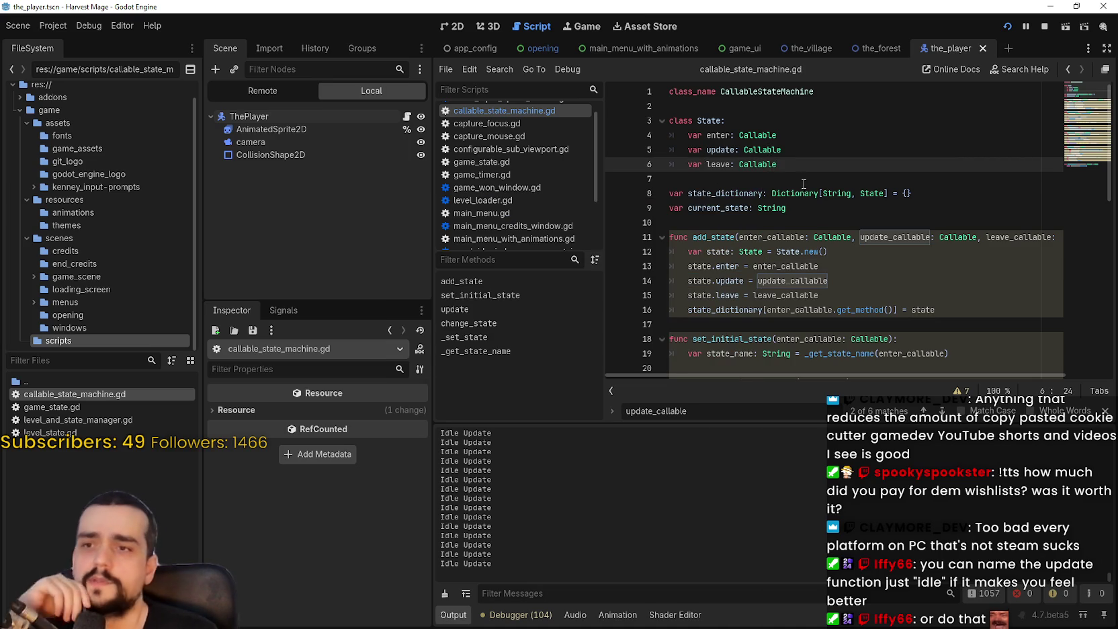
{"action": "left_click", "coordinate": [798, 179]}
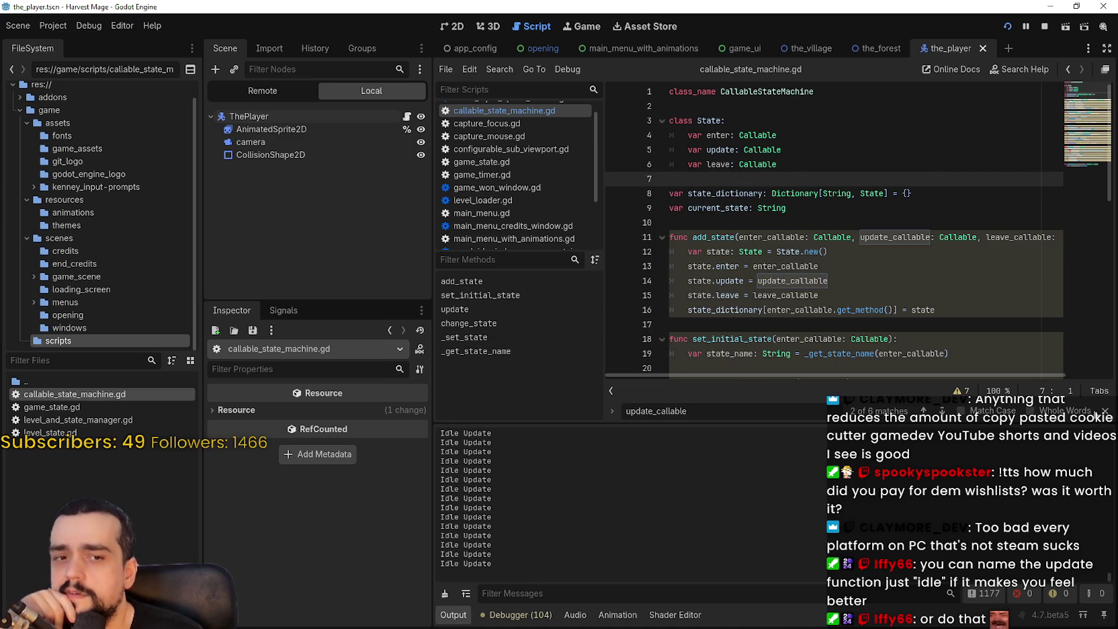
{"action": "left_click_drag", "start_coordinate": [687, 266], "coordinate": [819, 266]}
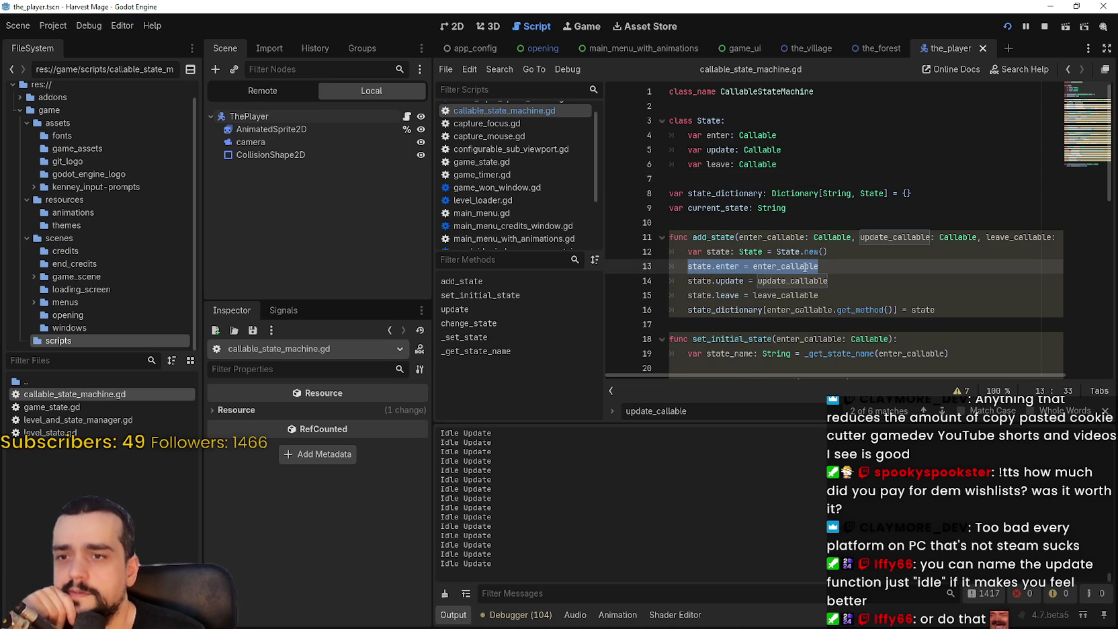
{"action": "left_click", "coordinate": [785, 251]}
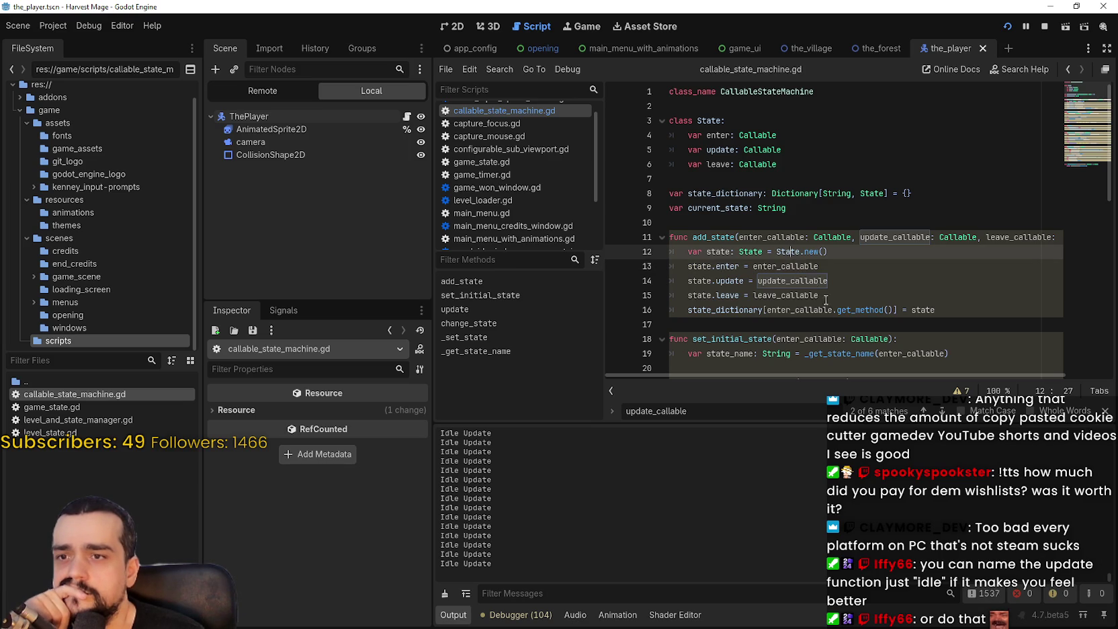
{"action": "mouse_move", "coordinate": [785, 252]}
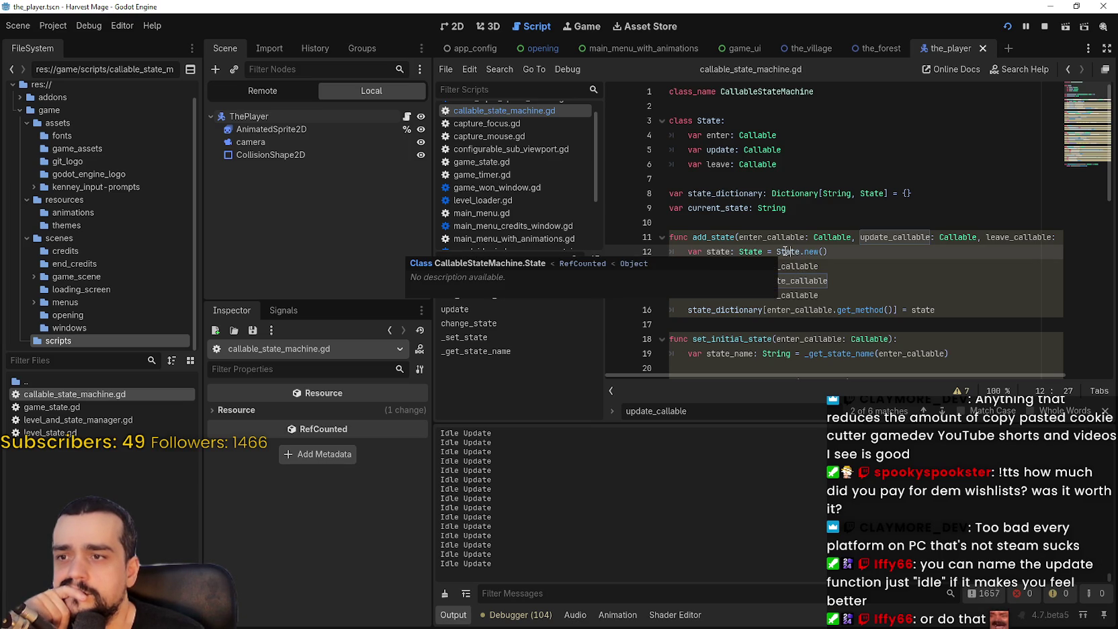
{"action": "left_click_drag", "start_coordinate": [776, 252], "coordinate": [855, 253]}
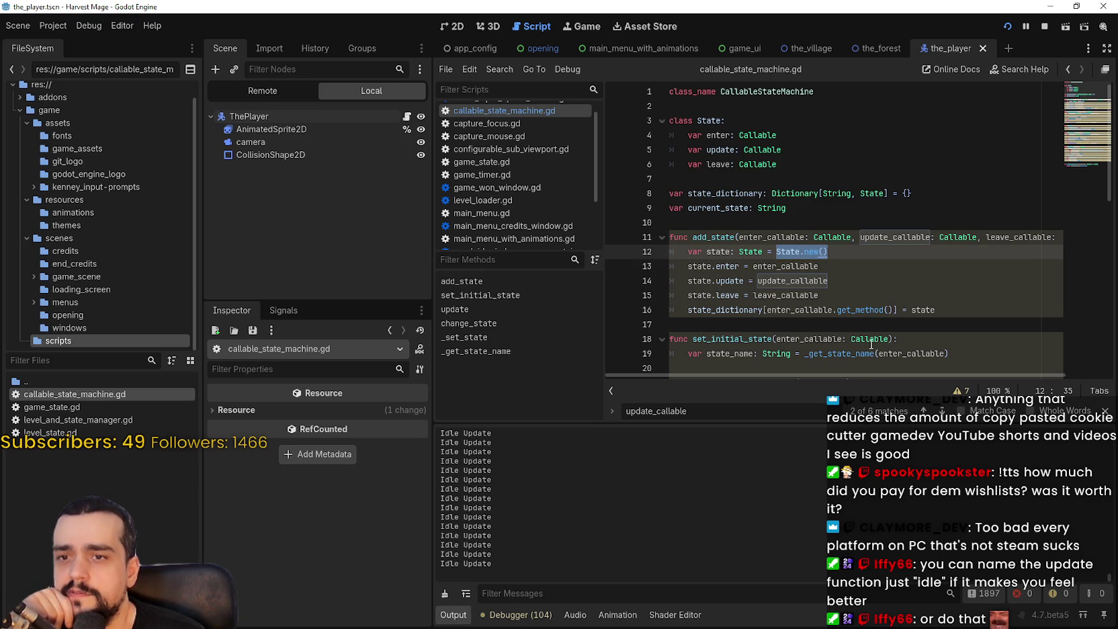
{"action": "key", "text": "Escape"}
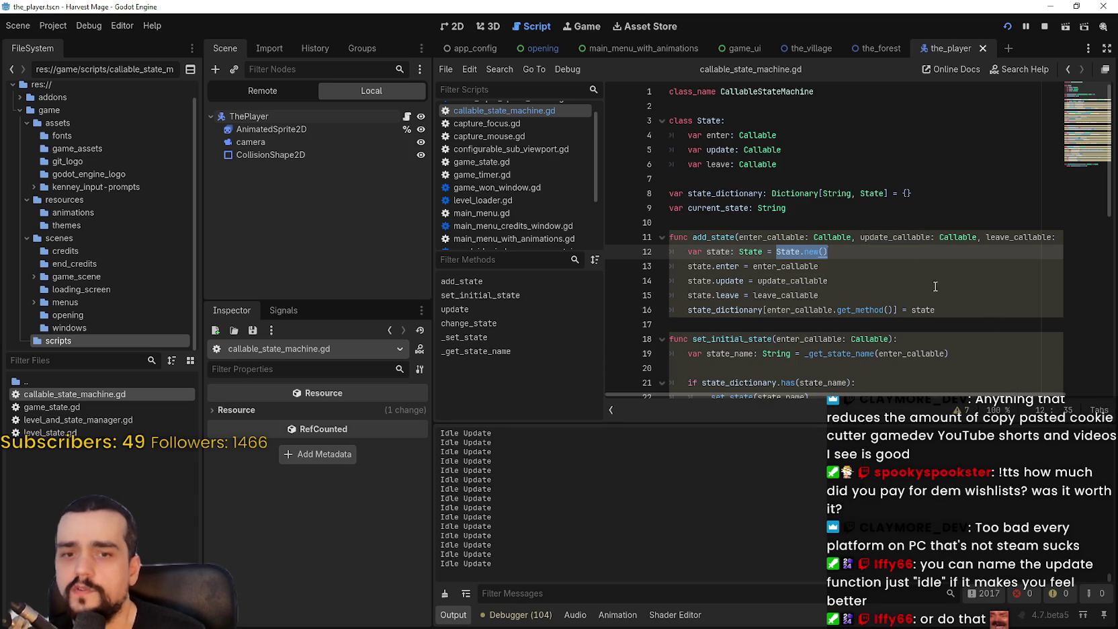
{"action": "left_click_drag", "start_coordinate": [877, 258], "coordinate": [687, 253]}
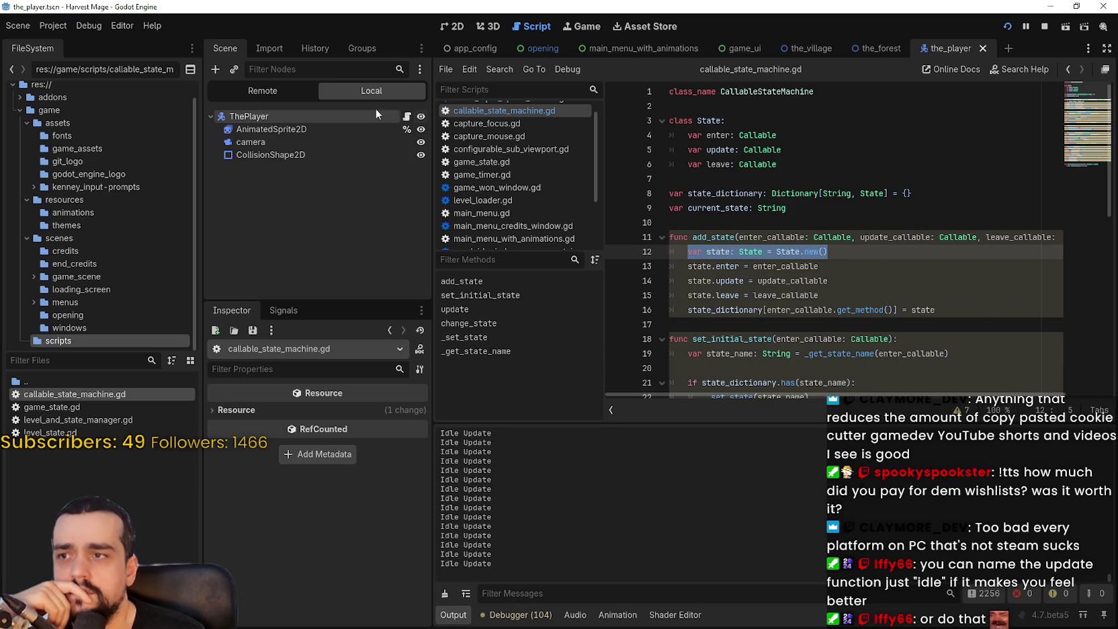
Open the_player.gd from ThePlayer's script icon, then stop and relaunch Harvest Mage
{"action": "left_click", "coordinate": [406, 117]}
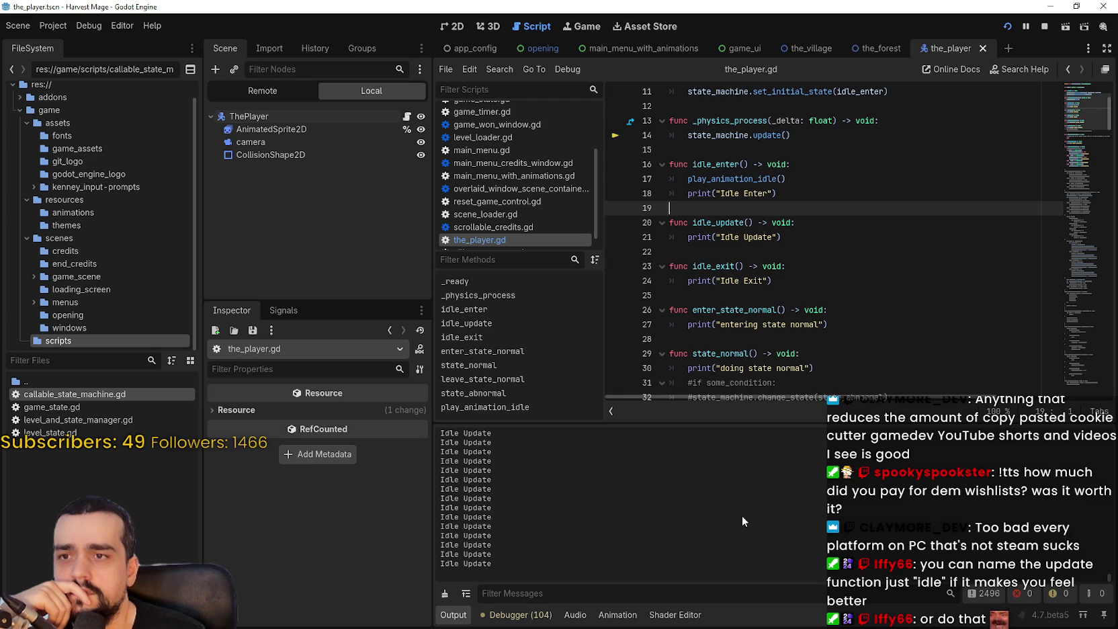
{"action": "scroll", "coordinate": [840, 235], "scroll_direction": "up", "scroll_amount": 3}
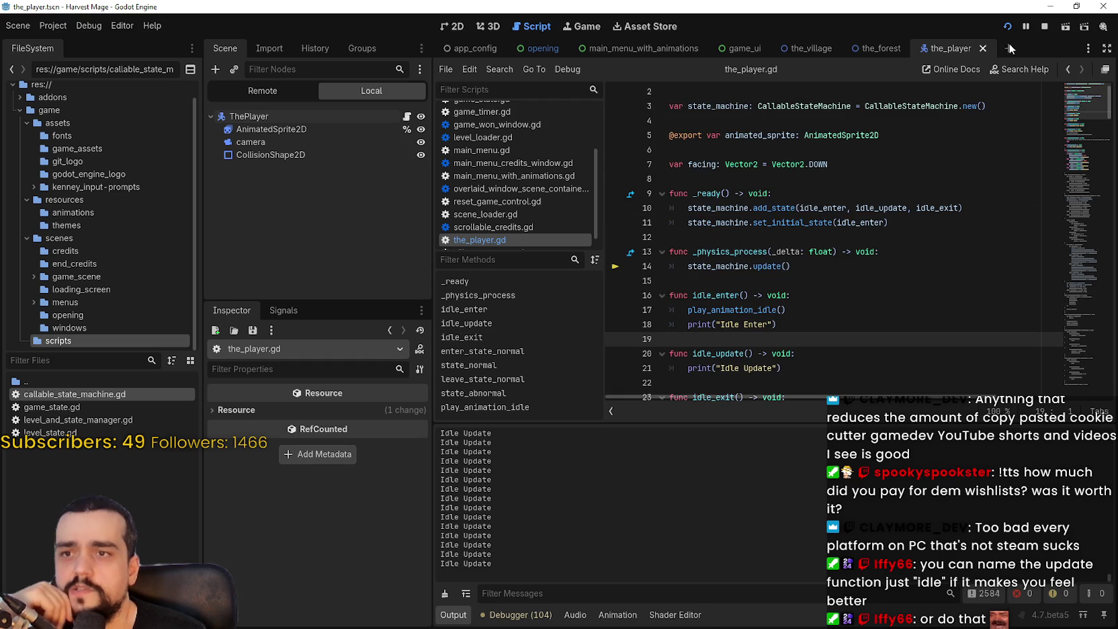
{"action": "left_click", "coordinate": [1046, 27]}
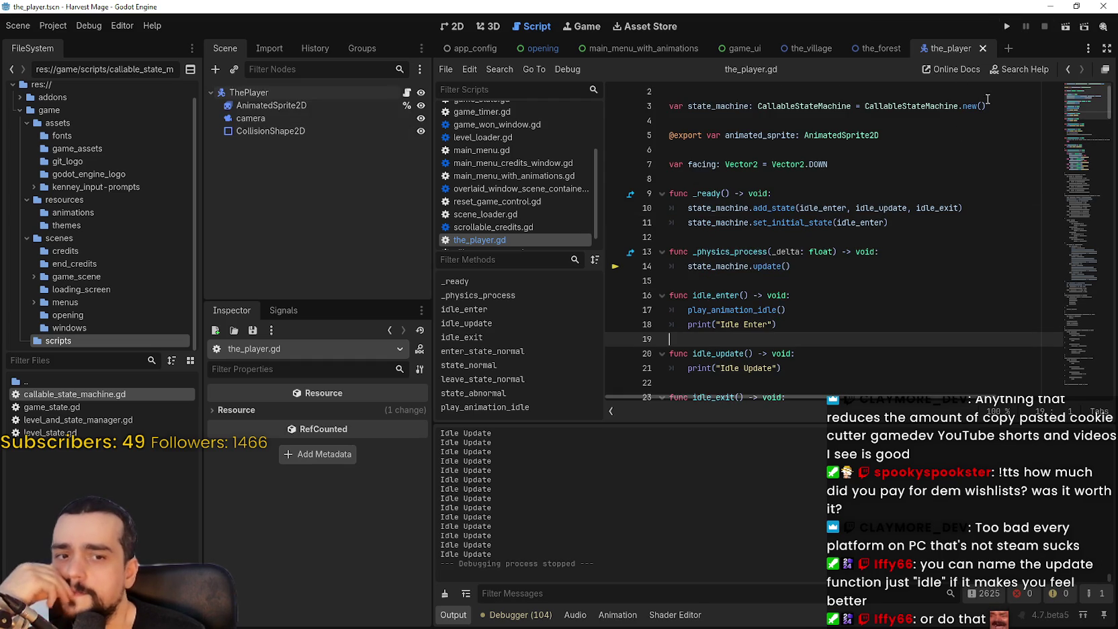
{"action": "left_click", "coordinate": [1006, 26]}
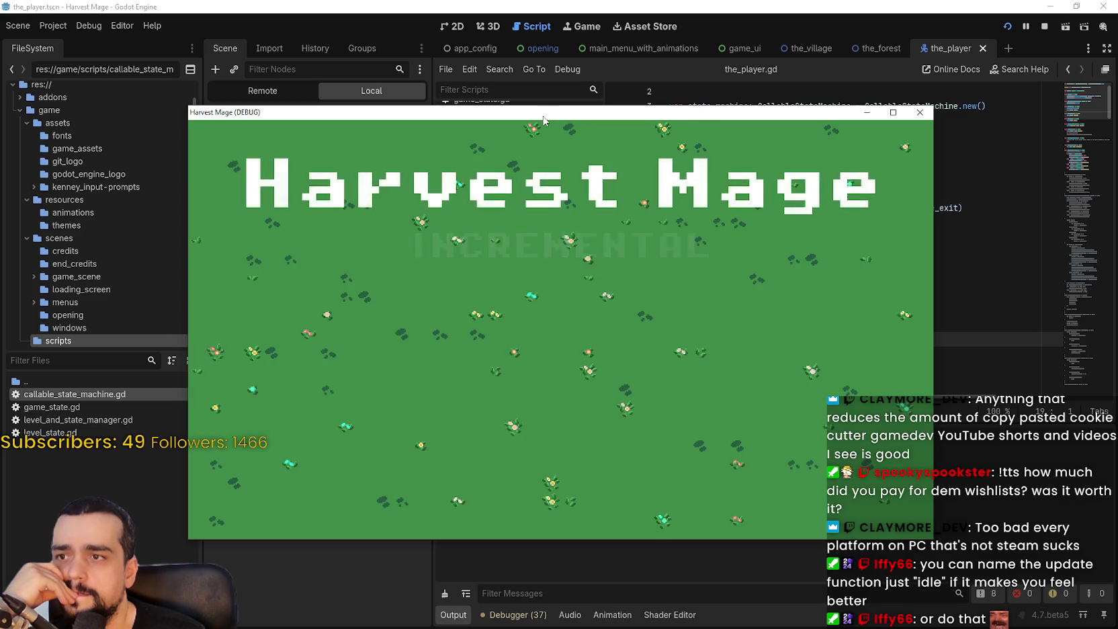
Move the game window, start a New Game, then close the game
{"action": "mouse_move", "coordinate": [545, 115]}
{"action": "left_mouse_down"}
{"action": "mouse_move", "coordinate": [659, 9]}
{"action": "mouse_move", "coordinate": [629, 51]}
{"action": "mouse_move", "coordinate": [646, 42]}
{"action": "left_mouse_up"}
{"action": "left_click", "coordinate": [380, 221]}
{"action": "left_click", "coordinate": [381, 221]}
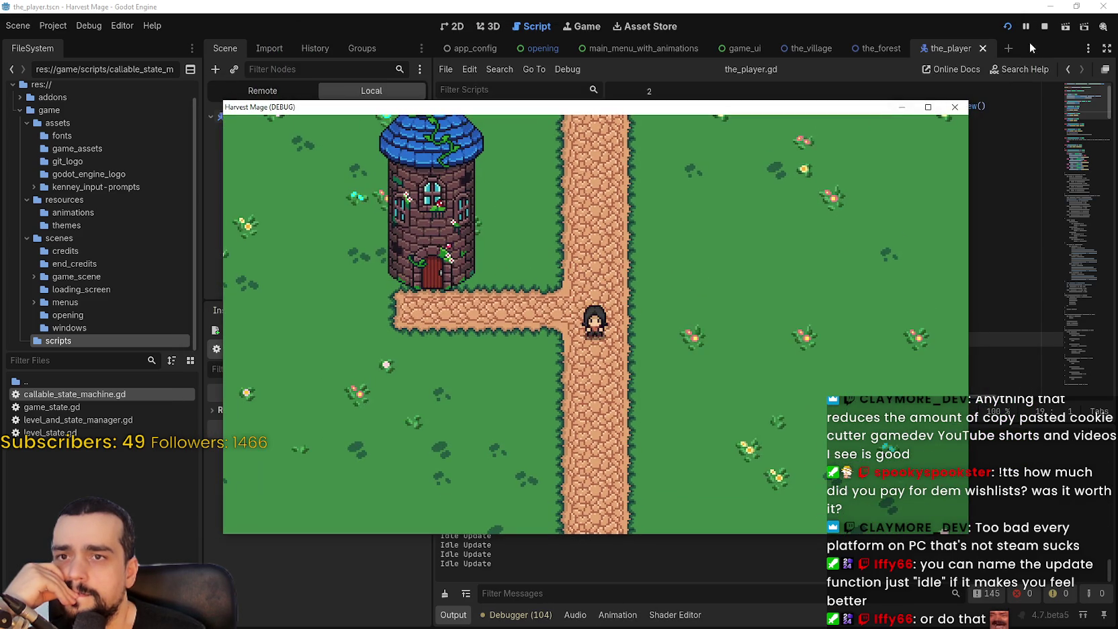
{"action": "left_click", "coordinate": [1045, 26]}
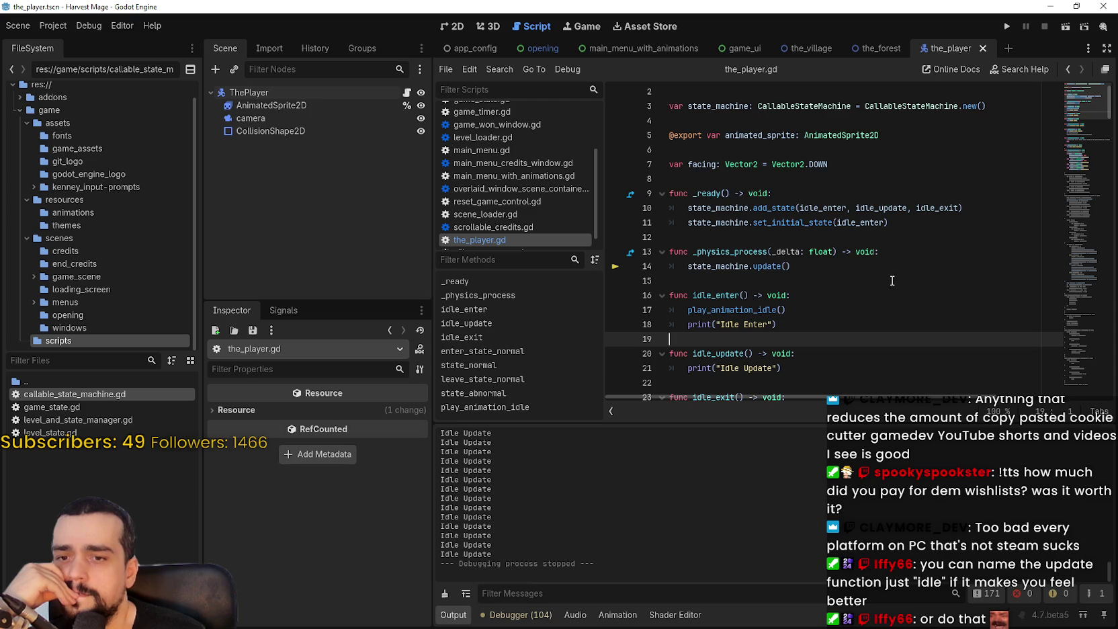
Comment out print("Idle Update"), add pass to idle_update, and save and run with F5
{"action": "scroll", "coordinate": [673, 318], "scroll_direction": "down", "scroll_amount": 1}
{"action": "left_click", "coordinate": [685, 324]}
{"action": "key", "text": "ctrl+k"}
{"action": "left_click", "coordinate": [862, 308]}
{"action": "key", "text": "Return"}
{"action": "type", "text": "pass"}
{"action": "key", "text": "F5"}
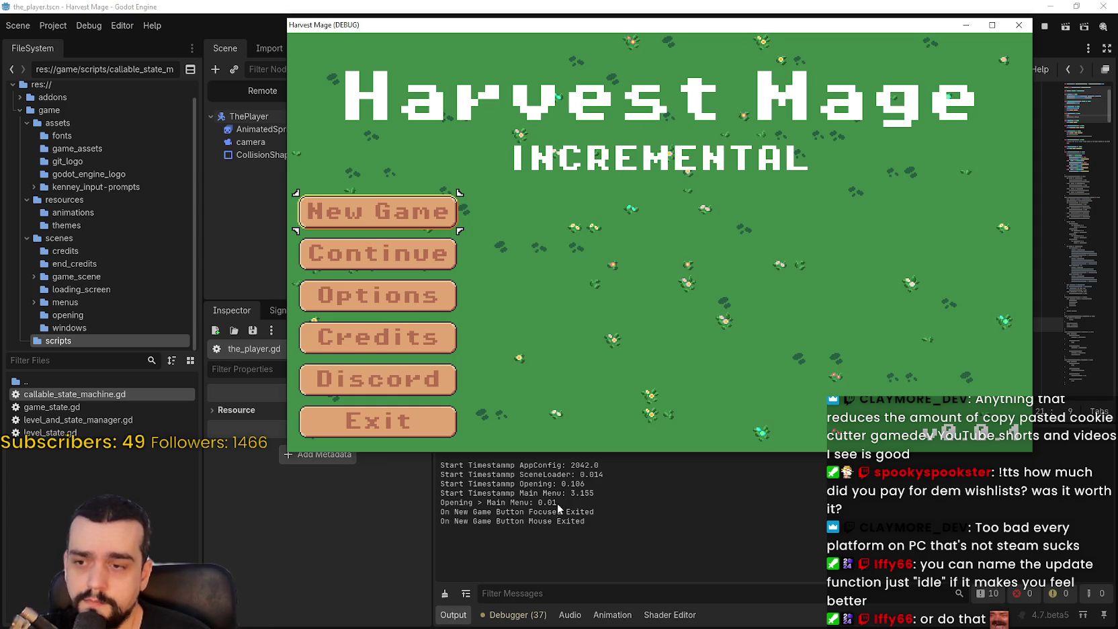
Start a New Game to confirm "Idle Enter" logs, stop it, then switch to Steam
{"action": "left_click", "coordinate": [362, 208]}
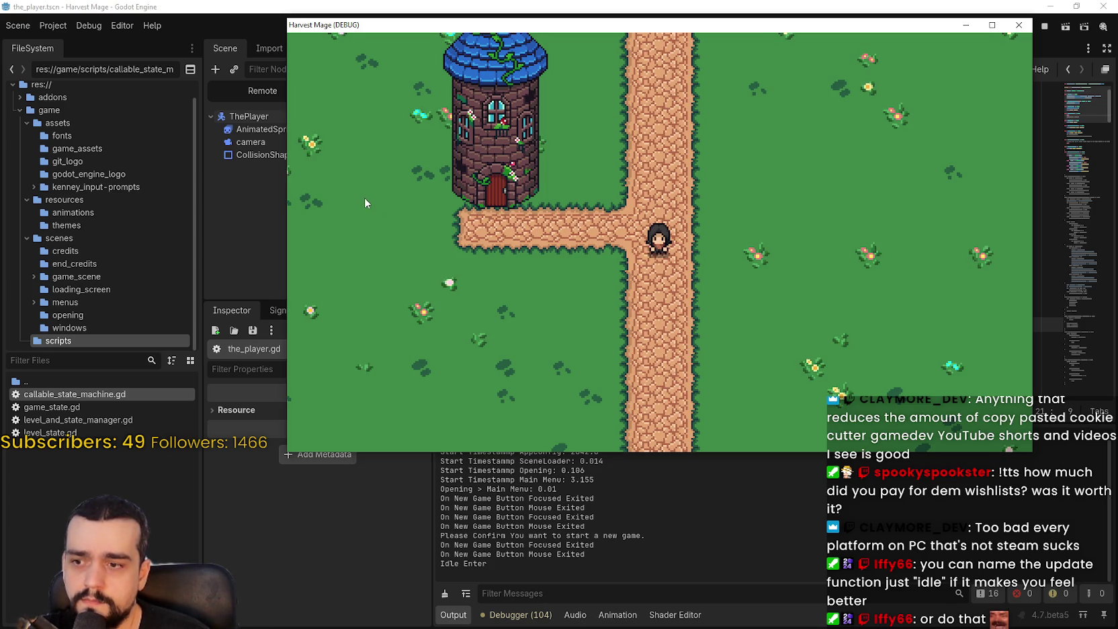
{"action": "key", "text": "F8"}
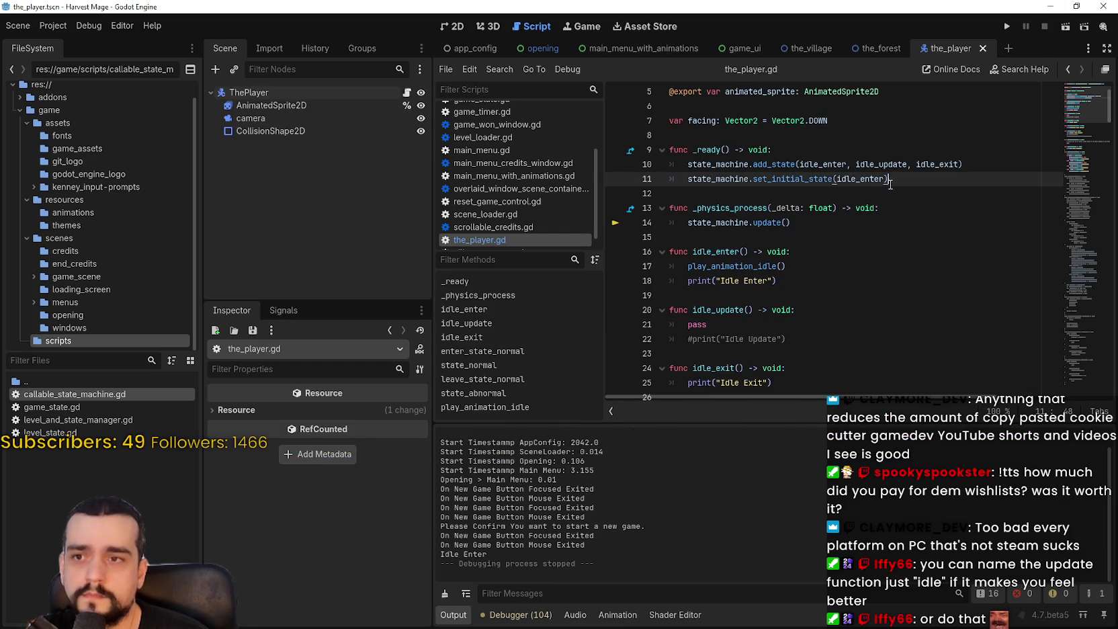
{"action": "key", "text": "Down"}
{"action": "mouse_move", "coordinate": [903, 164]}
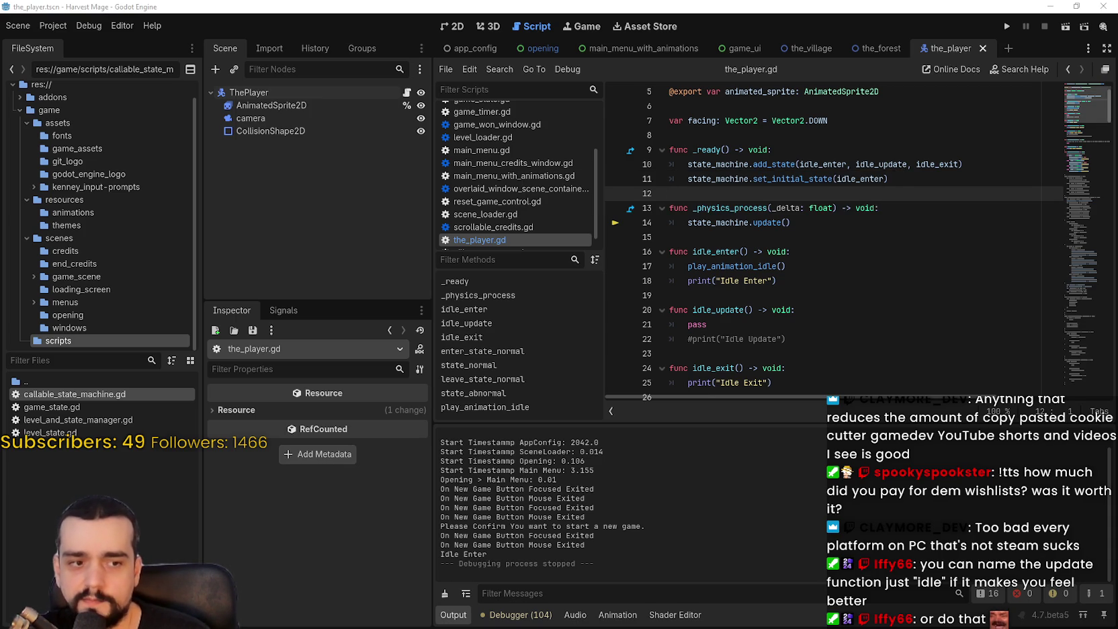
{"action": "key", "text": "alt+Tab"}
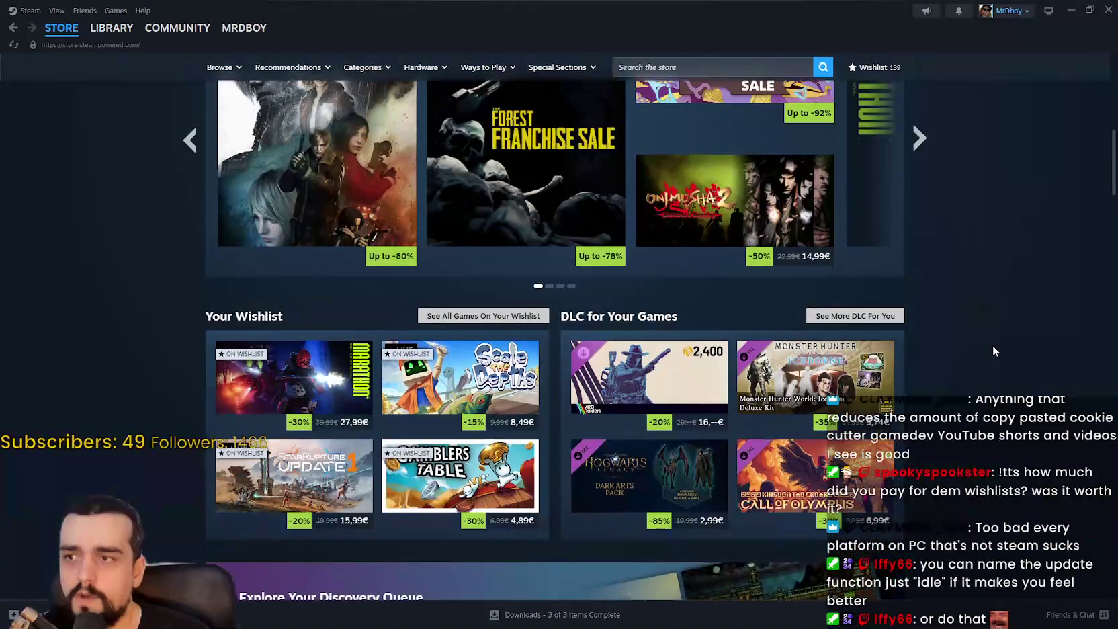
Scroll through the Steam store front page sections
{"action": "scroll", "coordinate": [975, 327], "scroll_direction": "up", "scroll_amount": 2}
{"action": "scroll", "coordinate": [975, 329], "scroll_direction": "down", "scroll_amount": 10}
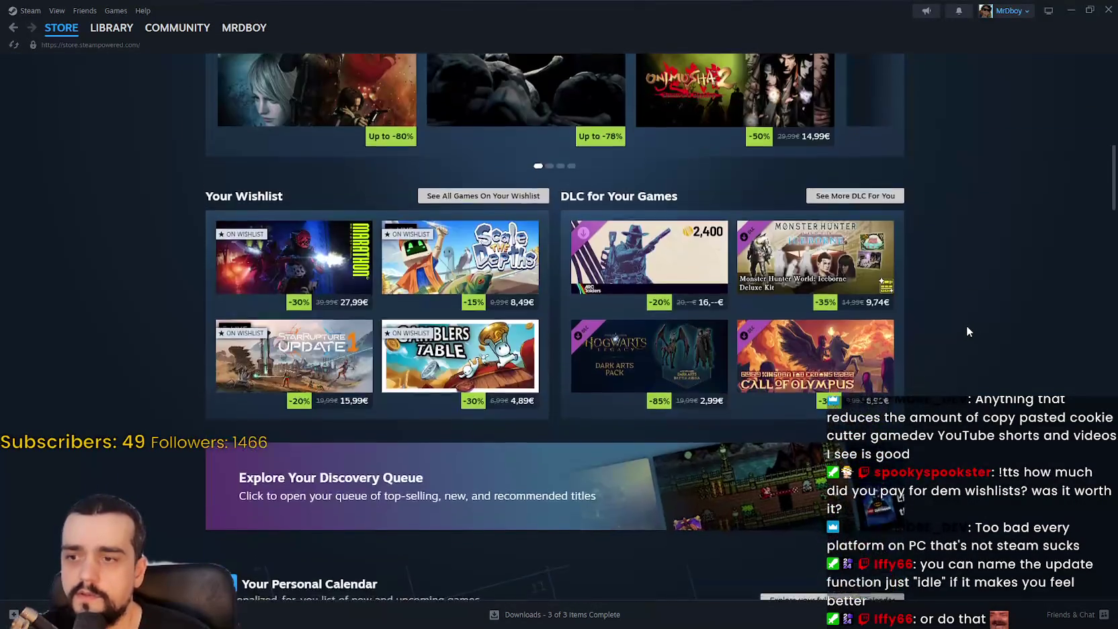
{"action": "scroll", "coordinate": [968, 331], "scroll_direction": "down", "scroll_amount": 5}
{"action": "scroll", "coordinate": [966, 327], "scroll_direction": "down", "scroll_amount": 5}
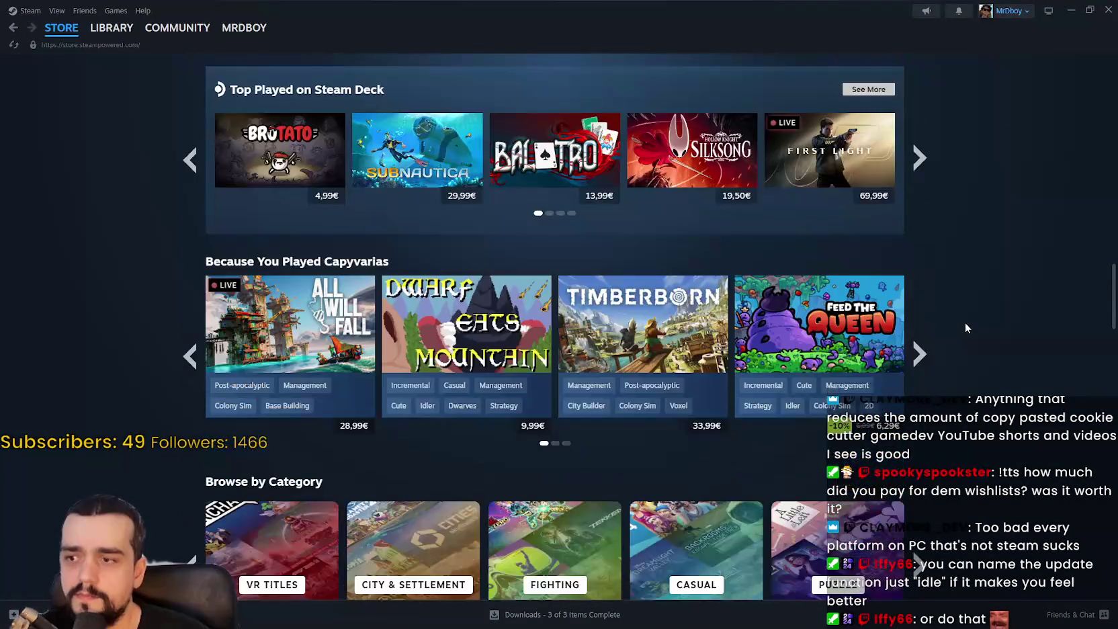
{"action": "scroll", "coordinate": [966, 326], "scroll_direction": "down", "scroll_amount": 3}
{"action": "mouse_move", "coordinate": [1113, 296]}
{"action": "left_mouse_down"}
{"action": "mouse_move", "coordinate": [1114, 89]}
{"action": "mouse_move", "coordinate": [1114, 173]}
{"action": "left_mouse_up"}
{"action": "mouse_move", "coordinate": [1114, 218]}
{"action": "left_mouse_down"}
{"action": "mouse_move", "coordinate": [1114, 175]}
{"action": "mouse_move", "coordinate": [1114, 269]}
{"action": "mouse_move", "coordinate": [1114, 171]}
{"action": "mouse_move", "coordinate": [1114, 188]}
{"action": "left_mouse_up"}
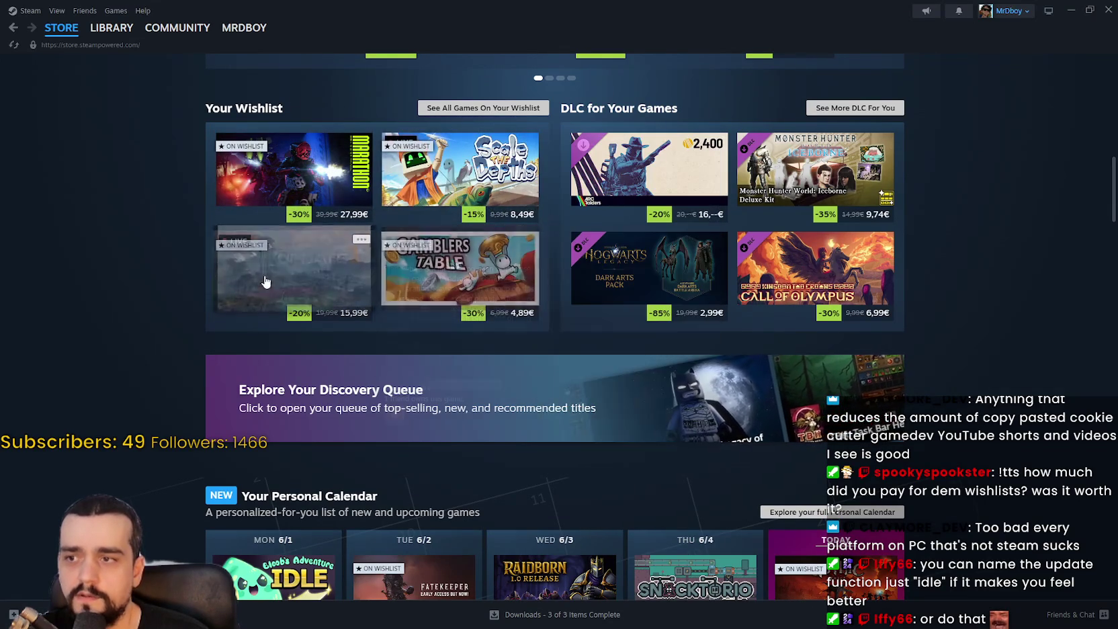
{"action": "scroll", "coordinate": [1015, 402], "scroll_direction": "down", "scroll_amount": 4}
{"action": "scroll", "coordinate": [997, 402], "scroll_direction": "down", "scroll_amount": 2}
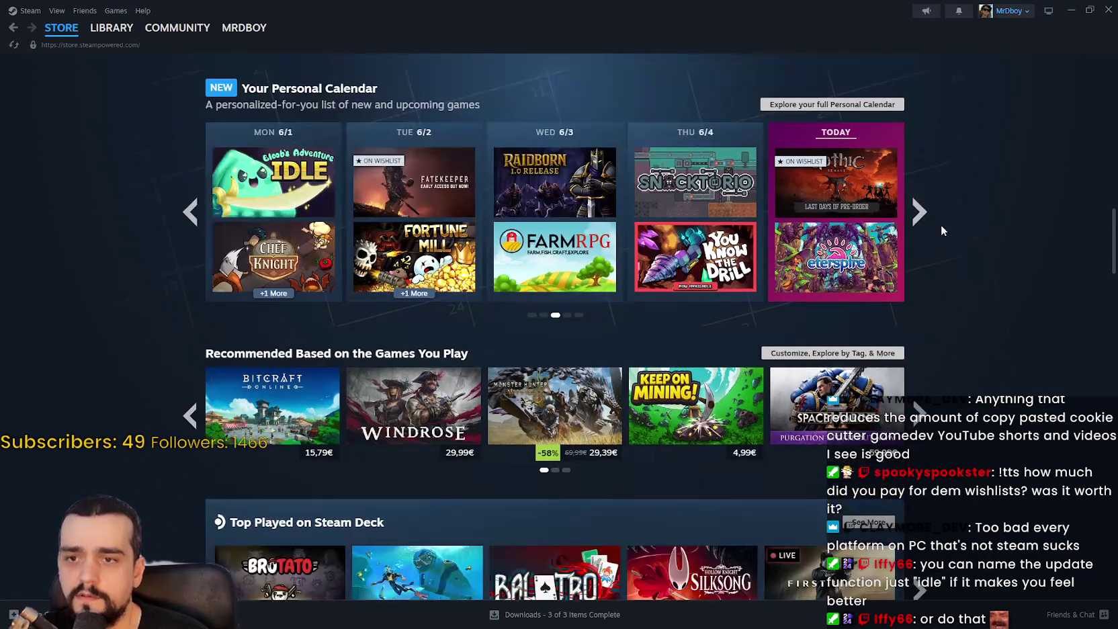
{"action": "scroll", "coordinate": [958, 282], "scroll_direction": "up", "scroll_amount": 1}
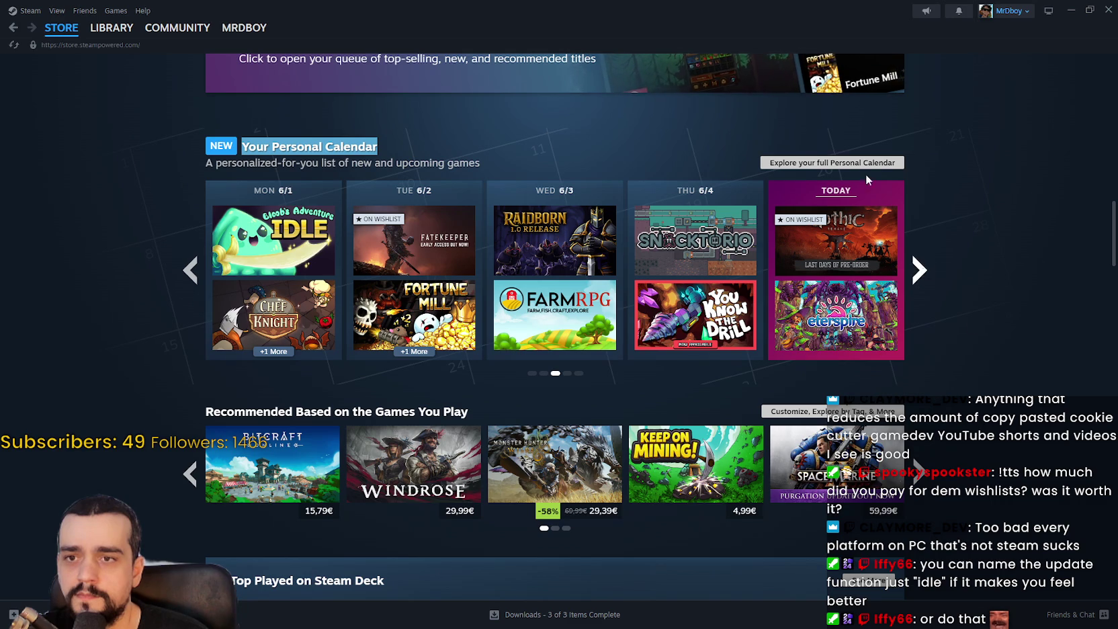
{"action": "mouse_move", "coordinate": [671, 251]}
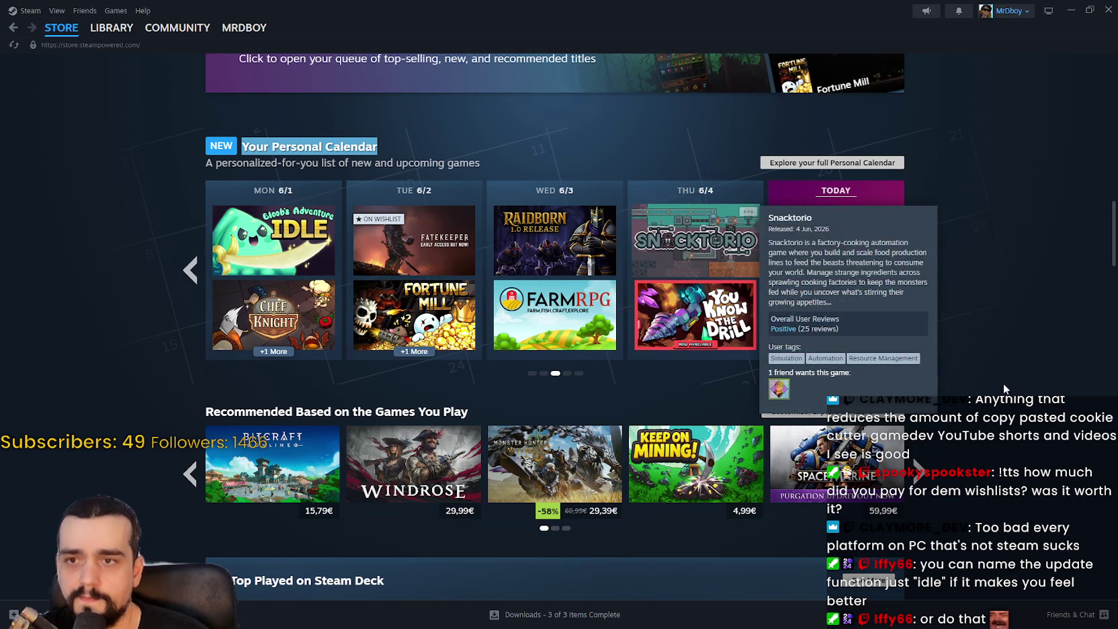
{"action": "scroll", "coordinate": [1000, 374], "scroll_direction": "down", "scroll_amount": 8}
{"action": "scroll", "coordinate": [995, 346], "scroll_direction": "down", "scroll_amount": 15}
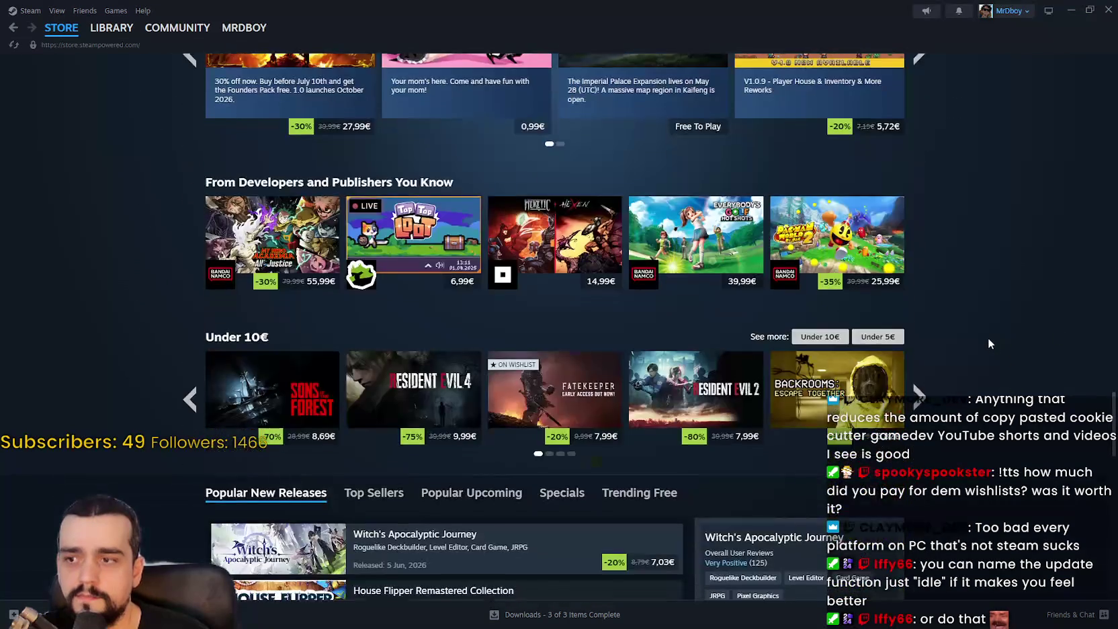
{"action": "scroll", "coordinate": [988, 338], "scroll_direction": "down", "scroll_amount": 6}
{"action": "scroll", "coordinate": [993, 326], "scroll_direction": "up", "scroll_amount": 2}
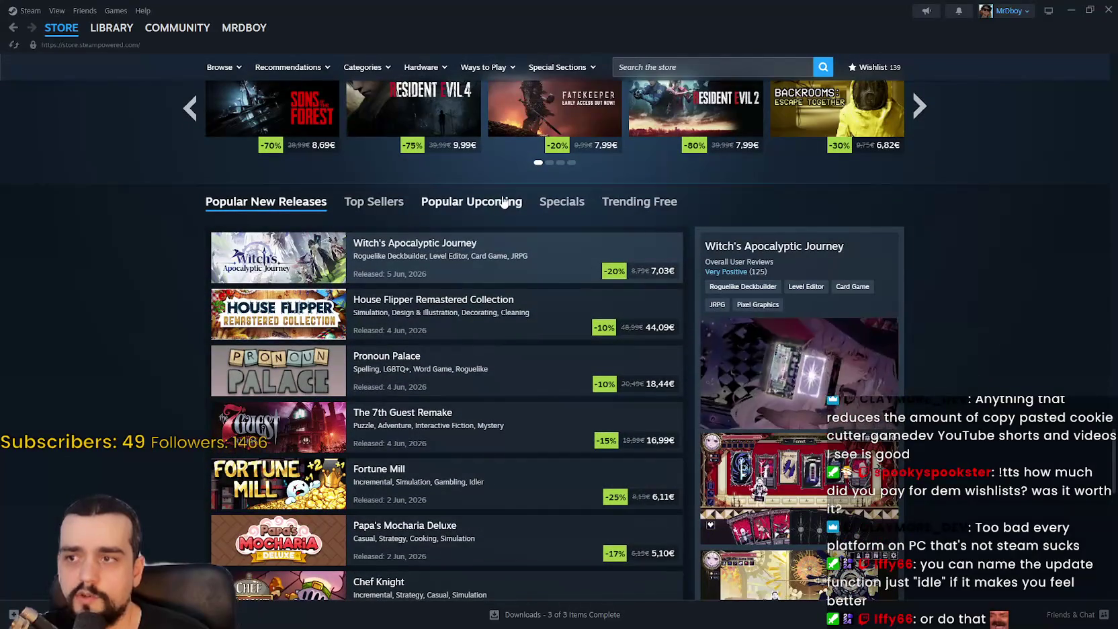
Show the Popular Upcoming games list and scroll through it
{"action": "left_click", "coordinate": [491, 205]}
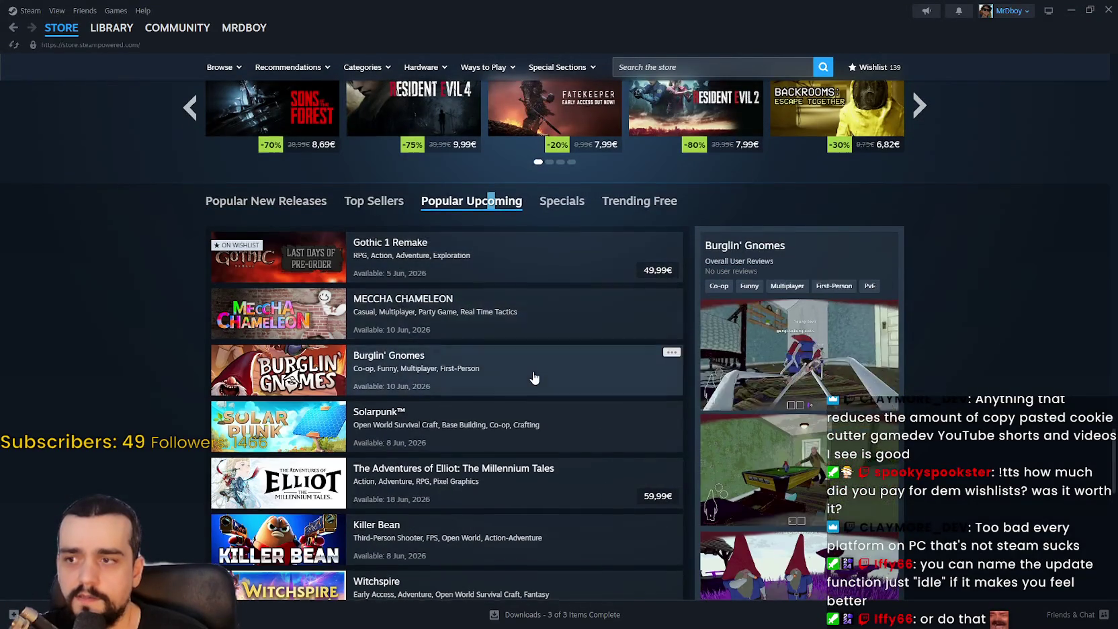
{"action": "scroll", "coordinate": [195, 375], "scroll_direction": "down", "scroll_amount": 4}
{"action": "scroll", "coordinate": [193, 373], "scroll_direction": "down", "scroll_amount": 2}
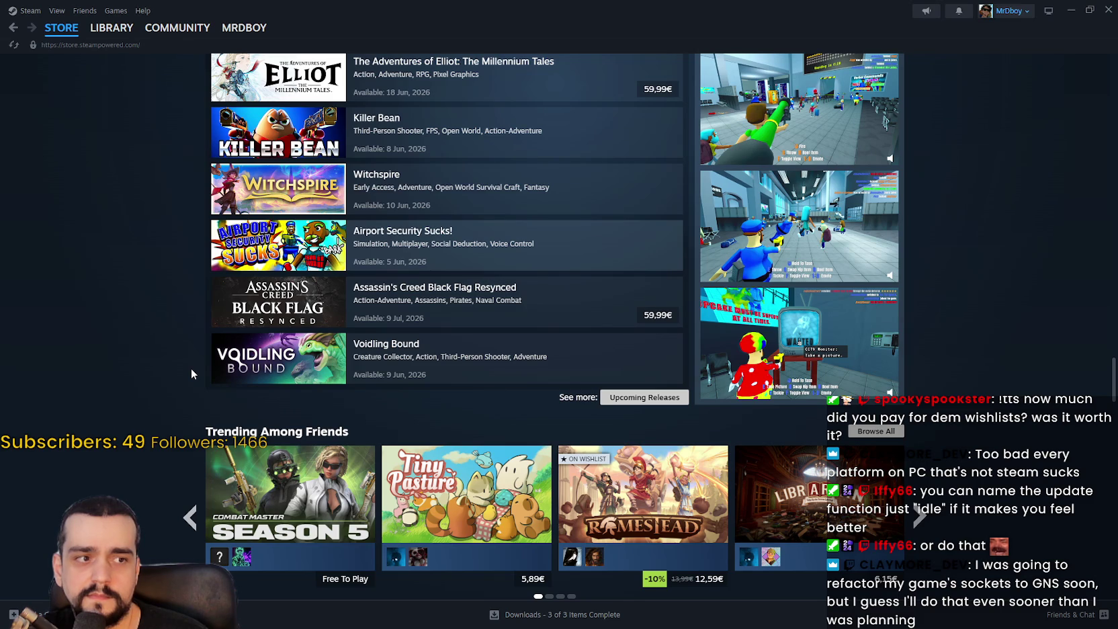
{"action": "scroll", "coordinate": [190, 368], "scroll_direction": "up", "scroll_amount": 9}
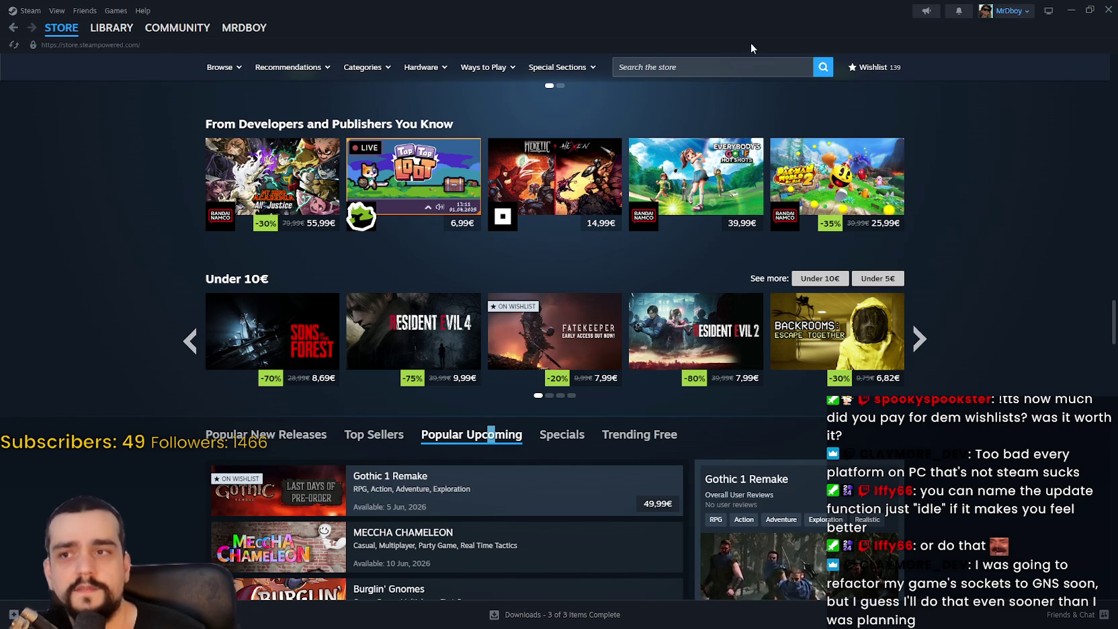
{"action": "left_click", "coordinate": [714, 65]}
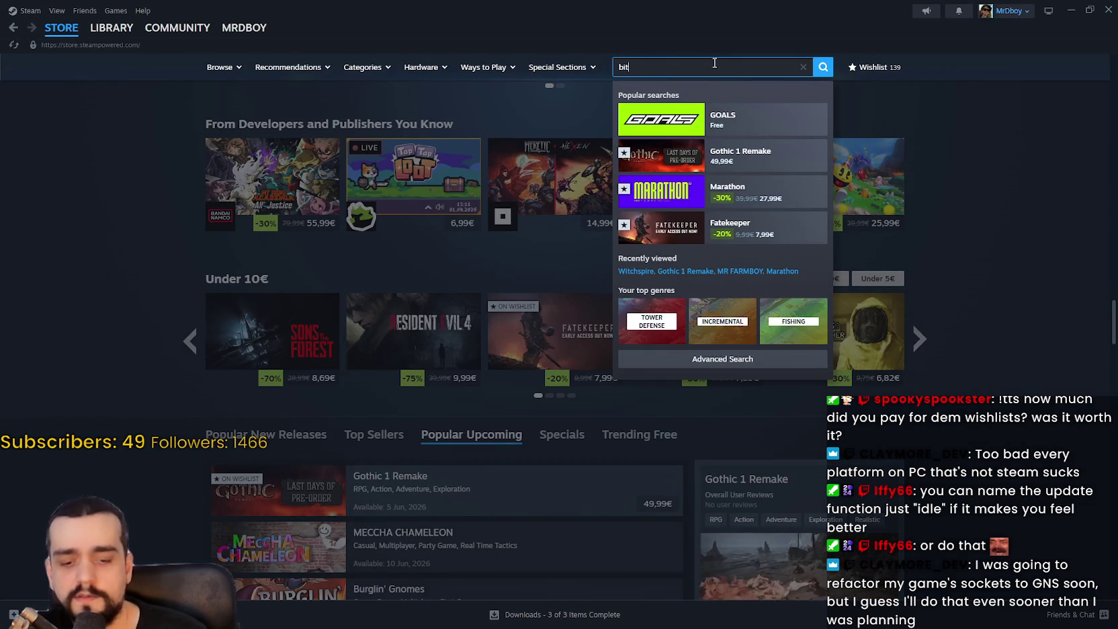
Search the store for BitCraft Online, open its page, and view the third screenshot
{"action": "type", "text": " craft"}
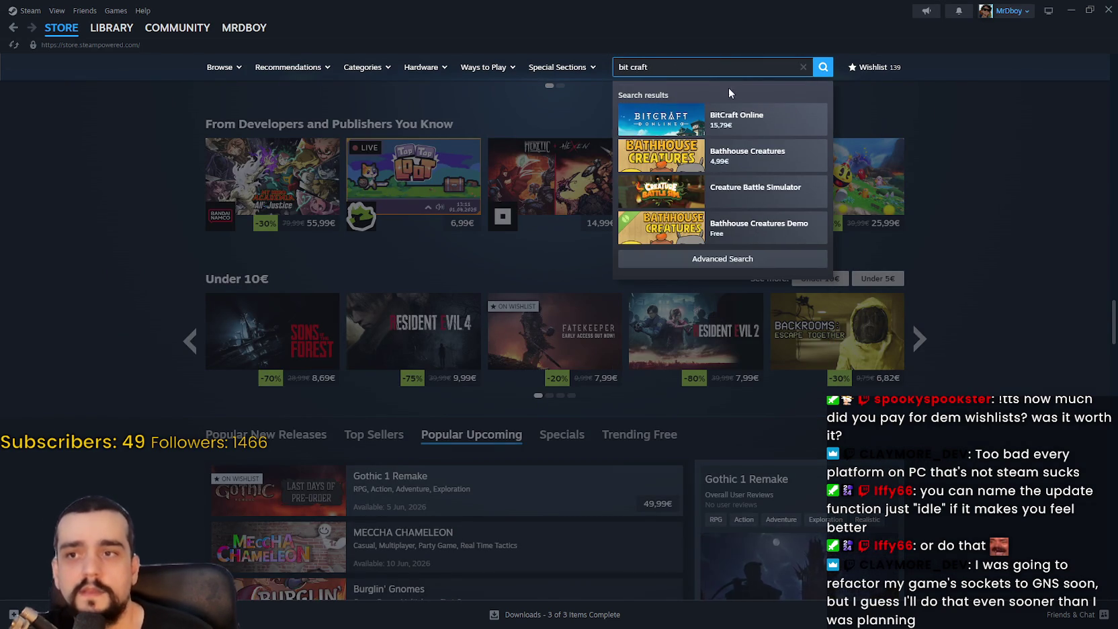
{"action": "left_click", "coordinate": [740, 126]}
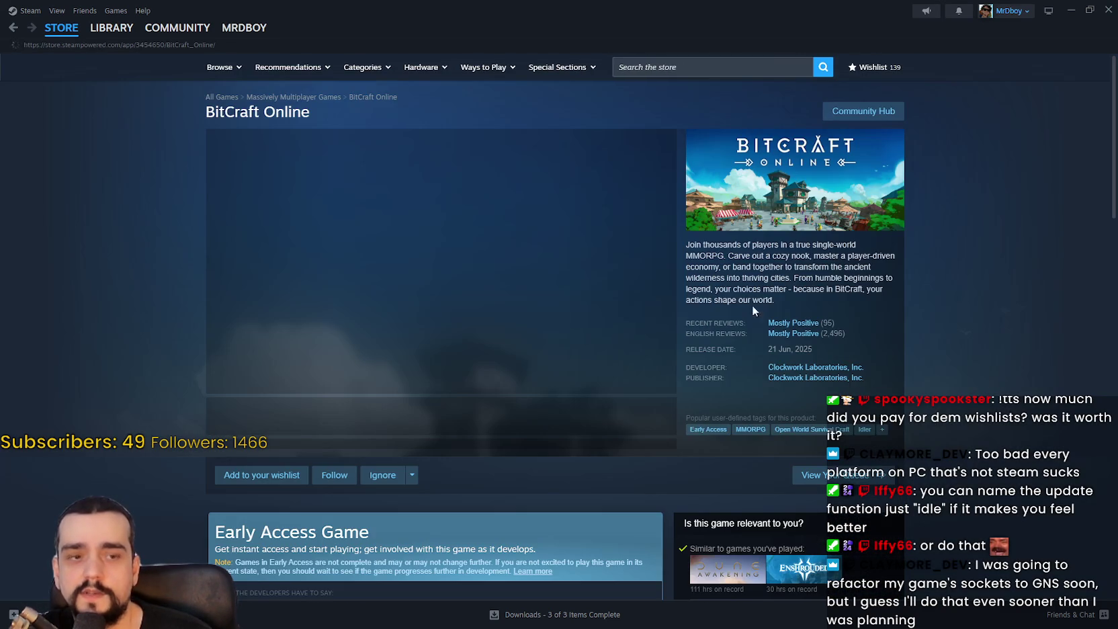
{"action": "left_click", "coordinate": [391, 418]}
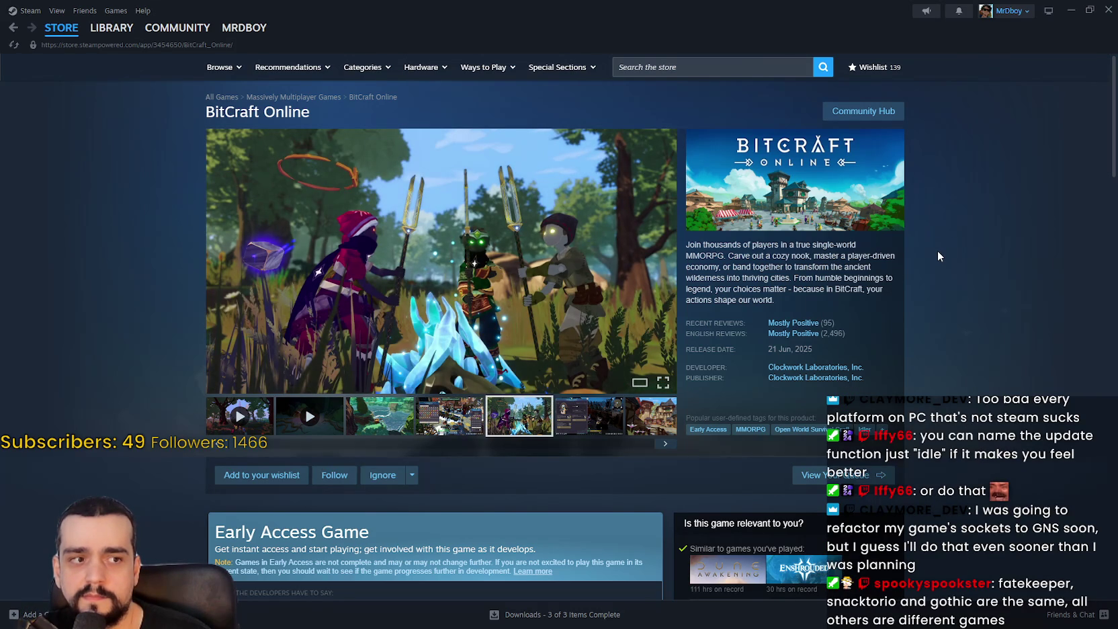
Go back to the store front page, browse it, and bring the browser forward
{"action": "left_click", "coordinate": [64, 46]}
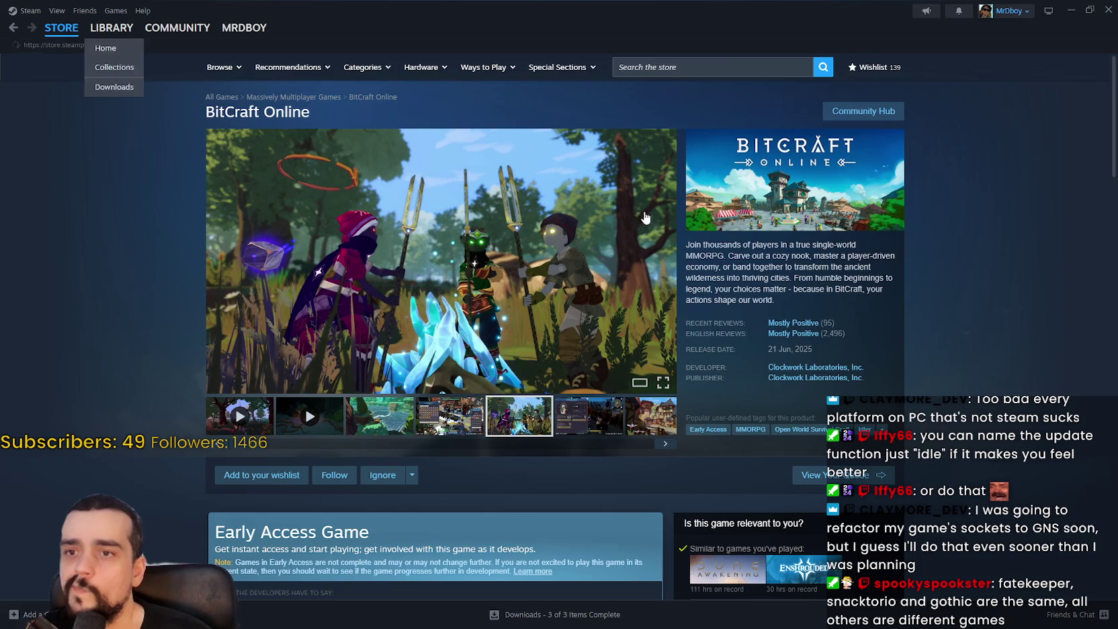
{"action": "scroll", "coordinate": [936, 324], "scroll_direction": "down", "scroll_amount": 10}
{"action": "scroll", "coordinate": [939, 326], "scroll_direction": "down", "scroll_amount": 4}
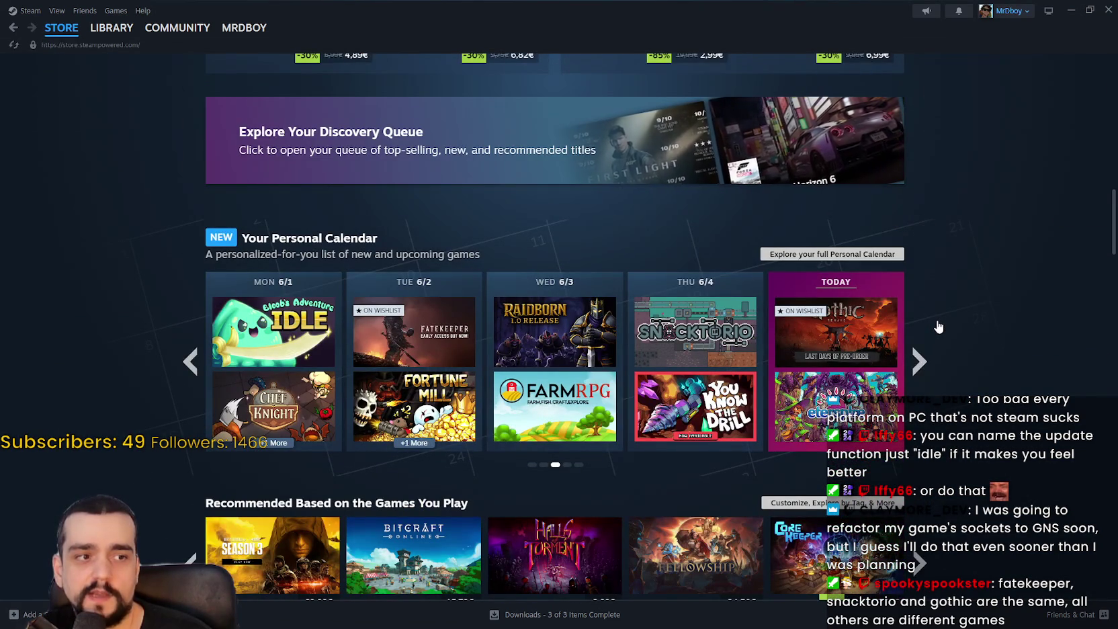
{"action": "mouse_move", "coordinate": [886, 337]}
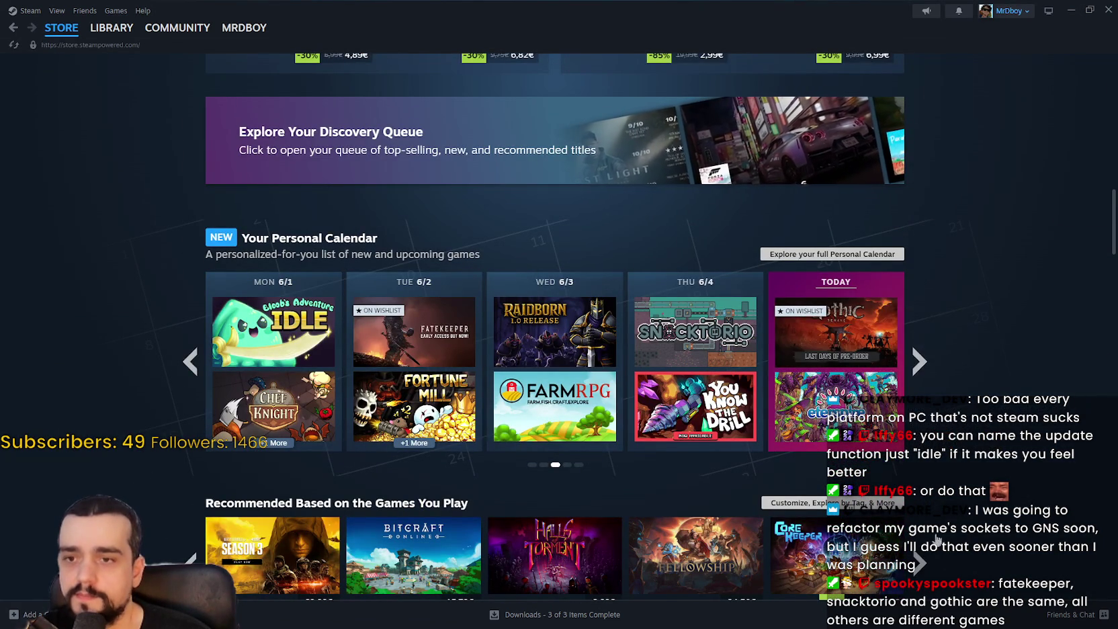
{"action": "scroll", "coordinate": [967, 322], "scroll_direction": "up", "scroll_amount": 3}
{"action": "right_click", "coordinate": [966, 311]}
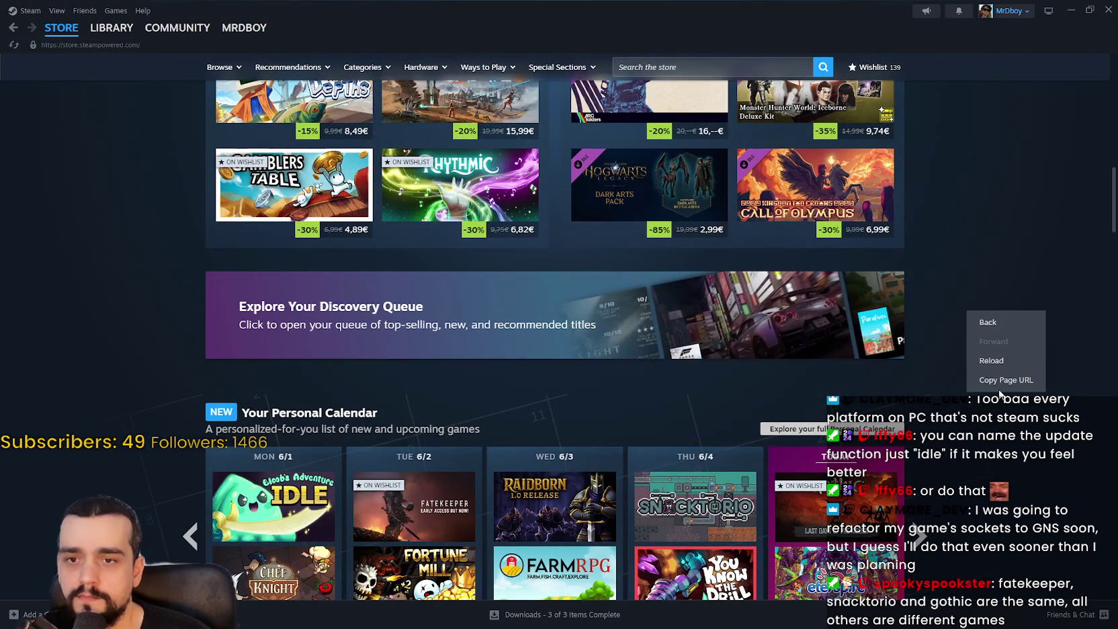
{"action": "key", "text": "Escape"}
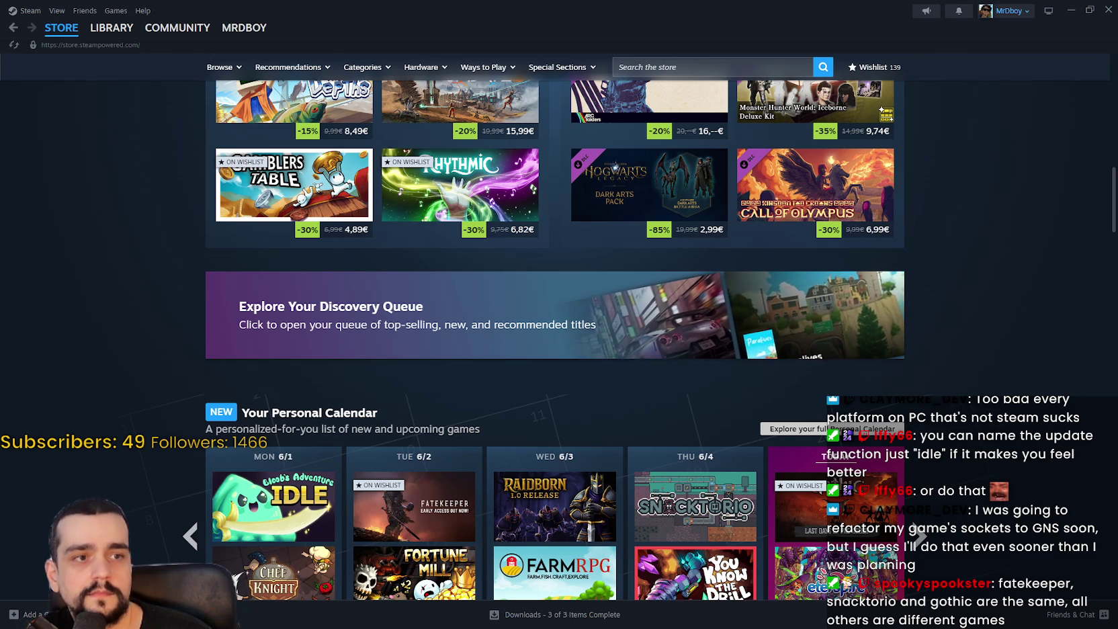
{"action": "mouse_move", "coordinate": [1117, 132]}
{"action": "left_mouse_down"}
{"action": "mouse_move", "coordinate": [586, 132]}
{"action": "mouse_move", "coordinate": [508, 59]}
{"action": "mouse_move", "coordinate": [465, 55]}
{"action": "left_mouse_up"}
Browse the Steam store page and show the Popular Upcoming games list
{"action": "scroll", "coordinate": [501, 344], "scroll_direction": "down", "scroll_amount": 3}
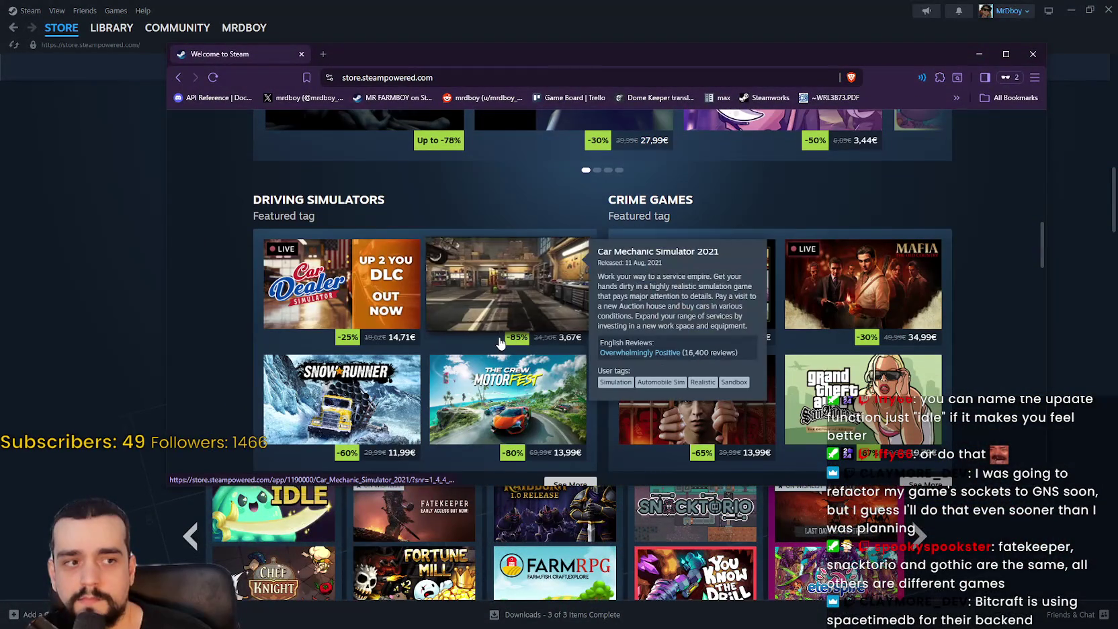
{"action": "scroll", "coordinate": [549, 262], "scroll_direction": "down", "scroll_amount": 1}
{"action": "scroll", "coordinate": [549, 262], "scroll_direction": "down", "scroll_amount": 10}
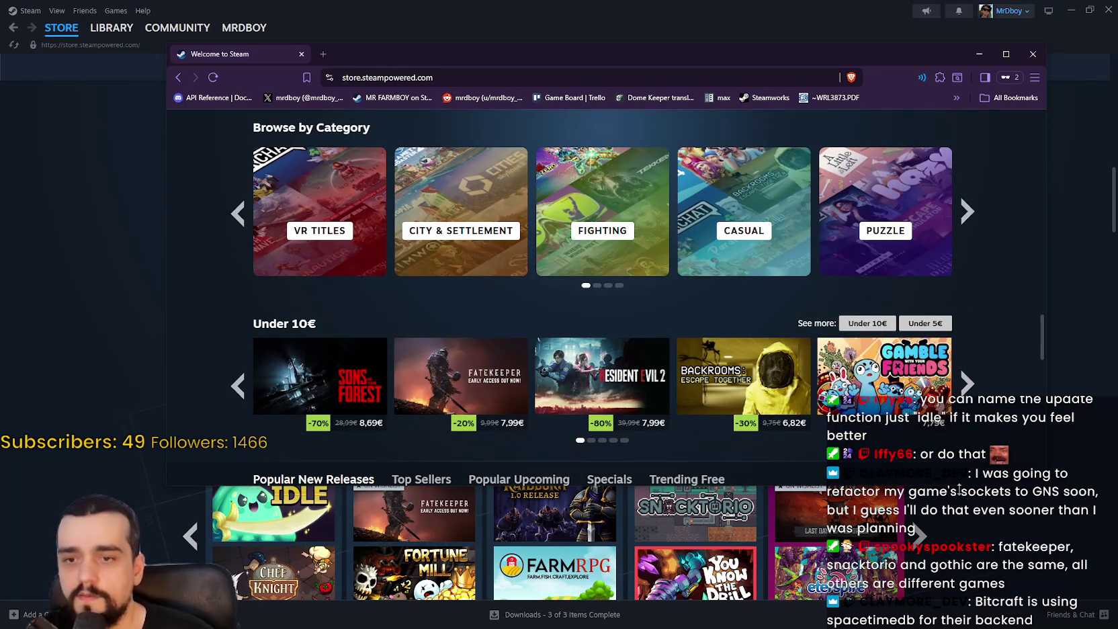
{"action": "scroll", "coordinate": [605, 323], "scroll_direction": "up", "scroll_amount": 5}
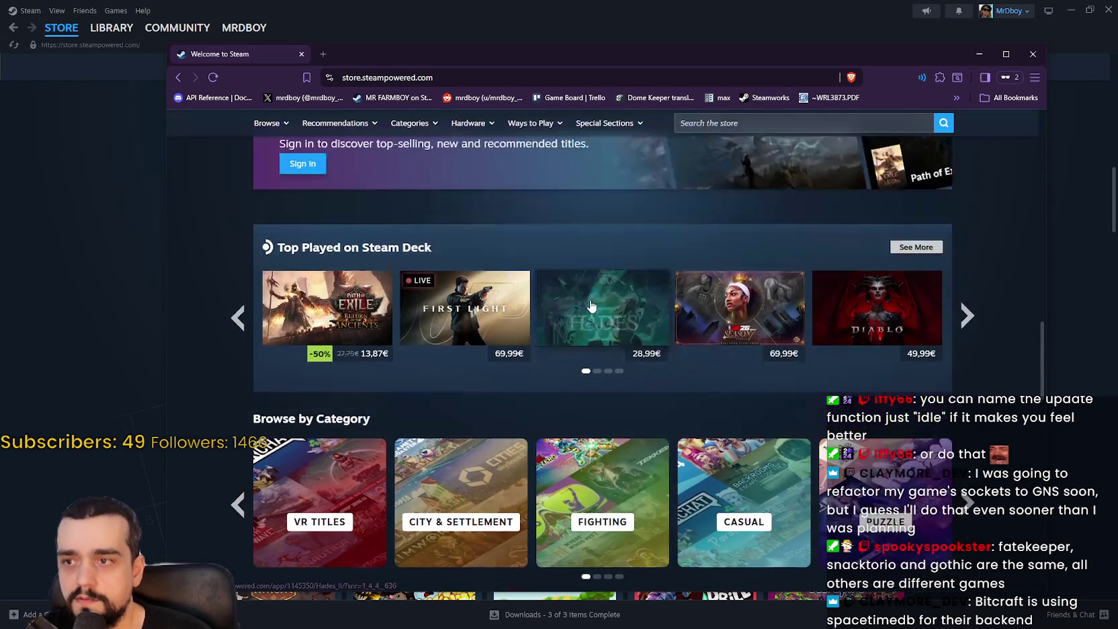
{"action": "scroll", "coordinate": [798, 363], "scroll_direction": "down", "scroll_amount": 9}
{"action": "scroll", "coordinate": [917, 371], "scroll_direction": "down", "scroll_amount": 5}
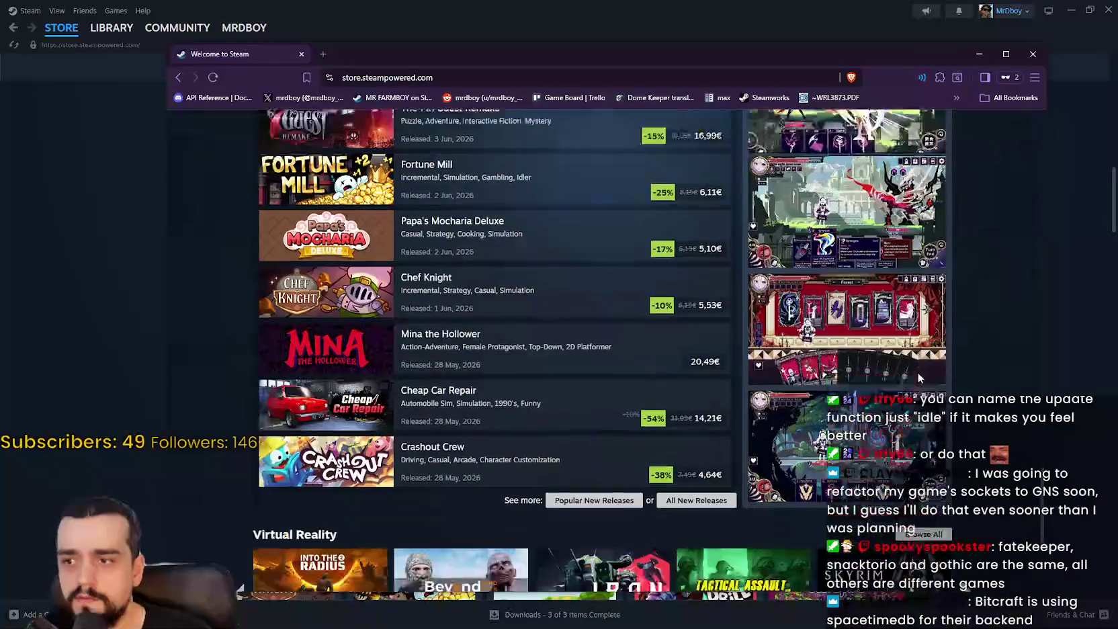
{"action": "scroll", "coordinate": [918, 371], "scroll_direction": "down", "scroll_amount": 3}
{"action": "scroll", "coordinate": [991, 478], "scroll_direction": "up", "scroll_amount": 2}
{"action": "scroll", "coordinate": [991, 478], "scroll_direction": "up", "scroll_amount": 12}
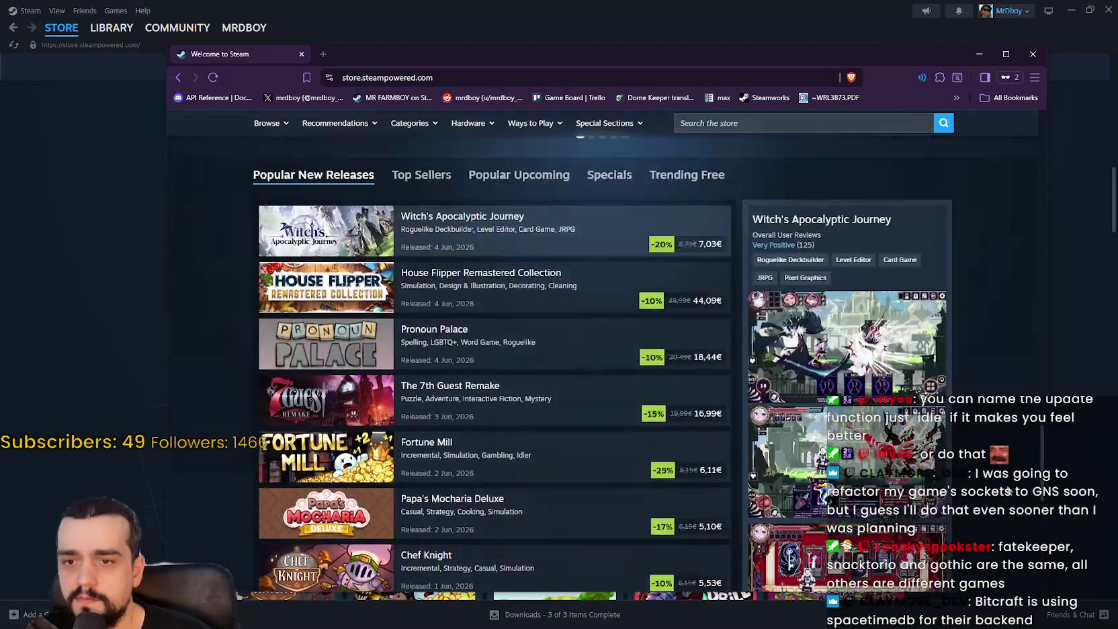
{"action": "scroll", "coordinate": [1006, 473], "scroll_direction": "up", "scroll_amount": 10}
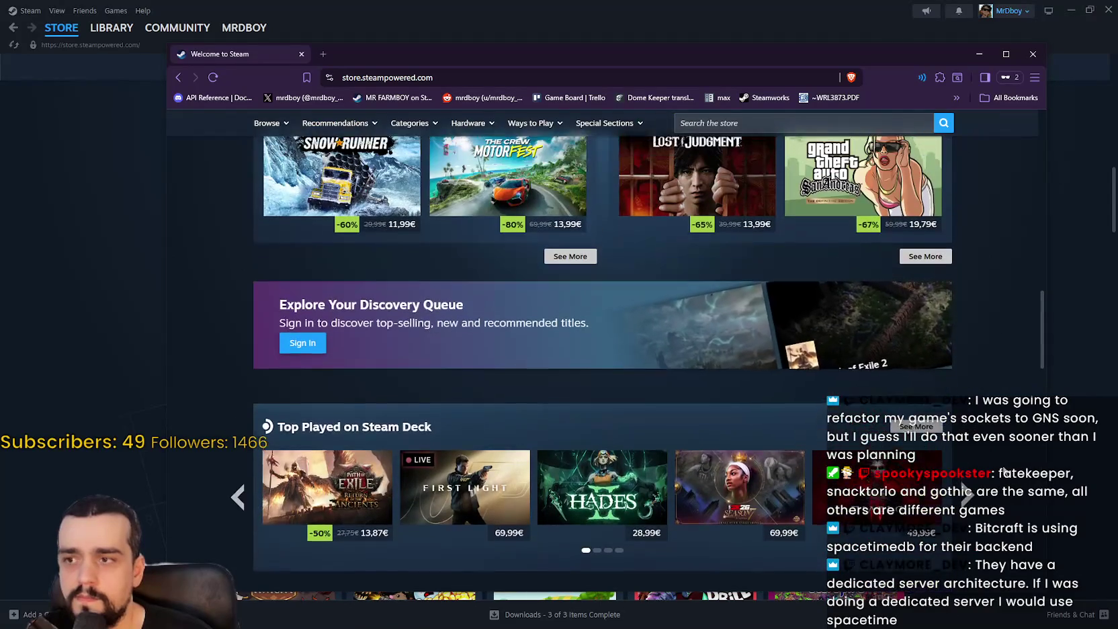
{"action": "scroll", "coordinate": [1000, 464], "scroll_direction": "up", "scroll_amount": 5}
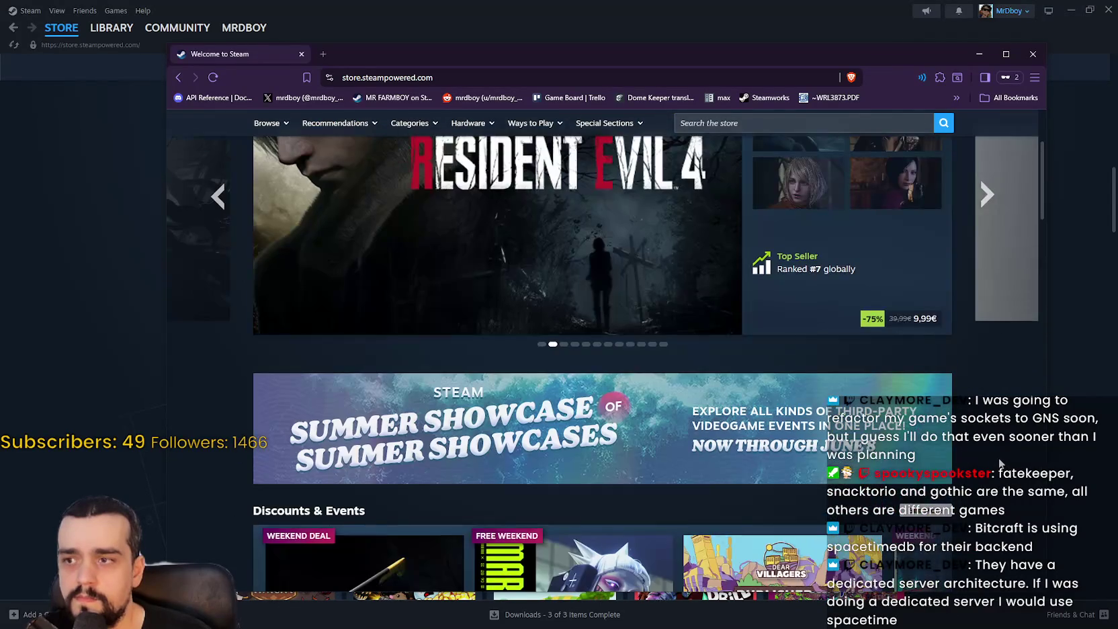
{"action": "scroll", "coordinate": [999, 463], "scroll_direction": "down", "scroll_amount": 8}
{"action": "scroll", "coordinate": [998, 463], "scroll_direction": "down", "scroll_amount": 5}
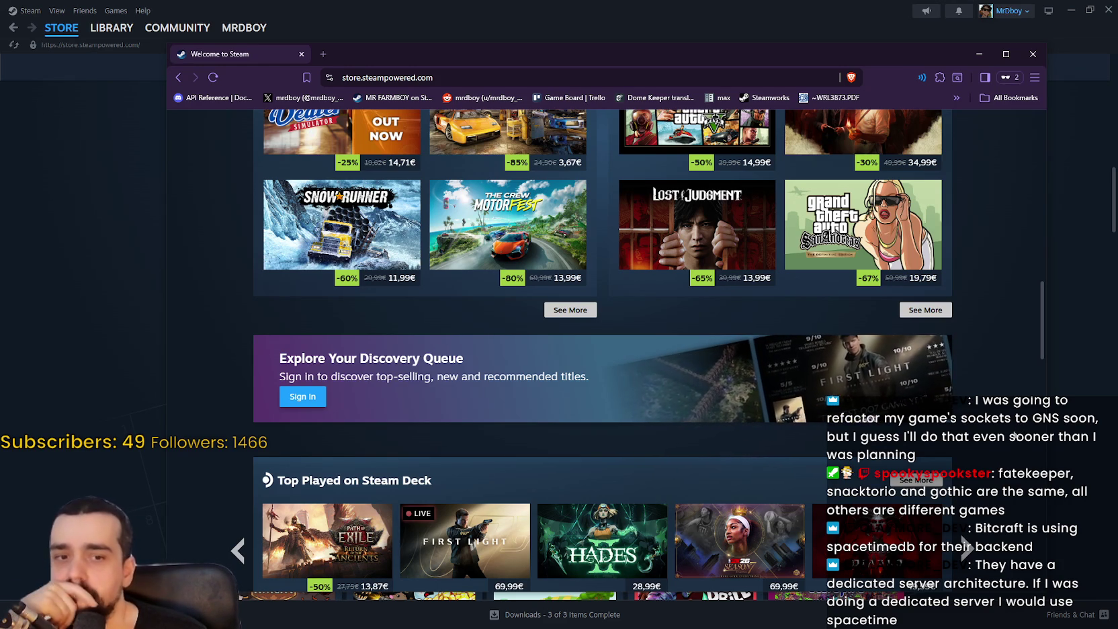
{"action": "scroll", "coordinate": [1016, 433], "scroll_direction": "down", "scroll_amount": 4}
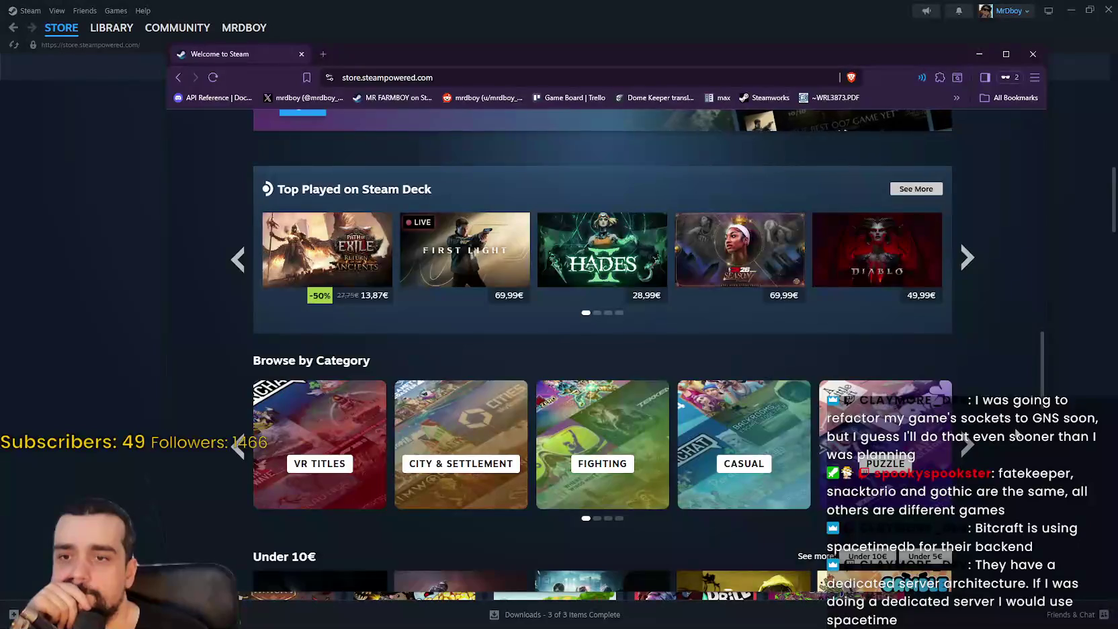
{"action": "scroll", "coordinate": [1016, 434], "scroll_direction": "down", "scroll_amount": 4}
{"action": "scroll", "coordinate": [1017, 432], "scroll_direction": "down", "scroll_amount": 2}
{"action": "scroll", "coordinate": [1017, 433], "scroll_direction": "down", "scroll_amount": 2}
{"action": "scroll", "coordinate": [963, 378], "scroll_direction": "down", "scroll_amount": 2}
{"action": "scroll", "coordinate": [960, 382], "scroll_direction": "down", "scroll_amount": 1}
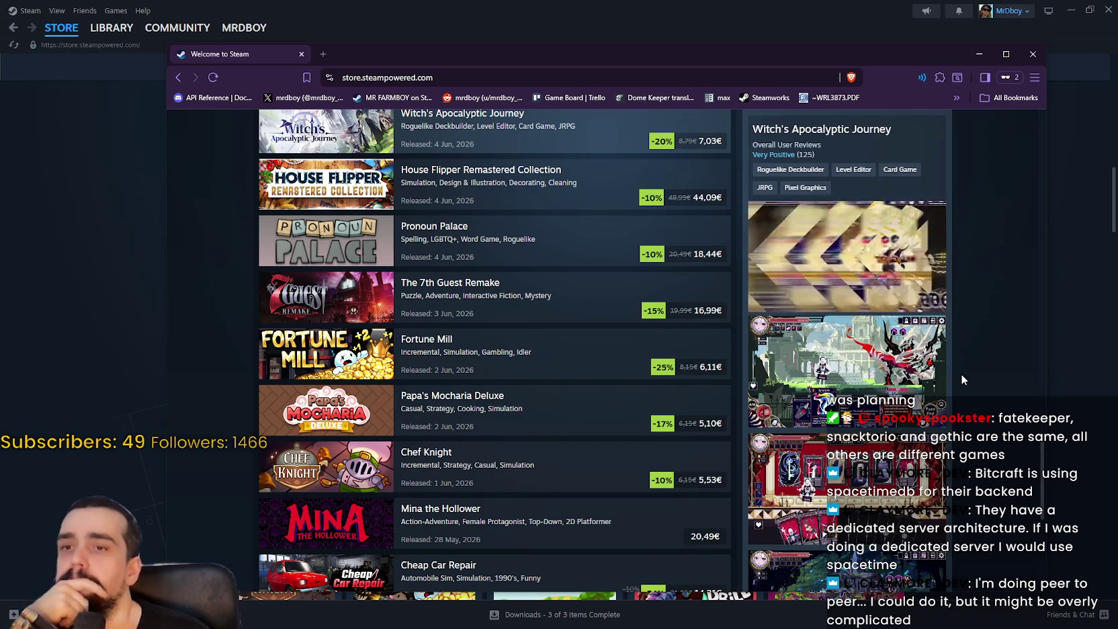
{"action": "scroll", "coordinate": [961, 373], "scroll_direction": "down", "scroll_amount": 2}
{"action": "scroll", "coordinate": [961, 374], "scroll_direction": "up", "scroll_amount": 3}
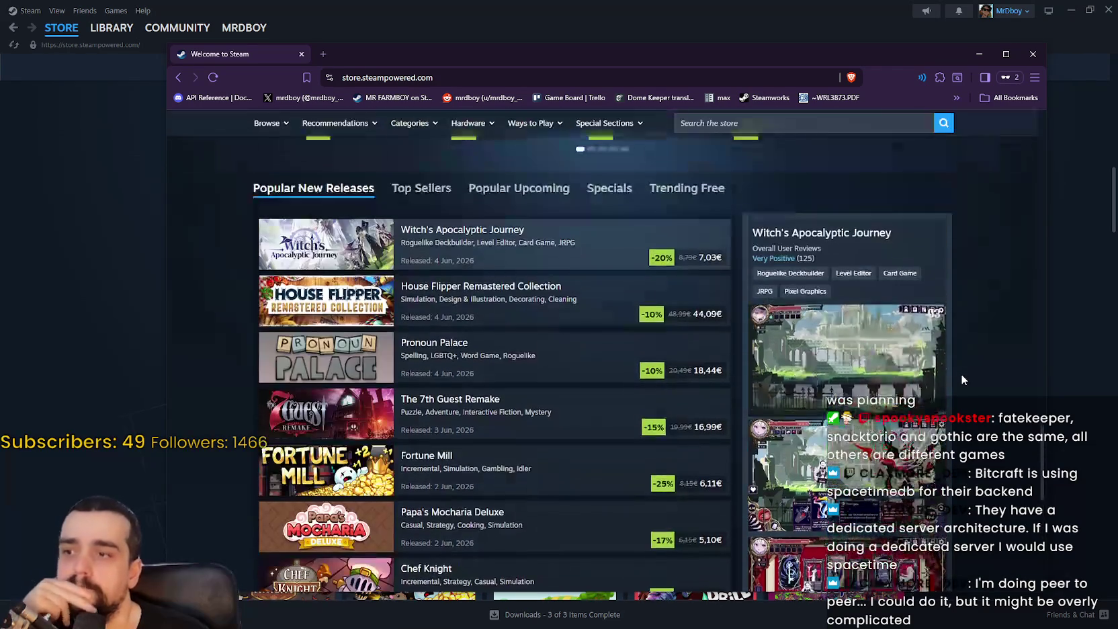
{"action": "scroll", "coordinate": [962, 374], "scroll_direction": "down", "scroll_amount": 3}
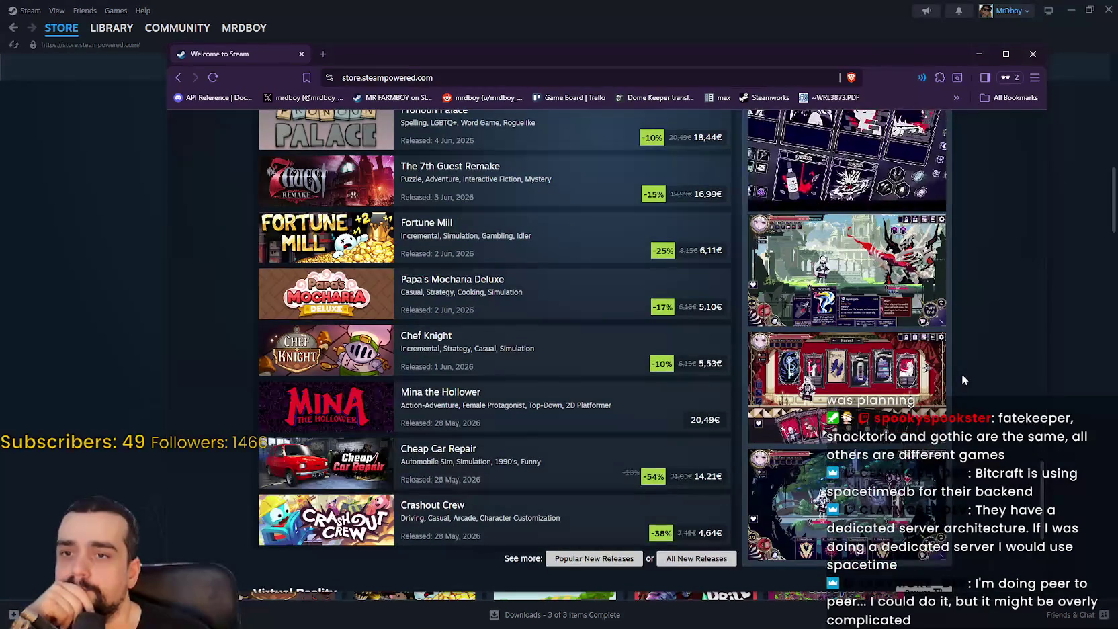
{"action": "scroll", "coordinate": [962, 373], "scroll_direction": "up", "scroll_amount": 3}
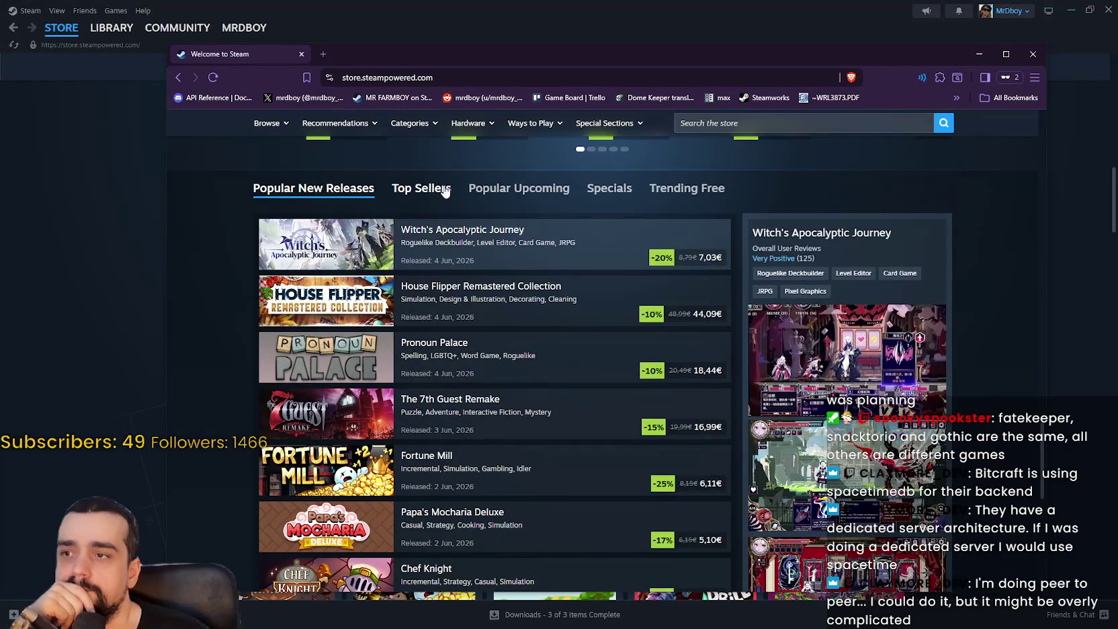
{"action": "left_click", "coordinate": [550, 194]}
Open the Gothic 1 Remake store page and block the site permission popup
{"action": "scroll", "coordinate": [950, 303], "scroll_direction": "down", "scroll_amount": 2}
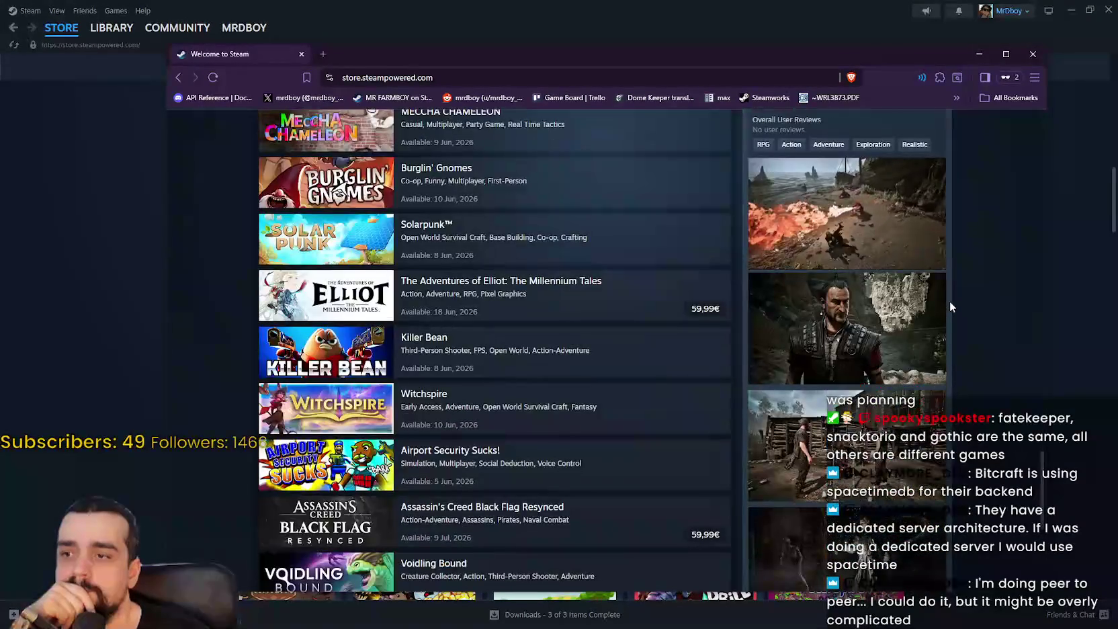
{"action": "scroll", "coordinate": [950, 301], "scroll_direction": "up", "scroll_amount": 2}
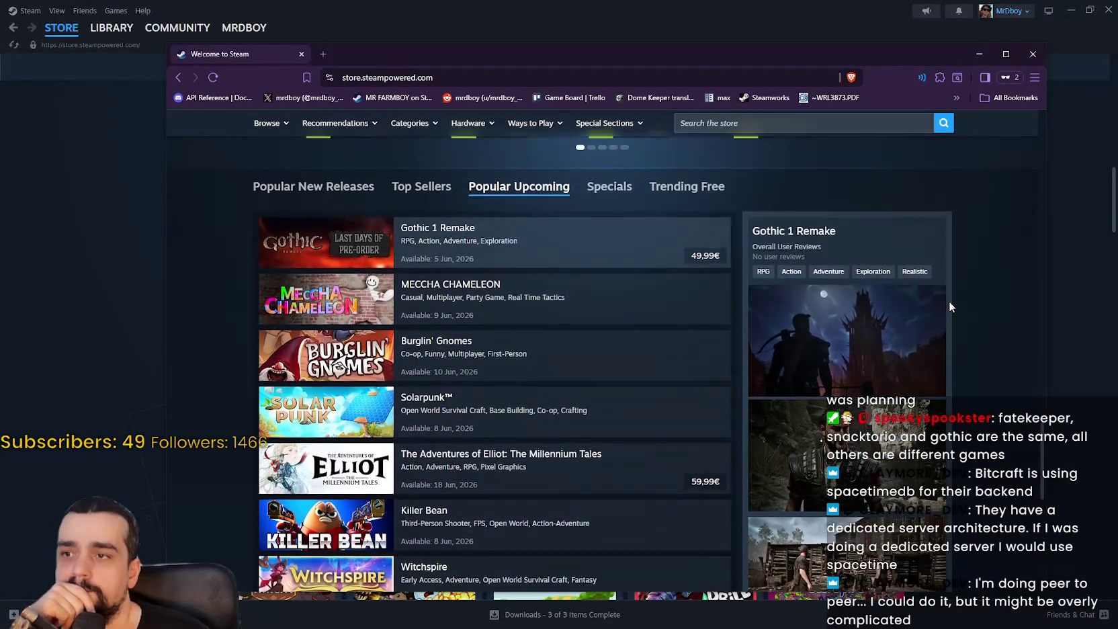
{"action": "left_click", "coordinate": [475, 243]}
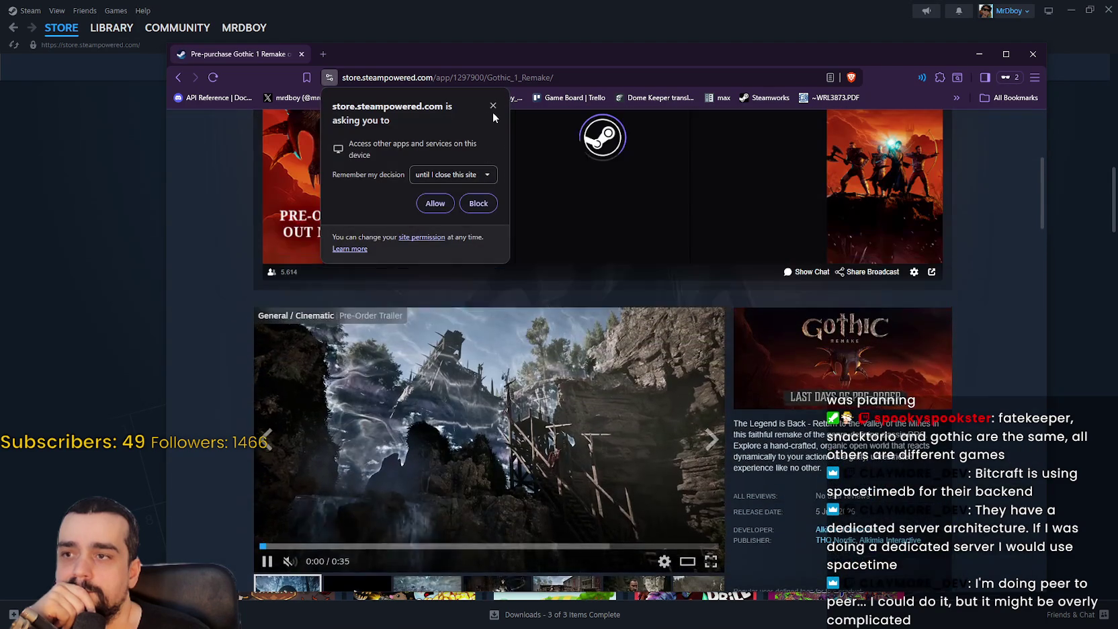
{"action": "left_click", "coordinate": [493, 106]}
View the fourth Gothic 1 Remake screenshot, then close the browser window
{"action": "scroll", "coordinate": [667, 332], "scroll_direction": "down", "scroll_amount": 4}
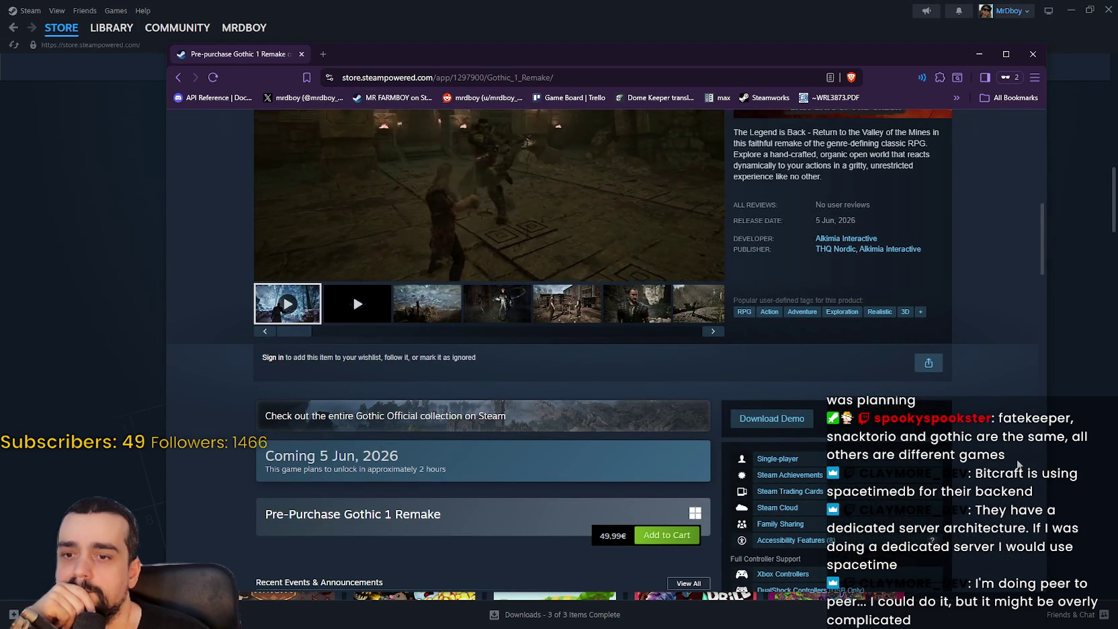
{"action": "scroll", "coordinate": [478, 493], "scroll_direction": "up", "scroll_amount": 2}
{"action": "left_click", "coordinate": [499, 488]}
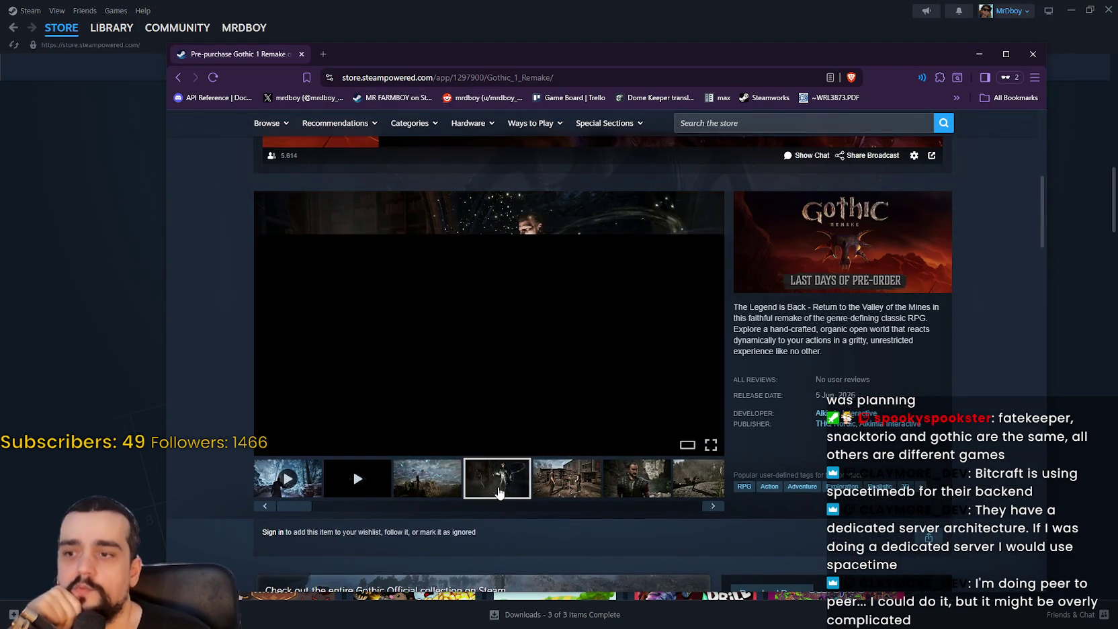
{"action": "scroll", "coordinate": [501, 489], "scroll_direction": "down", "scroll_amount": 2}
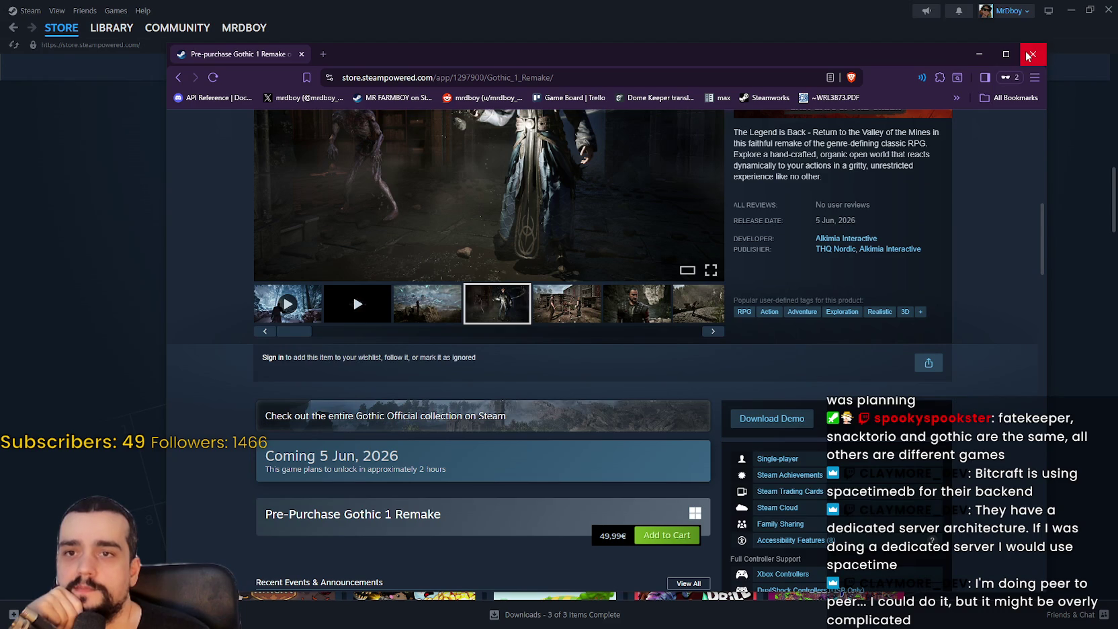
{"action": "left_click", "coordinate": [1029, 57]}
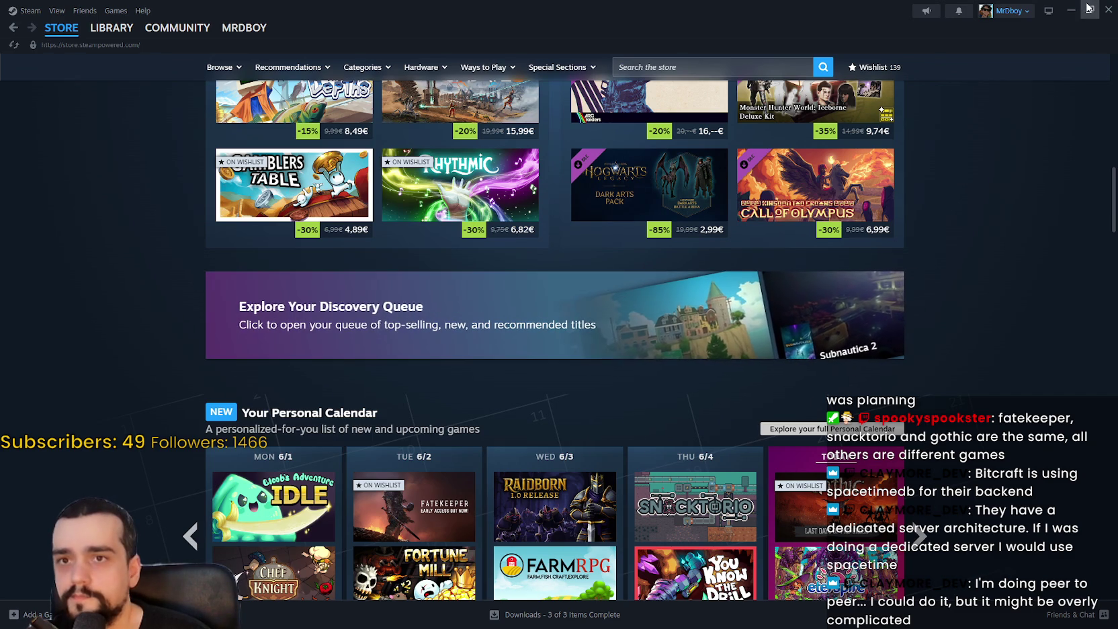
{"action": "key", "text": "alt+Tab"}
Review the idle_enter, idle_update and idle_exit code on lines 12–22
{"action": "left_click", "coordinate": [890, 313]}
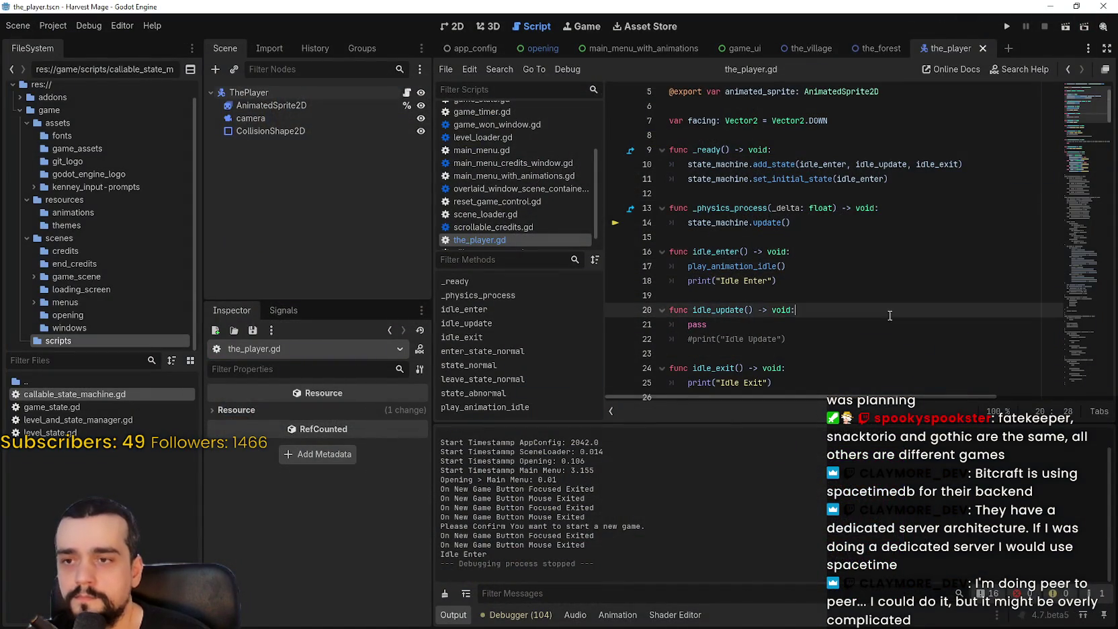
{"action": "left_click", "coordinate": [817, 275]}
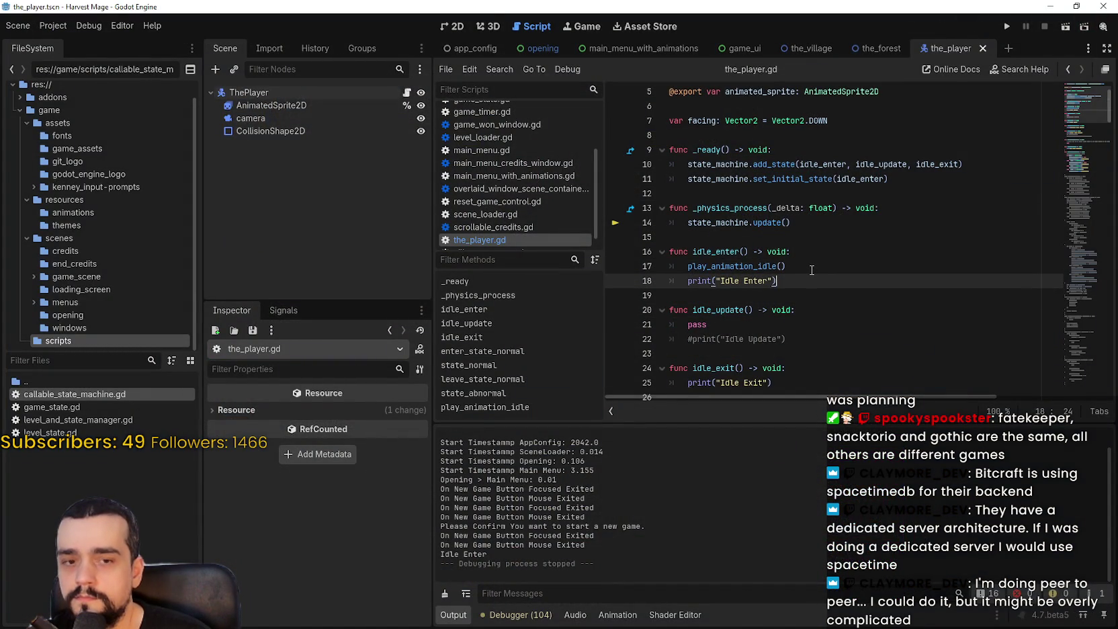
{"action": "left_click", "coordinate": [808, 313]}
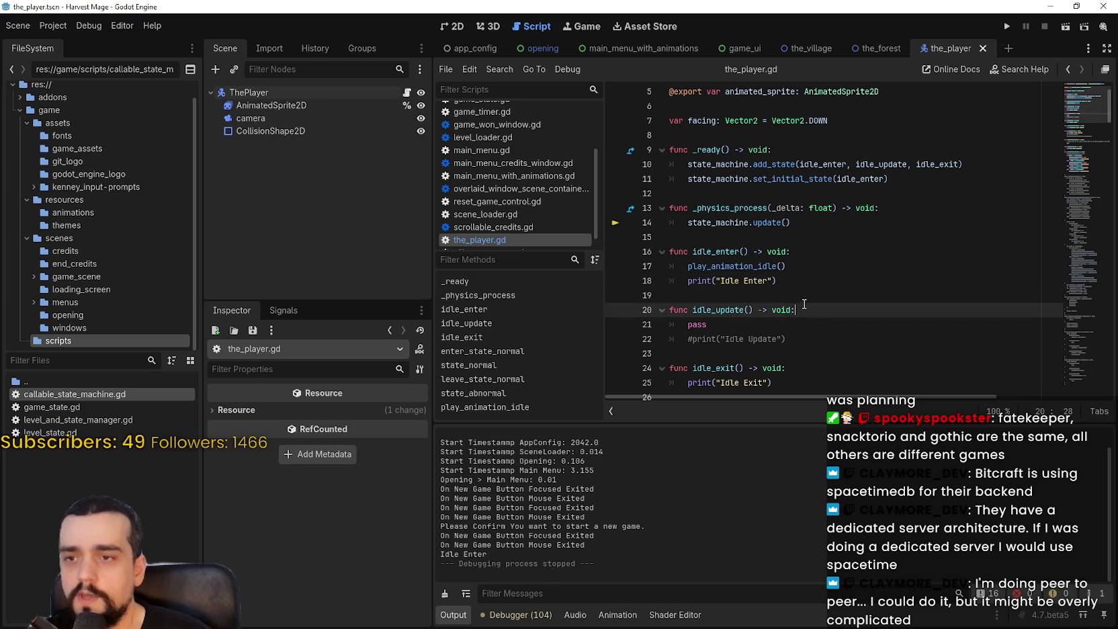
{"action": "left_click", "coordinate": [803, 296]}
{"action": "left_click", "coordinate": [816, 337]}
{"action": "scroll", "coordinate": [813, 327], "scroll_direction": "down", "scroll_amount": 2}
{"action": "left_click", "coordinate": [812, 280]}
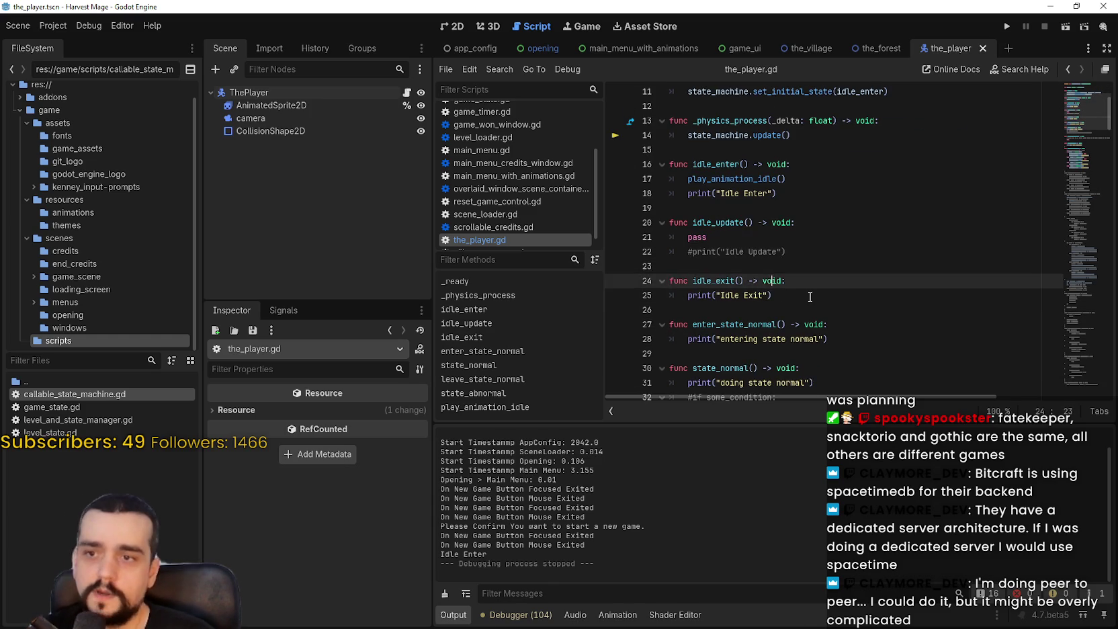
{"action": "left_click", "coordinate": [812, 296]}
{"action": "left_click", "coordinate": [782, 252]}
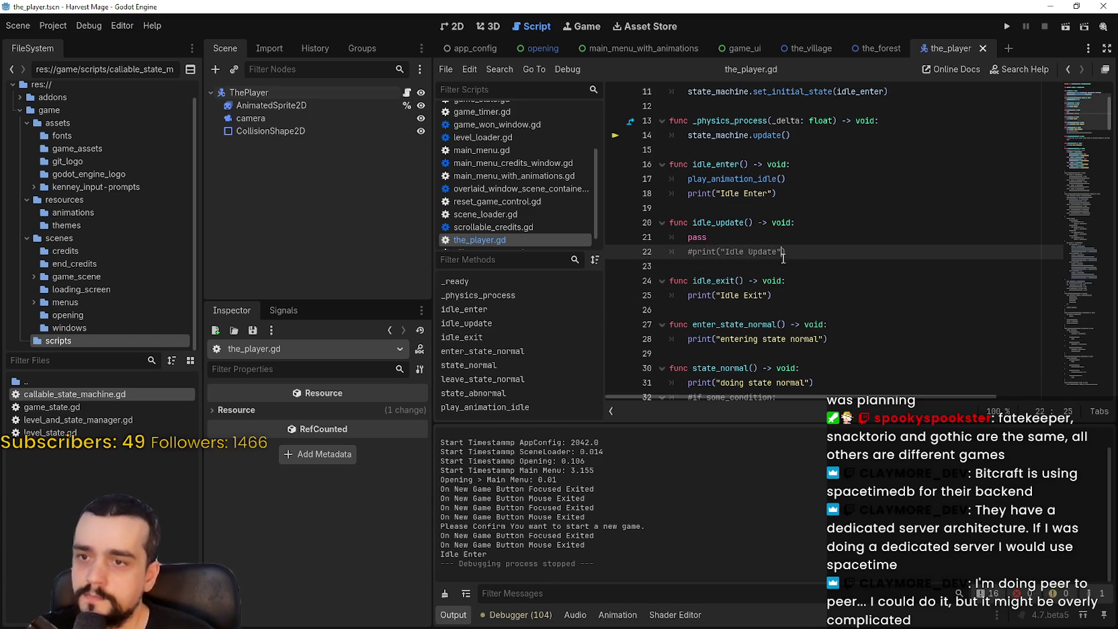
{"action": "left_click_drag", "start_coordinate": [672, 105], "coordinate": [755, 256]}
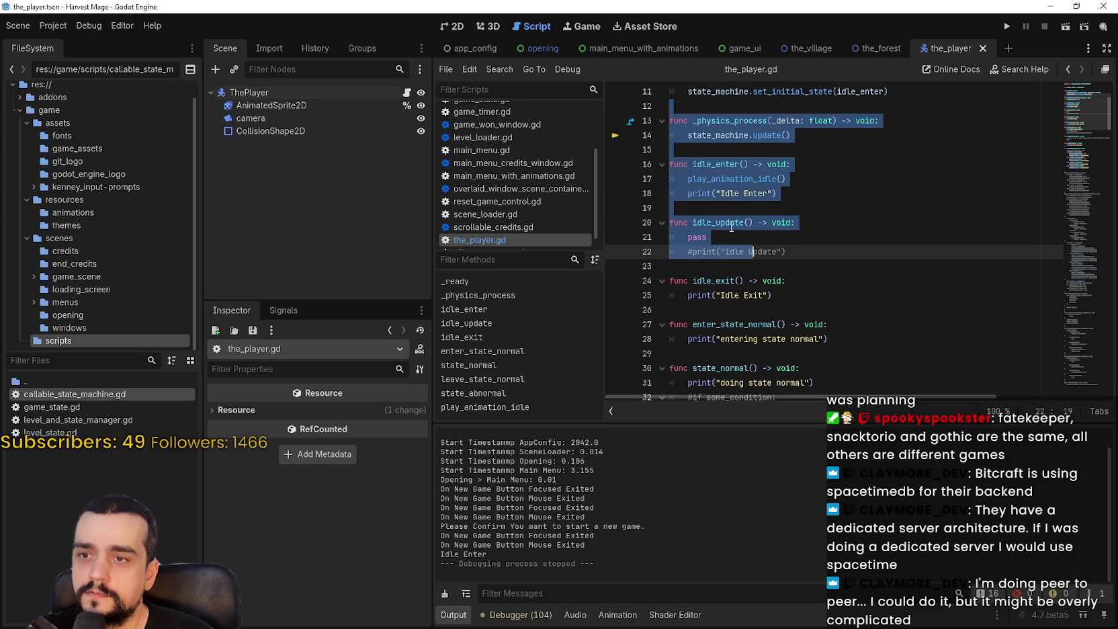
Delete idle_update's pass line, uncomment print("Idle Update"), and run the project with F5
{"action": "left_click", "coordinate": [687, 237]}
{"action": "key", "text": "BackSpace"}
{"action": "key", "text": "BackSpace"}
{"action": "key", "text": "BackSpace"}
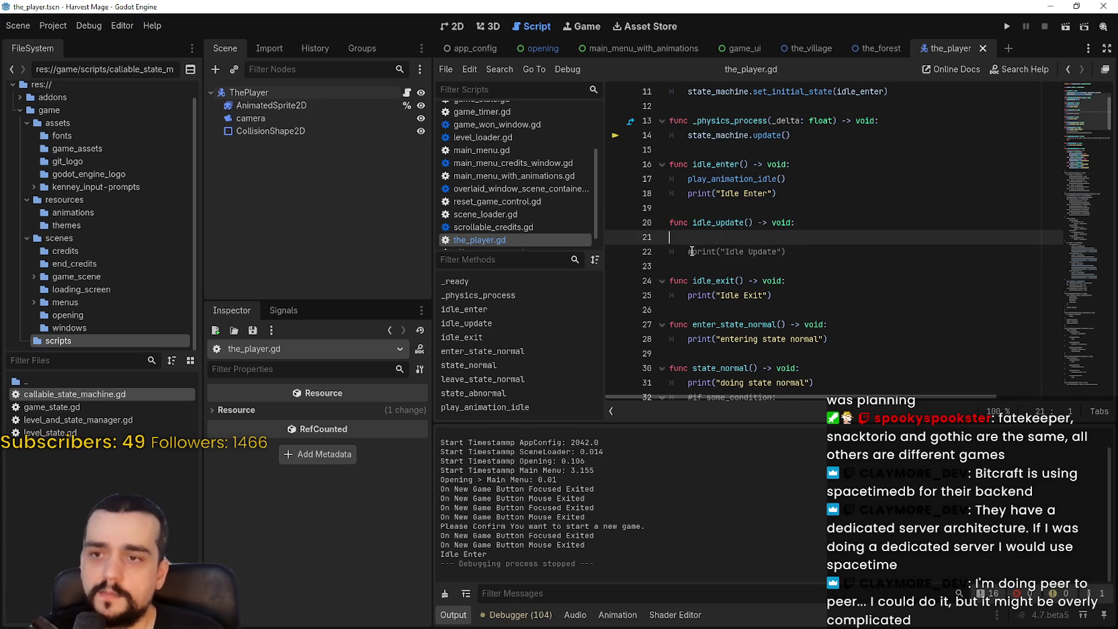
{"action": "key", "text": "Down"}
{"action": "key", "text": "ctrl+k"}
{"action": "left_click", "coordinate": [706, 250]}
{"action": "key", "text": "F5"}
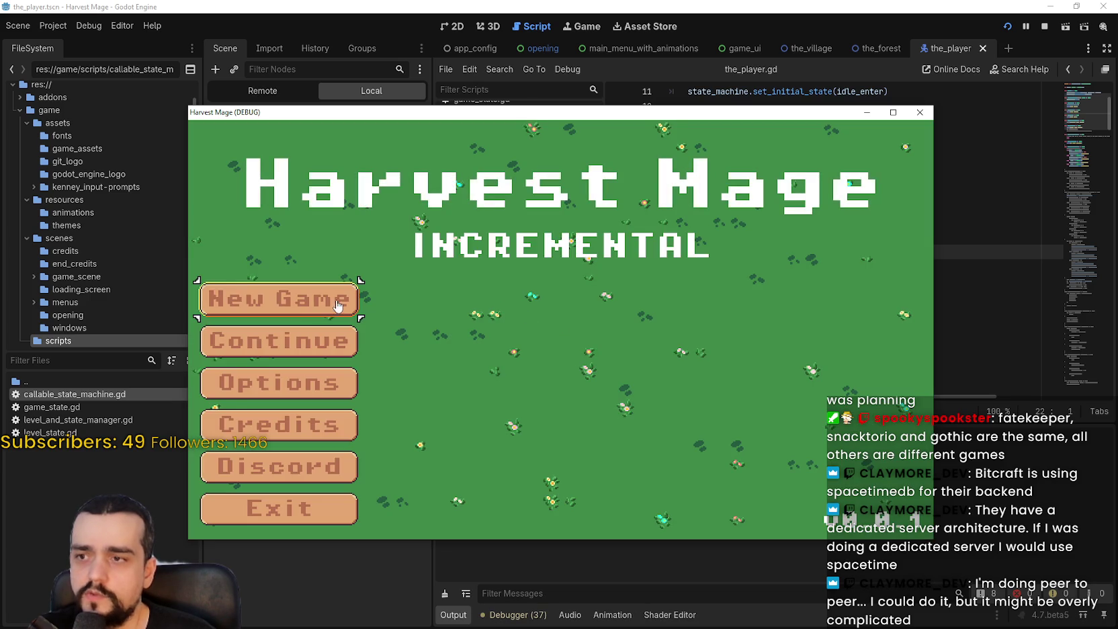
Start and confirm a new game from the main menu, then pause it
{"action": "left_click", "coordinate": [338, 306]}
{"action": "left_click", "coordinate": [311, 304]}
{"action": "left_click", "coordinate": [833, 571]}
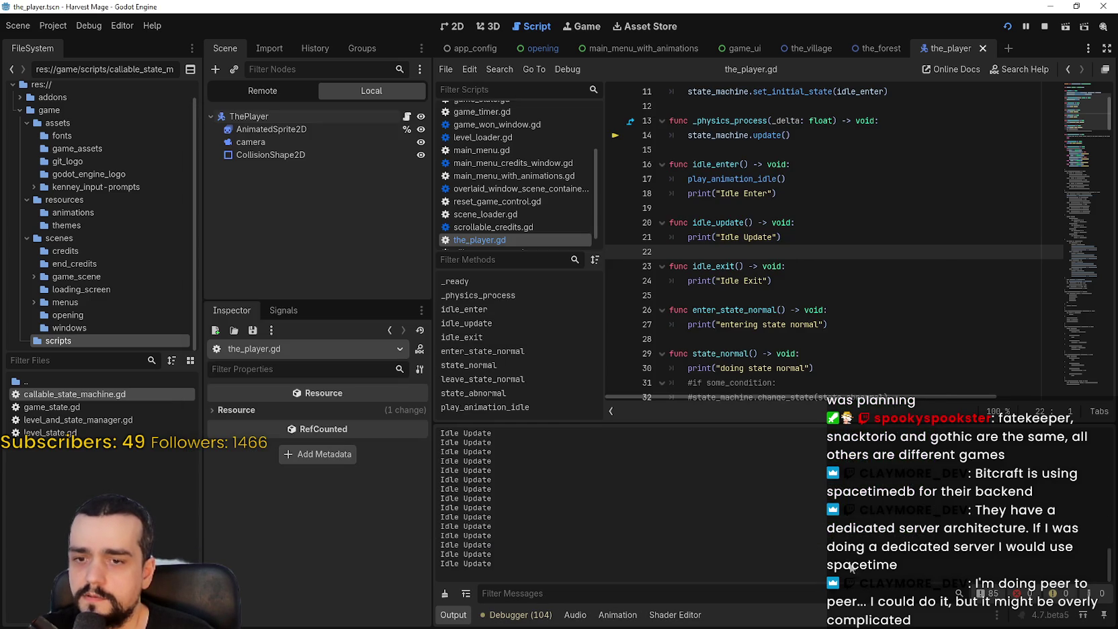
{"action": "left_click", "coordinate": [1026, 26]}
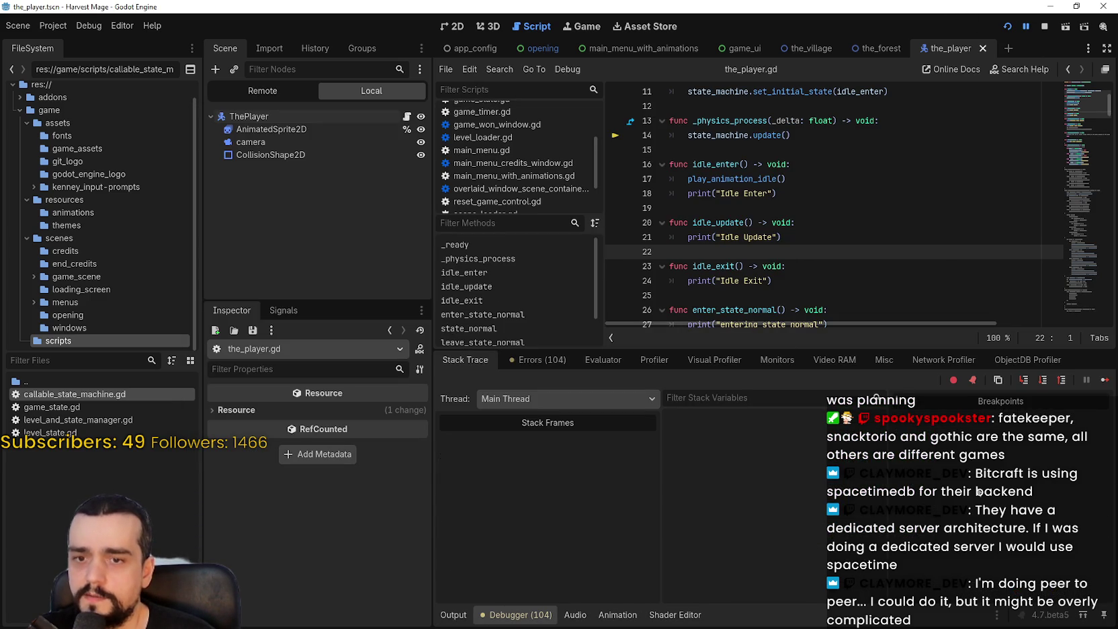
Check the Output log for Idle Enter and repeated Idle Update, then stop the game
{"action": "left_click", "coordinate": [453, 615]}
{"action": "left_click_drag", "start_coordinate": [1106, 572], "coordinate": [1114, 420]}
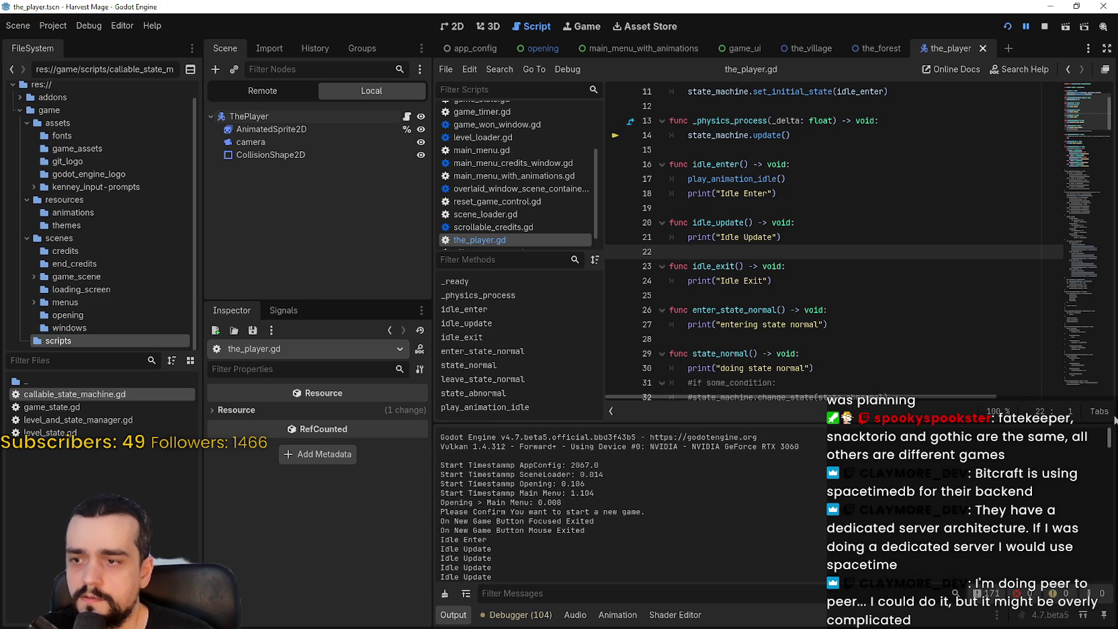
{"action": "left_click", "coordinate": [1044, 26]}
{"action": "left_click", "coordinate": [806, 207]}
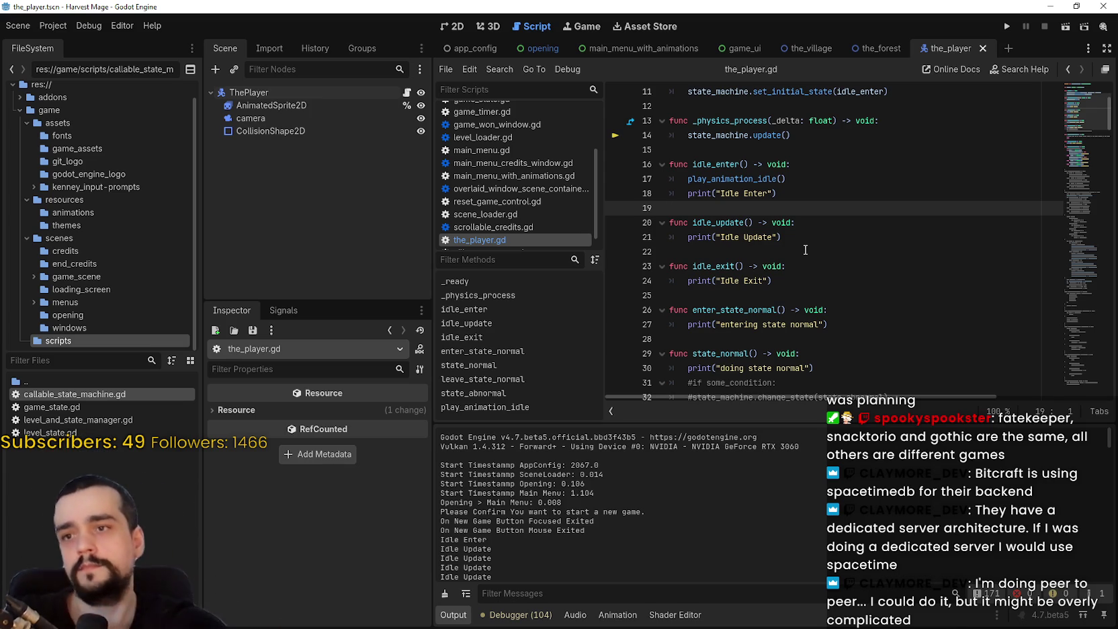
Locate the commented play_animation_walk function below play_animation_idle
{"action": "left_click_drag", "start_coordinate": [787, 179], "coordinate": [737, 171]}
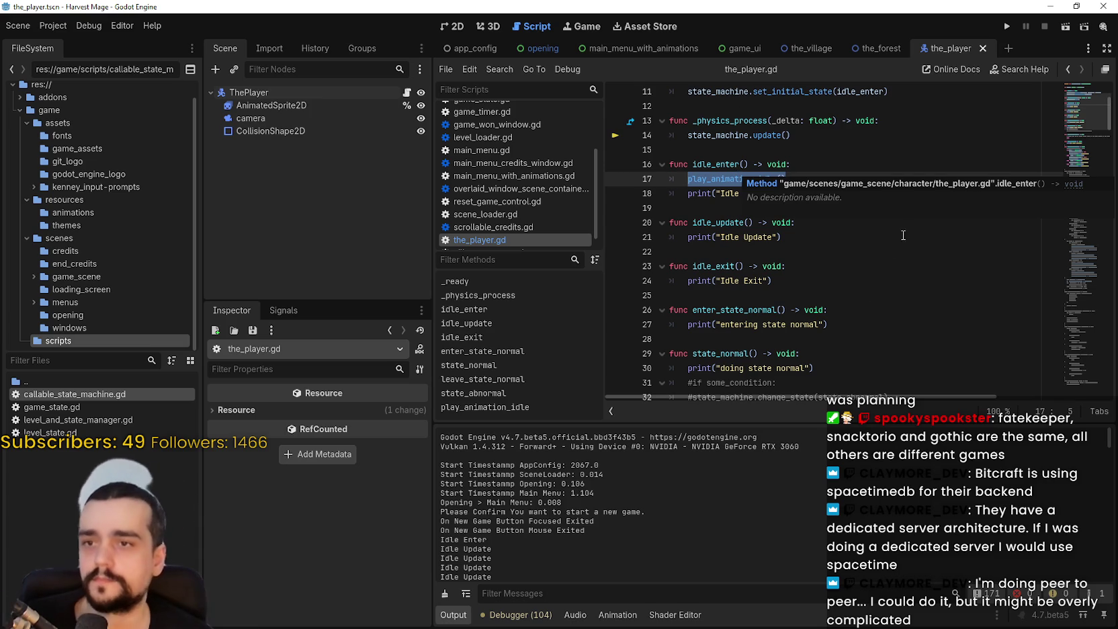
{"action": "scroll", "coordinate": [826, 248], "scroll_direction": "down", "scroll_amount": 4}
{"action": "scroll", "coordinate": [826, 247], "scroll_direction": "up", "scroll_amount": 6}
{"action": "left_click", "coordinate": [825, 206]}
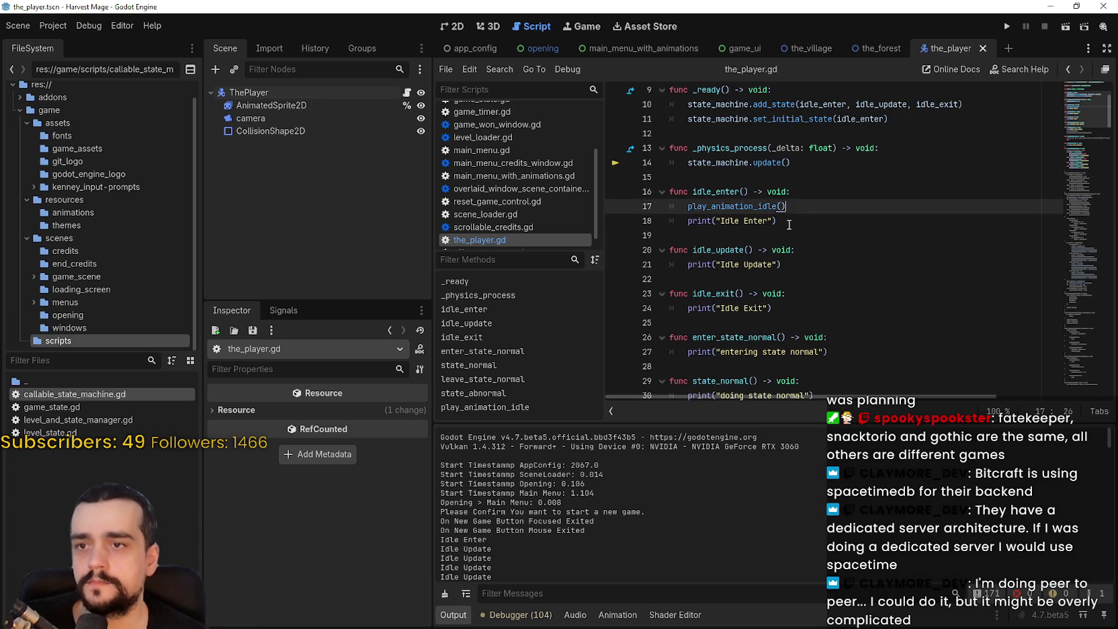
{"action": "scroll", "coordinate": [787, 226], "scroll_direction": "down", "scroll_amount": 5}
{"action": "scroll", "coordinate": [787, 227], "scroll_direction": "down", "scroll_amount": 8}
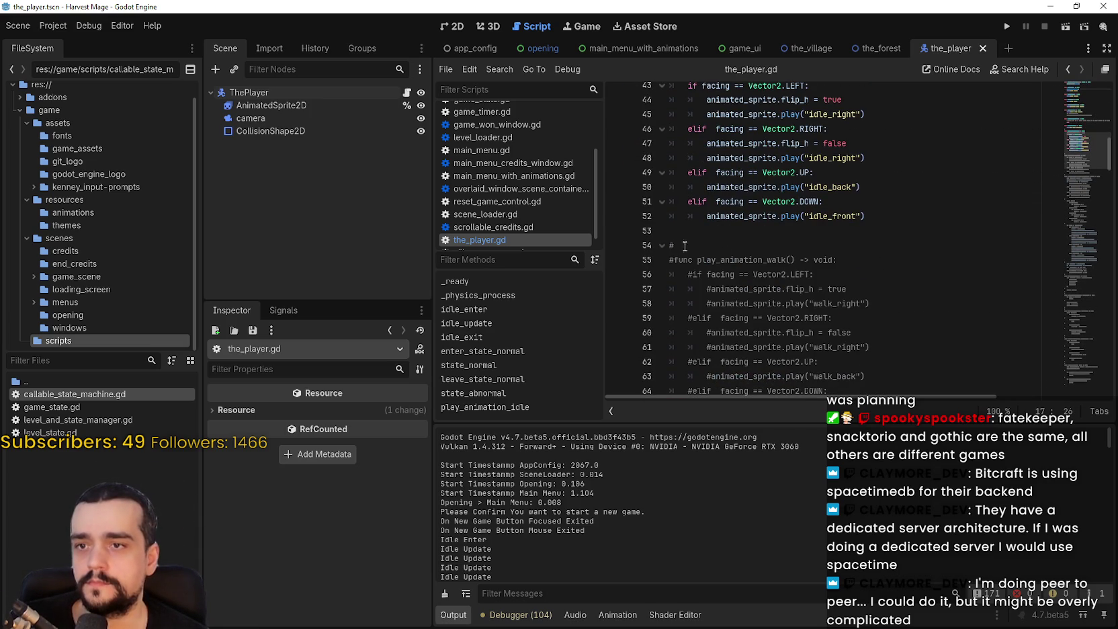
{"action": "left_click", "coordinate": [682, 245]}
{"action": "scroll", "coordinate": [676, 202], "scroll_direction": "down", "scroll_amount": 2}
{"action": "left_click", "coordinate": [673, 172]}
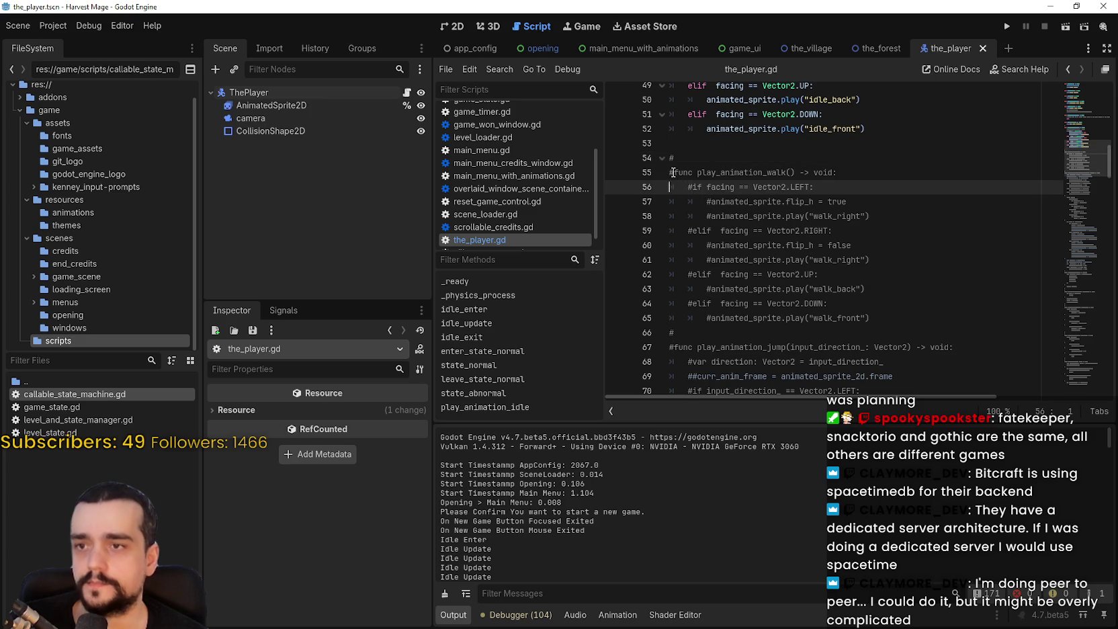
Uncomment play_animation_walk with Ctrl+K and delete the lone # line above it
{"action": "mouse_move", "coordinate": [710, 216]}
{"action": "left_mouse_down"}
{"action": "mouse_move", "coordinate": [932, 330]}
{"action": "mouse_move", "coordinate": [928, 316]}
{"action": "left_mouse_up"}
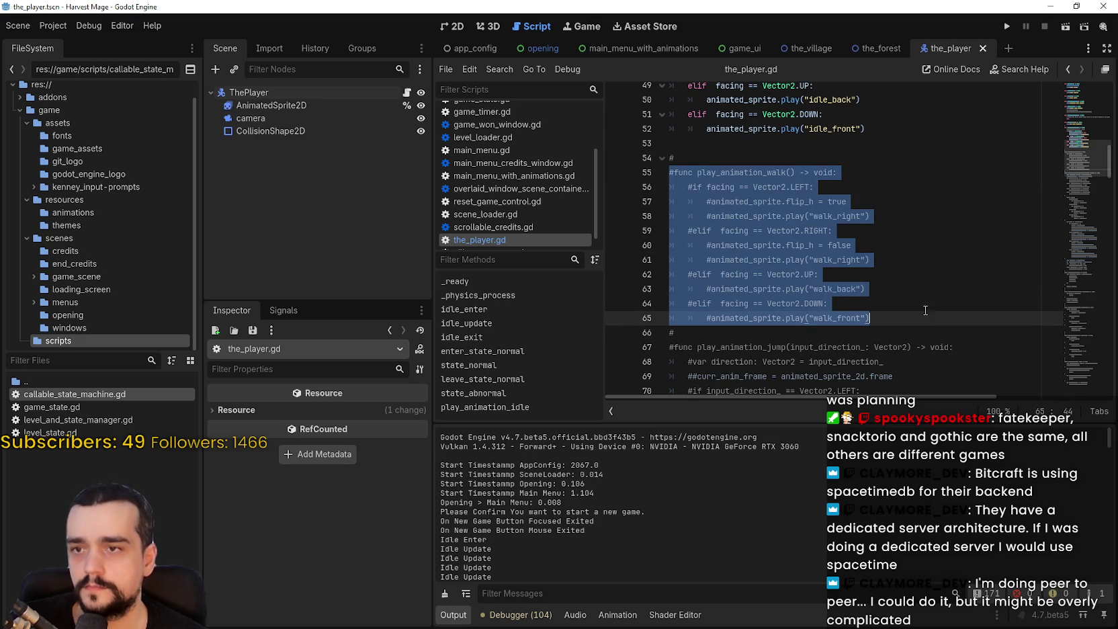
{"action": "key", "text": "ctrl+k"}
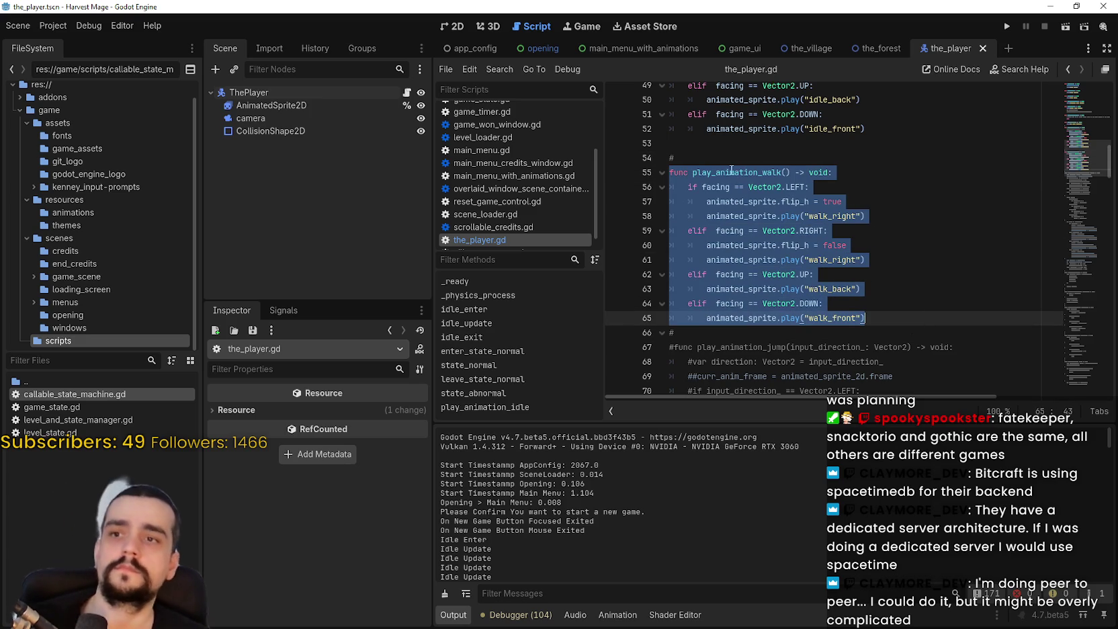
{"action": "left_click", "coordinate": [718, 156]}
{"action": "key", "text": "BackSpace"}
{"action": "key", "text": "BackSpace"}
{"action": "left_click", "coordinate": [732, 275]}
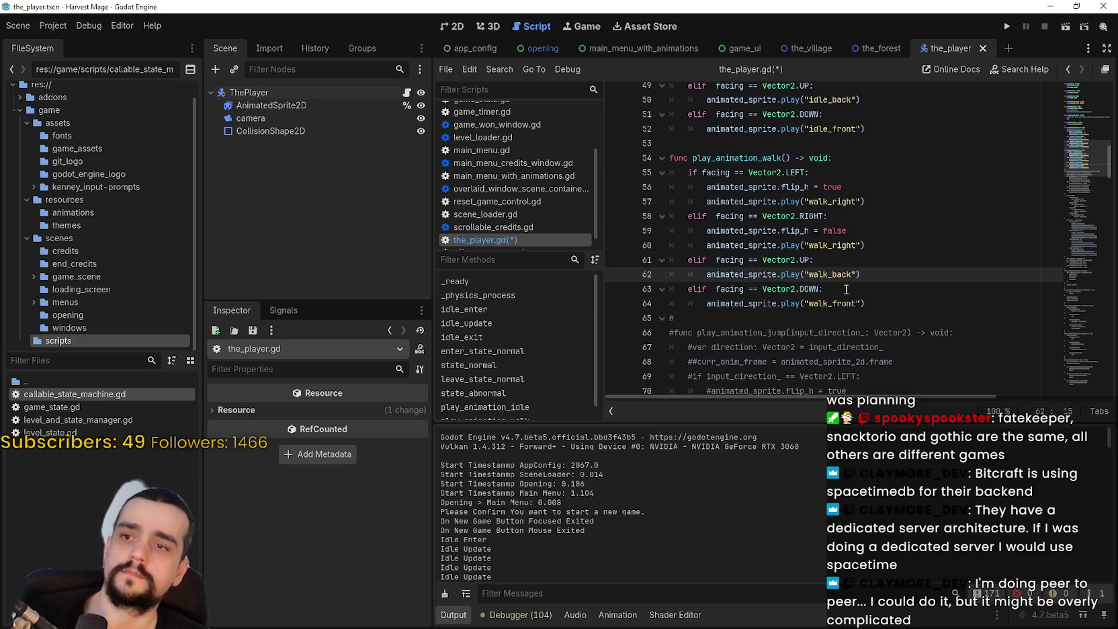
{"action": "left_click", "coordinate": [862, 305]}
{"action": "left_click", "coordinate": [880, 317]}
{"action": "scroll", "coordinate": [887, 316], "scroll_direction": "up", "scroll_amount": 3}
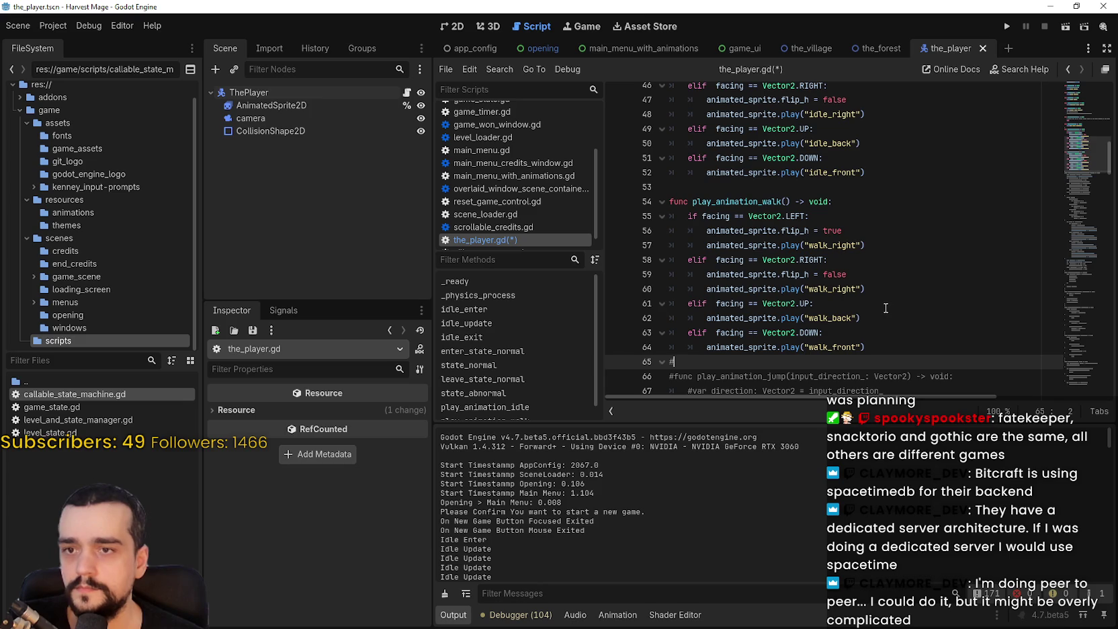
{"action": "scroll", "coordinate": [877, 296], "scroll_direction": "up", "scroll_amount": 2}
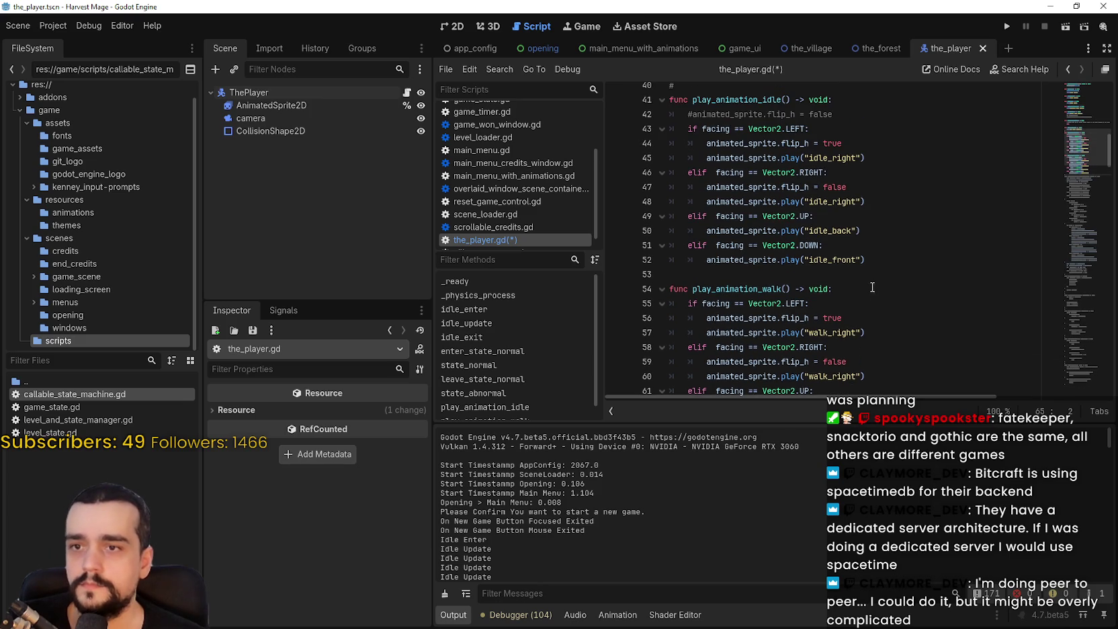
{"action": "left_click", "coordinate": [734, 174]}
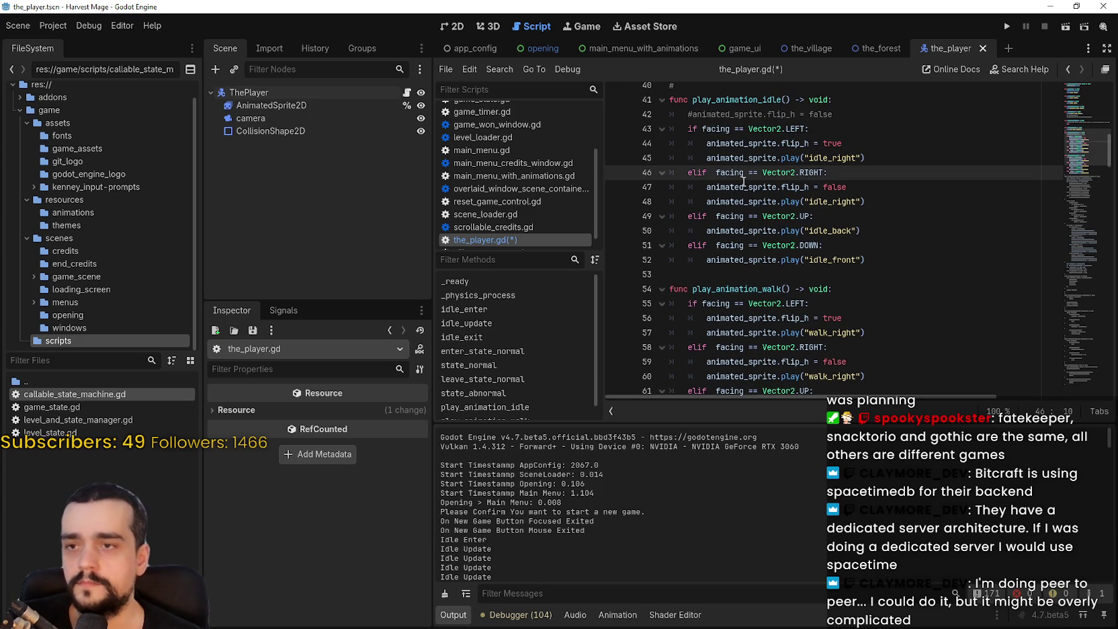
Save the_player.gd with Ctrl+S
{"action": "scroll", "coordinate": [759, 255], "scroll_direction": "up", "scroll_amount": 6}
{"action": "left_click", "coordinate": [758, 247]}
{"action": "key", "text": "ctrl+s"}
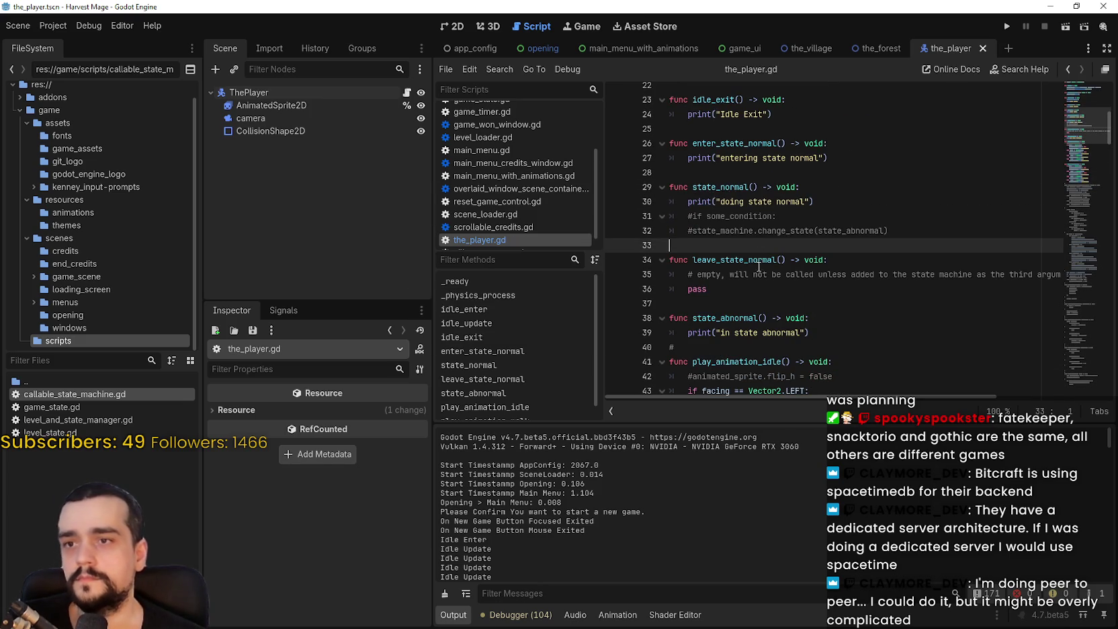
{"action": "scroll", "coordinate": [759, 260], "scroll_direction": "down", "scroll_amount": 1}
{"action": "scroll", "coordinate": [699, 289], "scroll_direction": "up", "scroll_amount": 2}
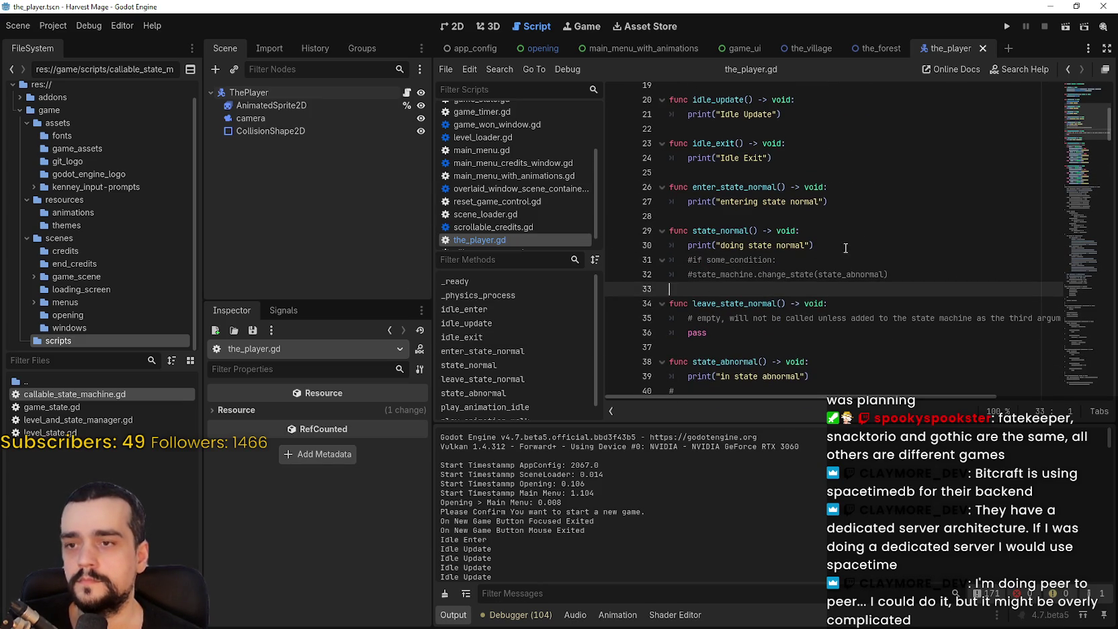
{"action": "left_click", "coordinate": [896, 252]}
{"action": "left_click", "coordinate": [912, 272]}
{"action": "scroll", "coordinate": [894, 271], "scroll_direction": "up", "scroll_amount": 2}
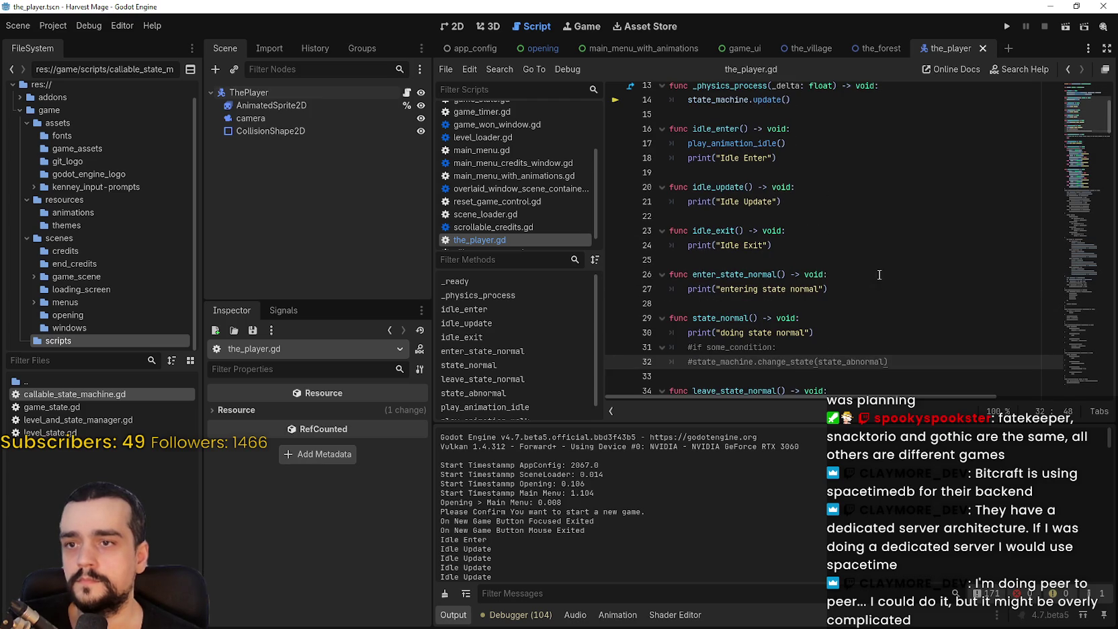
Duplicate the idle_enter, idle_update and idle_exit functions below the originals, separated by blank lines
{"action": "left_click", "coordinate": [779, 246]}
{"action": "left_click", "coordinate": [668, 173], "text": "shift"}
{"action": "left_click", "coordinate": [669, 128], "text": "shift"}
{"action": "key", "text": "ctrl+c"}
{"action": "left_click", "coordinate": [724, 261]}
{"action": "key", "text": "ctrl+v"}
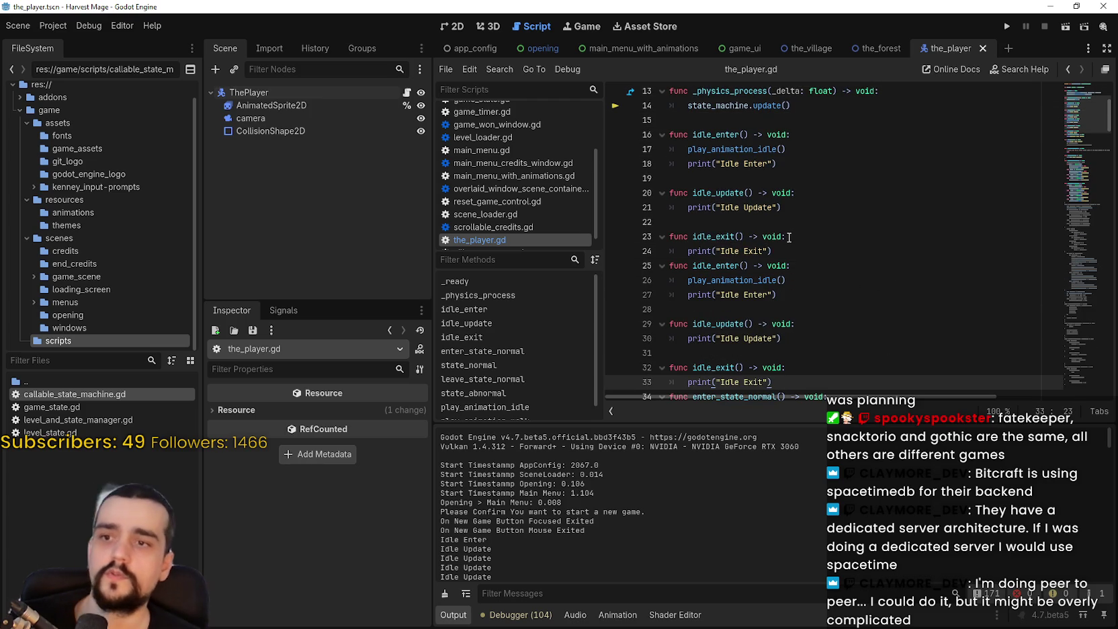
{"action": "left_click", "coordinate": [793, 250]}
{"action": "key", "text": "Return"}
{"action": "scroll", "coordinate": [793, 264], "scroll_direction": "down", "scroll_amount": 1}
{"action": "scroll", "coordinate": [792, 264], "scroll_direction": "down", "scroll_amount": 1}
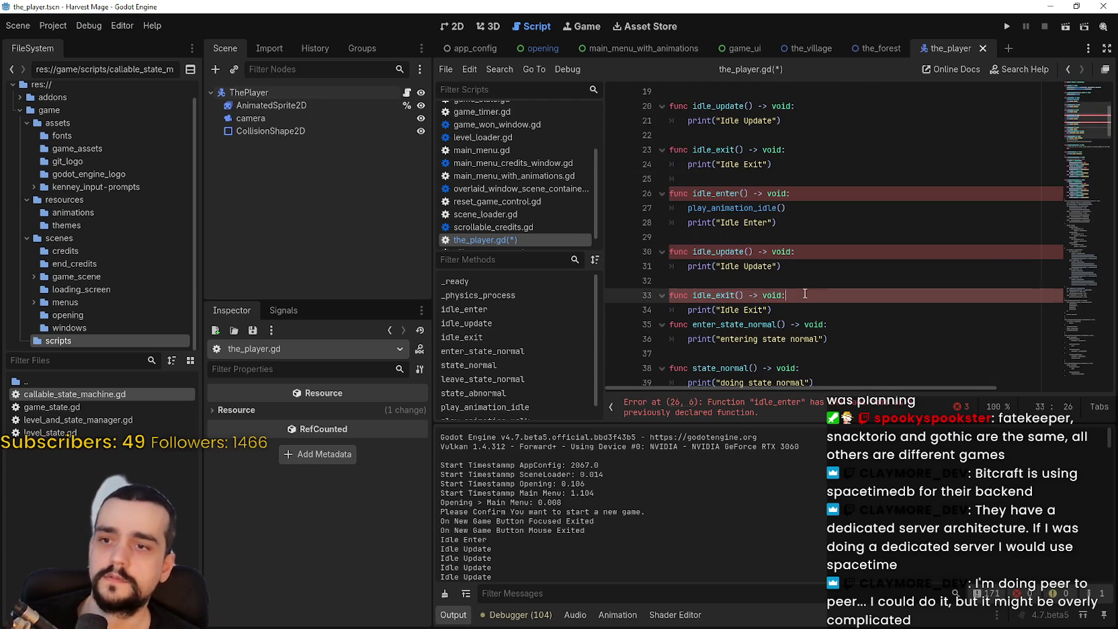
{"action": "left_click", "coordinate": [809, 311]}
{"action": "key", "text": "Return"}
Rename the copied functions to walk_enter, walk_update and walk_exit
{"action": "left_click_drag", "start_coordinate": [712, 193], "coordinate": [693, 194]}
{"action": "type", "text": "walk"}
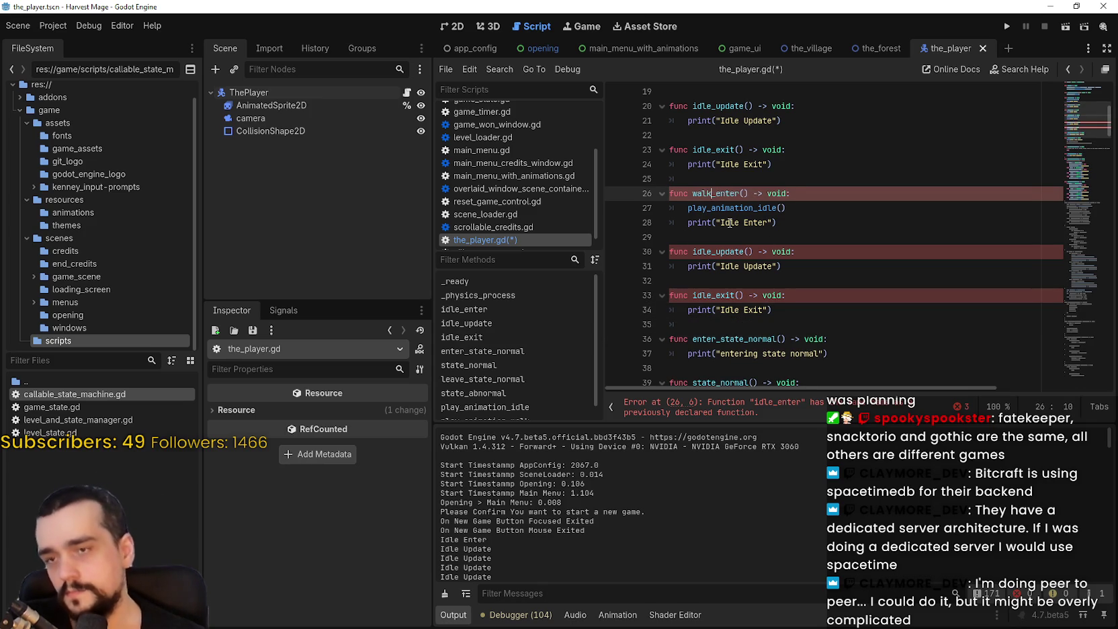
{"action": "left_click_drag", "start_coordinate": [713, 251], "coordinate": [692, 252]}
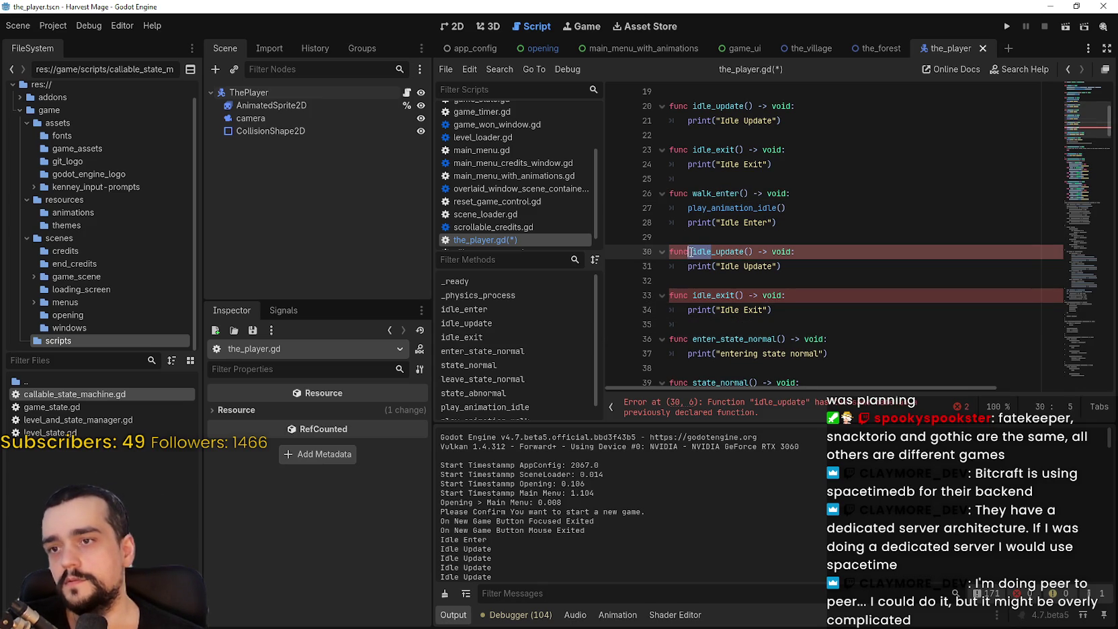
{"action": "type", "text": "walk"}
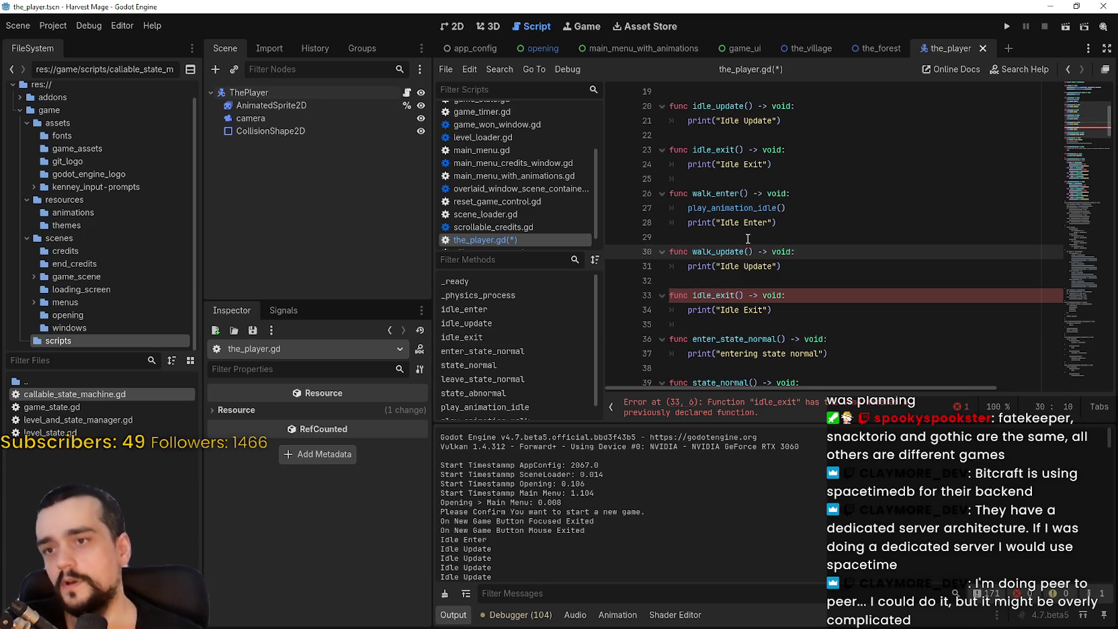
{"action": "left_click", "coordinate": [713, 297]}
{"action": "left_click_drag", "start_coordinate": [713, 296], "coordinate": [693, 296]}
{"action": "type", "text": "walk"}
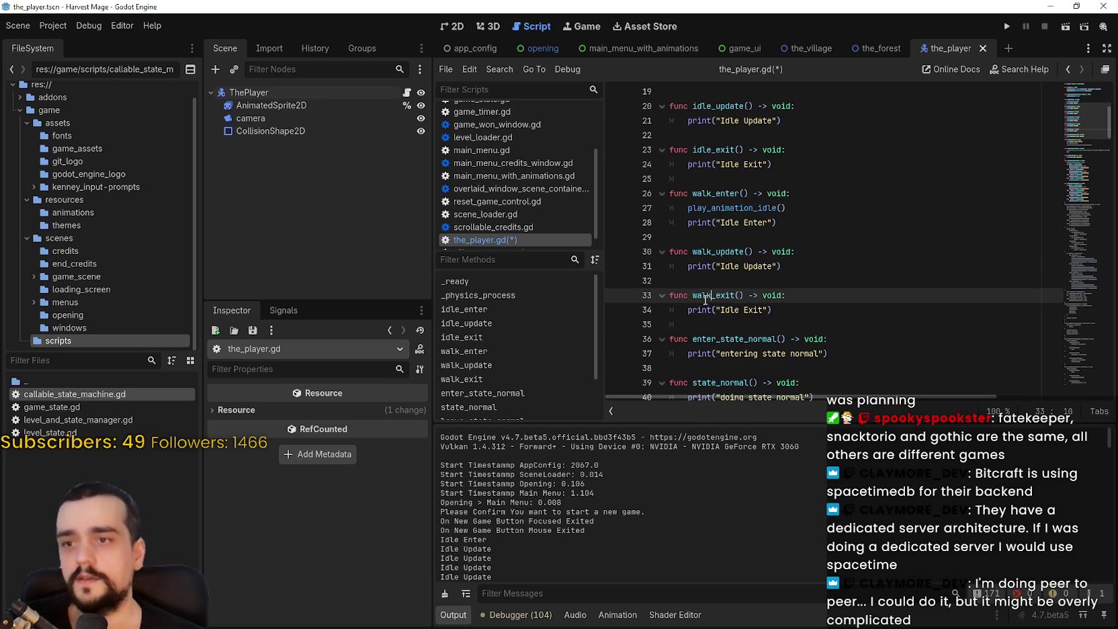
{"action": "left_click", "coordinate": [692, 320]}
{"action": "key", "text": "BackSpace"}
Select the commented change_state call and nearby old idle code lines
{"action": "scroll", "coordinate": [752, 294], "scroll_direction": "down", "scroll_amount": 3}
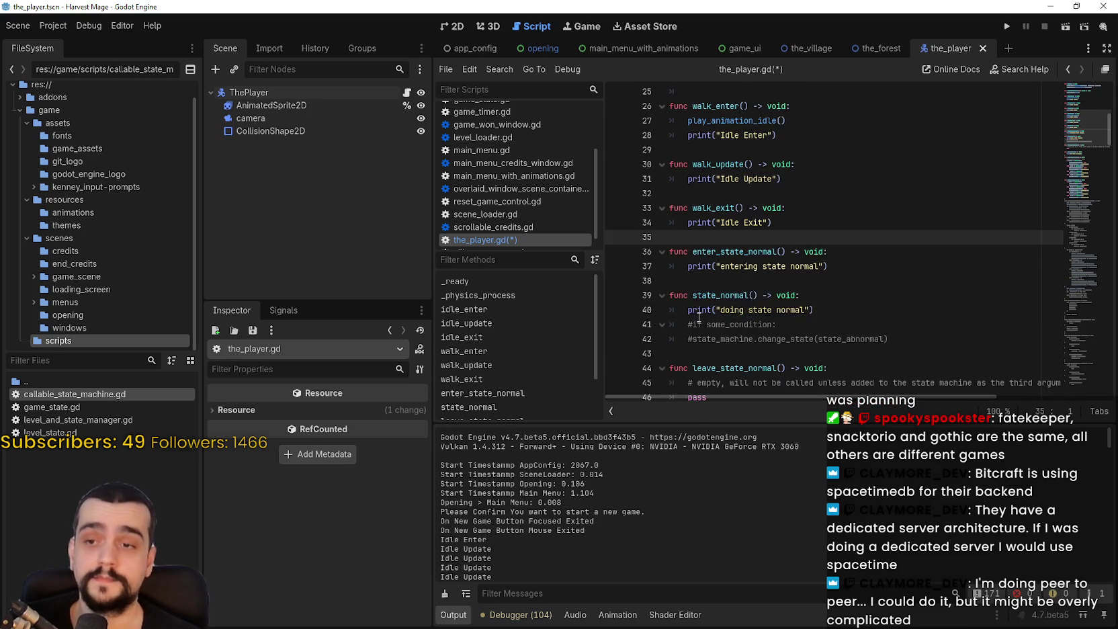
{"action": "left_click", "coordinate": [717, 295]}
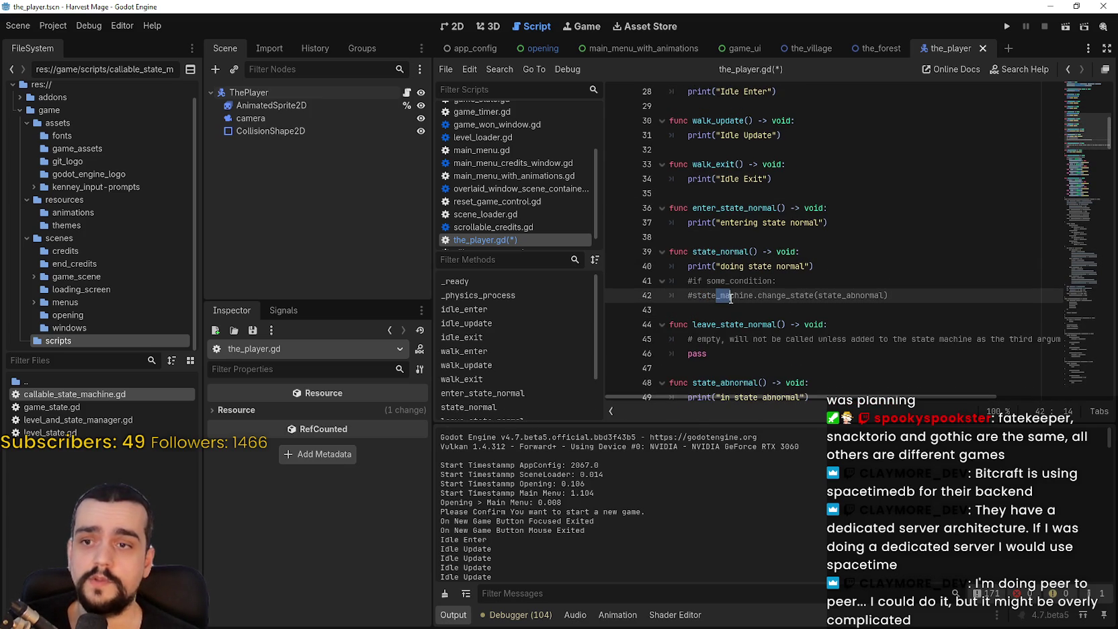
{"action": "left_click_drag", "start_coordinate": [692, 295], "coordinate": [885, 294]}
{"action": "scroll", "coordinate": [873, 268], "scroll_direction": "up", "scroll_amount": 4}
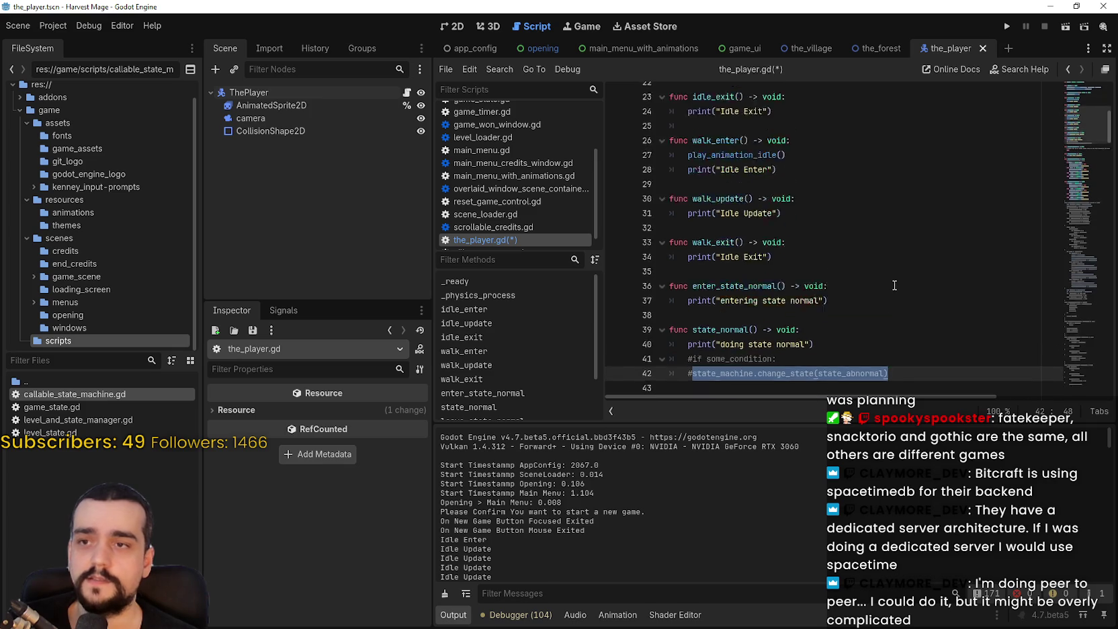
{"action": "left_click", "coordinate": [833, 184]}
{"action": "left_click_drag", "start_coordinate": [833, 183], "coordinate": [672, 183]}
Replace the Idle Update print line in idle_update with the pasted old idle code
{"action": "left_click_drag", "start_coordinate": [783, 139], "coordinate": [672, 139]}
{"action": "scroll", "coordinate": [739, 202], "scroll_direction": "down", "scroll_amount": 3}
{"action": "left_click_drag", "start_coordinate": [1088, 129], "coordinate": [1068, 315]}
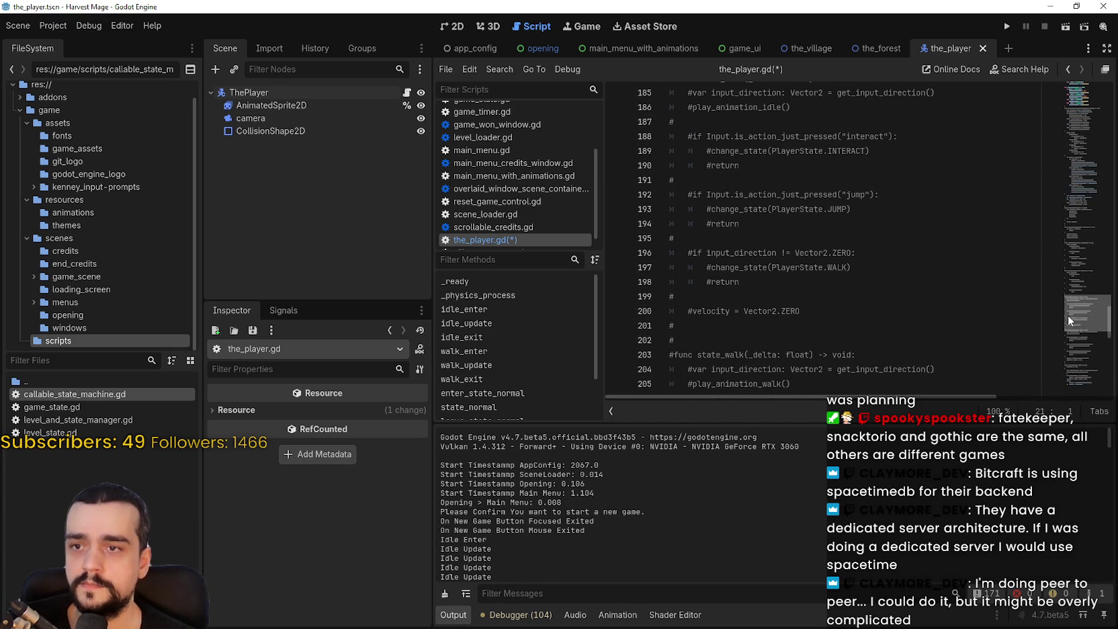
{"action": "mouse_move", "coordinate": [803, 311]}
{"action": "left_mouse_down"}
{"action": "mouse_move", "coordinate": [817, 296]}
{"action": "mouse_move", "coordinate": [665, 196]}
{"action": "mouse_move", "coordinate": [668, 183]}
{"action": "left_mouse_up"}
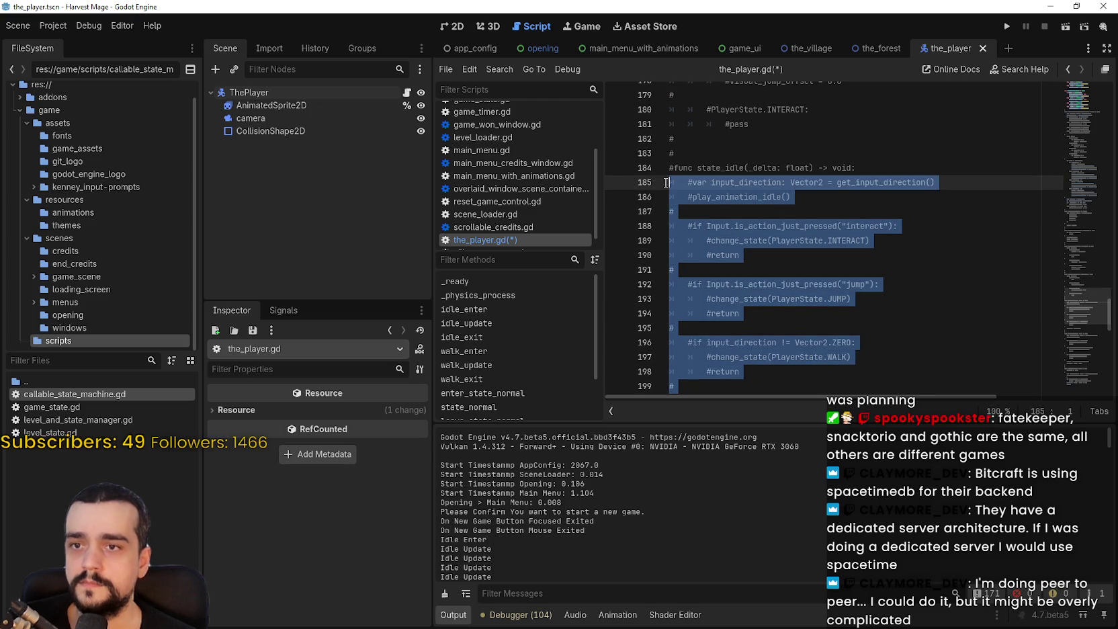
{"action": "left_click_drag", "start_coordinate": [1092, 336], "coordinate": [1081, 108]}
{"action": "triple_click", "coordinate": [834, 221]}
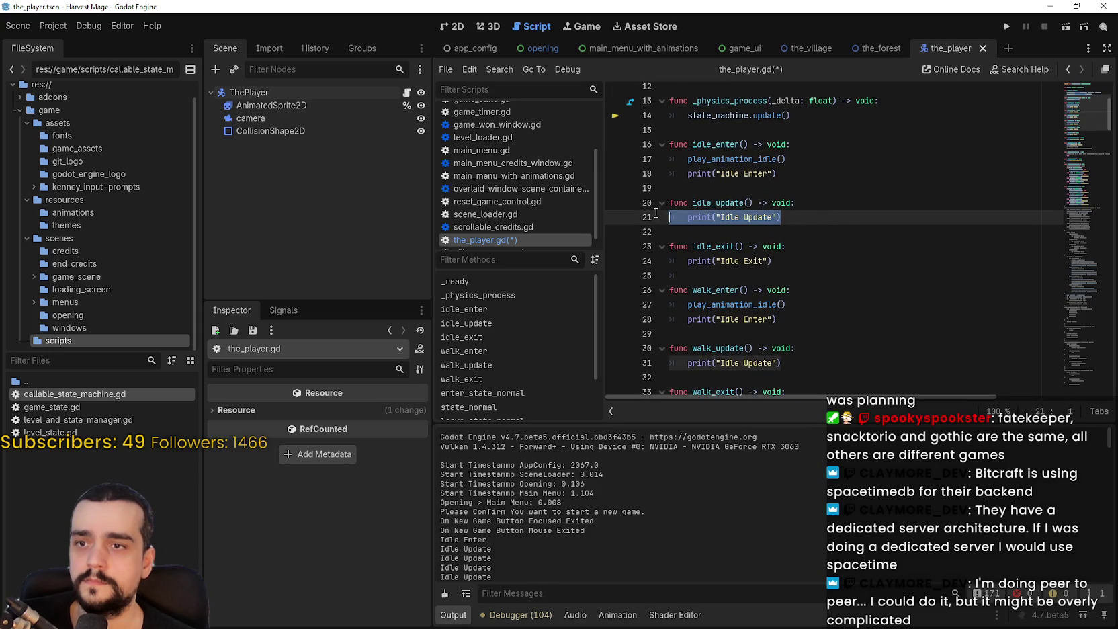
{"action": "key", "text": "ctrl+v"}
{"action": "mouse_move", "coordinate": [815, 390]}
{"action": "left_mouse_down"}
{"action": "mouse_move", "coordinate": [679, 311]}
{"action": "mouse_move", "coordinate": [666, 158]}
{"action": "left_mouse_up"}
{"action": "key", "text": "ctrl+k"}
{"action": "key", "text": "ctrl+k"}
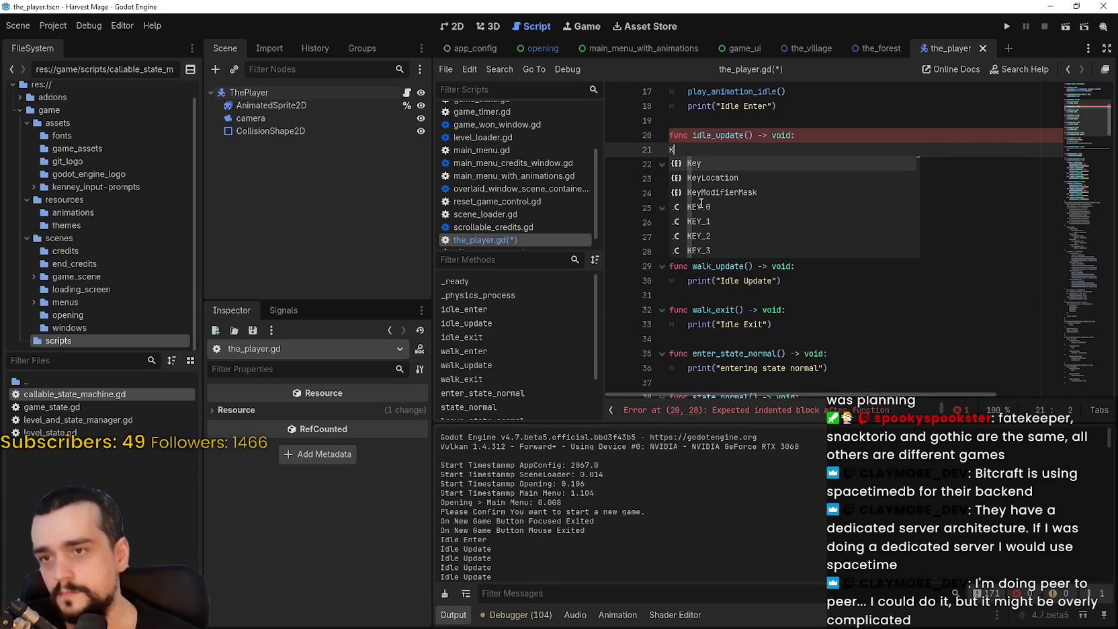
Uncomment lines 21–36 of the pasted idle logic in idle_update
{"action": "left_click", "coordinate": [792, 149]}
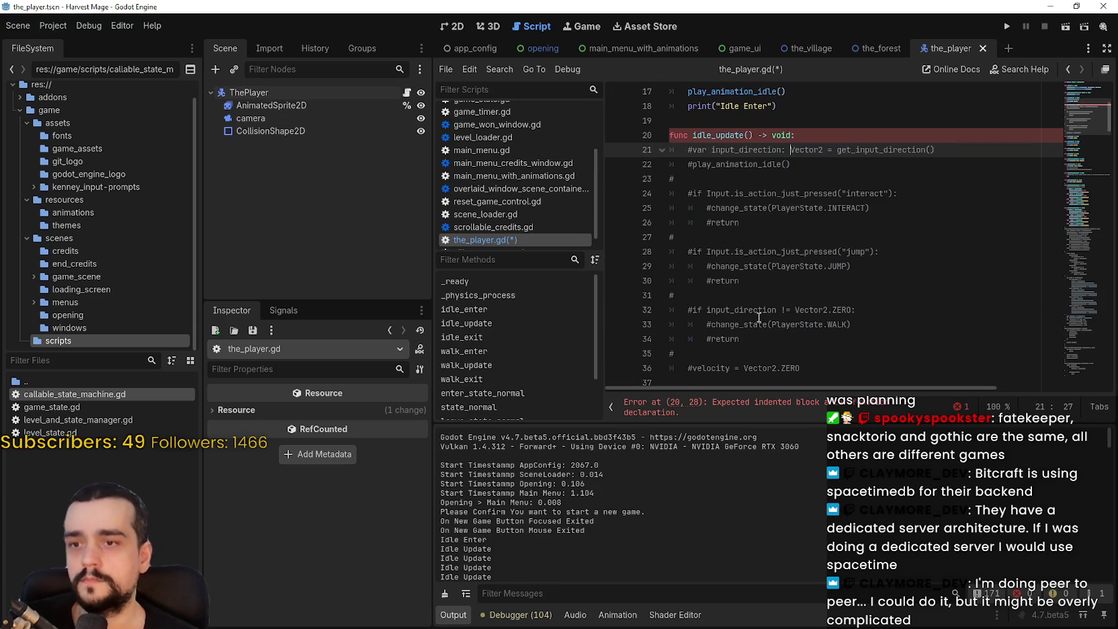
{"action": "left_click_drag", "start_coordinate": [801, 368], "coordinate": [666, 149]}
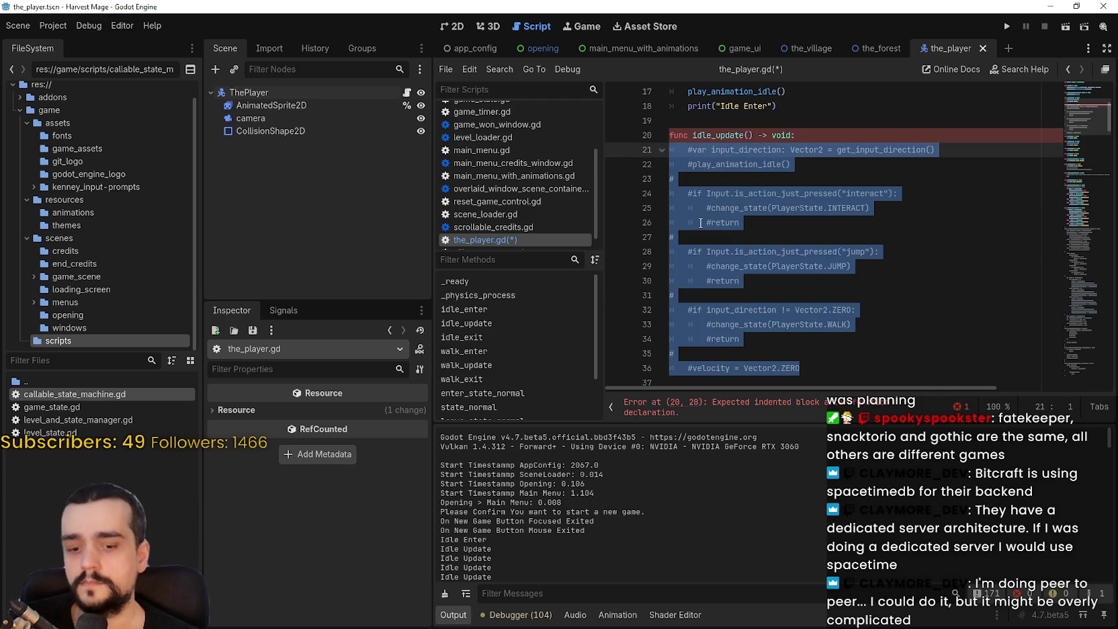
{"action": "key", "text": "ctrl+k"}
{"action": "key", "text": "ctrl+k"}
{"action": "key", "text": "Escape"}
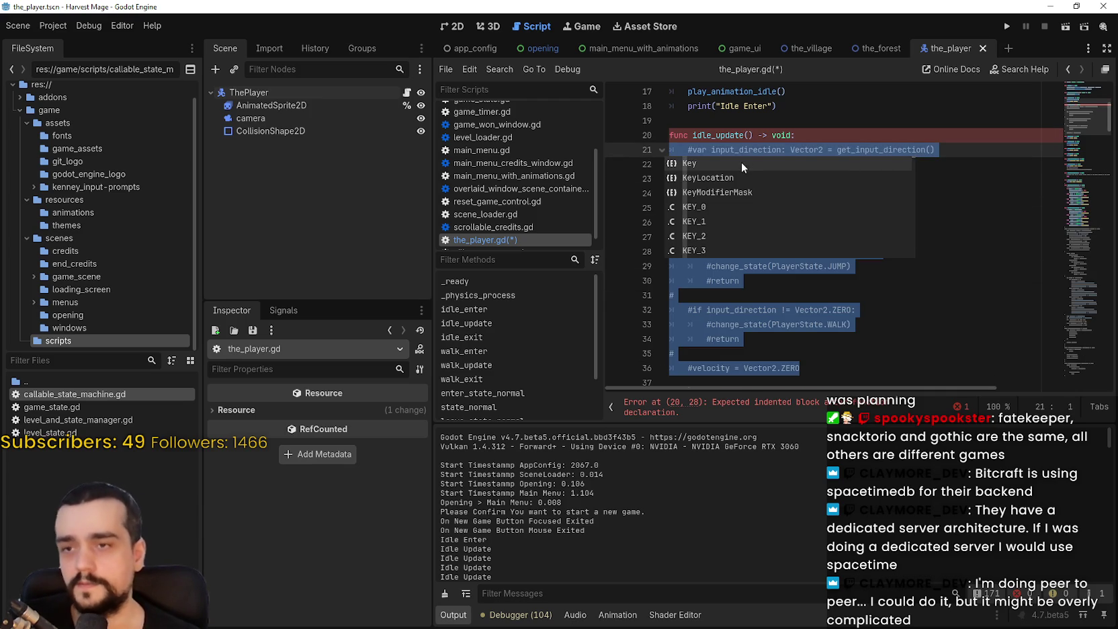
{"action": "left_click", "coordinate": [740, 161]}
{"action": "left_click_drag", "start_coordinate": [799, 368], "coordinate": [689, 222]}
{"action": "left_click_drag", "start_coordinate": [648, 170], "coordinate": [639, 144]}
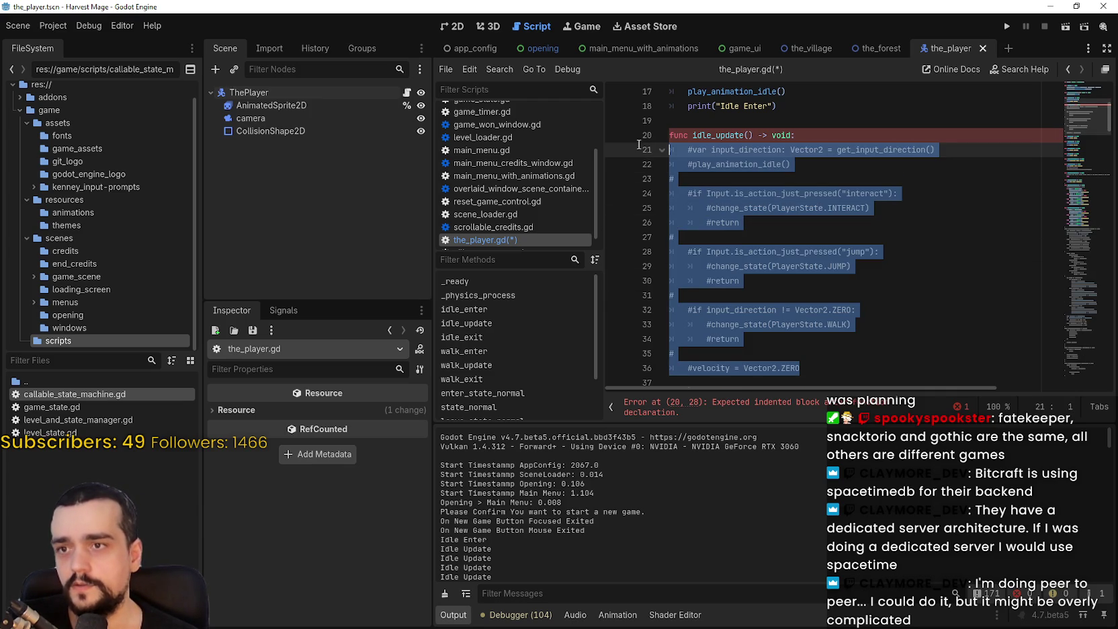
{"action": "key", "text": "ctrl+k"}
{"action": "left_click", "coordinate": [777, 177]}
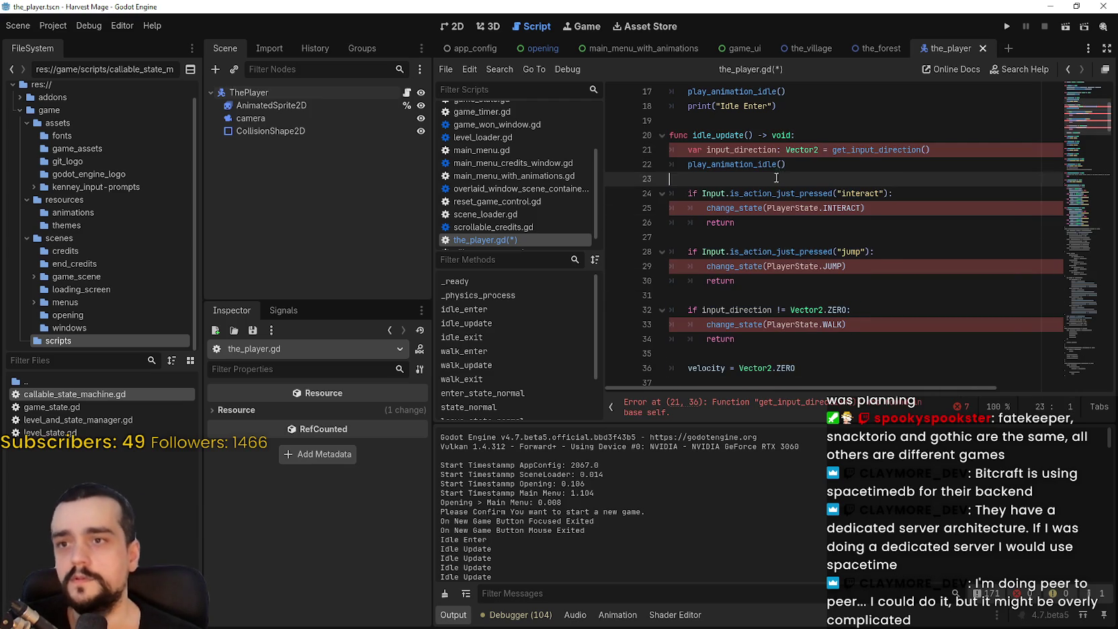
Inspect the get_input_direction call and the change_state(PlayerState.INTERACT) check
{"action": "double_click", "coordinate": [877, 149]}
{"action": "scroll", "coordinate": [863, 158], "scroll_direction": "up", "scroll_amount": 1}
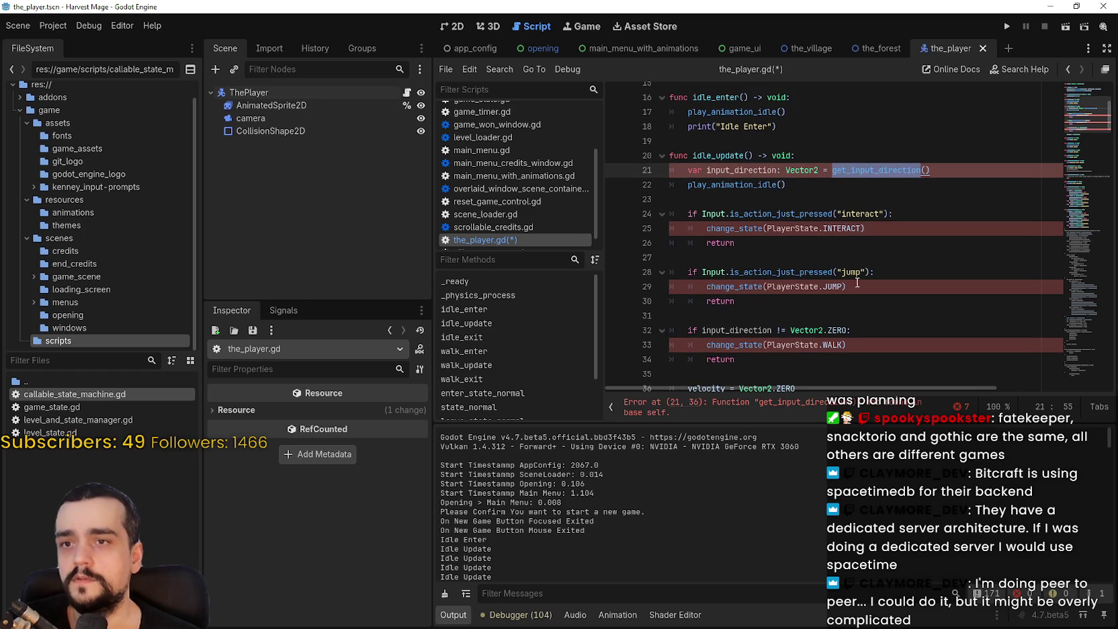
{"action": "left_click", "coordinate": [860, 162]}
{"action": "right_click", "coordinate": [866, 170]}
{"action": "left_click", "coordinate": [827, 235]}
{"action": "left_click", "coordinate": [813, 213]}
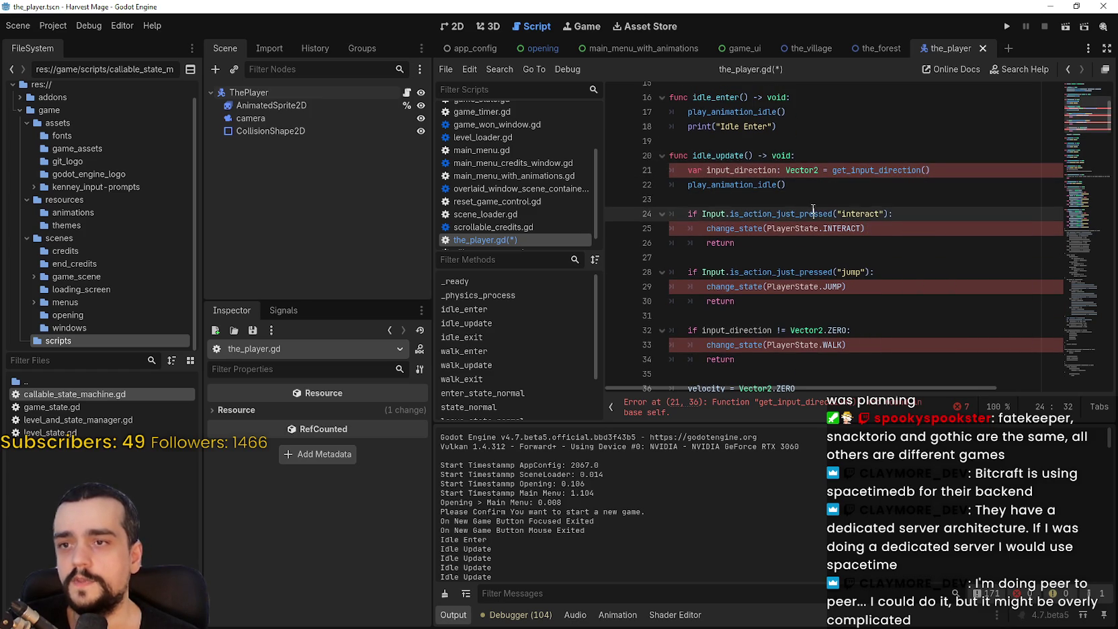
{"action": "double_click", "coordinate": [743, 228]}
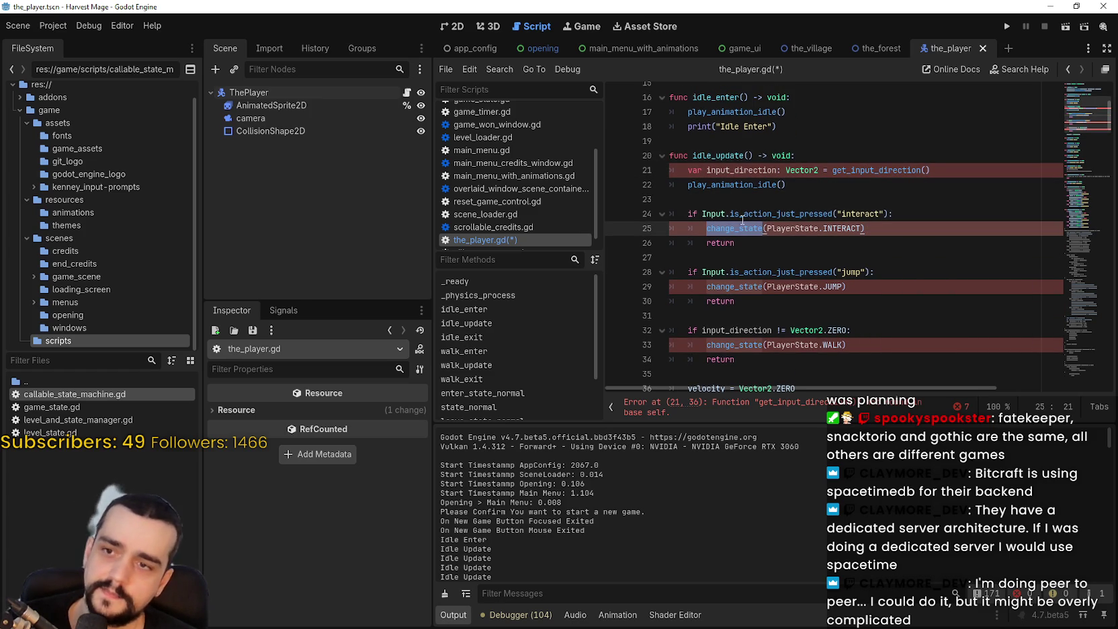
{"action": "left_click_drag", "start_coordinate": [871, 228], "coordinate": [704, 222]}
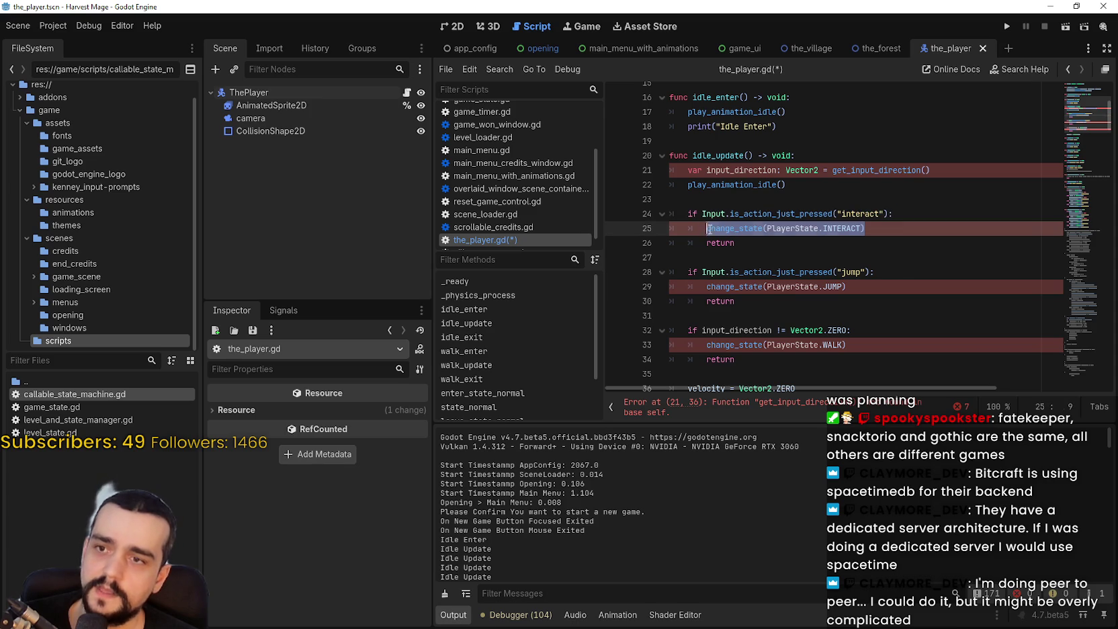
{"action": "left_click", "coordinate": [717, 202]}
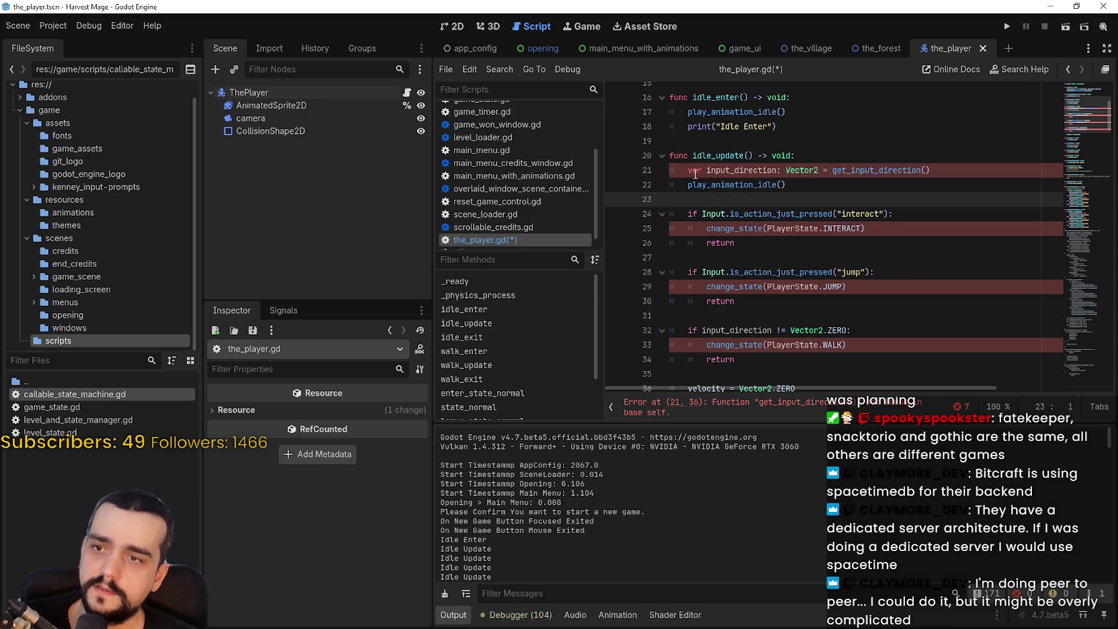
Delete the interact check block and its leftover blank line from idle_update
{"action": "left_click_drag", "start_coordinate": [845, 191], "coordinate": [665, 172]}
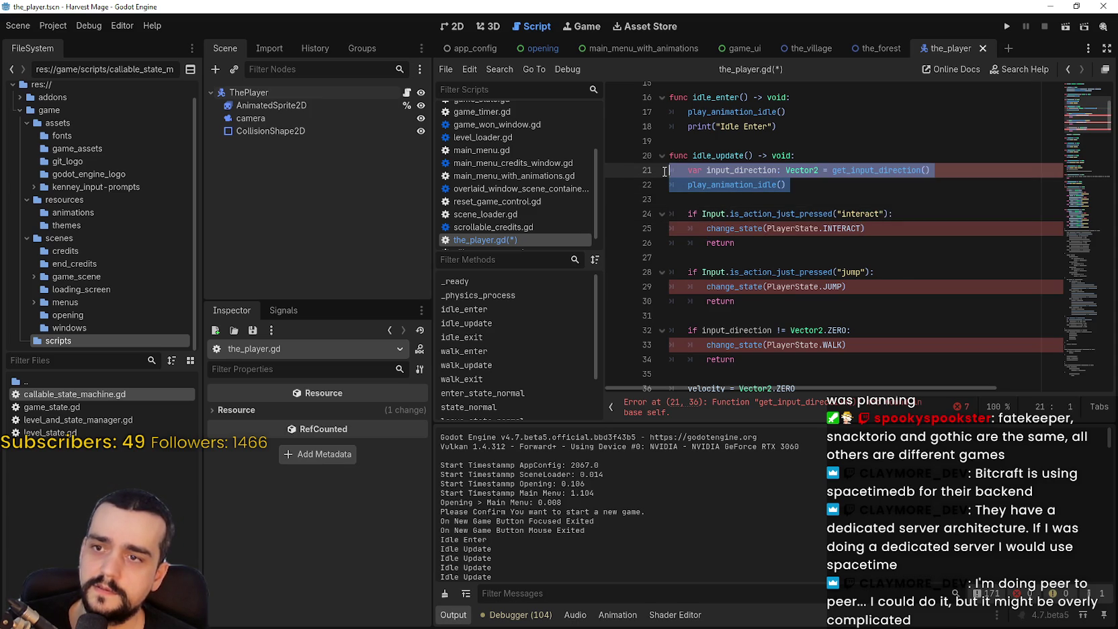
{"action": "left_click", "coordinate": [693, 198]}
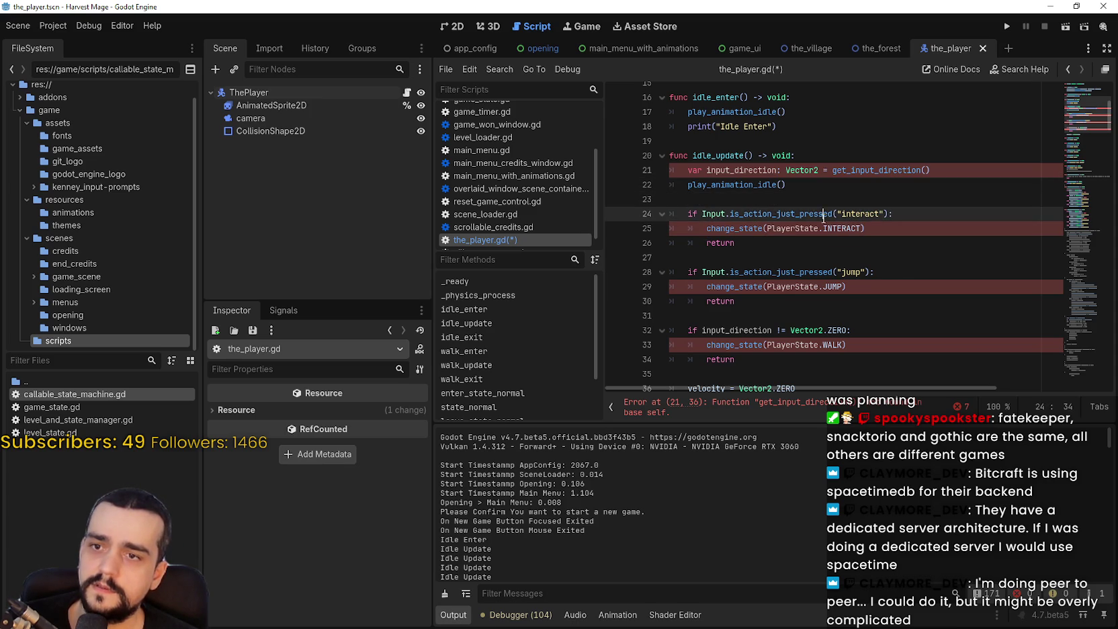
{"action": "double_click", "coordinate": [832, 214]}
{"action": "scroll", "coordinate": [873, 232], "scroll_direction": "up", "scroll_amount": 1}
{"action": "mouse_move", "coordinate": [739, 287]}
{"action": "left_mouse_down"}
{"action": "mouse_move", "coordinate": [694, 271]}
{"action": "mouse_move", "coordinate": [667, 245]}
{"action": "left_mouse_up"}
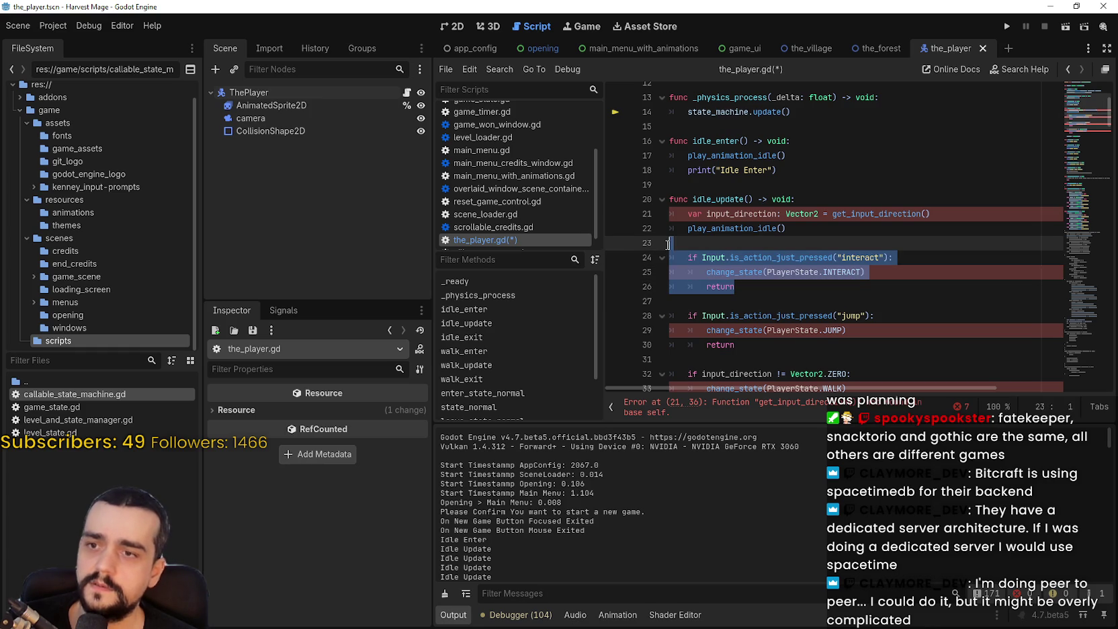
{"action": "key", "text": "BackSpace"}
{"action": "key", "text": "Down"}
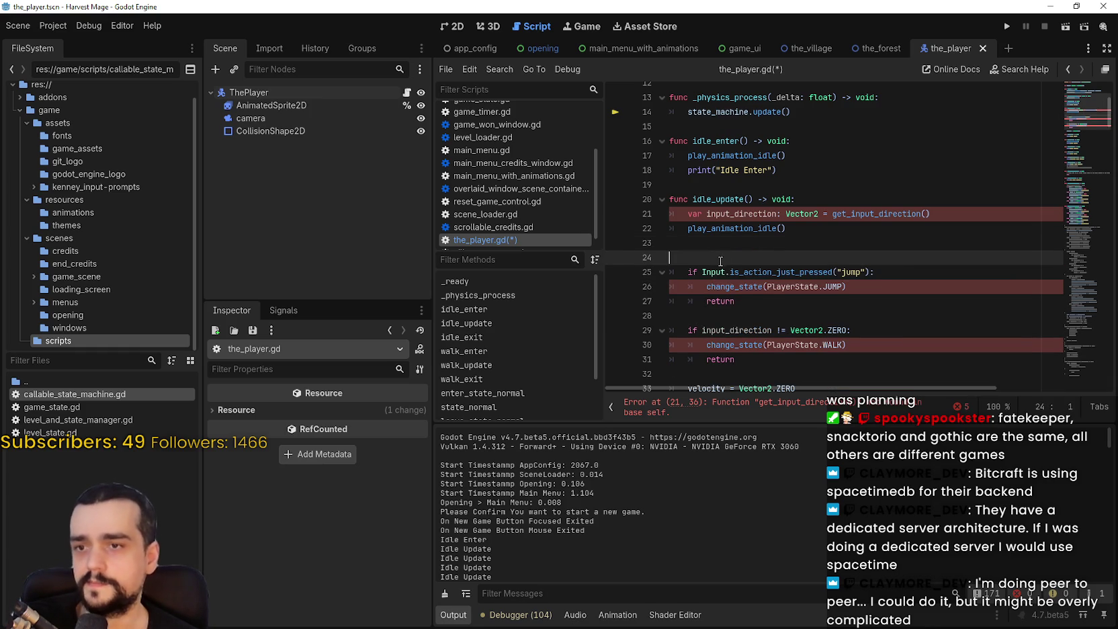
{"action": "key", "text": "BackSpace"}
Delete the jump check block and its leftover blank line from idle_update
{"action": "left_click_drag", "start_coordinate": [758, 286], "coordinate": [674, 255]}
{"action": "key", "text": "BackSpace"}
{"action": "key", "text": "Down"}
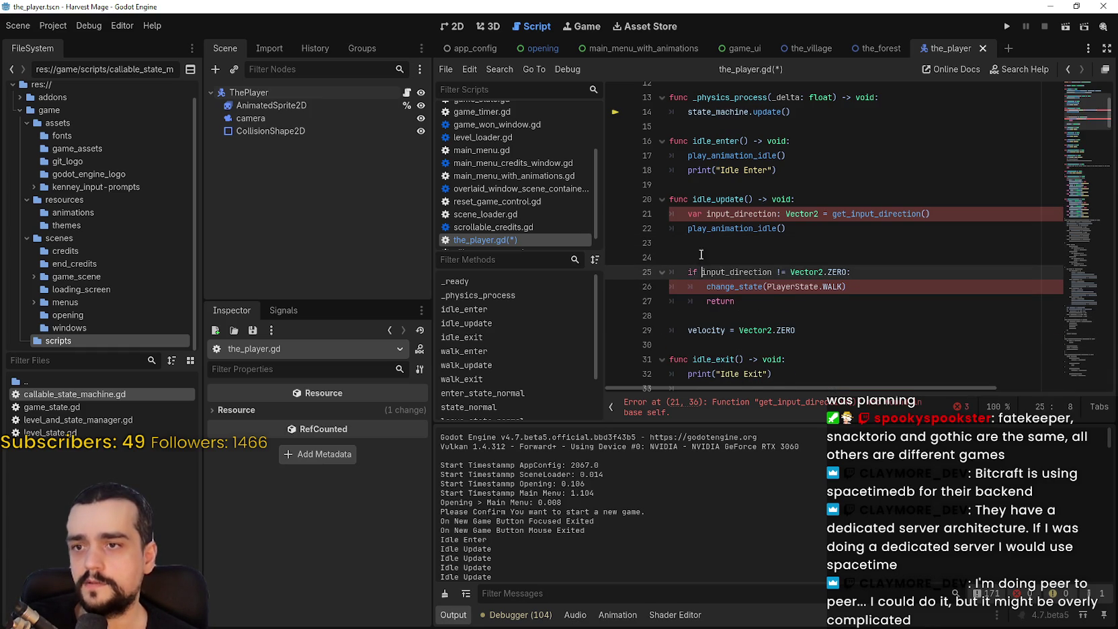
{"action": "key", "text": "BackSpace"}
Remove the play_animation_idle() call from idle_update
{"action": "left_click", "coordinate": [795, 285]}
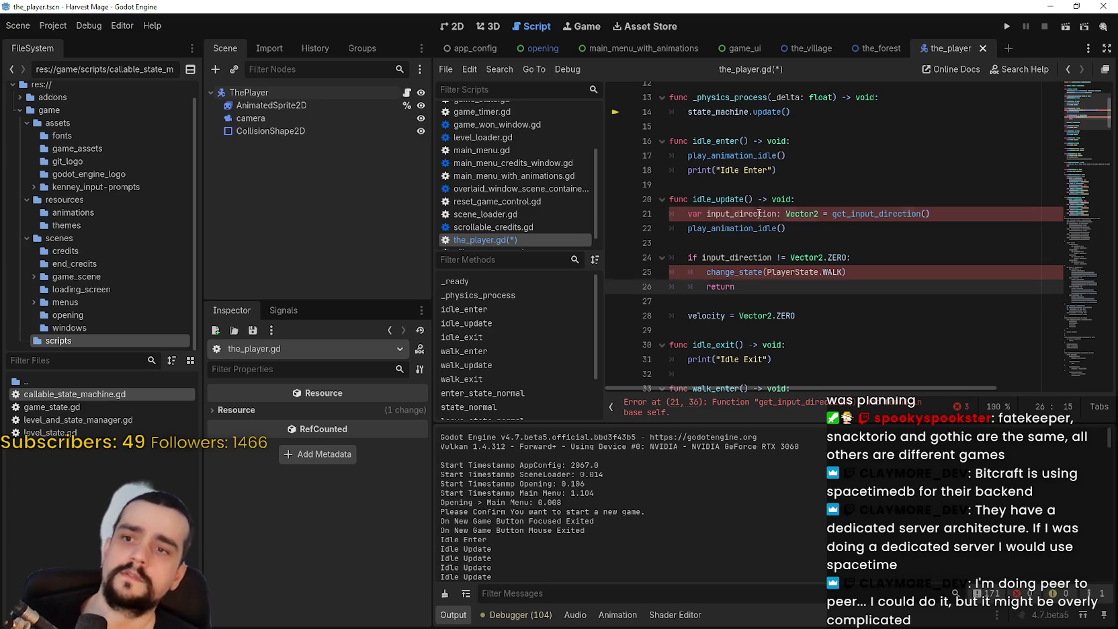
{"action": "double_click", "coordinate": [759, 214]}
{"action": "left_click", "coordinate": [733, 249]}
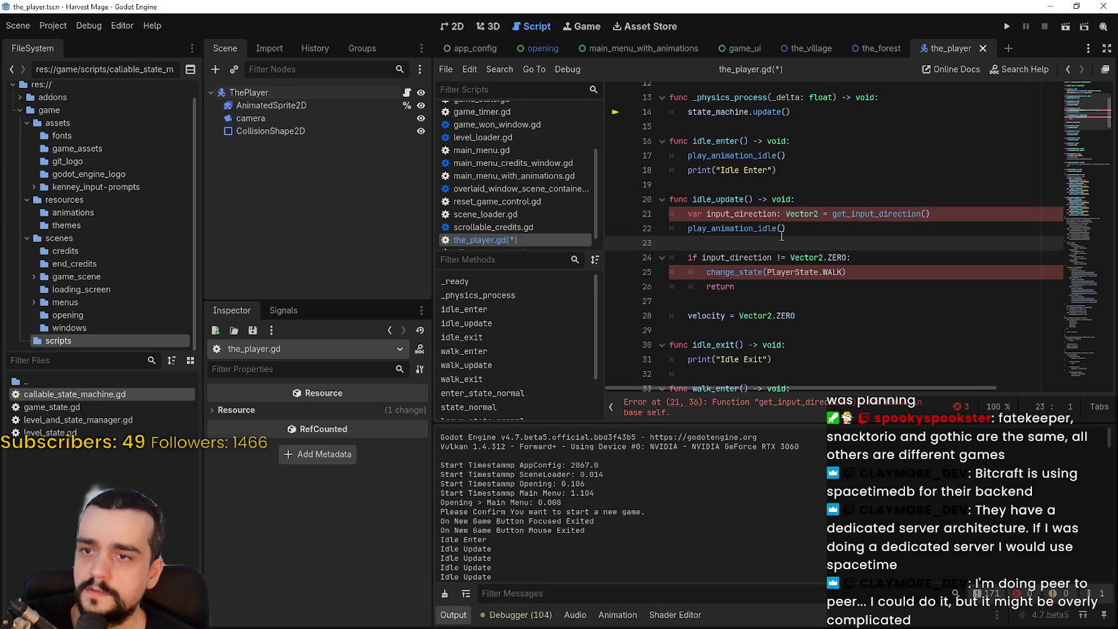
{"action": "left_click_drag", "start_coordinate": [789, 229], "coordinate": [669, 230]}
{"action": "key", "text": "BackSpace"}
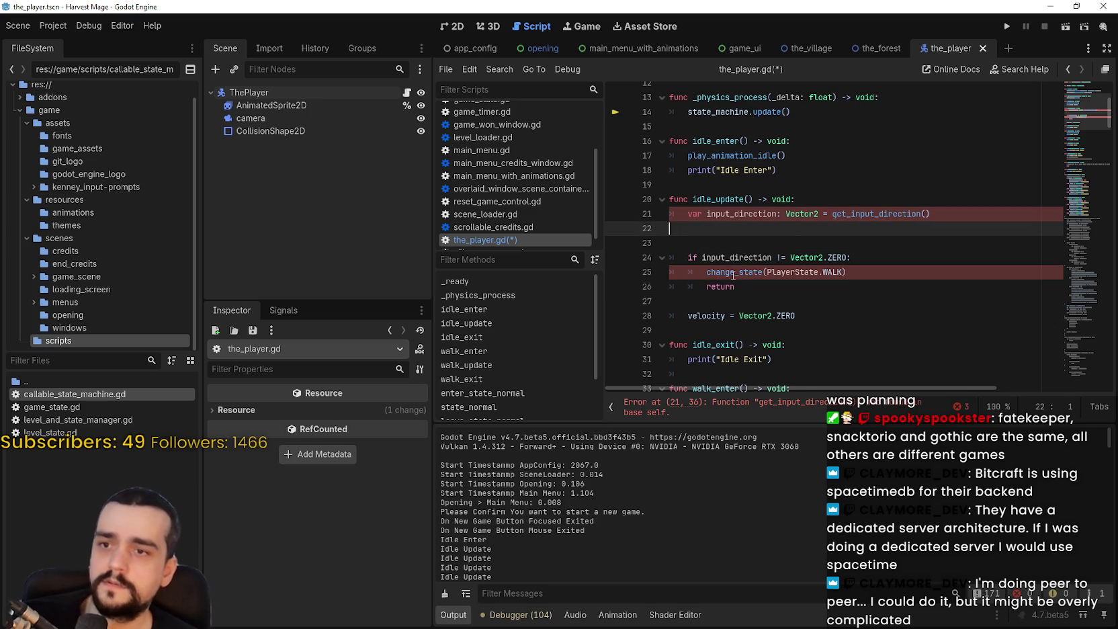
{"action": "scroll", "coordinate": [758, 286], "scroll_direction": "down", "scroll_amount": 8}
Replace change_state(PlayerState.WALK) with the commented example's state_machine.change_state(state_abnormal) call
{"action": "left_click_drag", "start_coordinate": [758, 257], "coordinate": [814, 257]}
{"action": "double_click", "coordinate": [731, 243]}
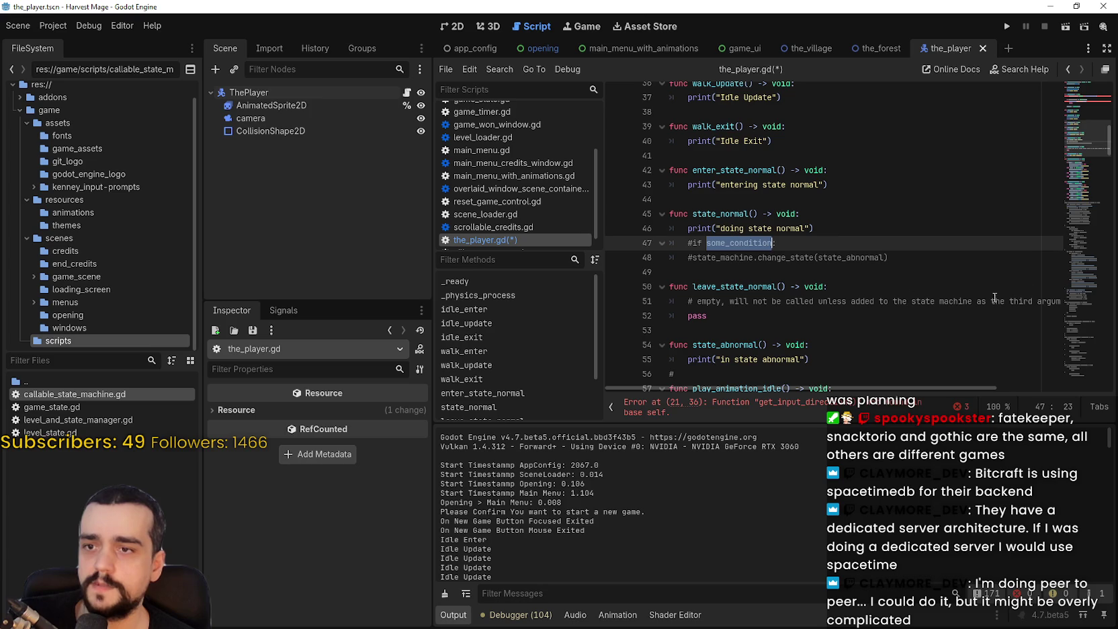
{"action": "mouse_move", "coordinate": [924, 262]}
{"action": "left_mouse_down"}
{"action": "mouse_move", "coordinate": [726, 259]}
{"action": "mouse_move", "coordinate": [888, 264]}
{"action": "left_mouse_up"}
{"action": "key", "text": "ctrl+c"}
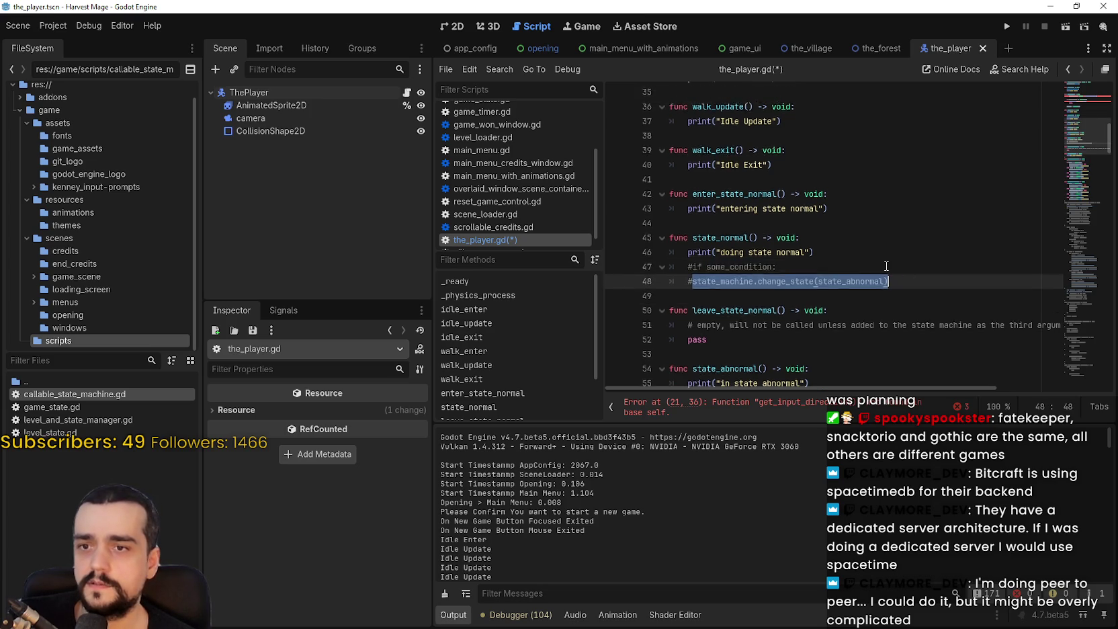
{"action": "scroll", "coordinate": [873, 255], "scroll_direction": "up", "scroll_amount": 7}
{"action": "left_click", "coordinate": [859, 235]}
{"action": "left_click_drag", "start_coordinate": [858, 235], "coordinate": [706, 236]}
{"action": "key", "text": "ctrl+v"}
Swap the state_abnormal argument for walk_enter in the walk check
{"action": "double_click", "coordinate": [866, 236]}
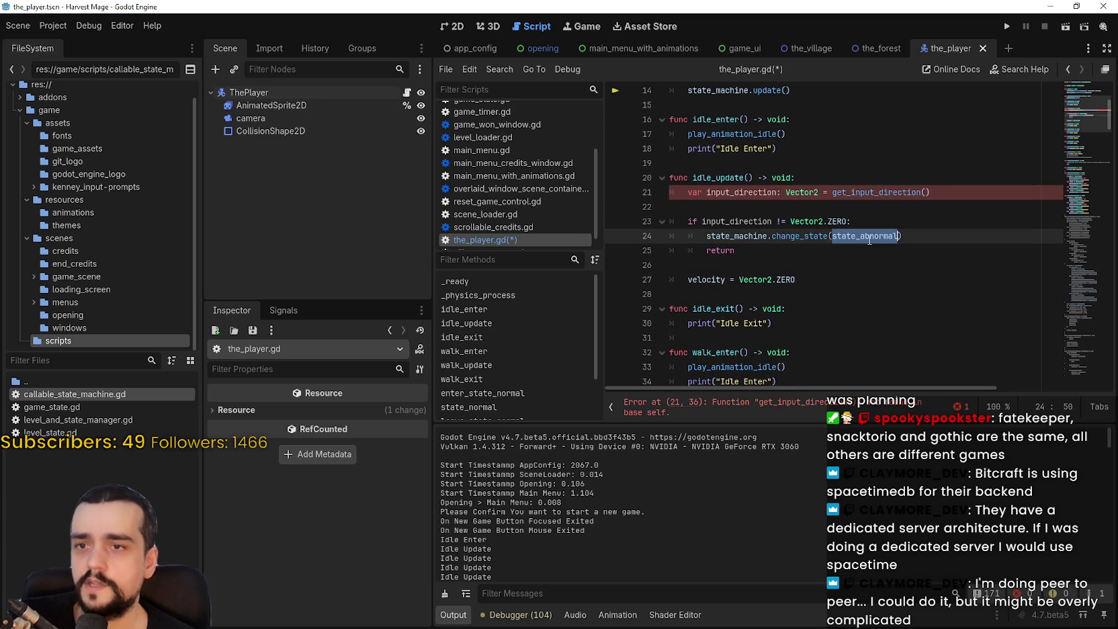
{"action": "scroll", "coordinate": [869, 240], "scroll_direction": "up", "scroll_amount": 4}
{"action": "scroll", "coordinate": [840, 239], "scroll_direction": "down", "scroll_amount": 8}
{"action": "scroll", "coordinate": [829, 237], "scroll_direction": "up", "scroll_amount": 2}
{"action": "scroll", "coordinate": [829, 237], "scroll_direction": "down", "scroll_amount": 2}
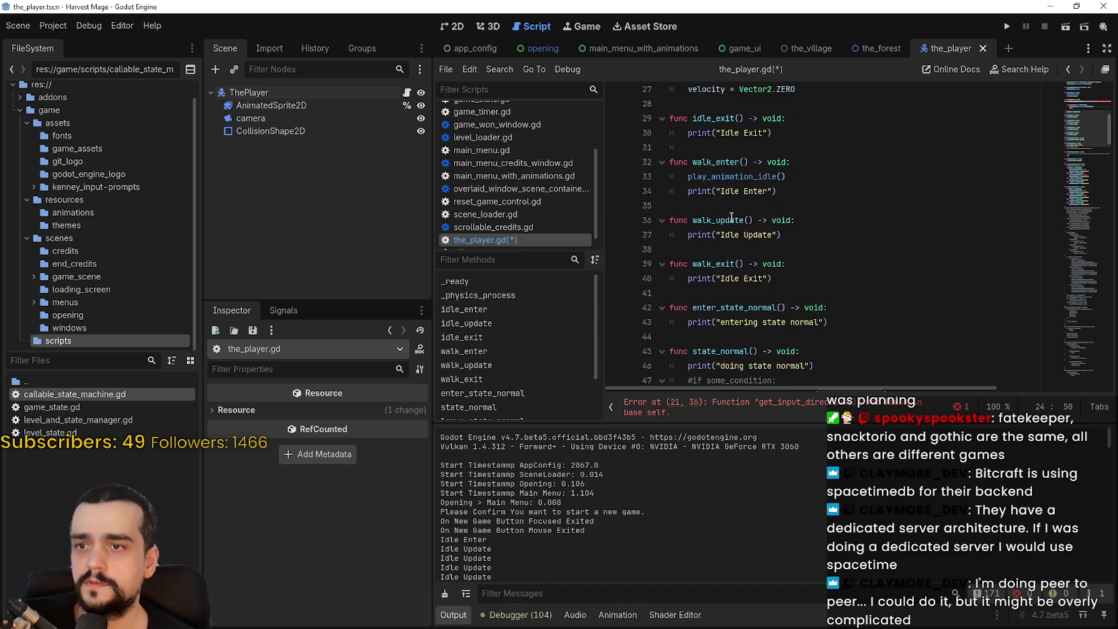
{"action": "double_click", "coordinate": [726, 168]}
{"action": "key", "text": "ctrl+c"}
{"action": "scroll", "coordinate": [882, 243], "scroll_direction": "up", "scroll_amount": 5}
{"action": "double_click", "coordinate": [874, 264]}
{"action": "key", "text": "ctrl+v"}
{"action": "left_click", "coordinate": [909, 248]}
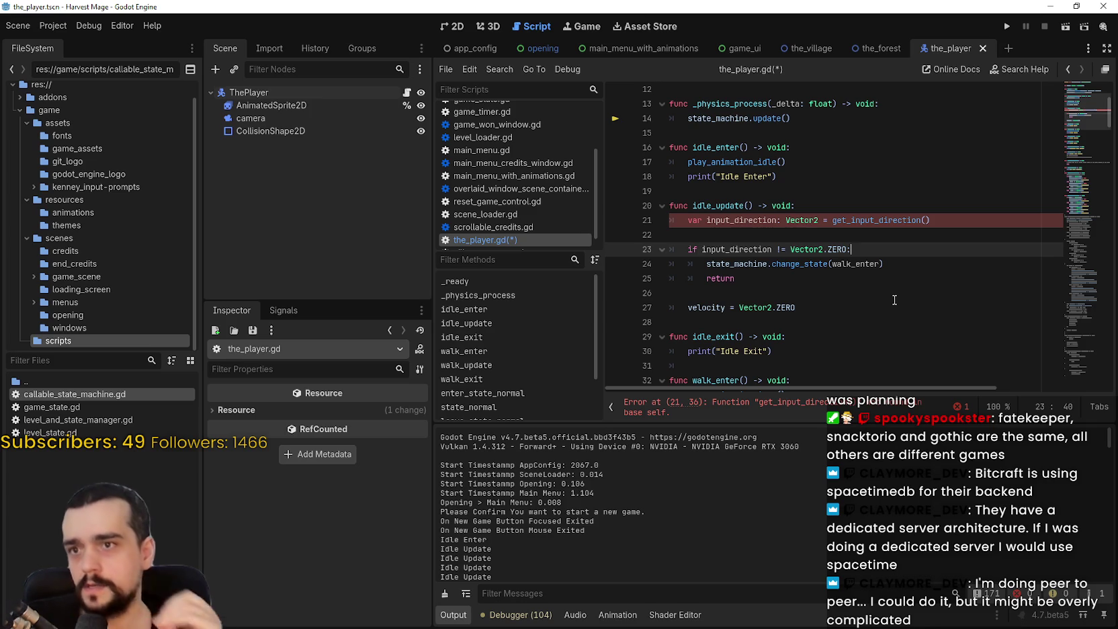
{"action": "left_click", "coordinate": [784, 232]}
{"action": "scroll", "coordinate": [781, 235], "scroll_direction": "up", "scroll_amount": 1}
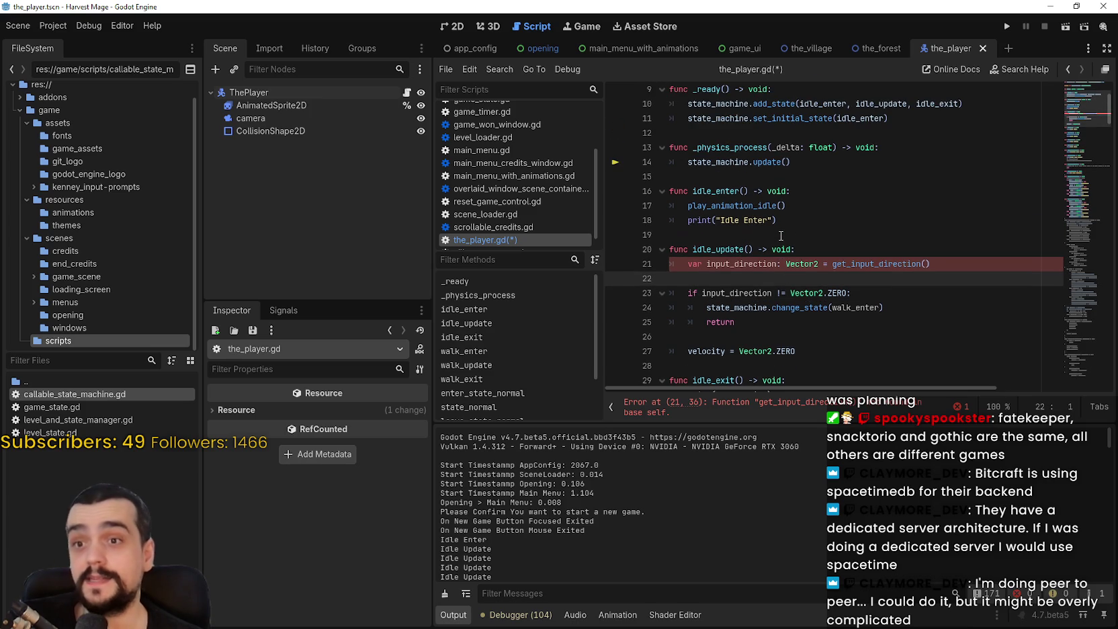
Trace idle_update's unresolved get_input_direction() call to its commented-out definition
{"action": "left_click", "coordinate": [781, 235]}
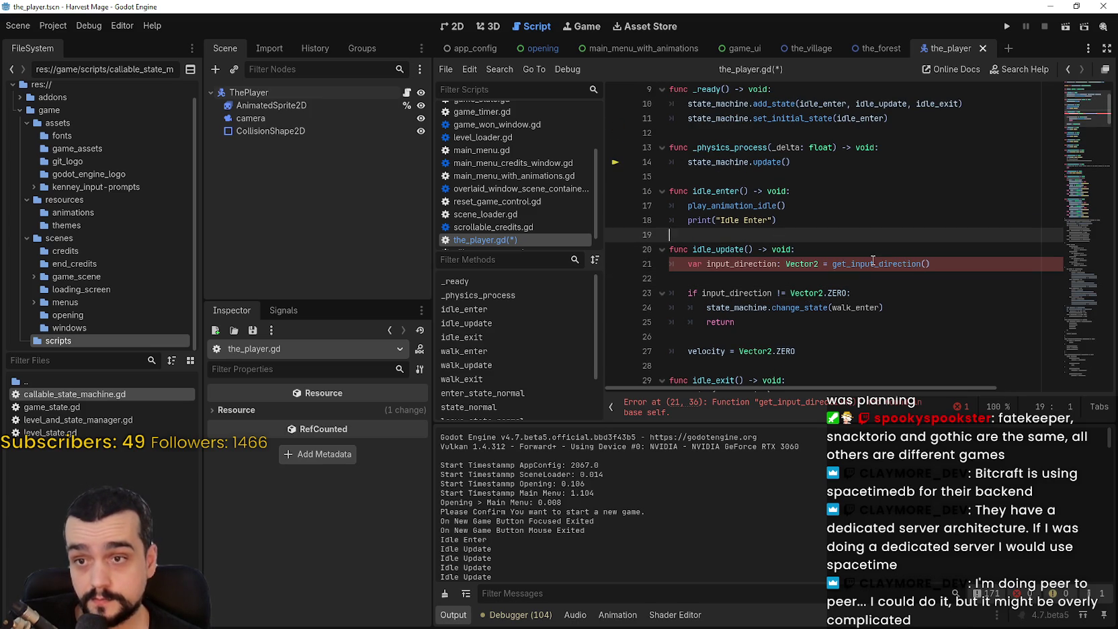
{"action": "left_click_drag", "start_coordinate": [833, 264], "coordinate": [932, 263]}
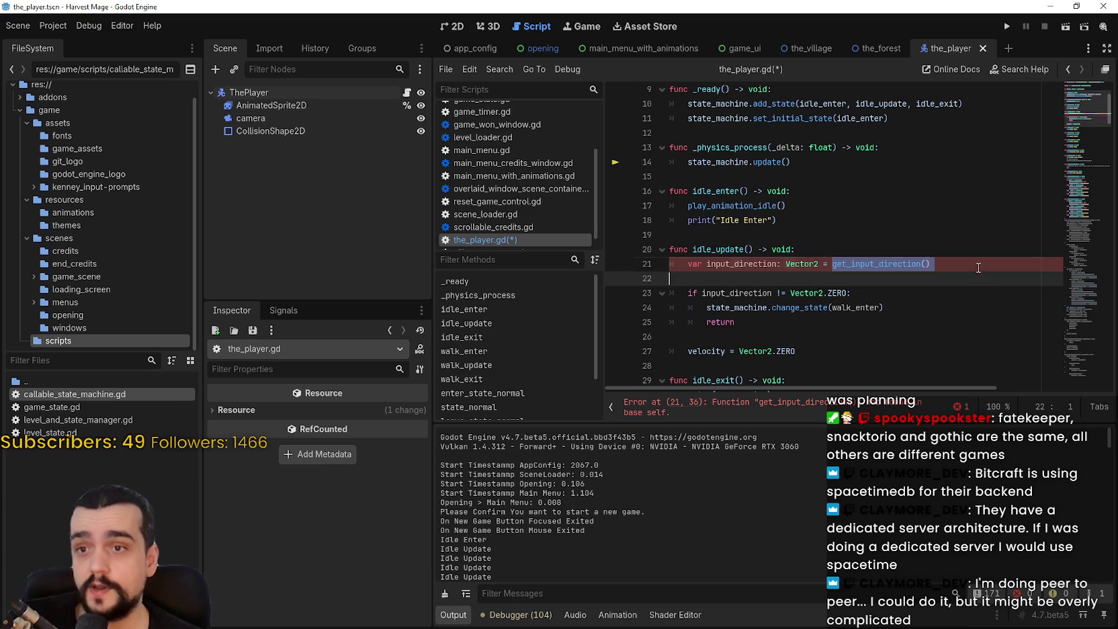
{"action": "left_click", "coordinate": [798, 293]}
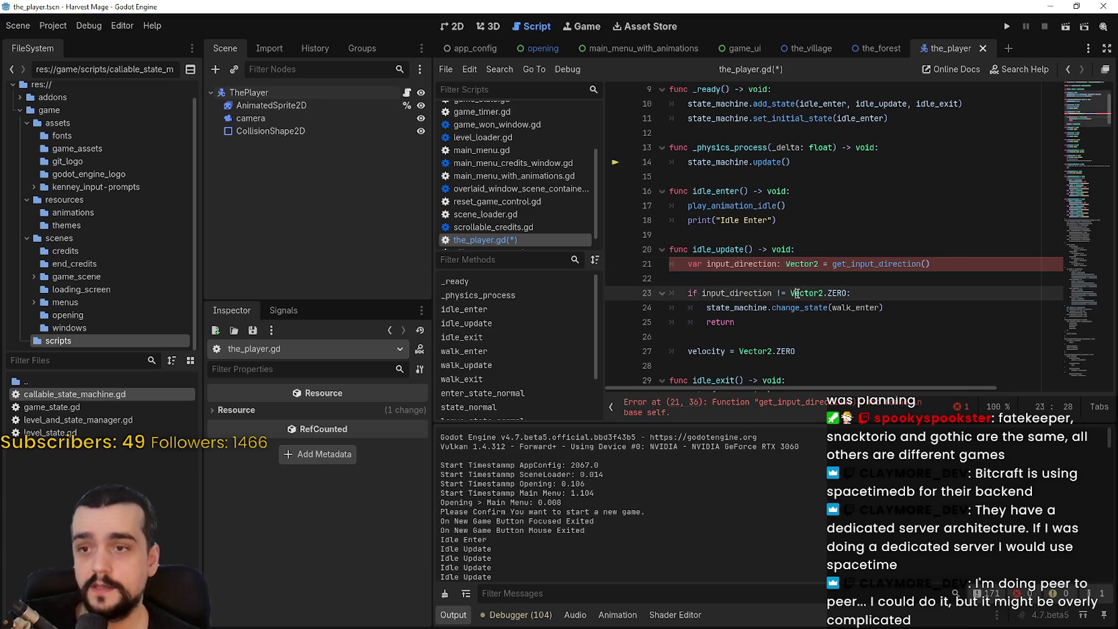
{"action": "scroll", "coordinate": [799, 293], "scroll_direction": "down", "scroll_amount": 1}
{"action": "left_click", "coordinate": [798, 280]}
{"action": "left_click", "coordinate": [794, 293]}
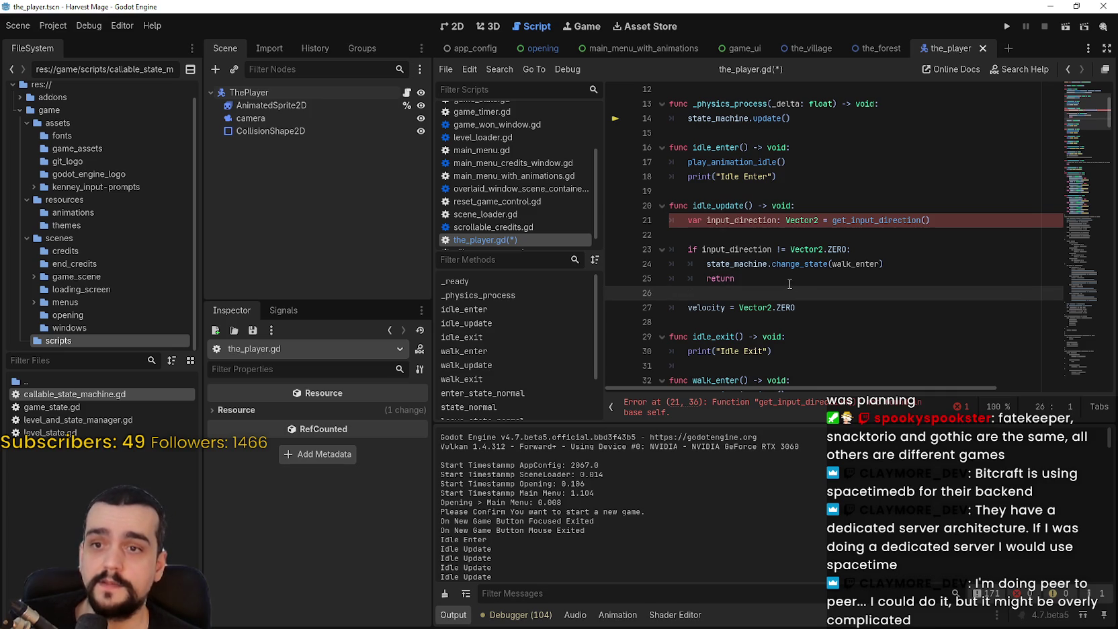
{"action": "left_click_drag", "start_coordinate": [687, 307], "coordinate": [824, 306]}
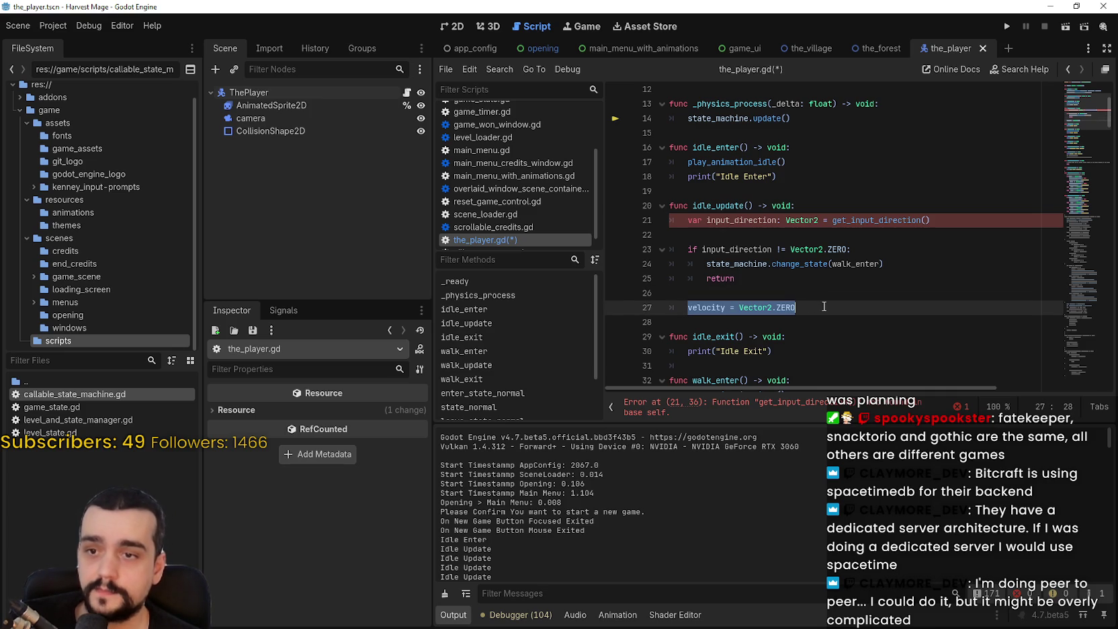
{"action": "left_click", "coordinate": [818, 294]}
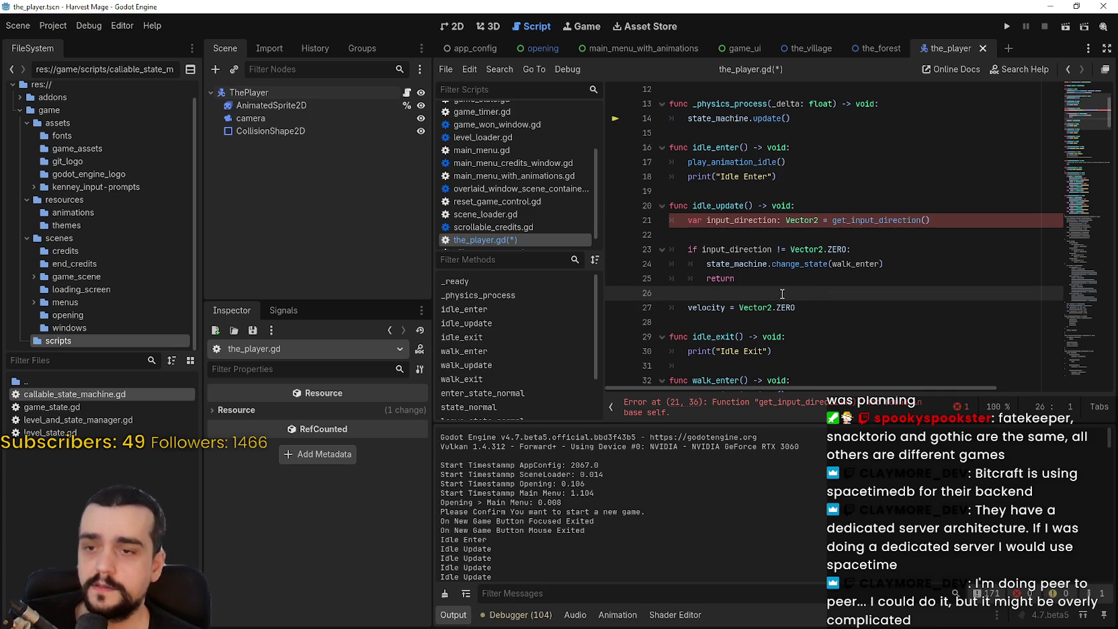
{"action": "left_click", "coordinate": [743, 229]}
{"action": "double_click", "coordinate": [743, 223]}
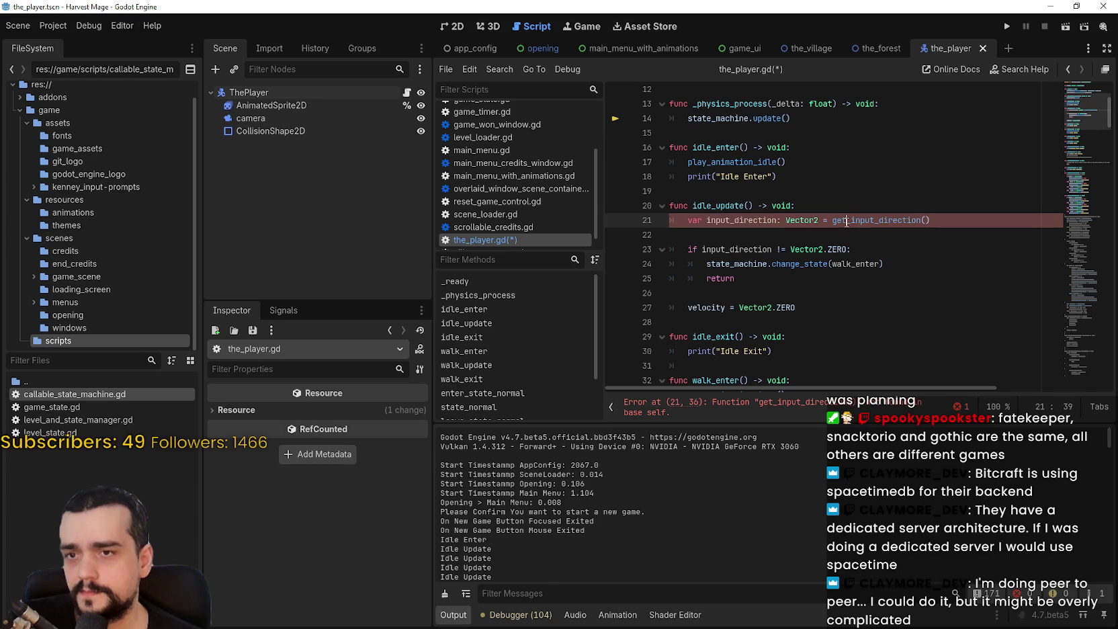
{"action": "double_click", "coordinate": [909, 225]}
{"action": "left_click_drag", "start_coordinate": [1092, 159], "coordinate": [1072, 258]}
Uncomment the get_input_direction function (lines 139–147) to clear the error
{"action": "left_click_drag", "start_coordinate": [792, 284], "coordinate": [654, 168]}
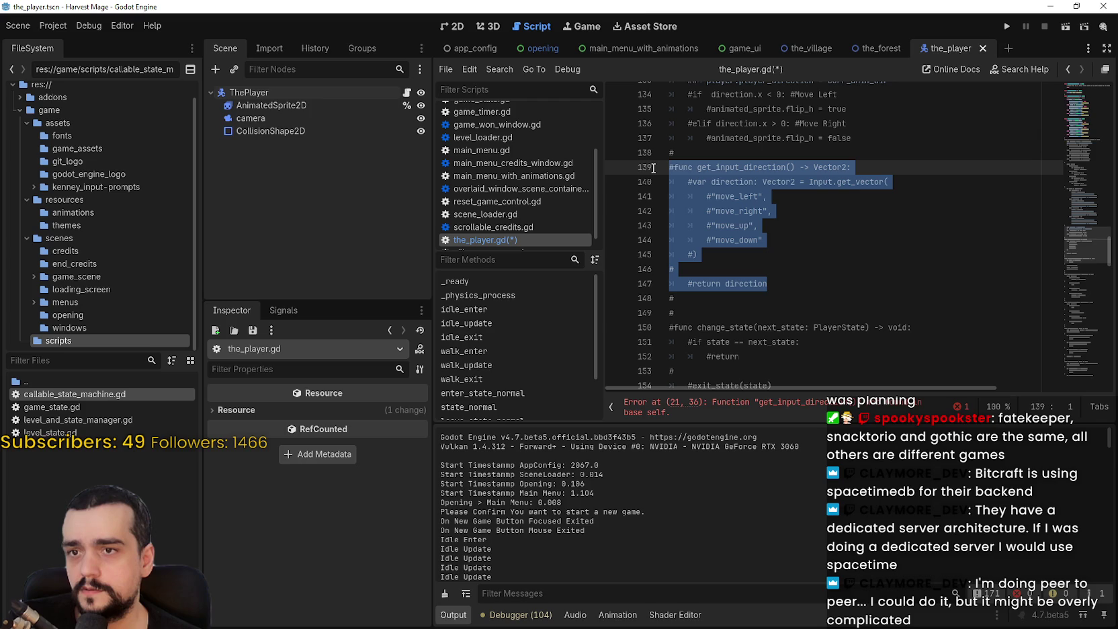
{"action": "key", "text": "ctrl+k"}
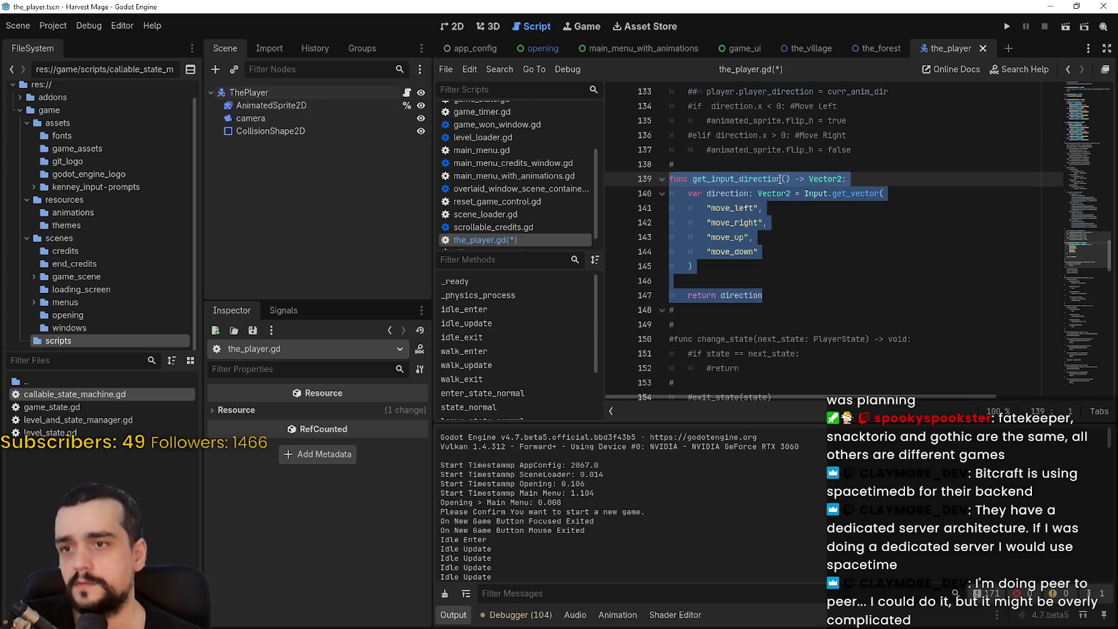
{"action": "left_click", "coordinate": [733, 180]}
{"action": "double_click", "coordinate": [758, 180]}
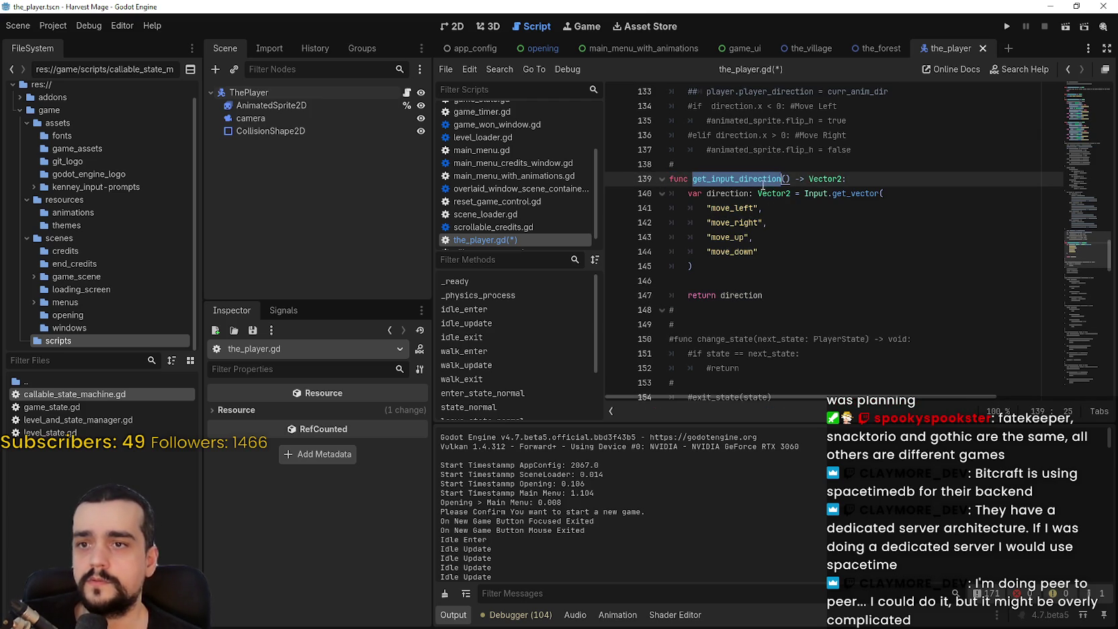
{"action": "left_click_drag", "start_coordinate": [1086, 228], "coordinate": [1082, 101]}
Remove idle_update's extra blank lines and save the_player.gd
{"action": "left_click", "coordinate": [755, 244]}
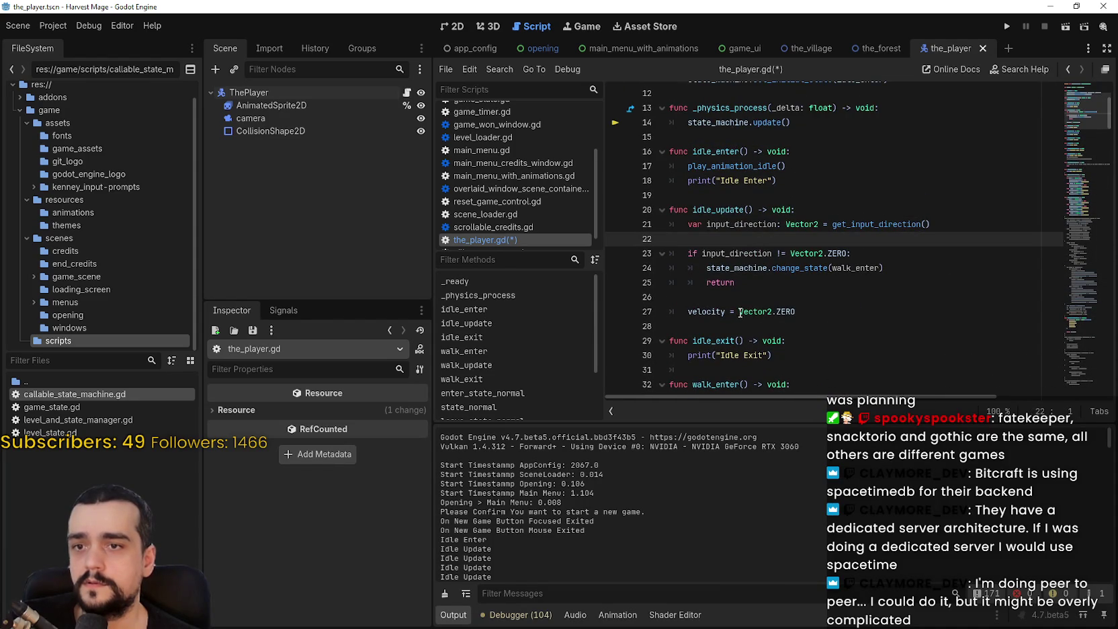
{"action": "key", "text": "BackSpace"}
{"action": "left_click", "coordinate": [742, 284]}
{"action": "key", "text": "BackSpace"}
{"action": "left_click", "coordinate": [788, 297]}
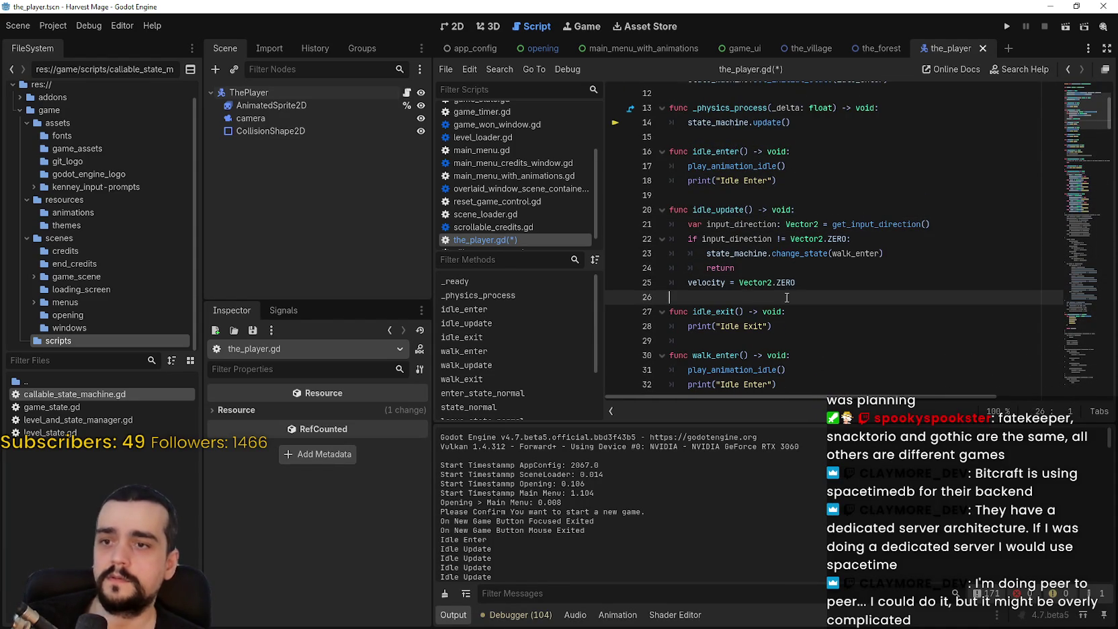
{"action": "key", "text": "ctrl+s"}
{"action": "double_click", "coordinate": [799, 253]}
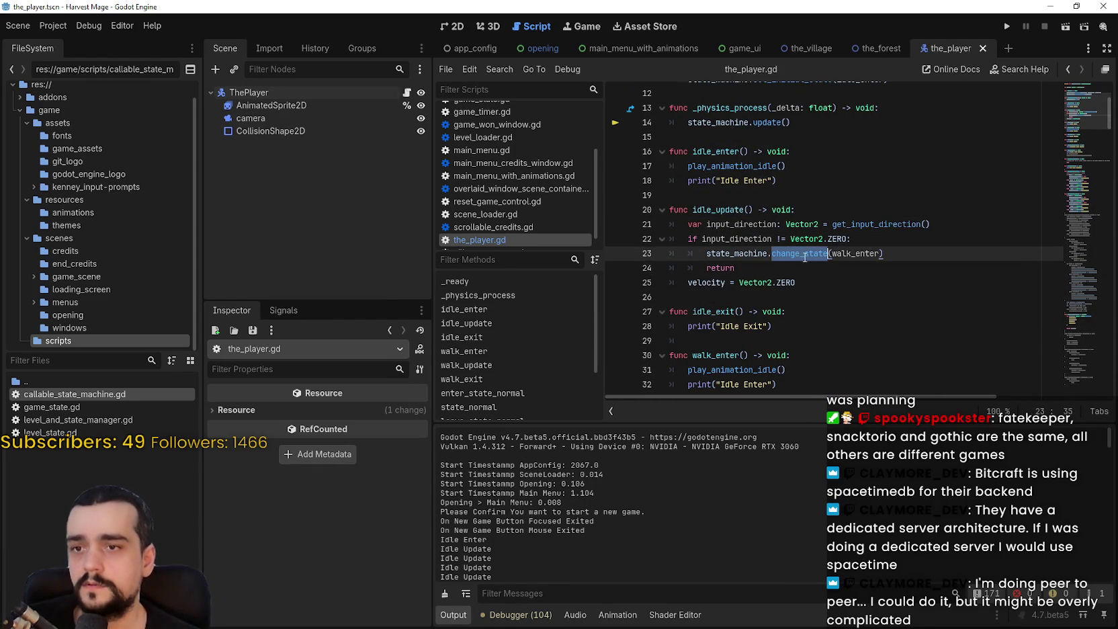
{"action": "scroll", "coordinate": [723, 206], "scroll_direction": "down", "scroll_amount": 2}
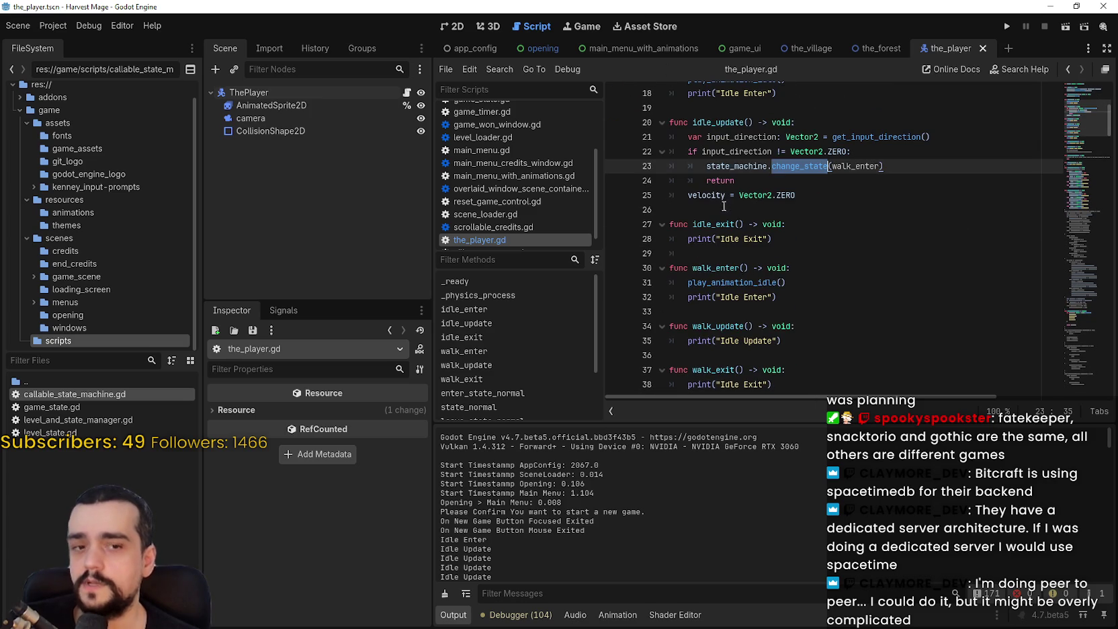
Replace play_animation_idle() with play_animation_walk() in walk_enter and save the script
{"action": "scroll", "coordinate": [781, 177], "scroll_direction": "down", "scroll_amount": 1}
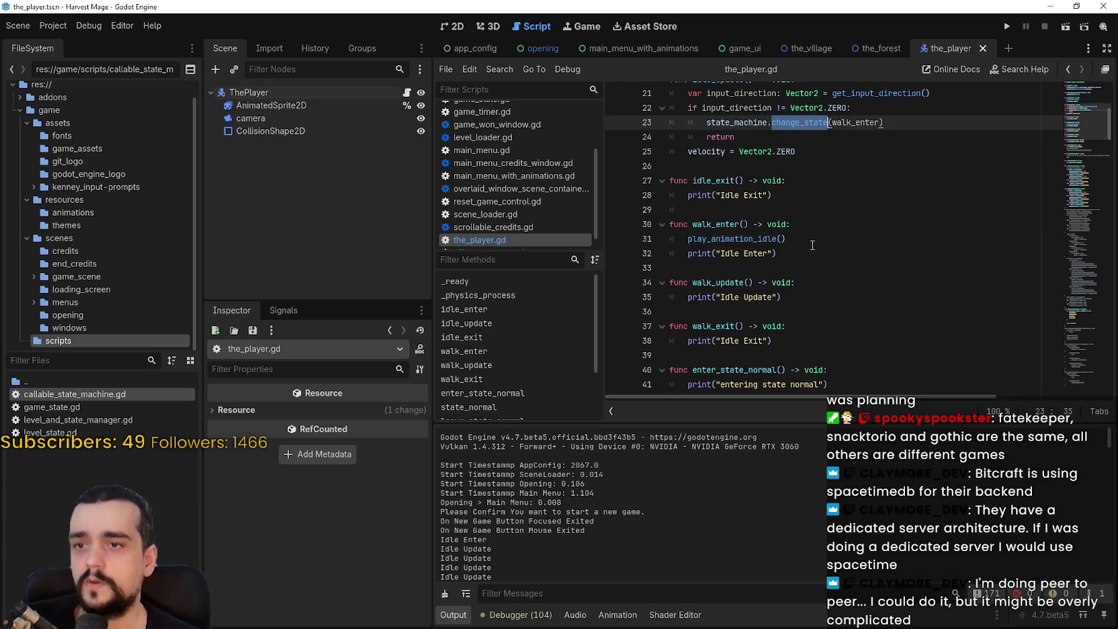
{"action": "left_click_drag", "start_coordinate": [788, 238], "coordinate": [699, 239]}
{"action": "double_click", "coordinate": [699, 239]}
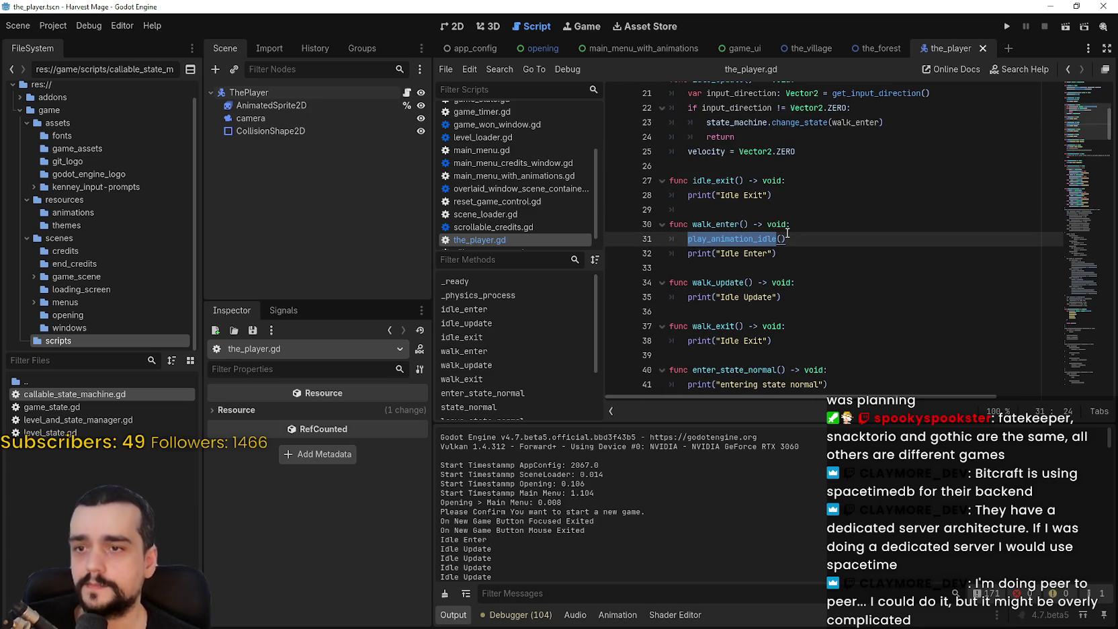
{"action": "scroll", "coordinate": [1070, 160], "scroll_direction": "down", "scroll_amount": 4}
{"action": "scroll", "coordinate": [1080, 129], "scroll_direction": "up", "scroll_amount": 4}
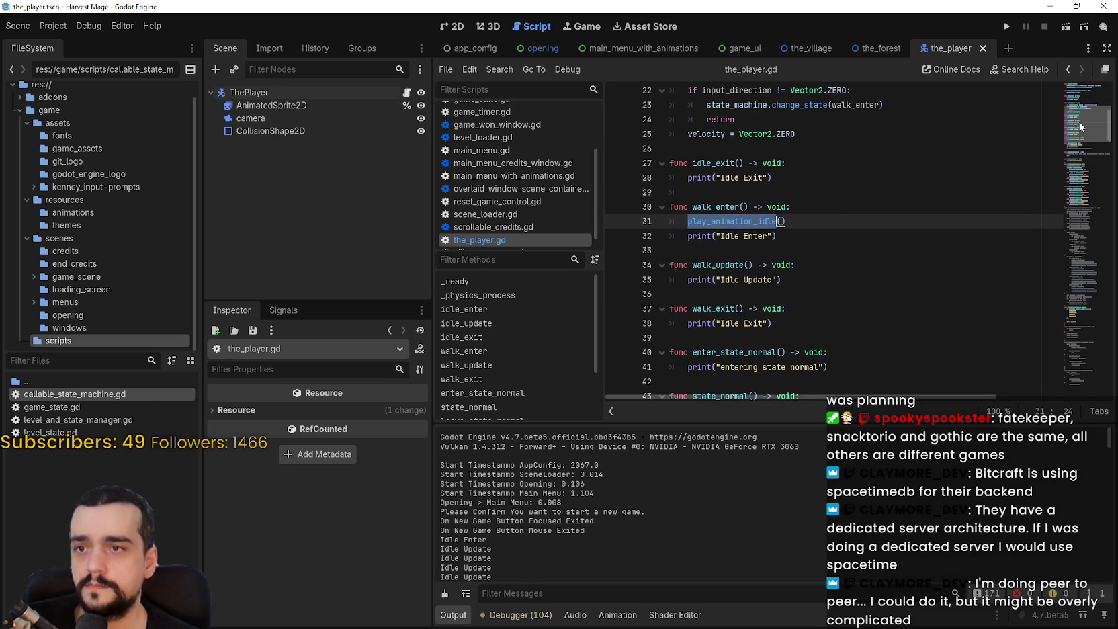
{"action": "type", "text": "pla"}
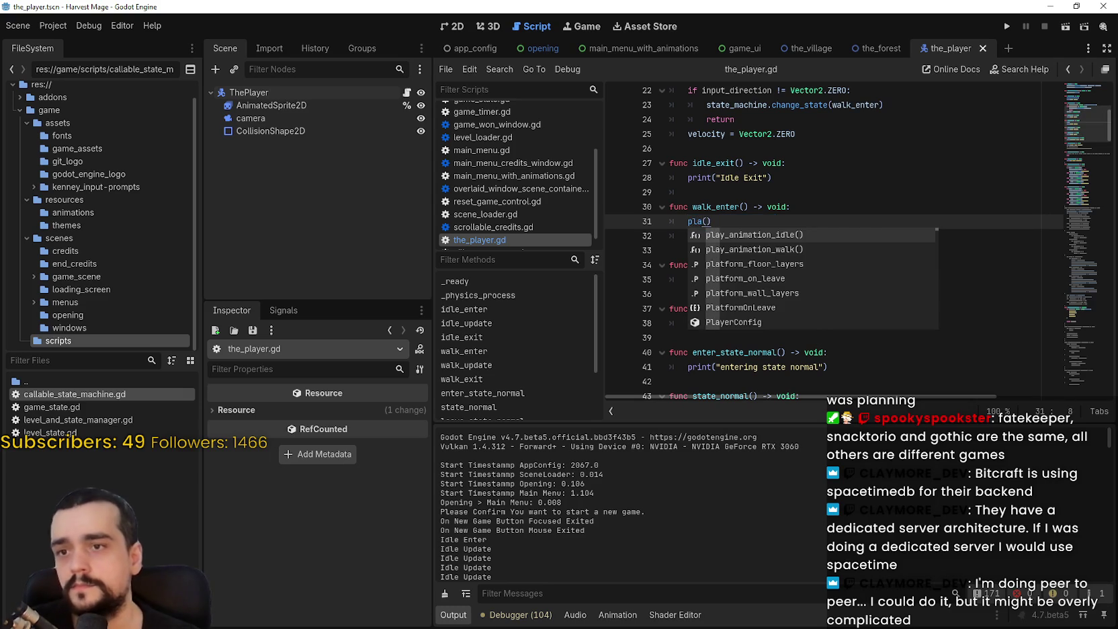
{"action": "key", "text": "Down"}
{"action": "key", "text": "Return"}
{"action": "key", "text": "ctrl+s"}
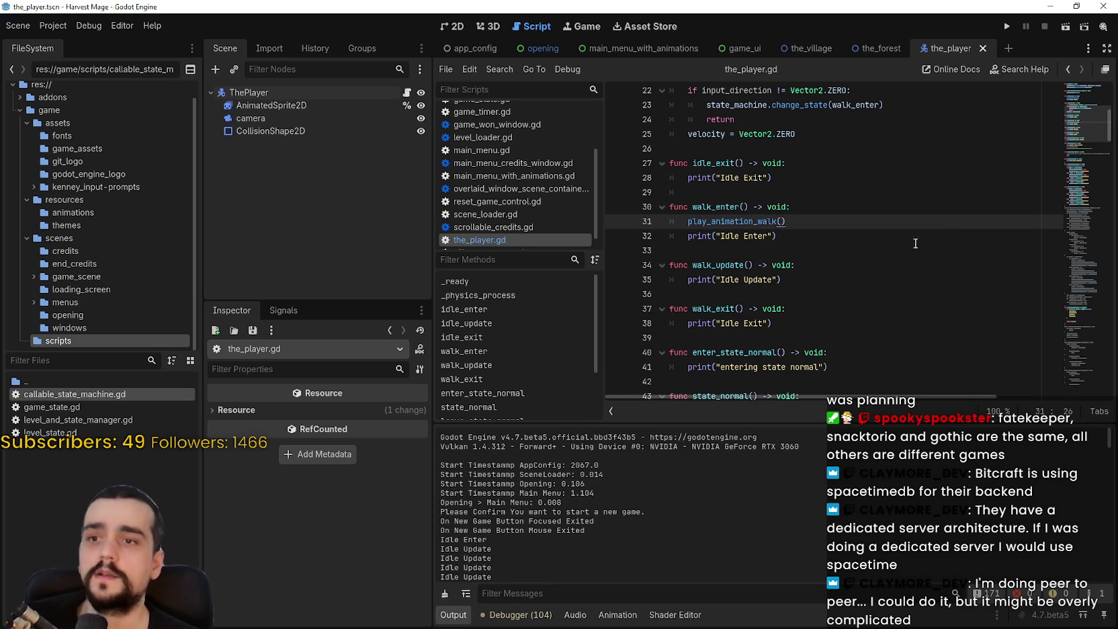
{"action": "left_click_drag", "start_coordinate": [824, 240], "coordinate": [670, 236]}
{"action": "left_click", "coordinate": [687, 235], "text": "shift"}
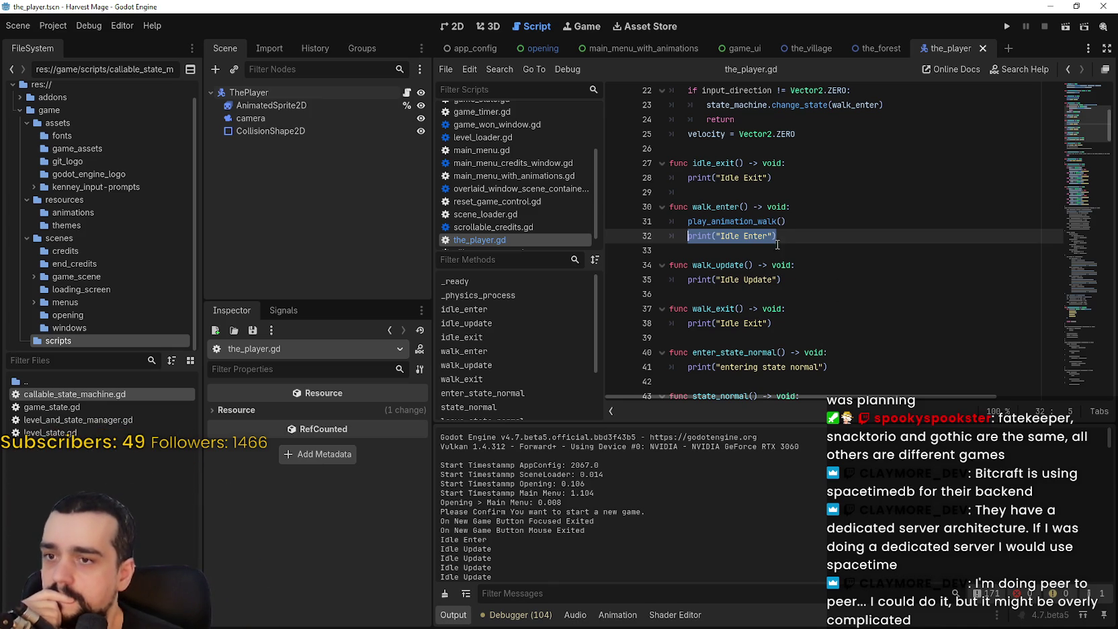
Copy the old commented-out walk logic from lower in the script
{"action": "left_click", "coordinate": [789, 272]}
{"action": "left_click", "coordinate": [1072, 191]}
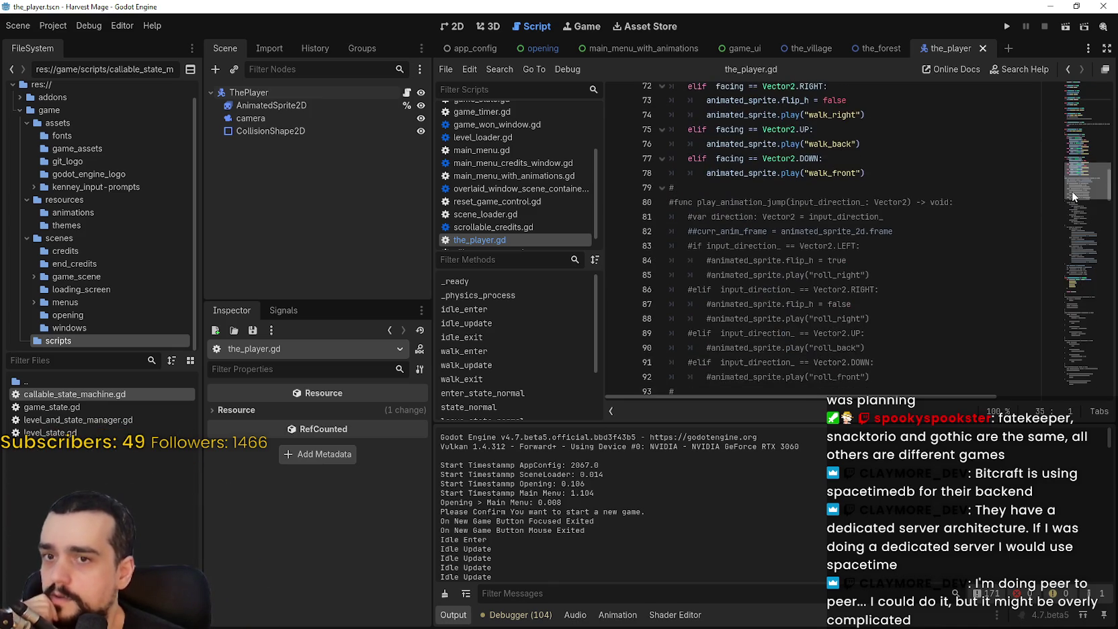
{"action": "mouse_move", "coordinate": [1071, 190]}
{"action": "left_mouse_down"}
{"action": "mouse_move", "coordinate": [1076, 214]}
{"action": "mouse_move", "coordinate": [1084, 157]}
{"action": "mouse_move", "coordinate": [1089, 299]}
{"action": "left_mouse_up"}
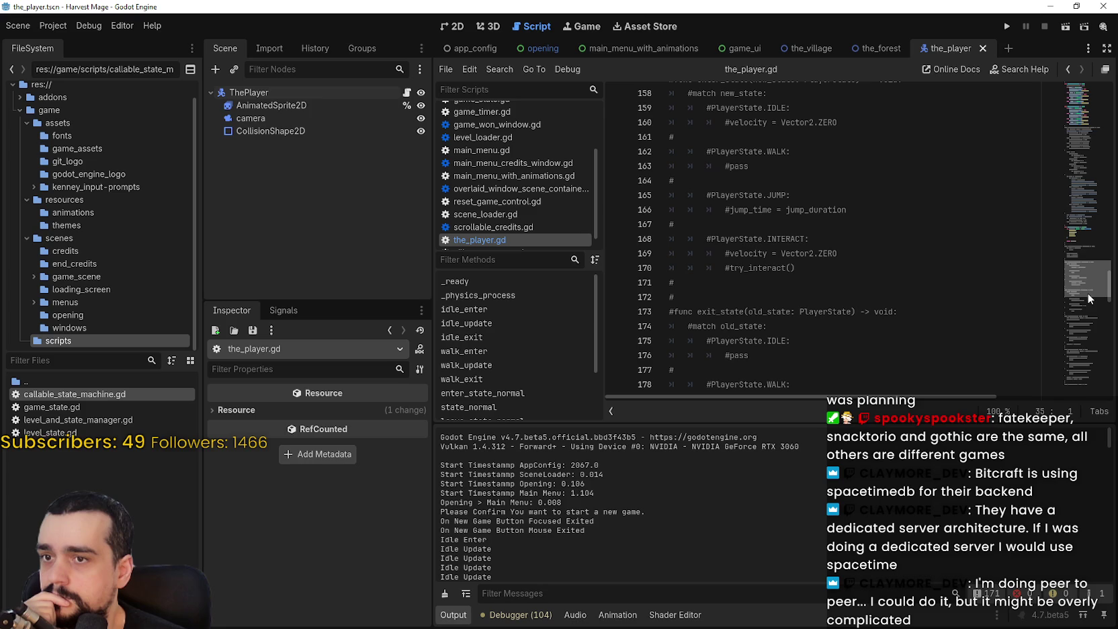
{"action": "mouse_move", "coordinate": [1089, 299]}
{"action": "left_mouse_down"}
{"action": "mouse_move", "coordinate": [1079, 363]}
{"action": "mouse_move", "coordinate": [1079, 353]}
{"action": "left_mouse_up"}
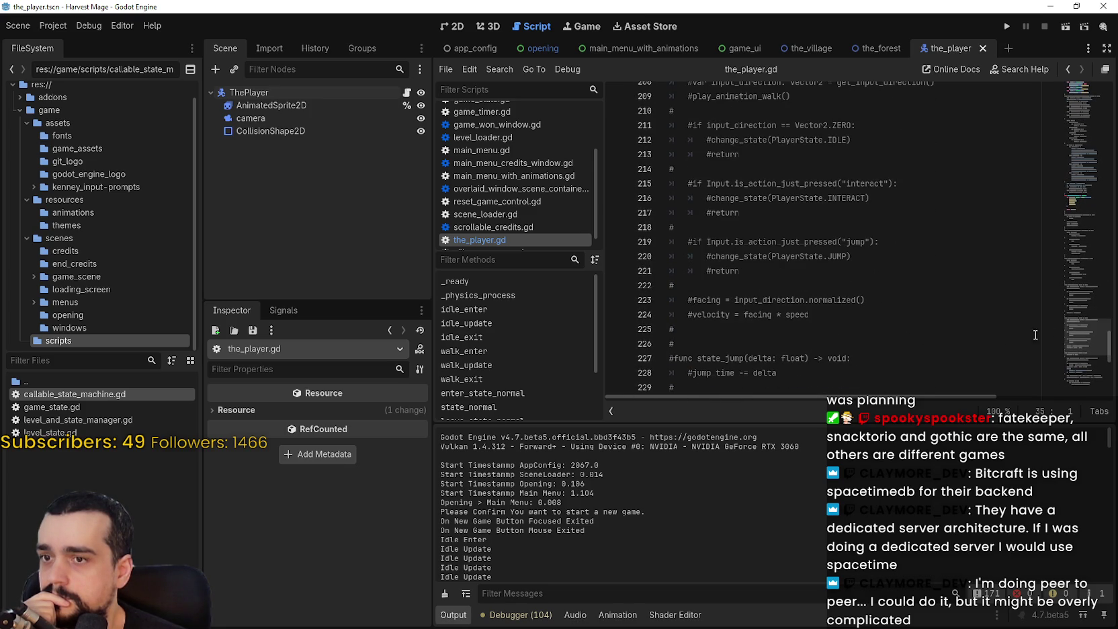
{"action": "scroll", "coordinate": [1048, 333], "scroll_direction": "down", "scroll_amount": 1}
{"action": "left_click", "coordinate": [822, 269]}
{"action": "mouse_move", "coordinate": [822, 268]}
{"action": "left_mouse_down"}
{"action": "mouse_move", "coordinate": [678, 256]}
{"action": "mouse_move", "coordinate": [686, 151]}
{"action": "mouse_move", "coordinate": [686, 198]}
{"action": "mouse_move", "coordinate": [671, 169]}
{"action": "left_mouse_up"}
{"action": "key", "text": "ctrl+c"}
{"action": "left_click_drag", "start_coordinate": [1083, 333], "coordinate": [1084, 155]}
{"action": "scroll", "coordinate": [772, 242], "scroll_direction": "down", "scroll_amount": 10}
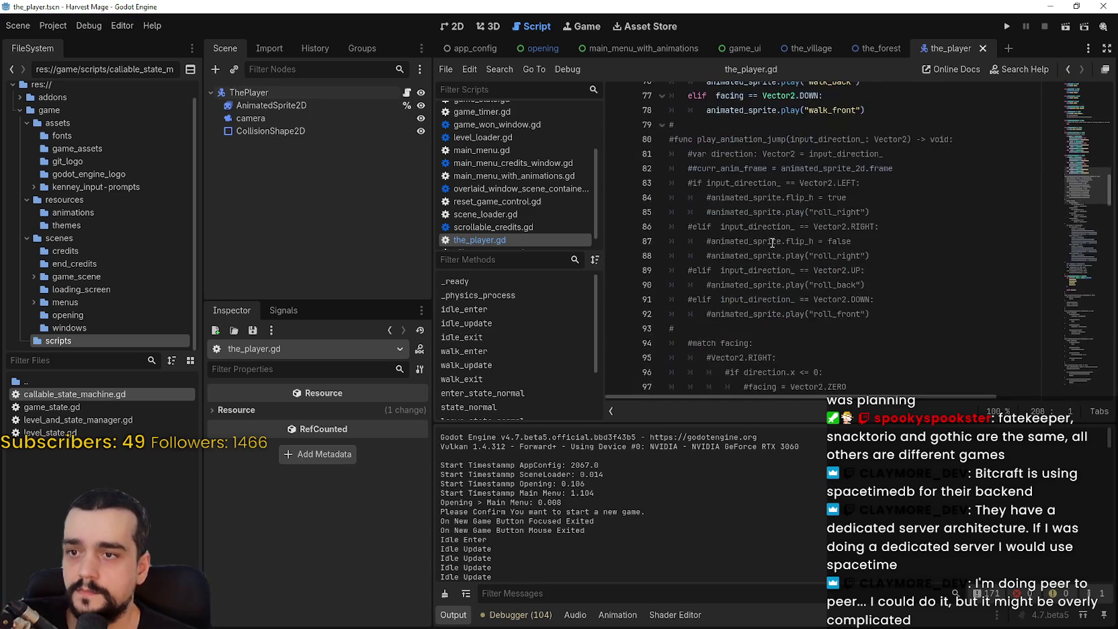
{"action": "scroll", "coordinate": [773, 243], "scroll_direction": "down", "scroll_amount": 8}
{"action": "left_click", "coordinate": [1083, 155]}
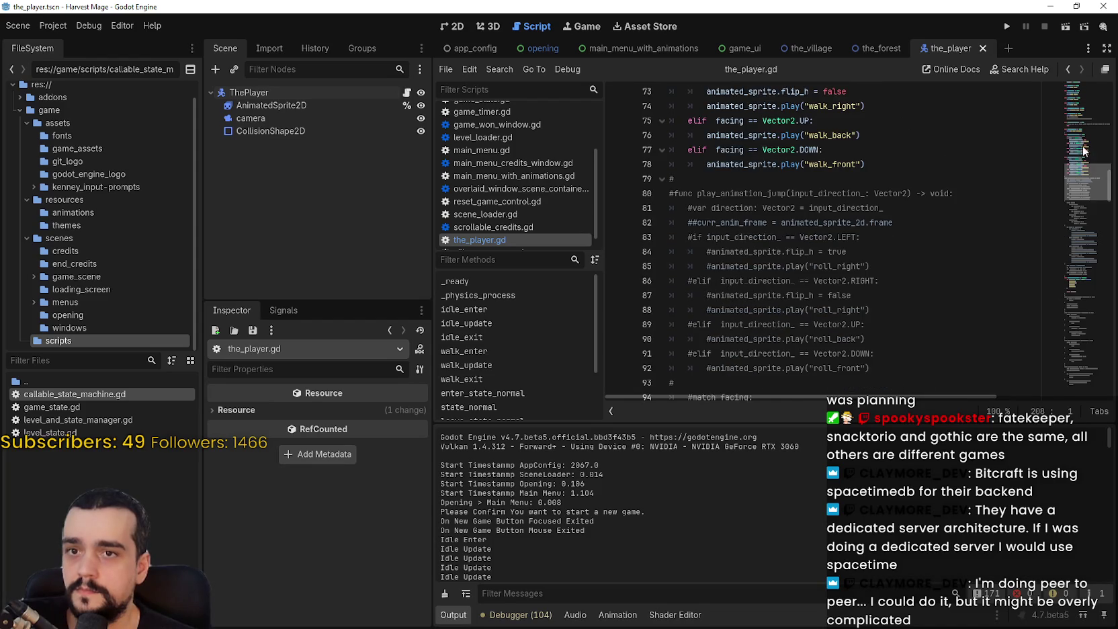
{"action": "scroll", "coordinate": [852, 211], "scroll_direction": "up", "scroll_amount": 10}
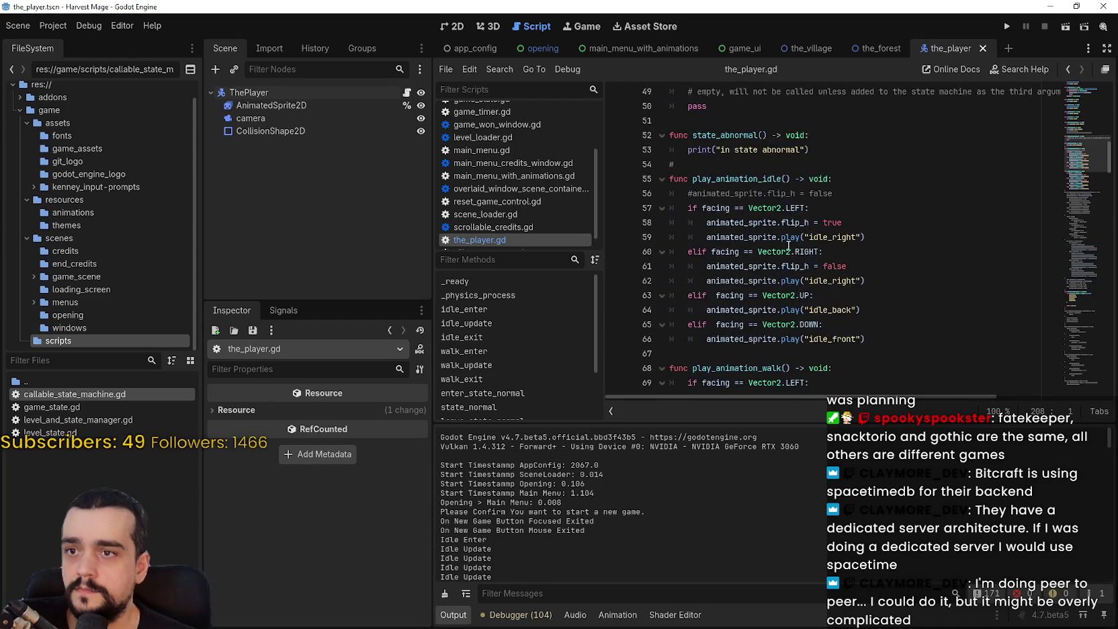
{"action": "scroll", "coordinate": [792, 247], "scroll_direction": "up", "scroll_amount": 3}
{"action": "scroll", "coordinate": [854, 249], "scroll_direction": "up", "scroll_amount": 3}
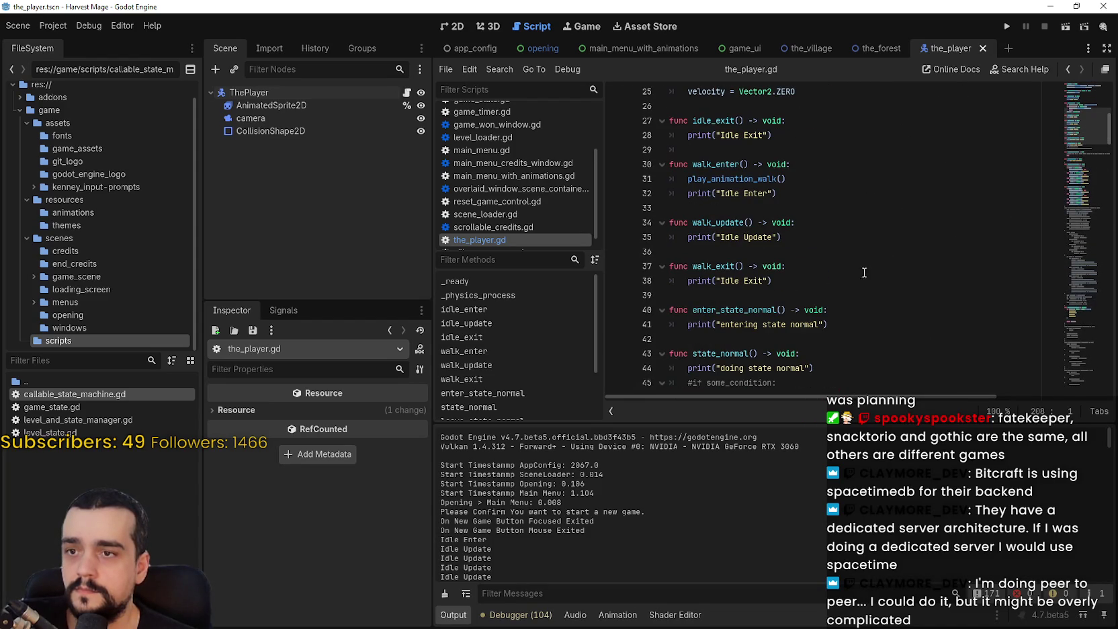
Paste the old walk logic over walk_update's Idle Update print and uncomment it
{"action": "left_click_drag", "start_coordinate": [822, 284], "coordinate": [685, 282]}
{"action": "left_click", "coordinate": [803, 236]}
{"action": "mouse_move", "coordinate": [820, 237]}
{"action": "left_mouse_down"}
{"action": "mouse_move", "coordinate": [648, 249]}
{"action": "mouse_move", "coordinate": [667, 242]}
{"action": "left_mouse_up"}
{"action": "key", "text": "ctrl+v"}
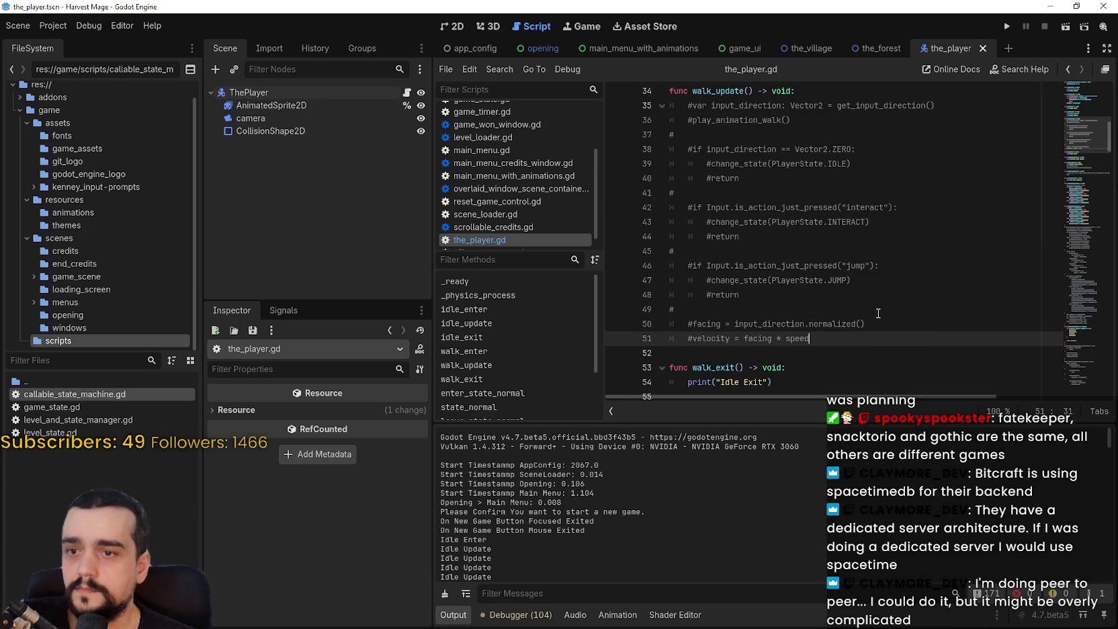
{"action": "mouse_move", "coordinate": [873, 337]}
{"action": "left_mouse_down"}
{"action": "mouse_move", "coordinate": [672, 120]}
{"action": "mouse_move", "coordinate": [647, 109]}
{"action": "left_mouse_up"}
{"action": "type", "text": "k"}
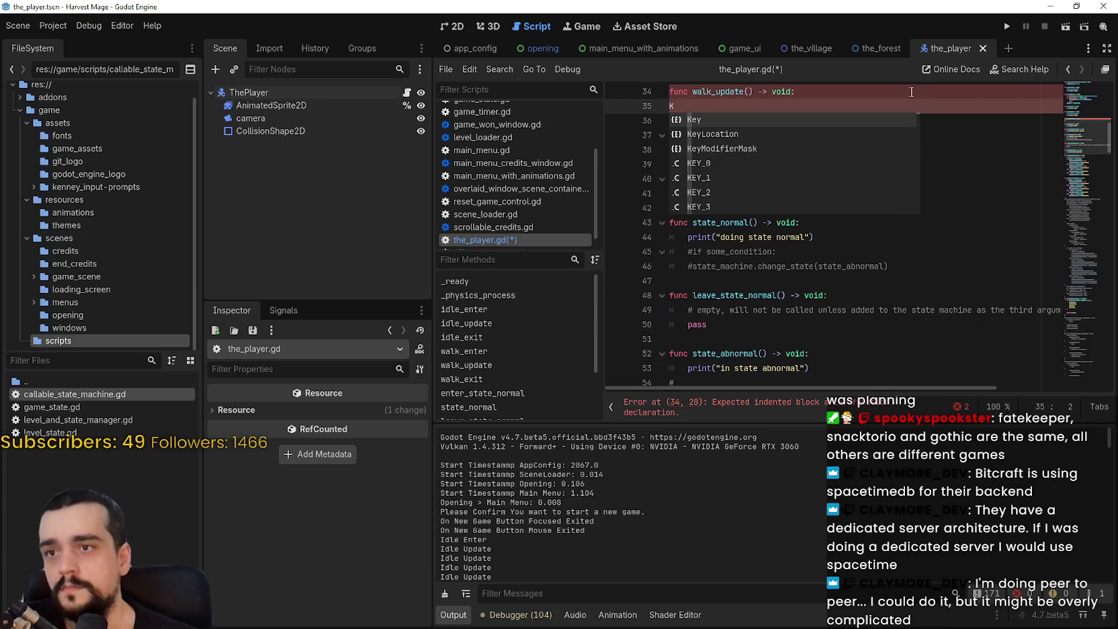
{"action": "key", "text": "ctrl+z"}
{"action": "key", "text": "ctrl+k"}
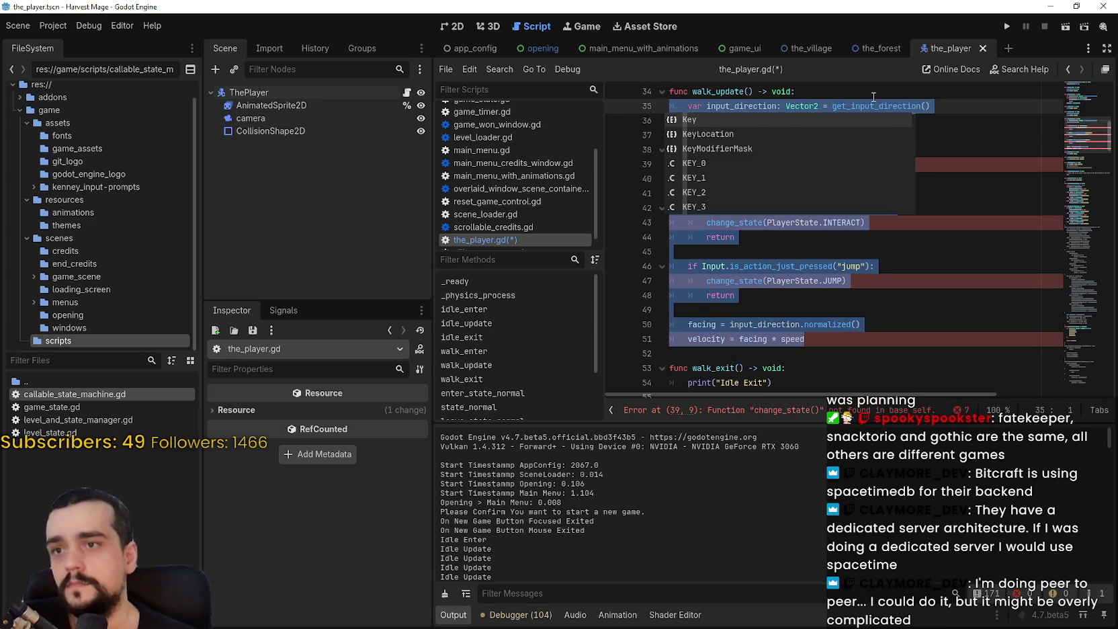
{"action": "left_click", "coordinate": [868, 107]}
{"action": "scroll", "coordinate": [789, 202], "scroll_direction": "up", "scroll_amount": 2}
{"action": "left_click", "coordinate": [731, 195]}
{"action": "double_click", "coordinate": [731, 194]}
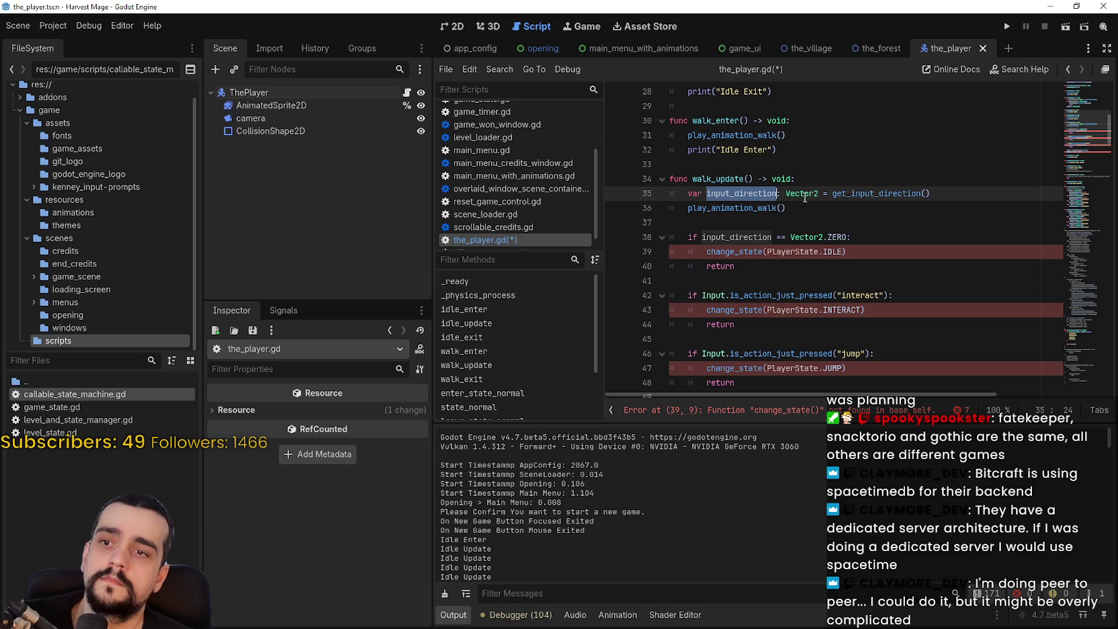
Replace the old change_state(PlayerState.IDLE) call with state_machine.change_state(idle_enter)
{"action": "left_click", "coordinate": [754, 225]}
{"action": "left_click_drag", "start_coordinate": [706, 251], "coordinate": [873, 252]}
{"action": "scroll", "coordinate": [874, 252], "scroll_direction": "down", "scroll_amount": 1}
{"action": "scroll", "coordinate": [806, 228], "scroll_direction": "up", "scroll_amount": 5}
{"action": "double_click", "coordinate": [729, 203]}
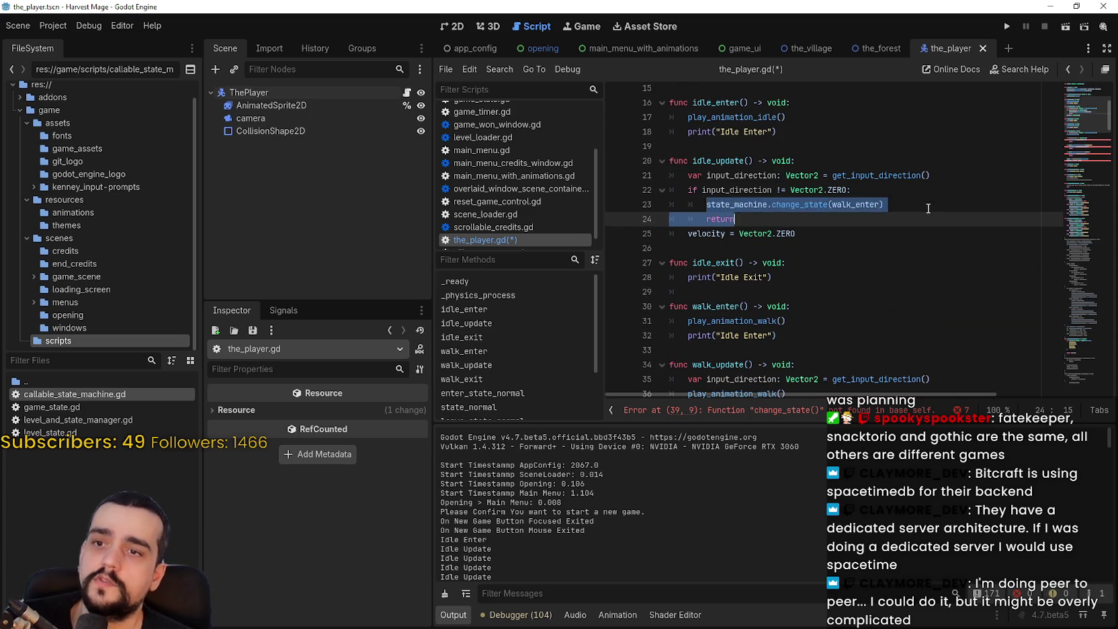
{"action": "scroll", "coordinate": [739, 228], "scroll_direction": "down", "scroll_amount": 4}
{"action": "left_click", "coordinate": [740, 263]}
{"action": "left_click_drag", "start_coordinate": [740, 263], "coordinate": [850, 253]}
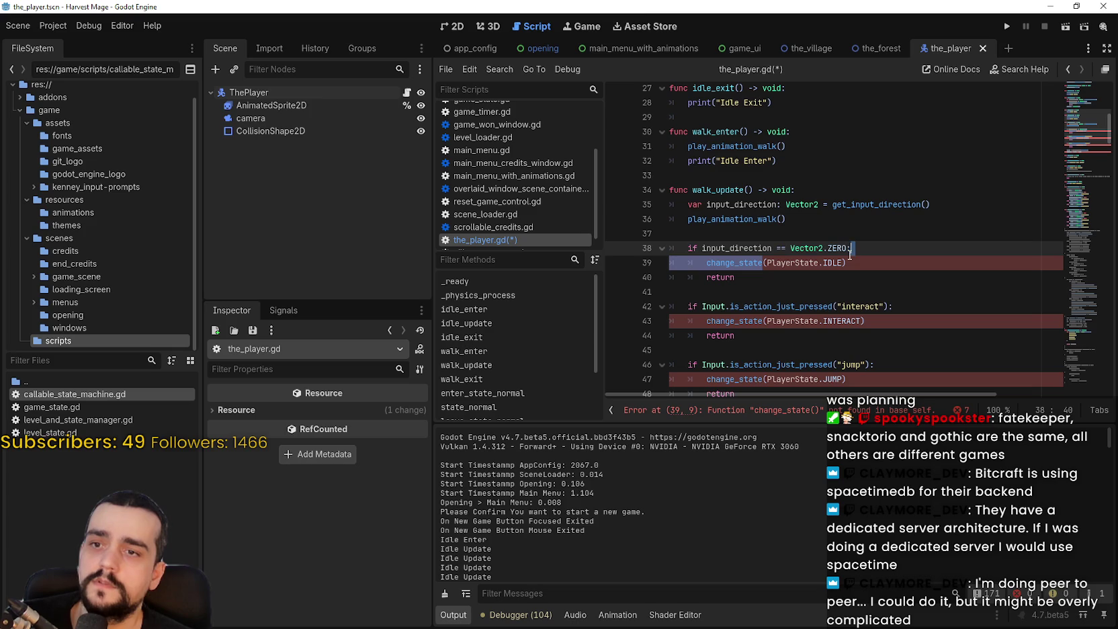
{"action": "key", "text": "ctrl+v"}
{"action": "double_click", "coordinate": [861, 260]}
{"action": "type", "text": "idle_e"}
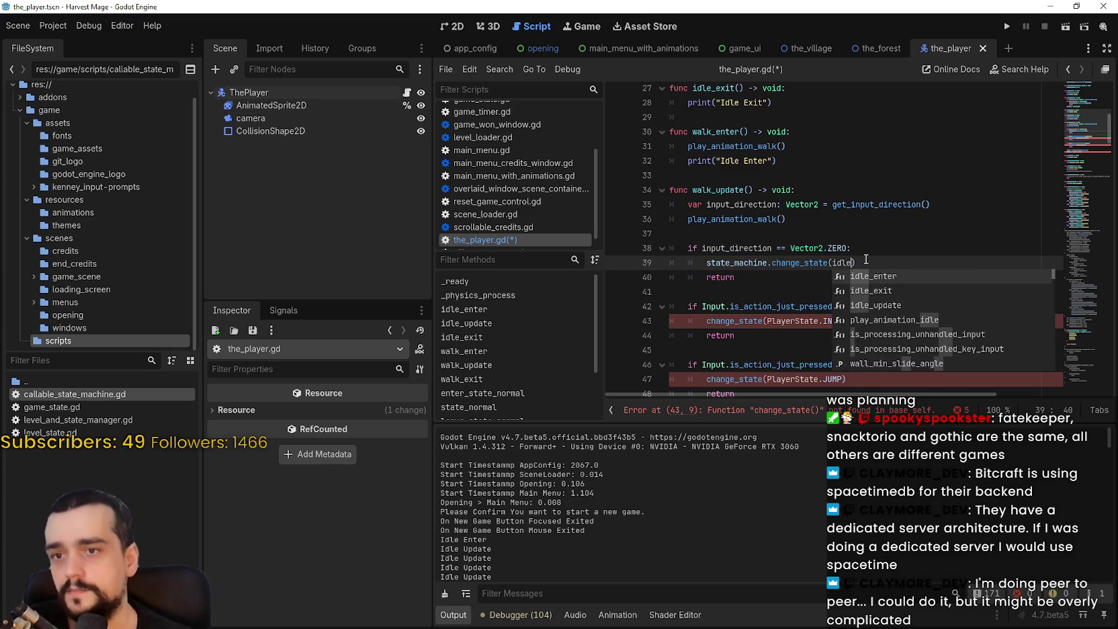
{"action": "key", "text": "Return"}
Delete walk_update's interact and jump checks and its play_animation_walk() call
{"action": "left_click", "coordinate": [720, 293]}
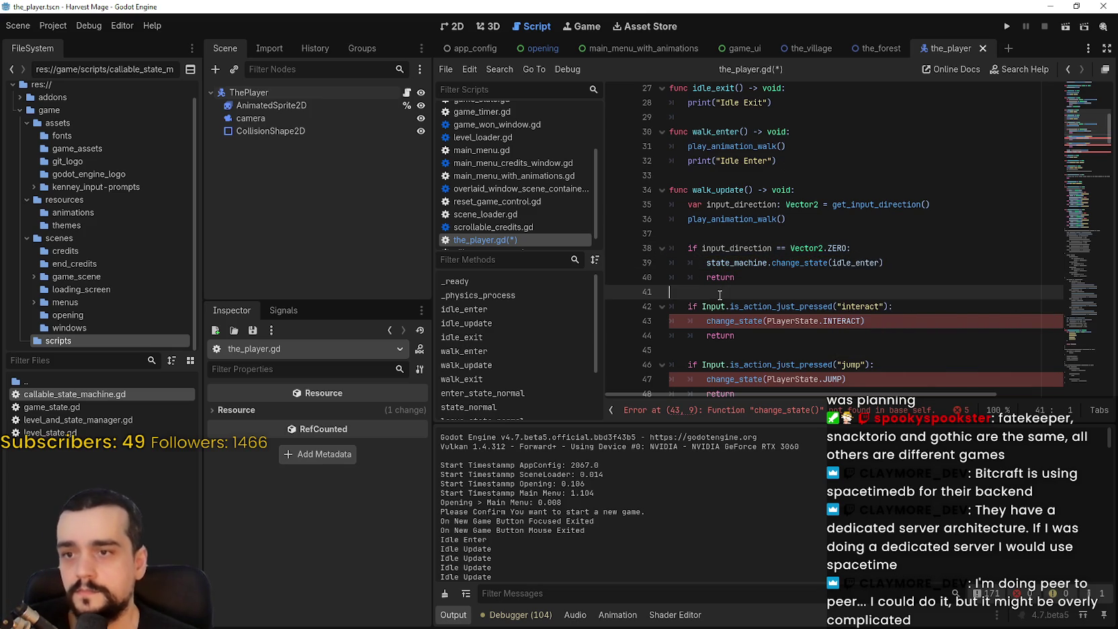
{"action": "left_click", "coordinate": [743, 366]}
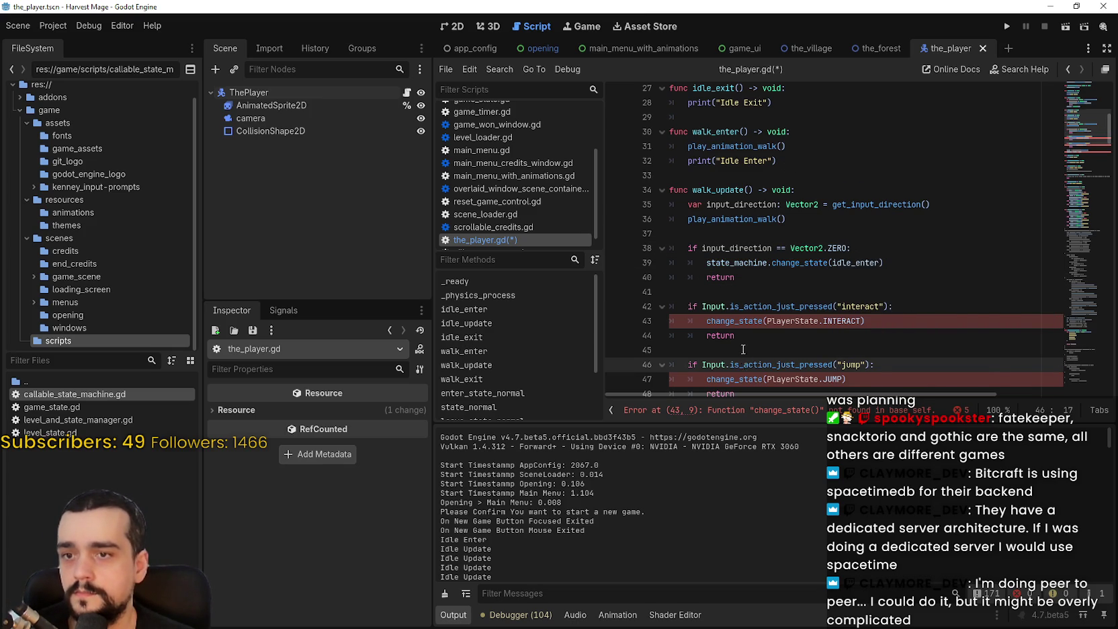
{"action": "scroll", "coordinate": [743, 349], "scroll_direction": "down", "scroll_amount": 2}
{"action": "left_click_drag", "start_coordinate": [751, 322], "coordinate": [626, 202]}
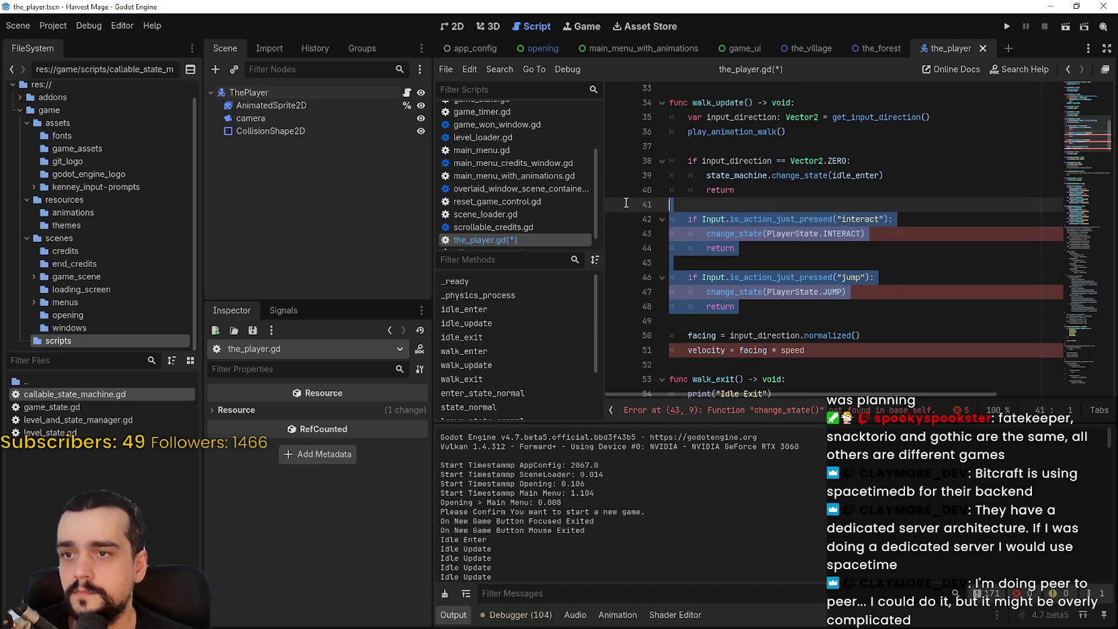
{"action": "key", "text": "BackSpace"}
{"action": "left_click", "coordinate": [754, 147]}
{"action": "key", "text": "BackSpace"}
{"action": "mouse_move", "coordinate": [809, 134]}
{"action": "left_mouse_down"}
{"action": "mouse_move", "coordinate": [638, 123]}
{"action": "mouse_move", "coordinate": [635, 137]}
{"action": "left_mouse_up"}
{"action": "key", "text": "BackSpace"}
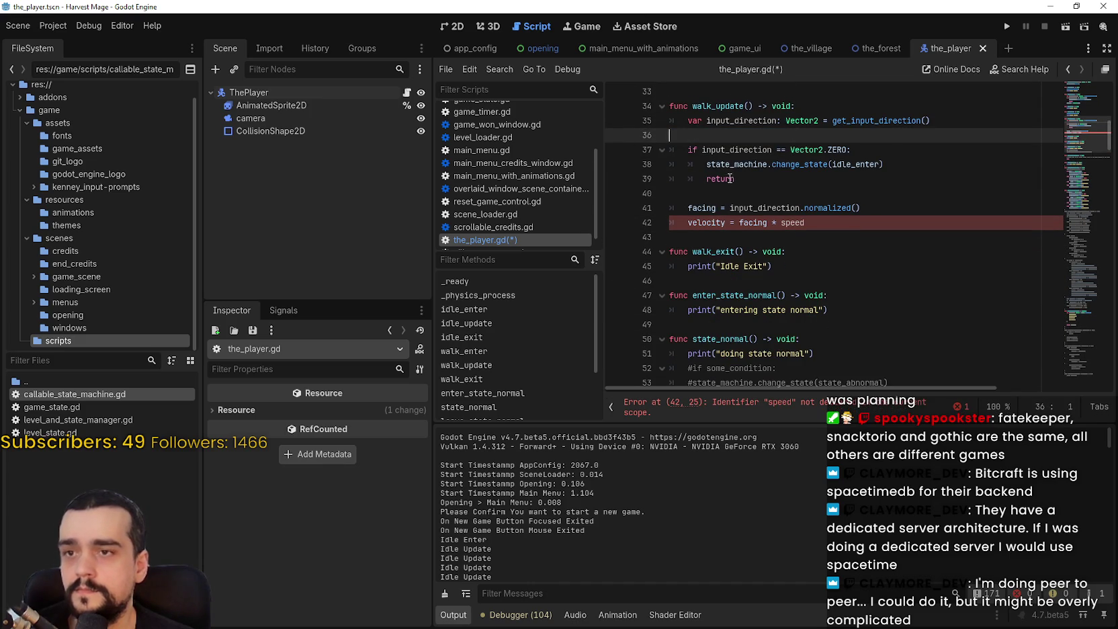
Remove walk_update's blank lines, set velocity to facing * 120, and save
{"action": "key", "text": "BackSpace"}
{"action": "left_click", "coordinate": [734, 166]}
{"action": "key", "text": "Delete"}
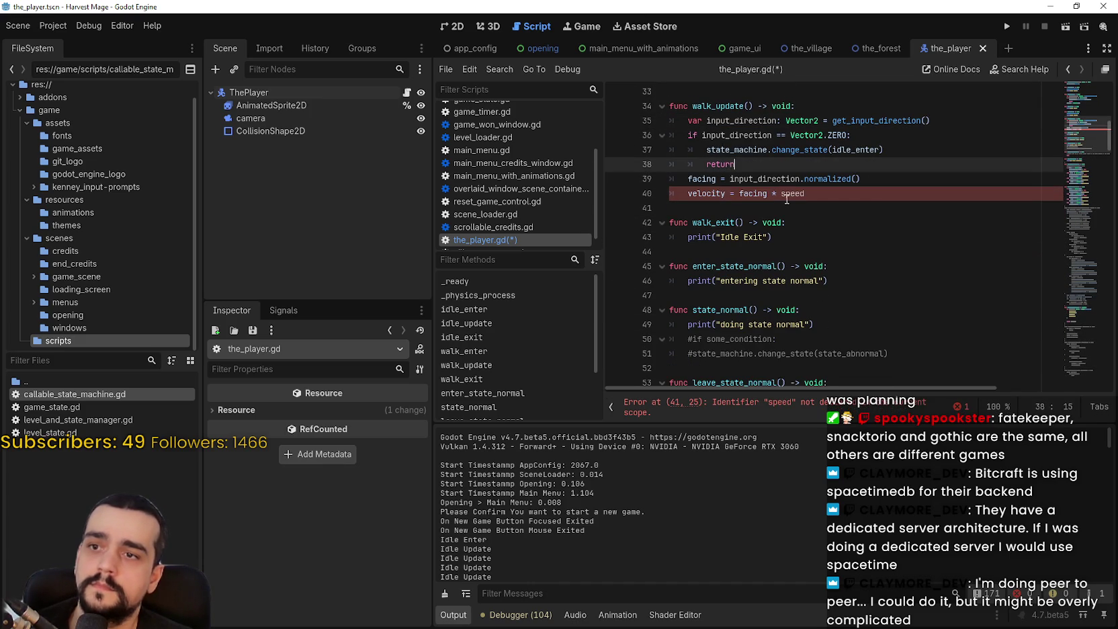
{"action": "left_click", "coordinate": [807, 193]}
{"action": "double_click", "coordinate": [807, 194]}
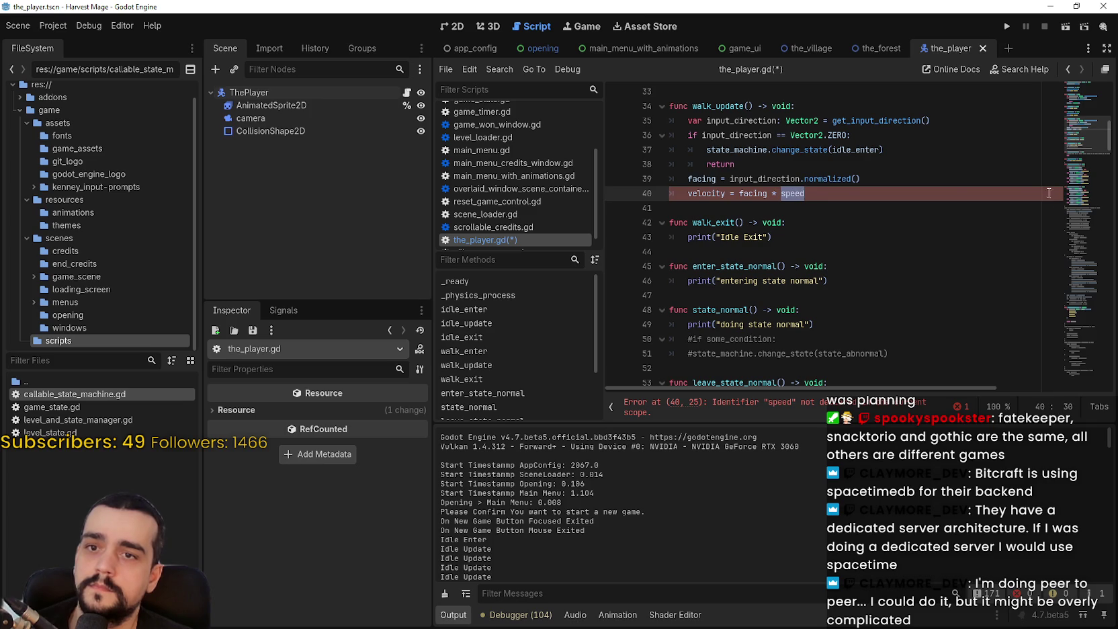
{"action": "type", "text": "12"}
{"action": "key", "text": "ctrl+s"}
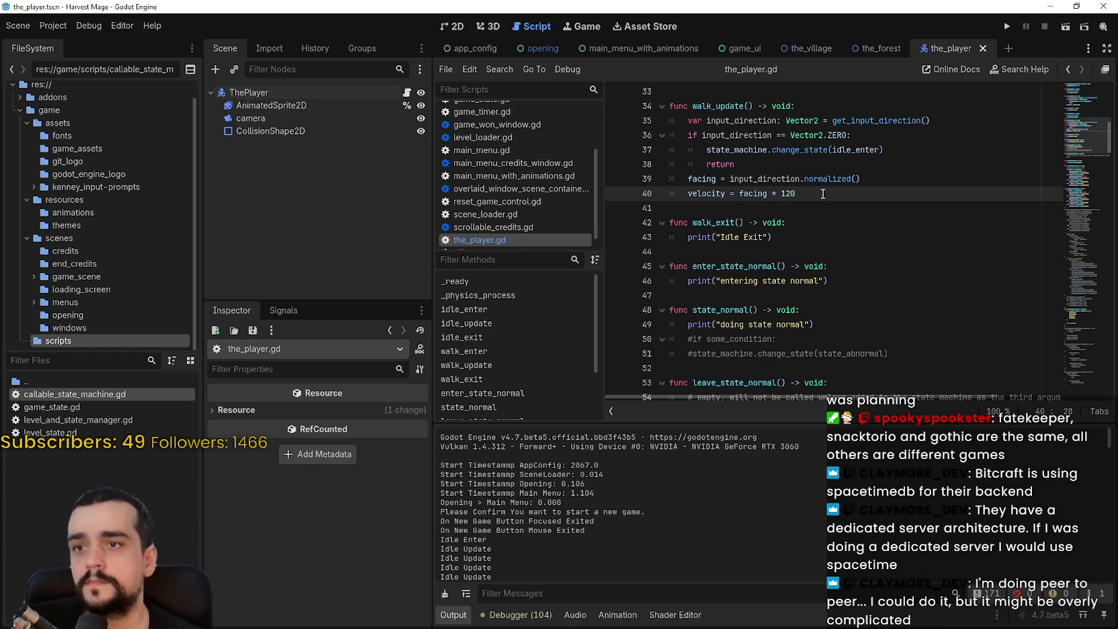
Review walk_update and browse the remaining old code via the minimap
{"action": "scroll", "coordinate": [793, 256], "scroll_direction": "up", "scroll_amount": 1}
{"action": "left_click", "coordinate": [794, 256]}
{"action": "left_click", "coordinate": [788, 282]}
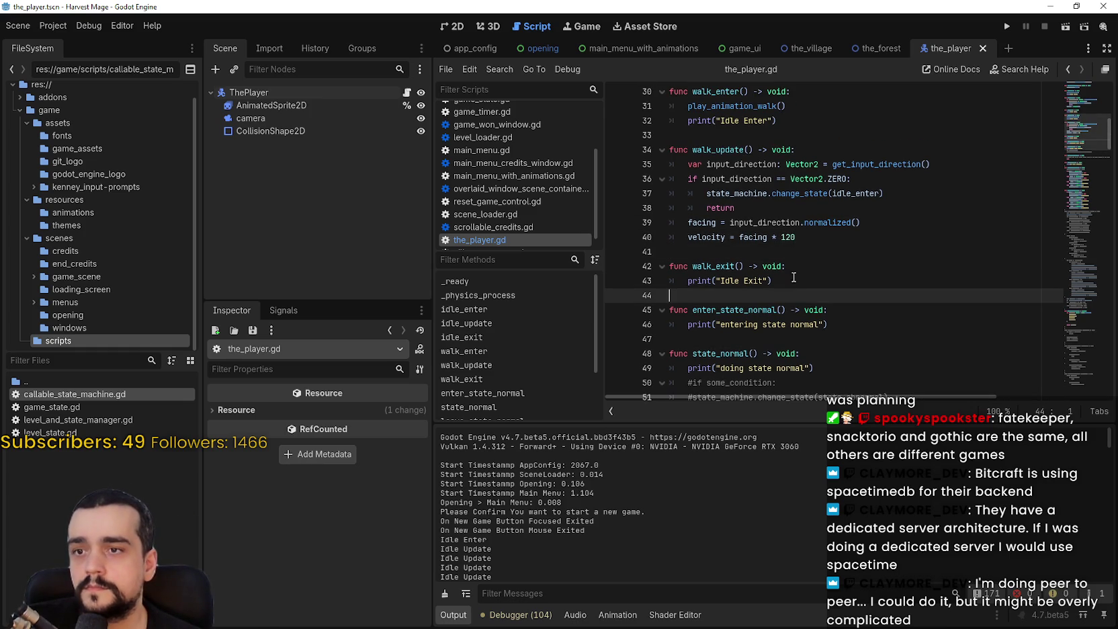
{"action": "double_click", "coordinate": [717, 240]}
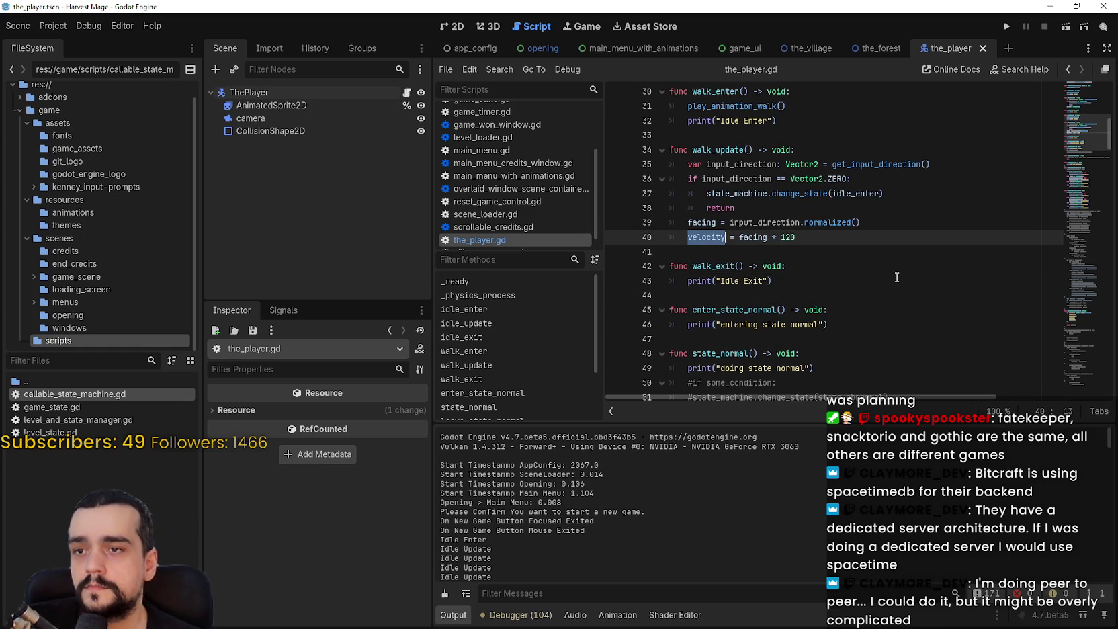
{"action": "mouse_move", "coordinate": [1068, 159]}
{"action": "left_mouse_down"}
{"action": "mouse_move", "coordinate": [1079, 363]}
{"action": "mouse_move", "coordinate": [1094, 306]}
{"action": "left_mouse_up"}
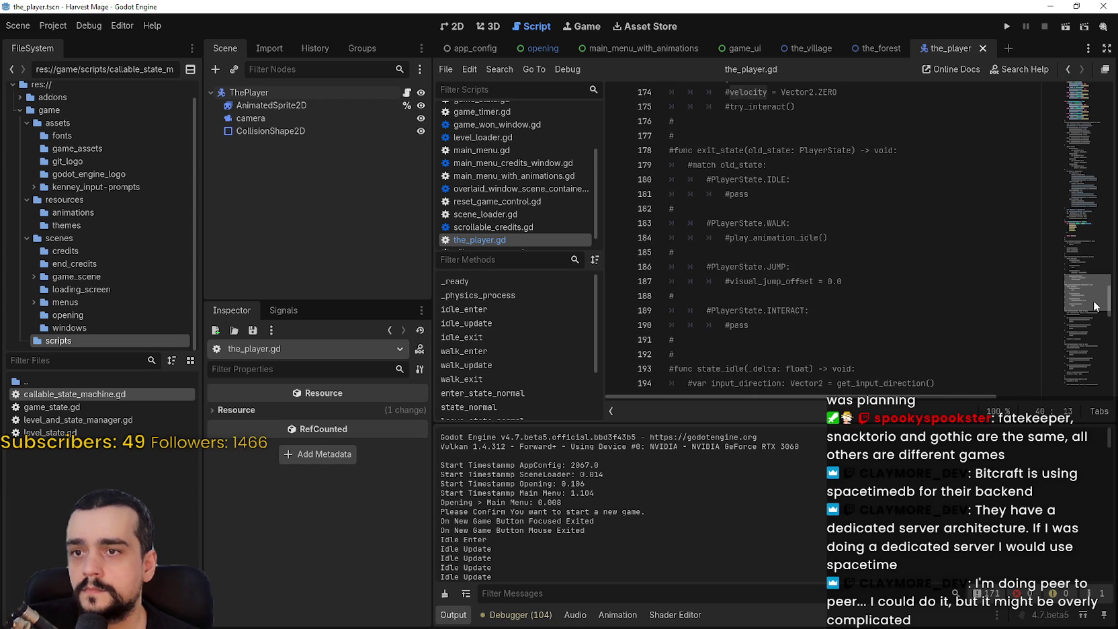
{"action": "left_click_drag", "start_coordinate": [1094, 307], "coordinate": [1082, 134]}
{"action": "left_click", "coordinate": [881, 269]}
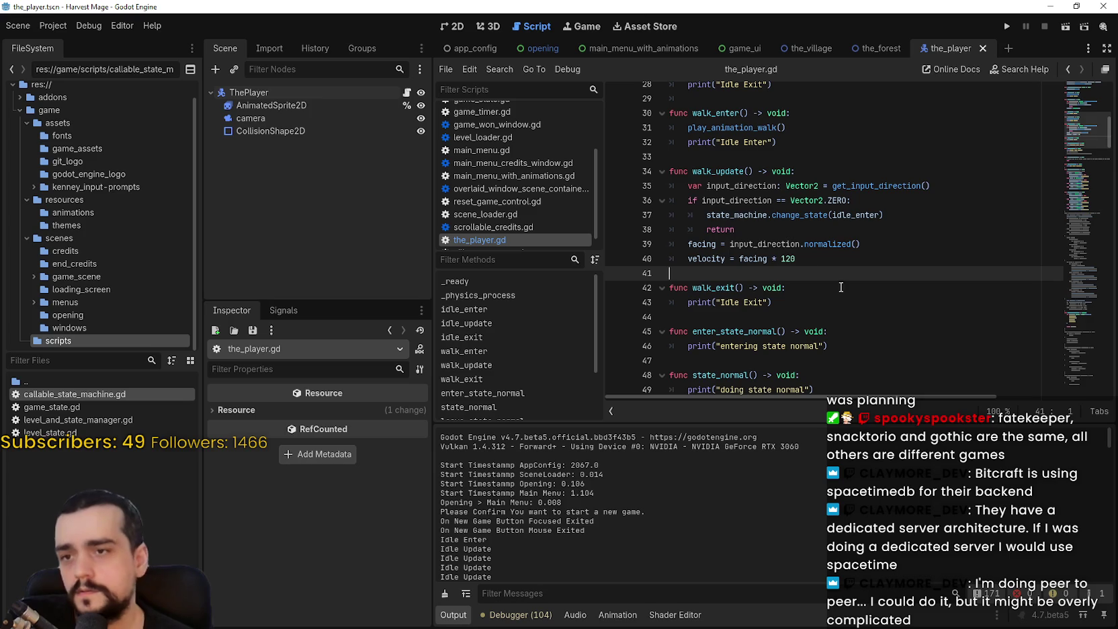
Change walk_exit's print message from Idle to 'Walk Exit'
{"action": "left_click", "coordinate": [784, 233]}
{"action": "double_click", "coordinate": [803, 215]}
{"action": "left_click", "coordinate": [880, 283]}
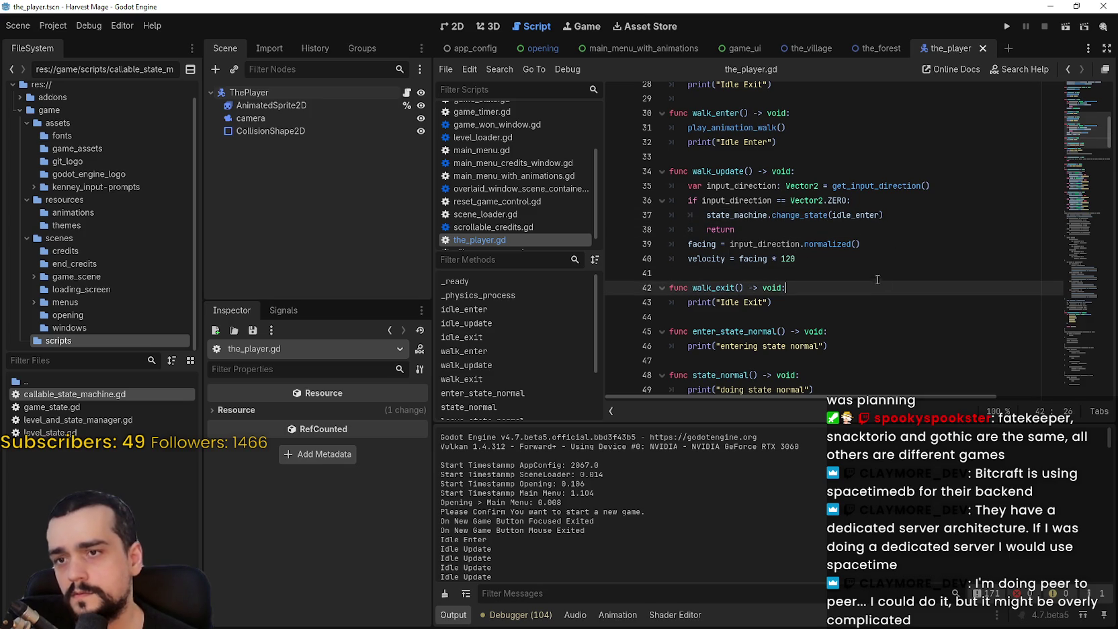
{"action": "left_click", "coordinate": [755, 270]}
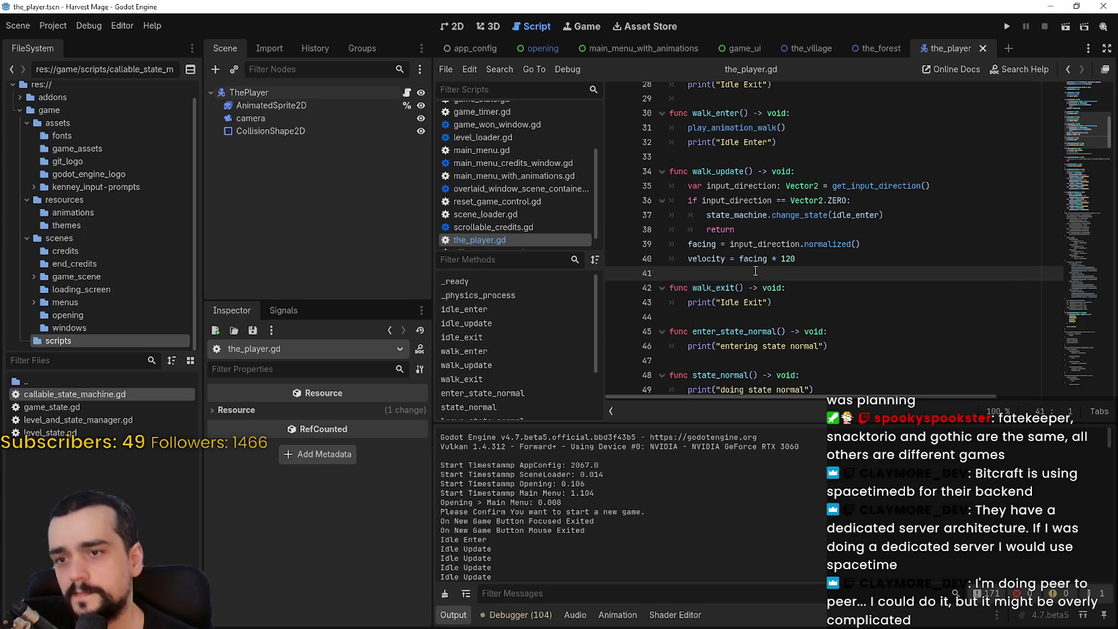
{"action": "double_click", "coordinate": [737, 304]}
{"action": "type", "text": "Wa"}
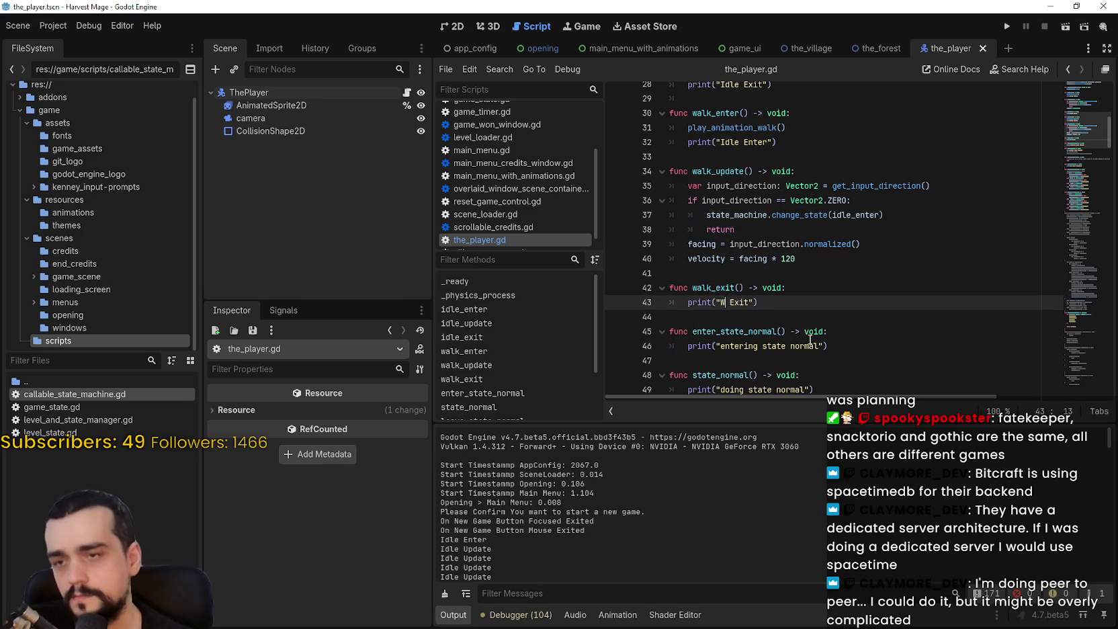
{"action": "type", "text": "lk"}
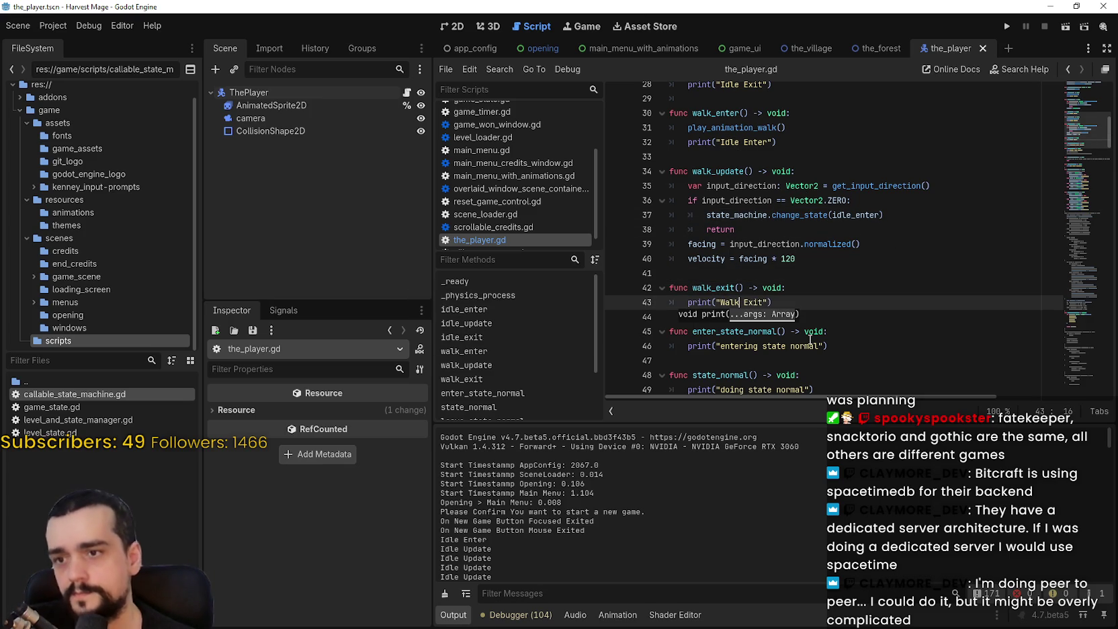
{"action": "left_click", "coordinate": [835, 304]}
Change walk_enter's message to 'Walk Enter' and save the player script
{"action": "scroll", "coordinate": [833, 306], "scroll_direction": "up", "scroll_amount": 3}
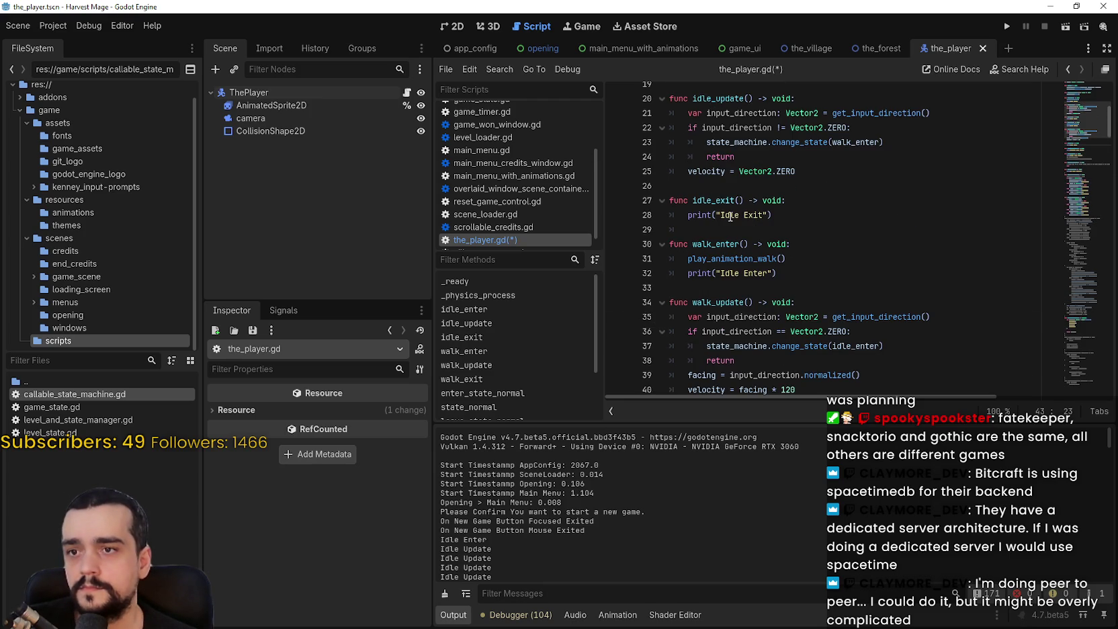
{"action": "double_click", "coordinate": [737, 273]}
{"action": "type", "text": "Walk"}
{"action": "key", "text": "ctrl+s"}
Run the project to test the idle and walk states
{"action": "scroll", "coordinate": [773, 289], "scroll_direction": "down", "scroll_amount": 2}
{"action": "scroll", "coordinate": [773, 289], "scroll_direction": "up", "scroll_amount": 4}
{"action": "left_click", "coordinate": [770, 273]}
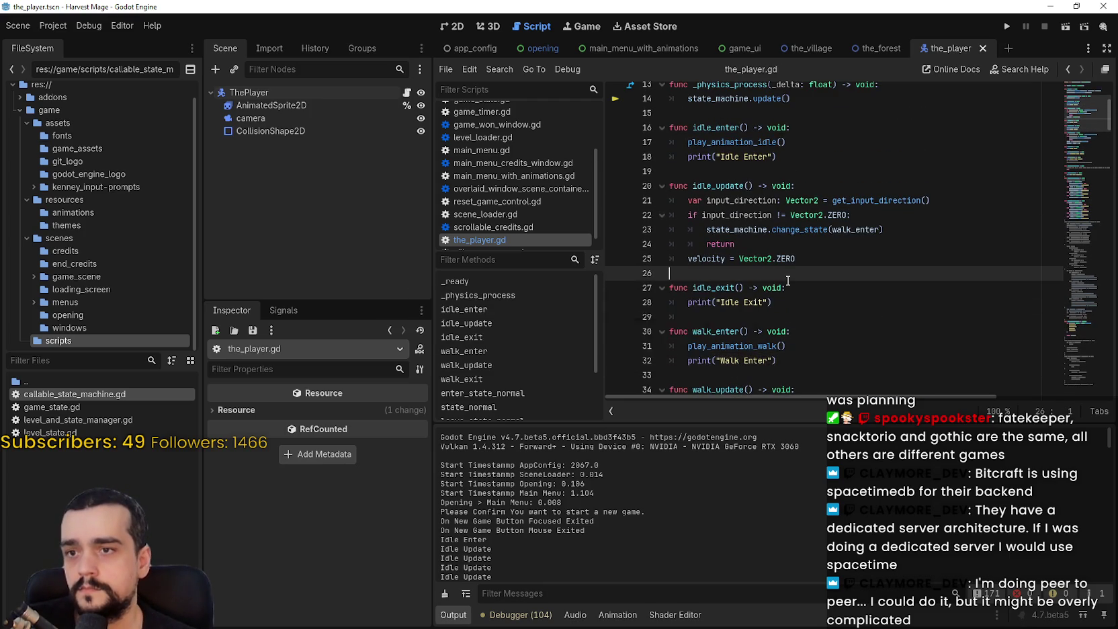
{"action": "scroll", "coordinate": [788, 281], "scroll_direction": "down", "scroll_amount": 4}
{"action": "left_click", "coordinate": [1004, 28]}
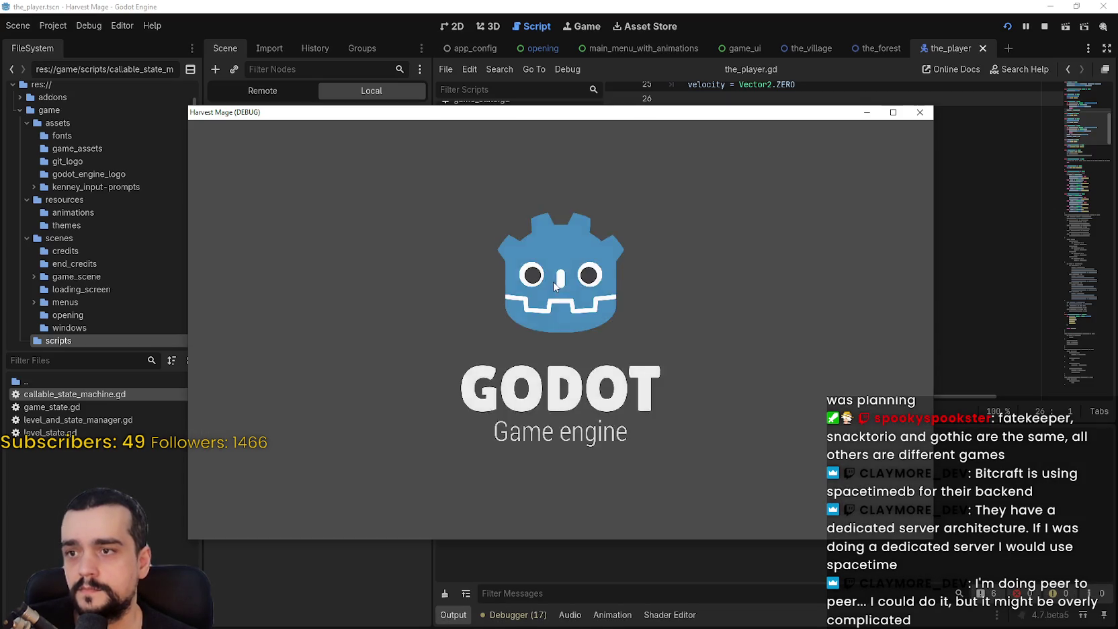
Start a new game, confirm 'Idle Enter' is logged, and return to idle_update's velocity line
{"action": "key", "text": "Return"}
{"action": "key", "text": "Return"}
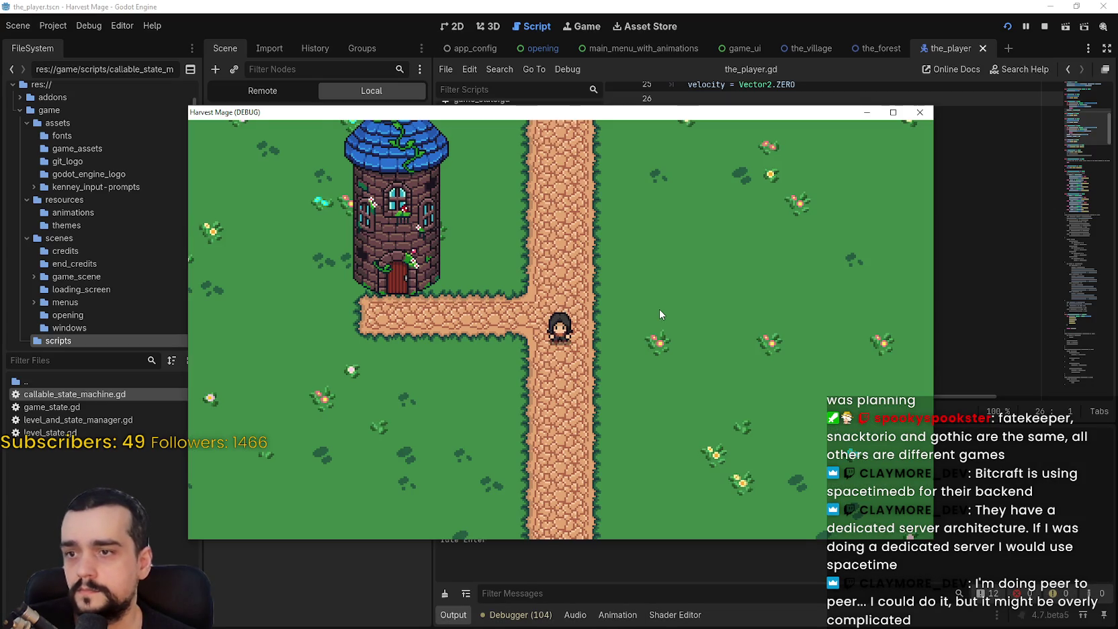
{"action": "left_click_drag", "start_coordinate": [628, 118], "coordinate": [717, 35]}
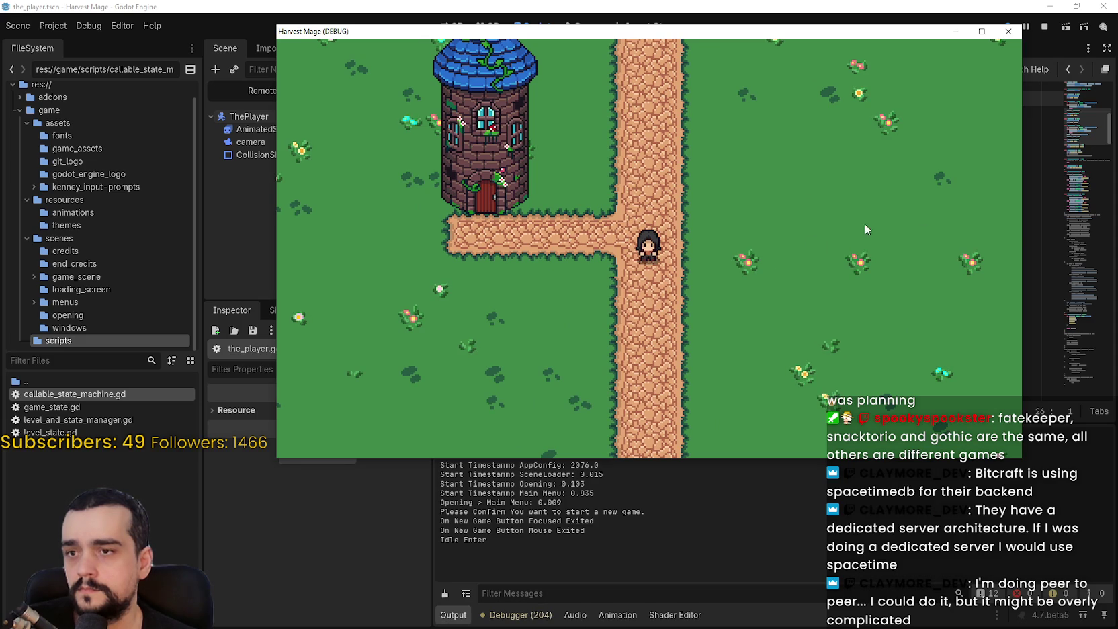
{"action": "left_click", "coordinate": [1024, 227]}
{"action": "scroll", "coordinate": [901, 242], "scroll_direction": "up", "scroll_amount": 2}
{"action": "scroll", "coordinate": [901, 242], "scroll_direction": "up", "scroll_amount": 5}
{"action": "left_click", "coordinate": [897, 298]}
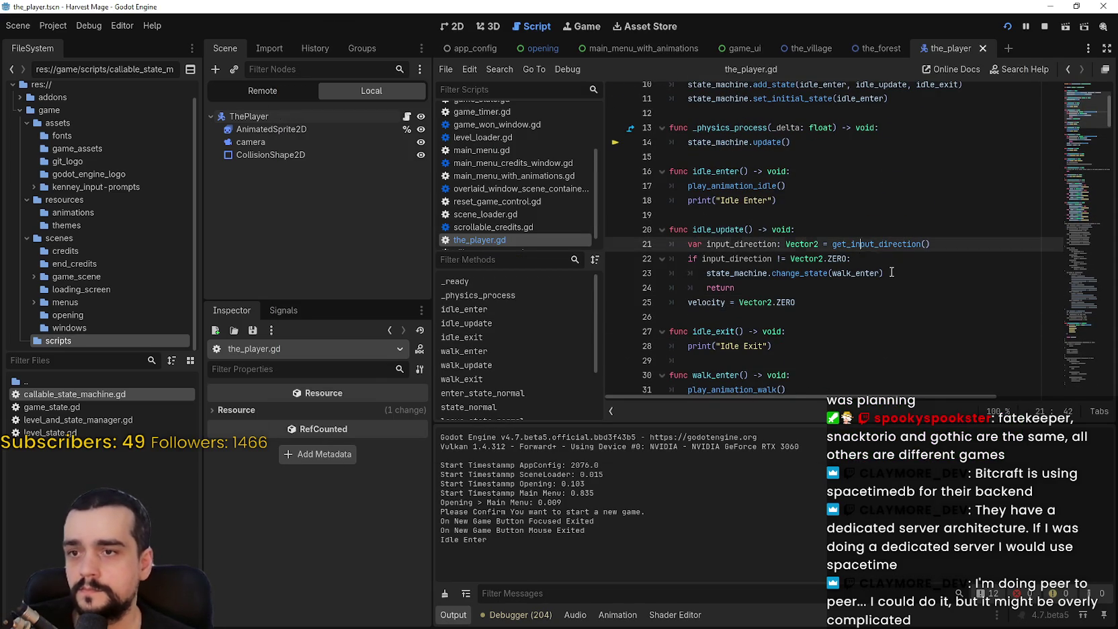
{"action": "left_click", "coordinate": [888, 273]}
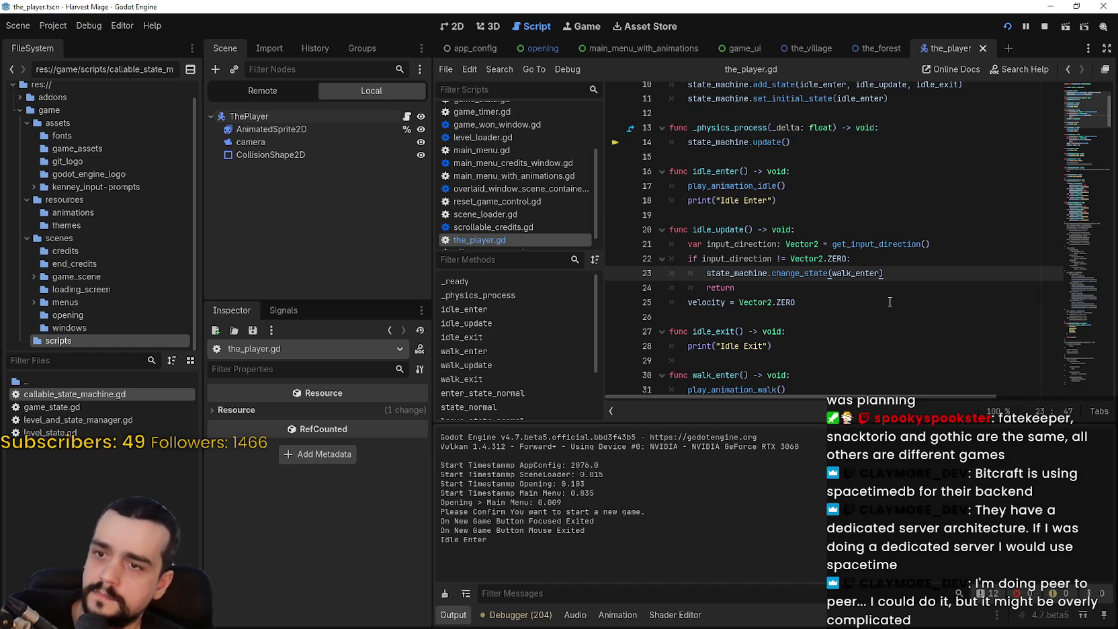
{"action": "left_click_drag", "start_coordinate": [1085, 109], "coordinate": [1075, 343]}
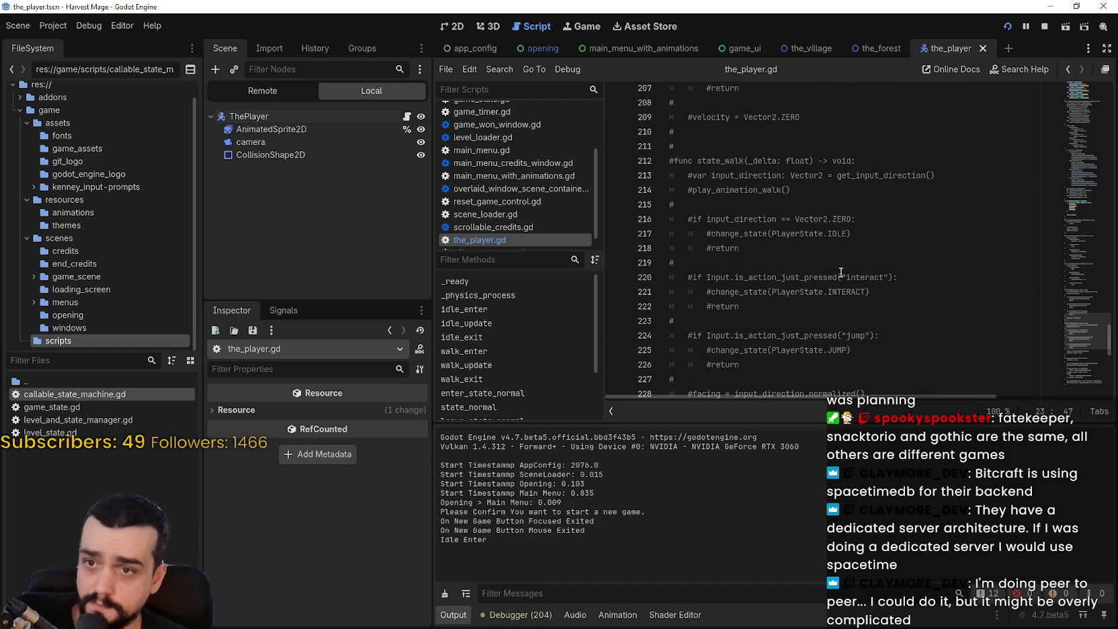
{"action": "scroll", "coordinate": [839, 272], "scroll_direction": "down", "scroll_amount": 5}
{"action": "scroll", "coordinate": [1087, 381], "scroll_direction": "down", "scroll_amount": 5}
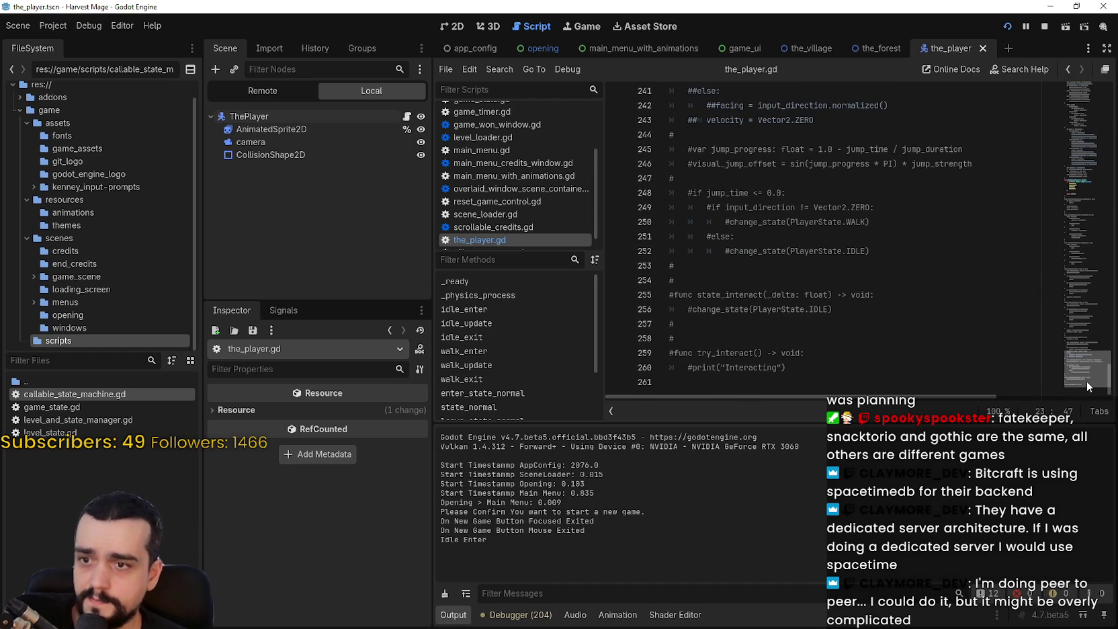
{"action": "mouse_move", "coordinate": [1086, 381]}
{"action": "left_mouse_down"}
{"action": "mouse_move", "coordinate": [1052, 181]}
{"action": "mouse_move", "coordinate": [1050, 94]}
{"action": "mouse_move", "coordinate": [1024, 289]}
{"action": "mouse_move", "coordinate": [1028, 343]}
{"action": "left_mouse_up"}
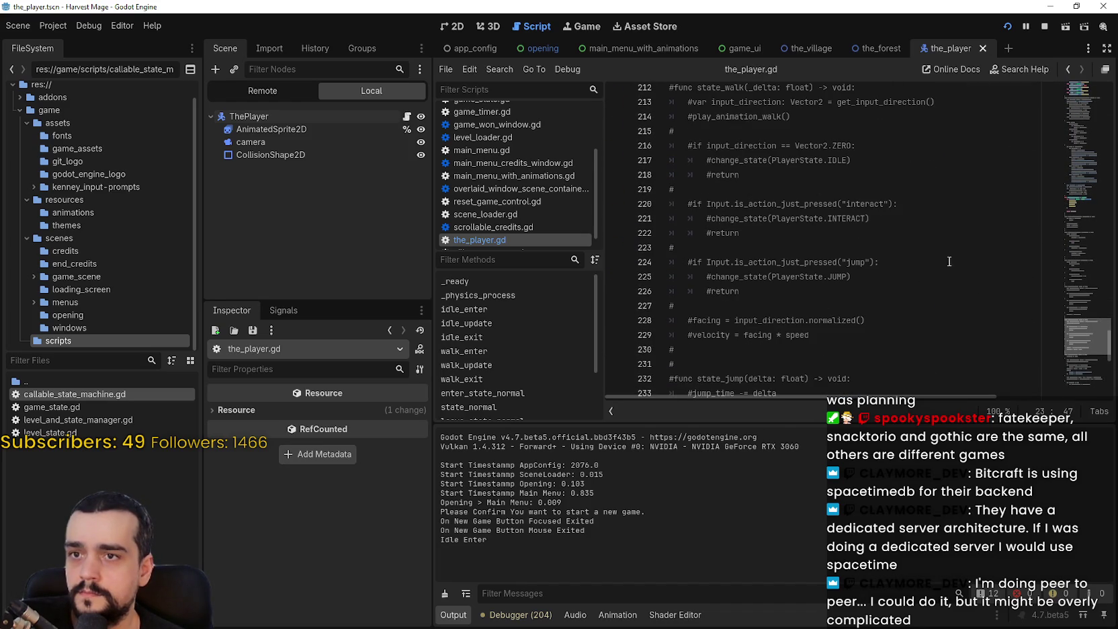
{"action": "left_click", "coordinate": [877, 176]}
{"action": "scroll", "coordinate": [832, 192], "scroll_direction": "down", "scroll_amount": 3}
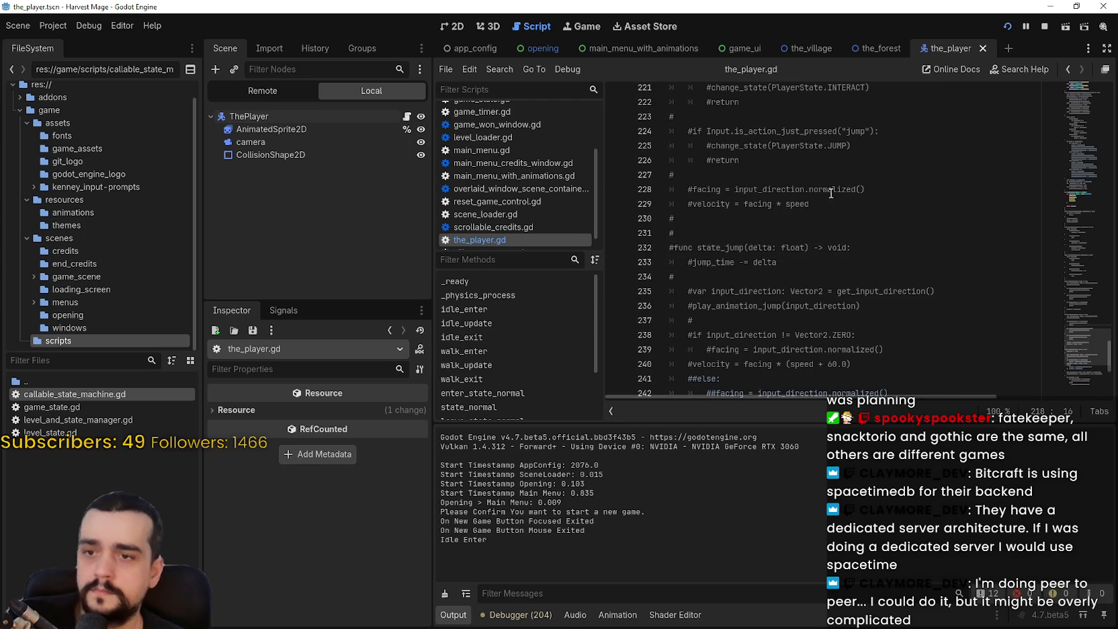
{"action": "left_click", "coordinate": [836, 235]}
{"action": "scroll", "coordinate": [834, 325], "scroll_direction": "down", "scroll_amount": 1}
{"action": "left_click", "coordinate": [816, 275]}
{"action": "scroll", "coordinate": [914, 306], "scroll_direction": "down", "scroll_amount": 6}
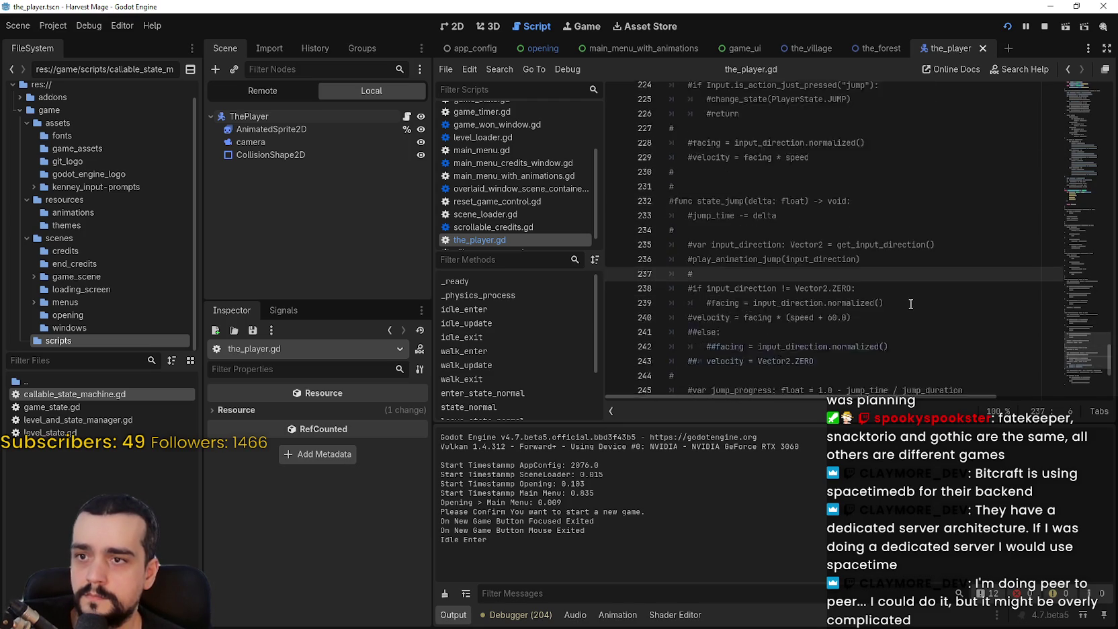
{"action": "left_click", "coordinate": [852, 339]}
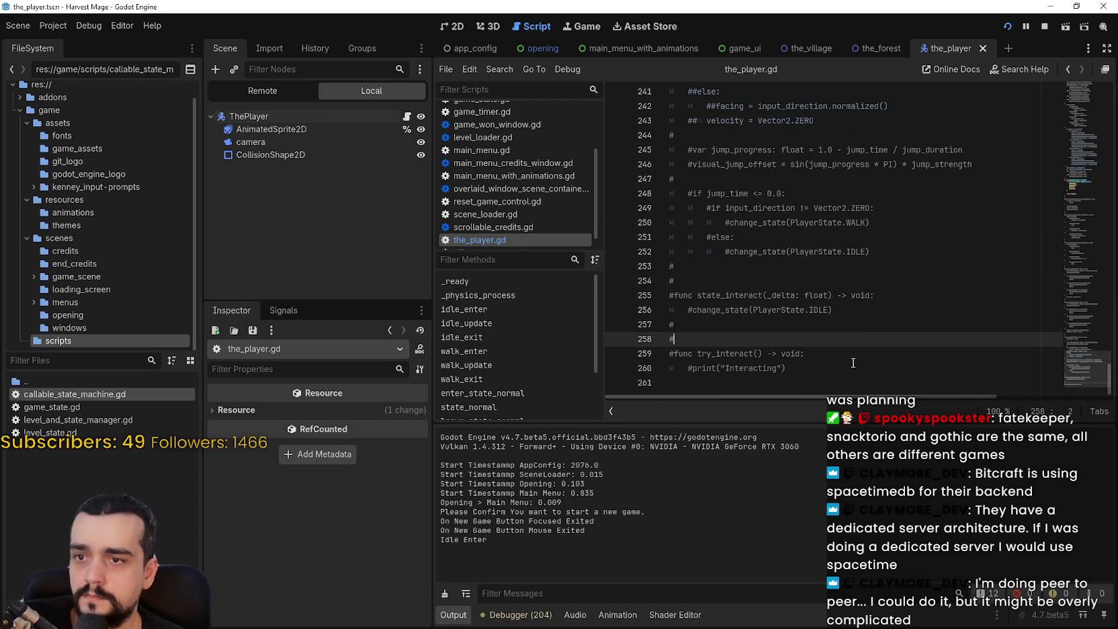
{"action": "key", "text": "ctrl+f"}
{"action": "type", "text": "input"}
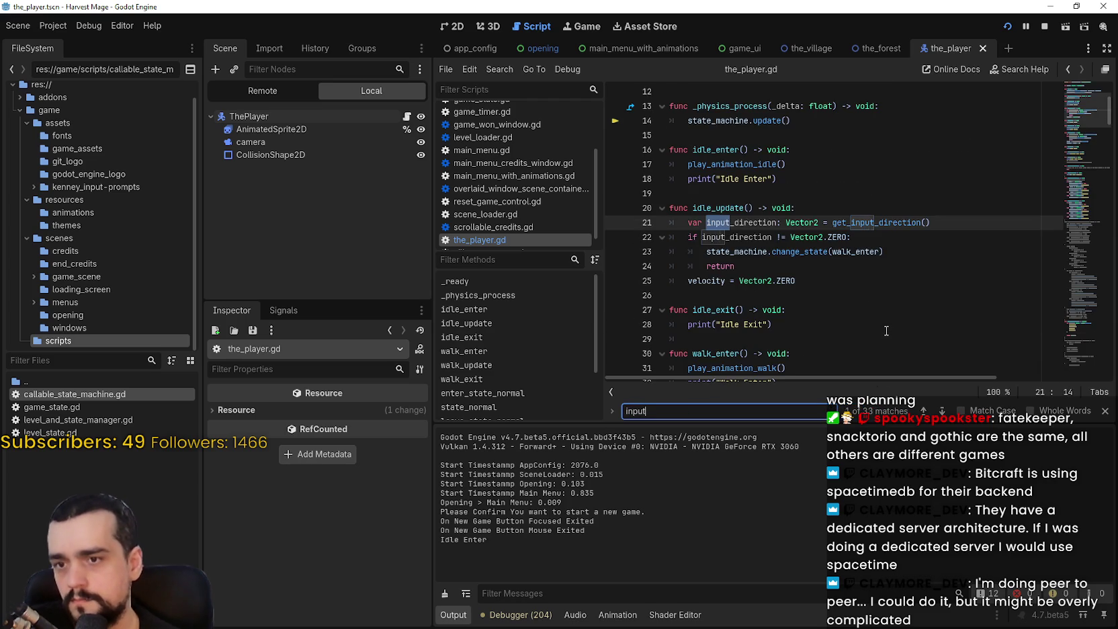
{"action": "left_click", "coordinate": [924, 410]}
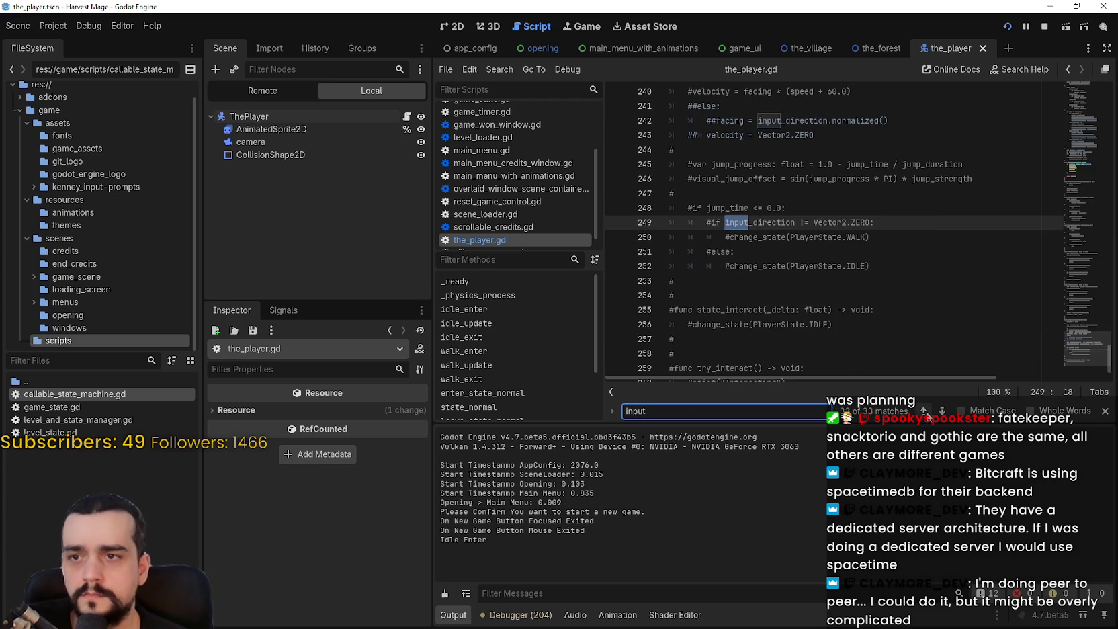
{"action": "left_click", "coordinate": [924, 411]}
{"action": "left_click", "coordinate": [923, 410]}
{"action": "left_click", "coordinate": [923, 410]}
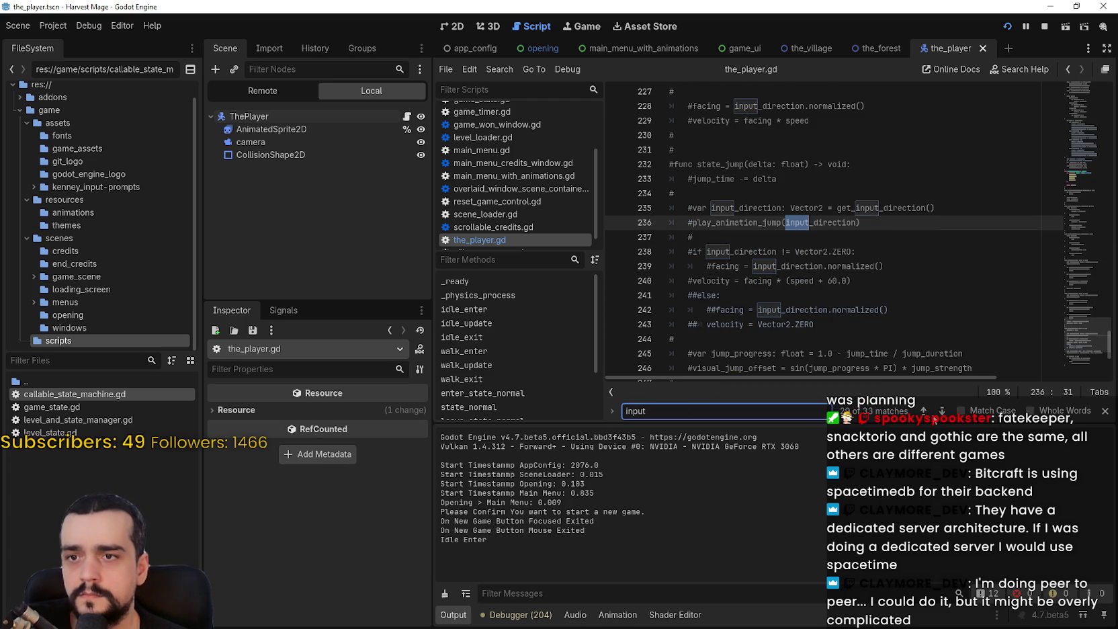
{"action": "left_click", "coordinate": [924, 410]}
{"action": "left_click", "coordinate": [924, 410]}
{"action": "left_click", "coordinate": [924, 411]}
{"action": "left_click", "coordinate": [924, 411]}
{"action": "left_click", "coordinate": [924, 410]}
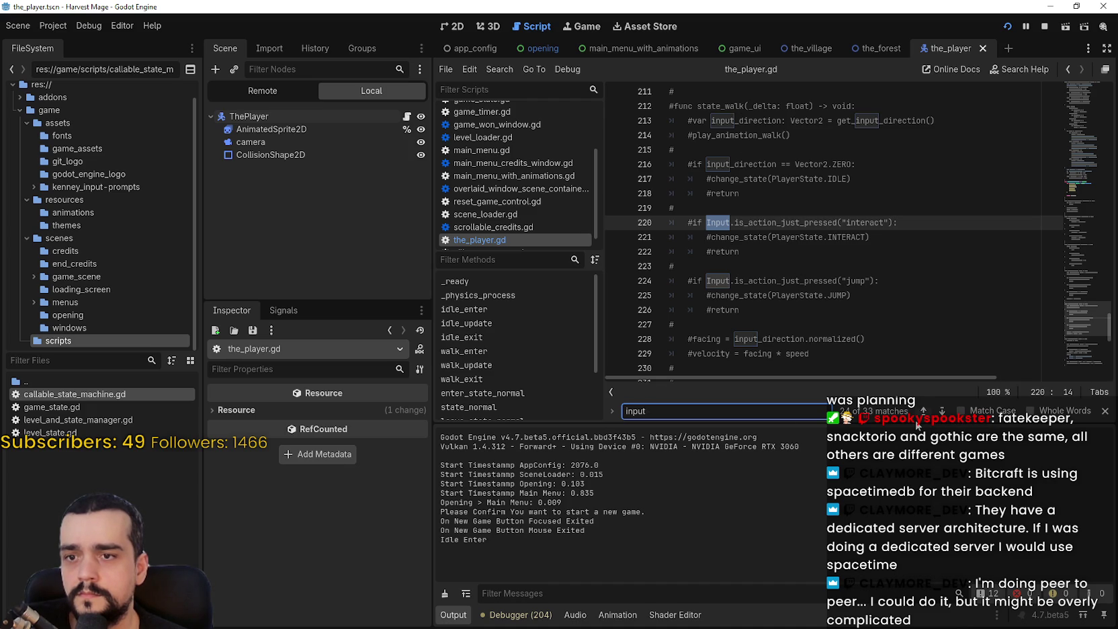
{"action": "left_click", "coordinate": [924, 410]}
{"action": "left_click", "coordinate": [924, 411]}
{"action": "left_click", "coordinate": [924, 411]}
{"action": "left_click", "coordinate": [924, 411]}
{"action": "left_click", "coordinate": [924, 411]}
{"action": "left_click", "coordinate": [924, 411]}
{"action": "left_click", "coordinate": [924, 411]}
{"action": "left_click", "coordinate": [924, 410]}
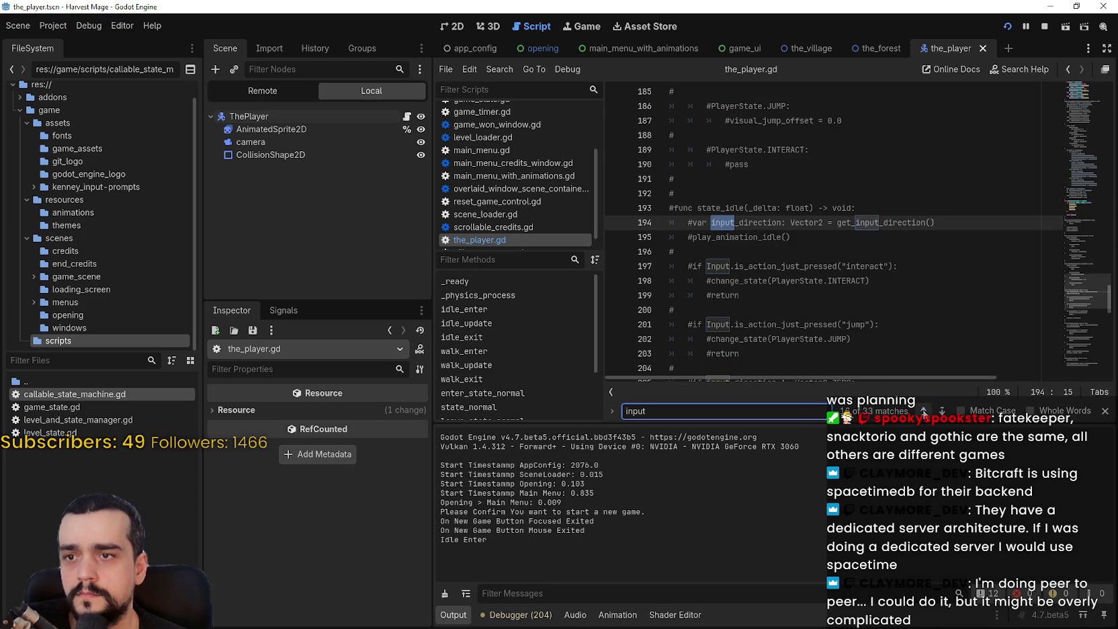
{"action": "left_click", "coordinate": [924, 410]}
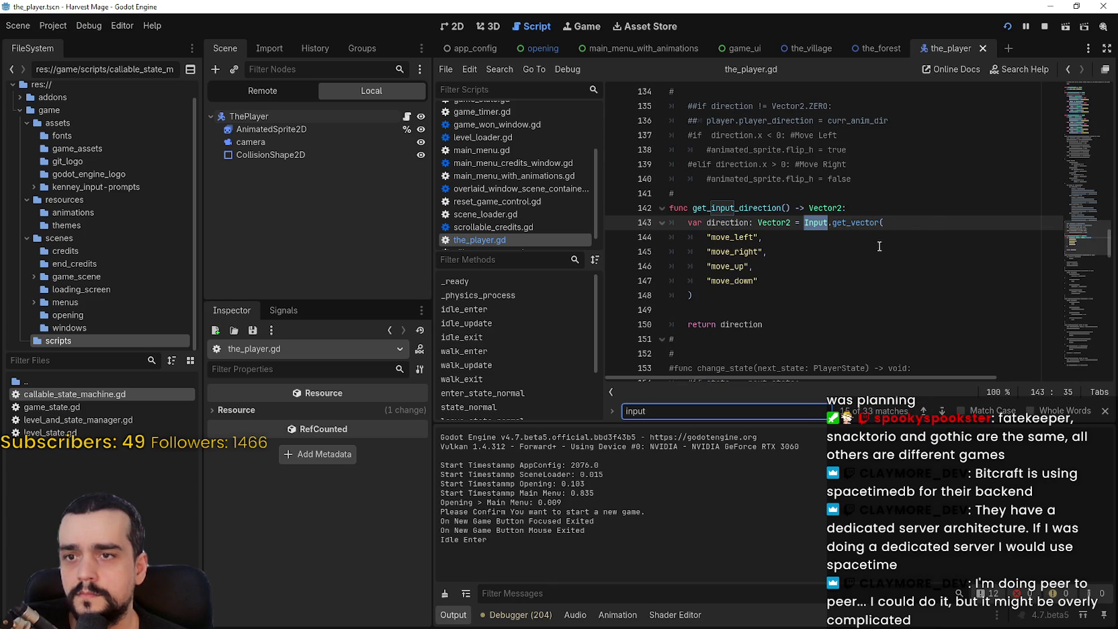
{"action": "mouse_move", "coordinate": [865, 223]}
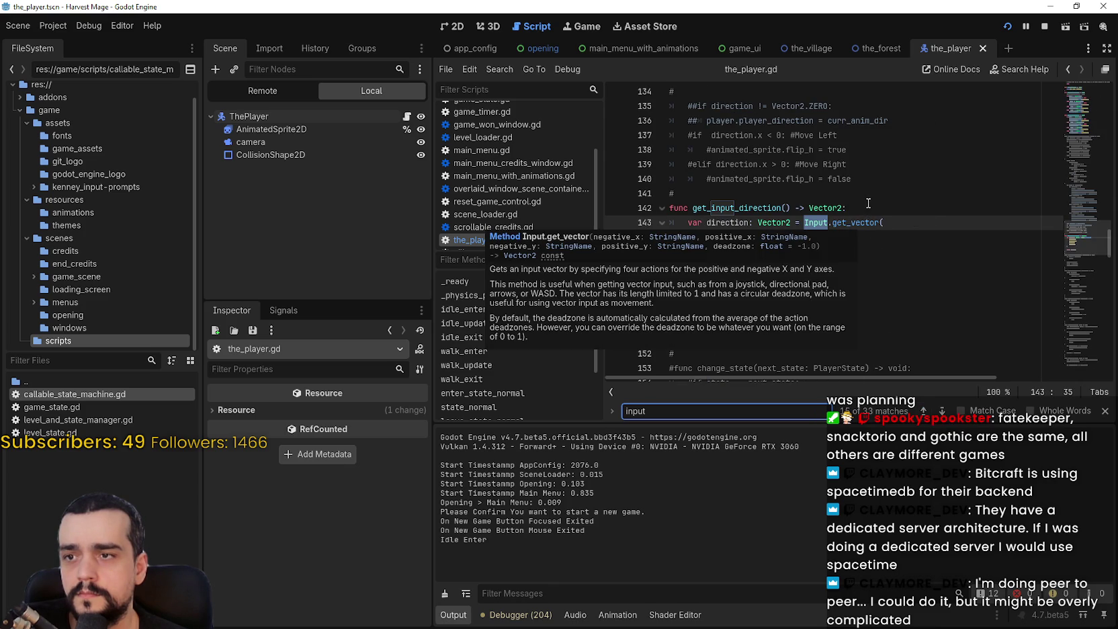
{"action": "left_click", "coordinate": [869, 205]}
{"action": "double_click", "coordinate": [725, 250]}
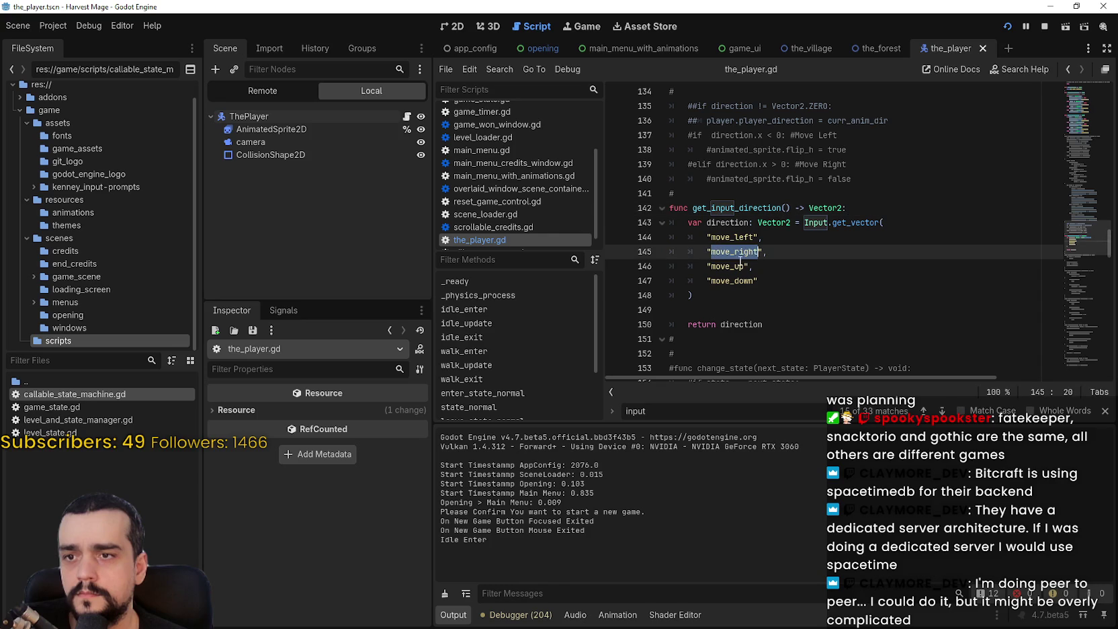
{"action": "double_click", "coordinate": [760, 324]}
{"action": "left_click_drag", "start_coordinate": [1079, 228], "coordinate": [1074, 130]}
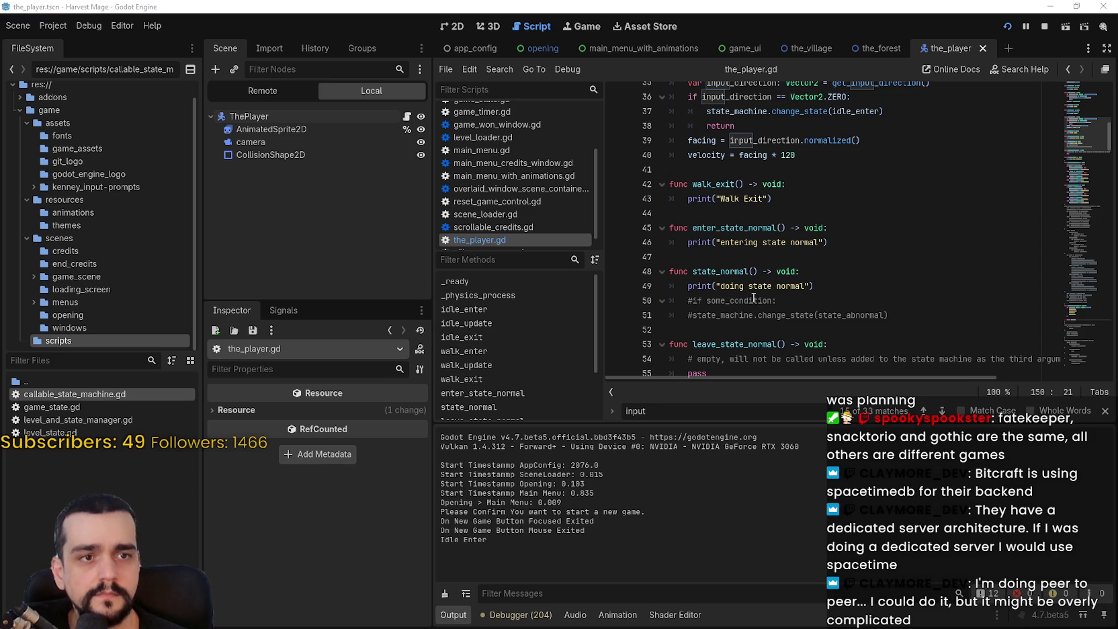
{"action": "left_click", "coordinate": [778, 246]}
{"action": "scroll", "coordinate": [780, 249], "scroll_direction": "up", "scroll_amount": 5}
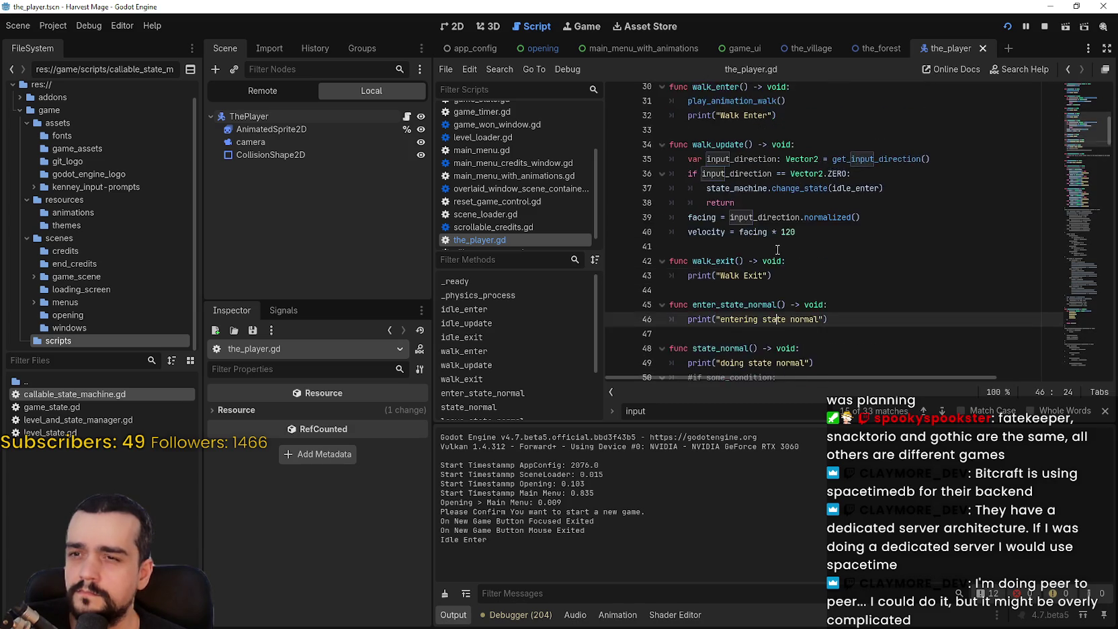
{"action": "left_click", "coordinate": [788, 251]}
{"action": "scroll", "coordinate": [790, 250], "scroll_direction": "up", "scroll_amount": 3}
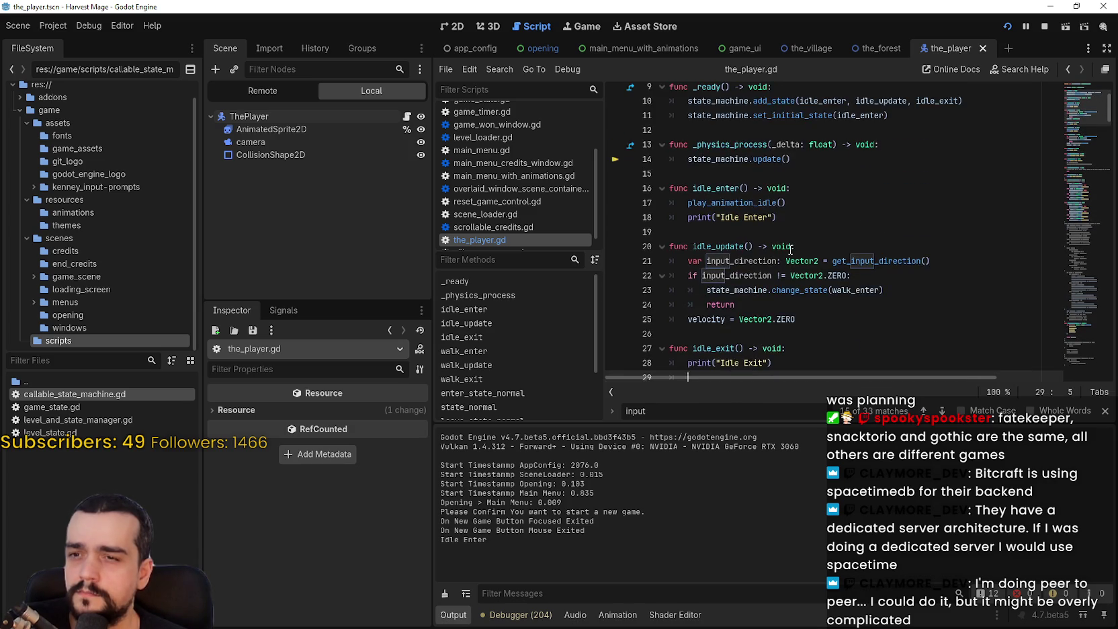
{"action": "scroll", "coordinate": [790, 250], "scroll_direction": "down", "scroll_amount": 2}
{"action": "left_click_drag", "start_coordinate": [851, 188], "coordinate": [693, 183]}
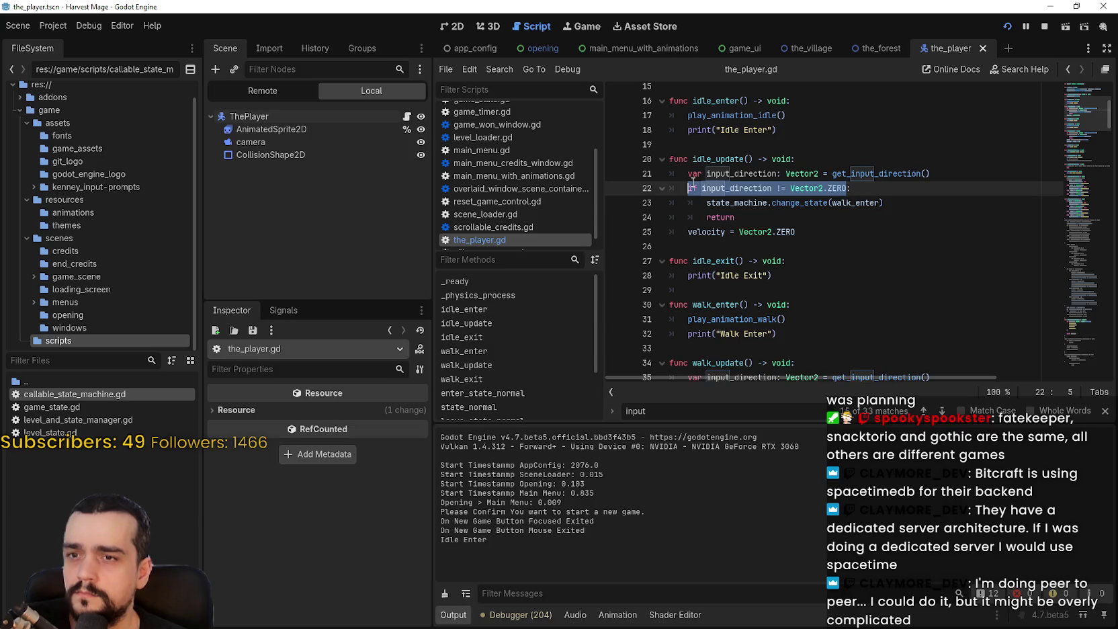
Delete the return line after change_state(walk_enter) in idle_update and save the script
{"action": "key", "text": "Escape"}
{"action": "left_click", "coordinate": [907, 223]}
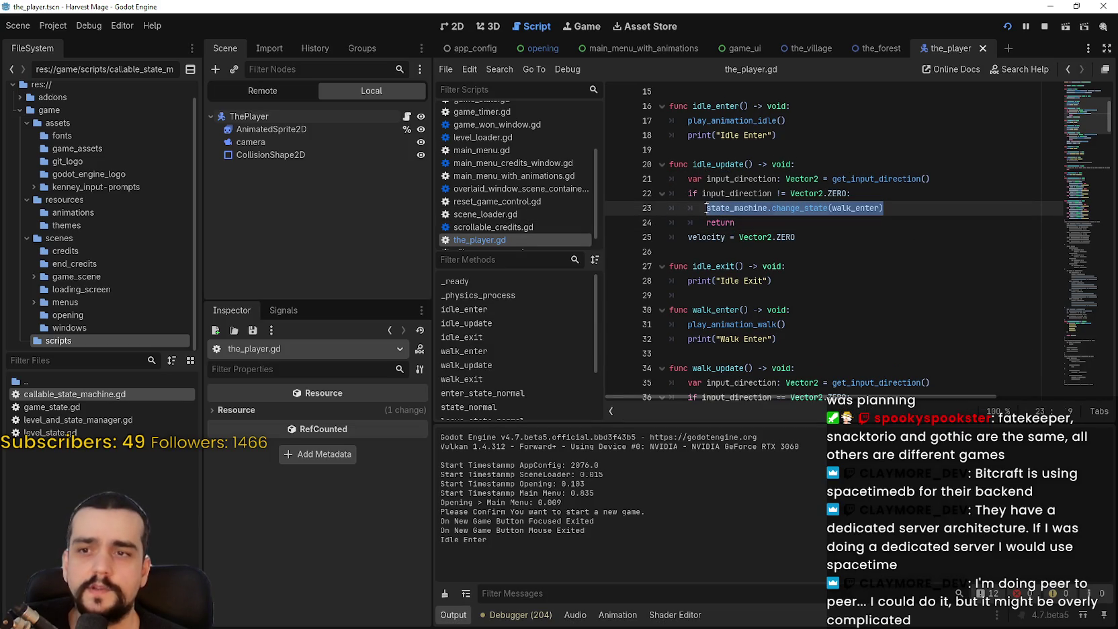
{"action": "left_click_drag", "start_coordinate": [736, 222], "coordinate": [704, 227]}
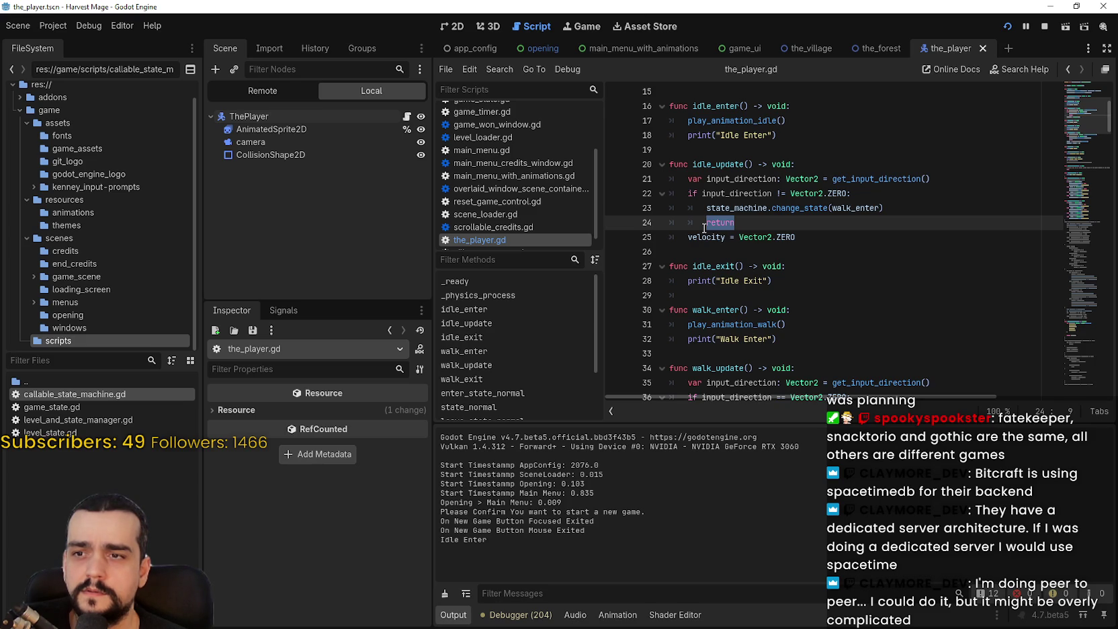
{"action": "key", "text": "shift+Home"}
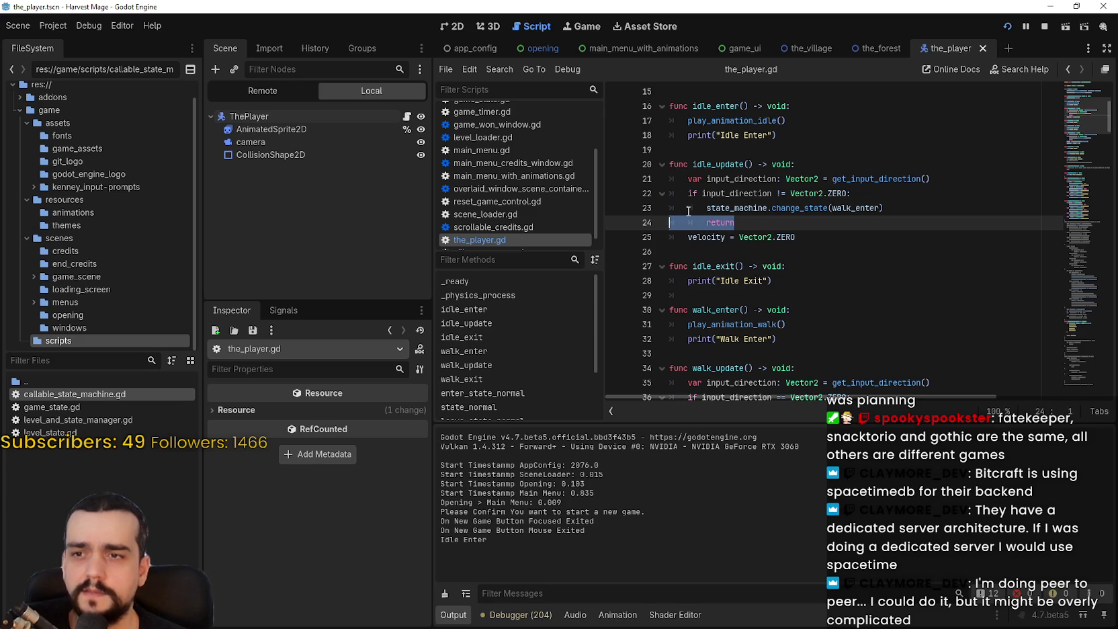
{"action": "key", "text": "BackSpace"}
{"action": "key", "text": "BackSpace"}
{"action": "key", "text": "ctrl+s"}
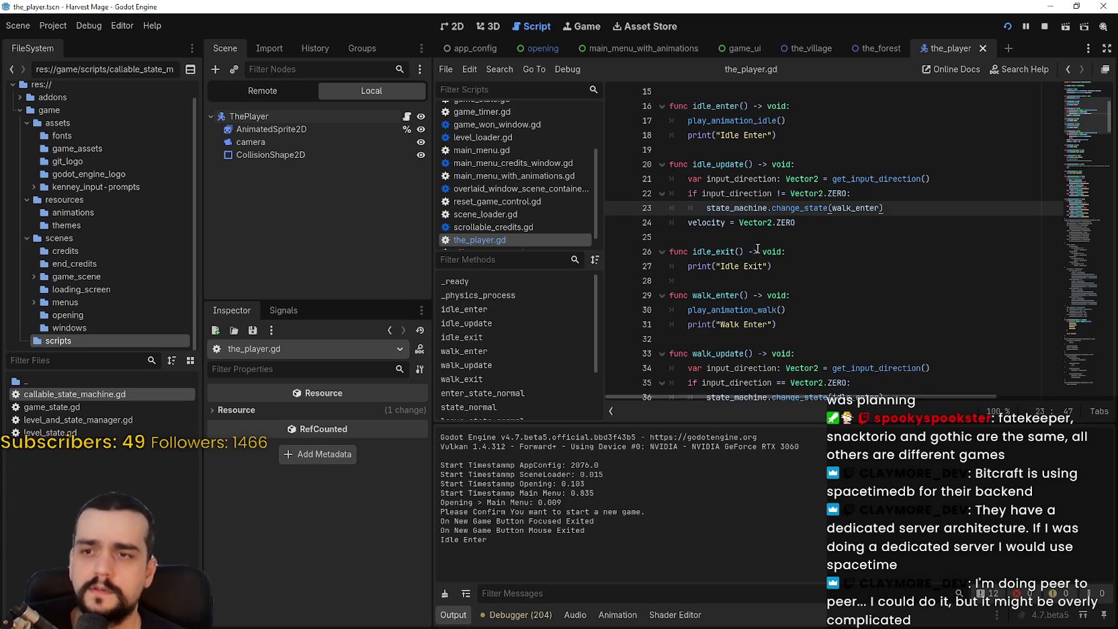
Set a breakpoint on the Idle Exit print at line 27 and relaunch the game
{"action": "left_click", "coordinate": [745, 238]}
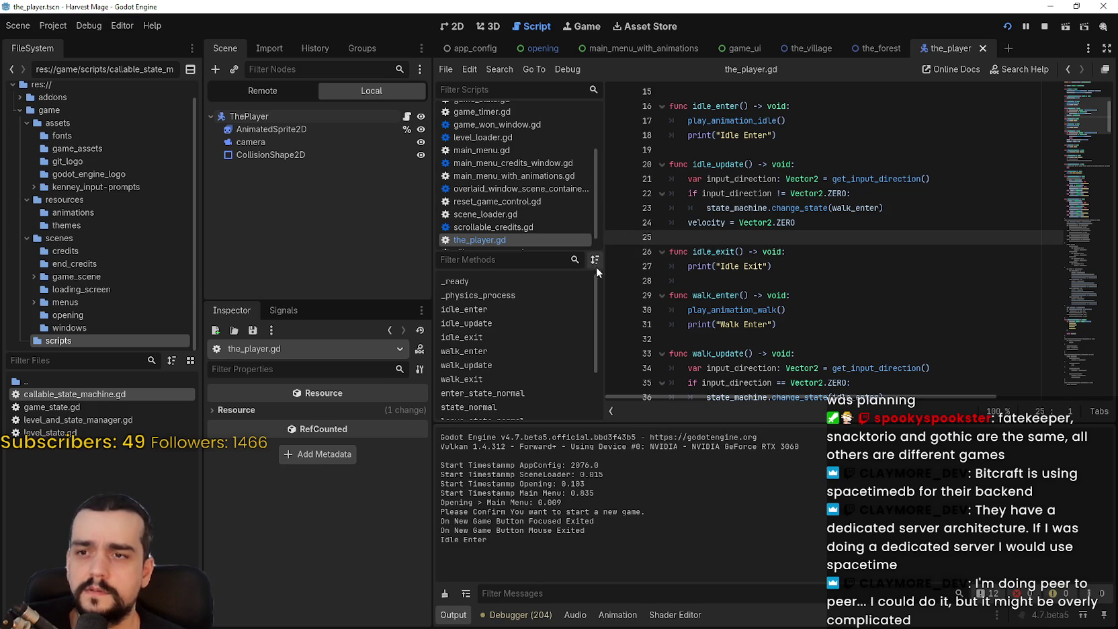
{"action": "left_click", "coordinate": [614, 267]}
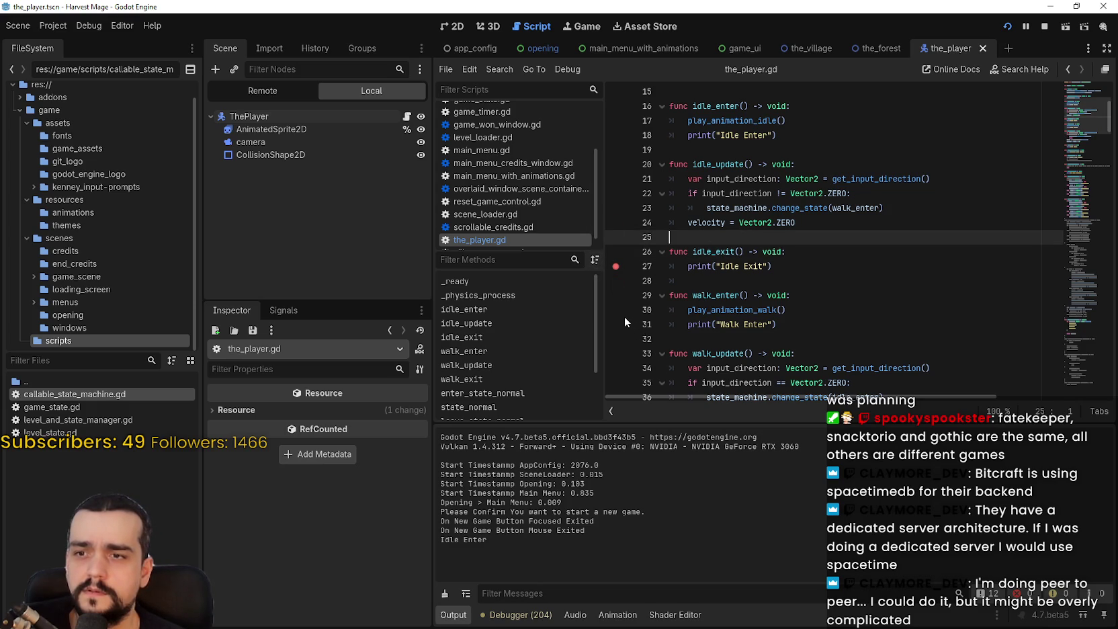
{"action": "left_click", "coordinate": [1046, 27]}
{"action": "key", "text": "F5"}
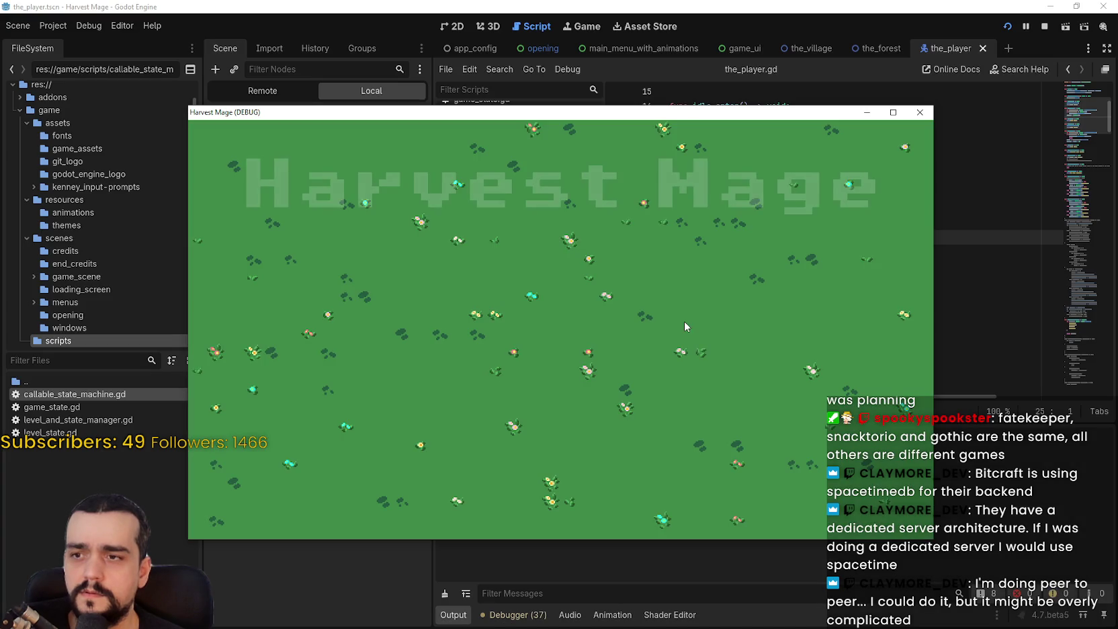
Start a new game, reposition the game window, and return to the script editor
{"action": "left_click", "coordinate": [316, 290]}
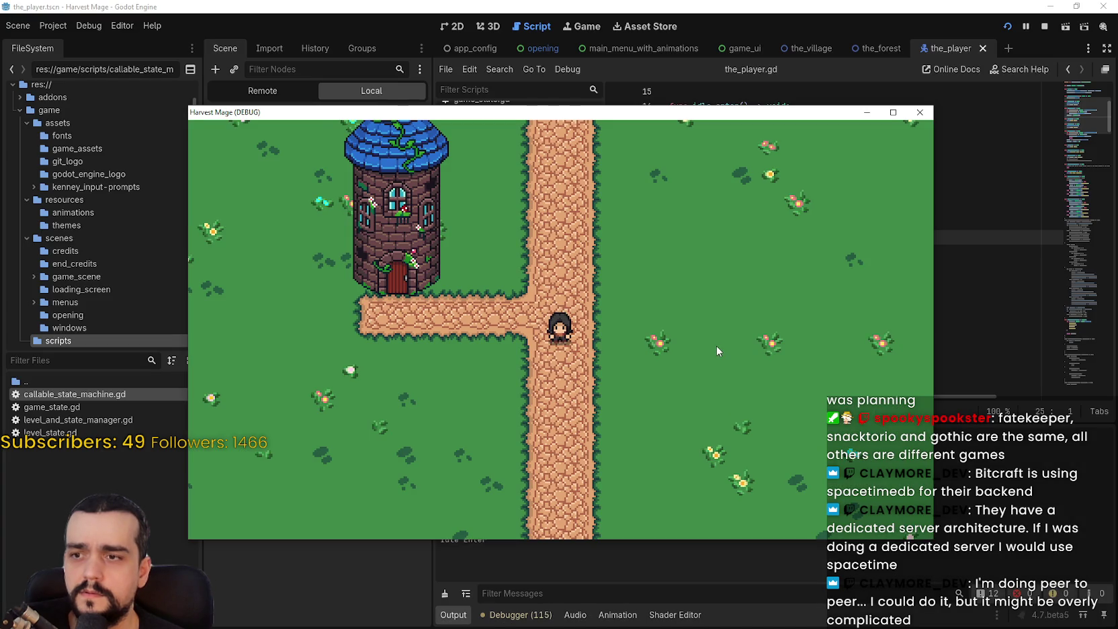
{"action": "mouse_move", "coordinate": [716, 112]}
{"action": "left_mouse_down"}
{"action": "mouse_move", "coordinate": [807, 1]}
{"action": "mouse_move", "coordinate": [782, 35]}
{"action": "left_mouse_up"}
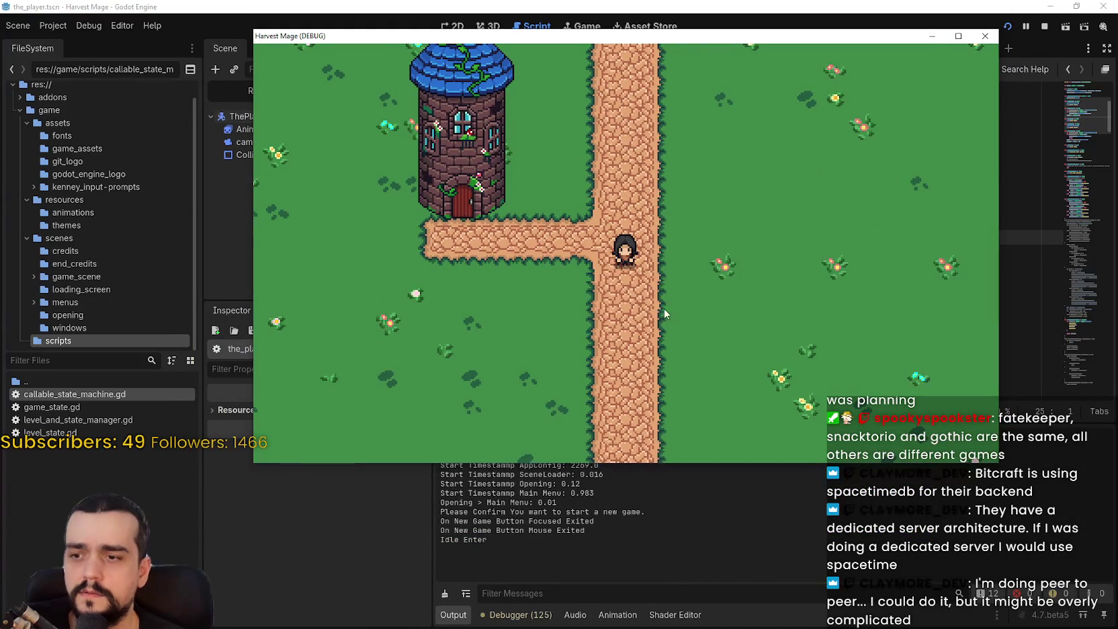
{"action": "left_click_drag", "start_coordinate": [890, 36], "coordinate": [863, 101]}
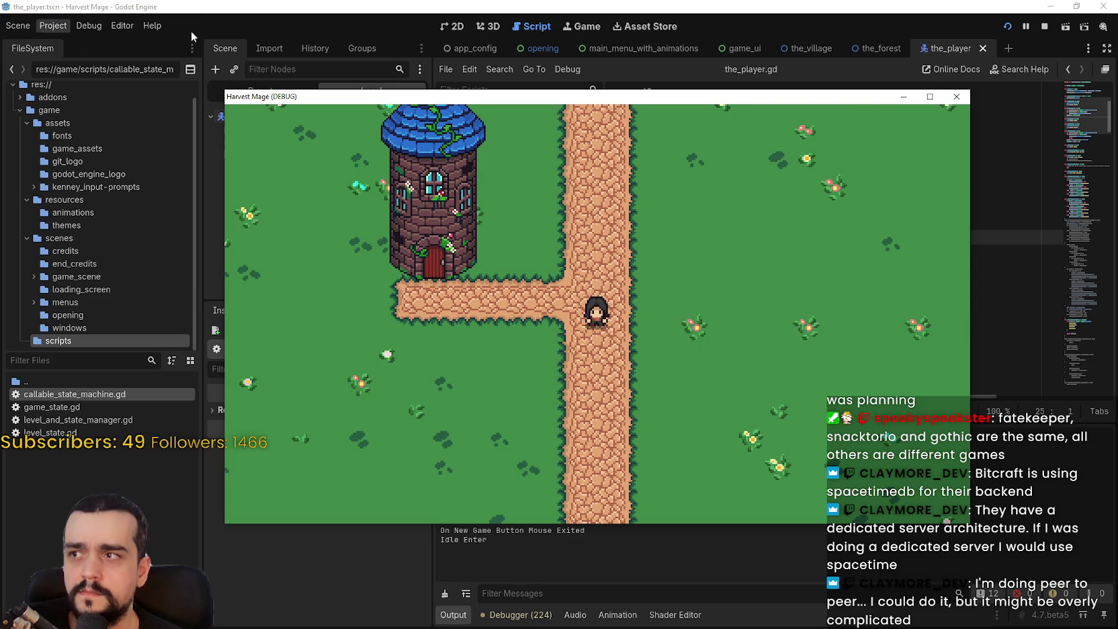
{"action": "key", "text": "F8"}
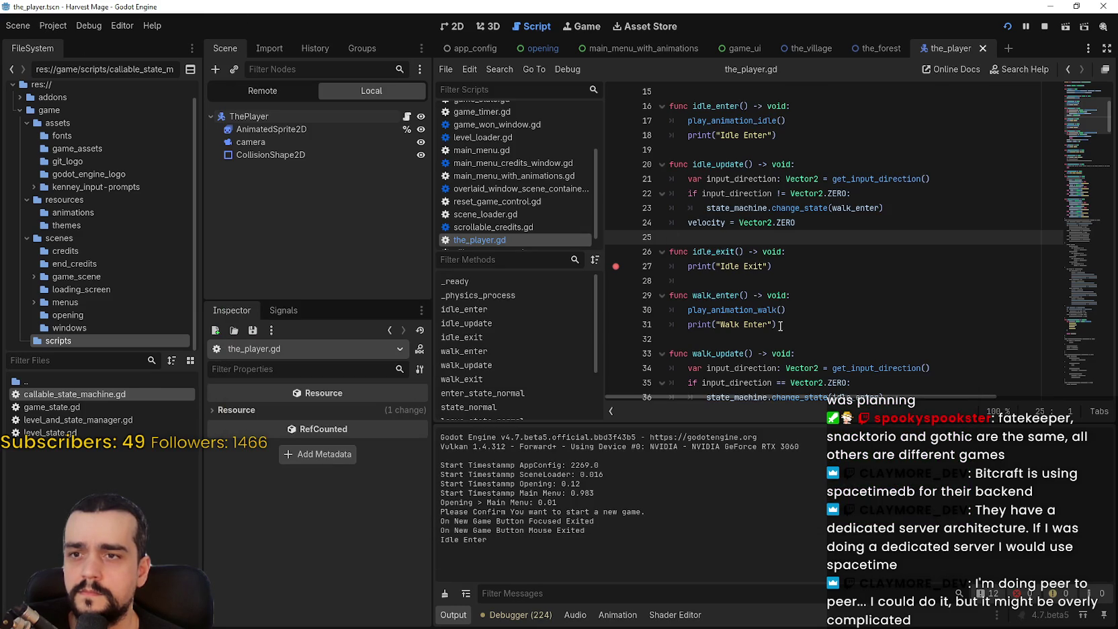
Add breakpoints on the walk switch and velocity reset lines, inspecting the call stack frames
{"action": "left_click", "coordinate": [616, 208]}
{"action": "key", "text": "BackSpace"}
{"action": "key", "text": "BackSpace"}
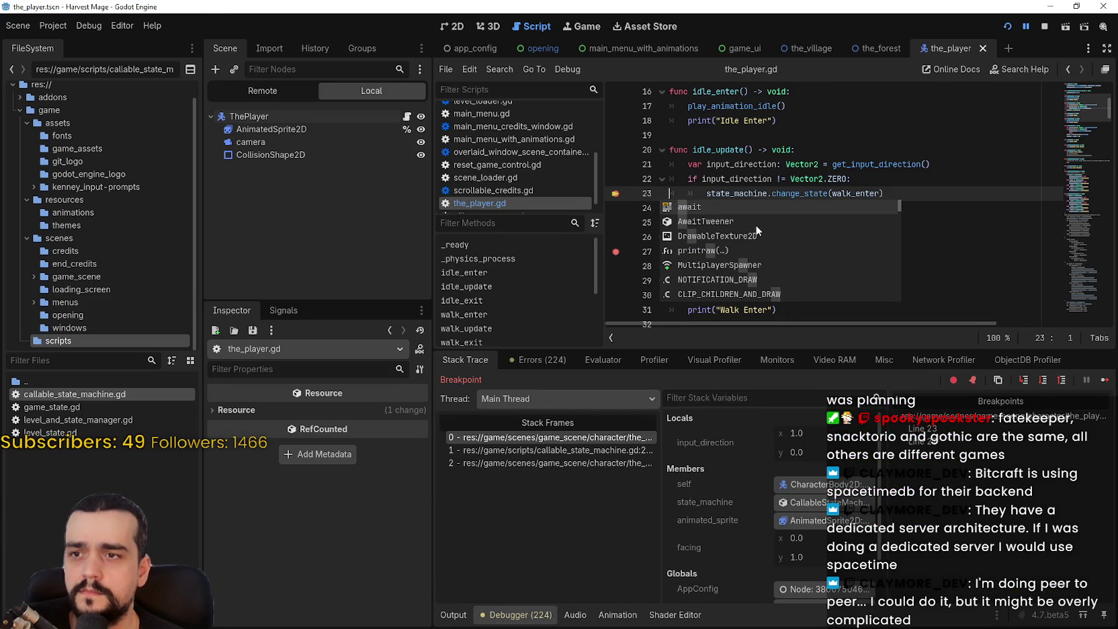
{"action": "key", "text": "Escape"}
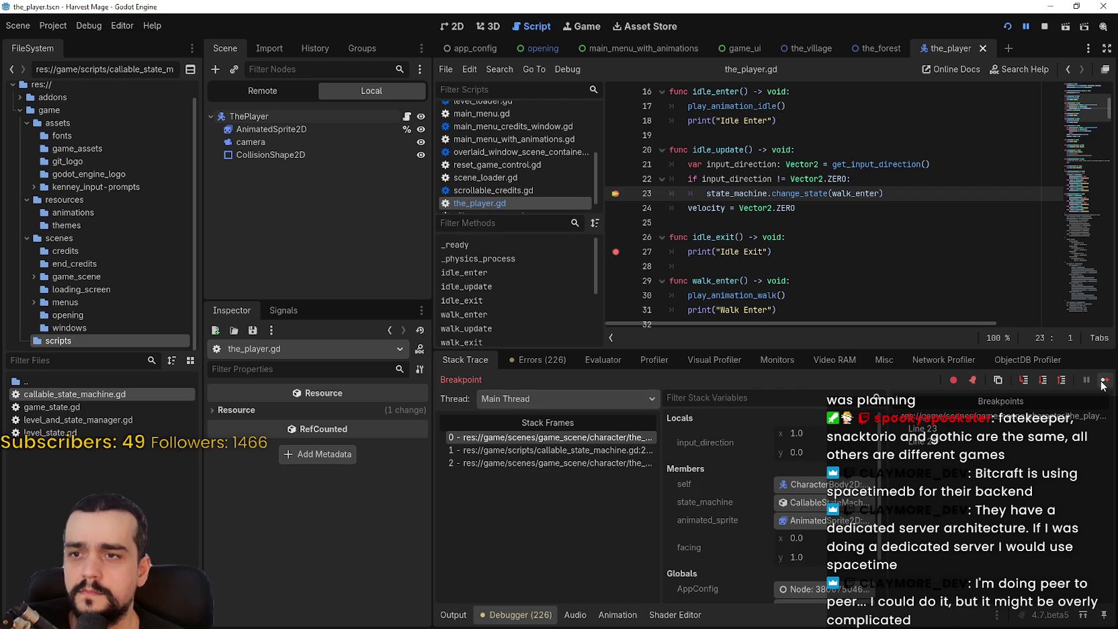
{"action": "left_click", "coordinate": [537, 450]}
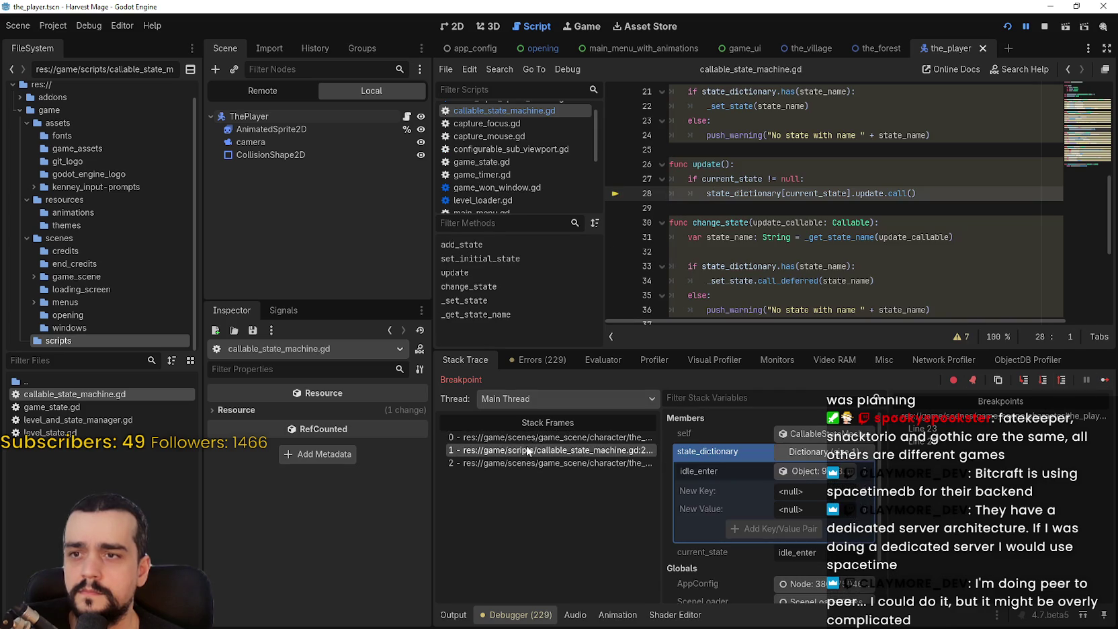
{"action": "left_click", "coordinate": [557, 463]}
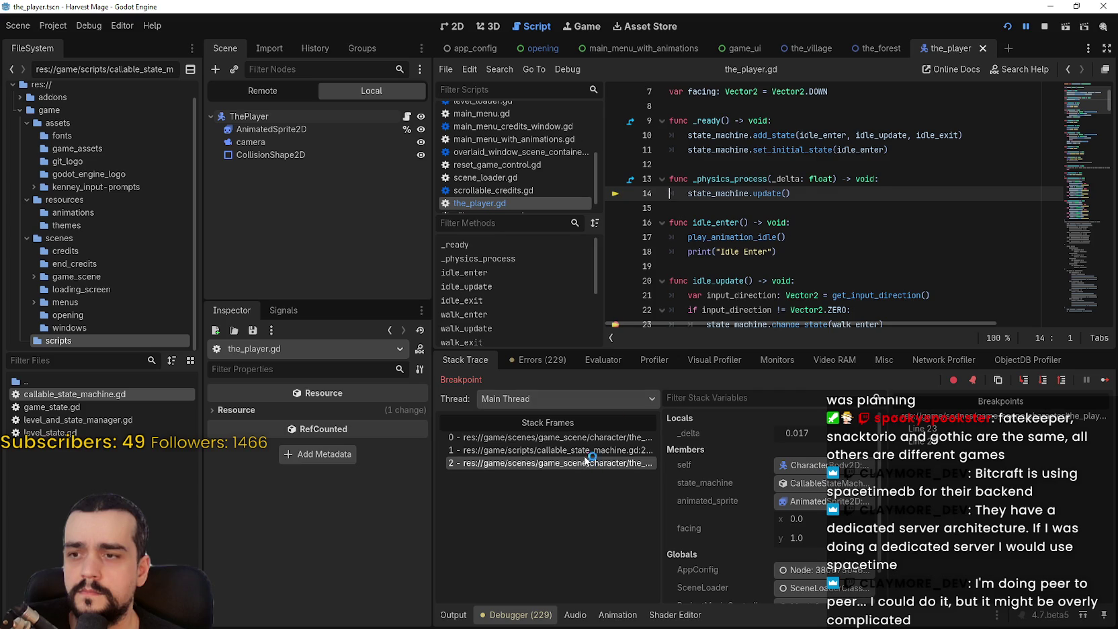
{"action": "left_click", "coordinate": [578, 436]}
{"action": "left_click", "coordinate": [616, 209]}
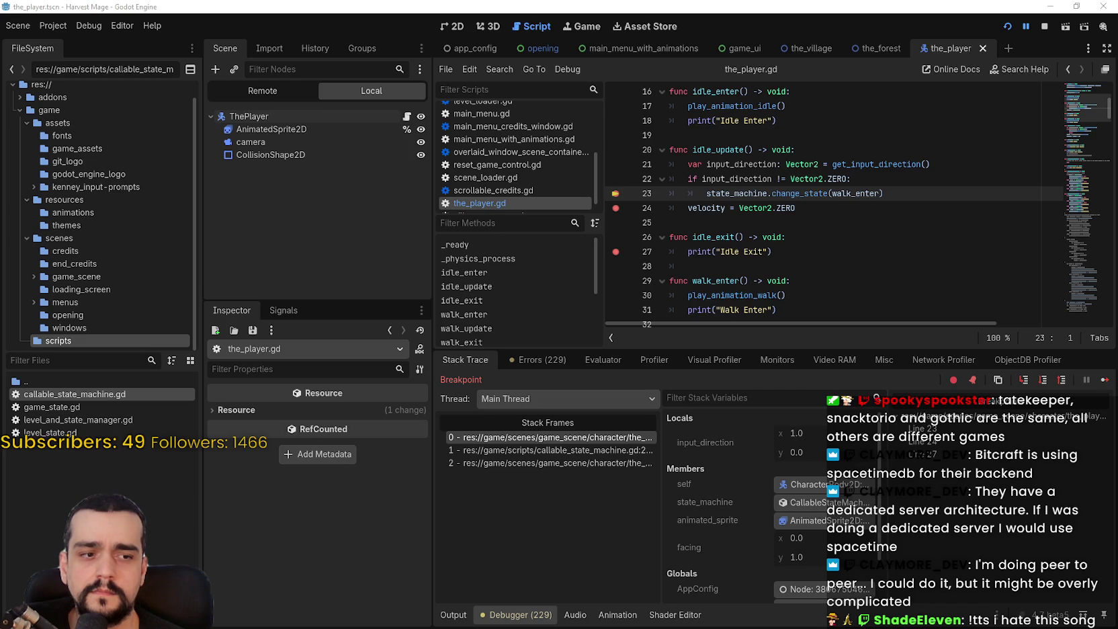
Resume the paused game through several breakpoint hits
{"action": "left_click", "coordinate": [776, 252]}
{"action": "left_click", "coordinate": [1104, 381]}
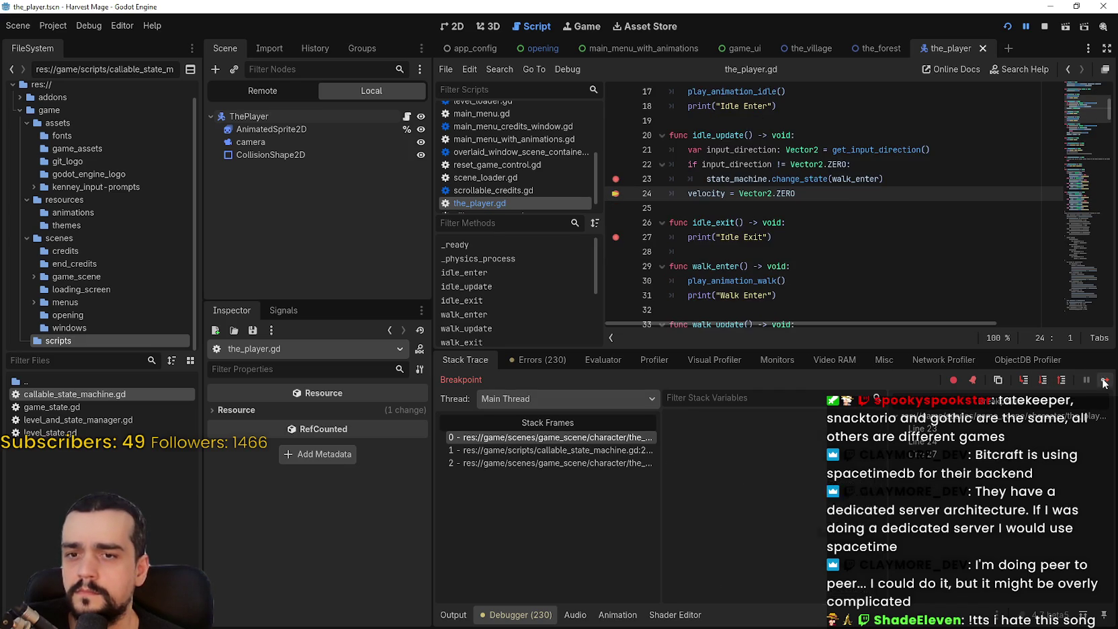
{"action": "left_click", "coordinate": [1104, 381]}
{"action": "left_click", "coordinate": [1104, 381]}
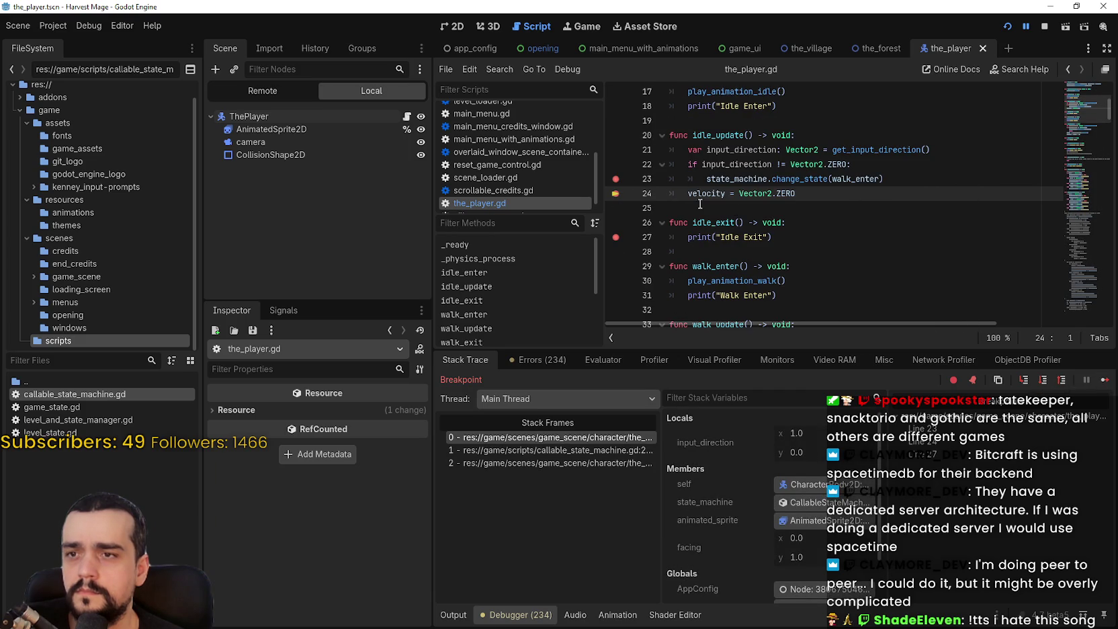
Remove the breakpoint on line 23's walk transition and resume the game
{"action": "double_click", "coordinate": [821, 165]}
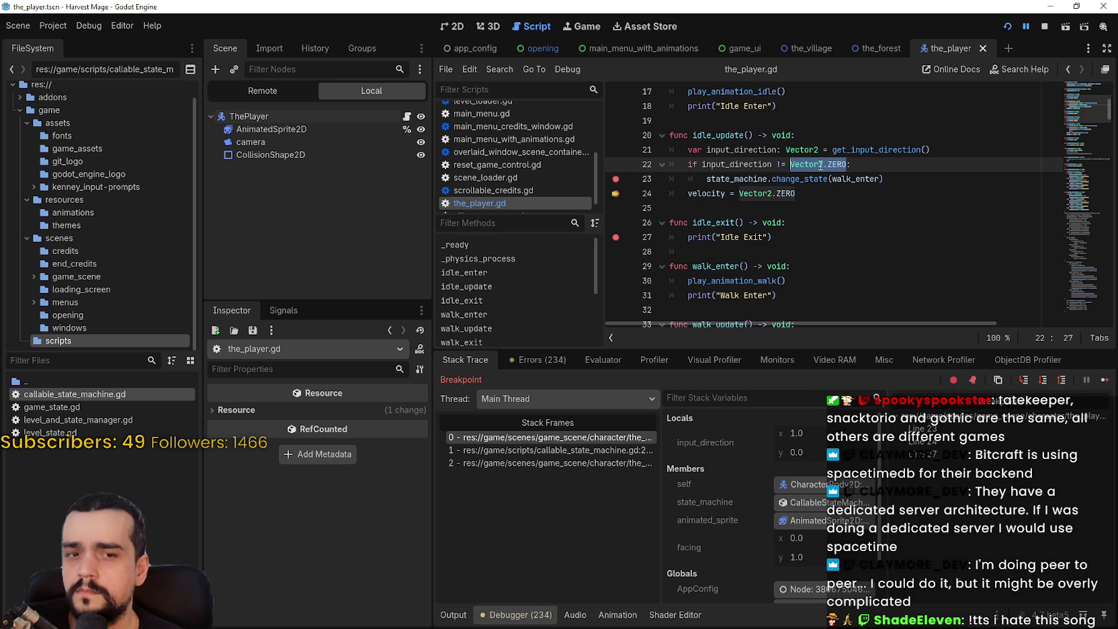
{"action": "left_click_drag", "start_coordinate": [847, 165], "coordinate": [693, 164]}
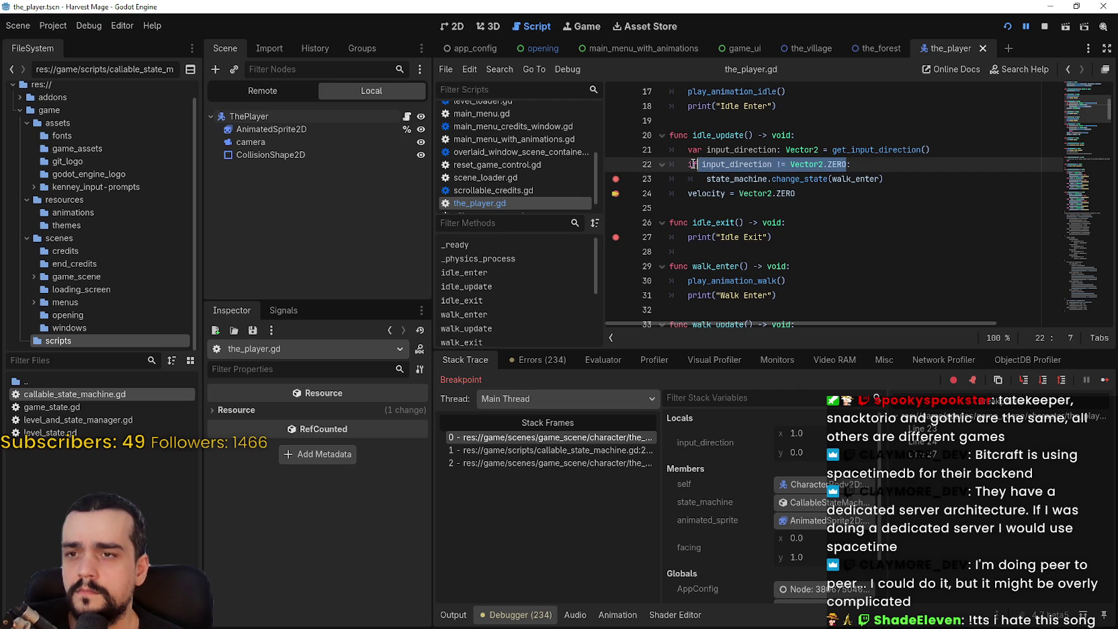
{"action": "left_click", "coordinate": [866, 201]}
{"action": "left_click", "coordinate": [616, 179]}
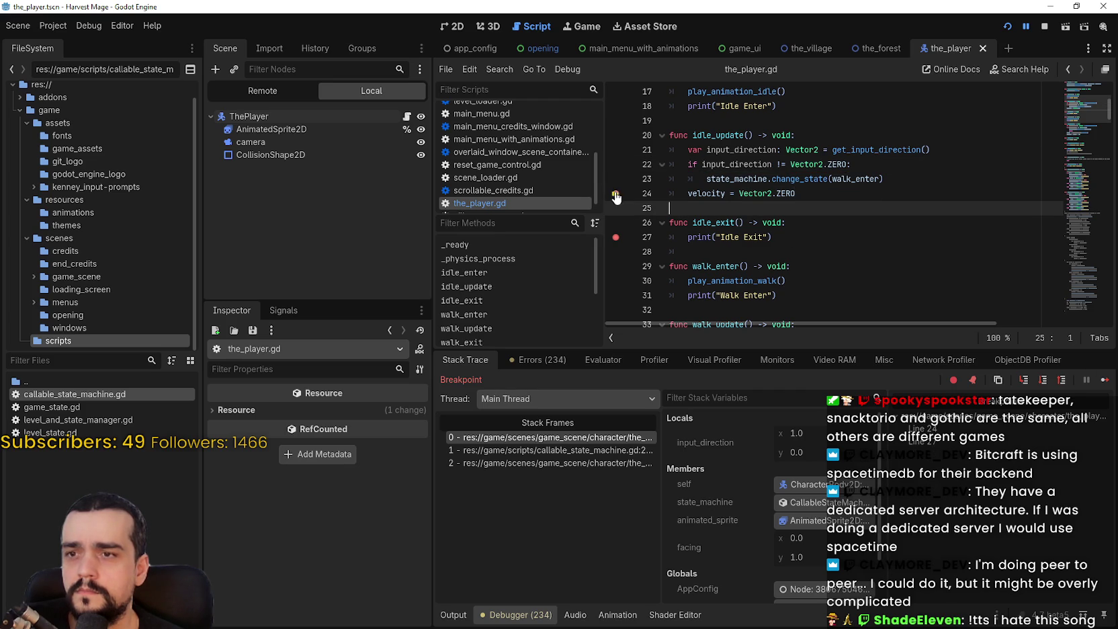
{"action": "left_click", "coordinate": [954, 428]}
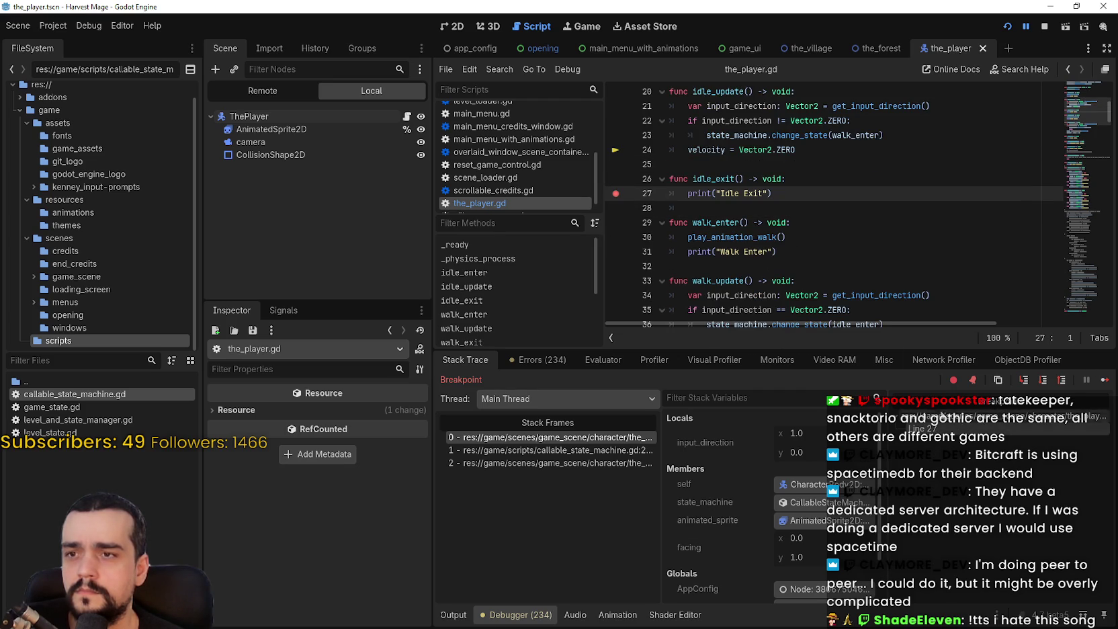
{"action": "left_click", "coordinate": [795, 246]}
{"action": "left_click", "coordinate": [1086, 377]}
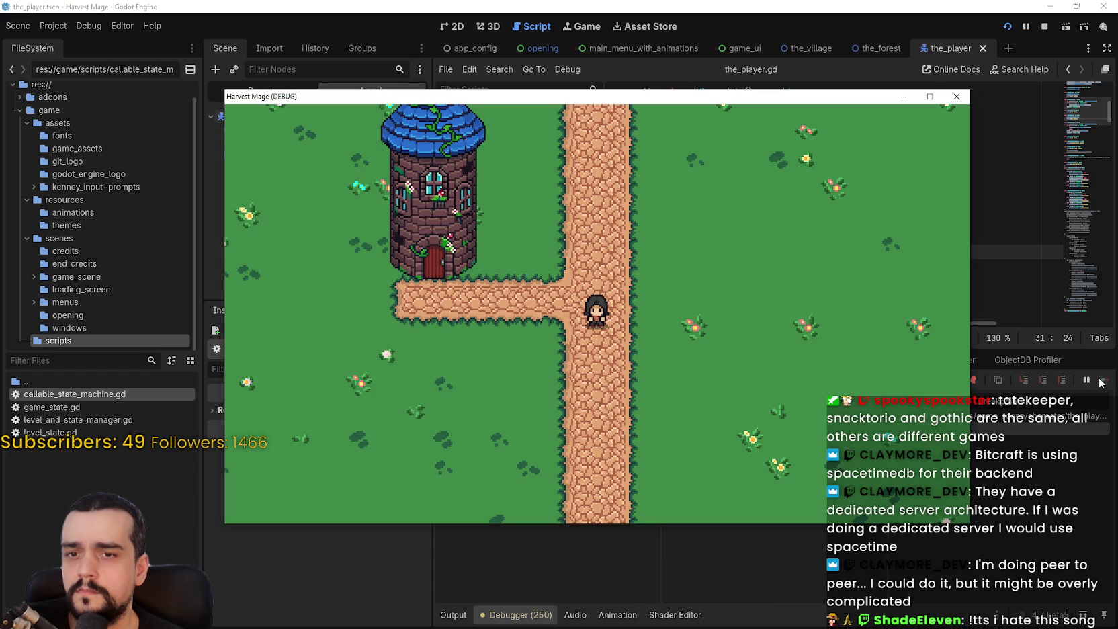
{"action": "left_click", "coordinate": [447, 620]}
{"action": "key", "text": "alt+Tab"}
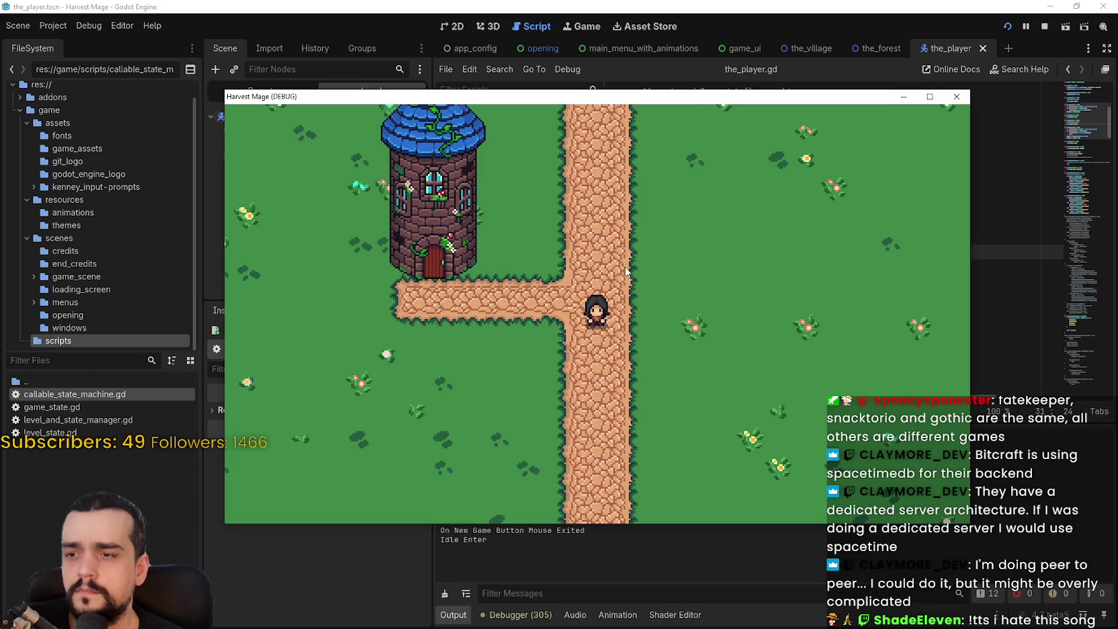
Move the player and inspect the 'No state' warning in the errors panel
{"action": "key", "text": "d"}
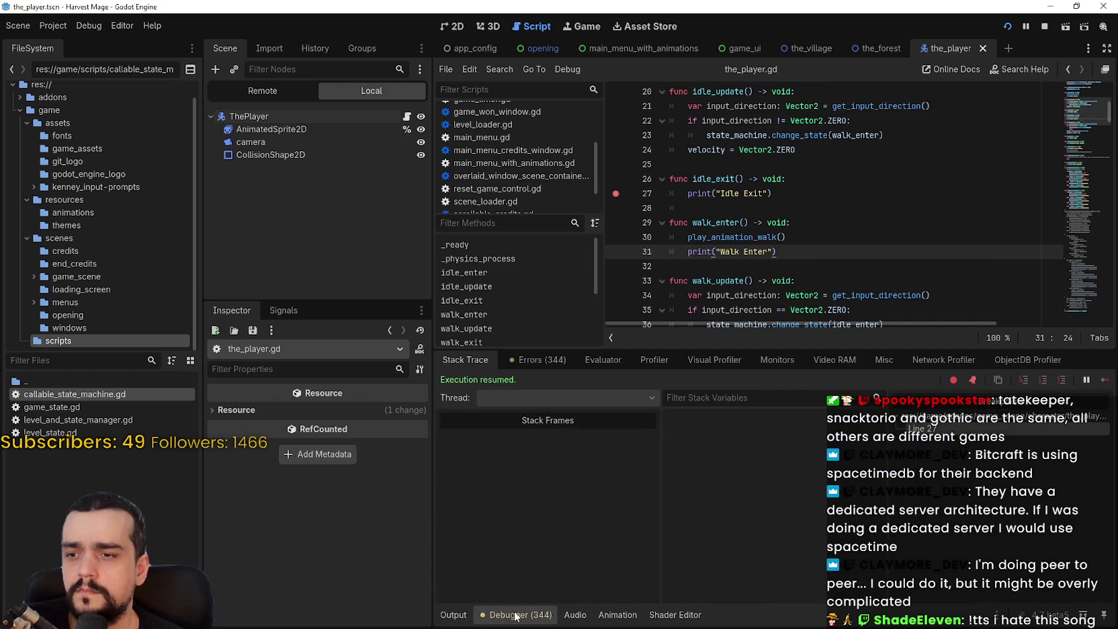
{"action": "left_click", "coordinate": [541, 359]}
{"action": "left_click_drag", "start_coordinate": [1112, 411], "coordinate": [1110, 595]}
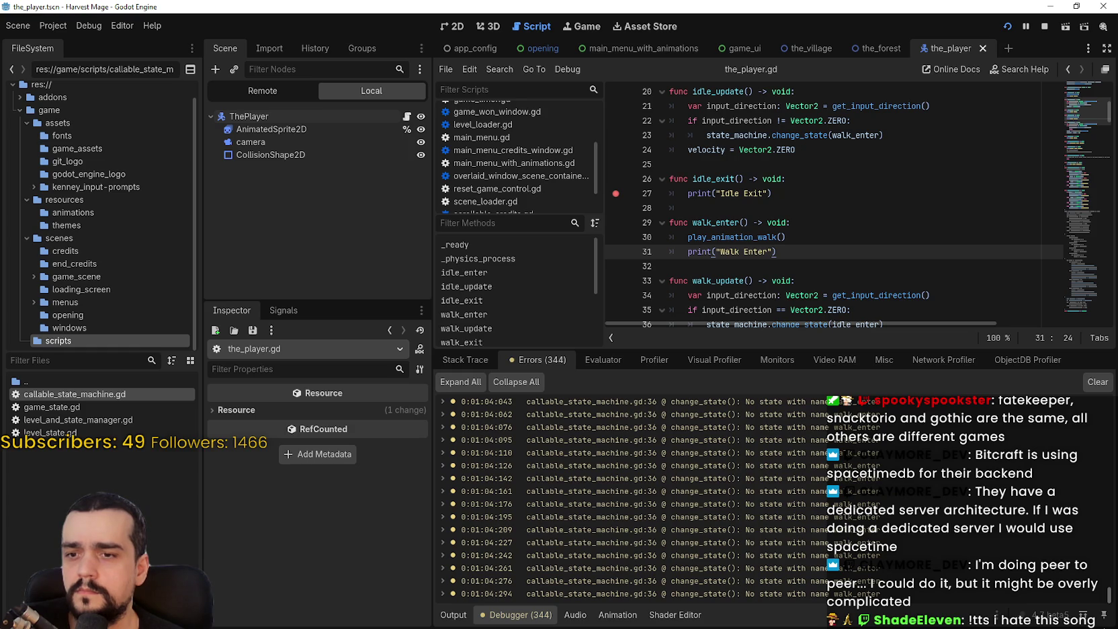
{"action": "left_click_drag", "start_coordinate": [1109, 602], "coordinate": [1099, 560]}
{"action": "double_click", "coordinate": [820, 491]}
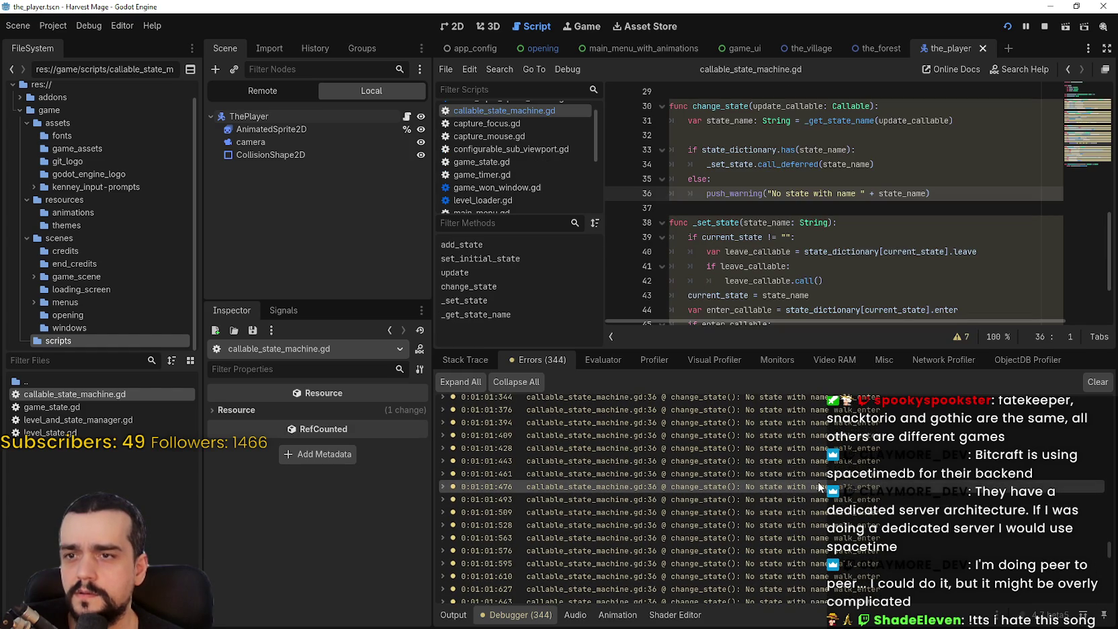
{"action": "mouse_move", "coordinate": [797, 433]}
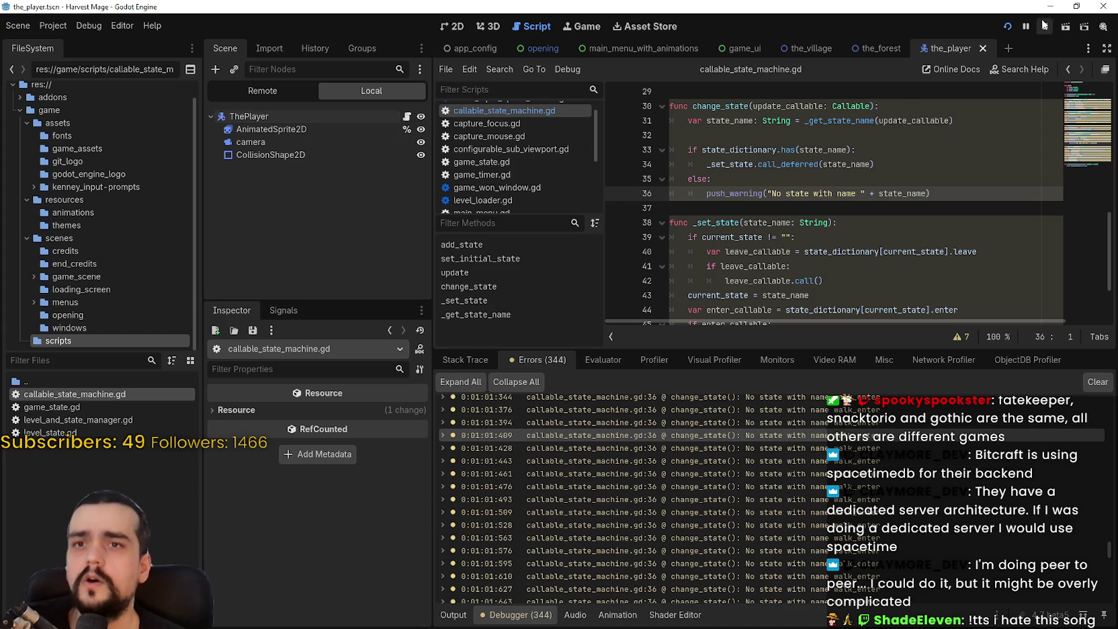
Stop the game and duplicate the idle add_state line in _ready
{"action": "left_click", "coordinate": [1043, 25]}
{"action": "left_click", "coordinate": [406, 92]}
{"action": "scroll", "coordinate": [785, 178], "scroll_direction": "up", "scroll_amount": 3}
{"action": "left_click_drag", "start_coordinate": [1014, 222], "coordinate": [682, 218]}
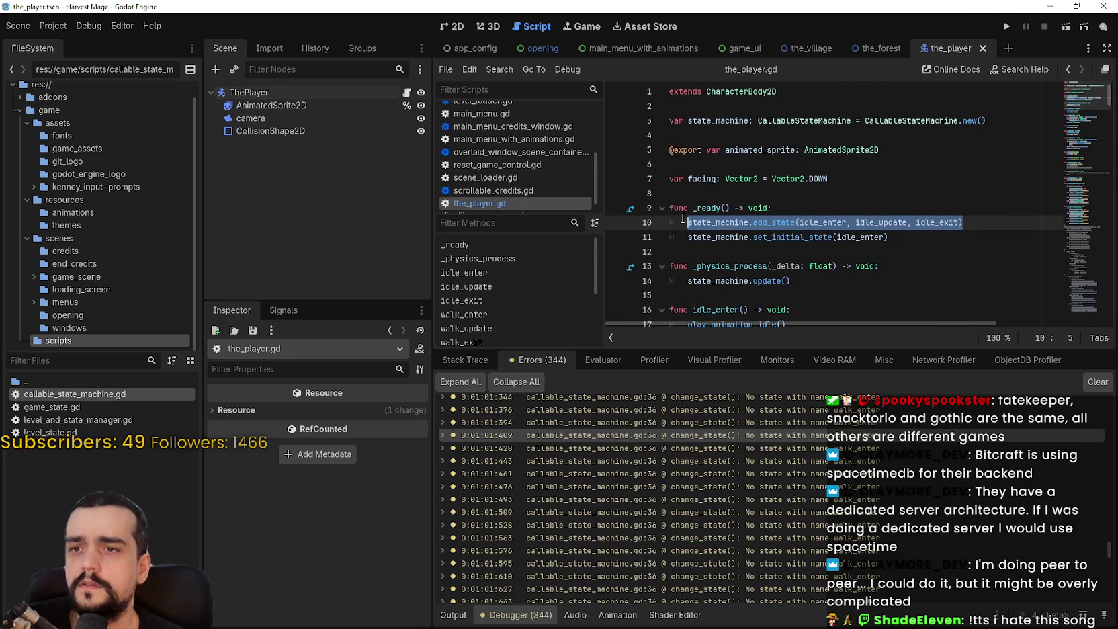
{"action": "key", "text": "ctrl+c"}
{"action": "left_click", "coordinate": [989, 218]}
{"action": "key", "text": "Return"}
{"action": "key", "text": "ctrl+v"}
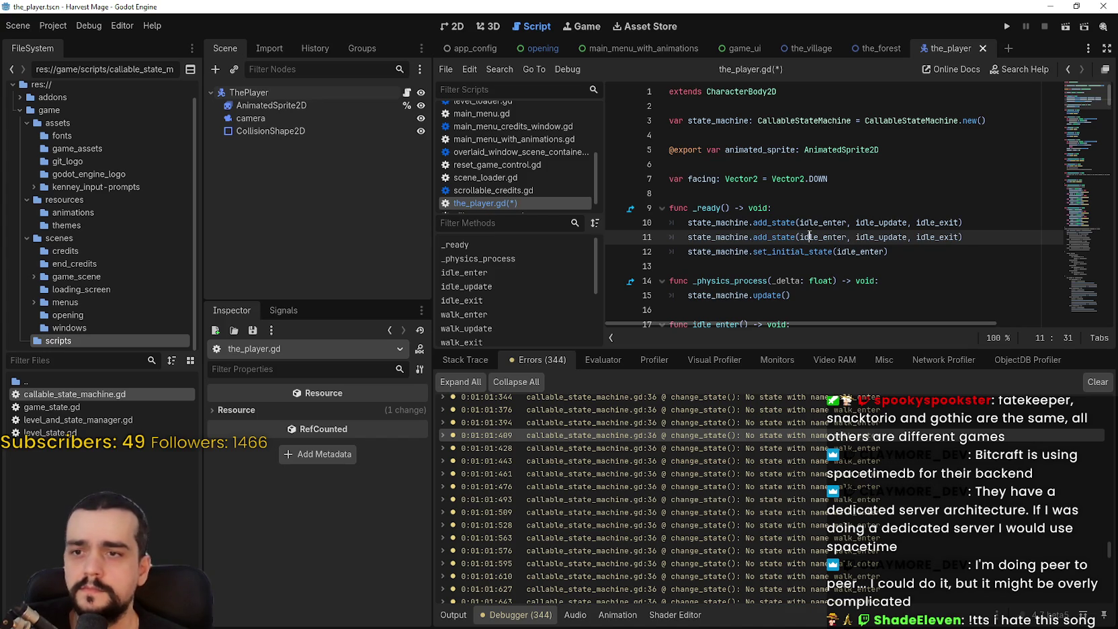
Change the copy's arguments to walk_enter, walk_update and walk_exit, save, and run the project
{"action": "type", "text": "walk"}
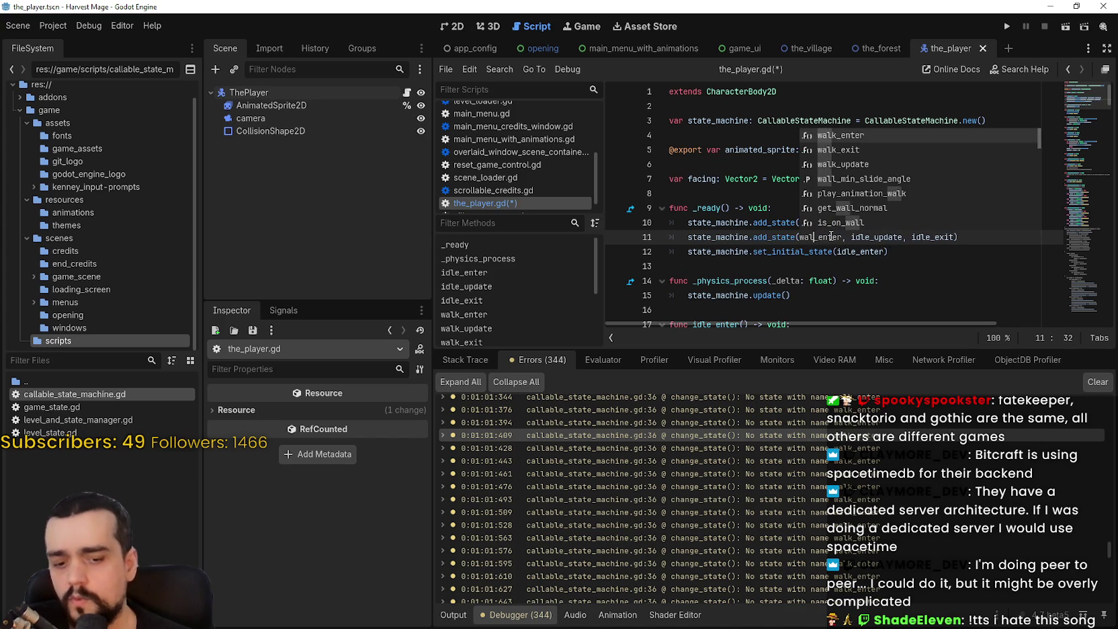
{"action": "left_click", "coordinate": [849, 238]}
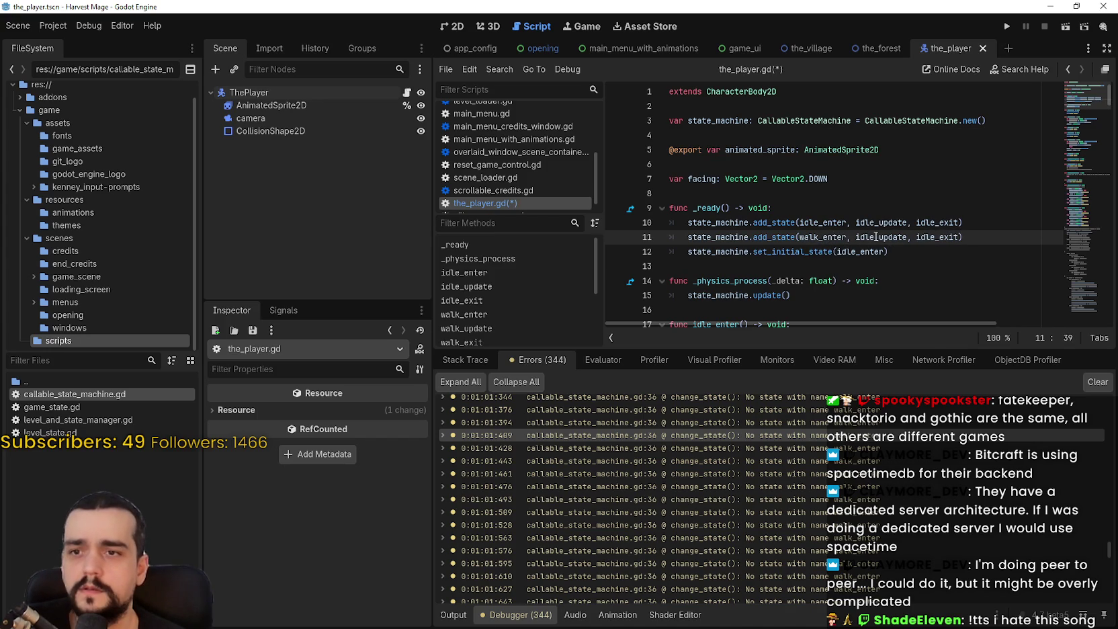
{"action": "type", "text": "walk"}
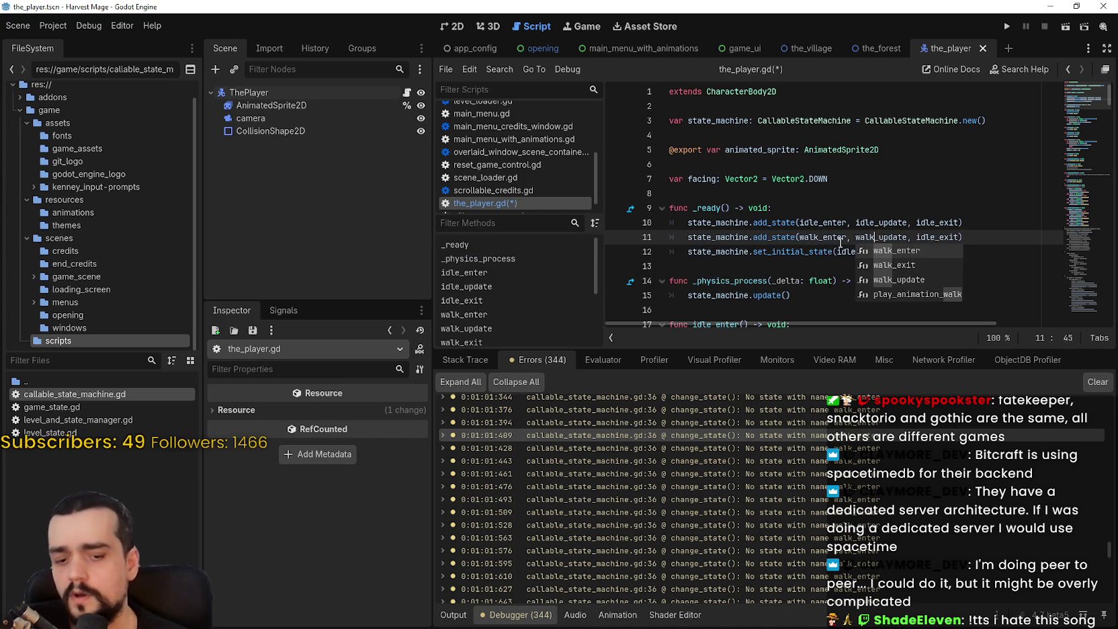
{"action": "left_click", "coordinate": [903, 213]}
{"action": "left_click_drag", "start_coordinate": [934, 237], "coordinate": [916, 236]}
{"action": "type", "text": "walk"}
{"action": "key", "text": "ctrl+s"}
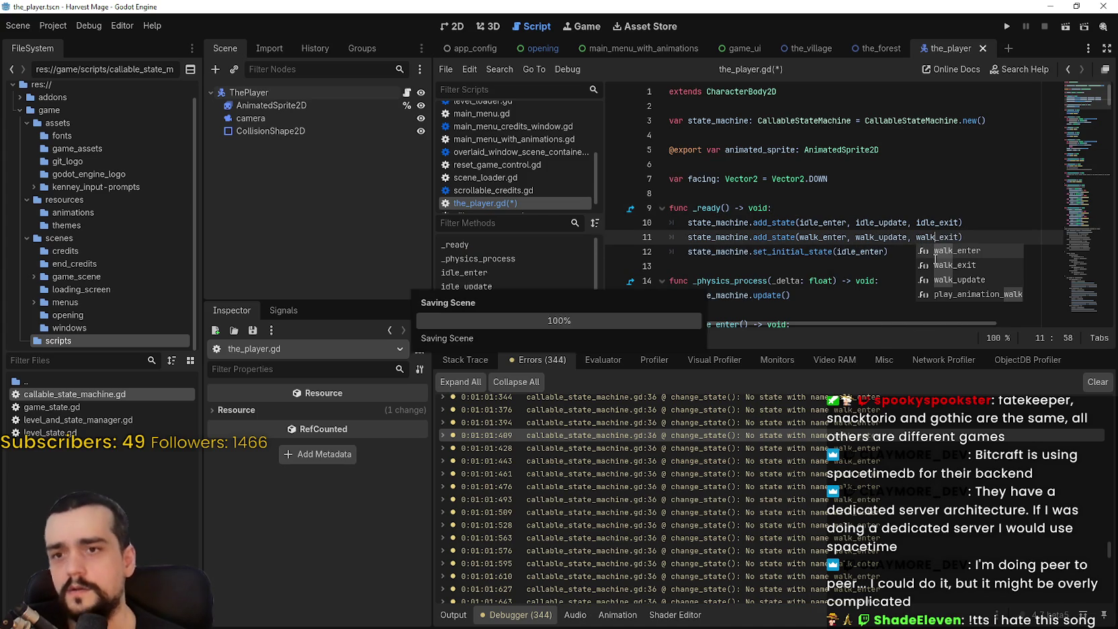
{"action": "left_click", "coordinate": [803, 267]}
{"action": "left_click", "coordinate": [1007, 27]}
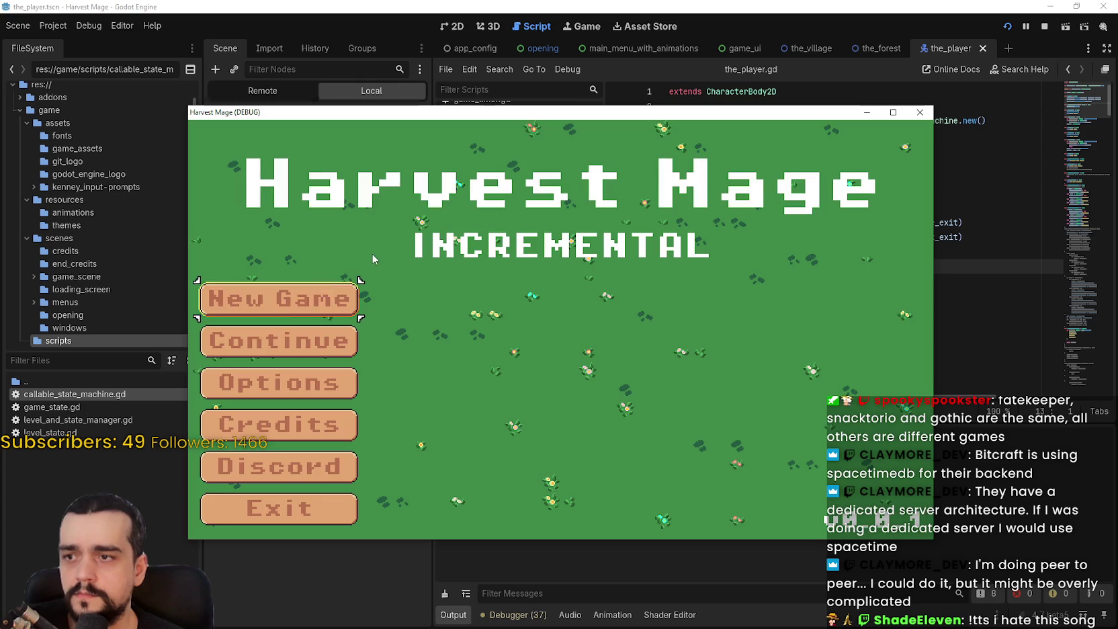
Start a new game, continue past the breakpoint, and walk the player while watching the Output log
{"action": "left_click", "coordinate": [310, 312]}
{"action": "left_click", "coordinate": [310, 312]}
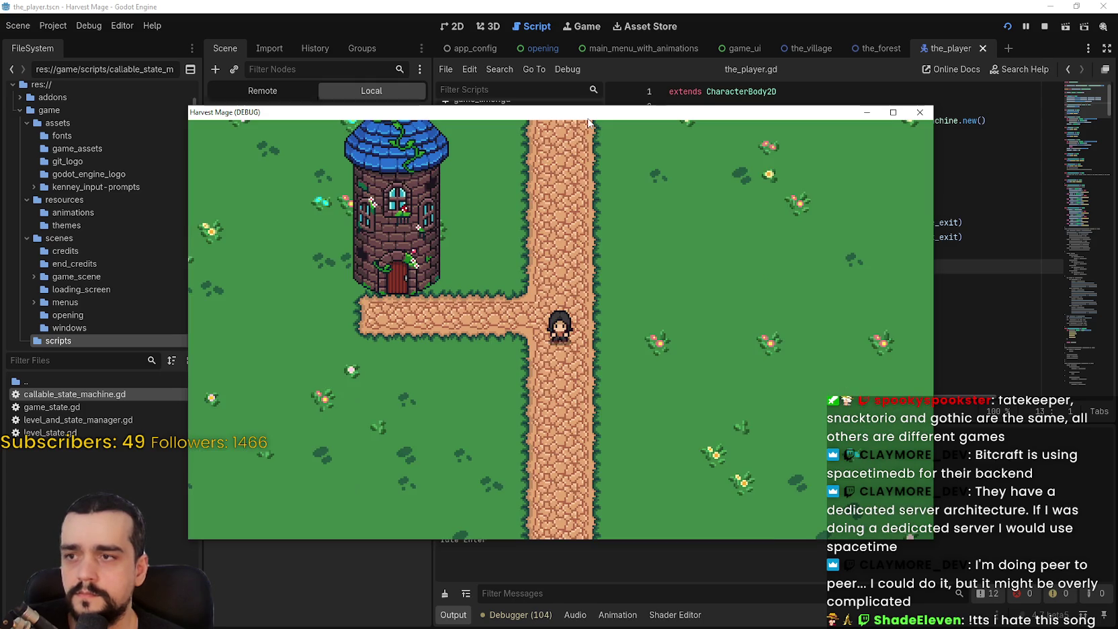
{"action": "key", "text": "Right"}
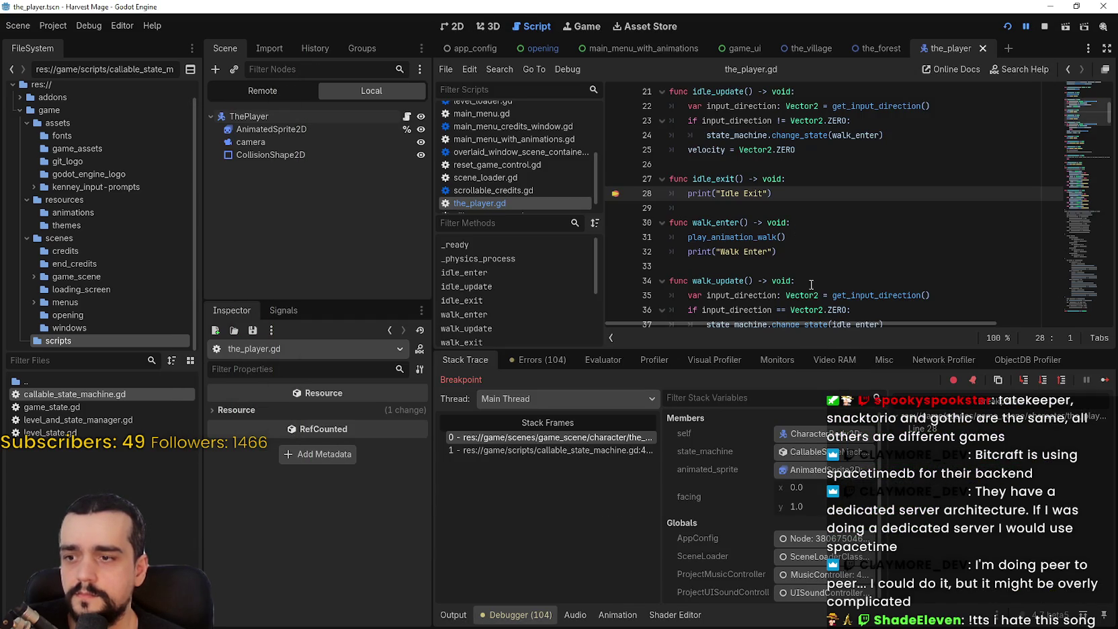
{"action": "key", "text": "F12"}
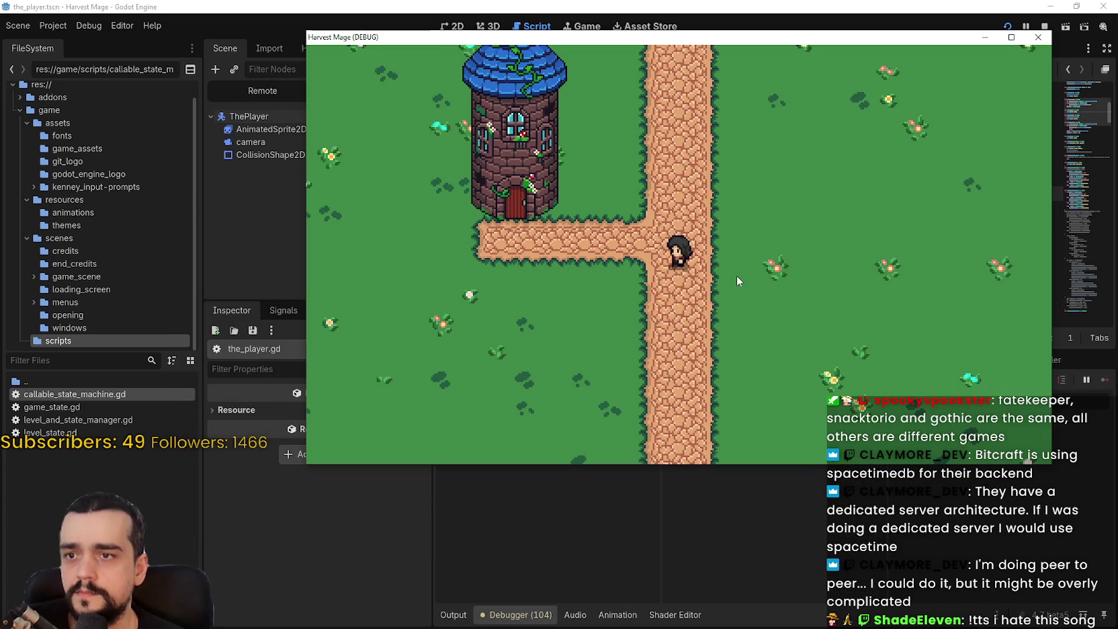
{"action": "left_click", "coordinate": [453, 615]}
{"action": "key", "text": "F12"}
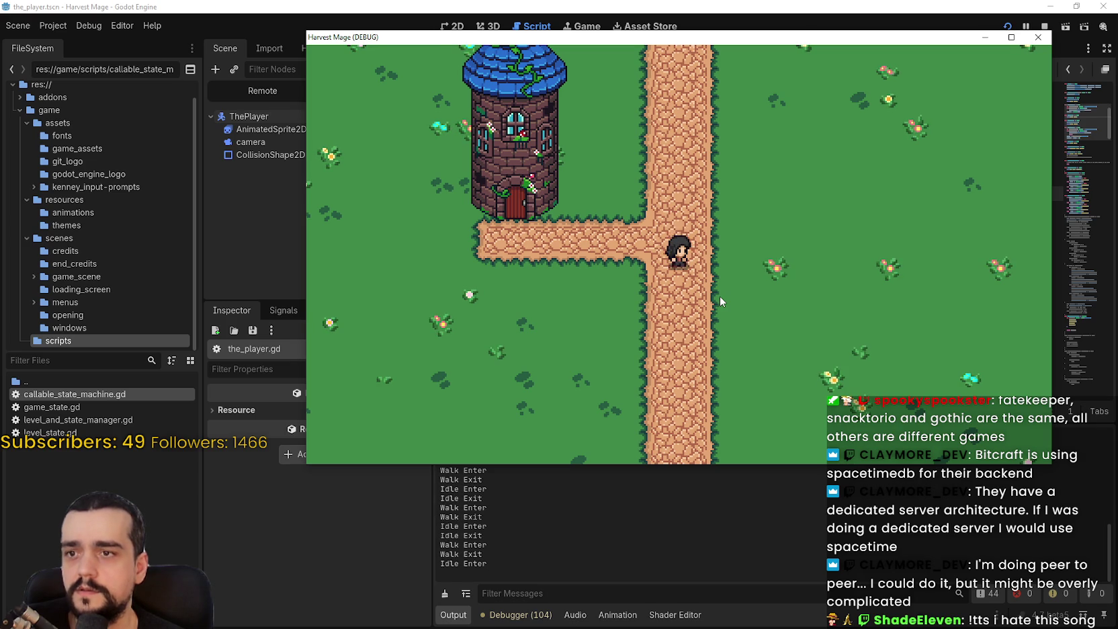
Return to the script editor at the walk speed value 120 on line 40
{"action": "left_click", "coordinate": [747, 531]}
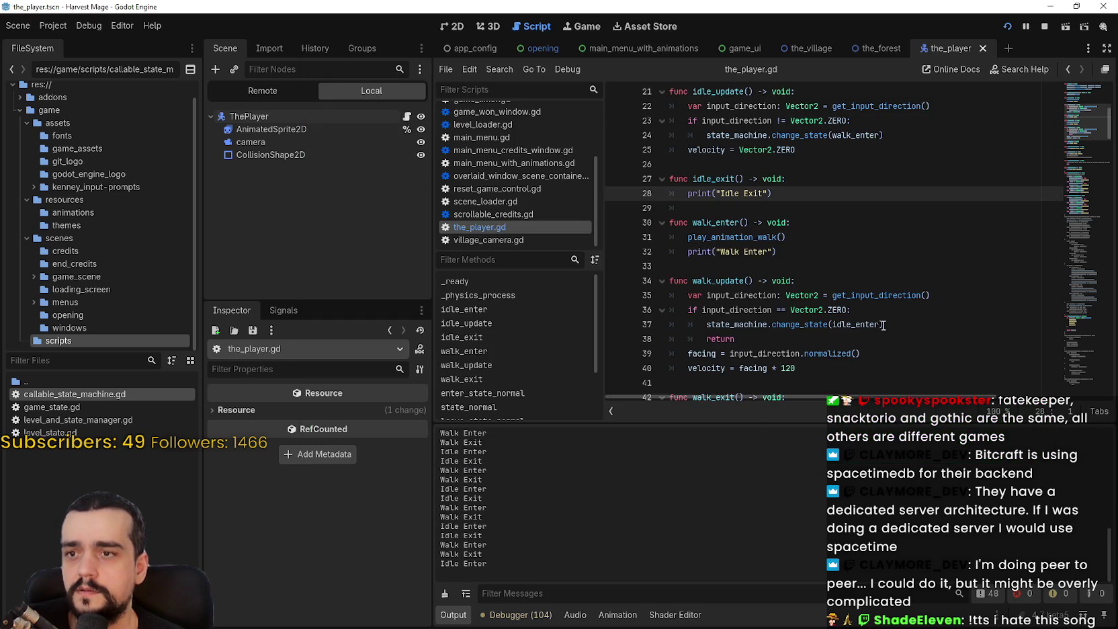
{"action": "scroll", "coordinate": [881, 293], "scroll_direction": "down", "scroll_amount": 4}
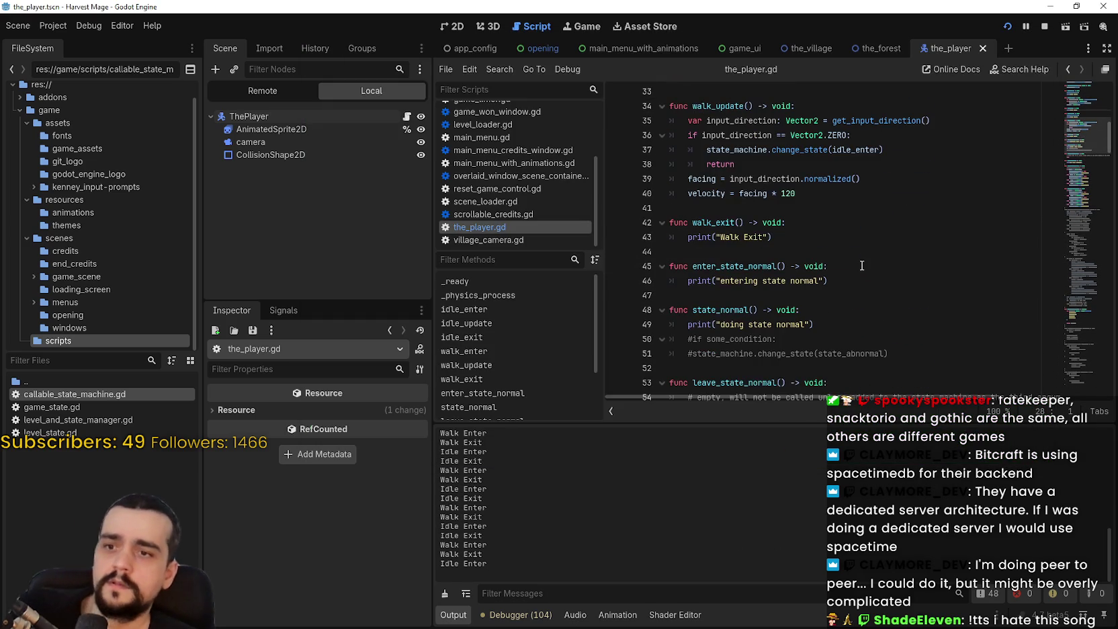
{"action": "scroll", "coordinate": [861, 268], "scroll_direction": "up", "scroll_amount": 5}
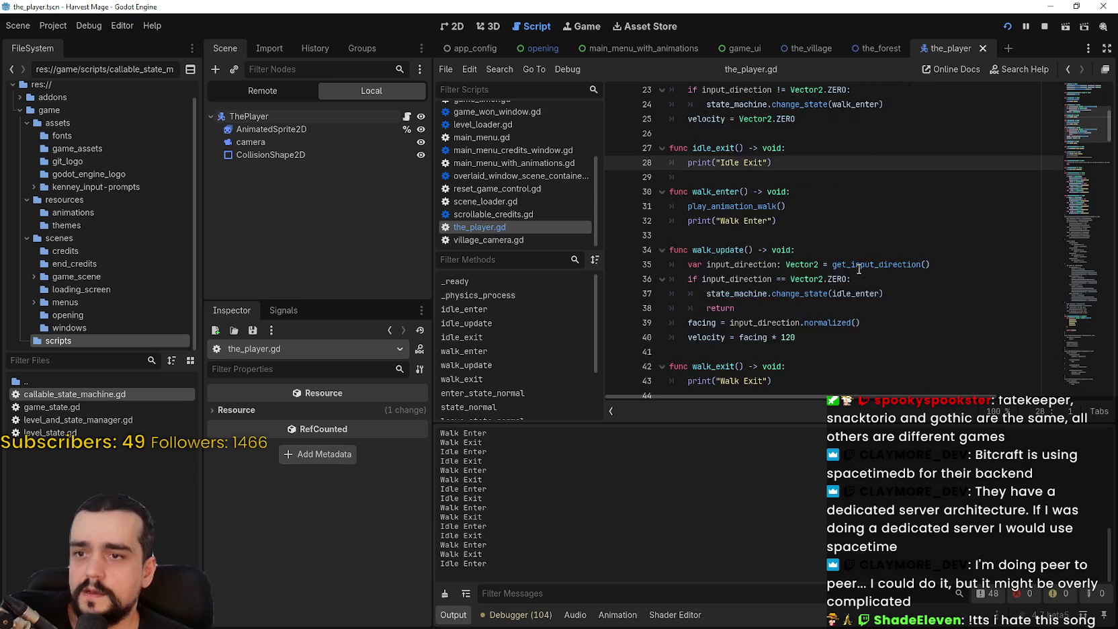
{"action": "scroll", "coordinate": [856, 271], "scroll_direction": "down", "scroll_amount": 5}
{"action": "scroll", "coordinate": [742, 212], "scroll_direction": "down", "scroll_amount": 2}
{"action": "left_click", "coordinate": [793, 252]}
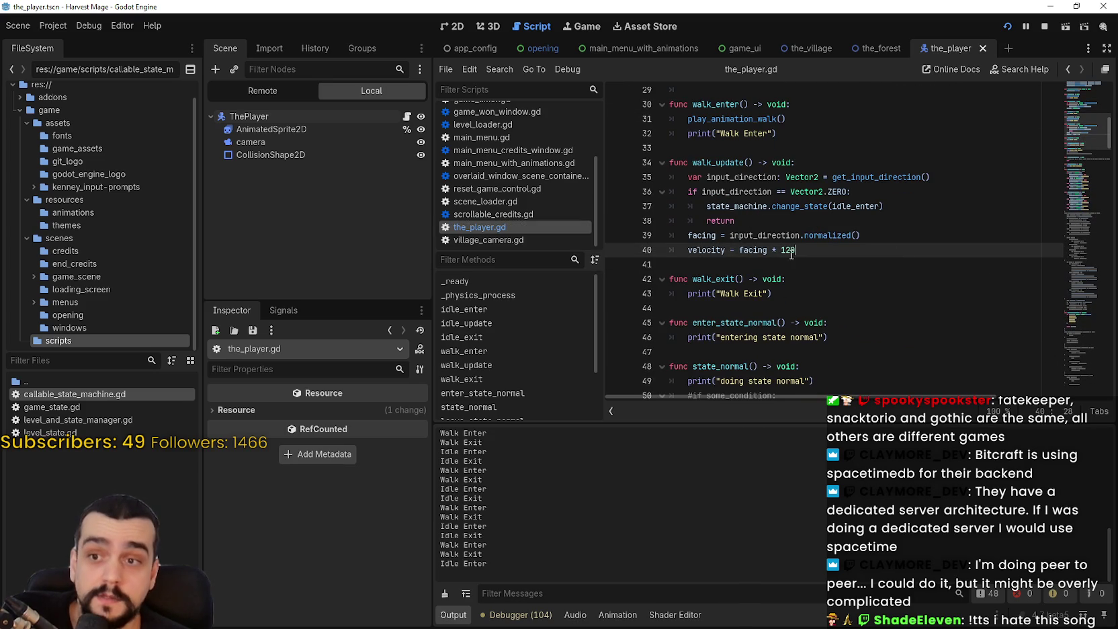
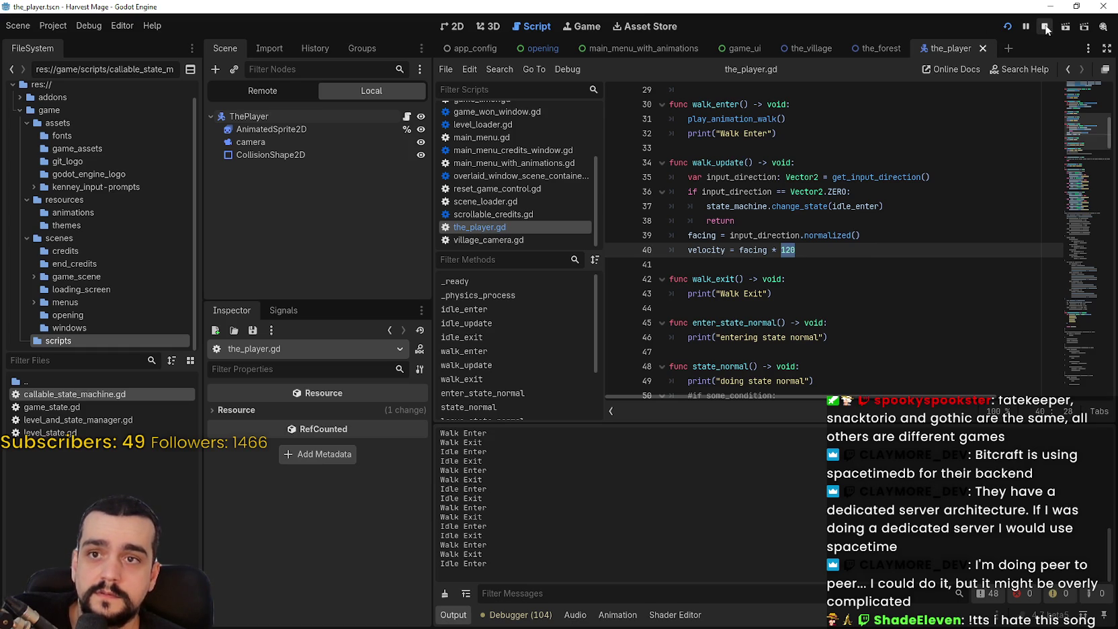
Correct line 40 to 'velocity = facing * 120.0' and save the_player.gd
{"action": "left_click", "coordinate": [821, 249]}
{"action": "type", "text": "0"}
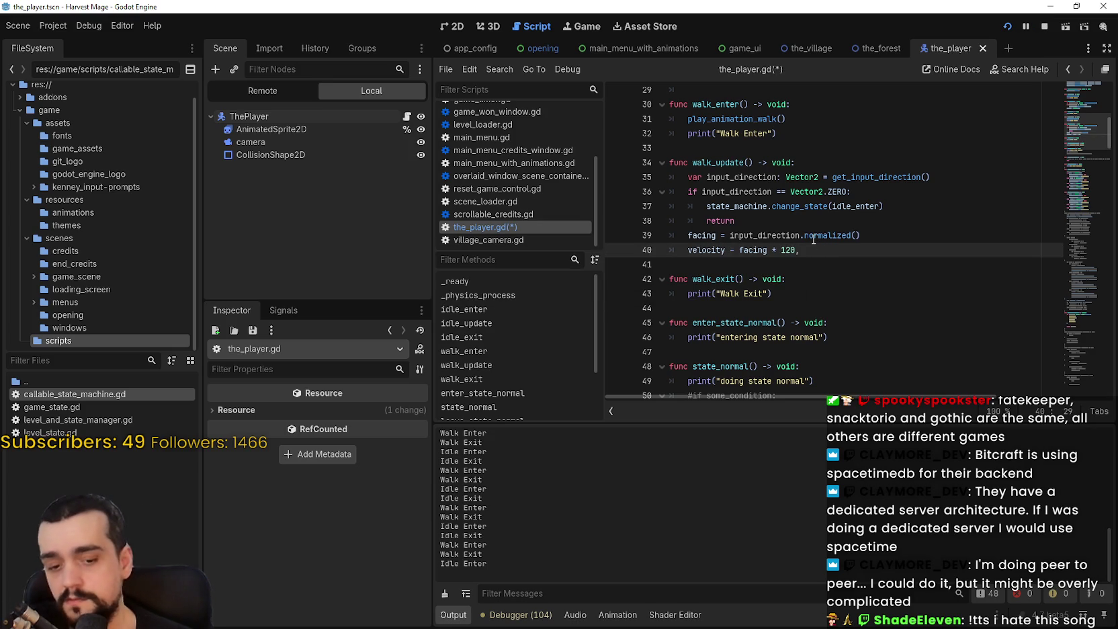
{"action": "key", "text": "BackSpace"}
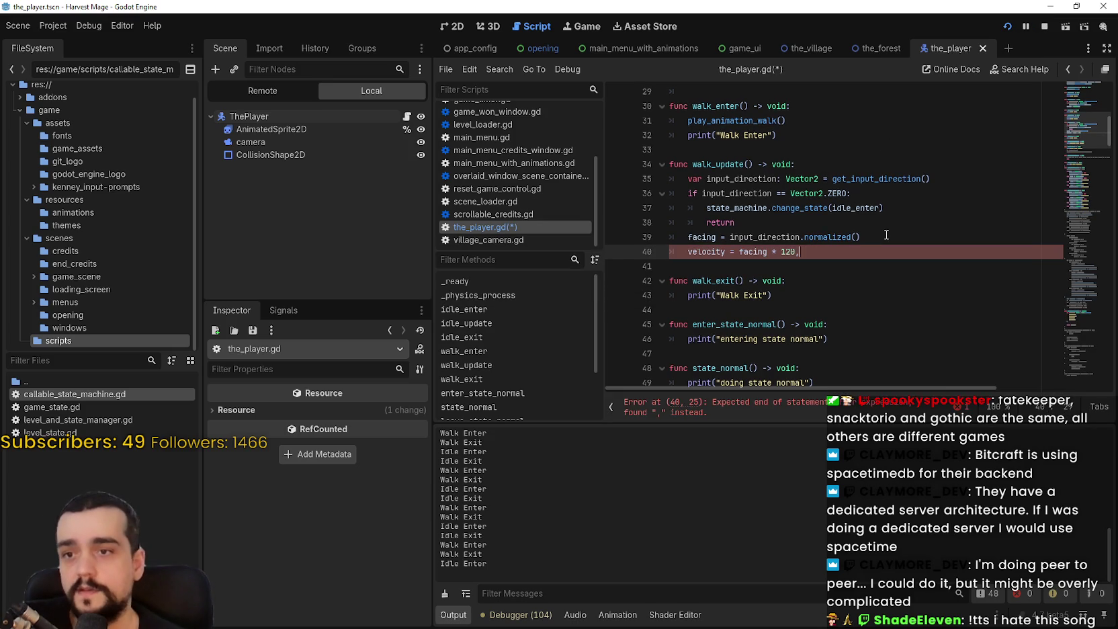
{"action": "key", "text": "ctrl+s"}
Relaunch the game, start a New Game, walk the player downward, then stop it
{"action": "left_click", "coordinate": [1045, 28]}
{"action": "left_click", "coordinate": [1007, 27]}
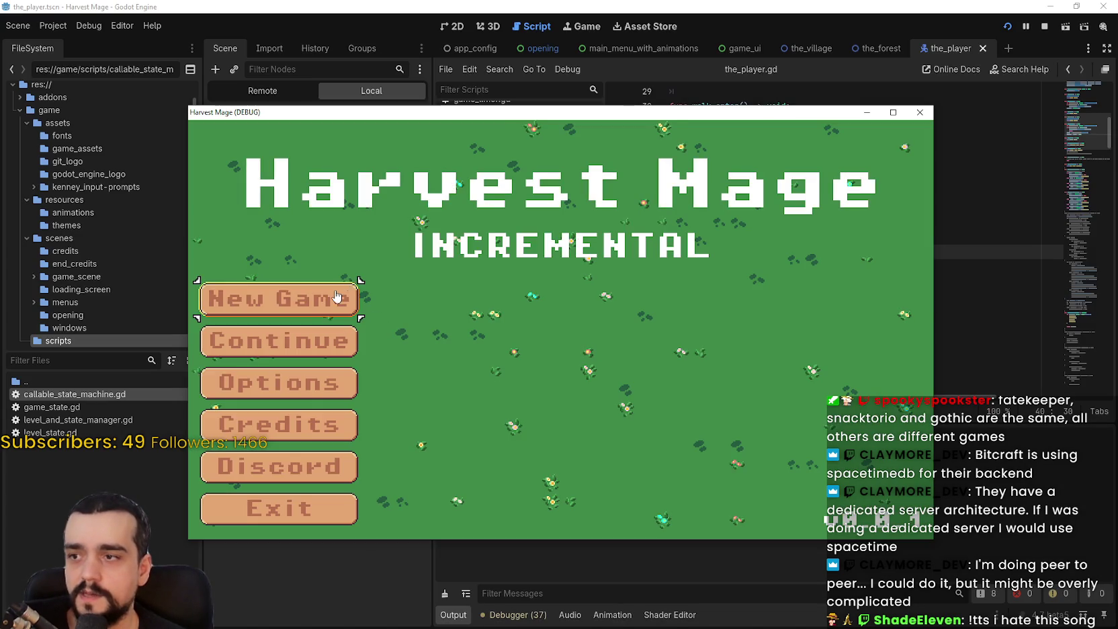
{"action": "left_click", "coordinate": [352, 299]}
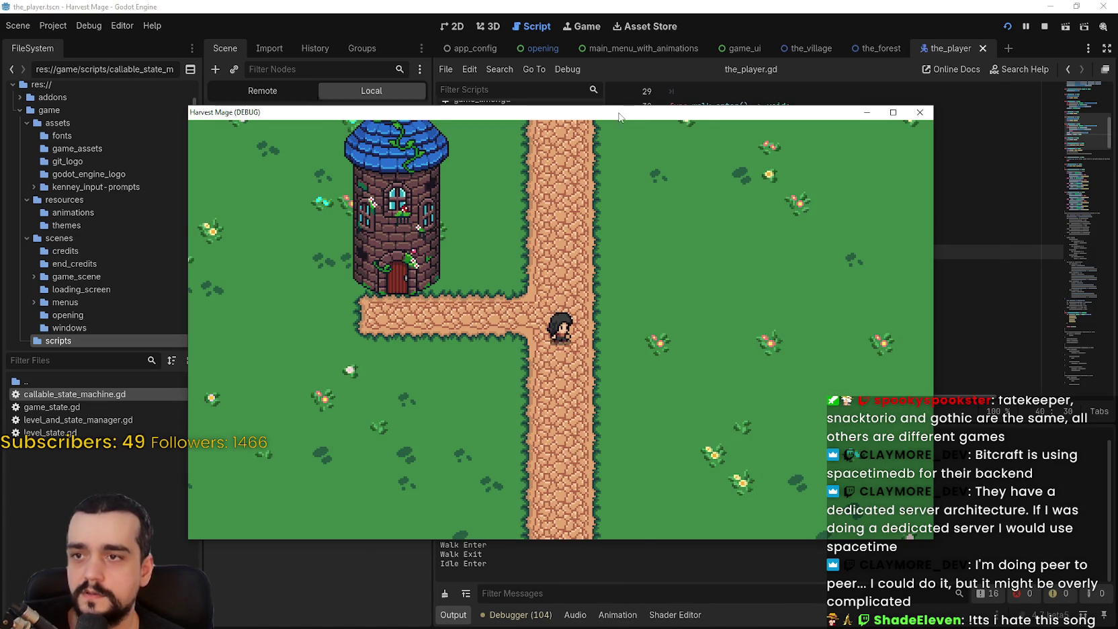
{"action": "key", "text": "s"}
{"action": "key", "text": "s"}
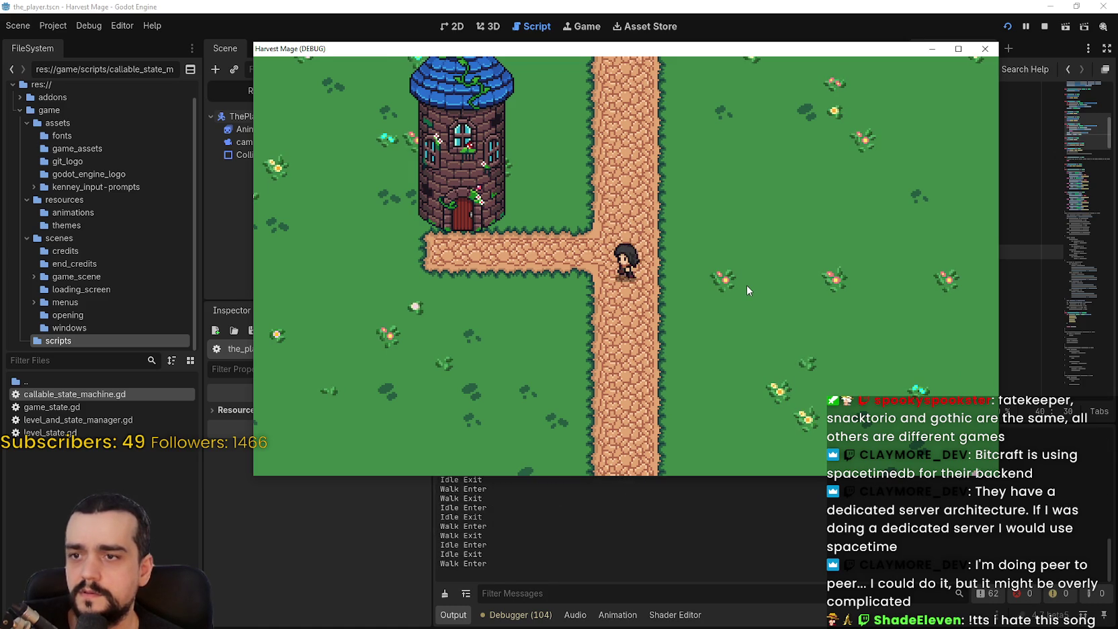
{"action": "key", "text": "s"}
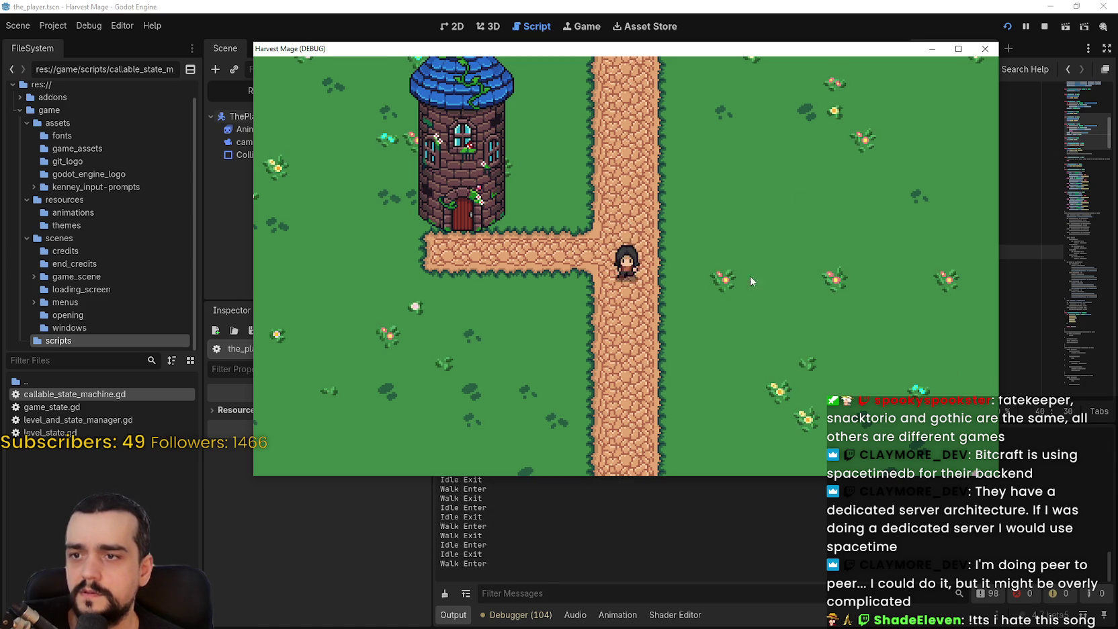
{"action": "left_click", "coordinate": [985, 48]}
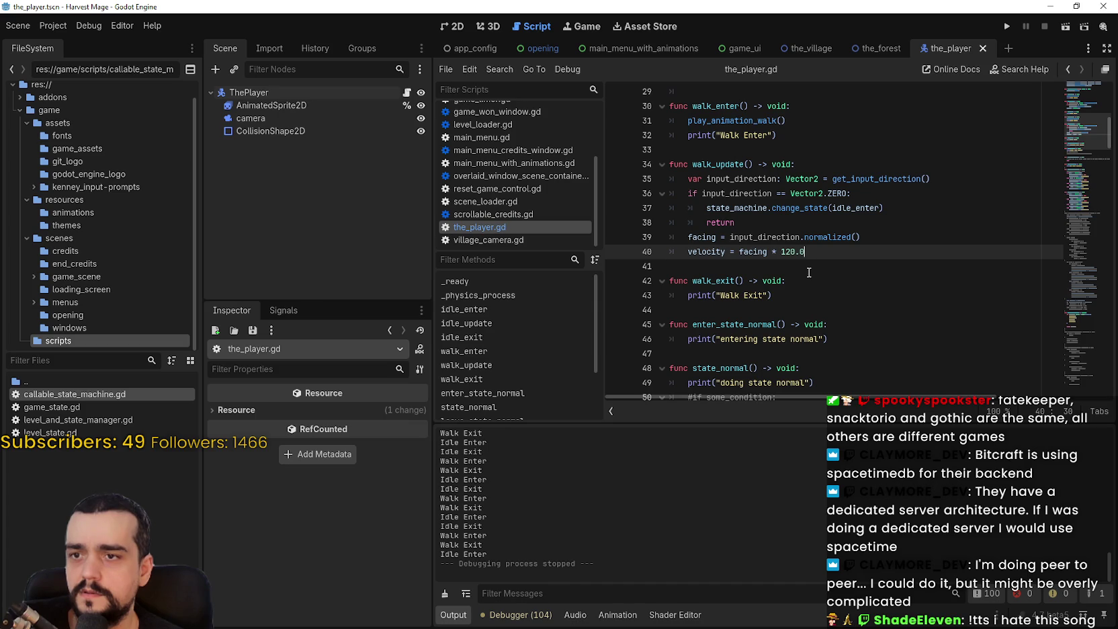
Add move_and_slide() right after the velocity line, remove the blank line above it, and save
{"action": "key", "text": "Return"}
{"action": "key", "text": "Return"}
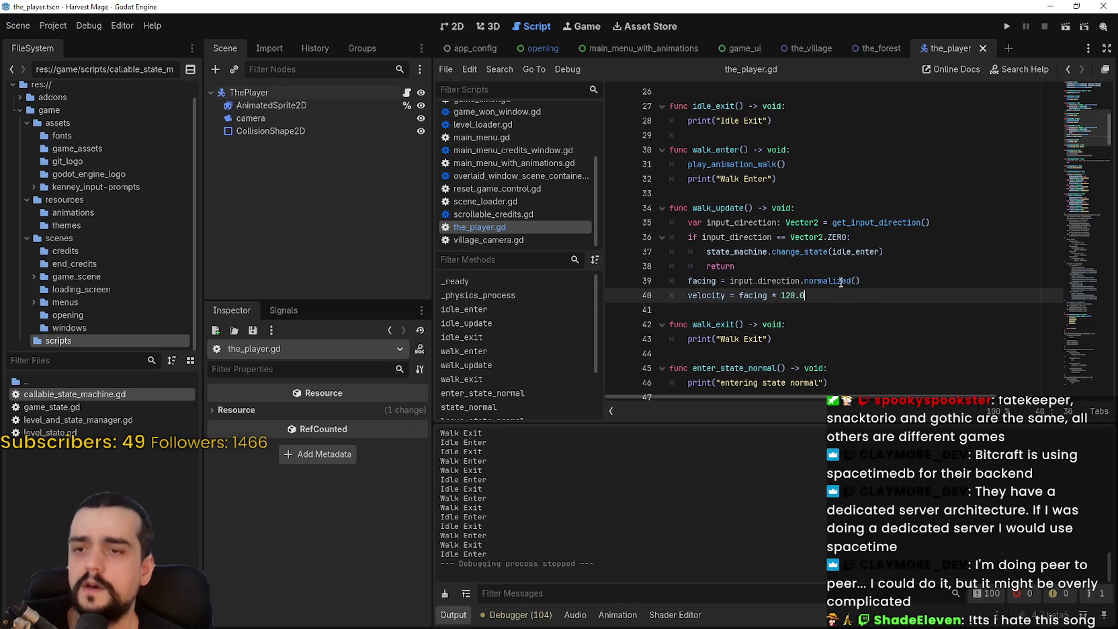
{"action": "scroll", "coordinate": [833, 272], "scroll_direction": "up", "scroll_amount": 1}
{"action": "type", "text": "move"}
{"action": "key", "text": "Return"}
{"action": "key", "text": "ctrl+s"}
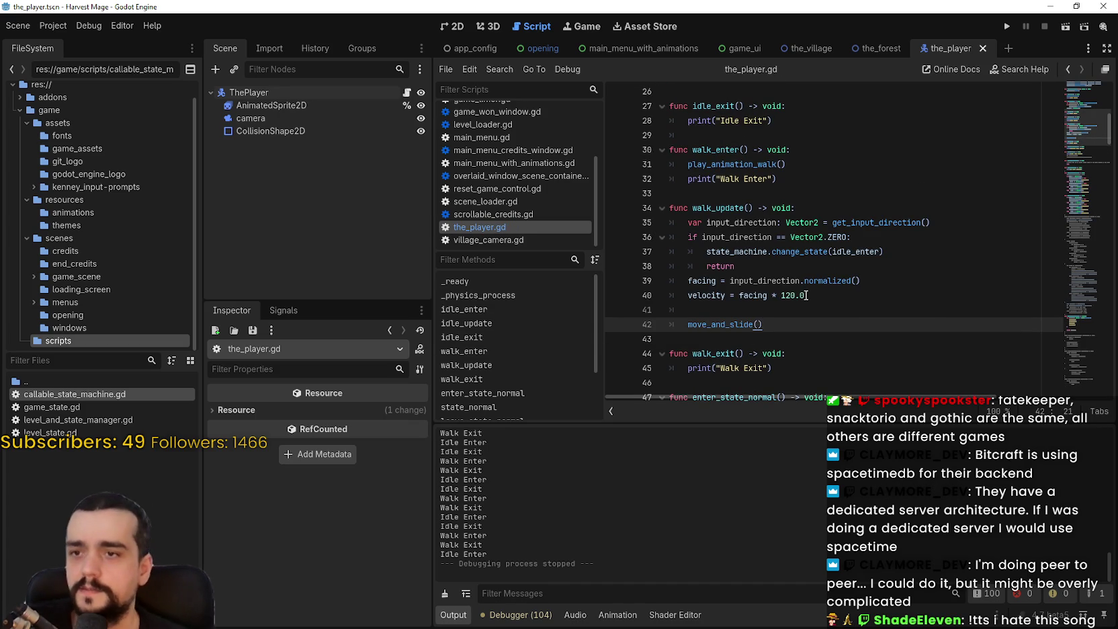
{"action": "left_click", "coordinate": [780, 310]}
{"action": "key", "text": "BackSpace"}
{"action": "key", "text": "ctrl+s"}
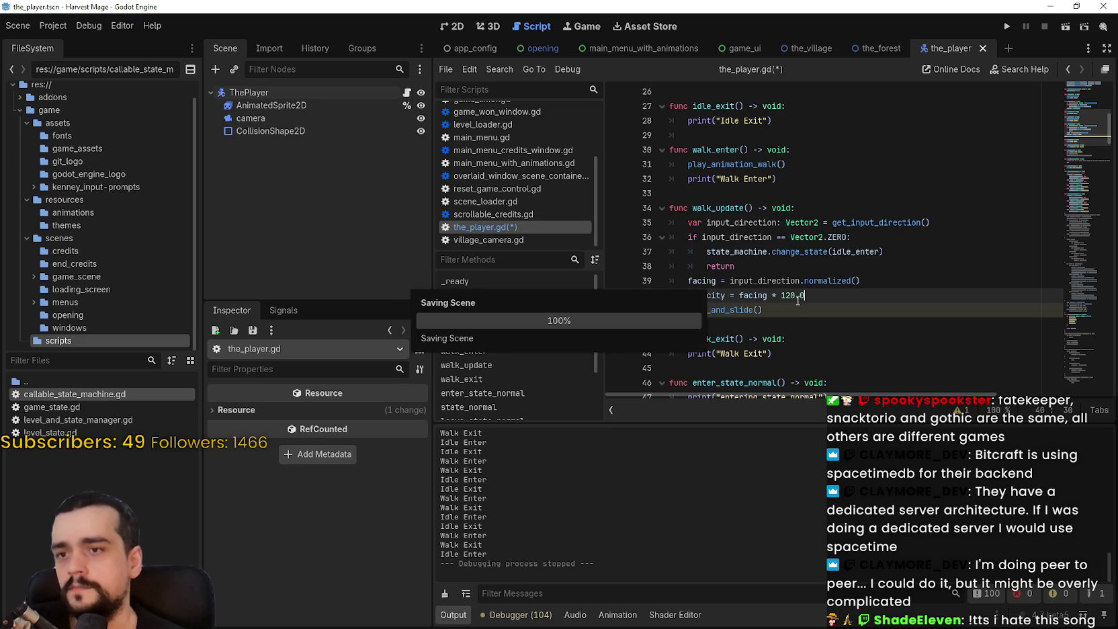
Run a New Game and walk the mage around the village road and tower, then stop
{"action": "left_click", "coordinate": [1007, 27]}
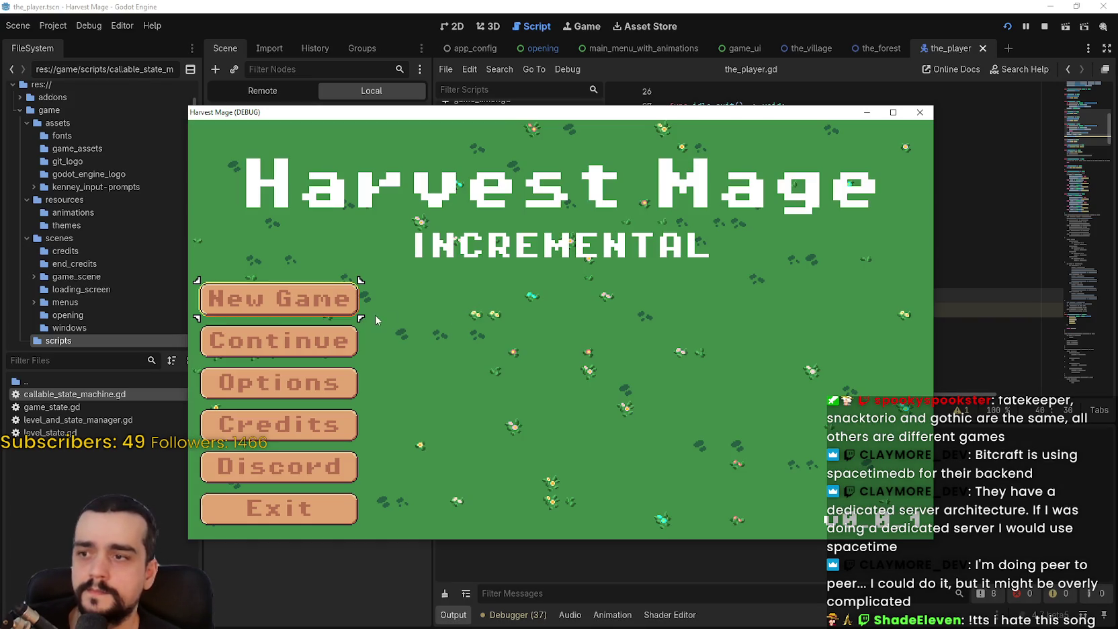
{"action": "left_click", "coordinate": [317, 307]}
{"action": "left_click", "coordinate": [317, 308]}
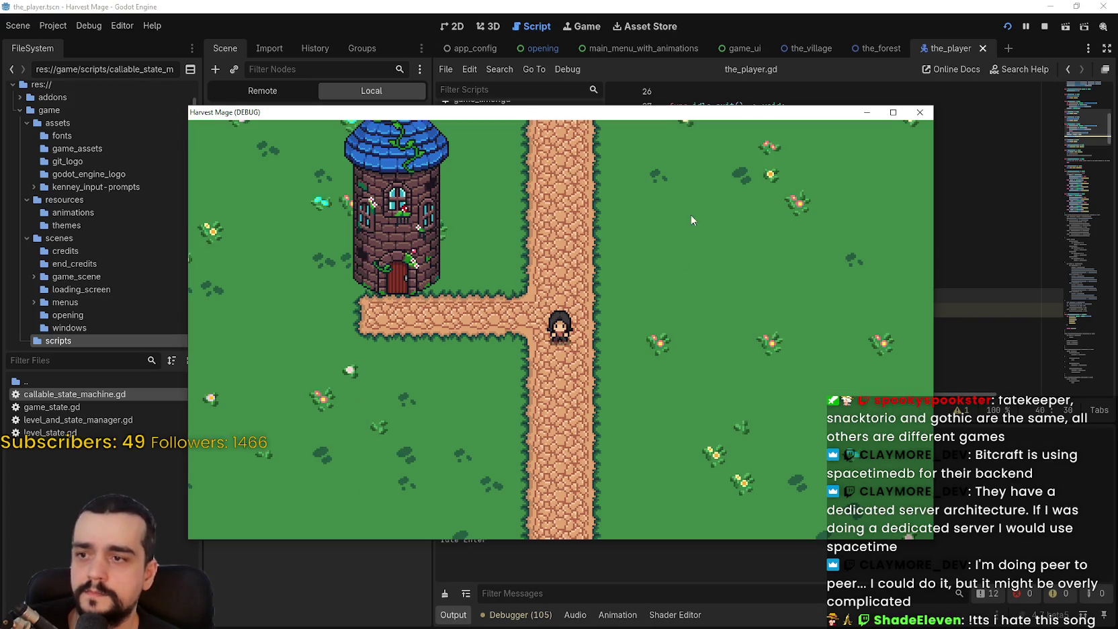
{"action": "key", "text": "Right"}
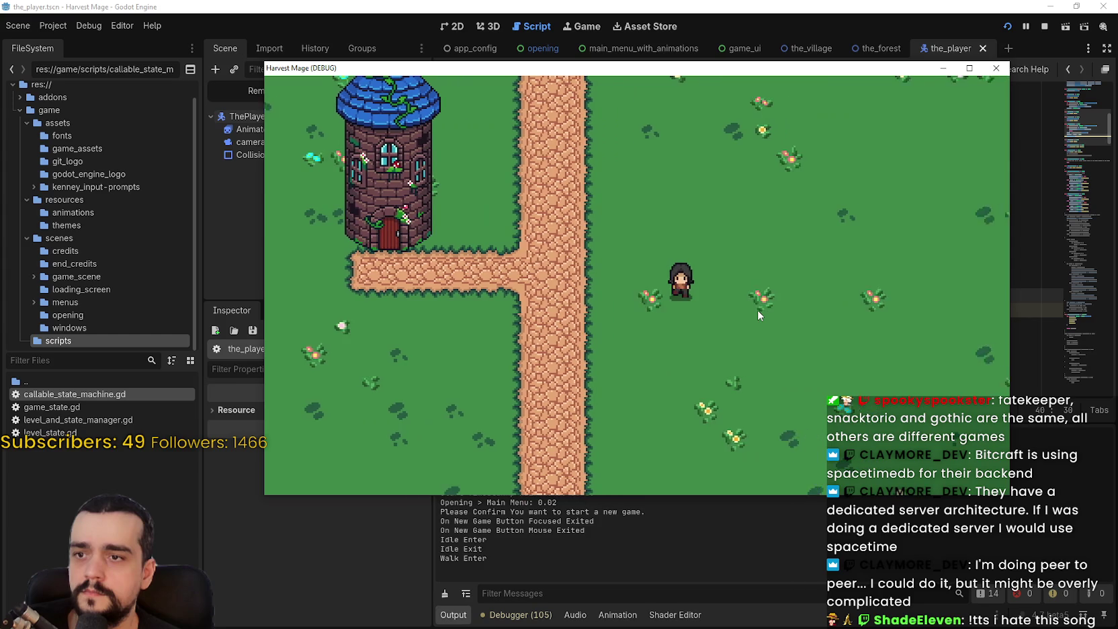
{"action": "key", "text": "Left"}
{"action": "key", "text": "Up"}
{"action": "key", "text": "Down"}
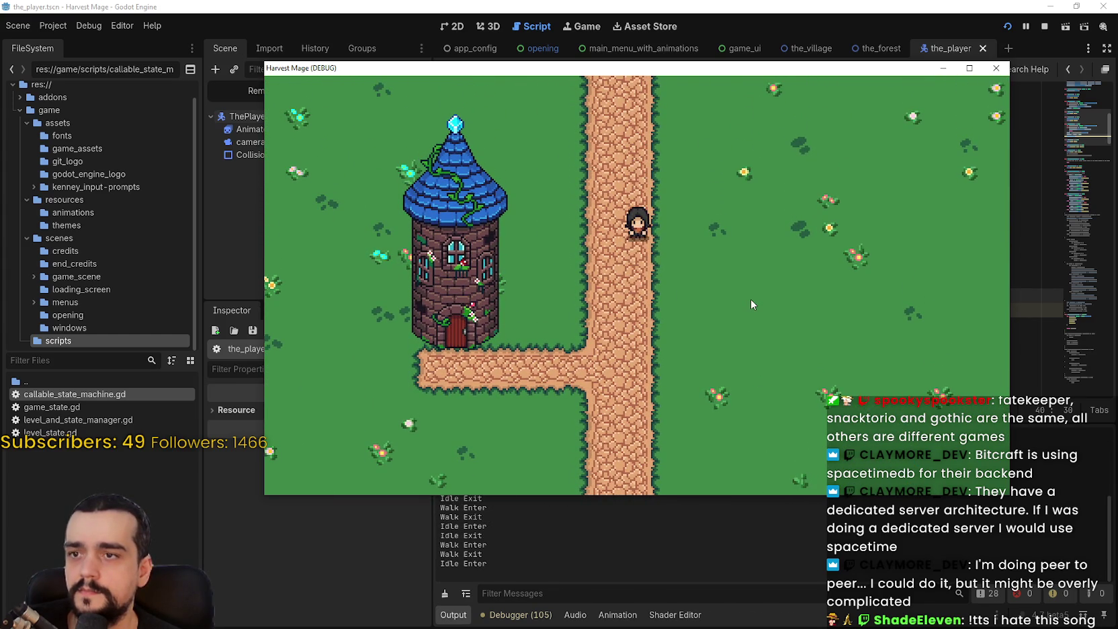
{"action": "key", "text": "Down"}
{"action": "key", "text": "Left"}
{"action": "key", "text": "Up"}
{"action": "key", "text": "Left"}
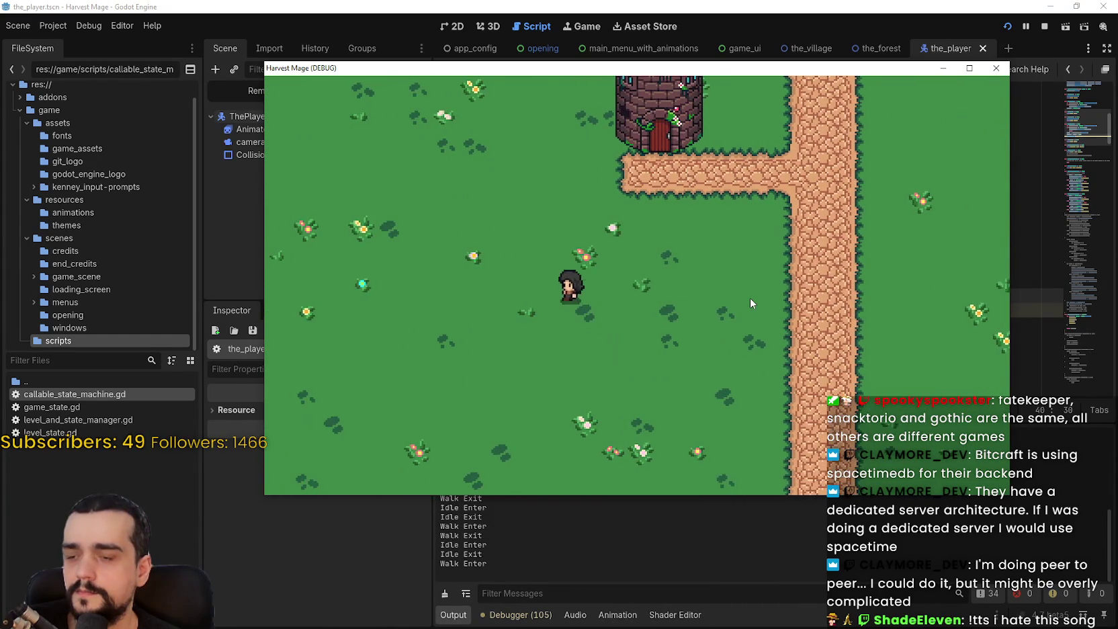
{"action": "key", "text": "Right"}
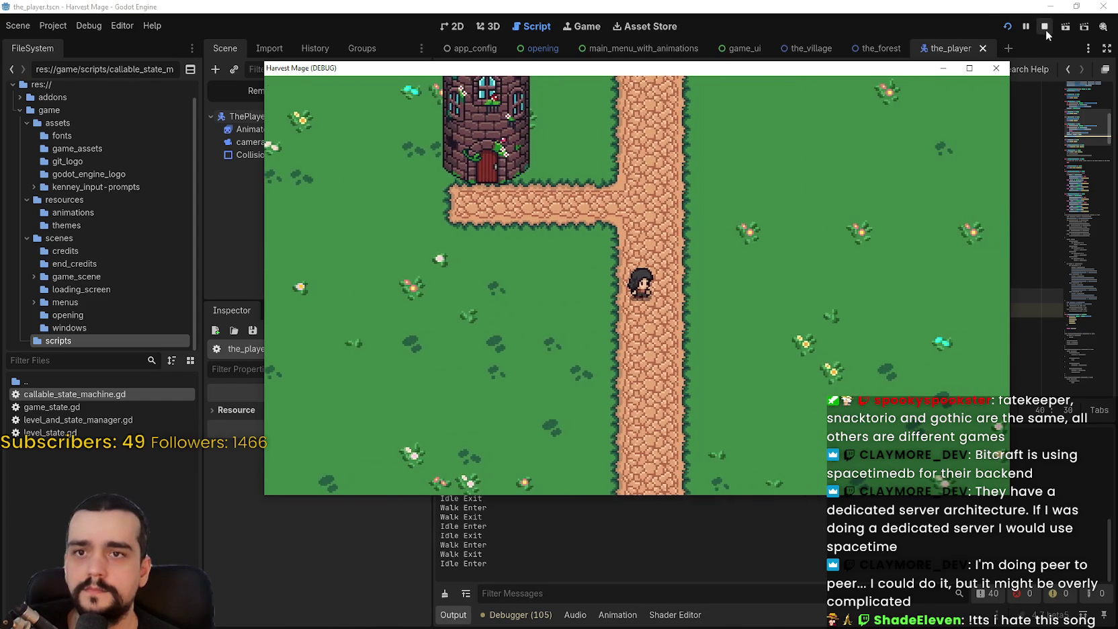
{"action": "key", "text": "Right"}
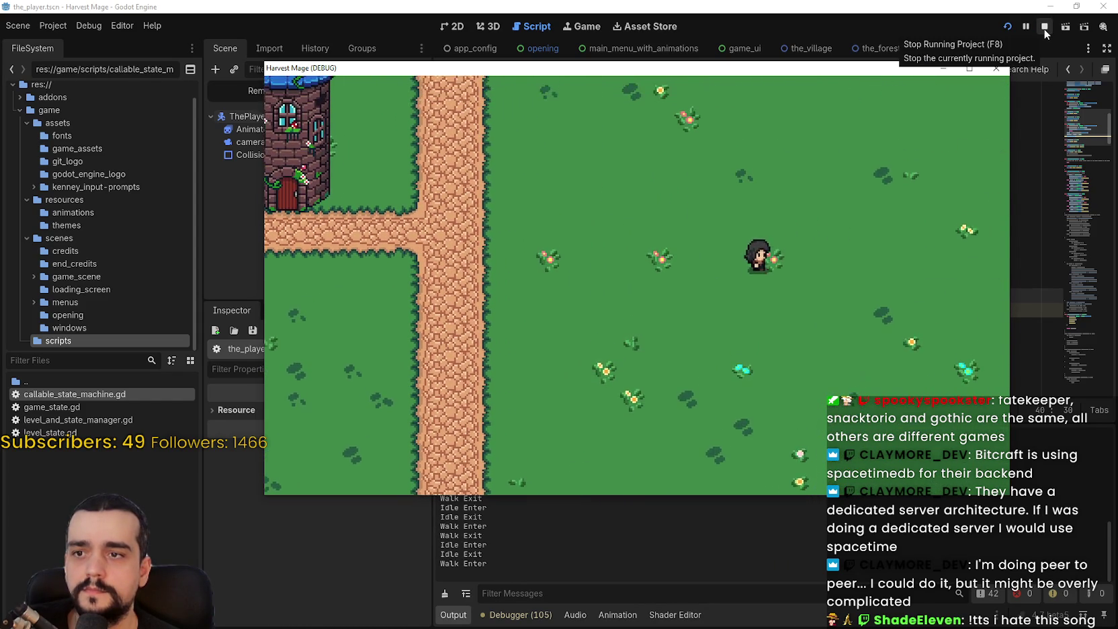
{"action": "left_click", "coordinate": [1045, 28]}
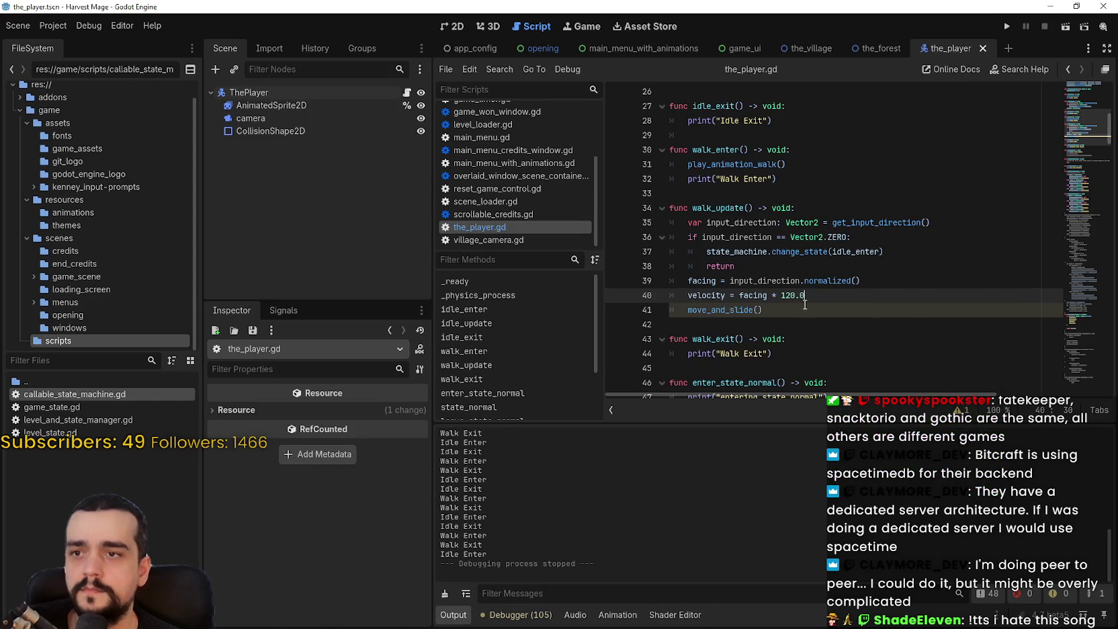
Use Lookup Symbol on play_animation_walk to reach its definition and highlight its uses of facing
{"action": "scroll", "coordinate": [813, 313], "scroll_direction": "up", "scroll_amount": 1}
{"action": "double_click", "coordinate": [768, 207]}
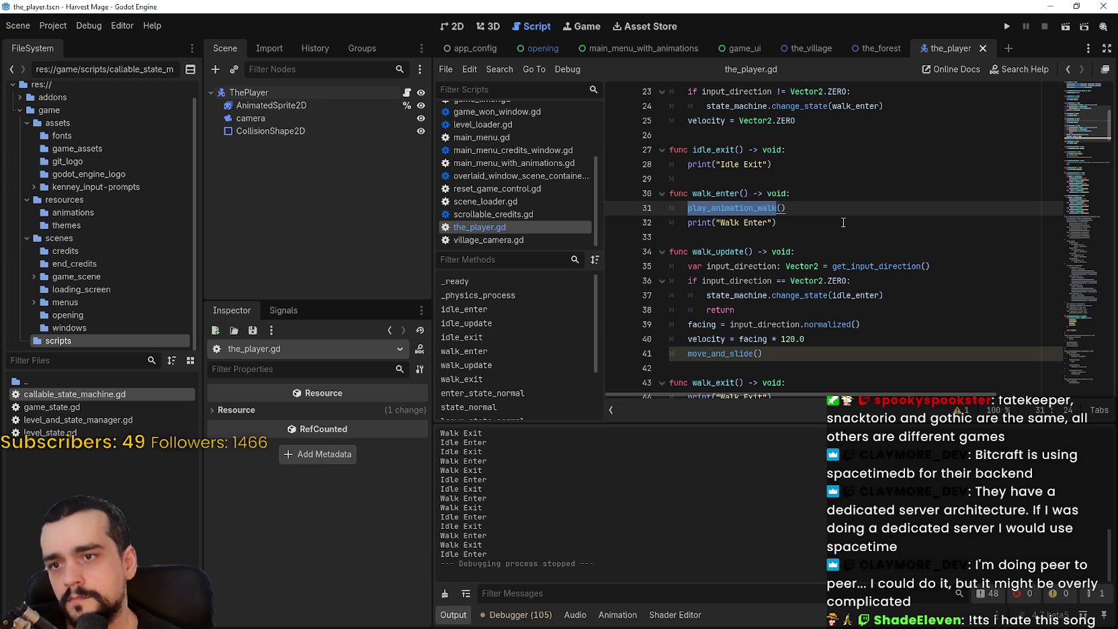
{"action": "left_click", "coordinate": [733, 209]}
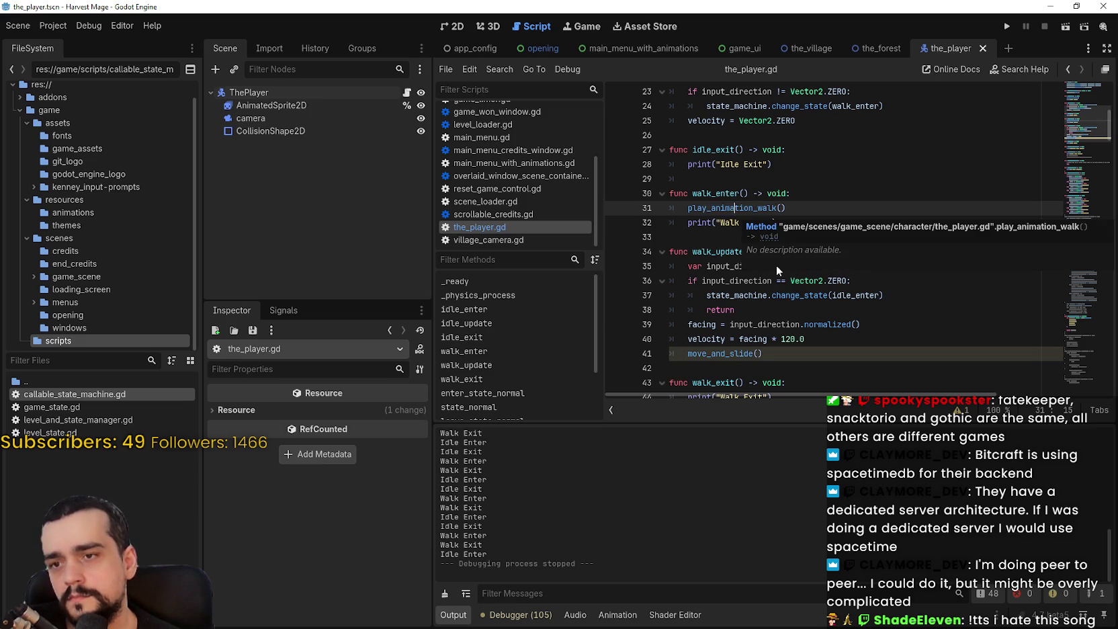
{"action": "double_click", "coordinate": [733, 209]}
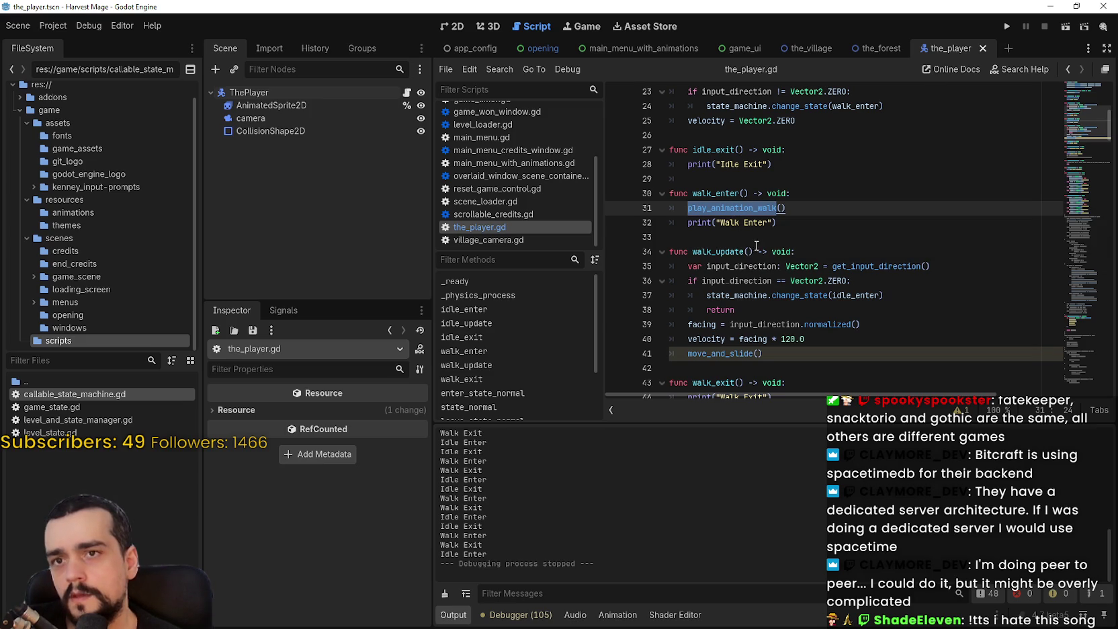
{"action": "scroll", "coordinate": [779, 188], "scroll_direction": "up", "scroll_amount": 2}
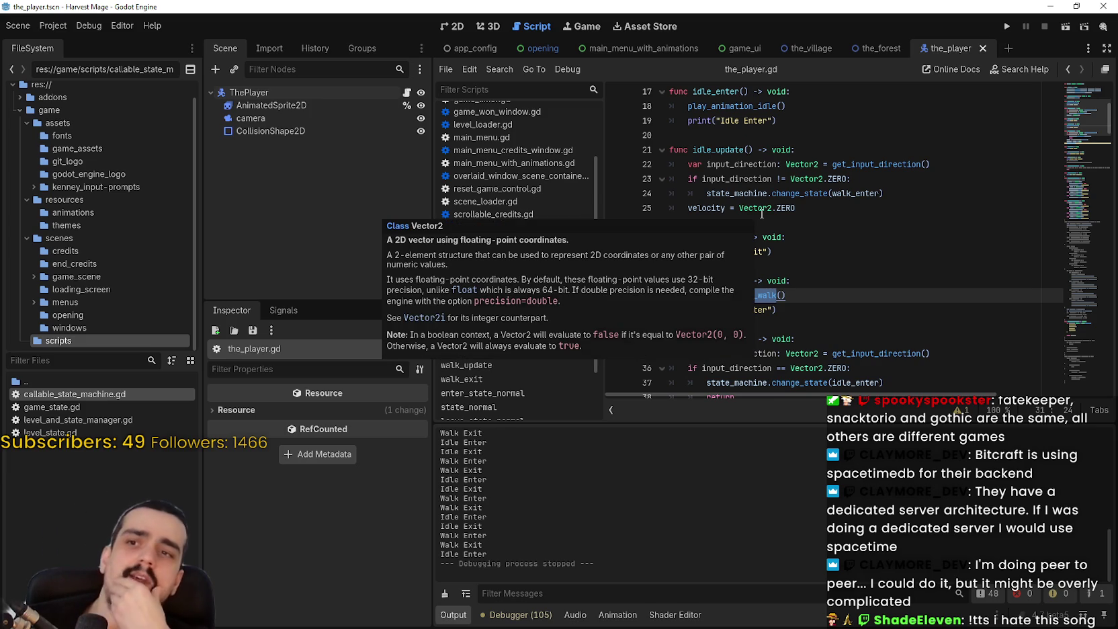
{"action": "right_click", "coordinate": [769, 307]}
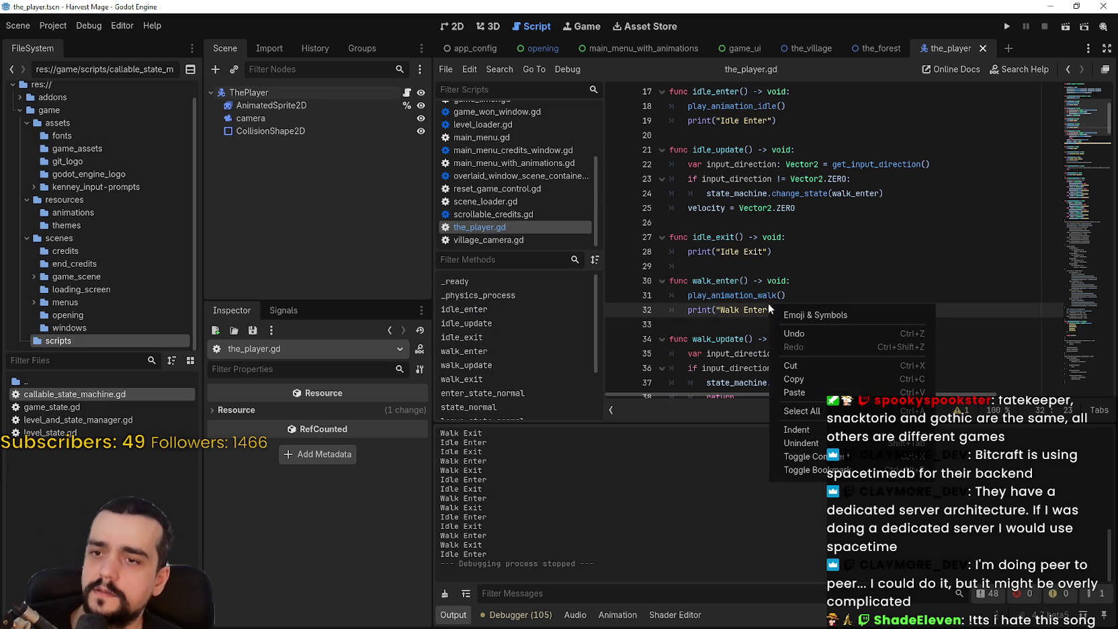
{"action": "left_click", "coordinate": [749, 300]}
{"action": "right_click", "coordinate": [749, 299]}
{"action": "left_click", "coordinate": [810, 470]}
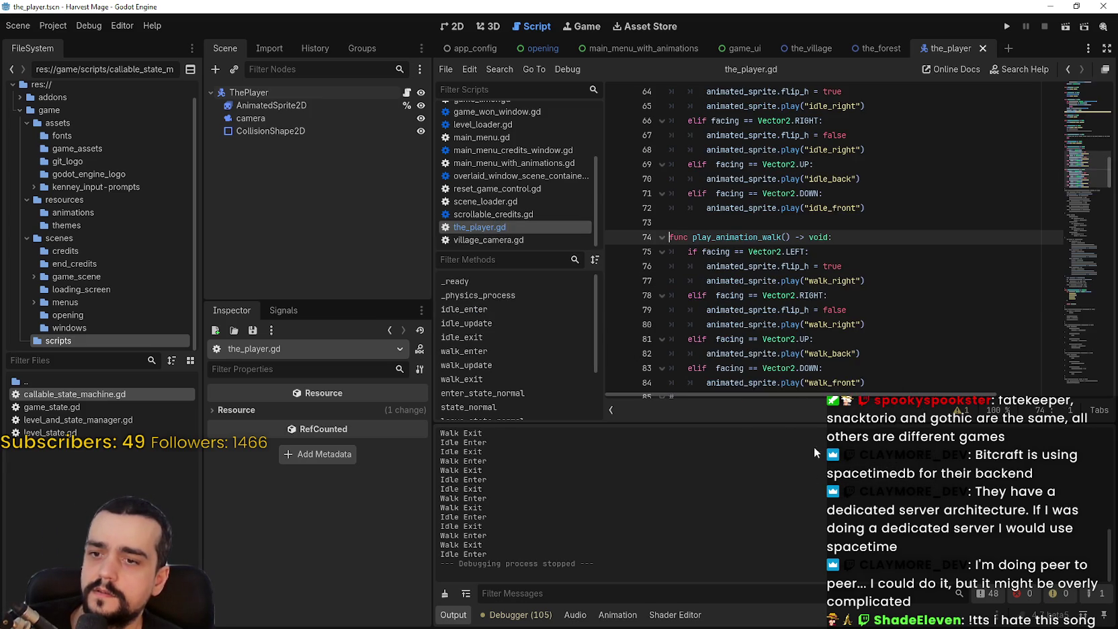
{"action": "scroll", "coordinate": [749, 256], "scroll_direction": "down", "scroll_amount": 1}
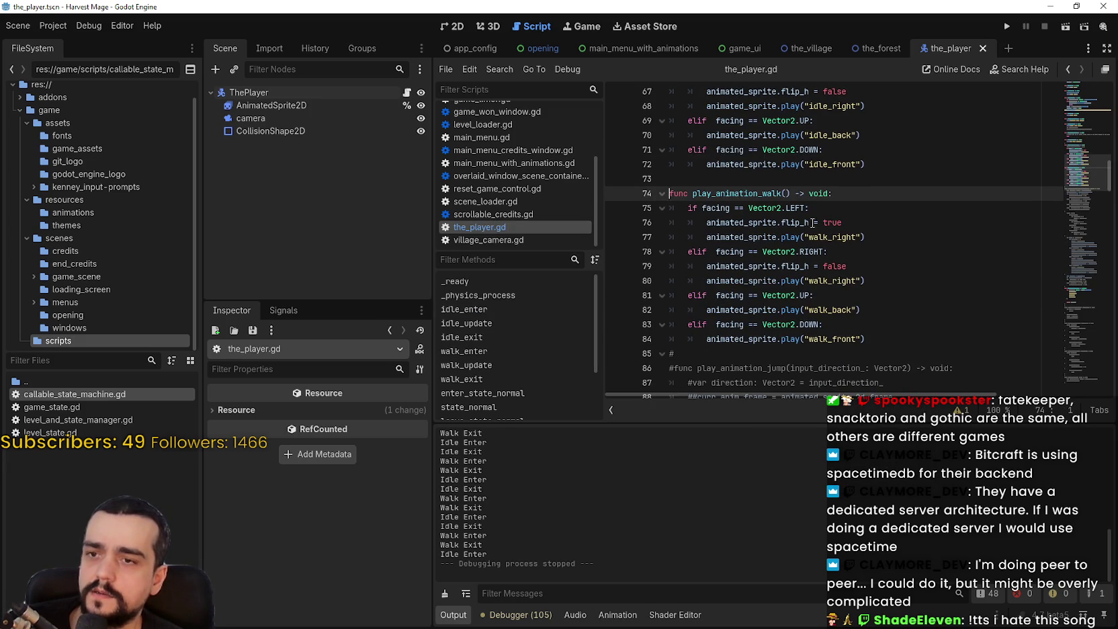
{"action": "double_click", "coordinate": [716, 208]}
{"action": "scroll", "coordinate": [824, 305], "scroll_direction": "up", "scroll_amount": 2}
Run a New Game, walk the character right and left along the path, then stop
{"action": "left_click", "coordinate": [1006, 25]}
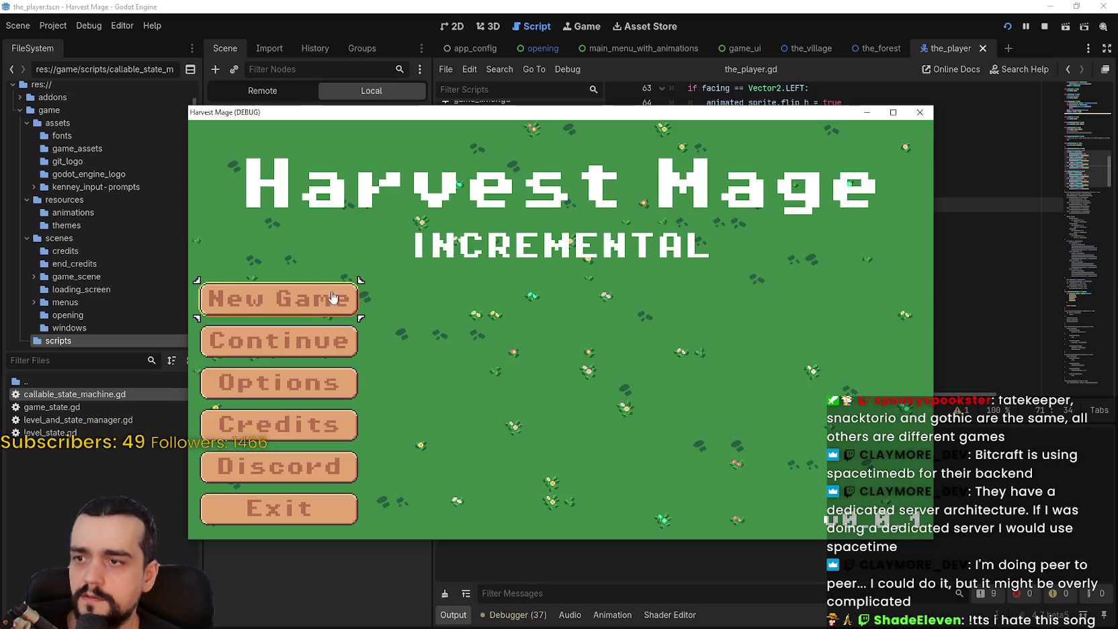
{"action": "left_click", "coordinate": [331, 285]}
{"action": "left_click", "coordinate": [331, 285]}
{"action": "key", "text": "d"}
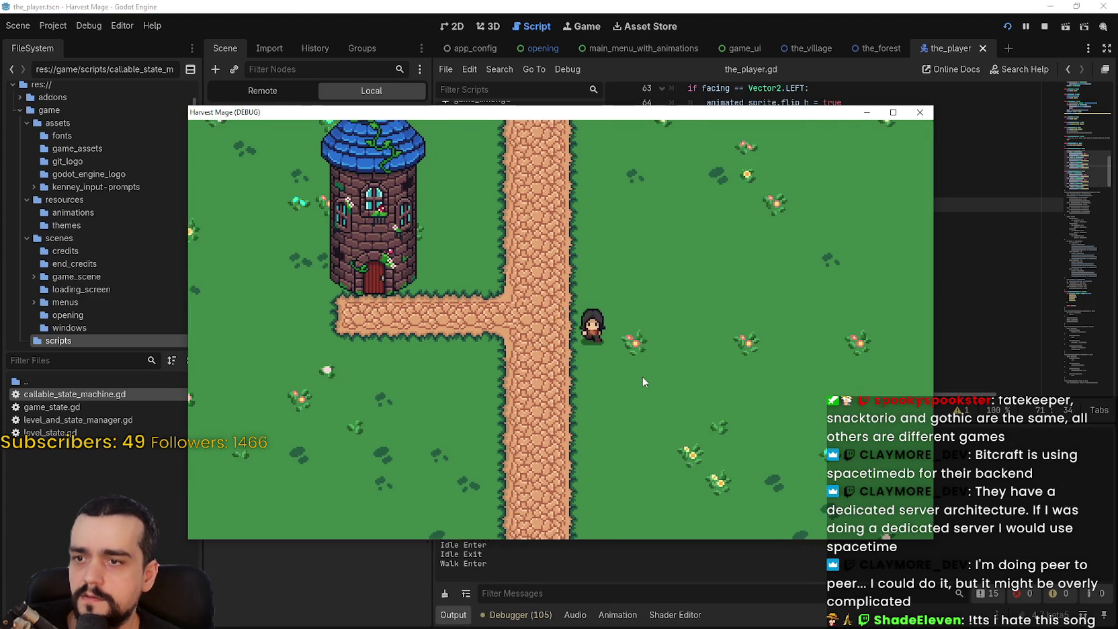
{"action": "key", "text": "d"}
{"action": "key", "text": "a"}
{"action": "key", "text": "a"}
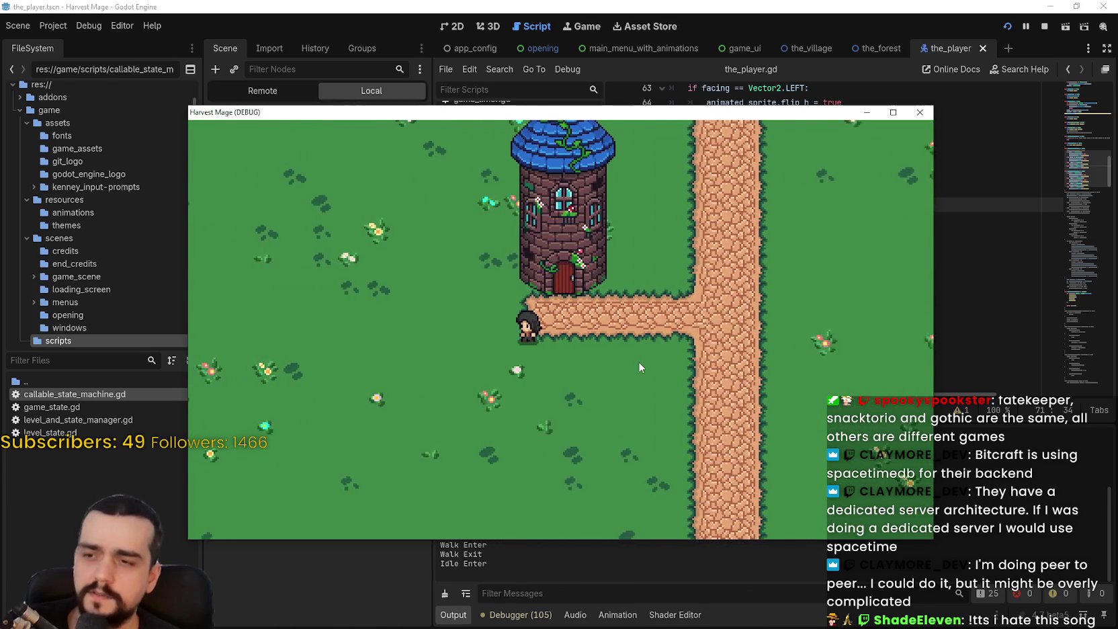
{"action": "key", "text": "d"}
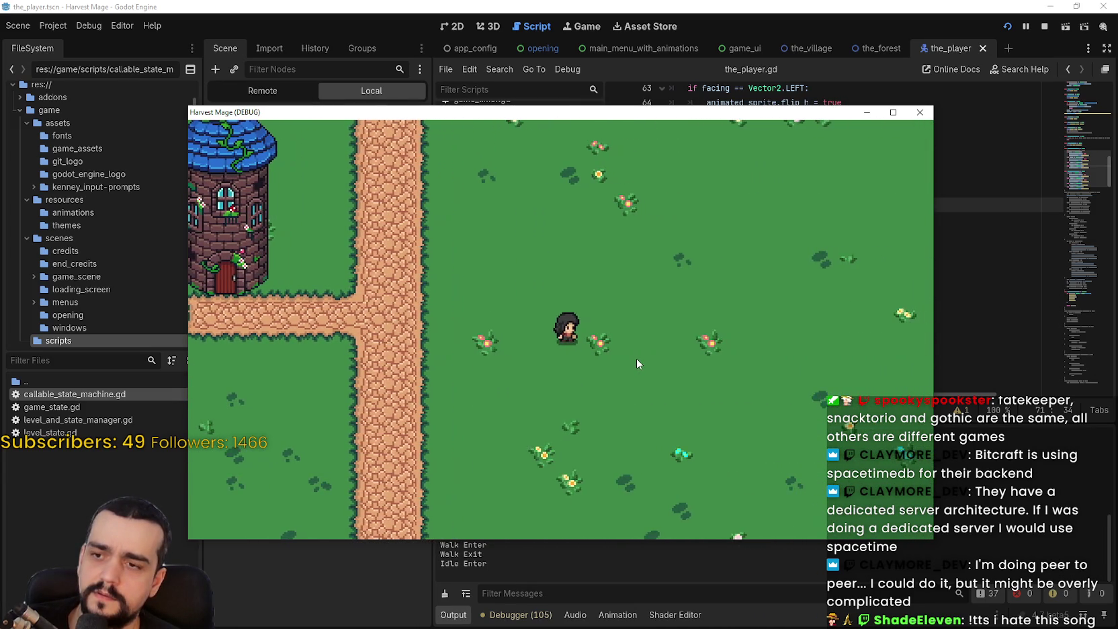
{"action": "left_click", "coordinate": [1044, 27]}
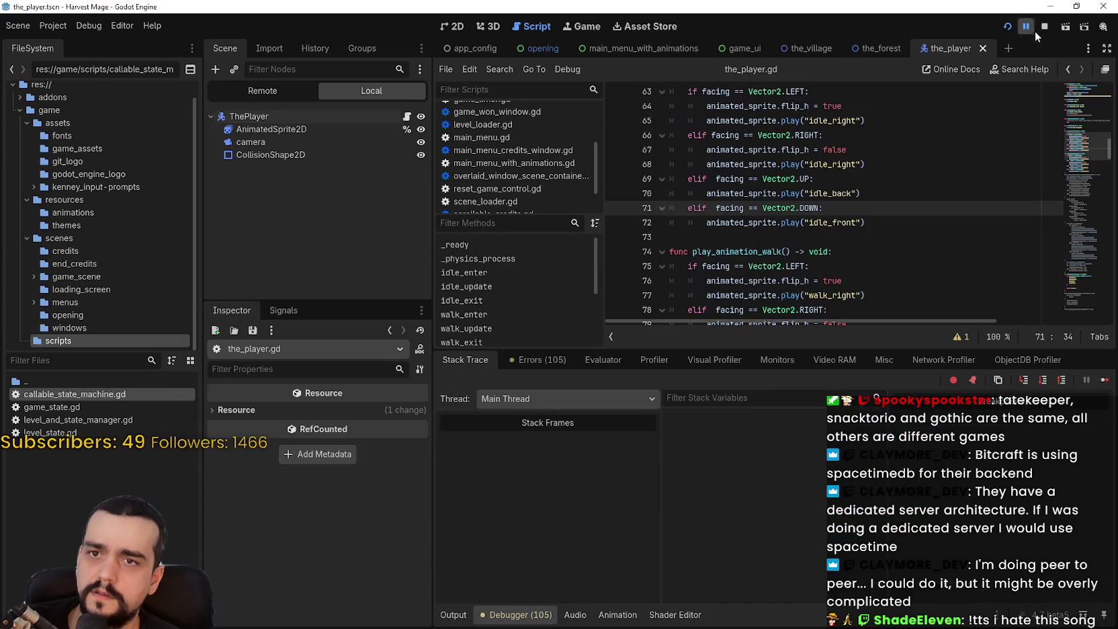
Scroll through the script and check where facing is used in the idle animation code
{"action": "left_click_drag", "start_coordinate": [1087, 145], "coordinate": [1088, 136]}
{"action": "scroll", "coordinate": [1088, 143], "scroll_direction": "down", "scroll_amount": 2}
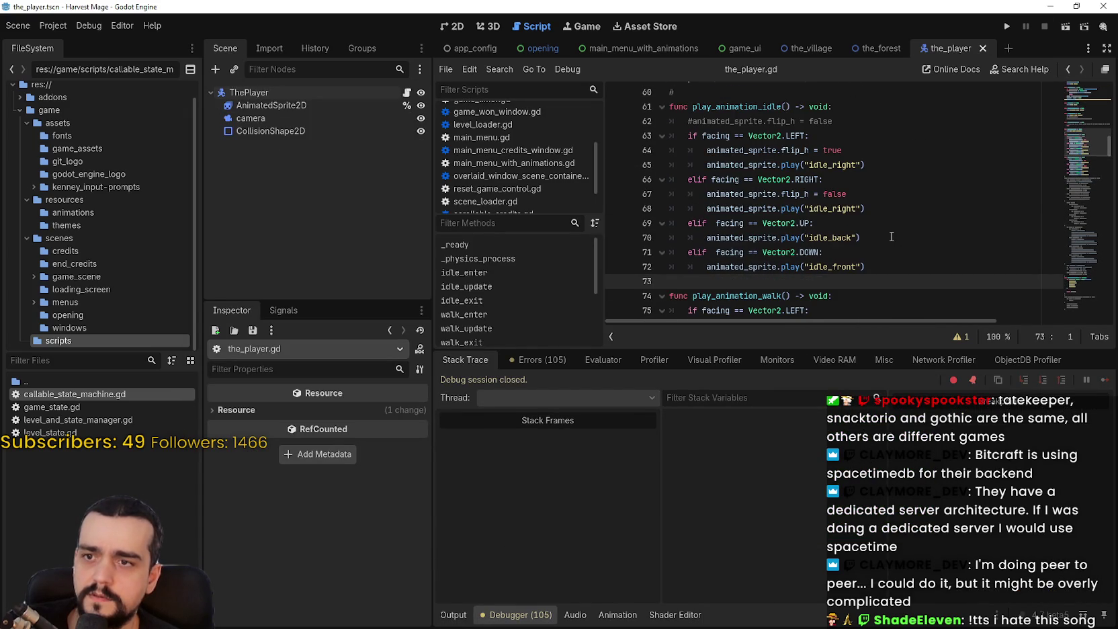
{"action": "double_click", "coordinate": [716, 135]}
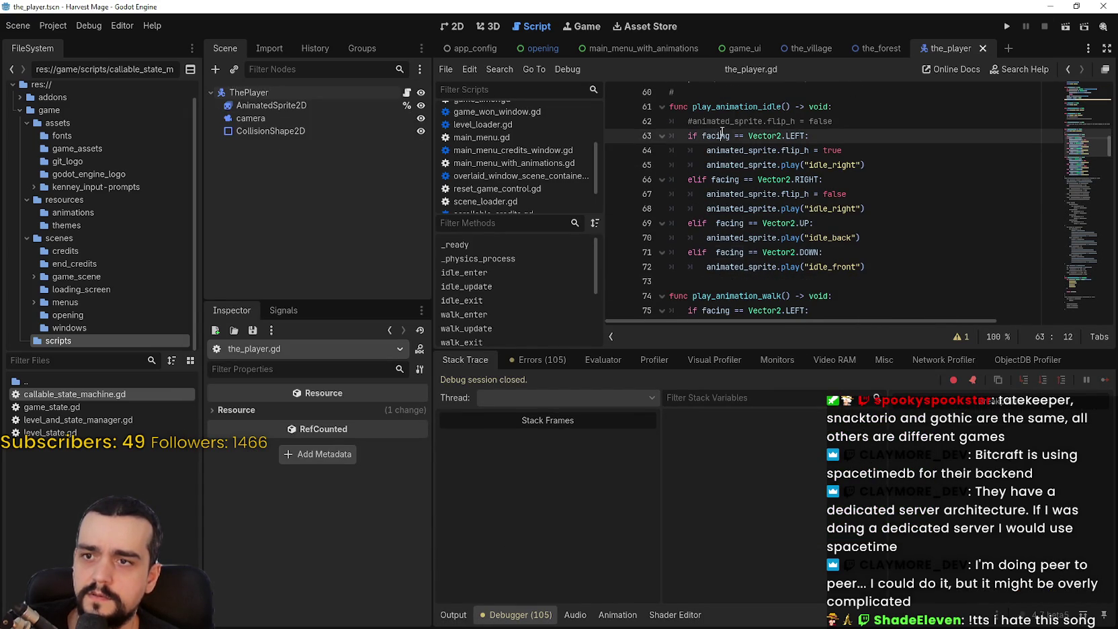
{"action": "scroll", "coordinate": [672, 168], "scroll_direction": "up", "scroll_amount": 3}
{"action": "scroll", "coordinate": [851, 309], "scroll_direction": "up", "scroll_amount": 2}
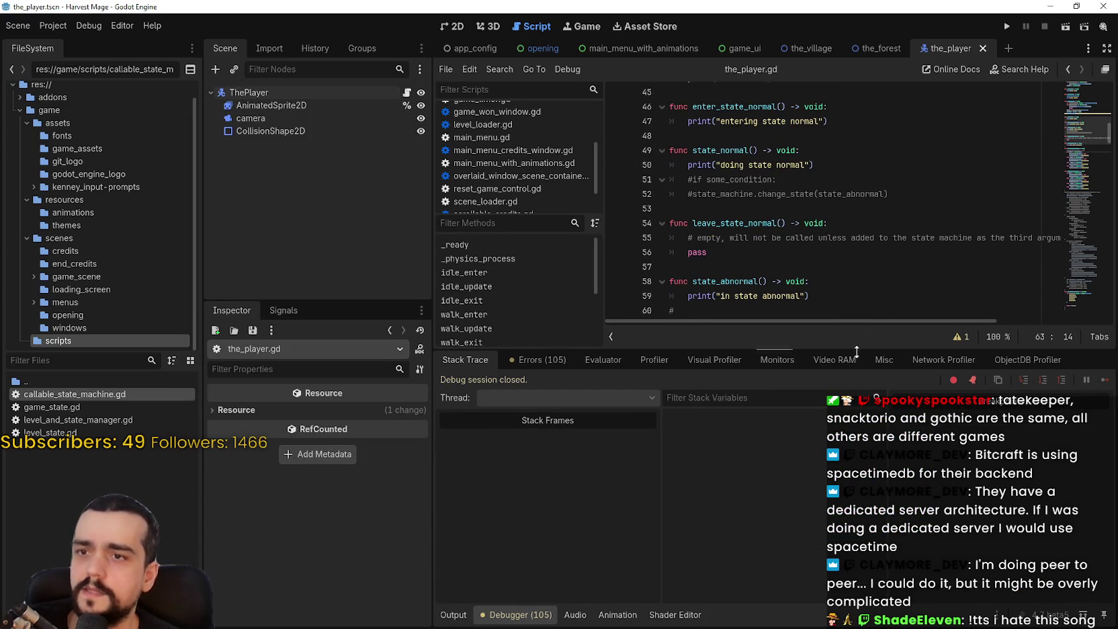
{"action": "left_click_drag", "start_coordinate": [851, 350], "coordinate": [864, 457]}
{"action": "left_click", "coordinate": [871, 327]}
{"action": "scroll", "coordinate": [871, 328], "scroll_direction": "up", "scroll_amount": 5}
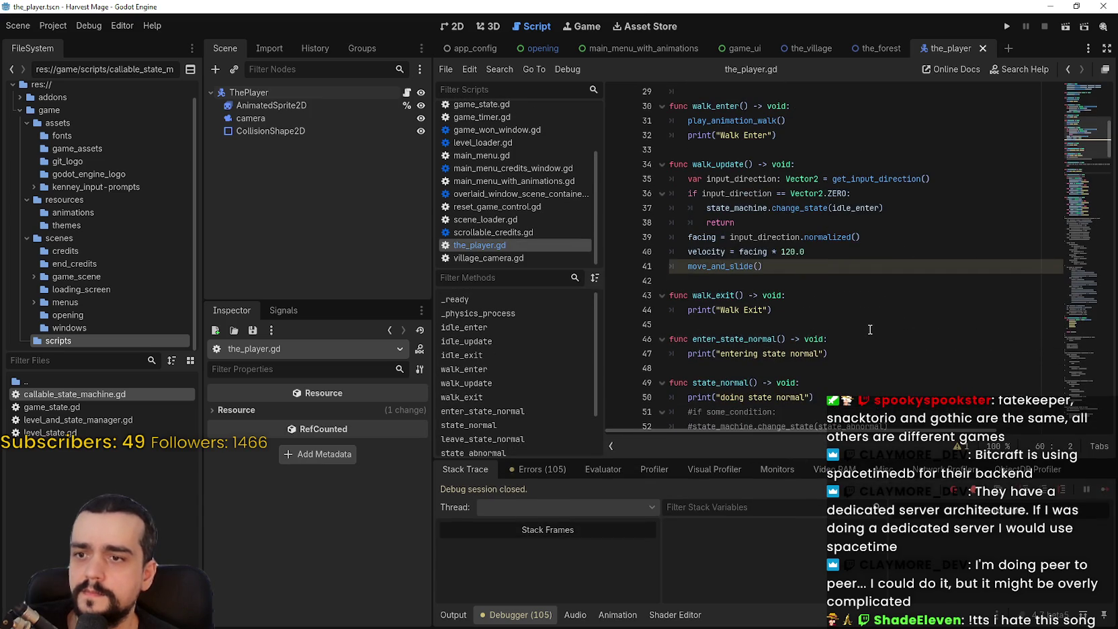
Review walk_enter and walk_update, selecting the input_direction declaration to reuse in walk_enter
{"action": "mouse_move", "coordinate": [687, 237]}
{"action": "left_mouse_down"}
{"action": "mouse_move", "coordinate": [911, 248]}
{"action": "mouse_move", "coordinate": [912, 234]}
{"action": "left_mouse_up"}
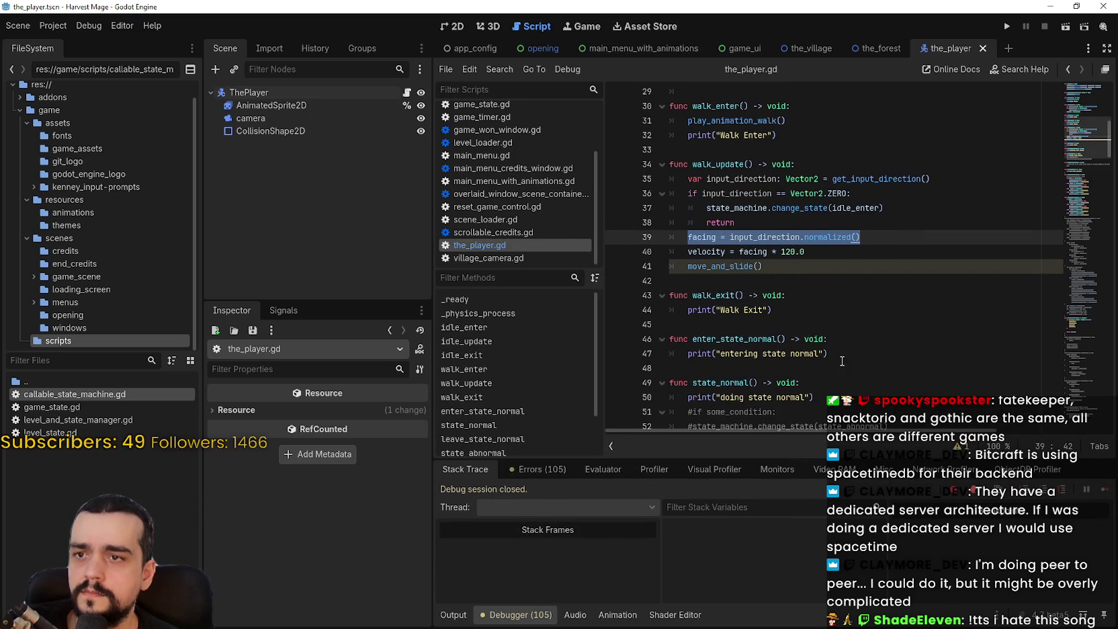
{"action": "scroll", "coordinate": [843, 363], "scroll_direction": "up", "scroll_amount": 2}
{"action": "double_click", "coordinate": [719, 208]}
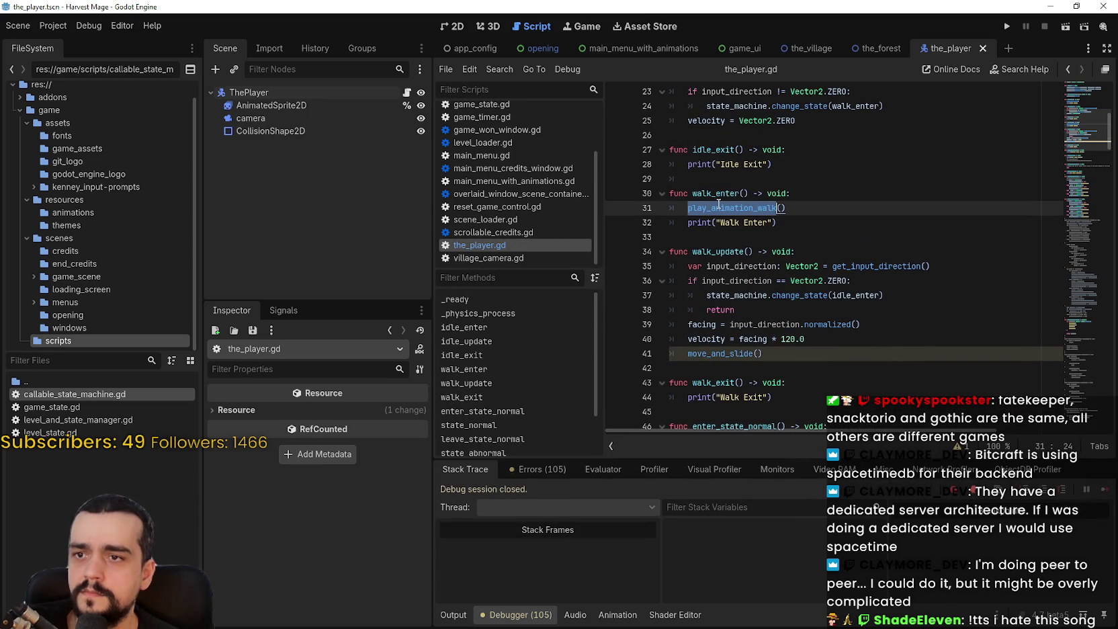
{"action": "double_click", "coordinate": [699, 321]}
{"action": "left_click_drag", "start_coordinate": [699, 322], "coordinate": [895, 323]}
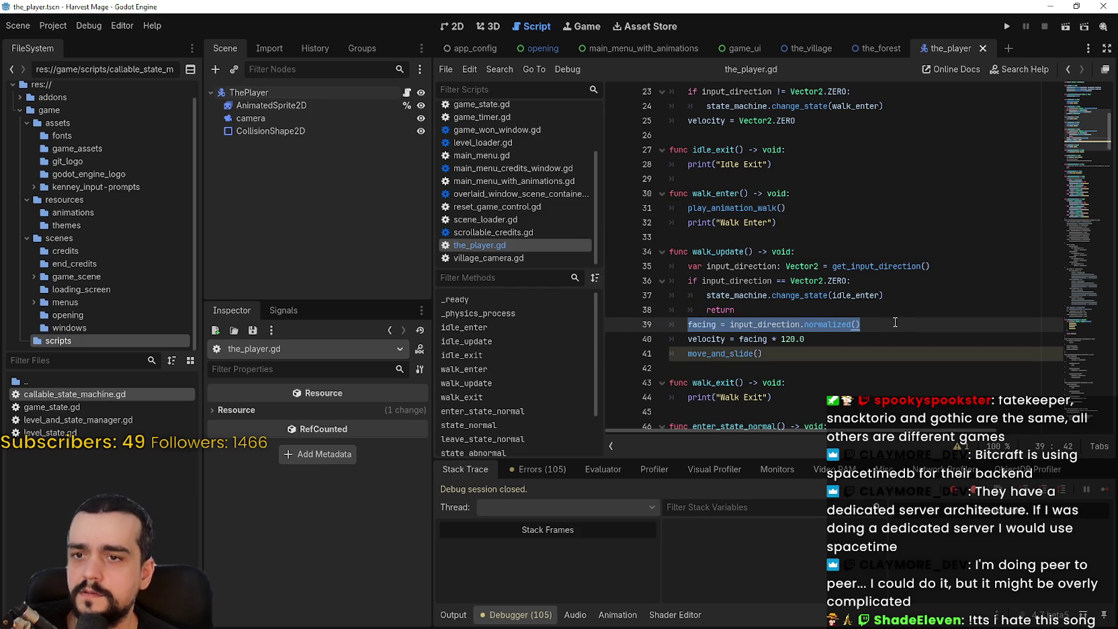
{"action": "left_click", "coordinate": [896, 322]}
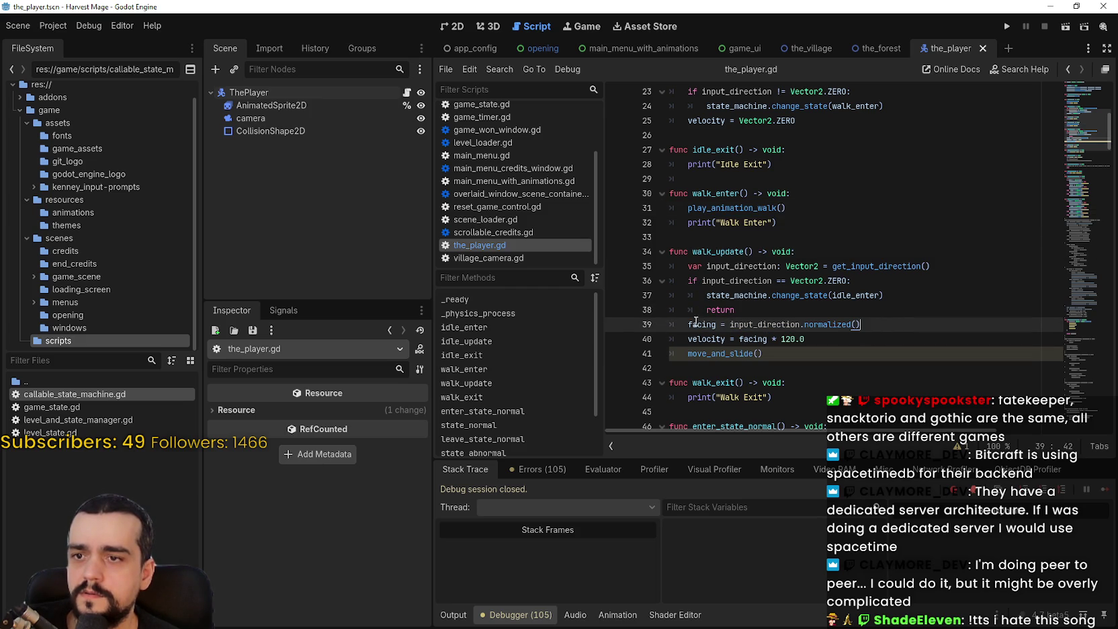
{"action": "left_click_drag", "start_coordinate": [797, 326], "coordinate": [905, 321]}
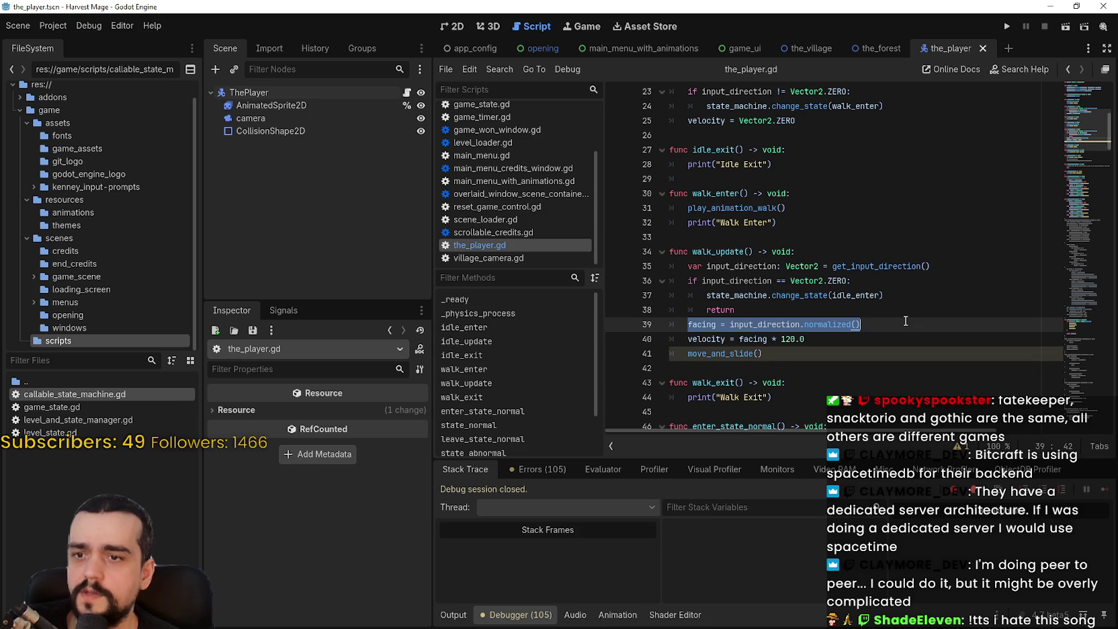
{"action": "left_click_drag", "start_coordinate": [932, 266], "coordinate": [686, 267]}
{"action": "key", "text": "ctrl+c"}
{"action": "left_click", "coordinate": [821, 209]}
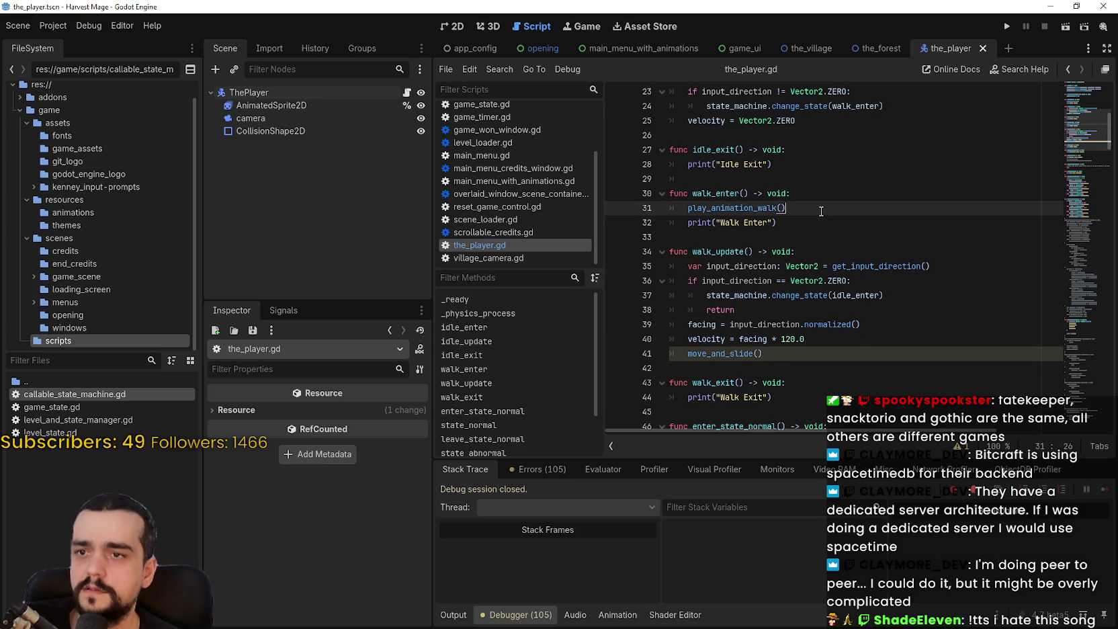
Paste the input_direction declaration into walk_enter, followed by an empty line
{"action": "left_click", "coordinate": [830, 197]}
{"action": "key", "text": "Return"}
{"action": "key", "text": "ctrl+v"}
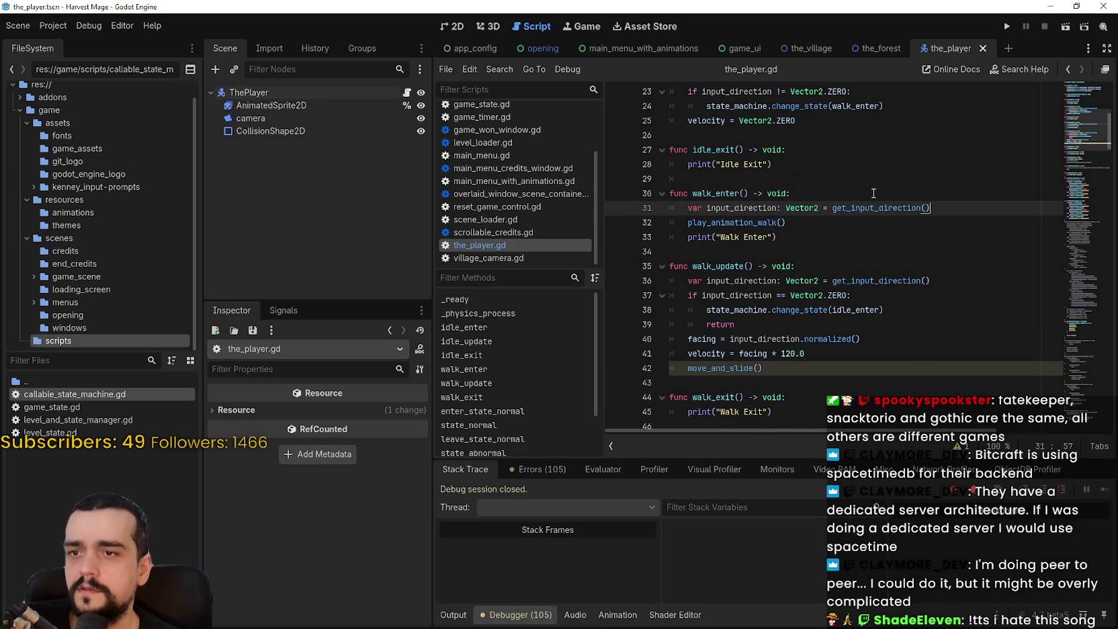
{"action": "key", "text": "Return"}
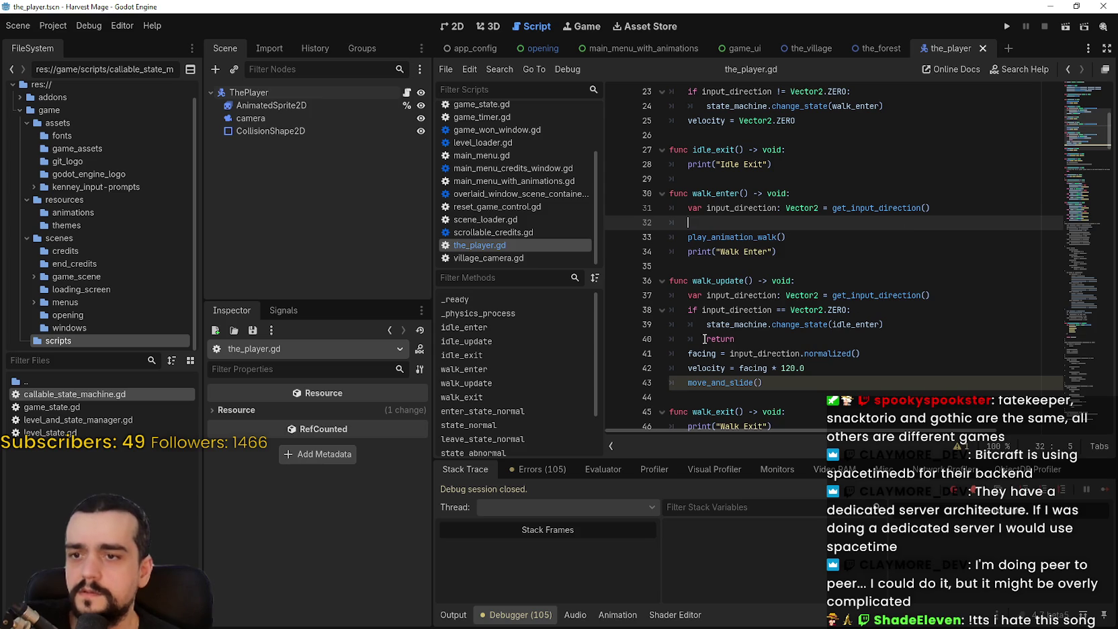
Comment out the facing line in walk_update, save the script, and launch the game
{"action": "left_click_drag", "start_coordinate": [688, 354], "coordinate": [882, 355]}
{"action": "left_click", "coordinate": [732, 219]}
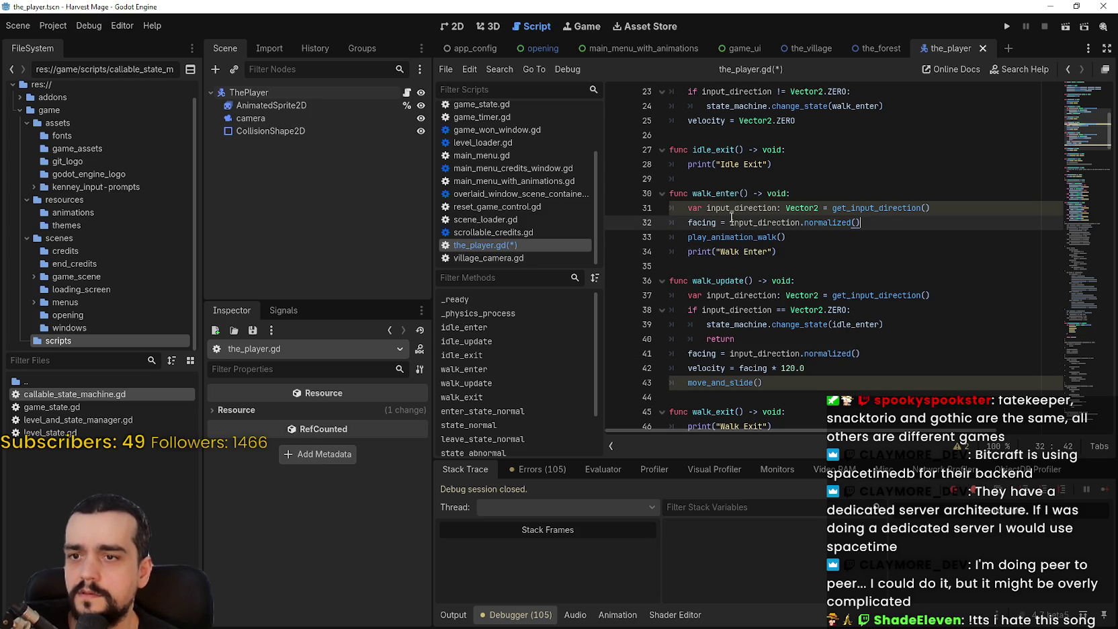
{"action": "left_click", "coordinate": [686, 353]}
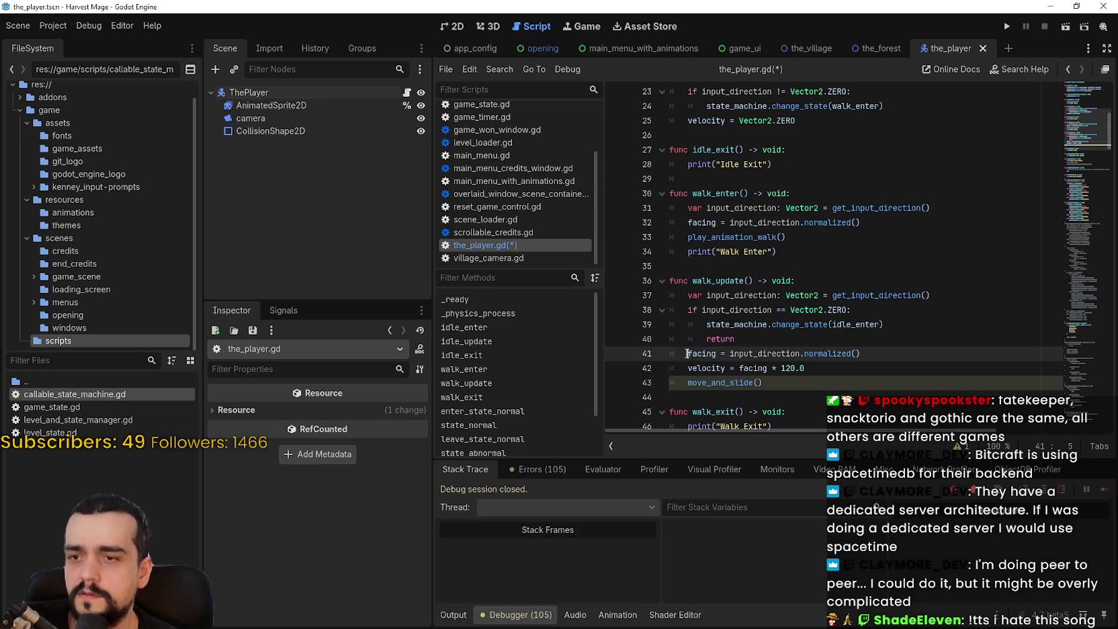
{"action": "type", "text": "#"}
{"action": "left_click", "coordinate": [684, 296]}
{"action": "type", "text": "#"}
{"action": "key", "text": "ctrl+s"}
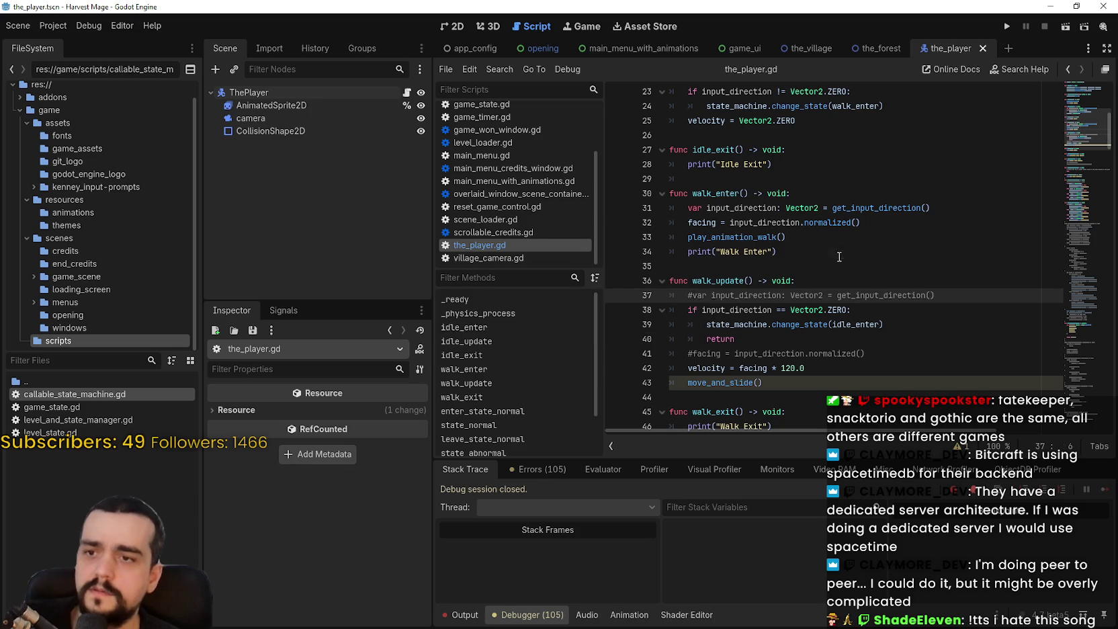
{"action": "left_click", "coordinate": [840, 255]}
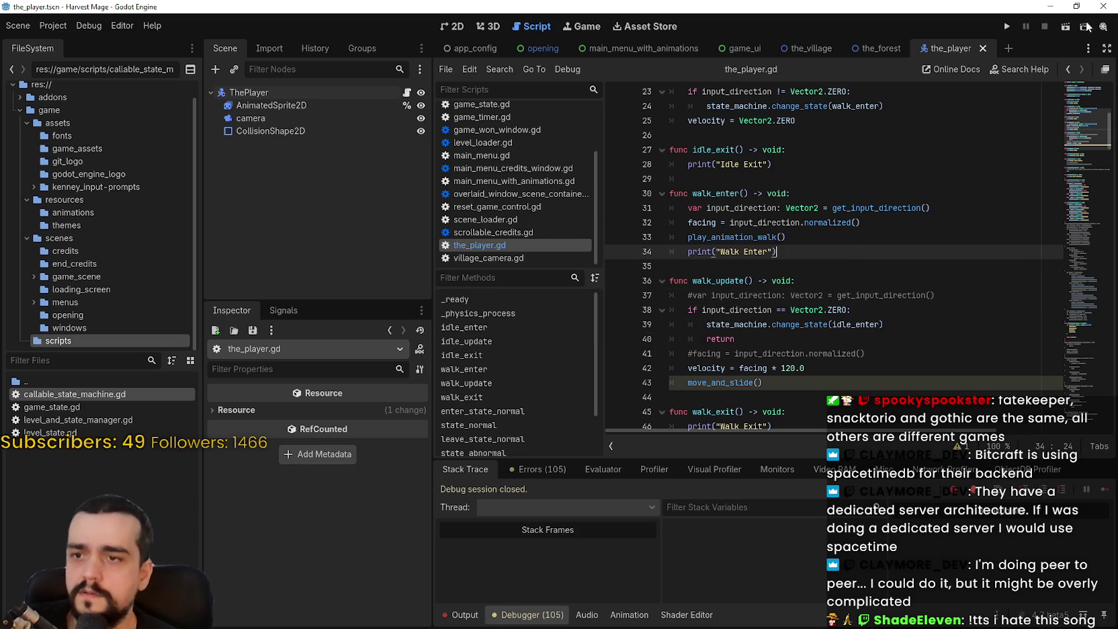
{"action": "left_click", "coordinate": [689, 295]}
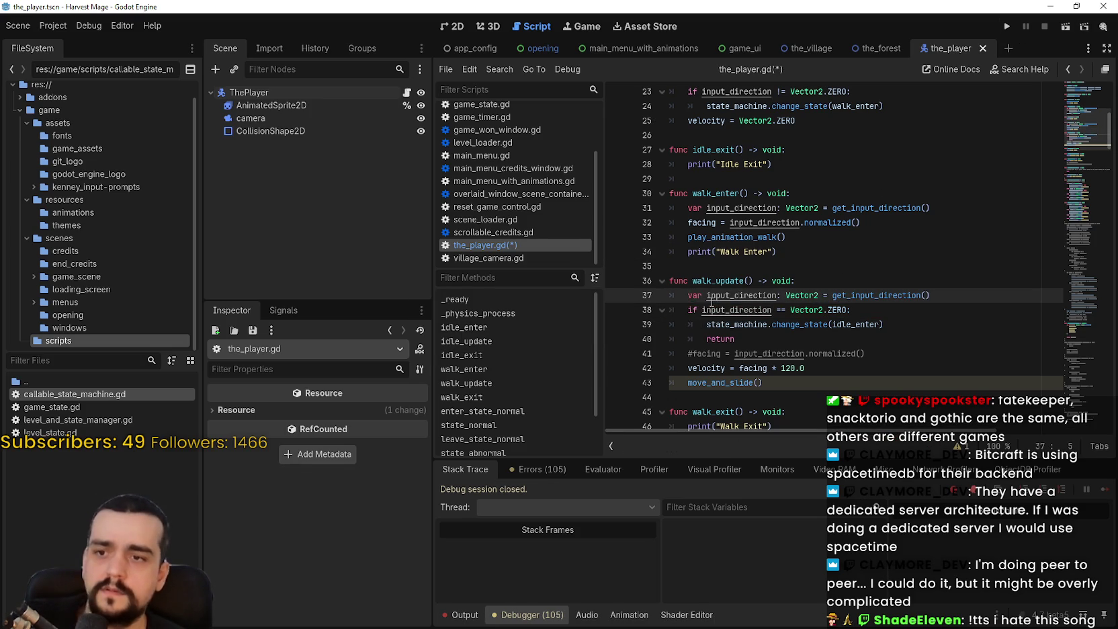
{"action": "left_click", "coordinate": [1007, 28]}
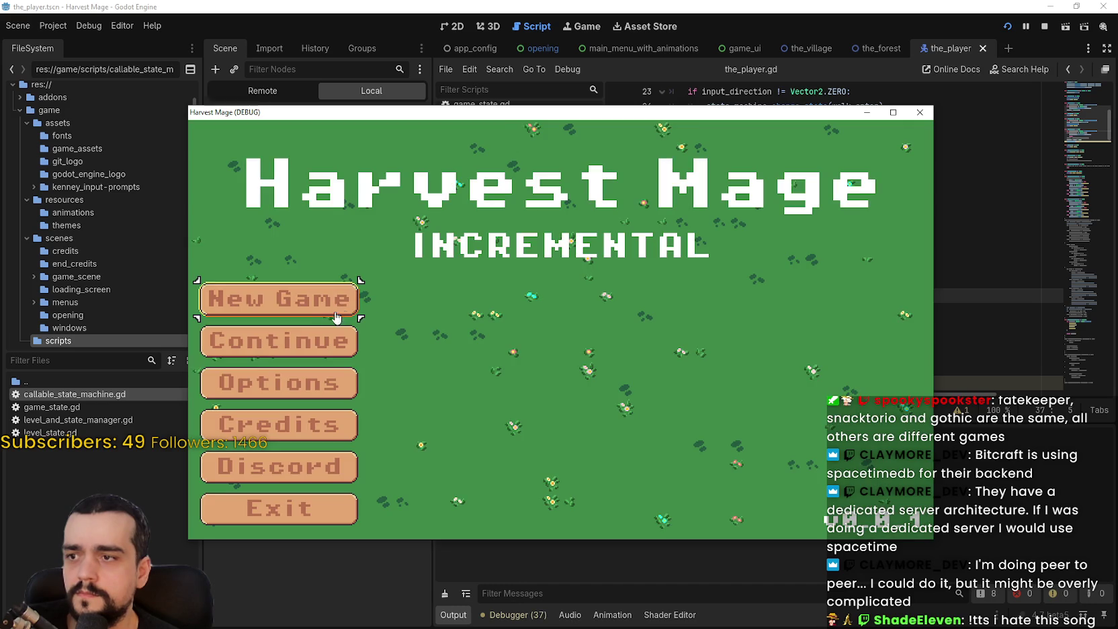
Start a New Game and walk the player right, left, up and down
{"action": "left_click", "coordinate": [338, 318]}
{"action": "left_click", "coordinate": [337, 318]}
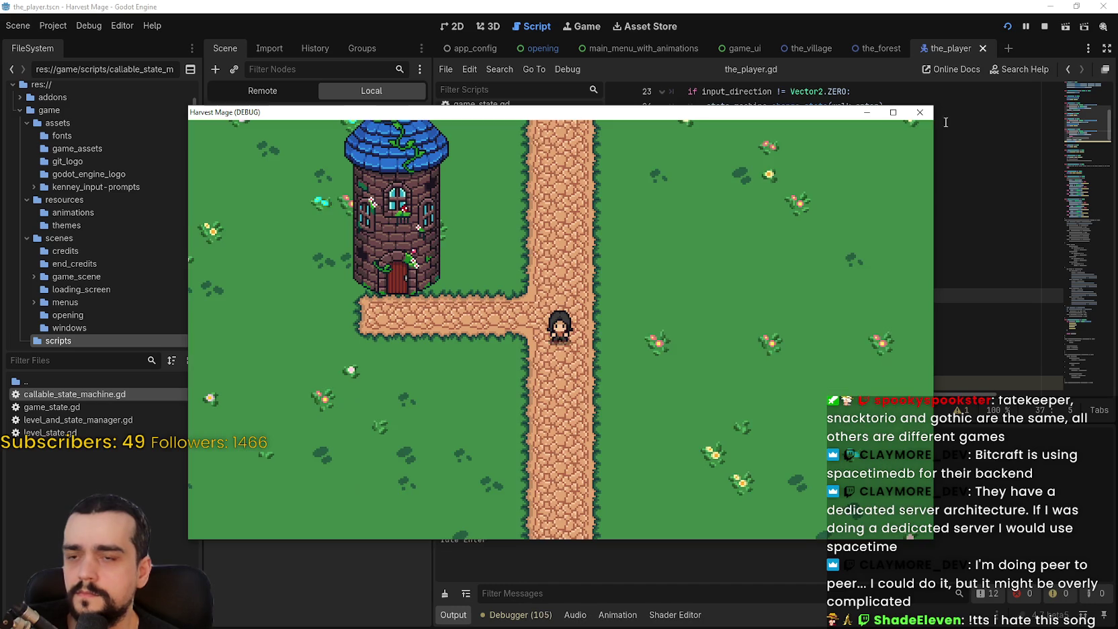
{"action": "key", "text": "d"}
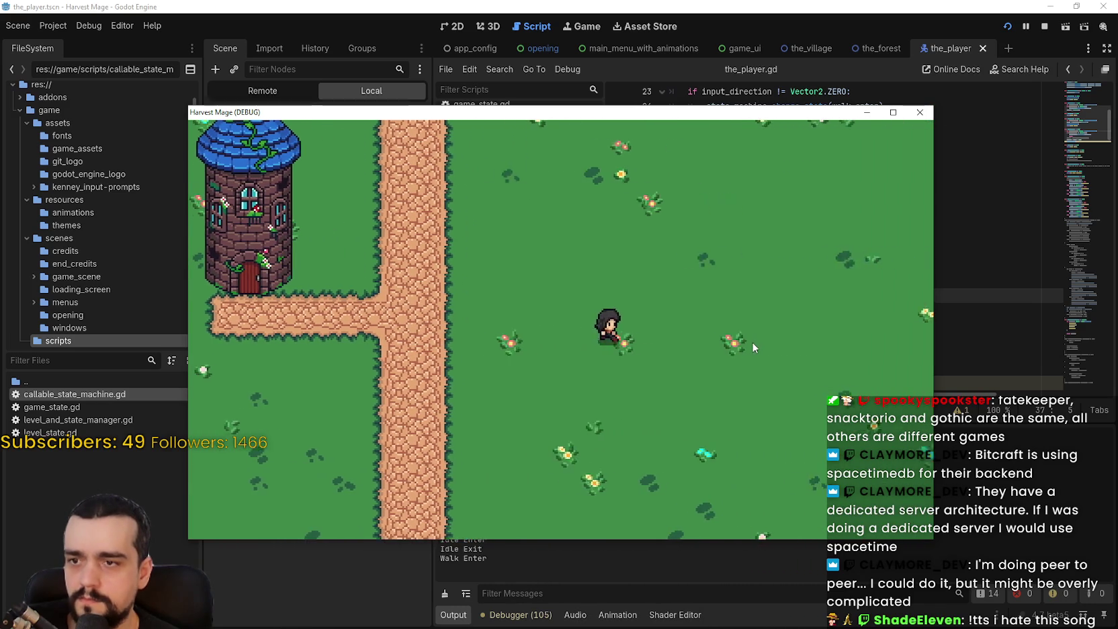
{"action": "key", "text": "a"}
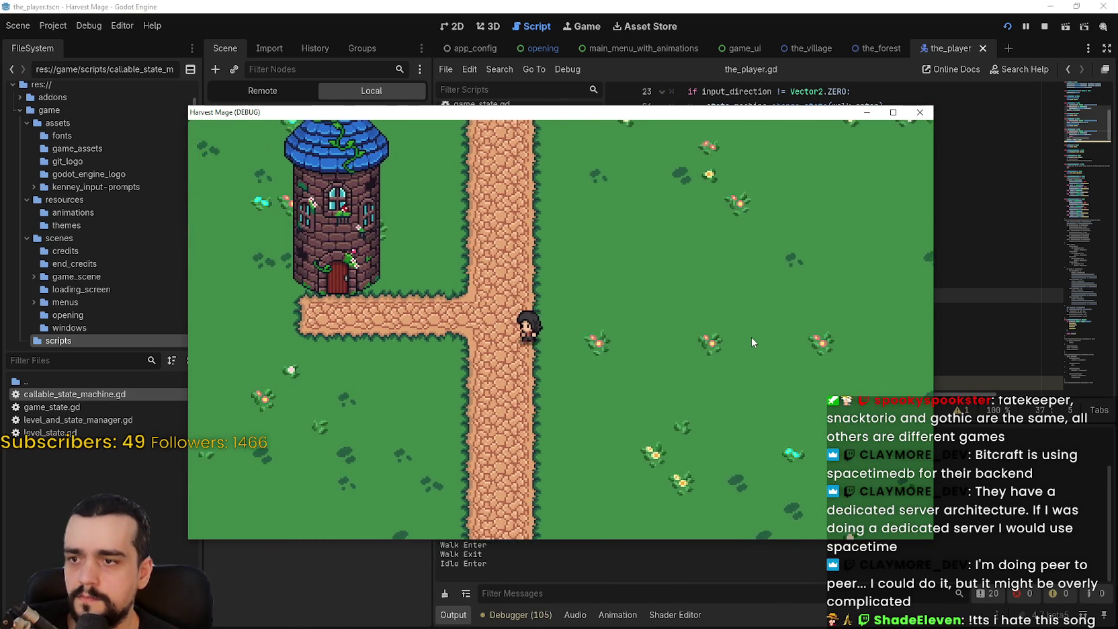
{"action": "key", "text": "w"}
{"action": "key", "text": "s"}
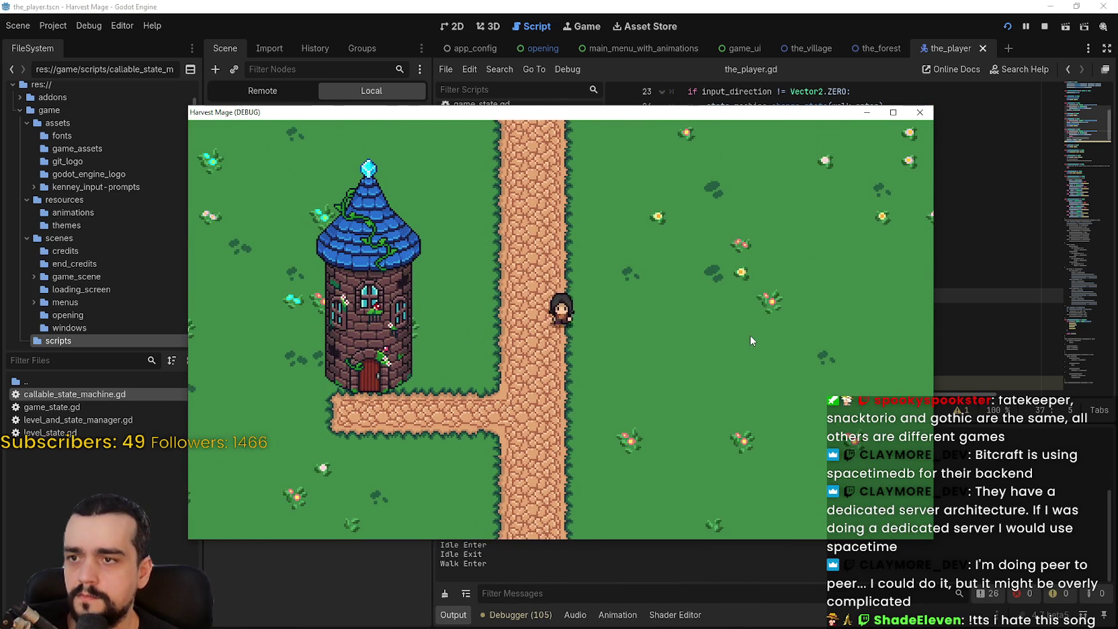
With the game window maximized, walk the player around the tower paths, then restore and stop
{"action": "left_click", "coordinate": [893, 112]}
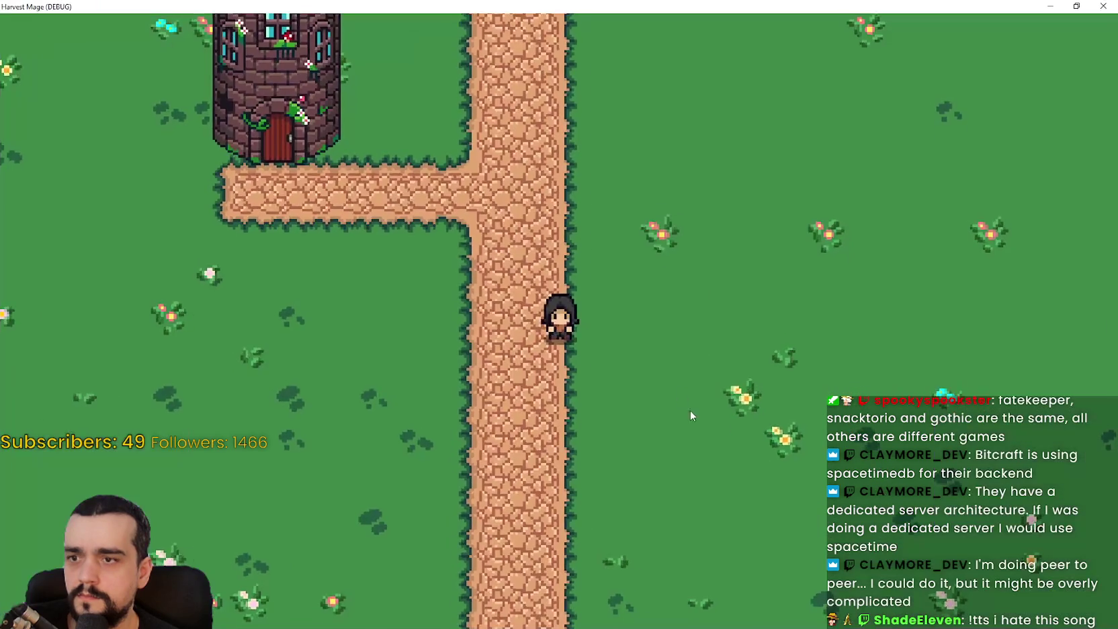
{"action": "key", "text": "d"}
{"action": "key", "text": "a"}
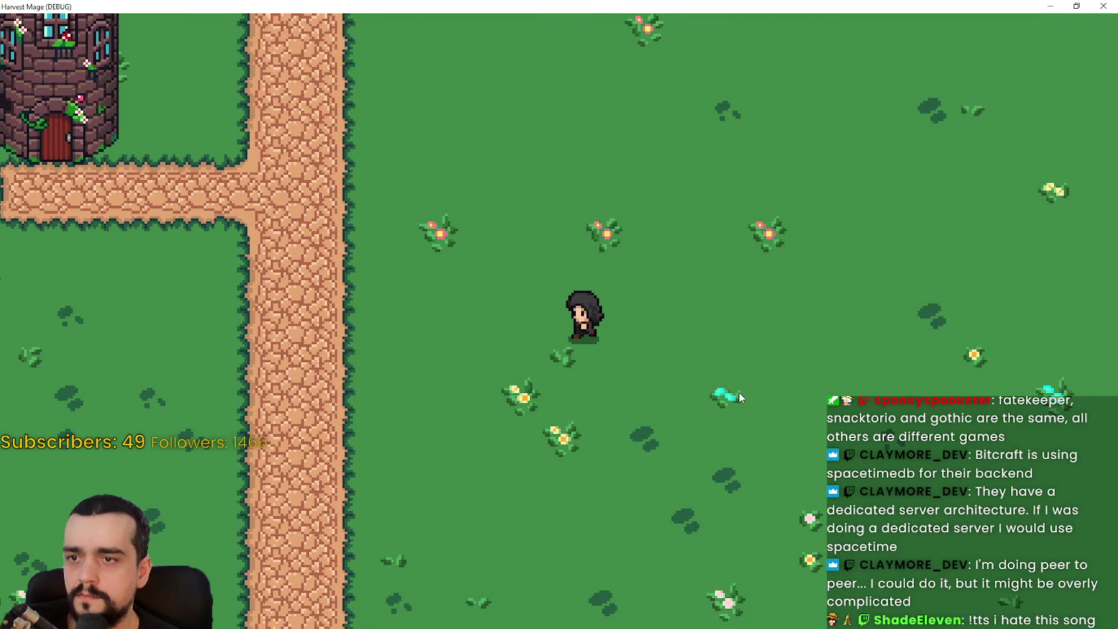
{"action": "key", "text": "d"}
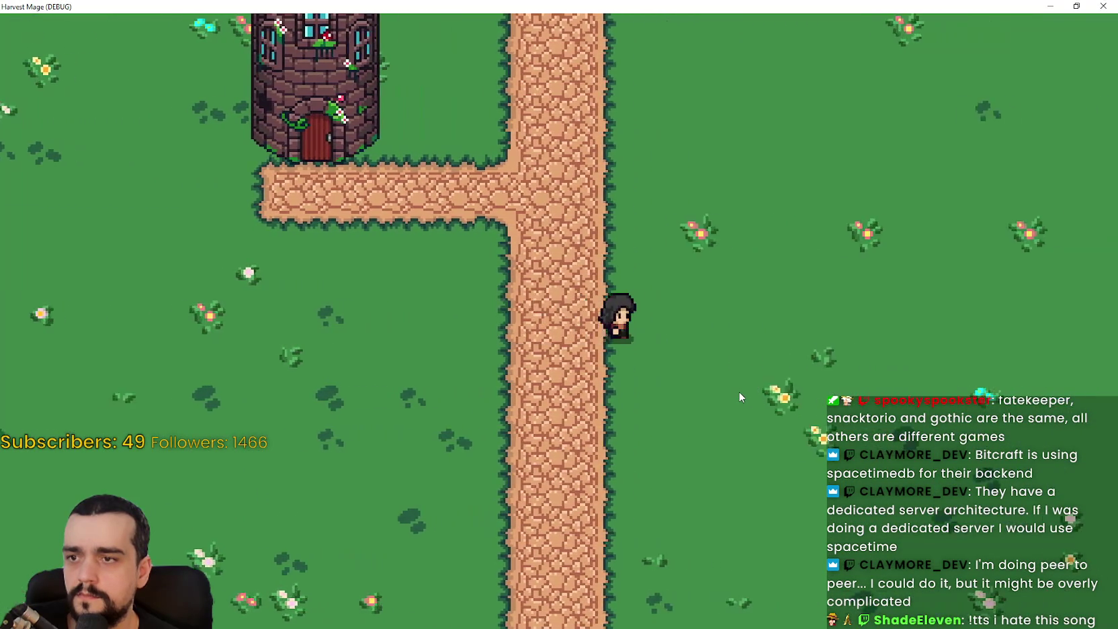
{"action": "key", "text": "a"}
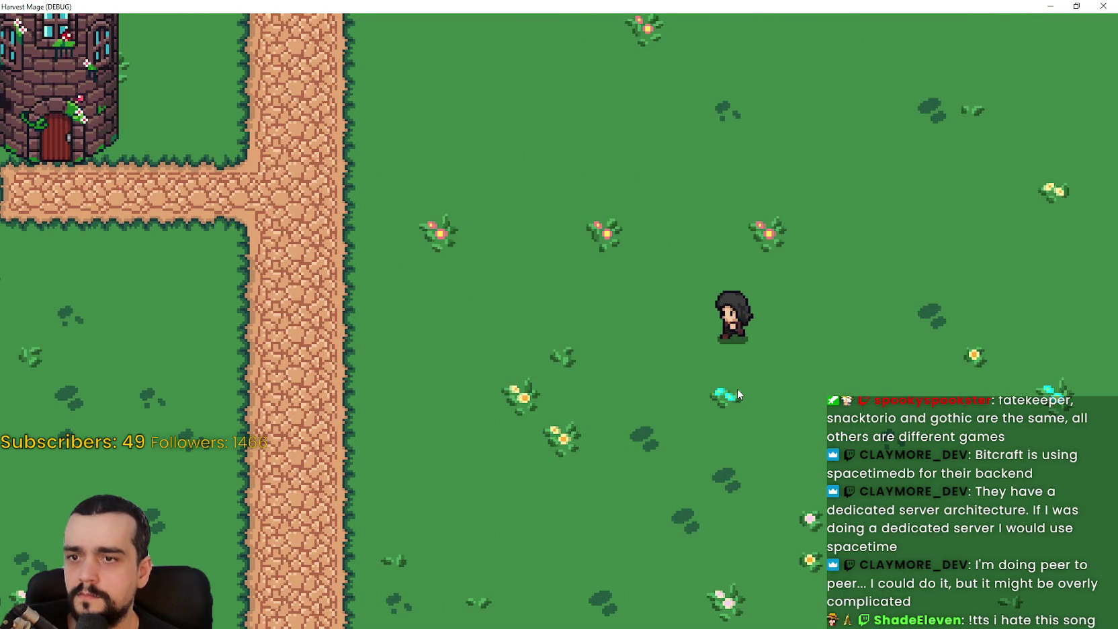
{"action": "key", "text": "a"}
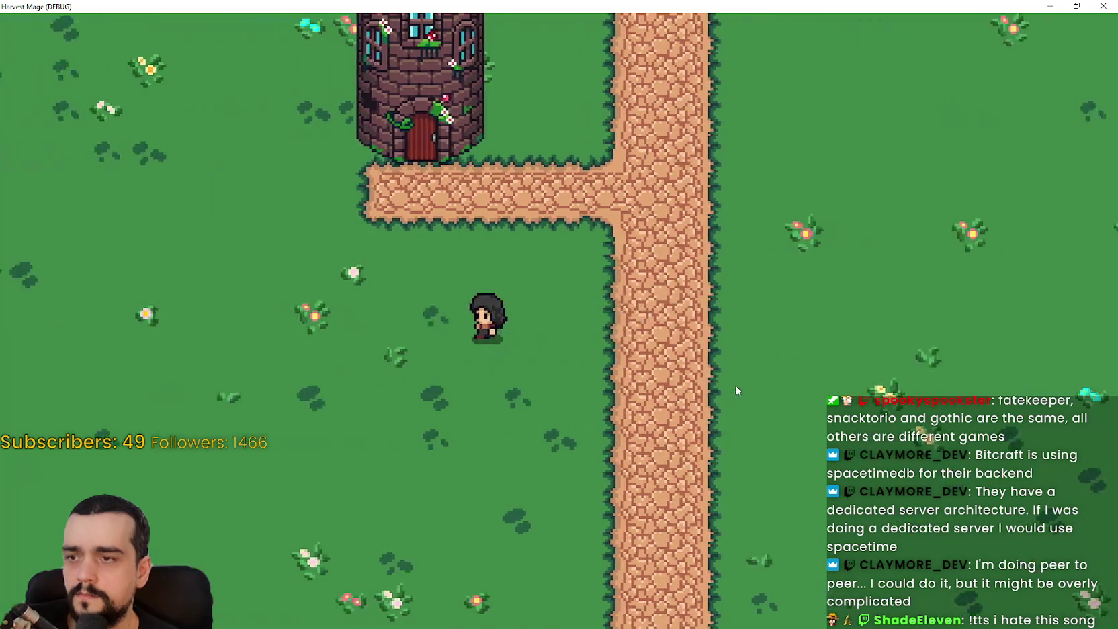
{"action": "key", "text": "d"}
{"action": "key", "text": "s"}
{"action": "key", "text": "a"}
{"action": "key", "text": "s"}
{"action": "key", "text": "w"}
{"action": "key", "text": "w"}
{"action": "key", "text": "d"}
{"action": "key", "text": "a"}
{"action": "key", "text": "w"}
{"action": "left_click", "coordinate": [1076, 6]}
{"action": "left_click", "coordinate": [1045, 27]}
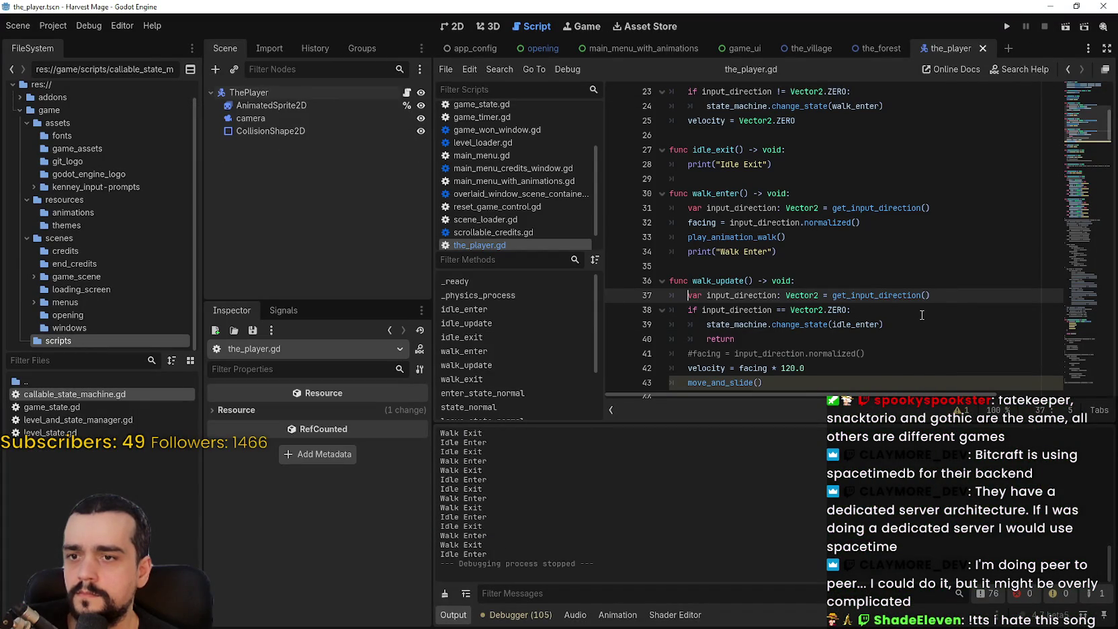
Uncomment the facing line in walk_update and rerun the project with F5
{"action": "left_click", "coordinate": [697, 355]}
{"action": "key", "text": "ctrl+k"}
{"action": "key", "text": "ctrl+minus"}
{"action": "key", "text": "F5"}
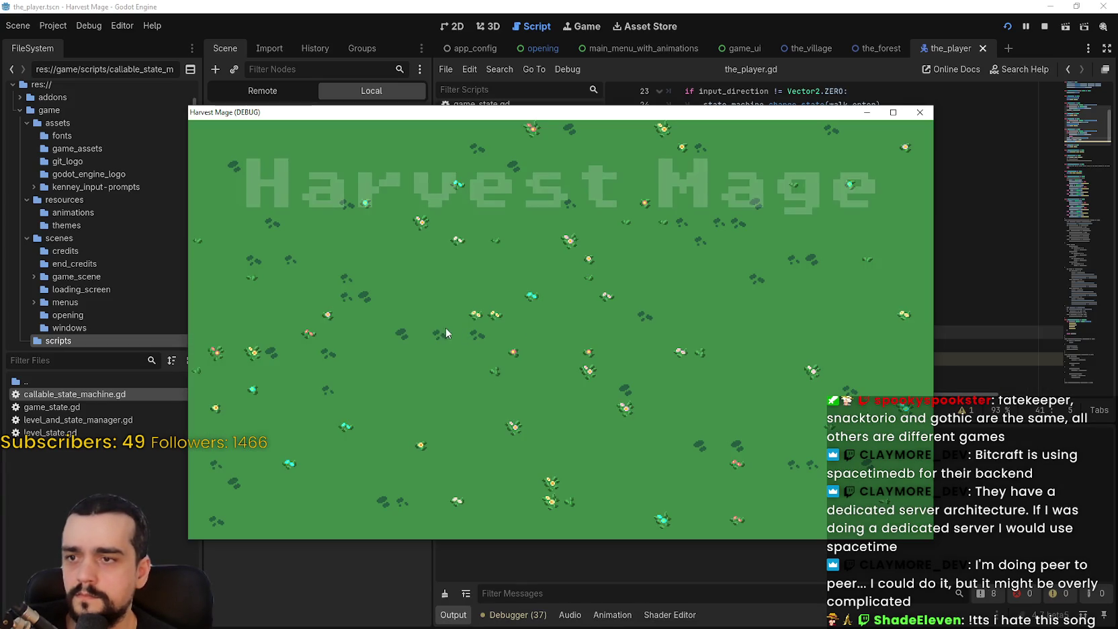
Start a New Game, walk the mage around the tower and road, then stop the game
{"action": "key", "text": "Return"}
{"action": "key", "text": "Return"}
{"action": "left_click", "coordinate": [893, 114]}
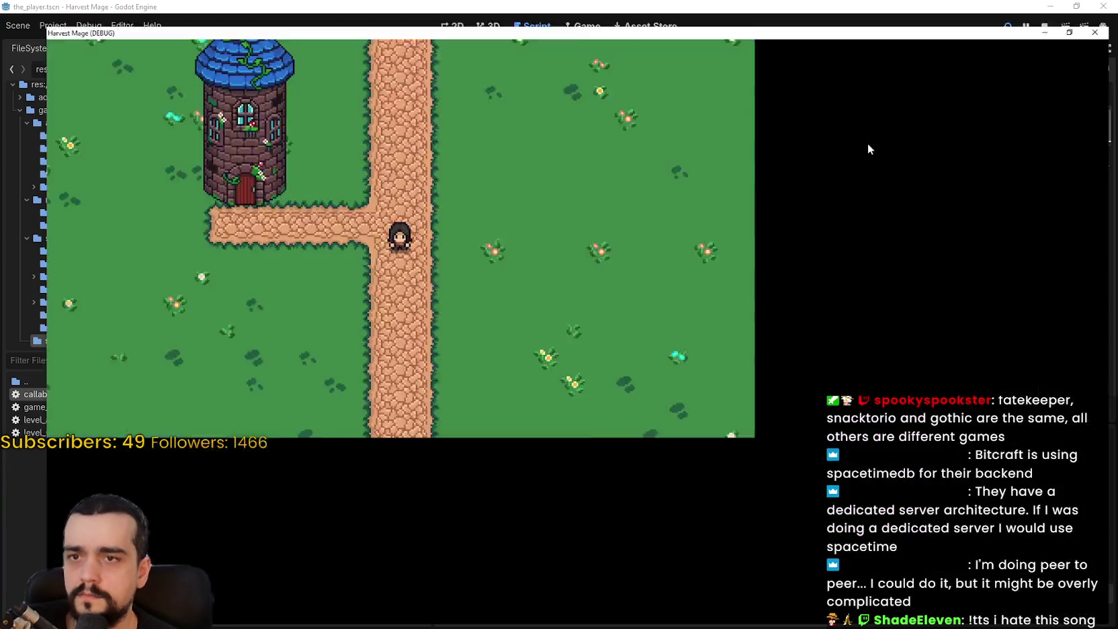
{"action": "key", "text": "d"}
{"action": "key", "text": "w"}
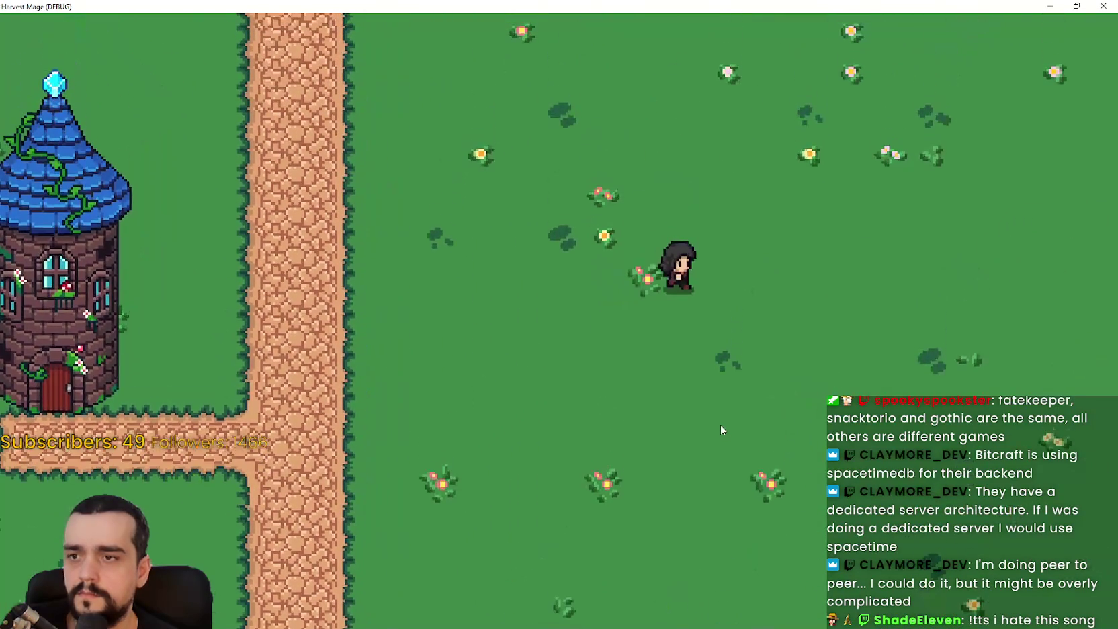
{"action": "key", "text": "a"}
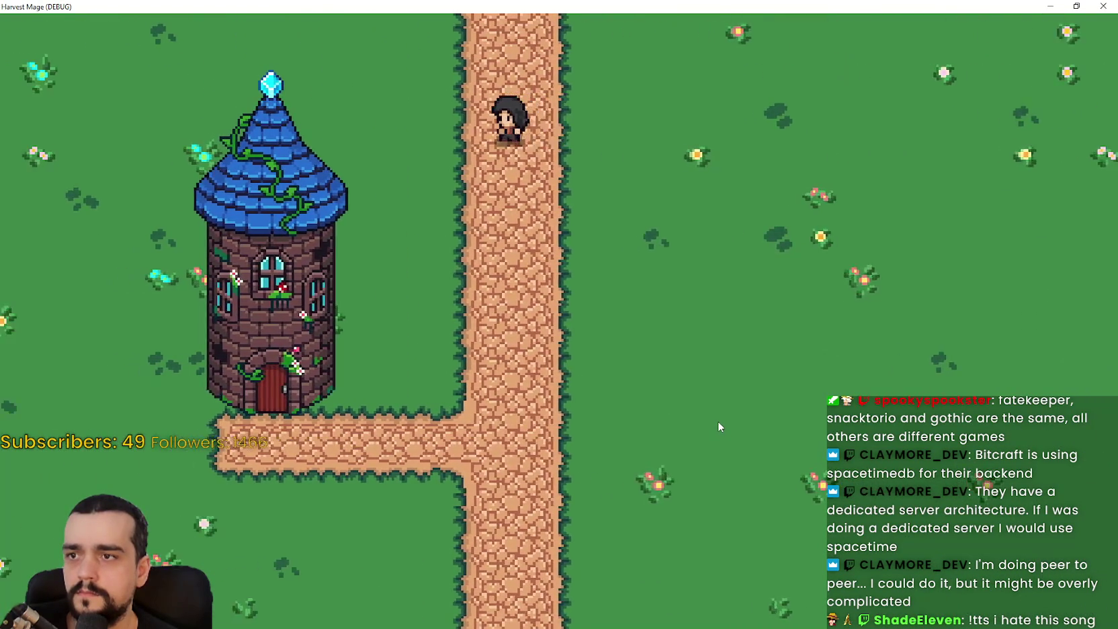
{"action": "key", "text": "s"}
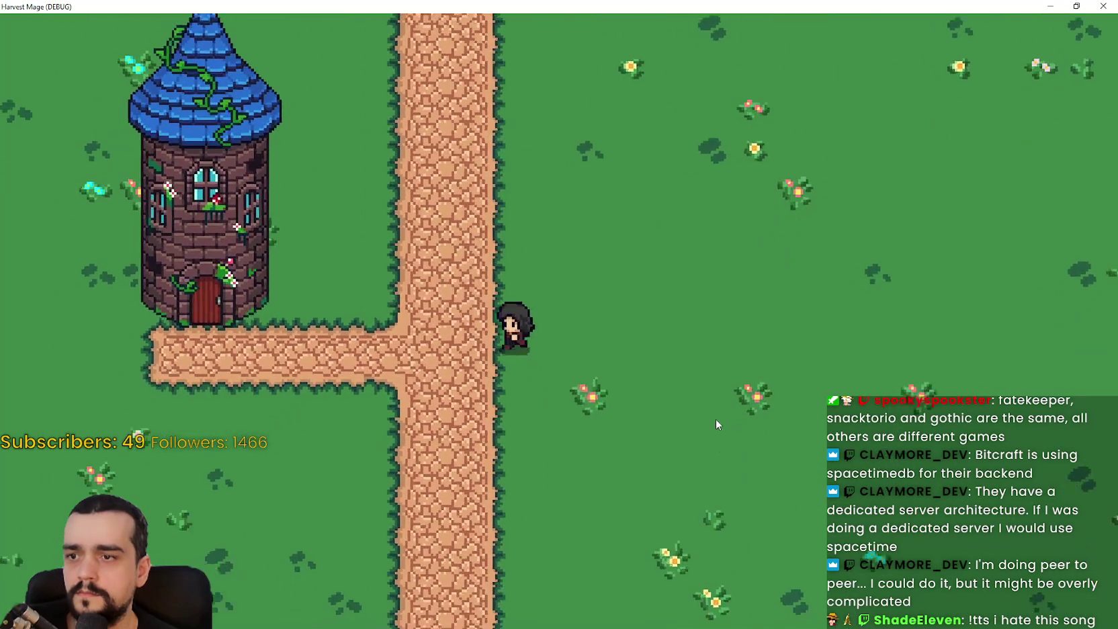
{"action": "key", "text": "d"}
{"action": "key", "text": "s"}
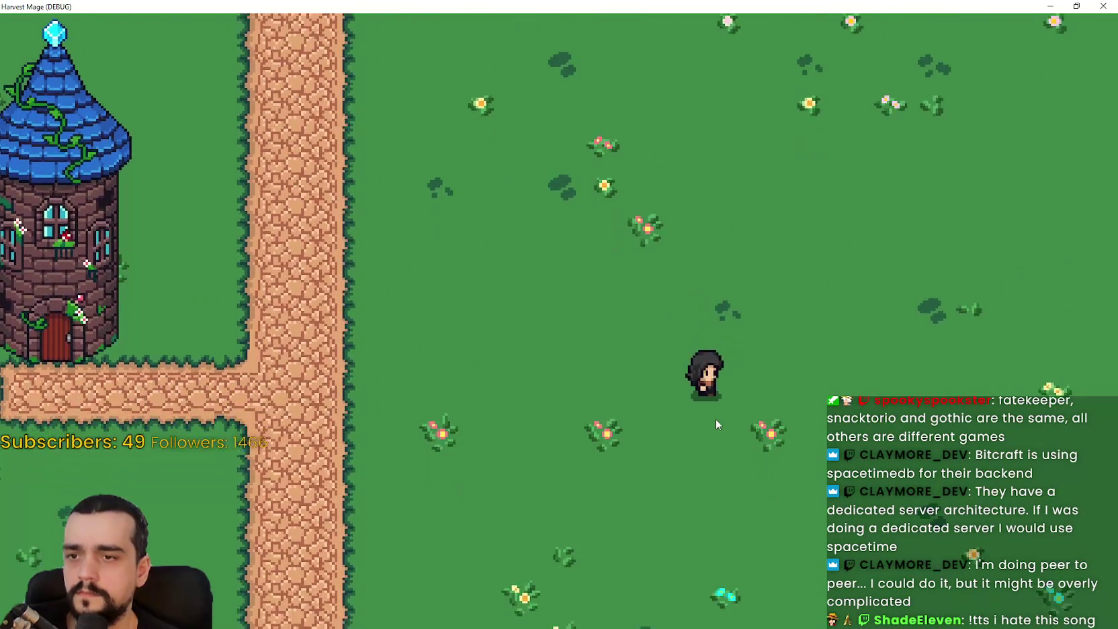
{"action": "key", "text": "a"}
{"action": "key", "text": "w"}
{"action": "key", "text": "d"}
{"action": "left_click", "coordinate": [1076, 6]}
{"action": "left_click", "coordinate": [1044, 27]}
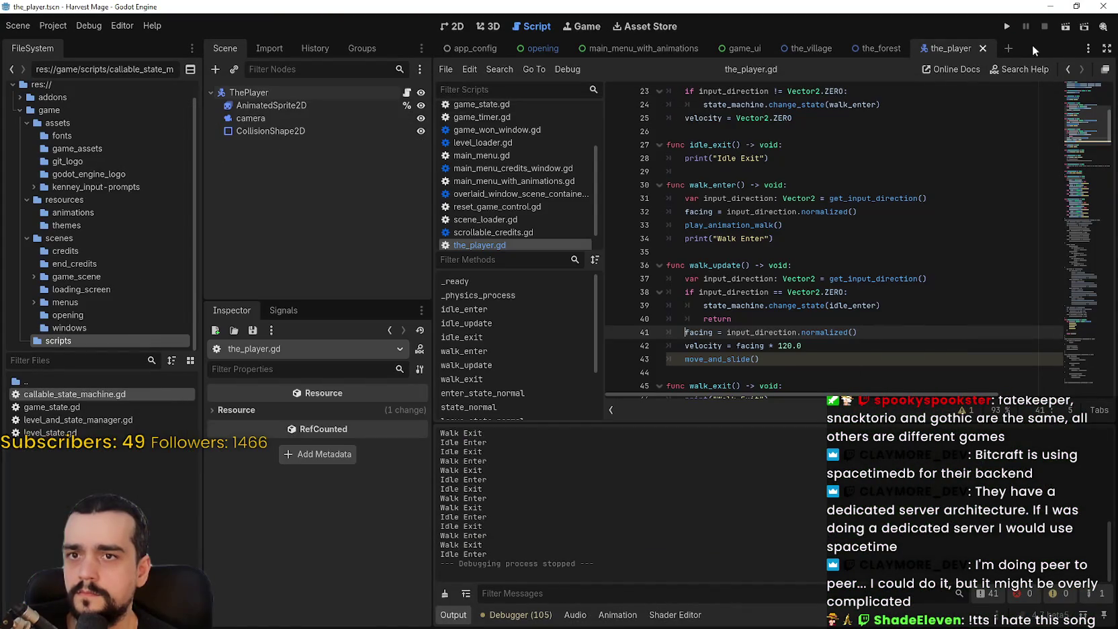
Select the play_animation_walk() call on line 33 in walk_enter
{"action": "left_click", "coordinate": [726, 265]}
{"action": "left_click", "coordinate": [727, 252]}
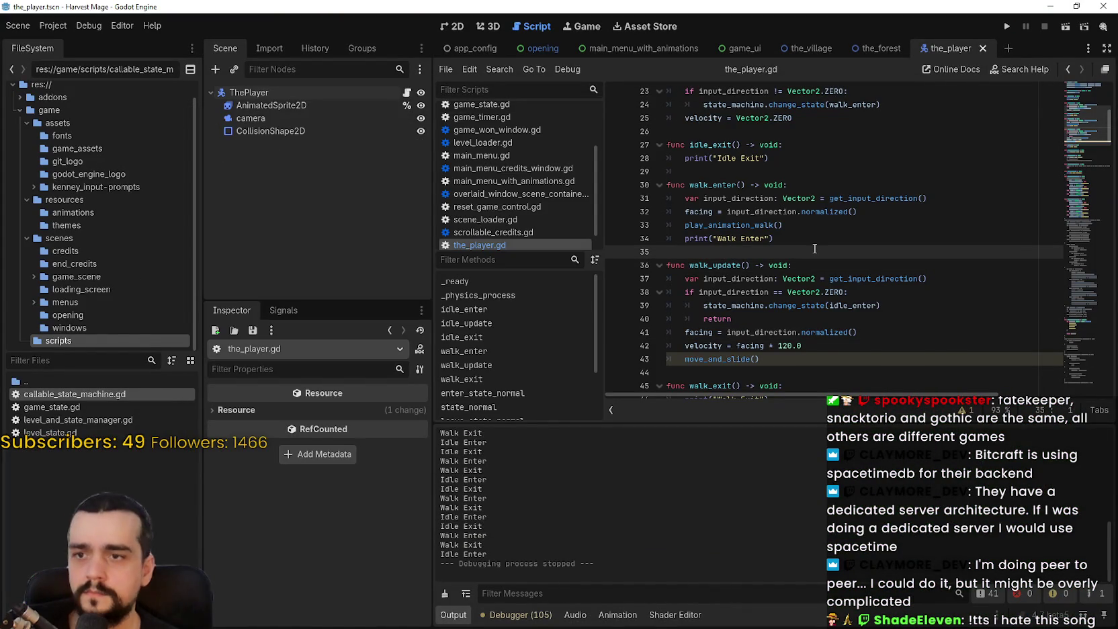
{"action": "left_click", "coordinate": [758, 222]}
{"action": "key", "text": "Home"}
{"action": "key", "text": "shift+End"}
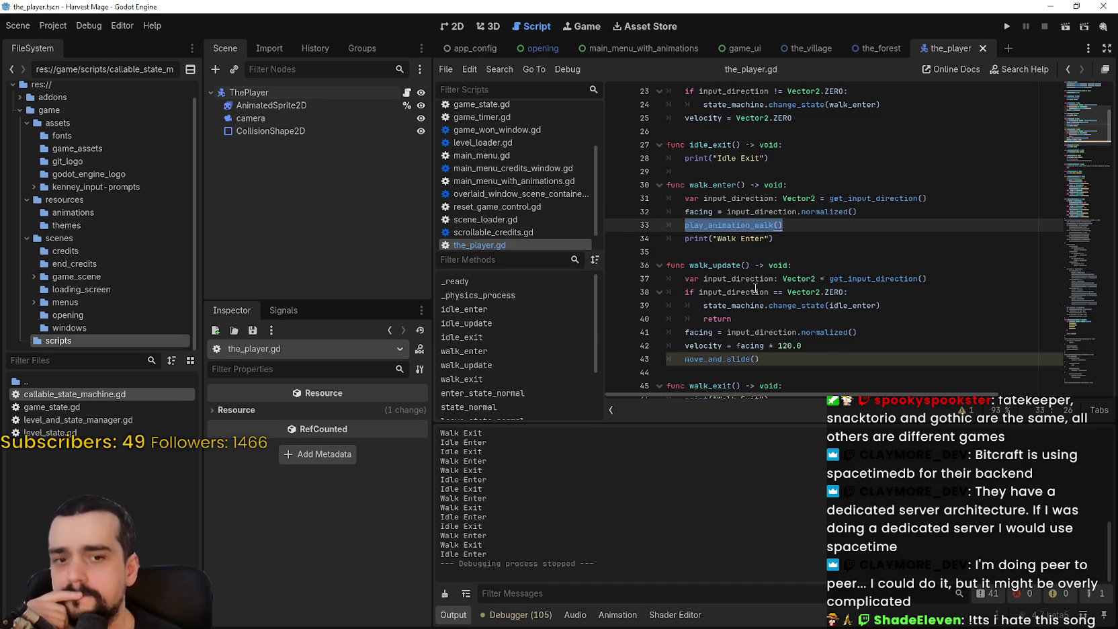
{"action": "mouse_move", "coordinate": [756, 288]}
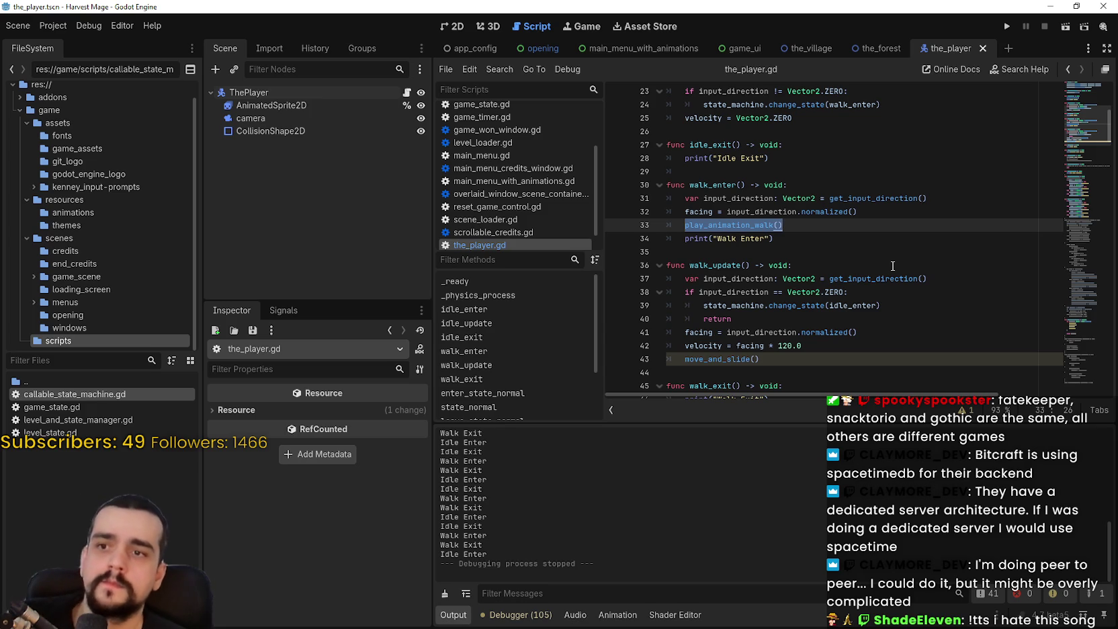
{"action": "left_click", "coordinate": [749, 225]}
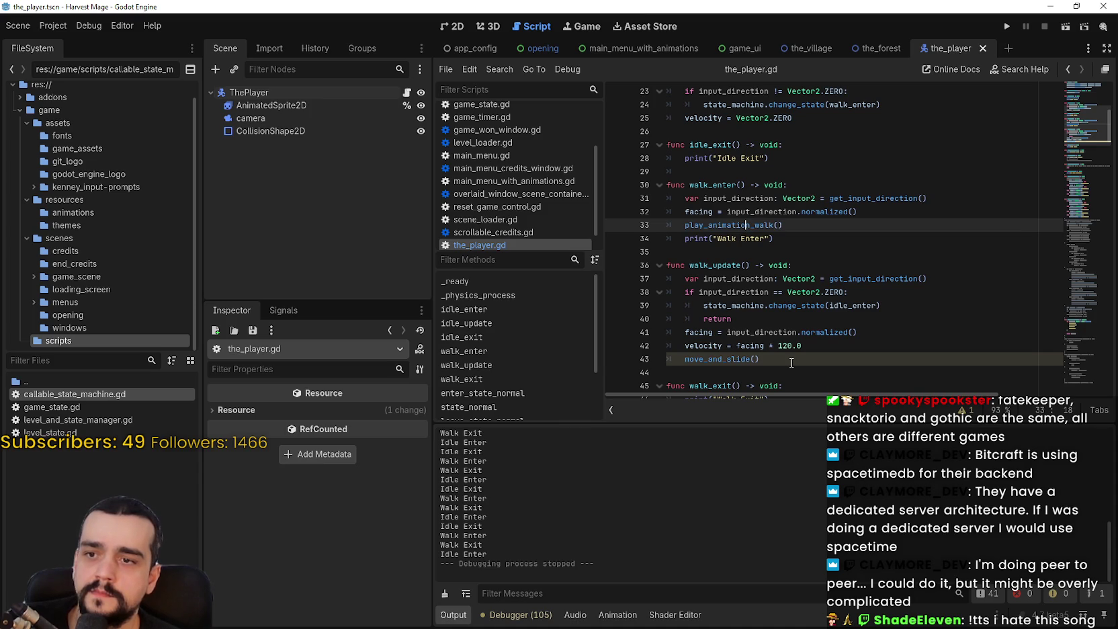
Paste play_animation_walk() after the facing line in walk_update, save, and run with F5
{"action": "left_click", "coordinate": [777, 329]}
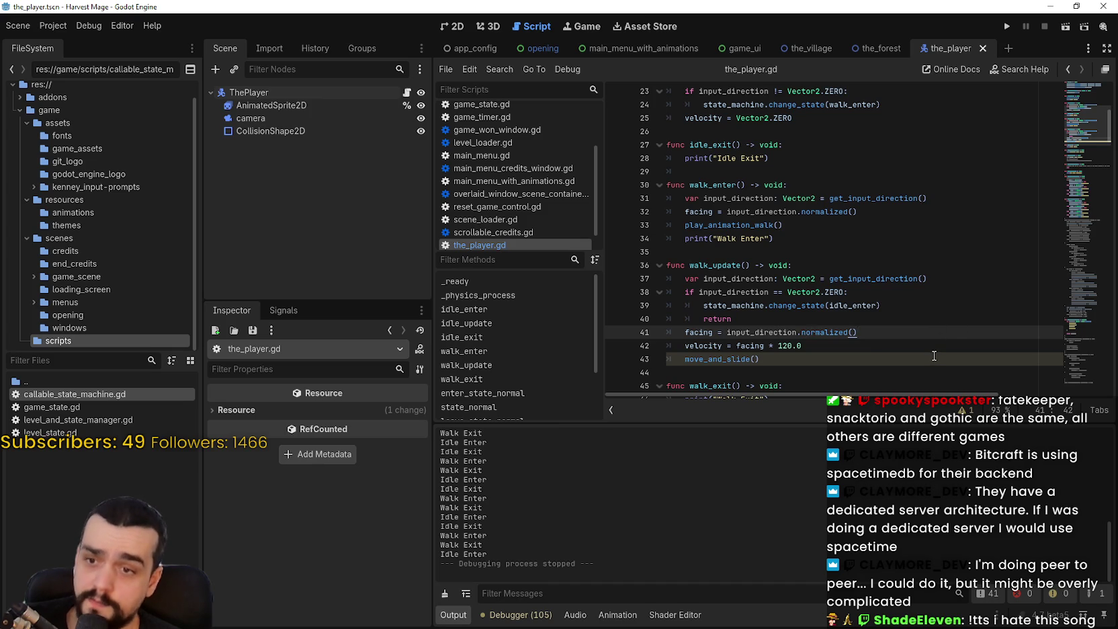
{"action": "left_click_drag", "start_coordinate": [686, 226], "coordinate": [806, 229]}
{"action": "key", "text": "ctrl+c"}
{"action": "left_click", "coordinate": [877, 330]}
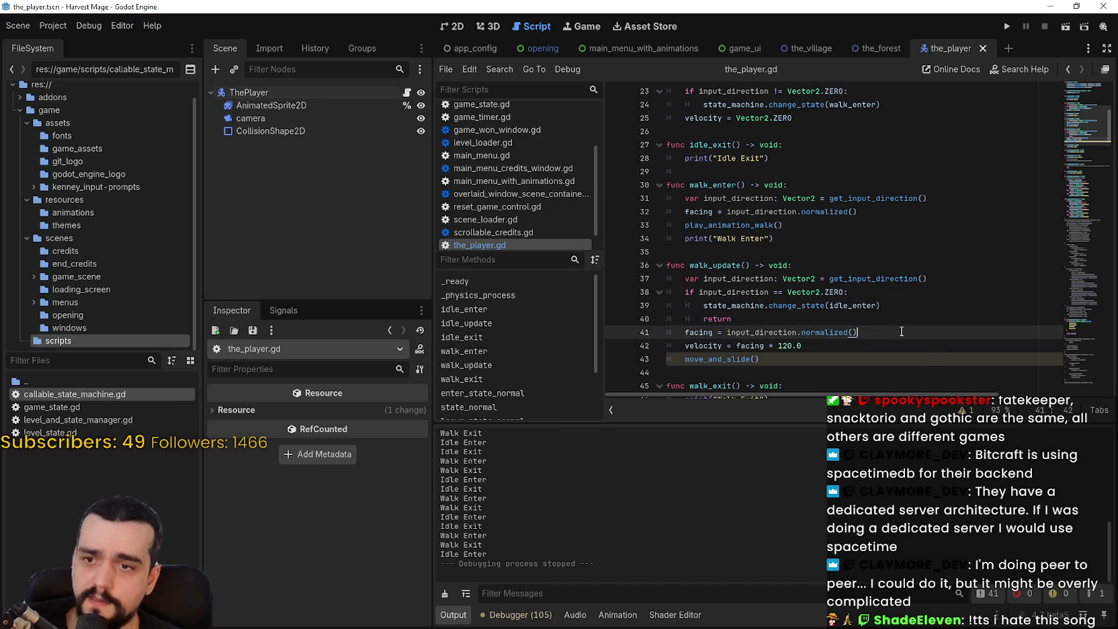
{"action": "type", "text": "\\"}
{"action": "key", "text": "BackSpace"}
{"action": "key", "text": "Return"}
{"action": "key", "text": "ctrl+v"}
{"action": "key", "text": "ctrl+s"}
{"action": "scroll", "coordinate": [872, 285], "scroll_direction": "down", "scroll_amount": 1}
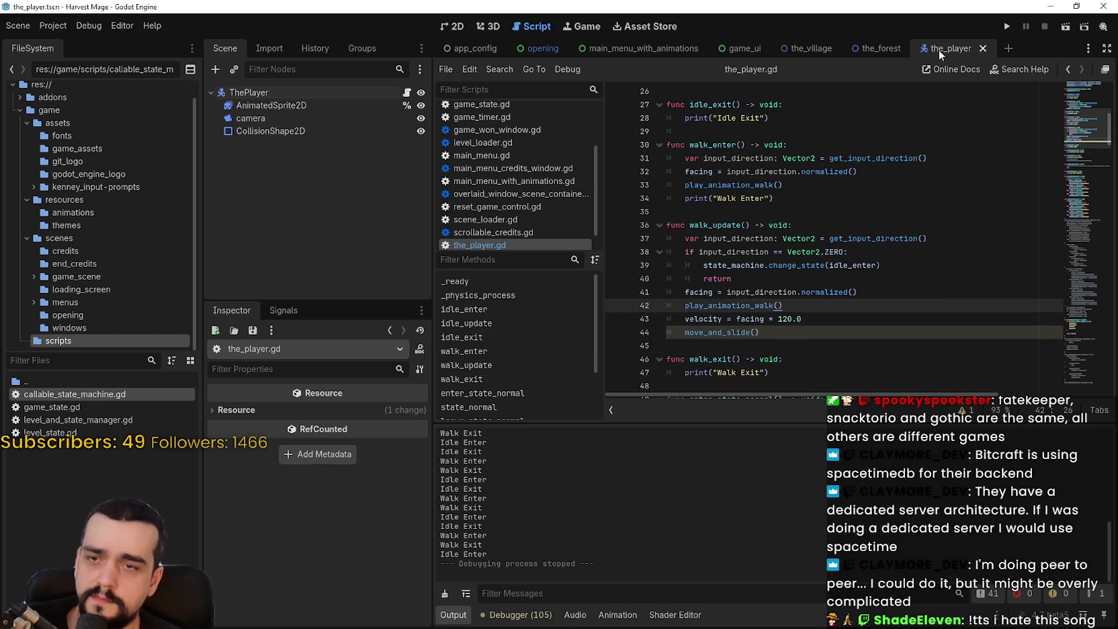
{"action": "key", "text": "F5"}
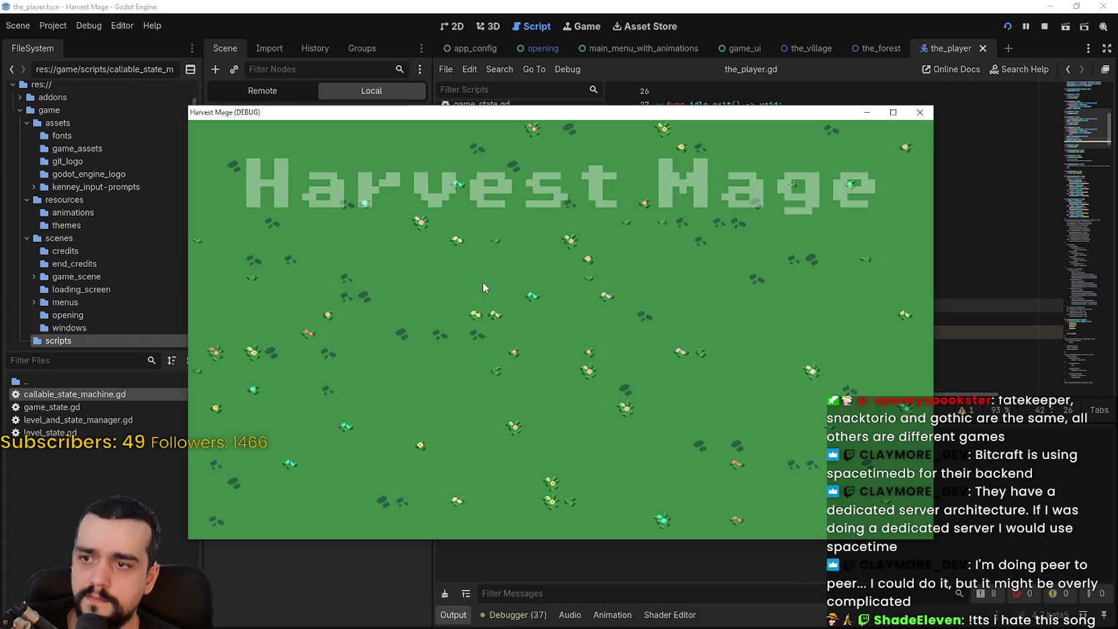
Start a new game in a maximized window and walk the mage right, up and left across grass and path
{"action": "left_click", "coordinate": [334, 301]}
{"action": "left_click", "coordinate": [890, 118]}
{"action": "key", "text": "d"}
{"action": "key", "text": "w"}
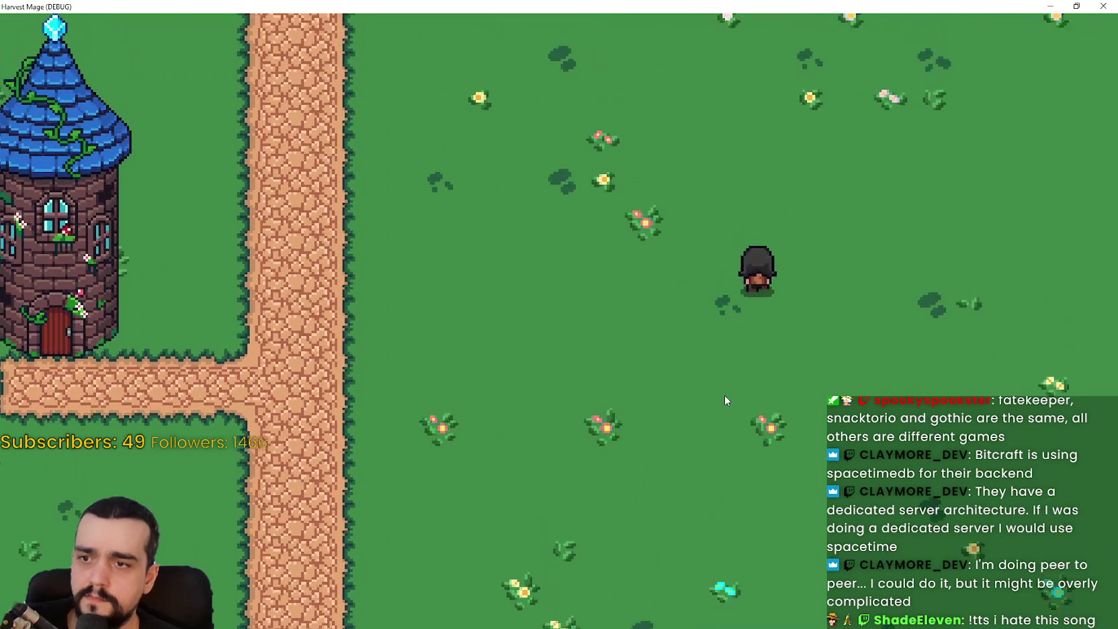
{"action": "key", "text": "a"}
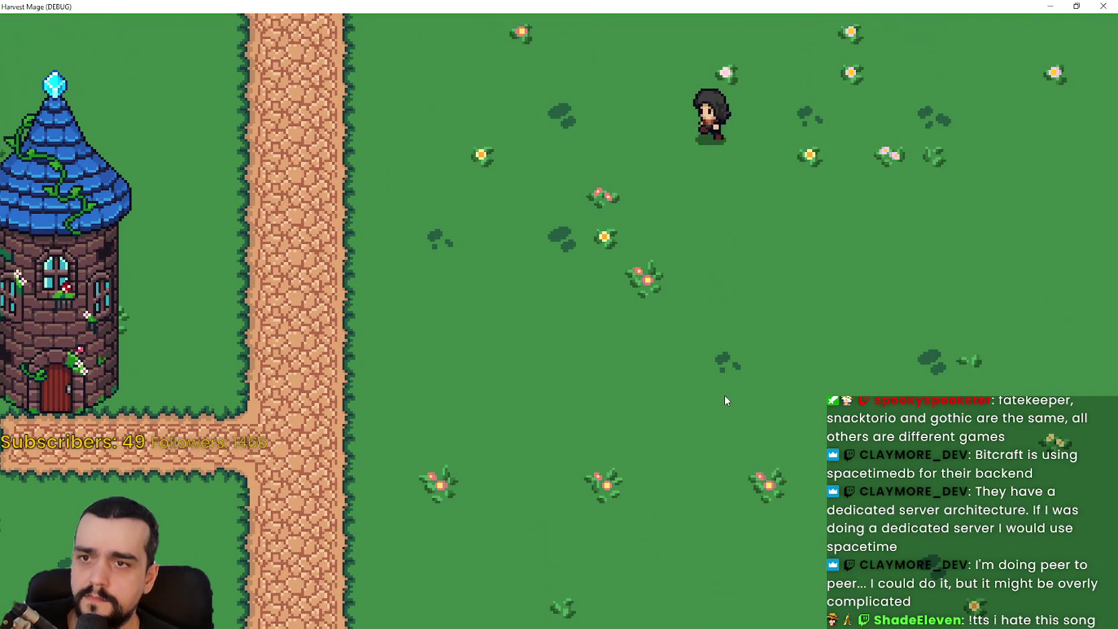
{"action": "key", "text": "s"}
{"action": "key", "text": "w"}
{"action": "key", "text": "d"}
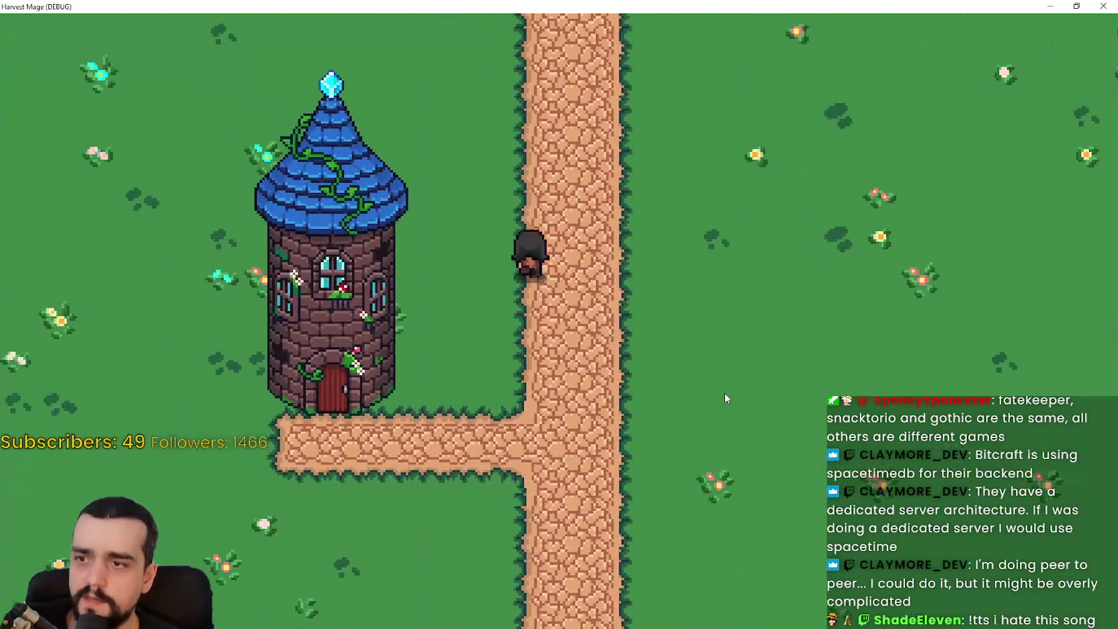
{"action": "key", "text": "s"}
Keep walking the mage down, left and up around the tower, then stop the game with F8
{"action": "key", "text": "a"}
{"action": "key", "text": "s"}
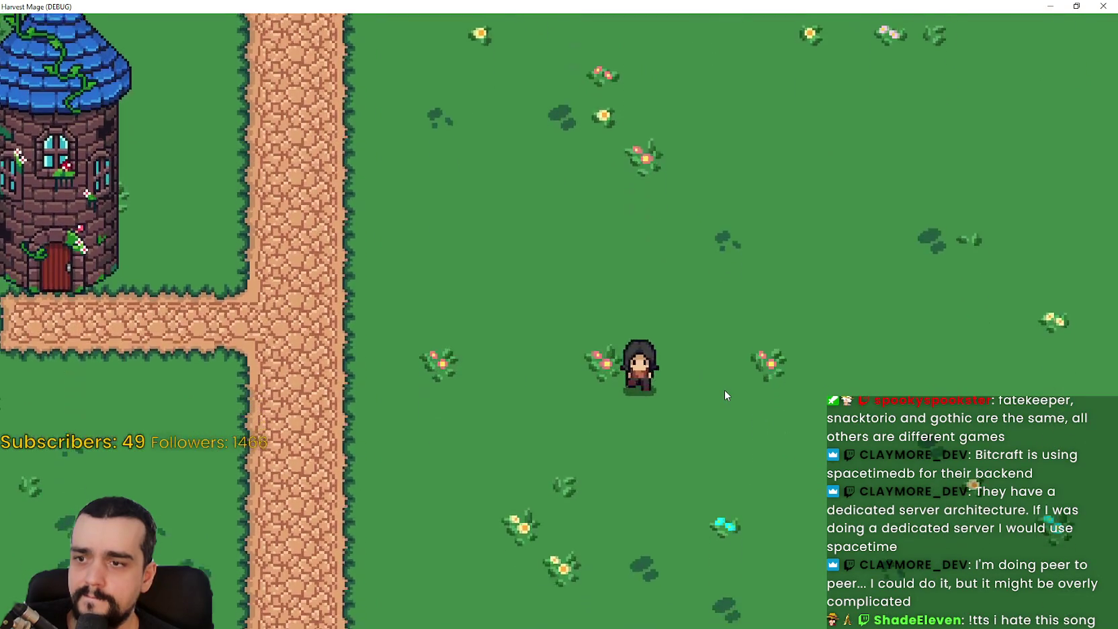
{"action": "key", "text": "a"}
{"action": "key", "text": "w"}
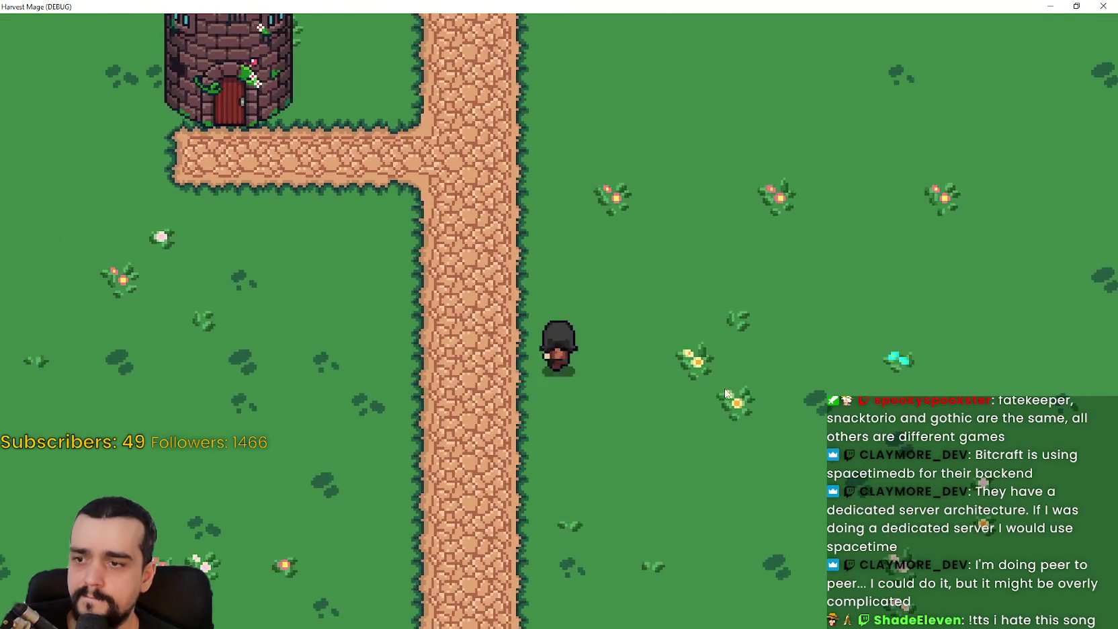
{"action": "key", "text": "a"}
{"action": "key", "text": "s"}
{"action": "key", "text": "d"}
{"action": "key", "text": "w"}
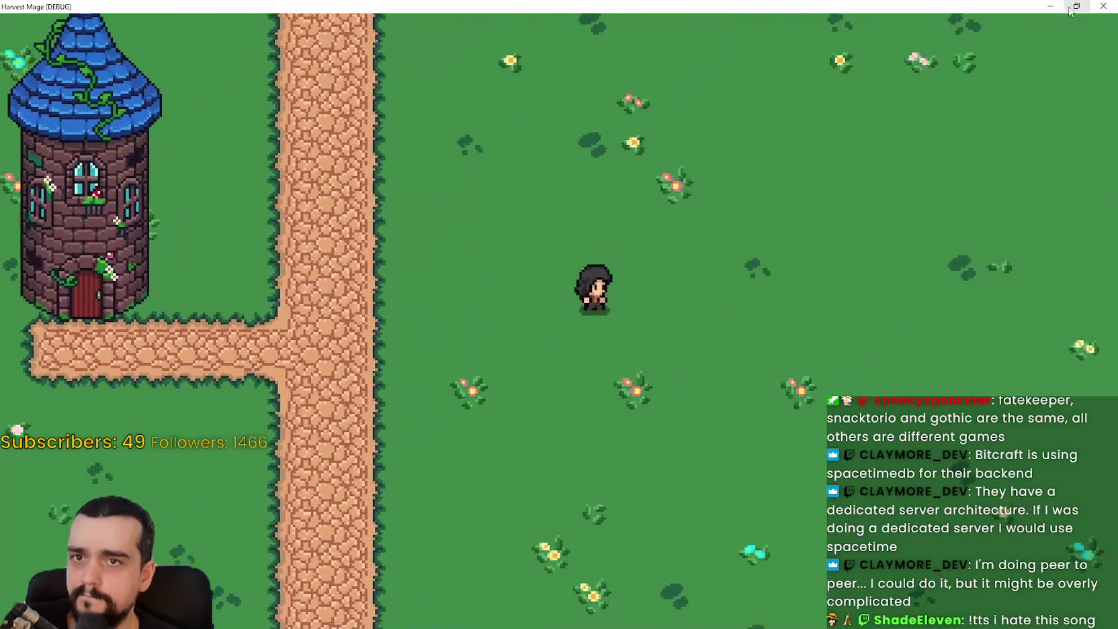
{"action": "key", "text": "F8"}
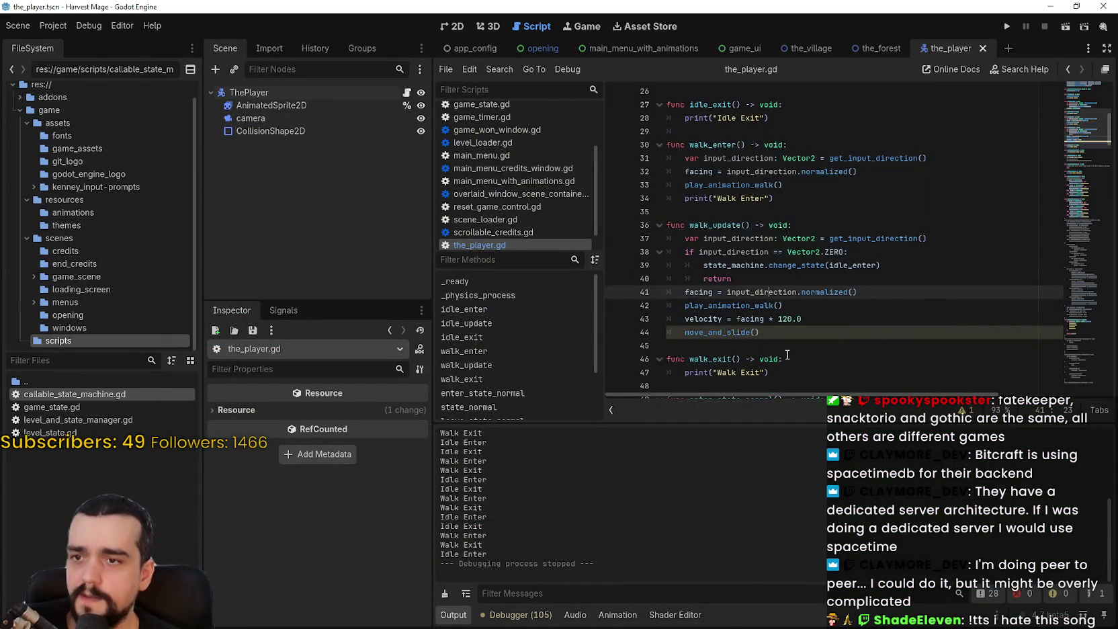
Duplicate the facing declaration as a new old_facing variable at the top of the script and save
{"action": "scroll", "coordinate": [889, 202], "scroll_direction": "up", "scroll_amount": 2}
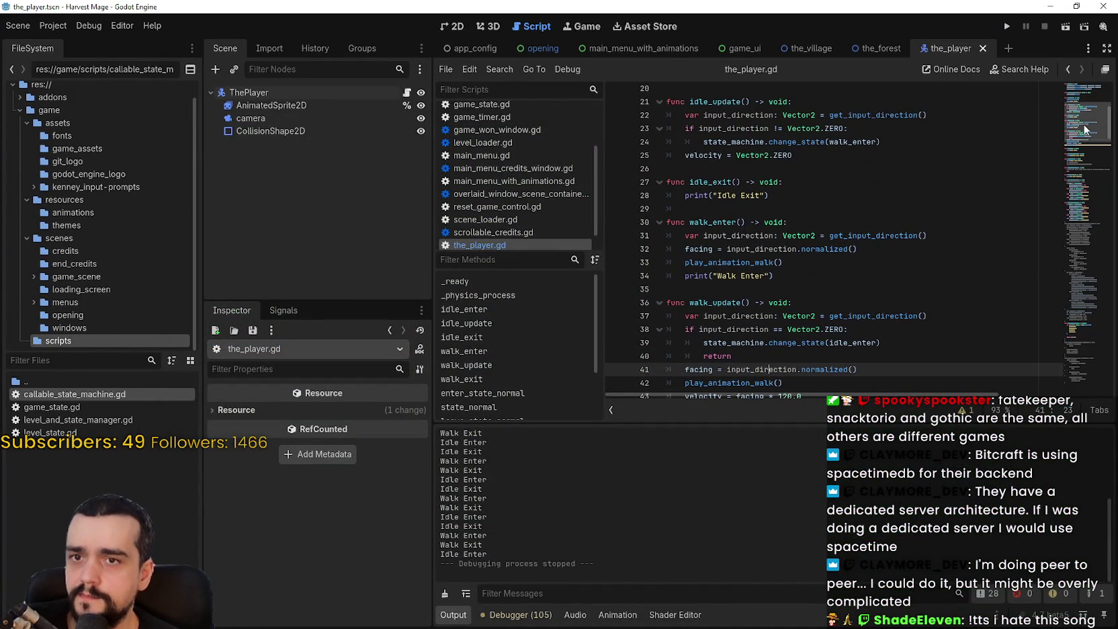
{"action": "scroll", "coordinate": [1084, 129], "scroll_direction": "down", "scroll_amount": 2}
{"action": "left_click", "coordinate": [1083, 87]}
{"action": "left_click", "coordinate": [860, 169]}
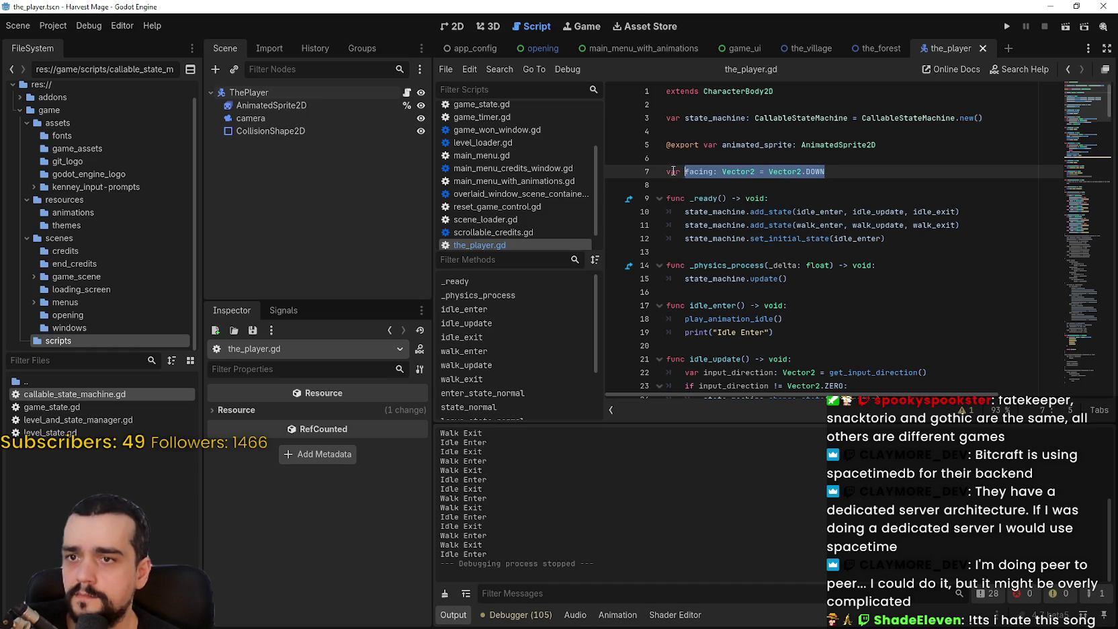
{"action": "left_click", "coordinate": [840, 174]}
{"action": "key", "text": "ctrl+shift+d"}
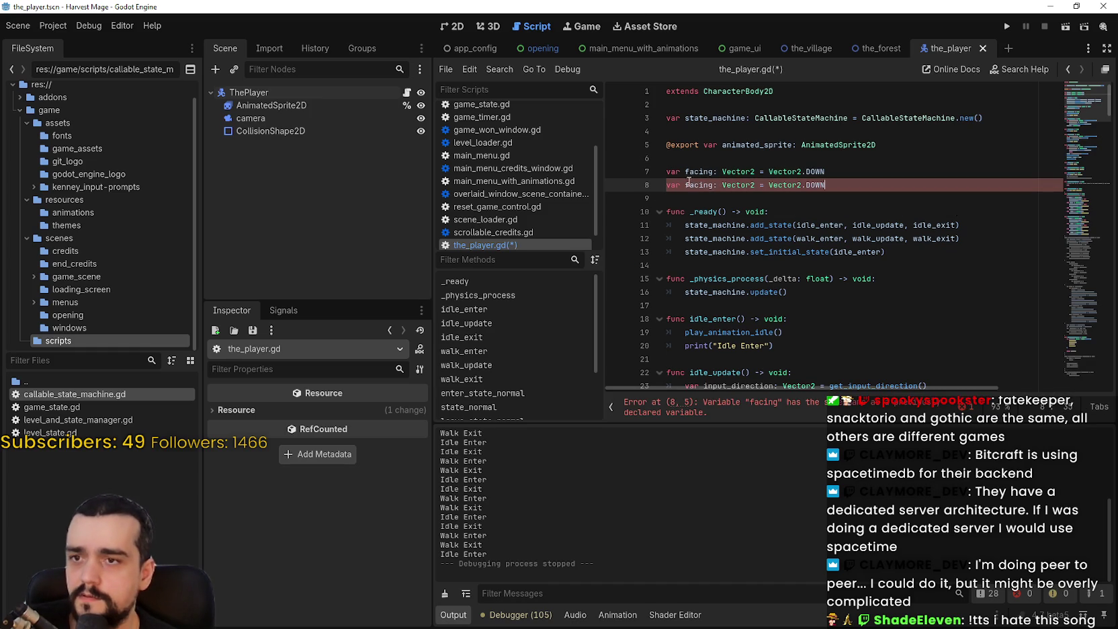
{"action": "type", "text": "old_"}
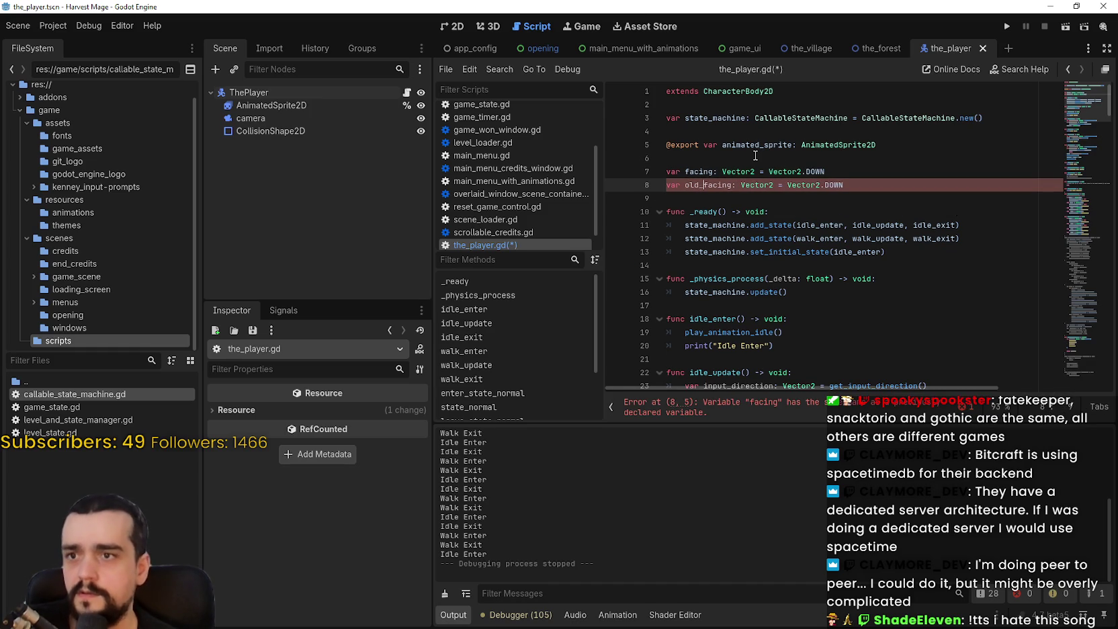
{"action": "left_click", "coordinate": [807, 172]}
{"action": "key", "text": "ctrl+s"}
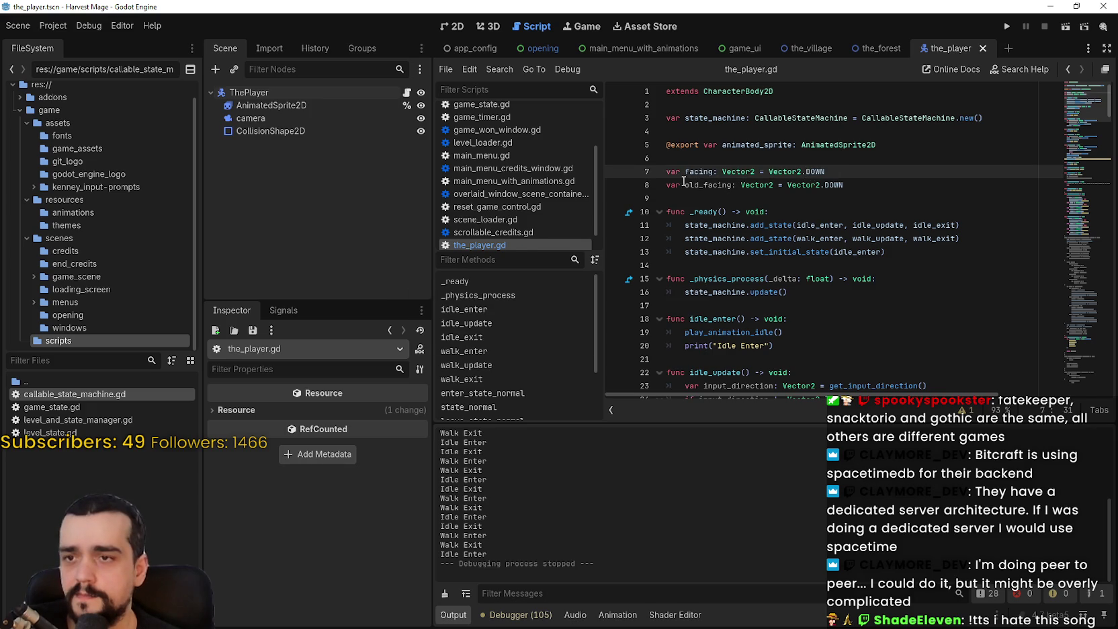
Add an 'if facing != old_facing:' line above play_animation_walk() in walk_update
{"action": "double_click", "coordinate": [709, 185]}
{"action": "left_click", "coordinate": [1091, 164]}
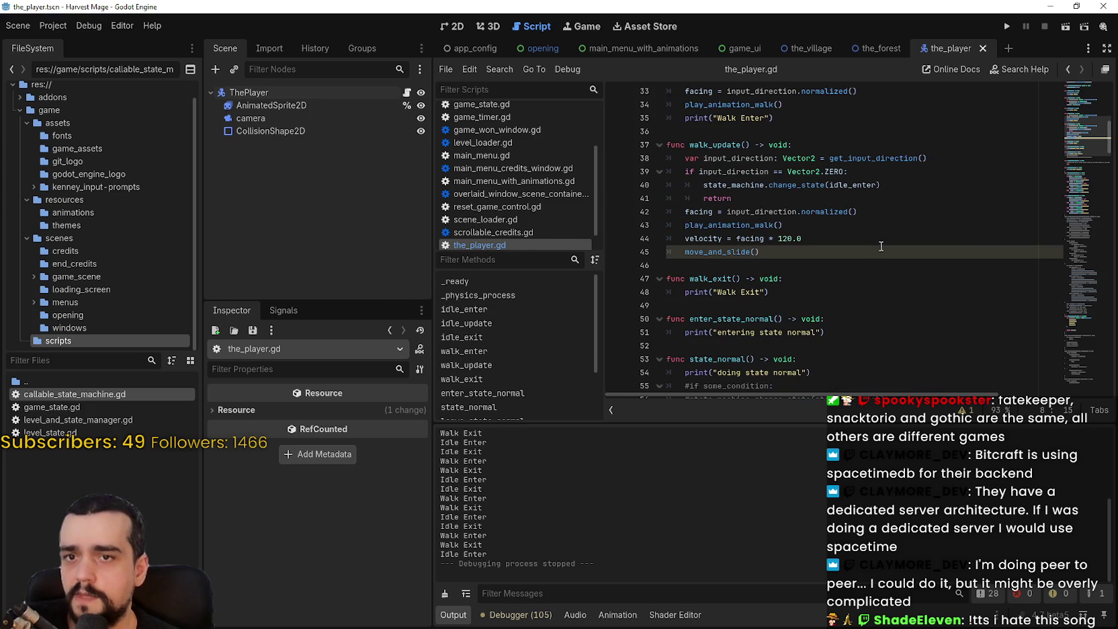
{"action": "double_click", "coordinate": [729, 224]}
{"action": "scroll", "coordinate": [833, 289], "scroll_direction": "up", "scroll_amount": 3}
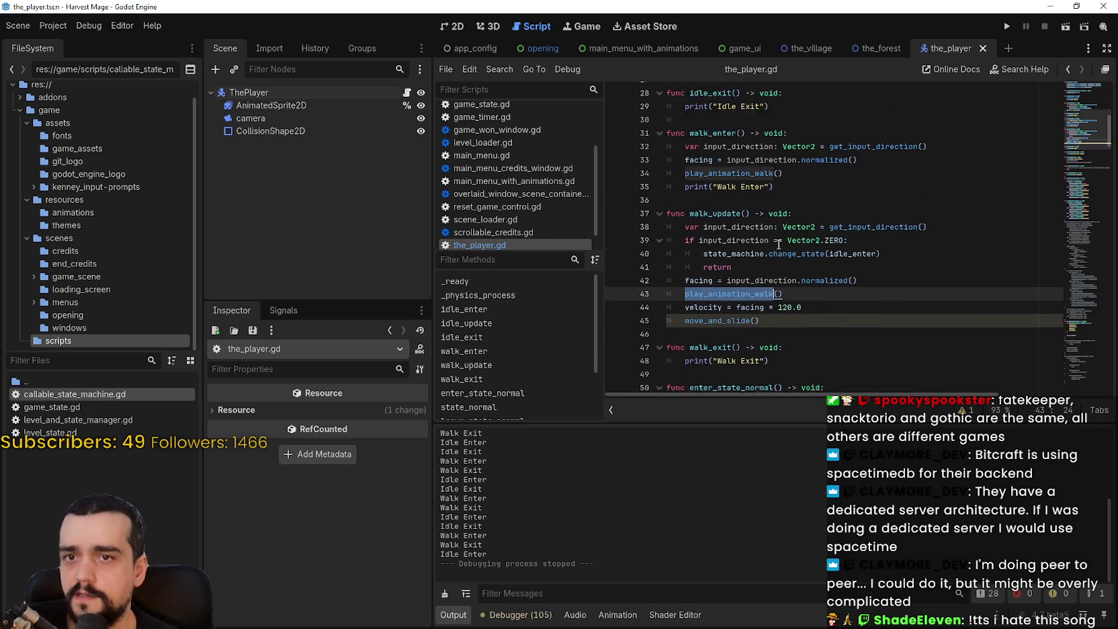
{"action": "key", "text": "End"}
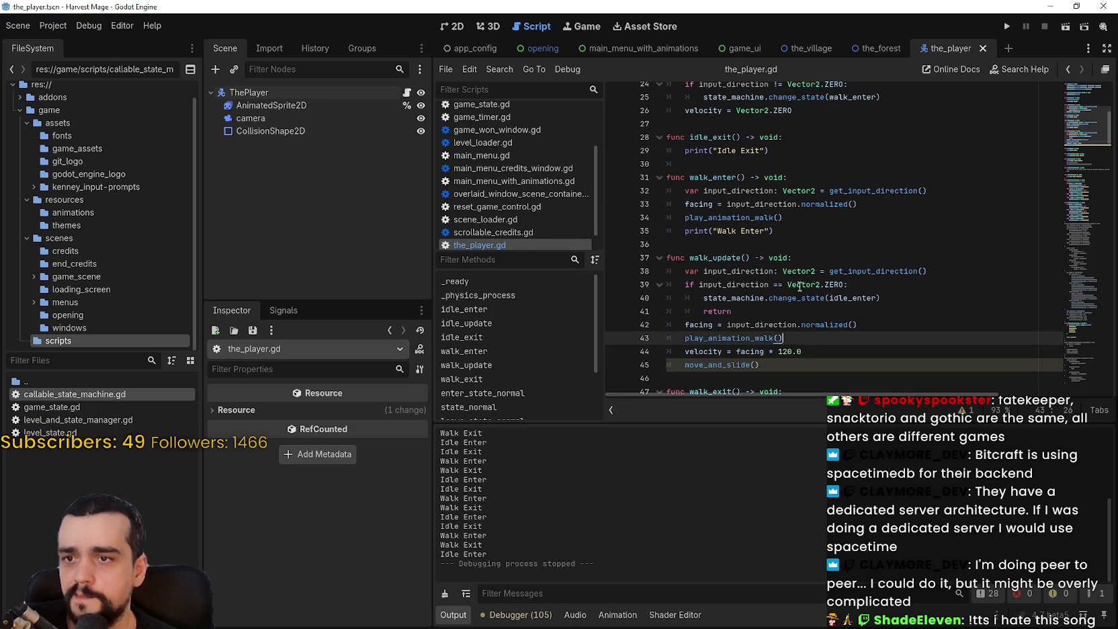
{"action": "scroll", "coordinate": [851, 281], "scroll_direction": "down", "scroll_amount": 1}
{"action": "double_click", "coordinate": [749, 296]}
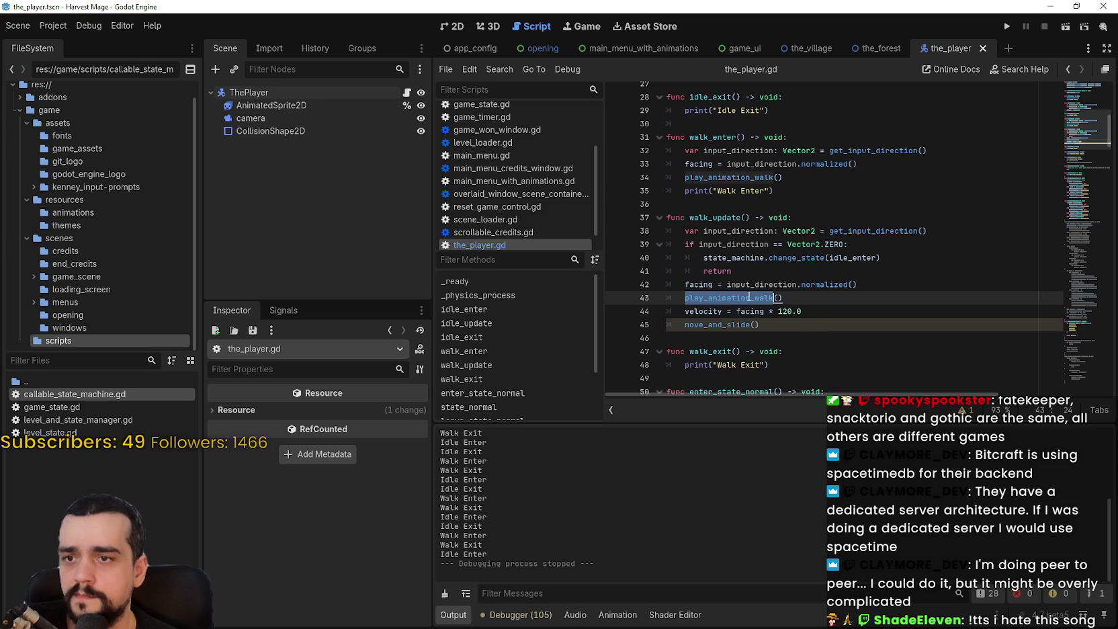
{"action": "left_click", "coordinate": [897, 283]}
{"action": "key", "text": "Return"}
{"action": "type", "text": "if"}
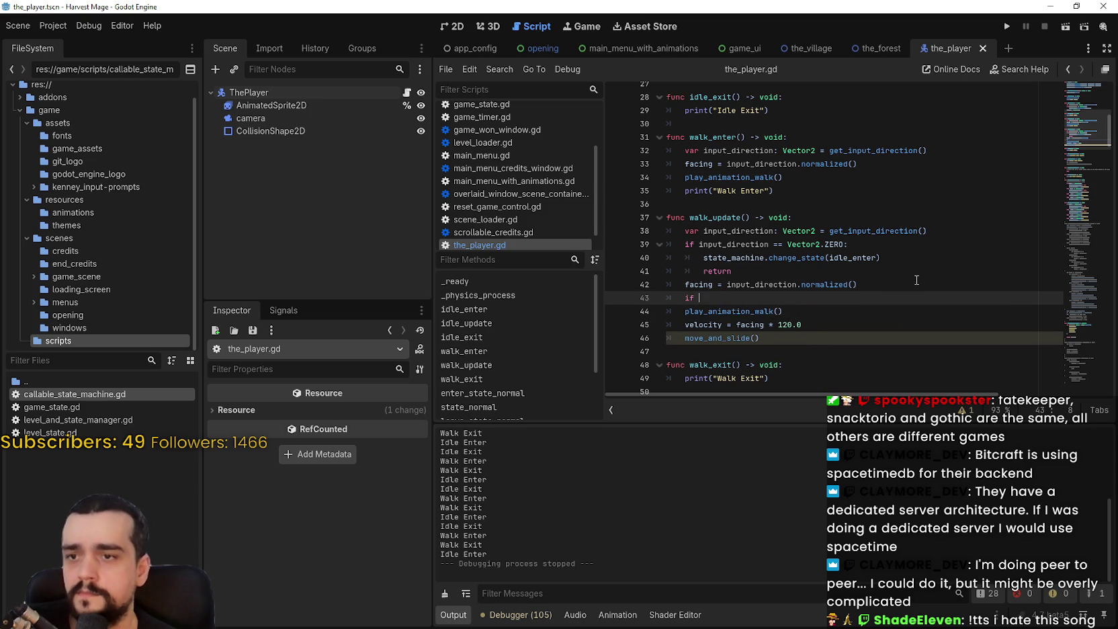
{"action": "type", "text": "old_facing"}
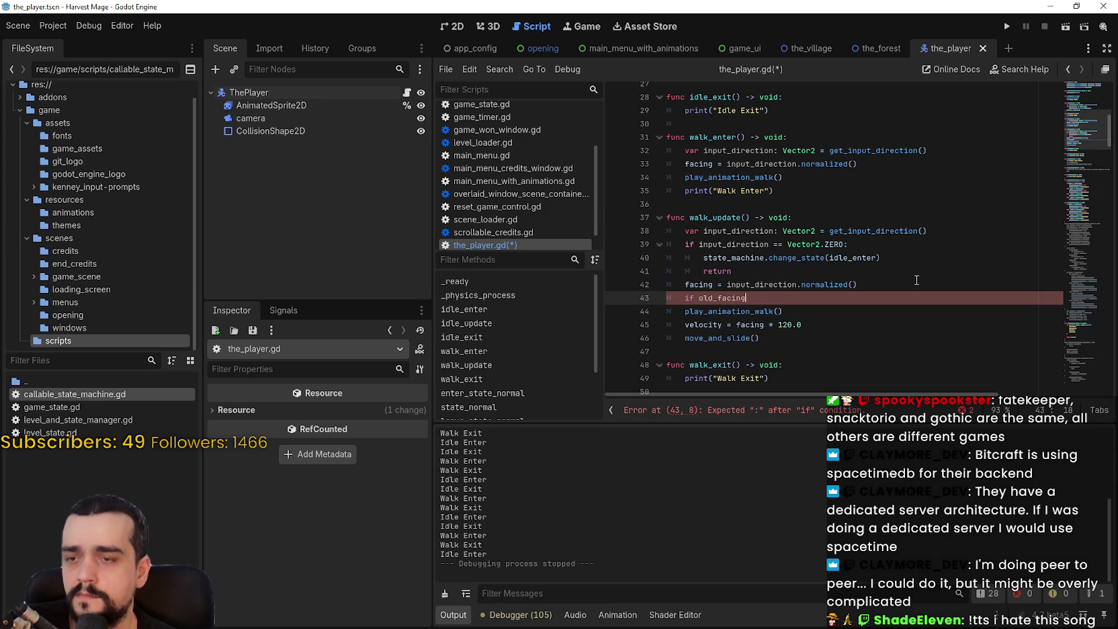
{"action": "key", "text": "ctrl+BackSpace"}
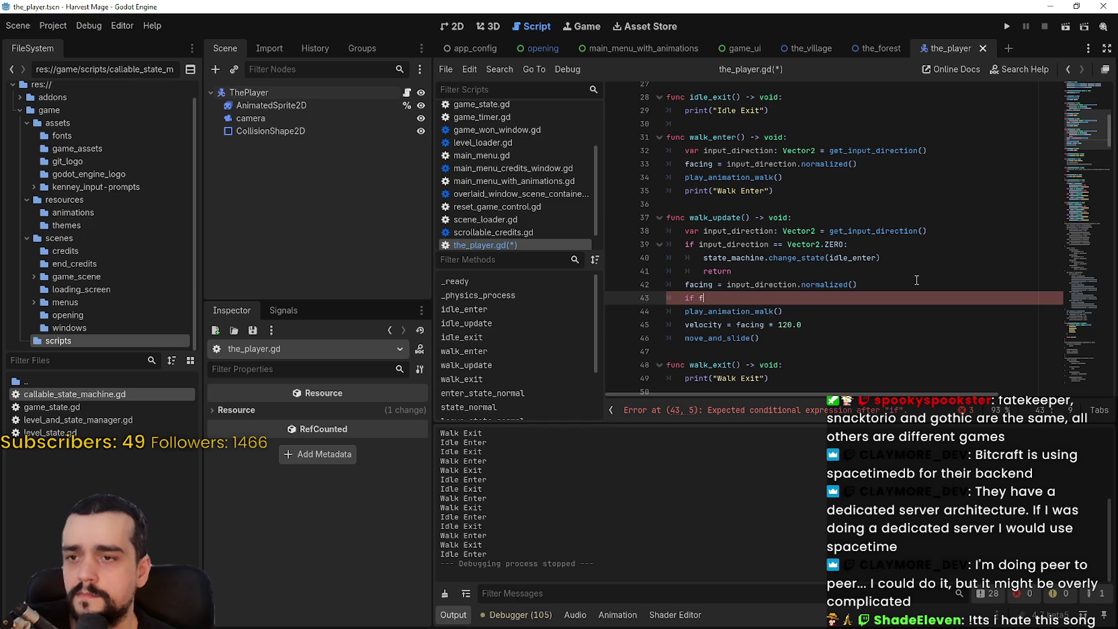
{"action": "type", "text": "acing != "}
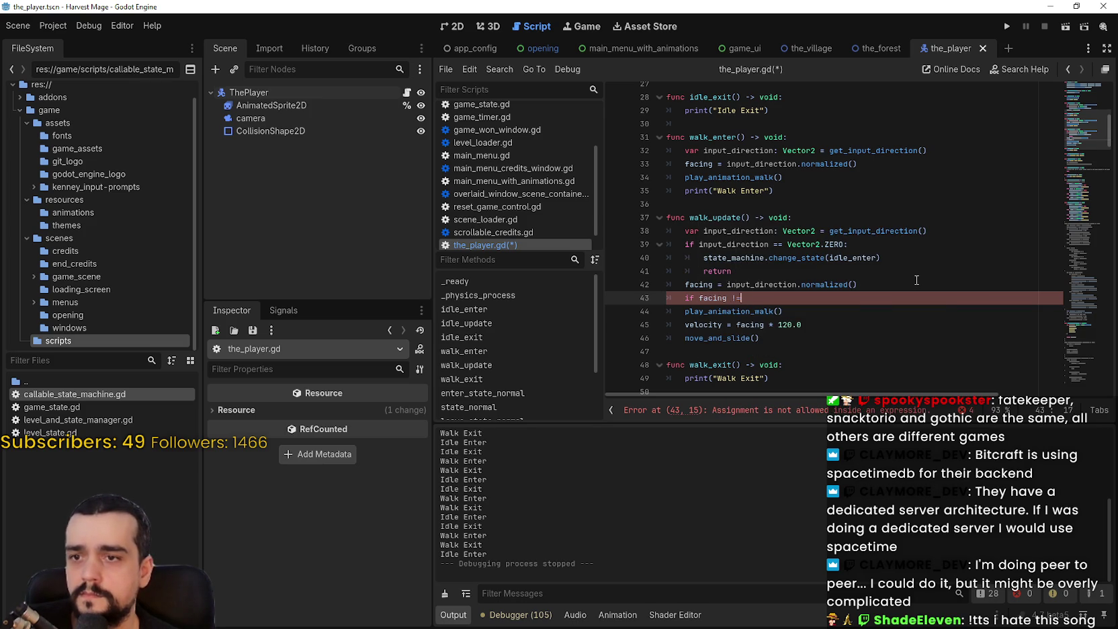
{"action": "type", "text": "old_facing:"}
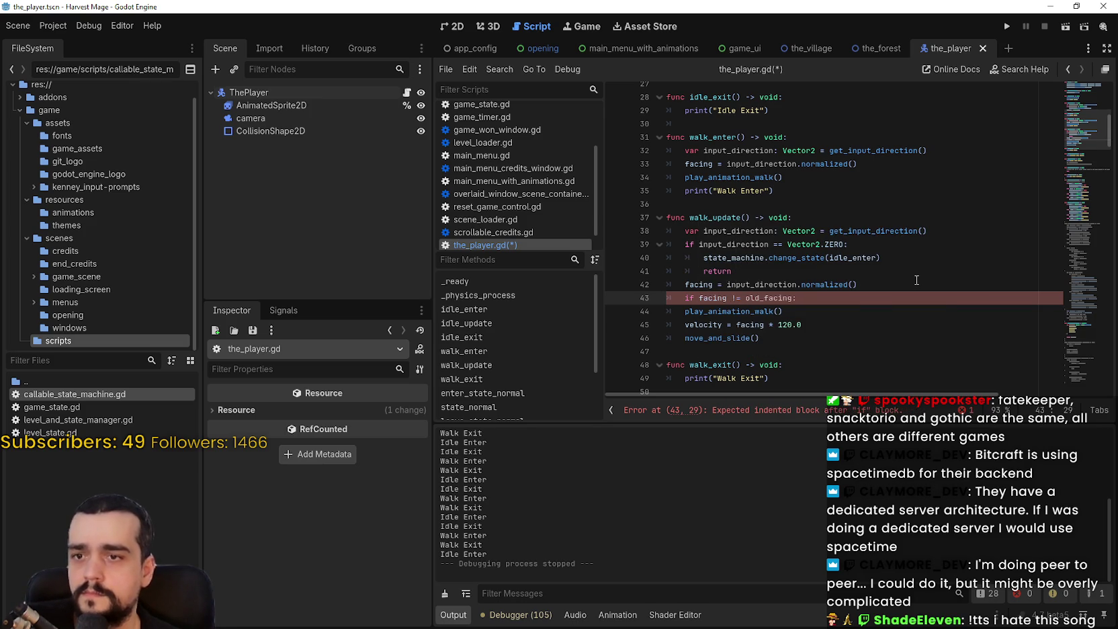
Indent play_animation_walk() under the new facing check and save
{"action": "left_click", "coordinate": [685, 310]}
{"action": "key", "text": "Tab"}
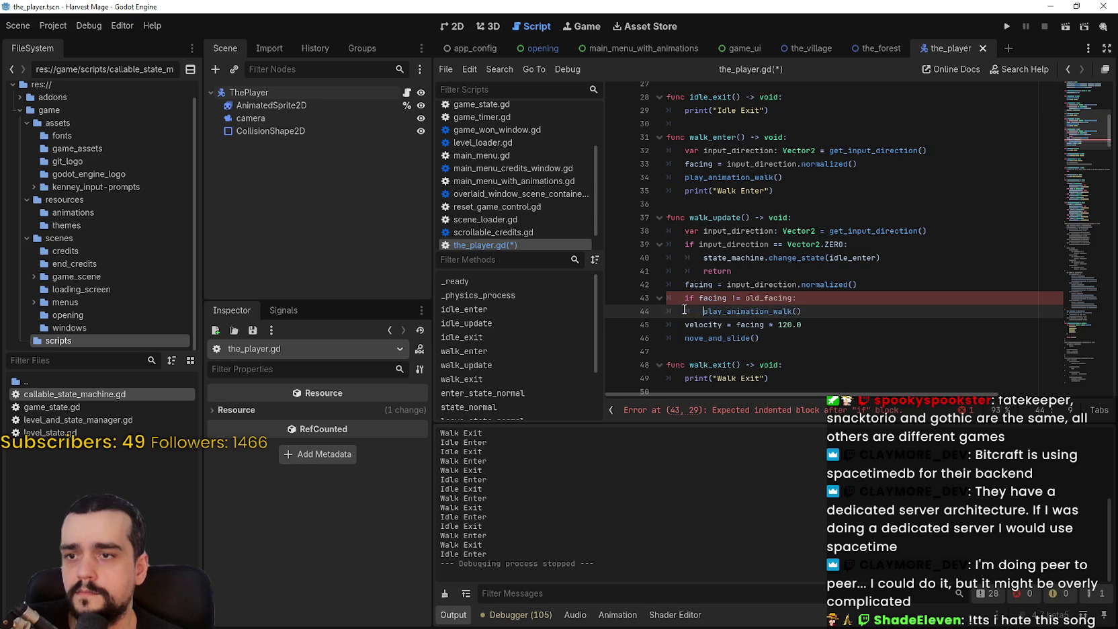
{"action": "left_click", "coordinate": [829, 300]}
{"action": "key", "text": "ctrl+s"}
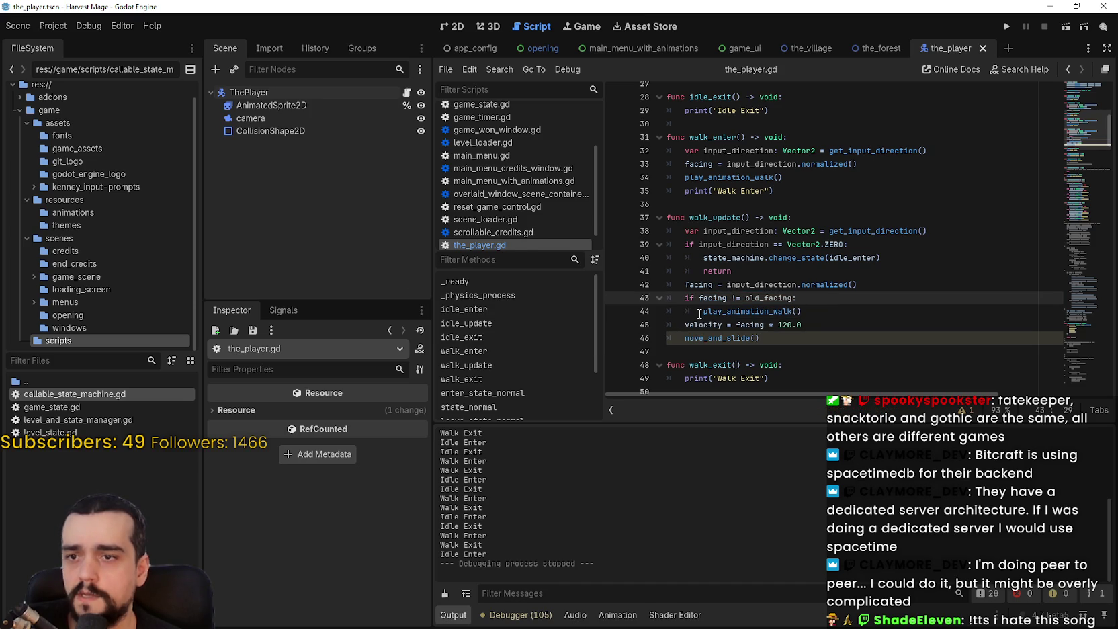
Add 'old_facing = facing' inside the check and save the script
{"action": "double_click", "coordinate": [771, 298]}
{"action": "left_click", "coordinate": [838, 296]}
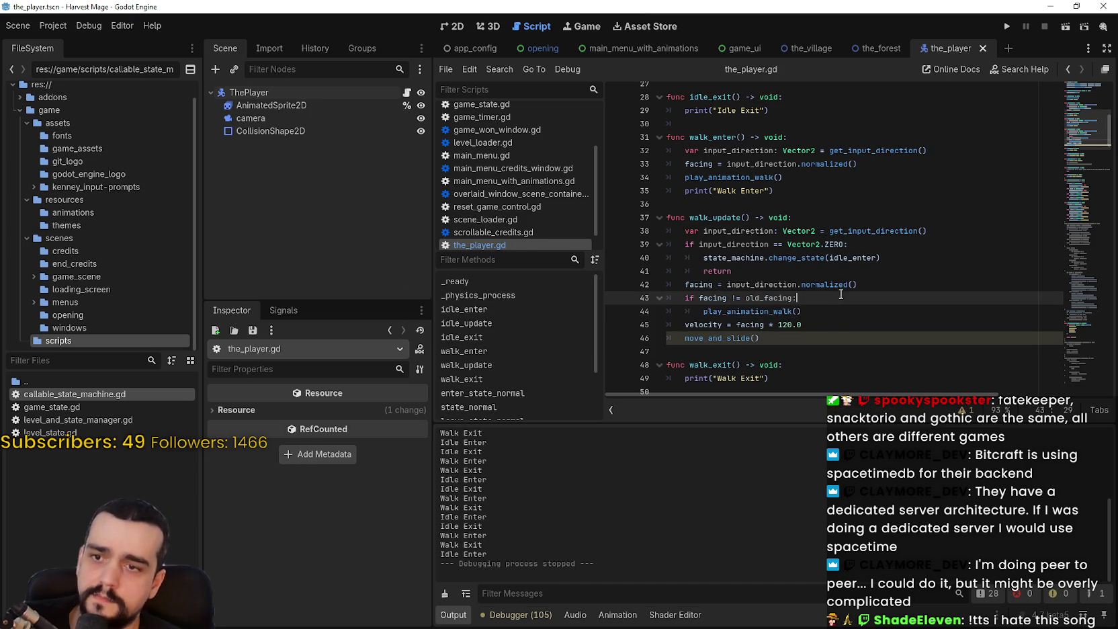
{"action": "key", "text": "Return"}
{"action": "type", "text": "old_facing = faci"}
{"action": "key", "text": "Return"}
{"action": "key", "text": "ctrl+s"}
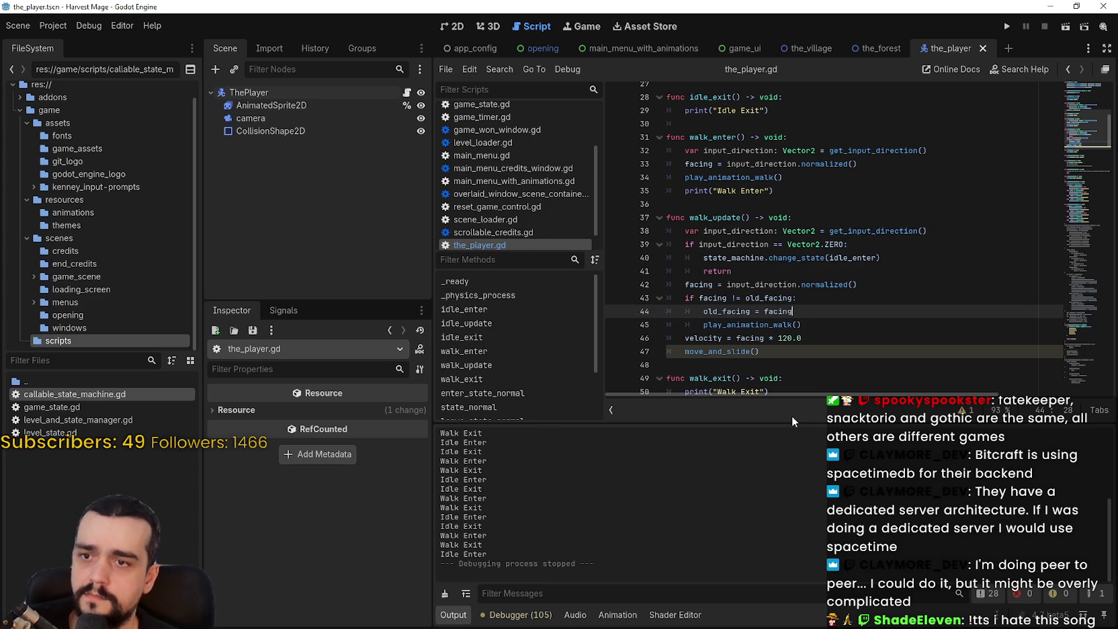
{"action": "left_click", "coordinate": [838, 327]}
{"action": "key", "text": "ctrl+s"}
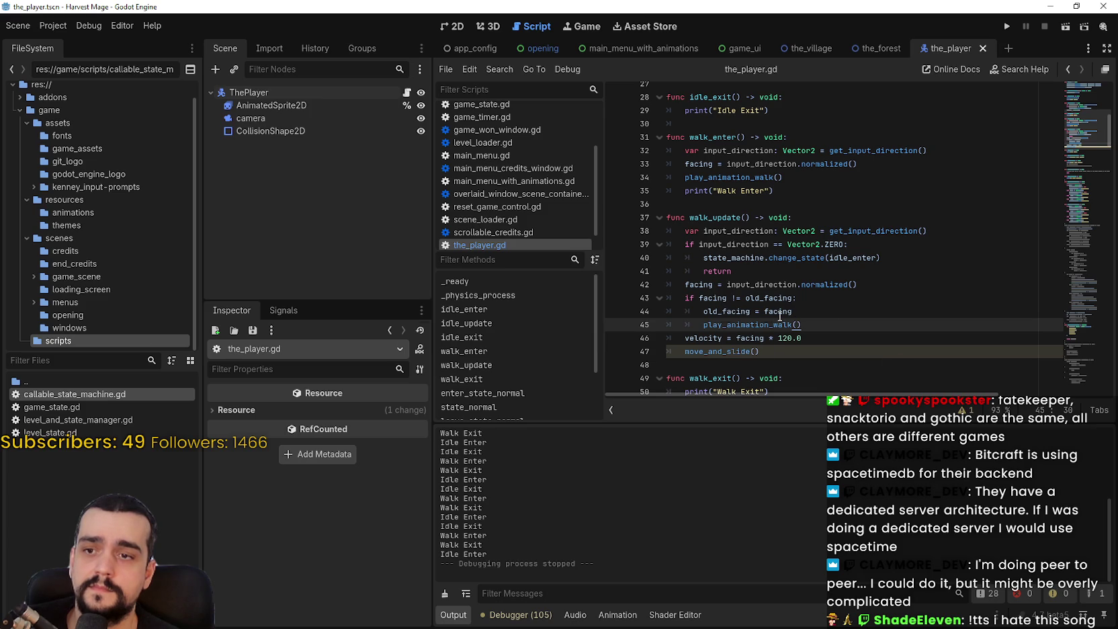
Cut the facing check and old_facing assignment out of walk_update and dedent play_animation_walk()
{"action": "left_click_drag", "start_coordinate": [772, 310], "coordinate": [704, 312]}
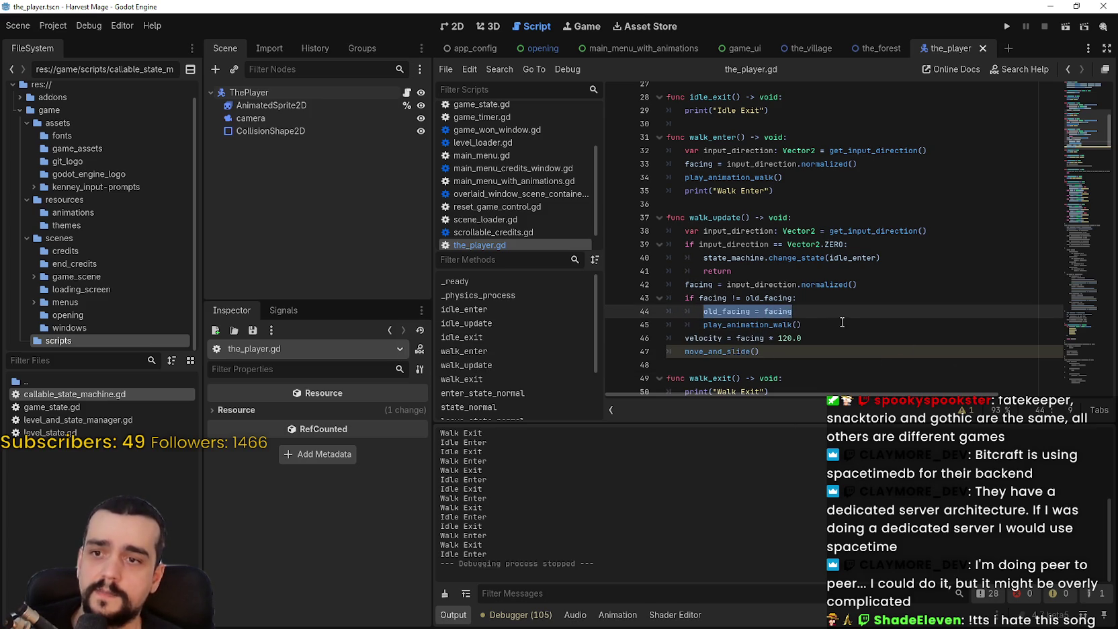
{"action": "key", "text": "Delete"}
{"action": "key", "text": "BackSpace"}
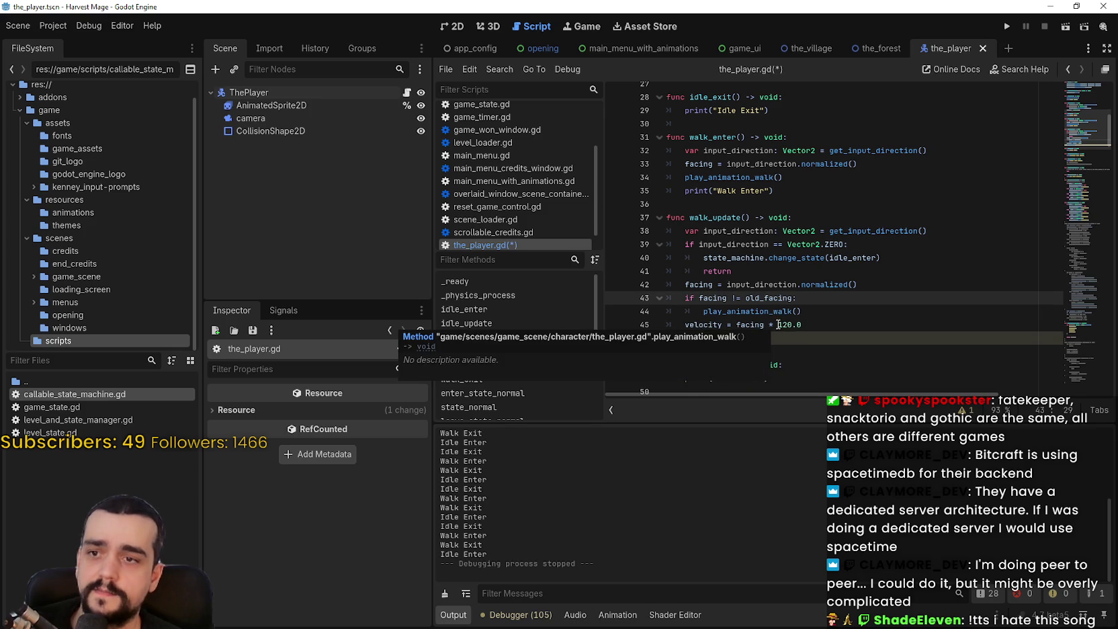
{"action": "key", "text": "ctrl+z"}
{"action": "key", "text": "ctrl+z"}
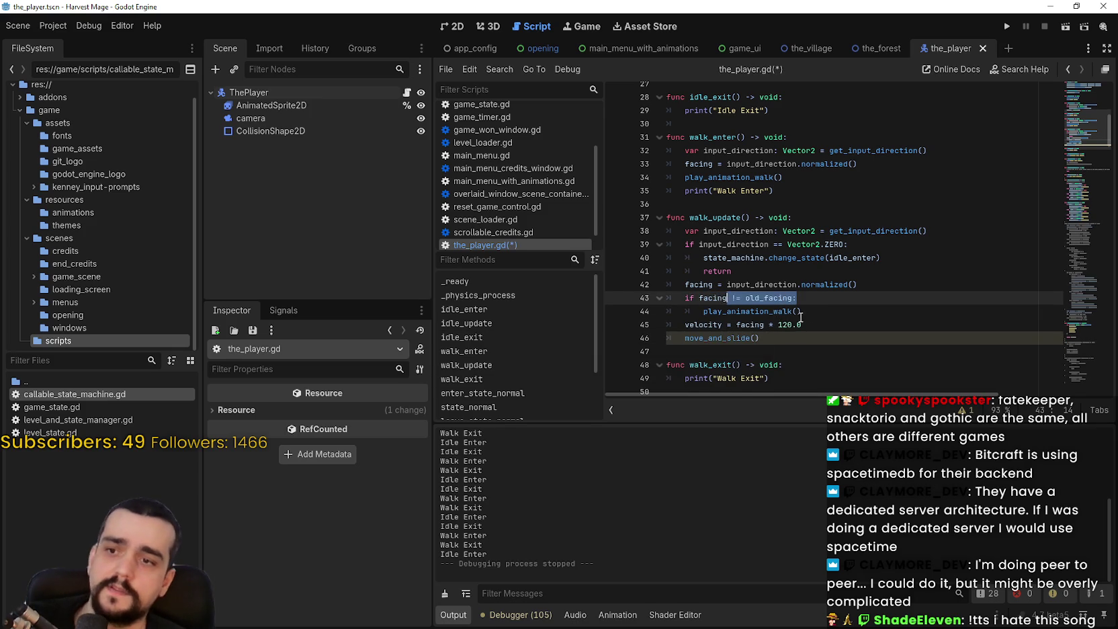
{"action": "left_click", "coordinate": [805, 311]}
{"action": "left_click_drag", "start_coordinate": [805, 311], "coordinate": [666, 298]}
{"action": "key", "text": "ctrl+c"}
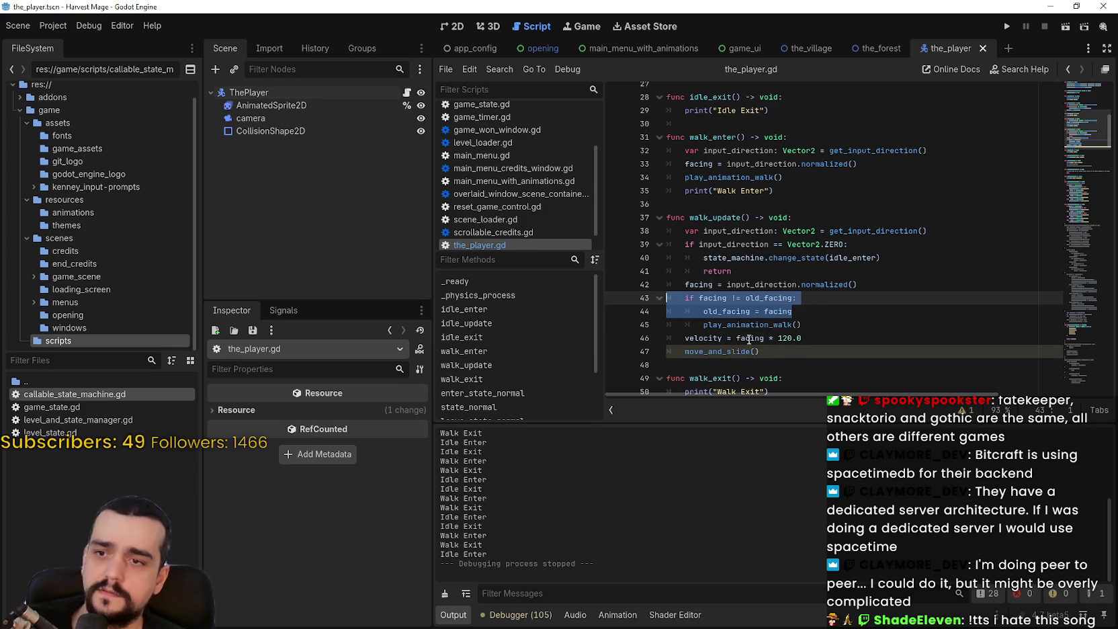
{"action": "key", "text": "Delete"}
{"action": "key", "text": "Delete"}
{"action": "key", "text": "shift+Tab"}
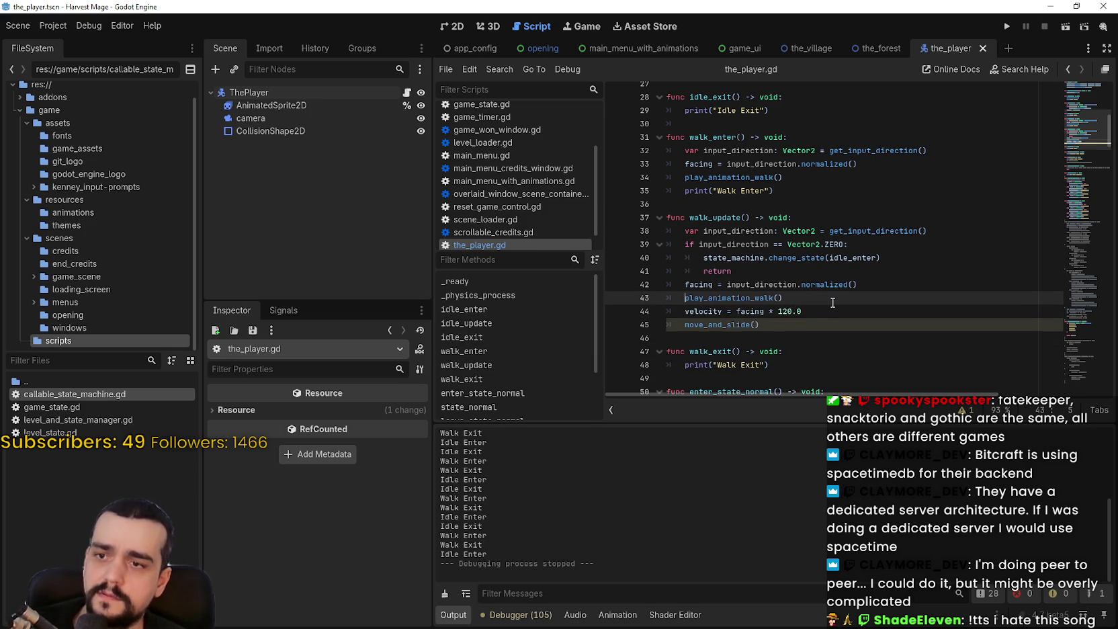
{"action": "key", "text": "ctrl+z"}
{"action": "key", "text": "ctrl+y"}
{"action": "scroll", "coordinate": [1031, 216], "scroll_direction": "down", "scroll_amount": 10}
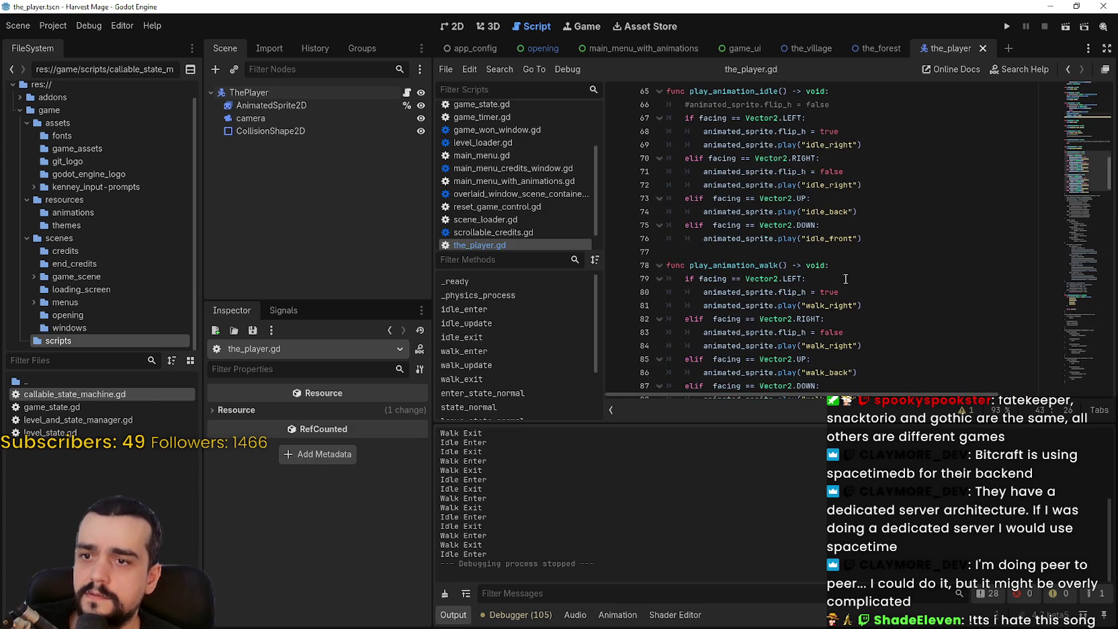
Paste the facing check into play_animation_walk and change != to ==
{"action": "scroll", "coordinate": [896, 278], "scroll_direction": "down", "scroll_amount": 1}
{"action": "left_click", "coordinate": [896, 272]}
{"action": "key", "text": "Return"}
{"action": "key", "text": "ctrl+v"}
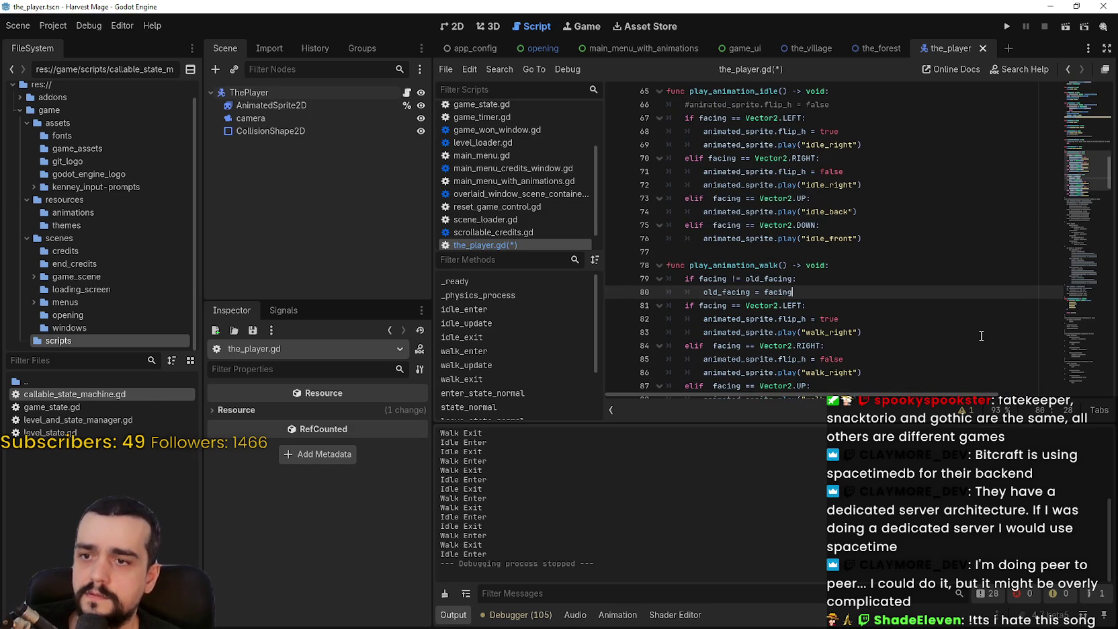
{"action": "key", "text": "Return"}
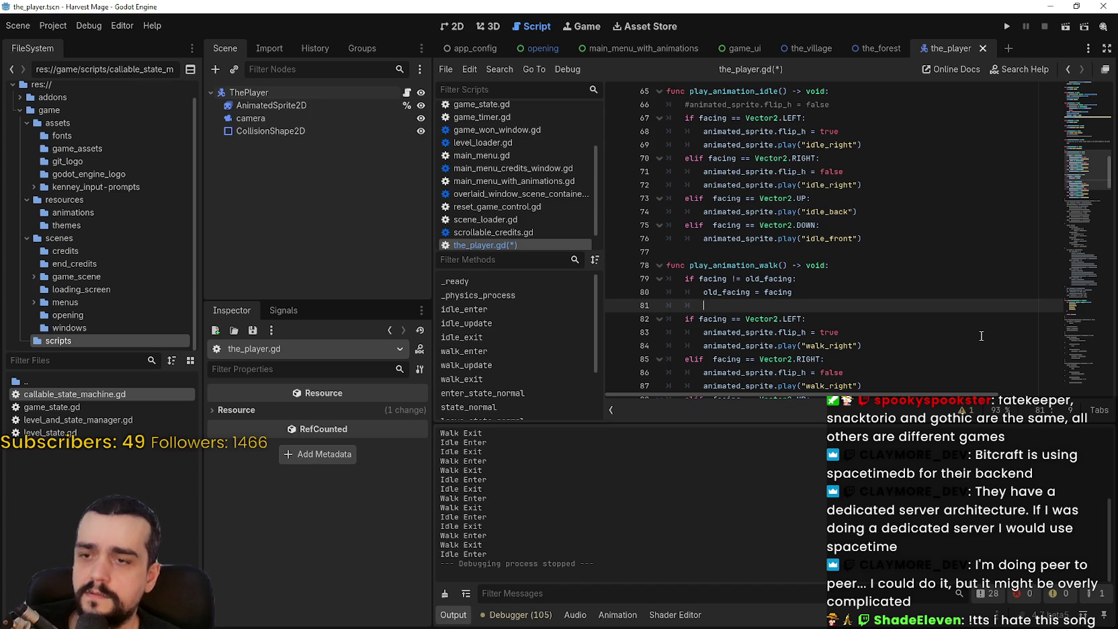
{"action": "scroll", "coordinate": [827, 264], "scroll_direction": "down", "scroll_amount": 1}
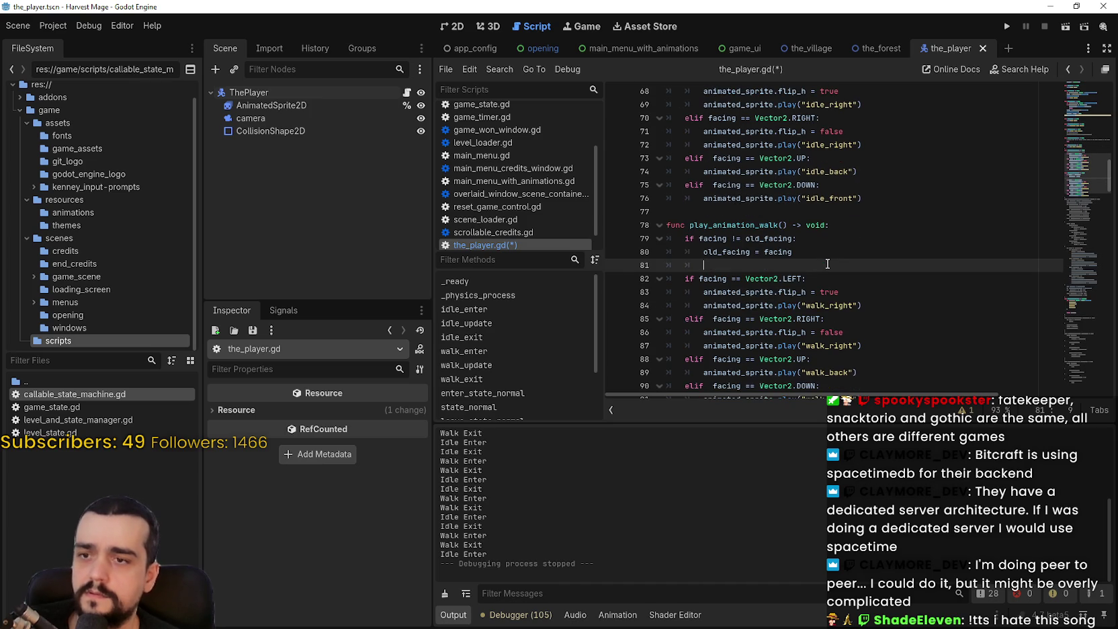
{"action": "left_click", "coordinate": [717, 252]}
{"action": "left_click", "coordinate": [733, 239]}
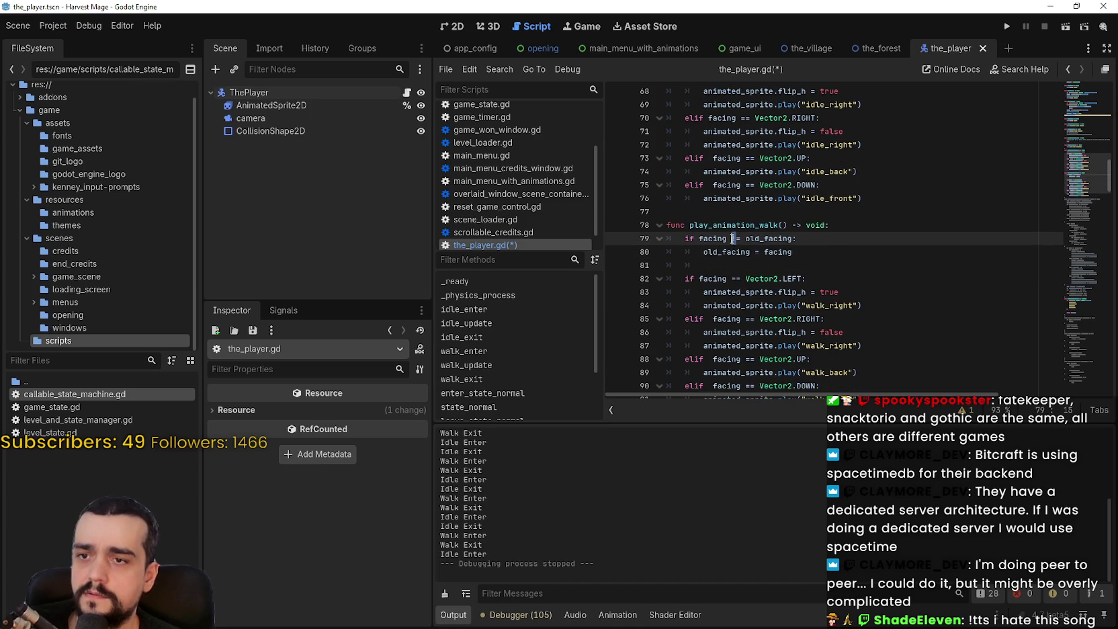
{"action": "mouse_move", "coordinate": [794, 272]}
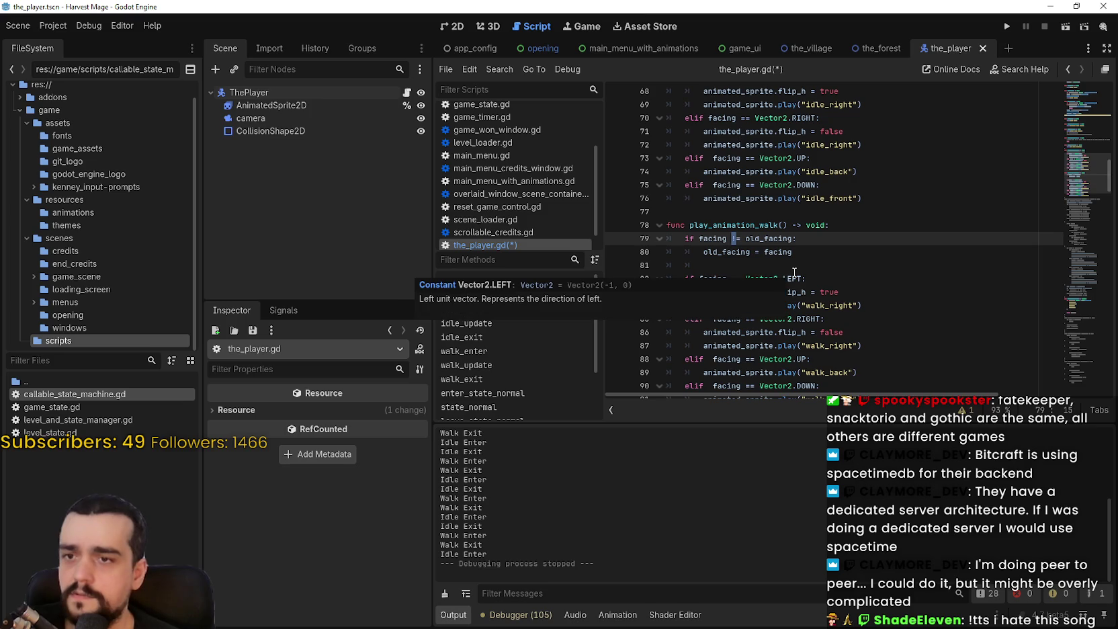
{"action": "type", "text": "="}
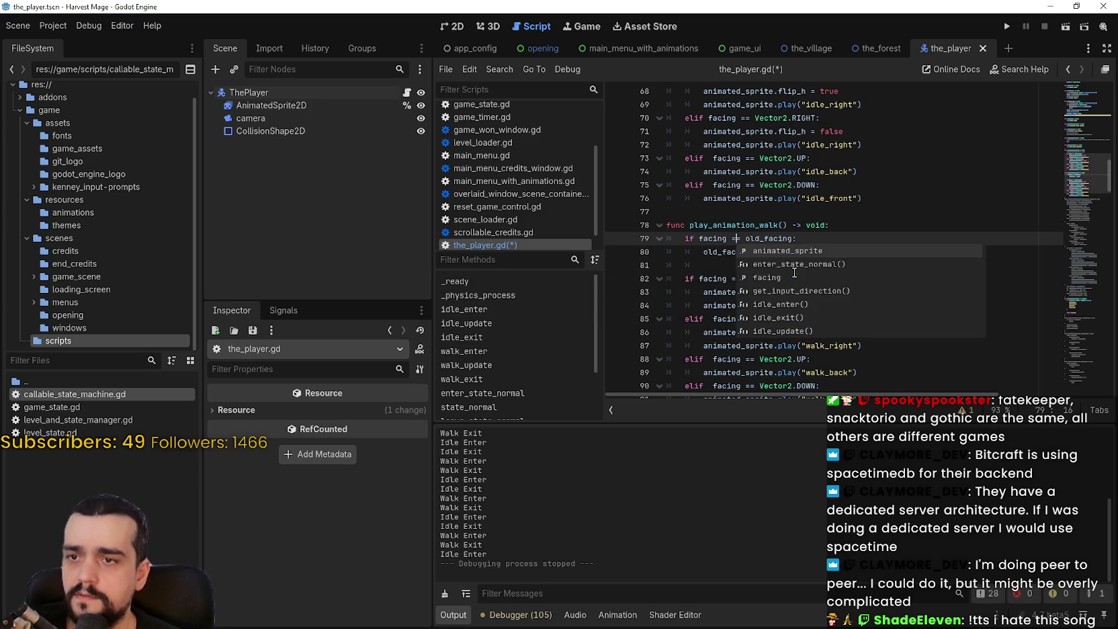
Add a return inside the check, move 'old_facing = facing' out of it, and save
{"action": "left_click", "coordinate": [835, 236]}
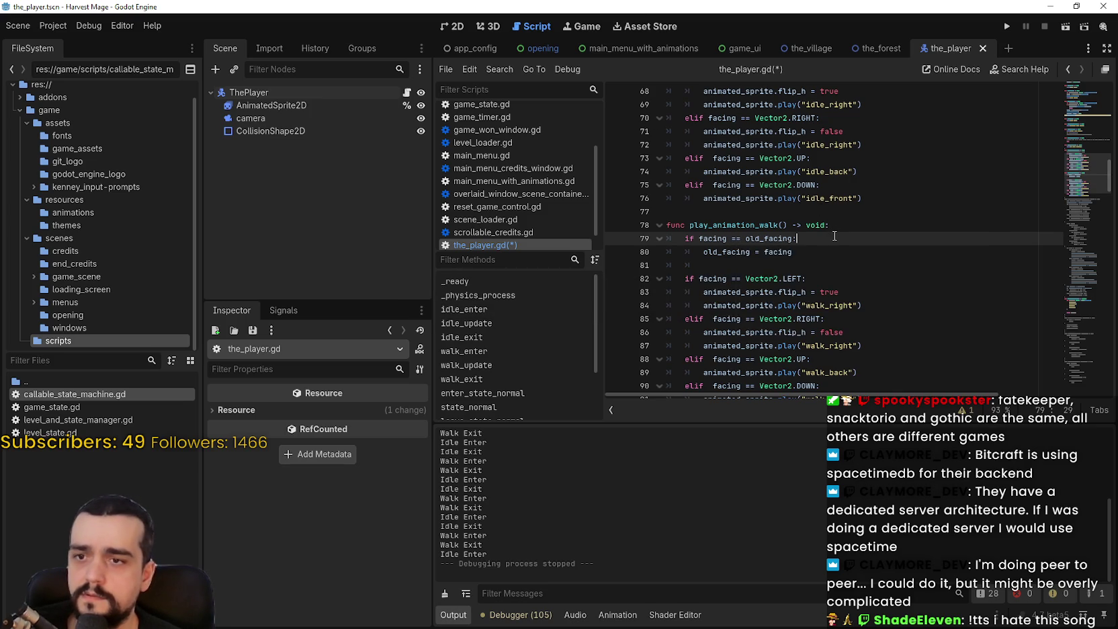
{"action": "key", "text": "Return"}
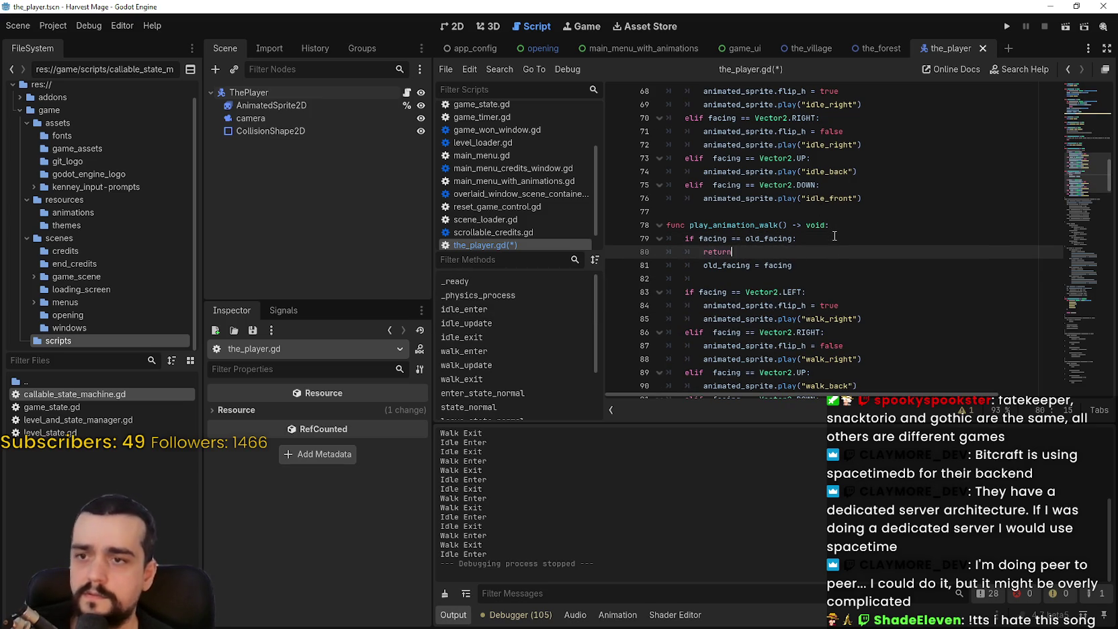
{"action": "left_click", "coordinate": [694, 269]}
{"action": "key", "text": "BackSpace"}
{"action": "left_click", "coordinate": [714, 280]}
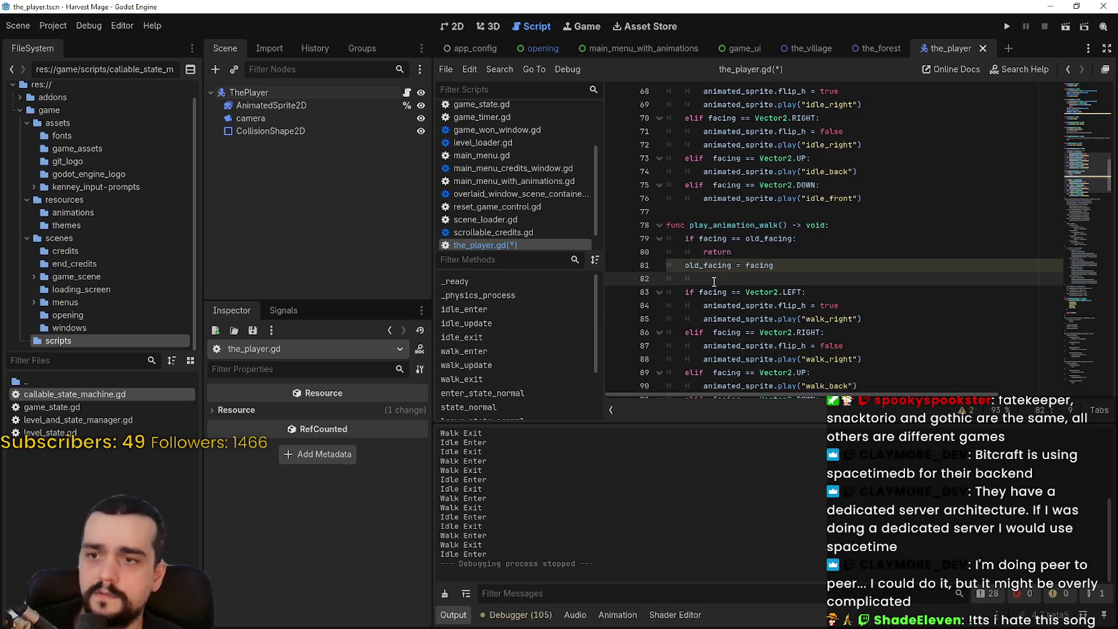
{"action": "key", "text": "BackSpace"}
{"action": "scroll", "coordinate": [807, 309], "scroll_direction": "down", "scroll_amount": 2}
{"action": "left_click", "coordinate": [885, 334]}
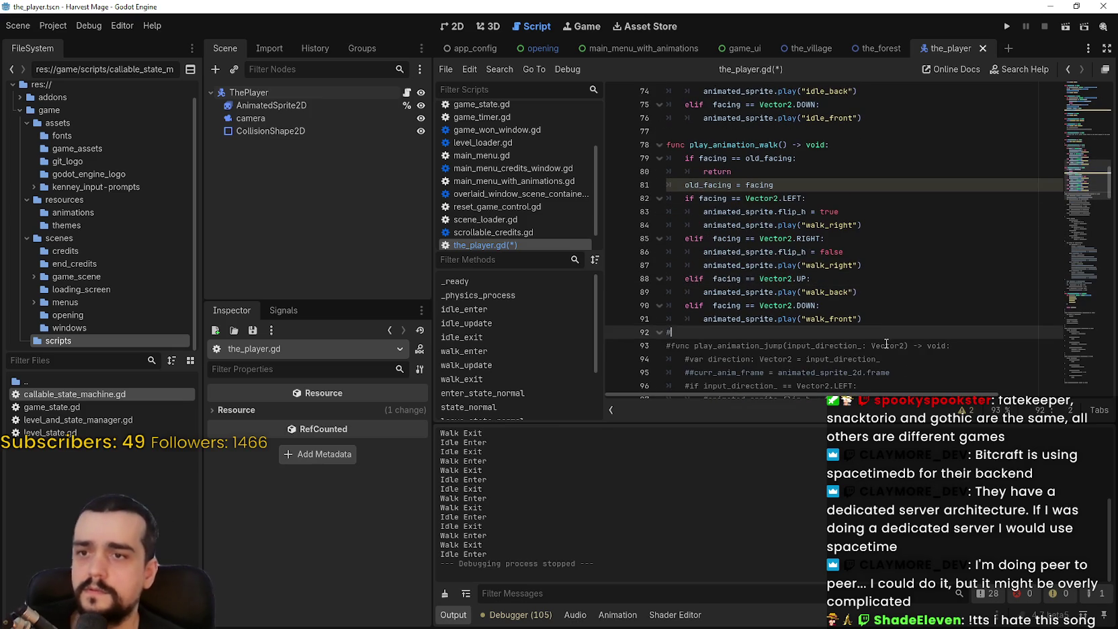
{"action": "key", "text": "ctrl+s"}
Review the edited function and launch the game with Run Project
{"action": "left_click", "coordinate": [852, 185]}
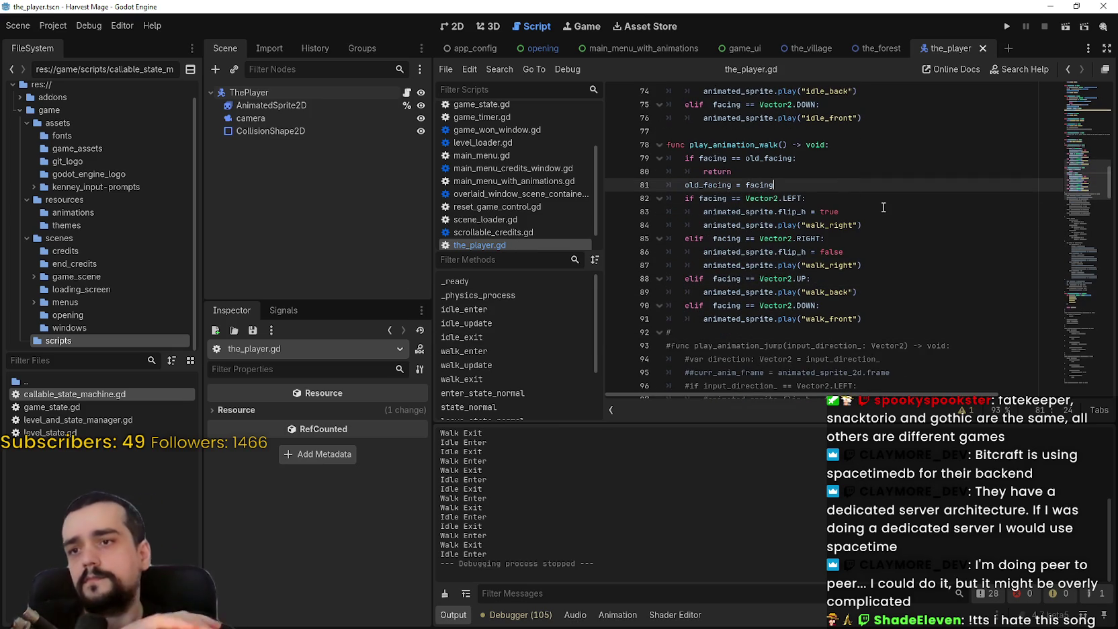
{"action": "left_click", "coordinate": [847, 212]}
{"action": "left_click", "coordinate": [852, 182]}
{"action": "left_click", "coordinate": [863, 172]}
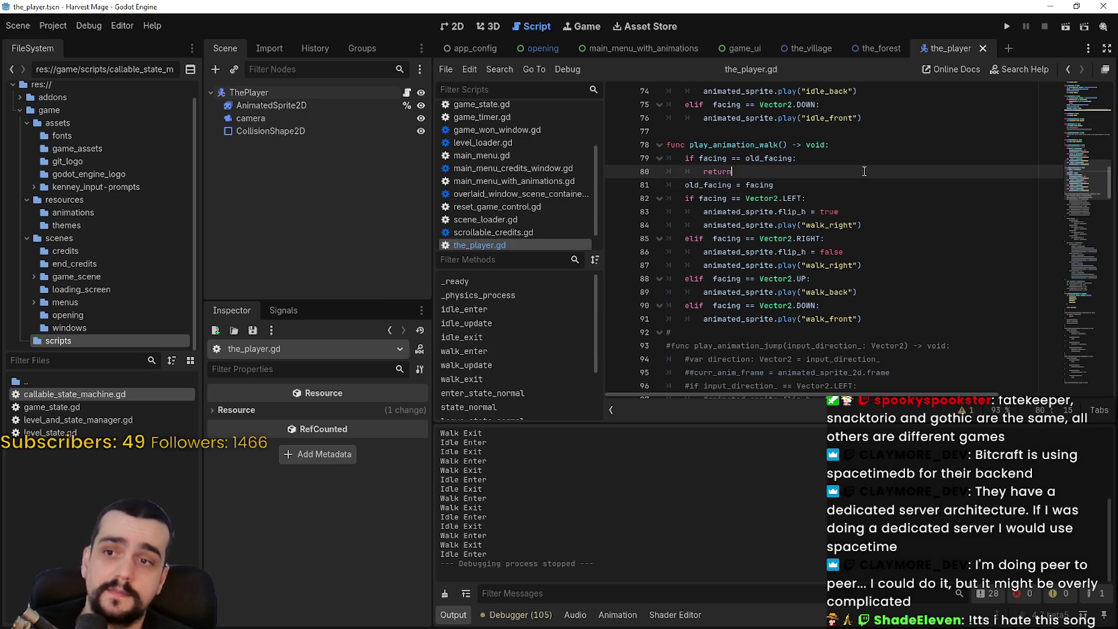
{"action": "left_click", "coordinate": [1000, 26]}
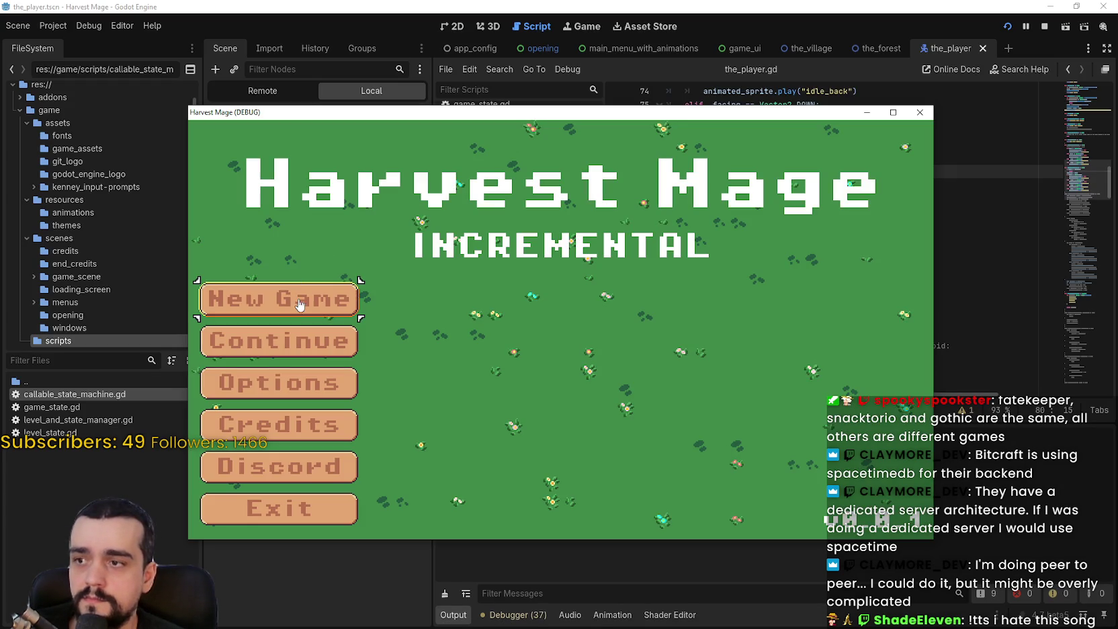
Start a new game full screen and walk the player right, left, up and down the path
{"action": "left_click", "coordinate": [269, 299]}
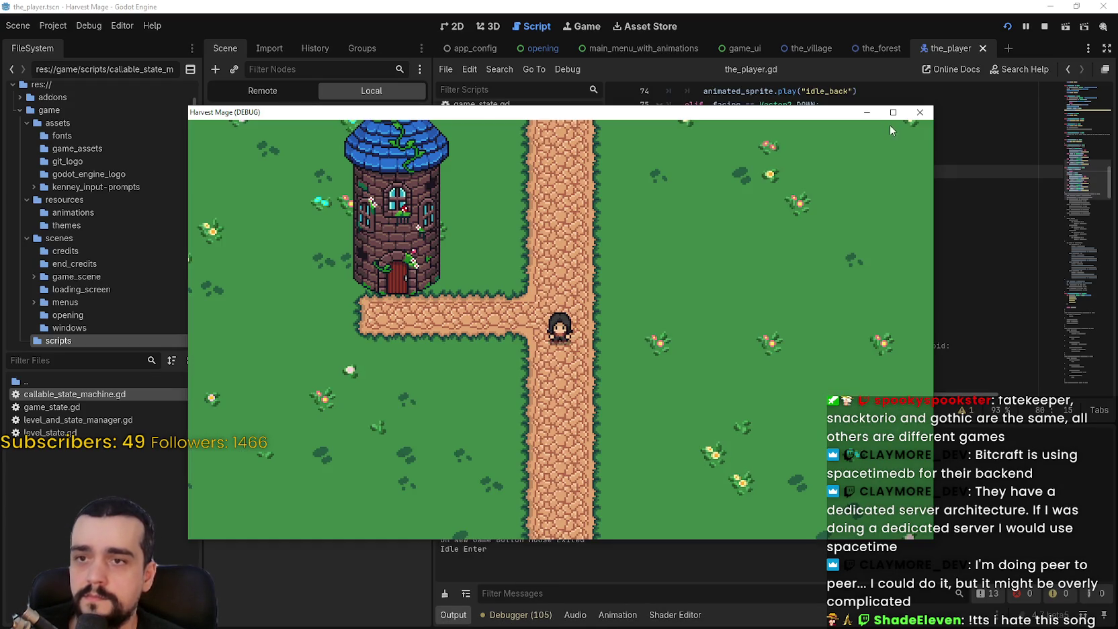
{"action": "left_click", "coordinate": [893, 113]}
{"action": "key", "text": "d"}
{"action": "key", "text": "a"}
{"action": "key", "text": "a"}
{"action": "key", "text": "w"}
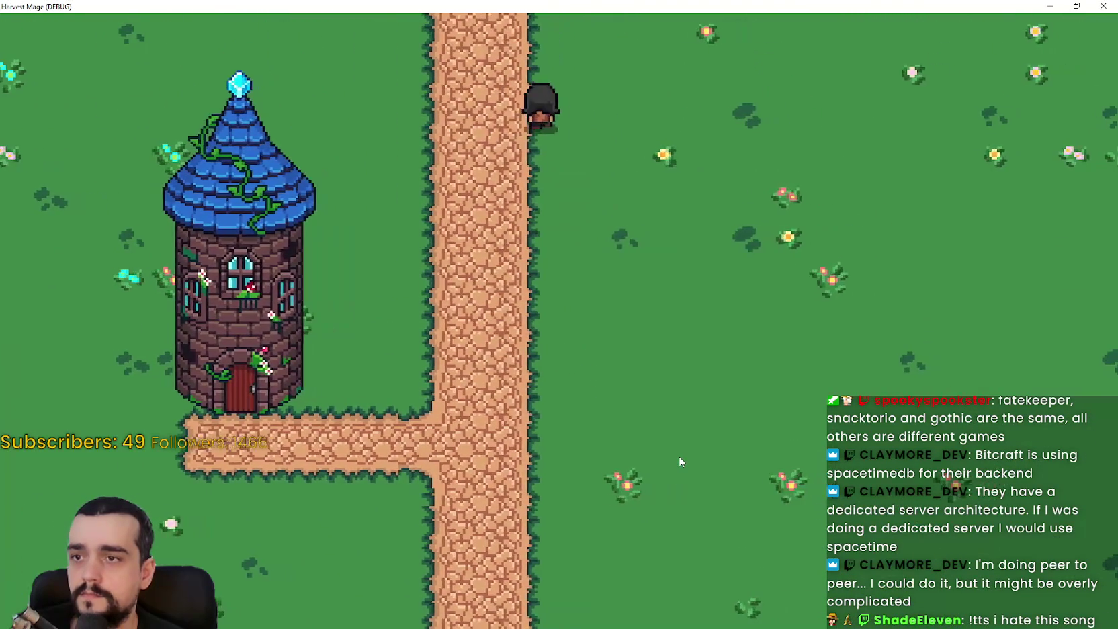
{"action": "key", "text": "s"}
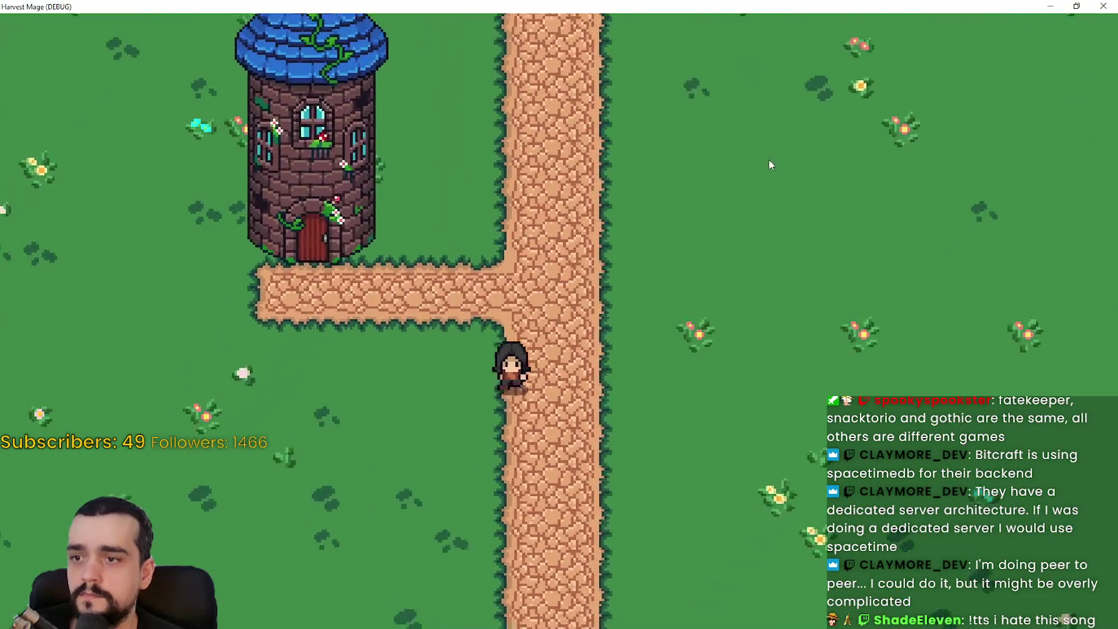
{"action": "key", "text": "w"}
{"action": "key", "text": "d"}
Keep walking the player around the path, then bring the_player.gd back to the front at line 91
{"action": "key", "text": "a"}
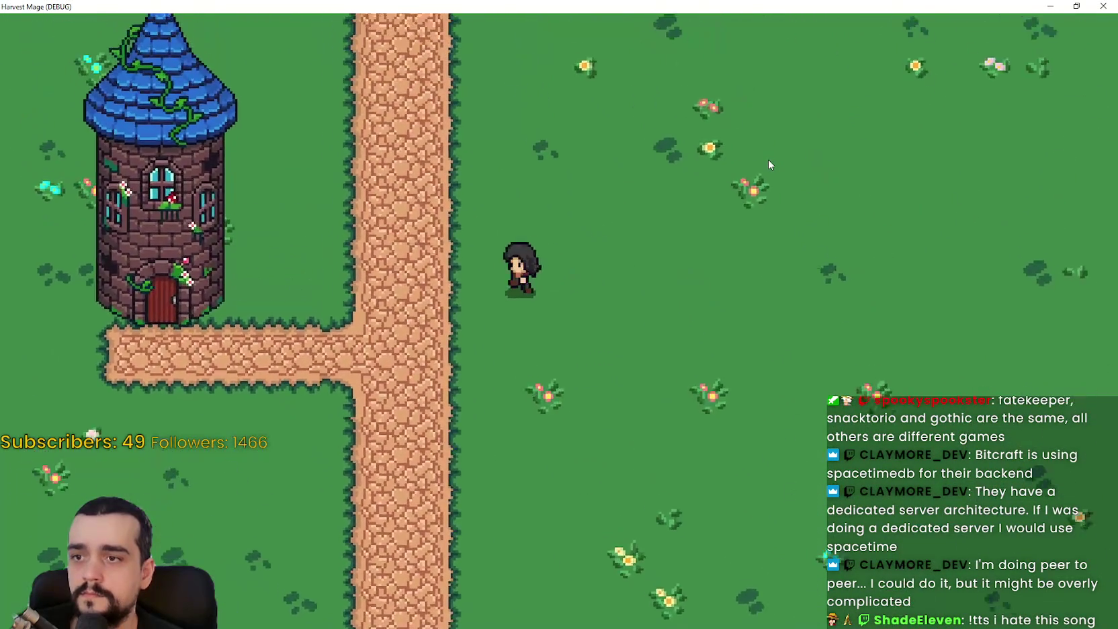
{"action": "key", "text": "s"}
{"action": "key", "text": "a"}
{"action": "key", "text": "d"}
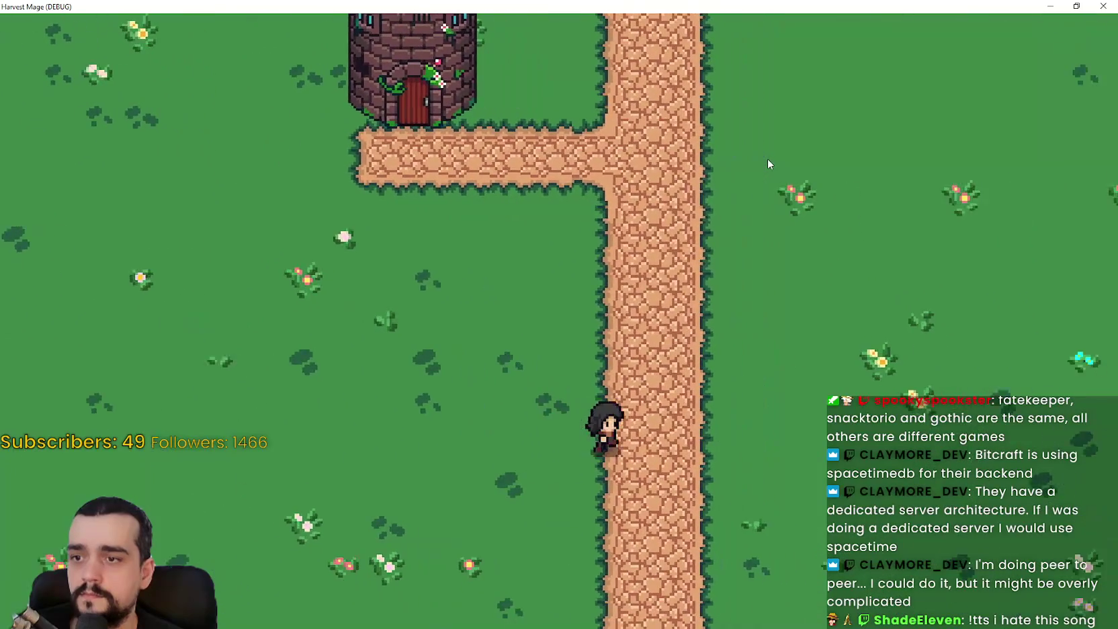
{"action": "key", "text": "d"}
{"action": "key", "text": "super+Down"}
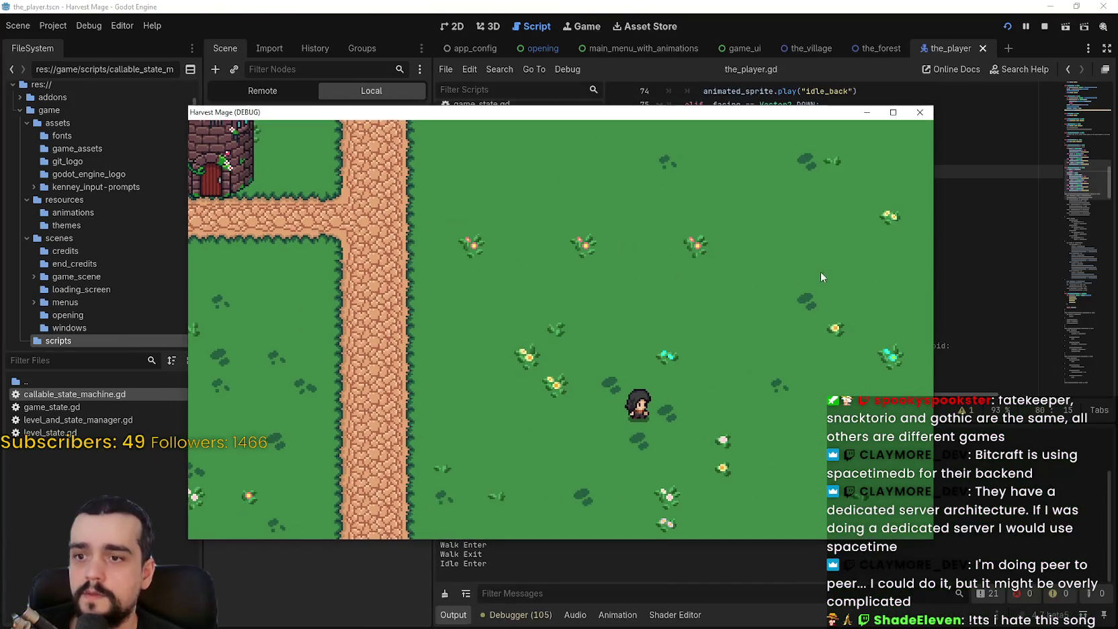
{"action": "key", "text": "a"}
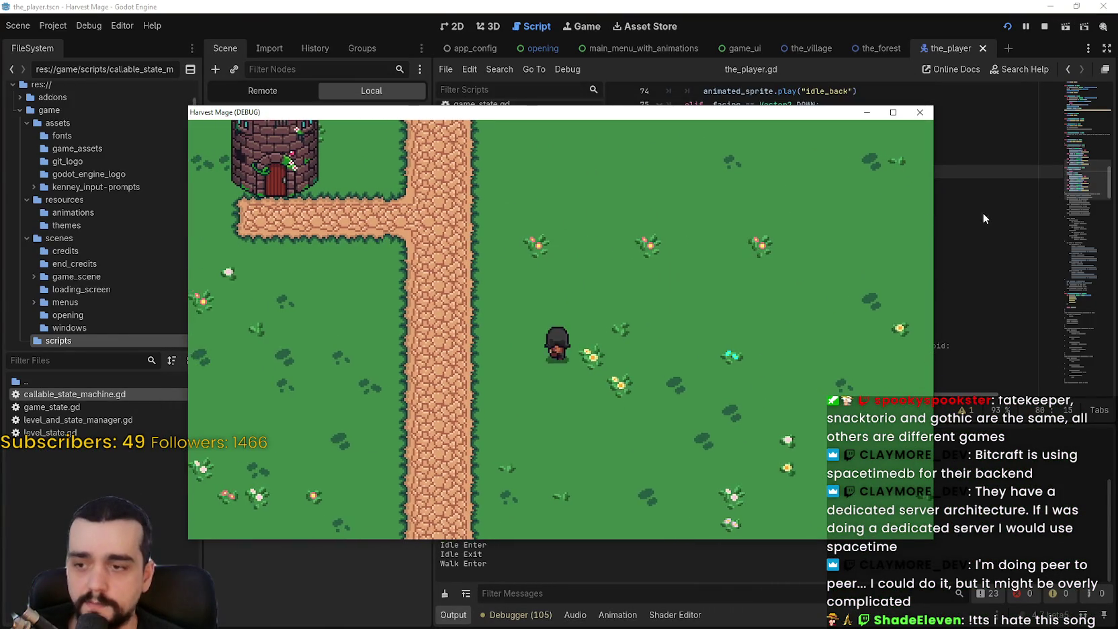
{"action": "left_click", "coordinate": [989, 242]}
{"action": "left_click", "coordinate": [877, 319]}
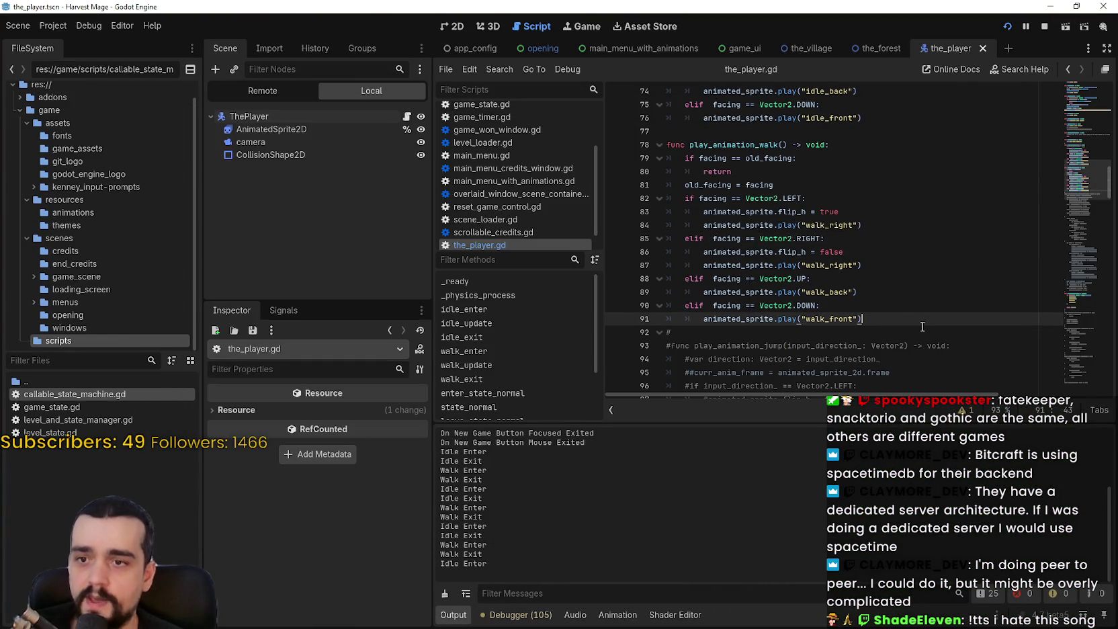
Add print("SPAMMING MOVEMENT") at the end of play_animation_walk and run with F5
{"action": "key", "text": "Return"}
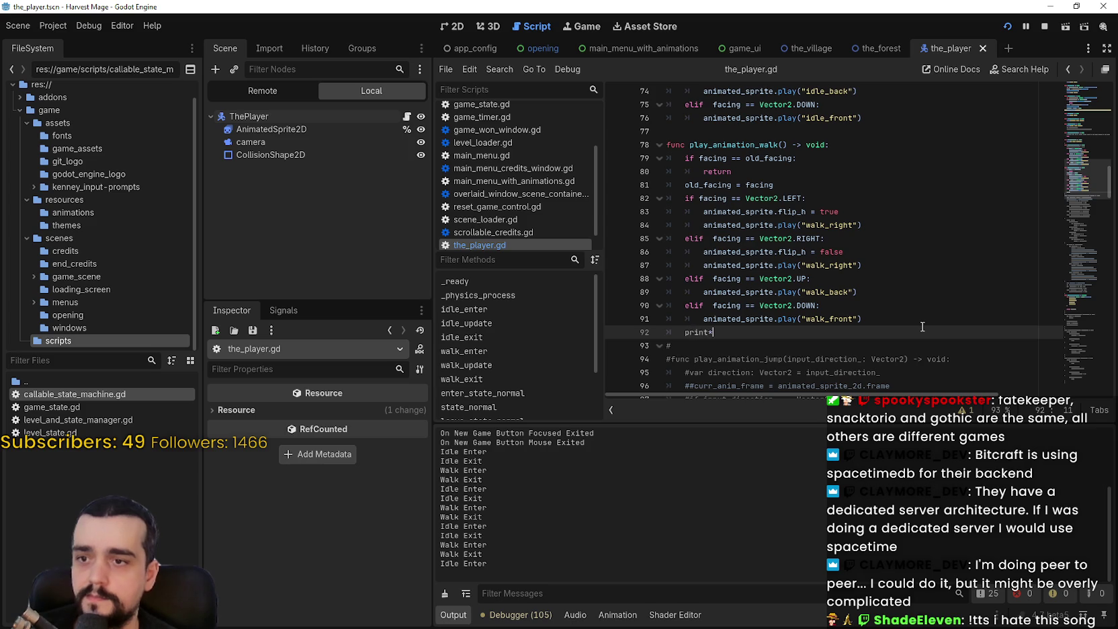
{"action": "type", "text": "(\"SP"}
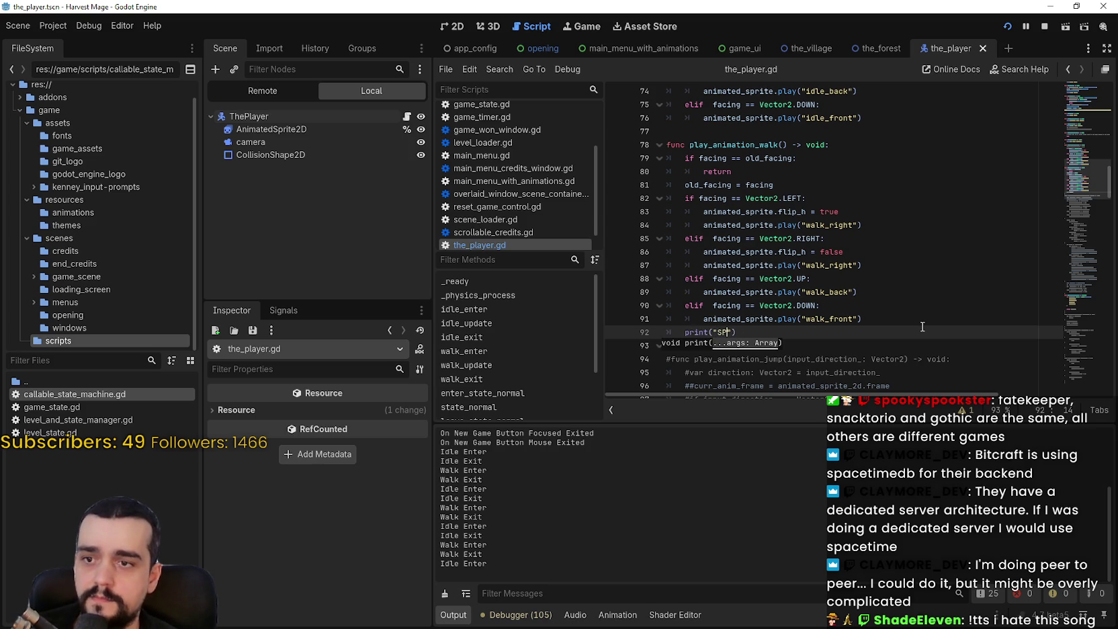
{"action": "type", "text": "T"}
{"action": "key", "text": "F5"}
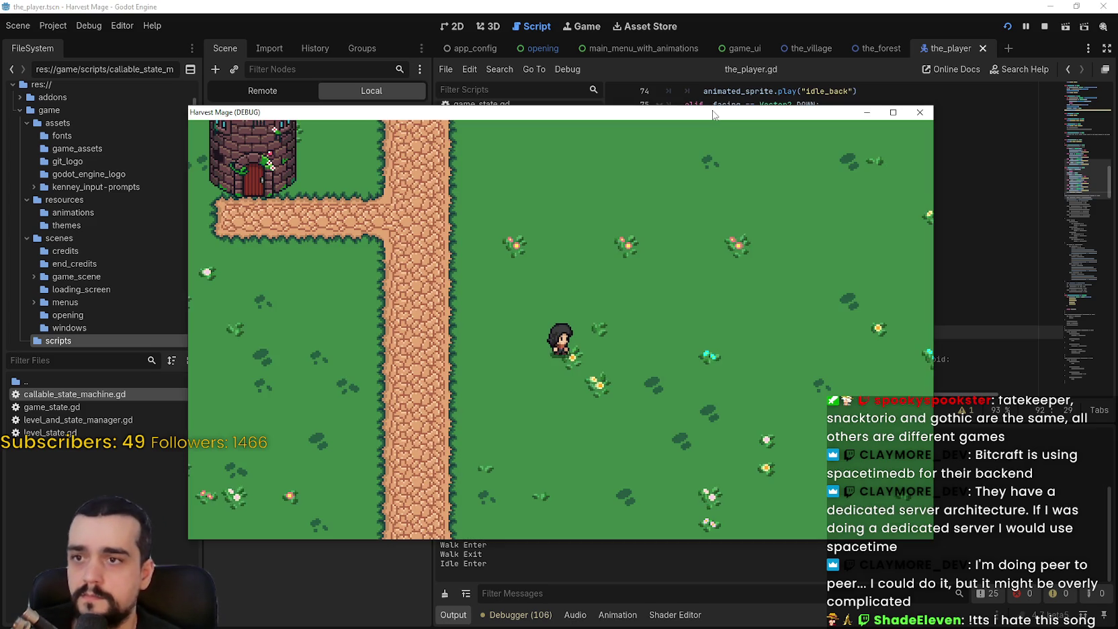
Move the game window aside and walk the player right, left, up and down to fill the log
{"action": "left_click_drag", "start_coordinate": [714, 114], "coordinate": [780, 33]}
{"action": "key", "text": "d"}
{"action": "key", "text": "d"}
{"action": "key", "text": "d"}
{"action": "key", "text": "d"}
{"action": "key", "text": "d"}
{"action": "key", "text": "a"}
{"action": "key", "text": "a"}
{"action": "key", "text": "a"}
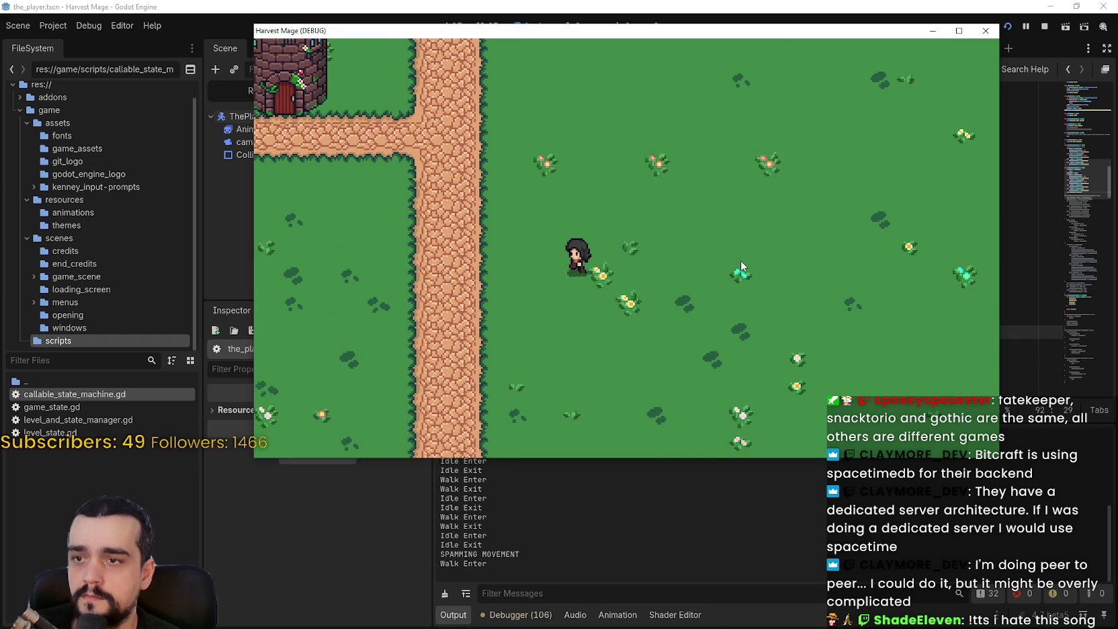
{"action": "key", "text": "a"}
{"action": "key", "text": "a"}
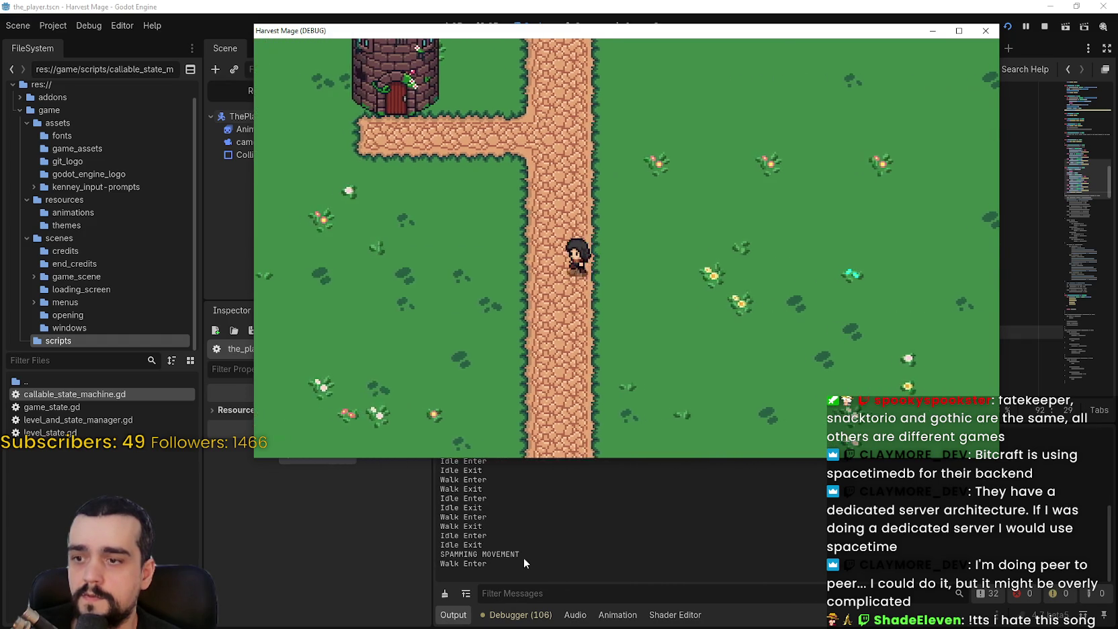
{"action": "key", "text": "w"}
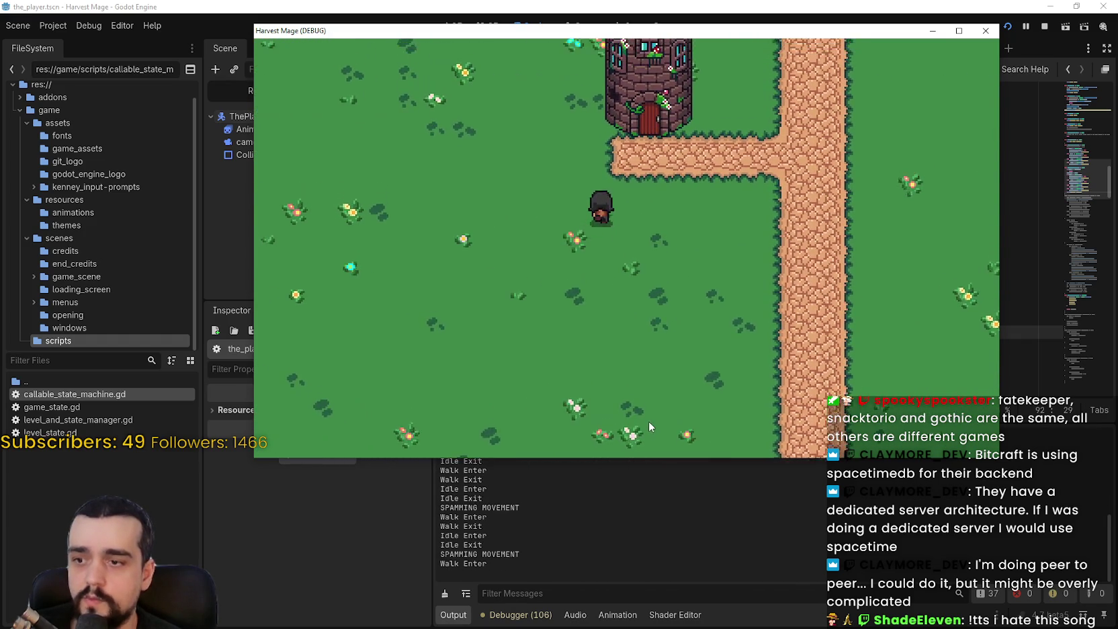
{"action": "key", "text": "w"}
{"action": "key", "text": "d"}
{"action": "key", "text": "d"}
{"action": "key", "text": "d"}
Keep walking around the tower, stop the game with F8, and return to the script
{"action": "key", "text": "w"}
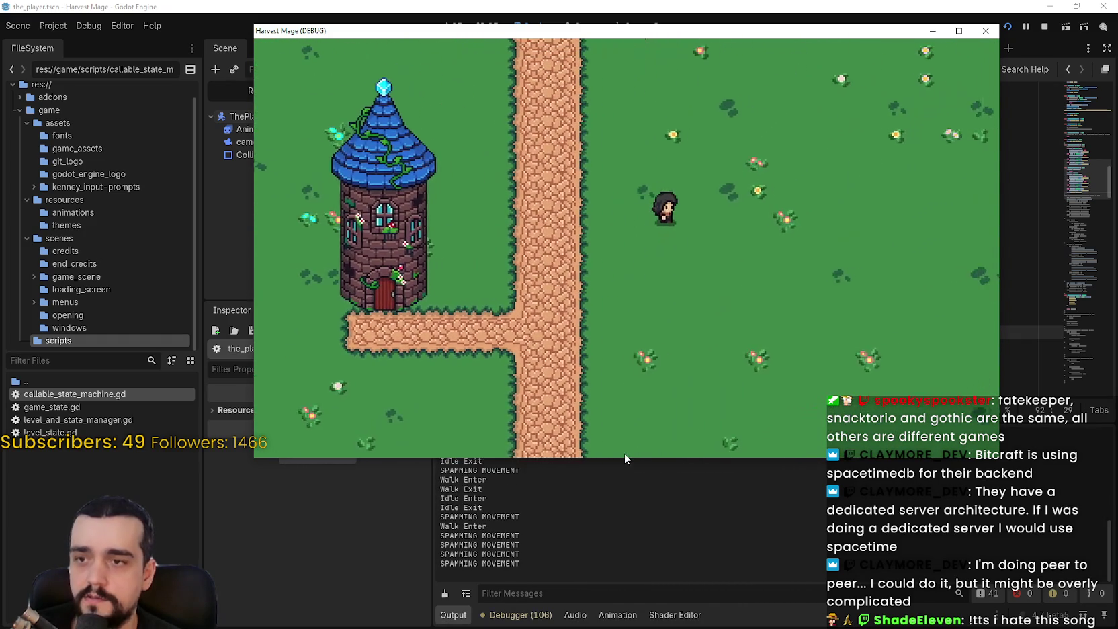
{"action": "key", "text": "d"}
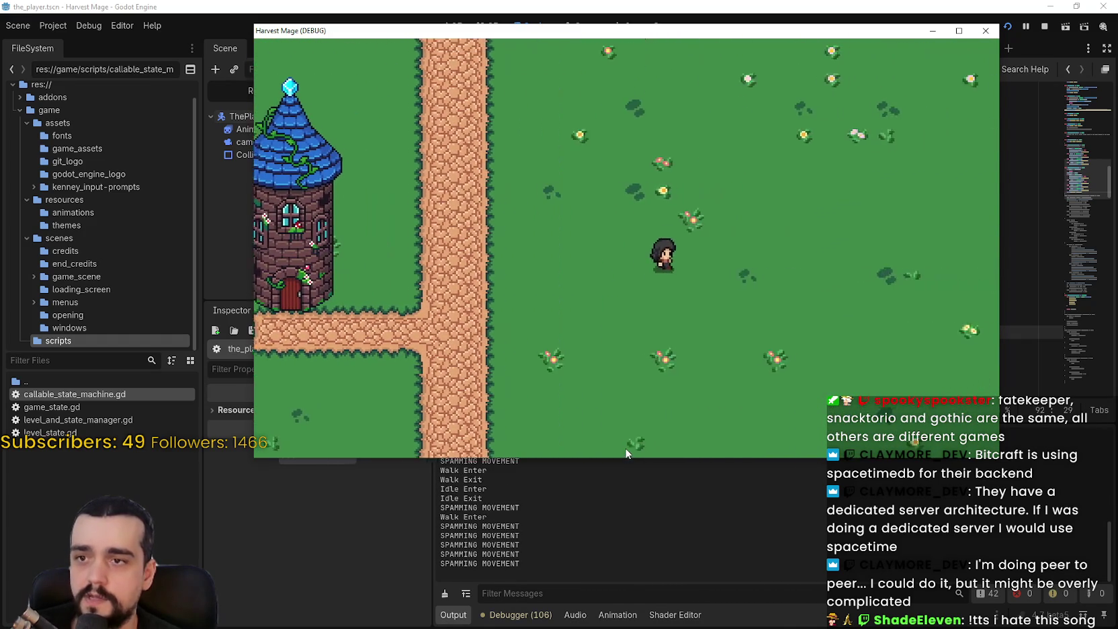
{"action": "key", "text": "s"}
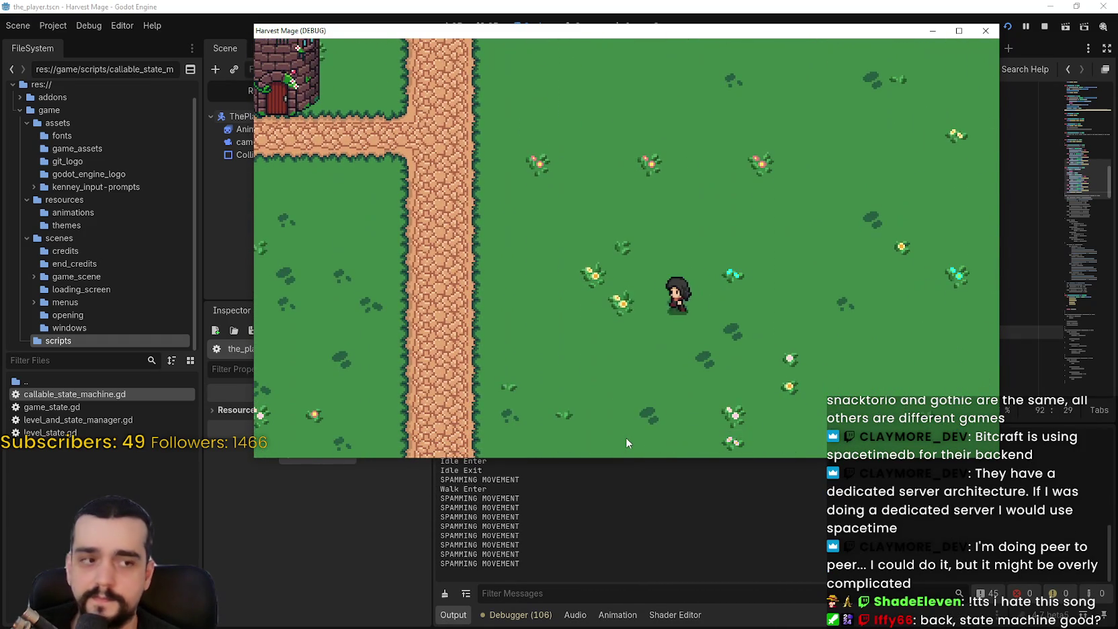
{"action": "key", "text": "a"}
{"action": "key", "text": "w"}
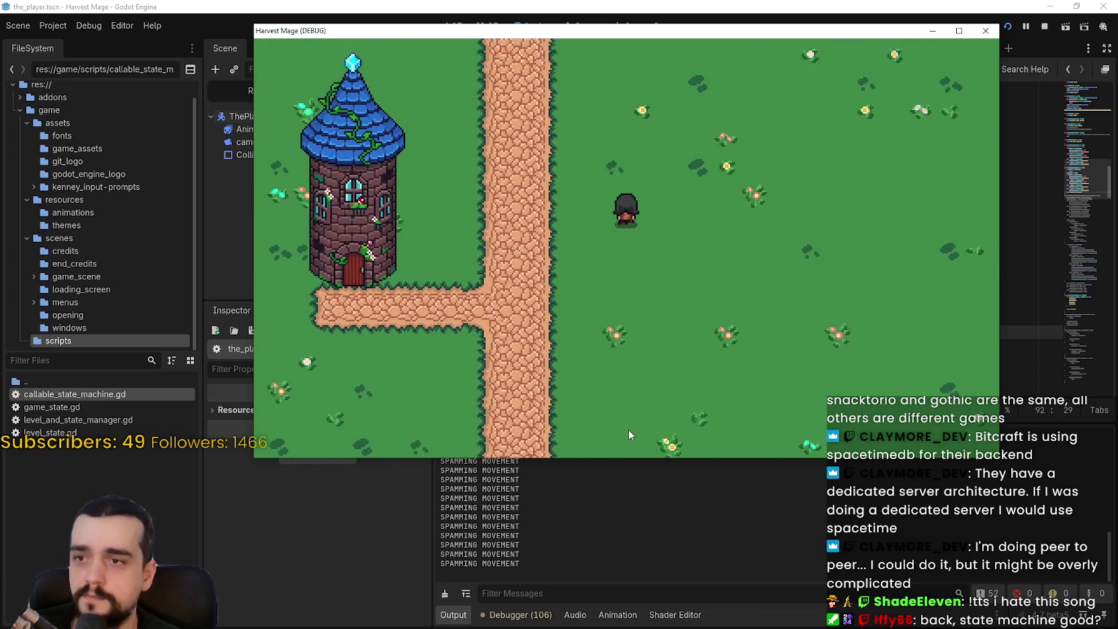
{"action": "key", "text": "d"}
{"action": "key", "text": "w"}
{"action": "key", "text": "s"}
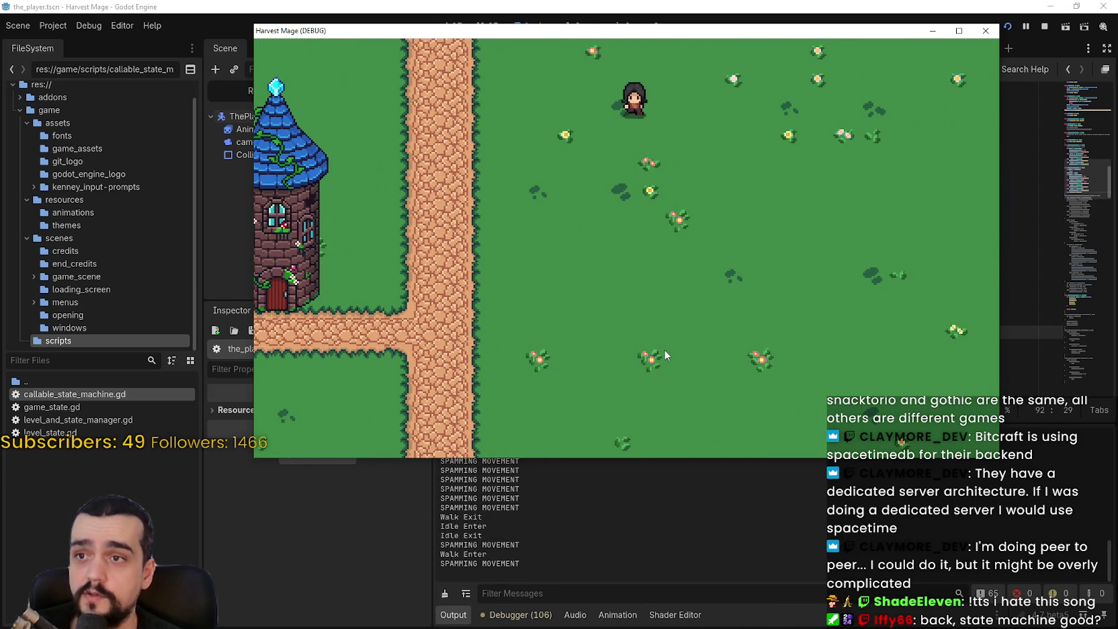
{"action": "key", "text": "s"}
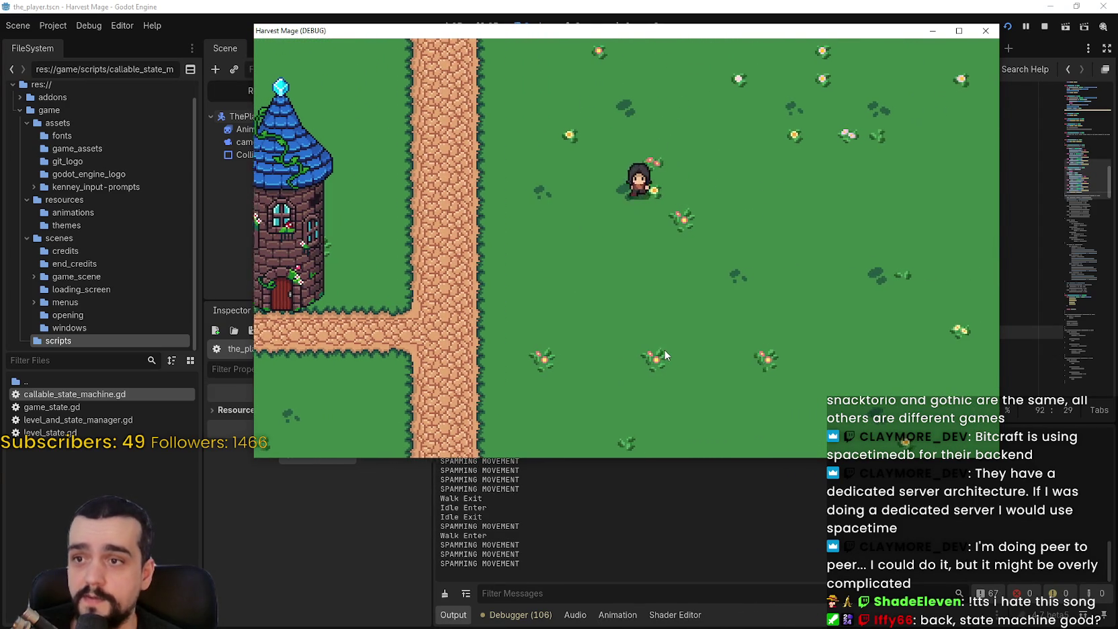
{"action": "key", "text": "a"}
{"action": "key", "text": "s"}
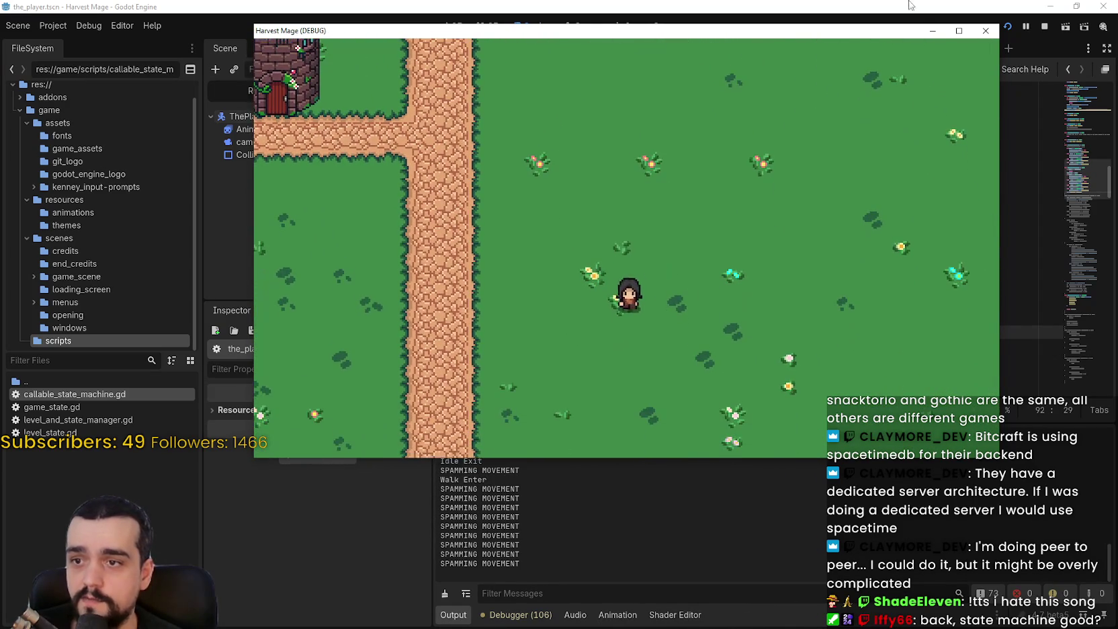
{"action": "key", "text": "F8"}
{"action": "left_click", "coordinate": [739, 131]}
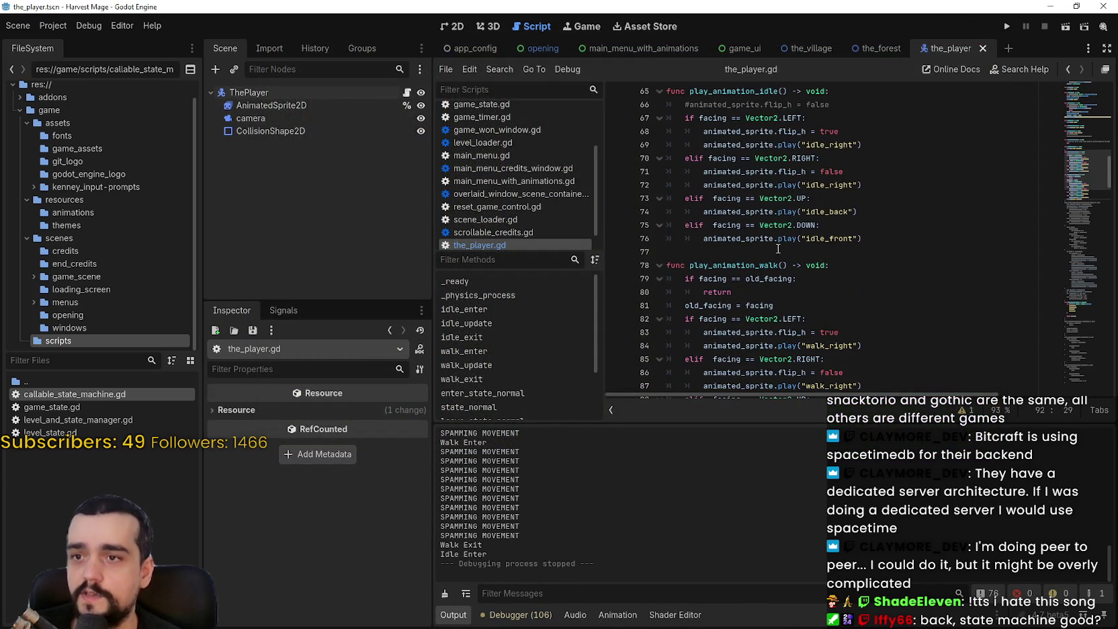
{"action": "scroll", "coordinate": [875, 246], "scroll_direction": "up", "scroll_amount": 5}
{"action": "scroll", "coordinate": [876, 246], "scroll_direction": "down", "scroll_amount": 8}
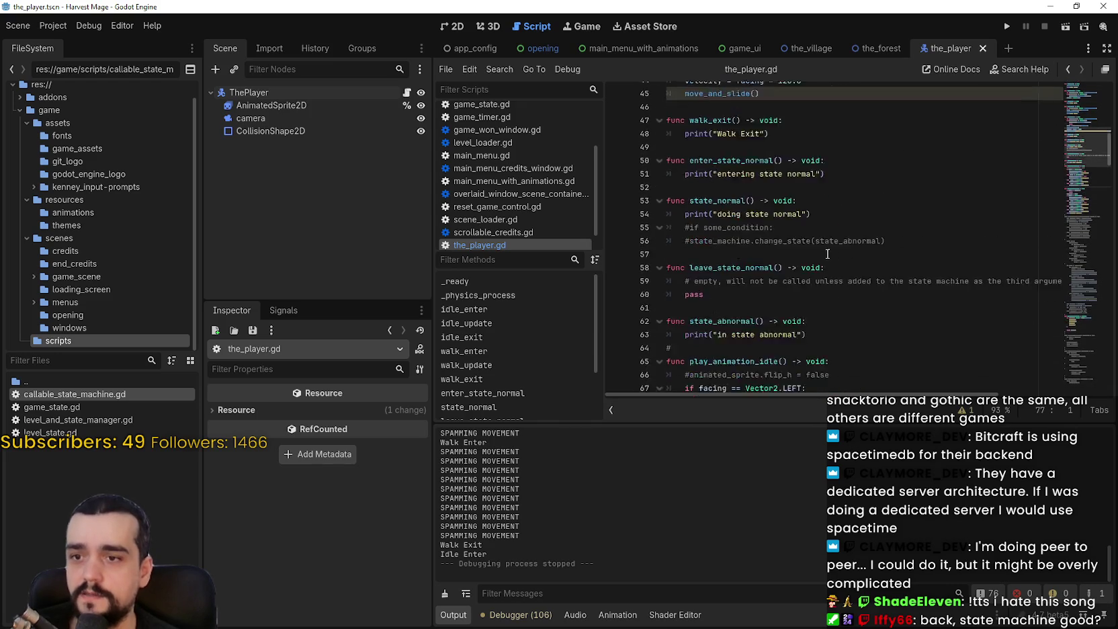
{"action": "scroll", "coordinate": [828, 250], "scroll_direction": "up", "scroll_amount": 1}
{"action": "left_click_drag", "start_coordinate": [690, 147], "coordinate": [788, 147]}
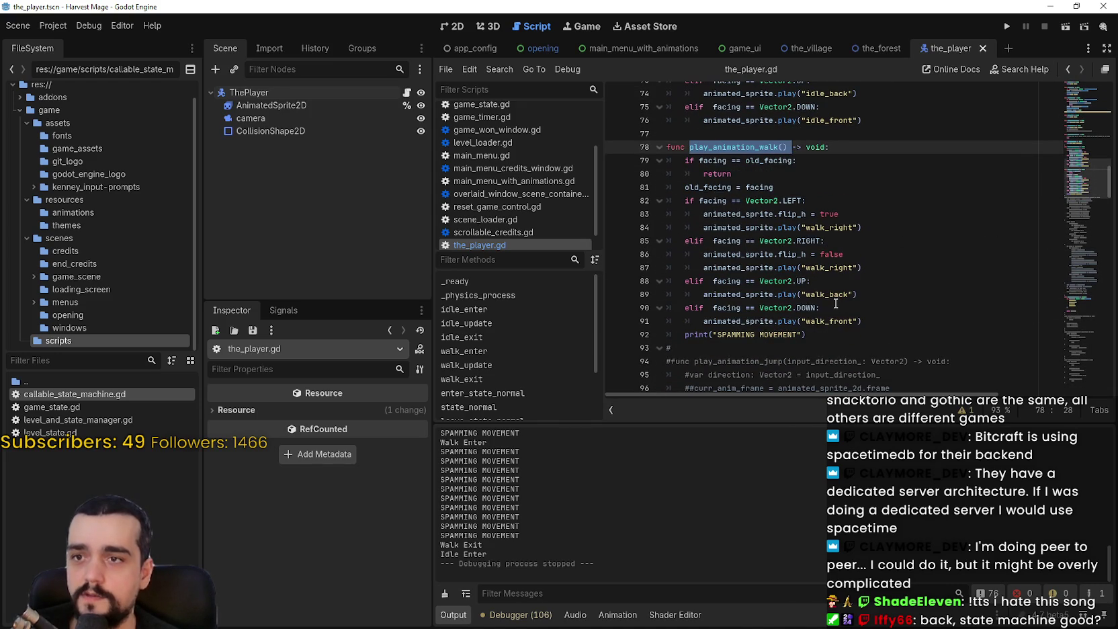
{"action": "mouse_move", "coordinate": [737, 200]}
{"action": "left_mouse_down"}
{"action": "mouse_move", "coordinate": [769, 316]}
{"action": "mouse_move", "coordinate": [794, 344]}
{"action": "left_mouse_up"}
{"action": "left_click_drag", "start_coordinate": [732, 174], "coordinate": [672, 162]}
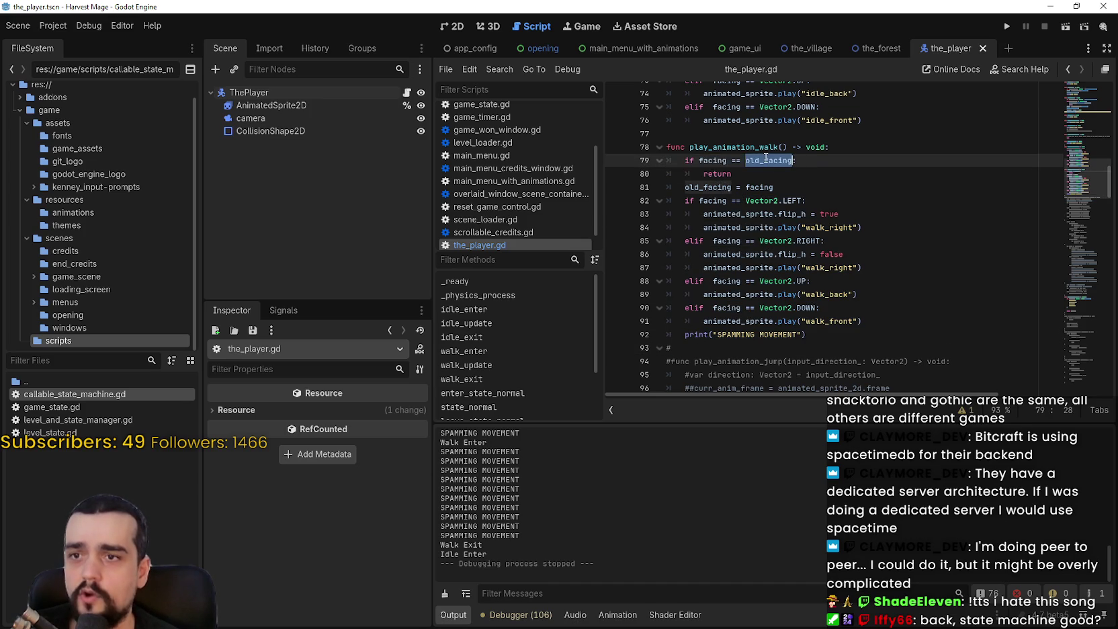
{"action": "double_click", "coordinate": [713, 161]}
{"action": "left_click_drag", "start_coordinate": [769, 174], "coordinate": [672, 161]}
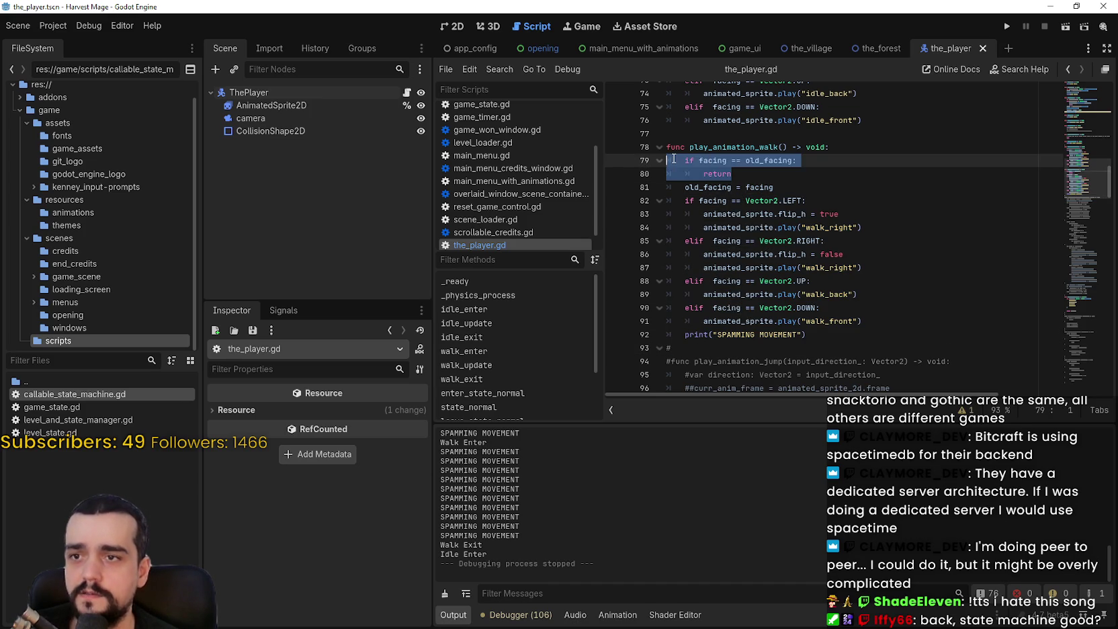
{"action": "scroll", "coordinate": [742, 271], "scroll_direction": "up", "scroll_amount": 5}
{"action": "mouse_move", "coordinate": [1085, 168]}
{"action": "left_mouse_down"}
{"action": "mouse_move", "coordinate": [1087, 179]}
{"action": "mouse_move", "coordinate": [1081, 145]}
{"action": "left_mouse_up"}
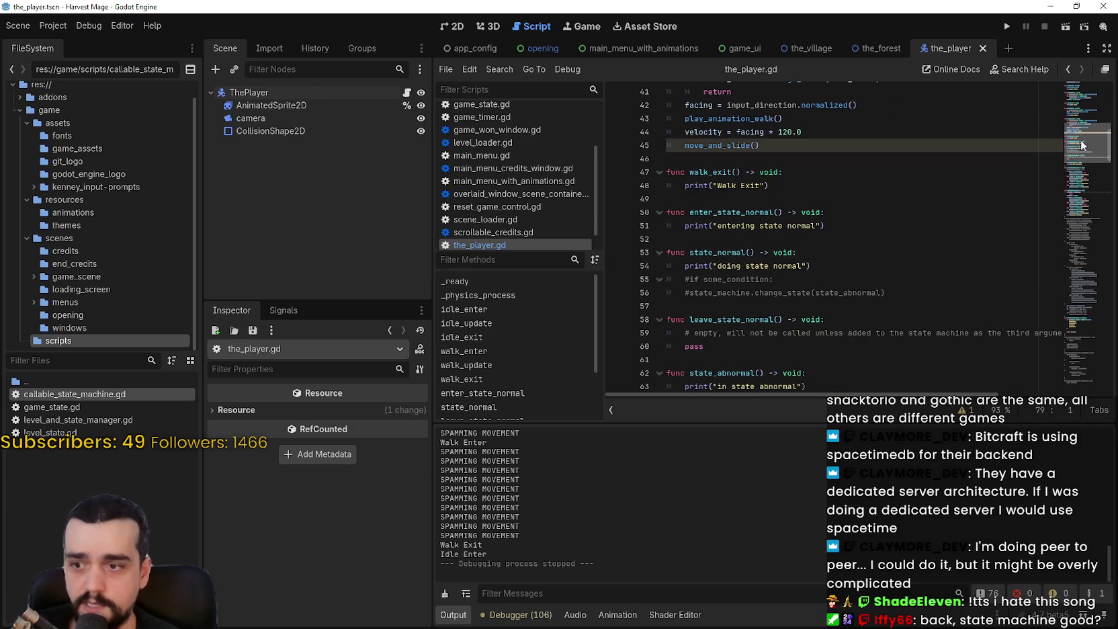
{"action": "scroll", "coordinate": [793, 239], "scroll_direction": "down", "scroll_amount": 8}
{"action": "left_click_drag", "start_coordinate": [876, 206], "coordinate": [704, 206]}
{"action": "mouse_move", "coordinate": [1088, 171]}
{"action": "left_mouse_down"}
{"action": "mouse_move", "coordinate": [1081, 133]}
{"action": "mouse_move", "coordinate": [1080, 146]}
{"action": "left_mouse_up"}
{"action": "left_click", "coordinate": [792, 219]}
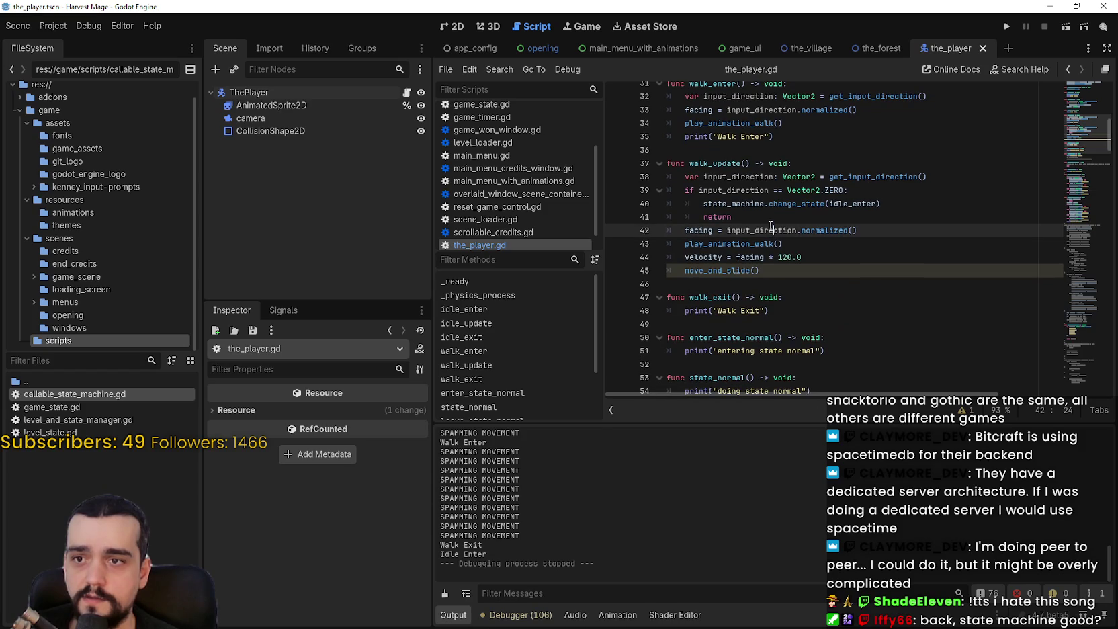
{"action": "left_click", "coordinate": [712, 256]}
{"action": "mouse_move", "coordinate": [836, 243]}
{"action": "left_mouse_down"}
{"action": "mouse_move", "coordinate": [780, 202]}
{"action": "mouse_move", "coordinate": [748, 150]}
{"action": "left_mouse_up"}
{"action": "left_click", "coordinate": [748, 150]}
{"action": "mouse_move", "coordinate": [690, 176]}
{"action": "left_mouse_down"}
{"action": "mouse_move", "coordinate": [807, 258]}
{"action": "mouse_move", "coordinate": [818, 284]}
{"action": "left_mouse_up"}
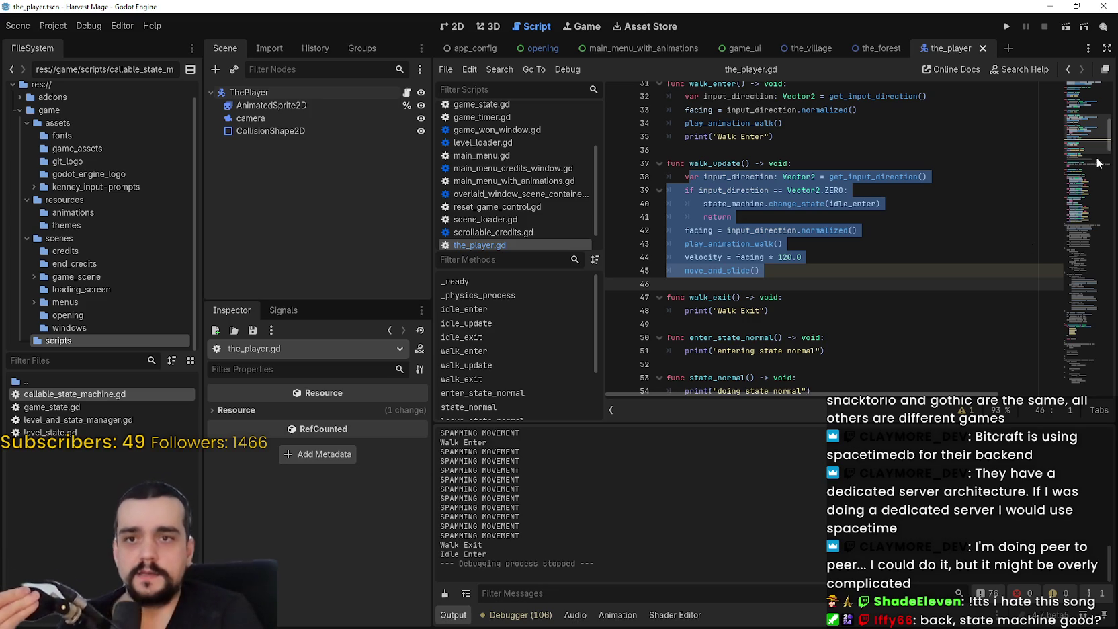
{"action": "scroll", "coordinate": [1082, 134], "scroll_direction": "up", "scroll_amount": 10}
{"action": "left_click", "coordinate": [803, 154]}
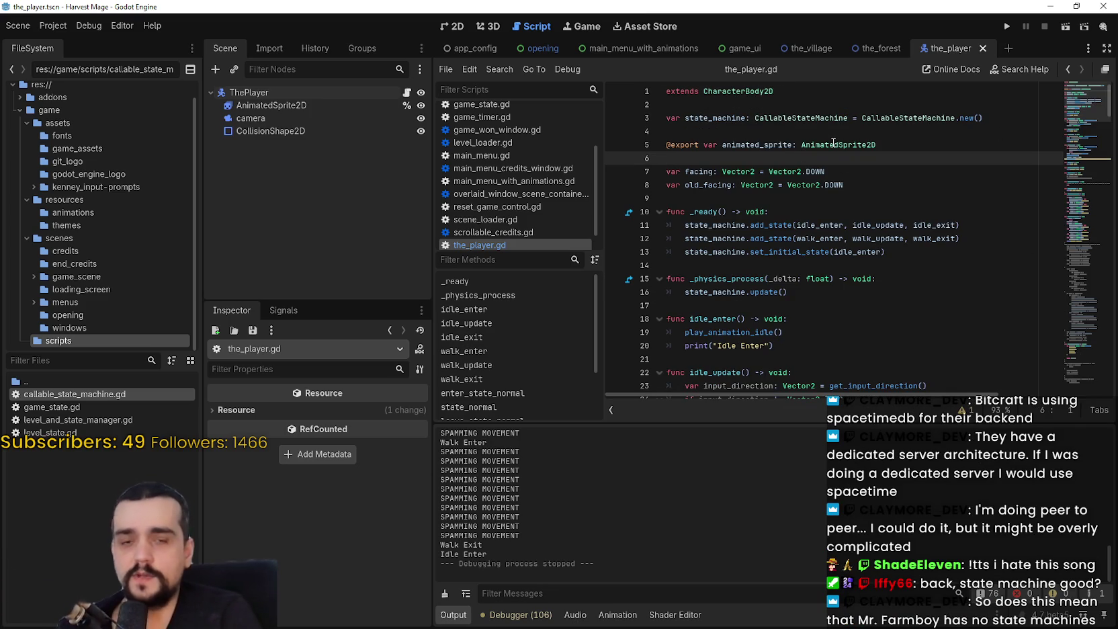
Declare a var speed: float variable below the facing variables and save the script
{"action": "mouse_move", "coordinate": [833, 142]}
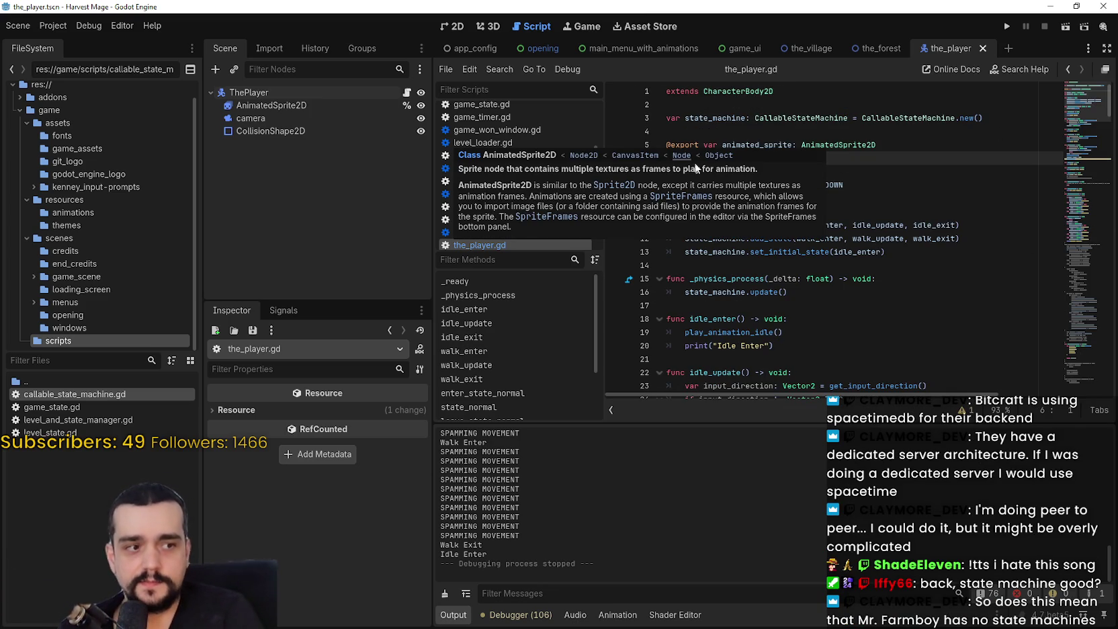
{"action": "left_click", "coordinate": [909, 187]}
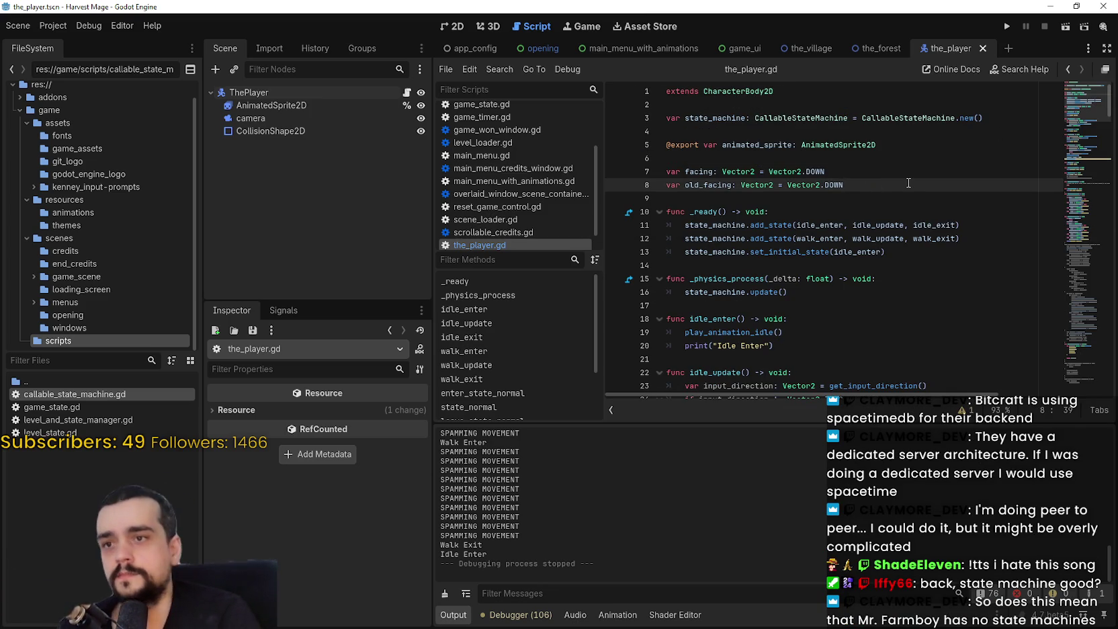
{"action": "key", "text": "Return"}
{"action": "key", "text": "Return"}
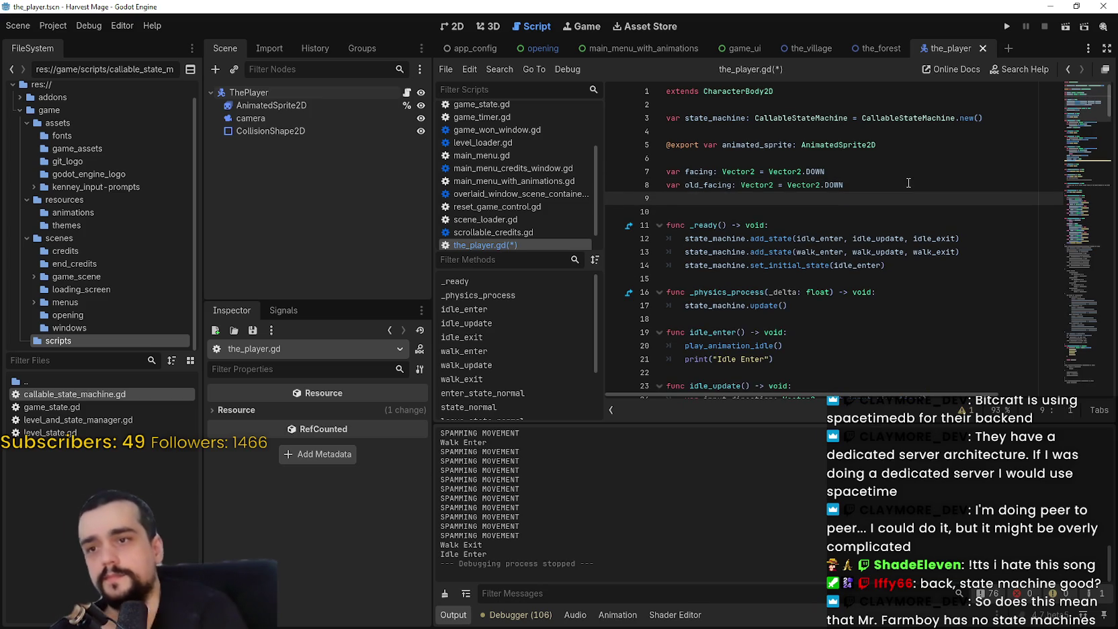
{"action": "type", "text": "v"}
{"action": "key", "text": "BackSpace"}
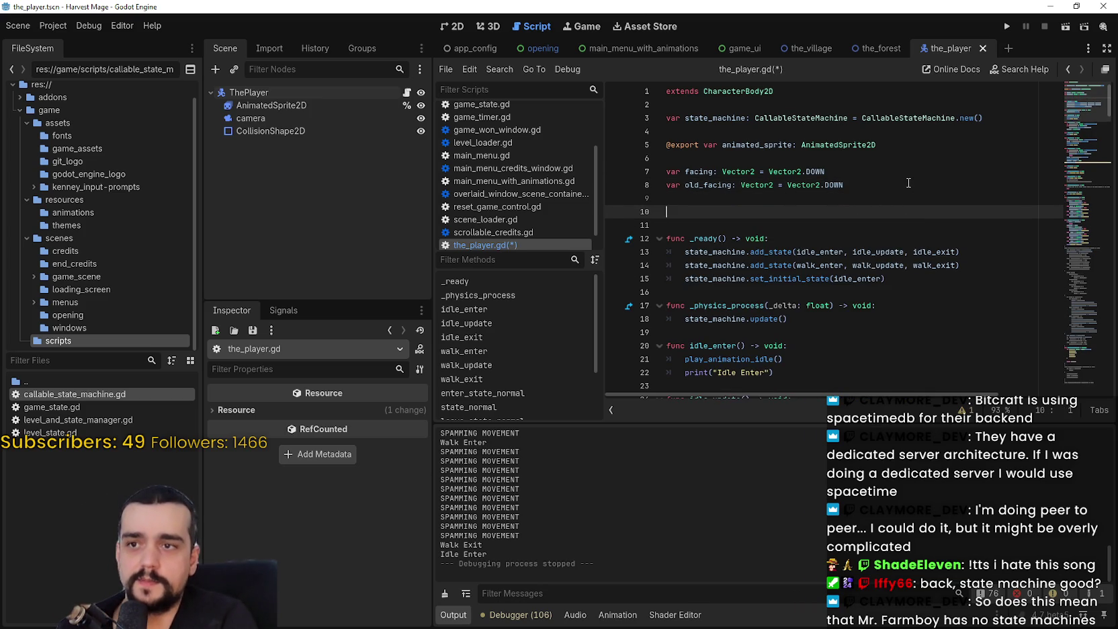
{"action": "left_click", "coordinate": [806, 132]}
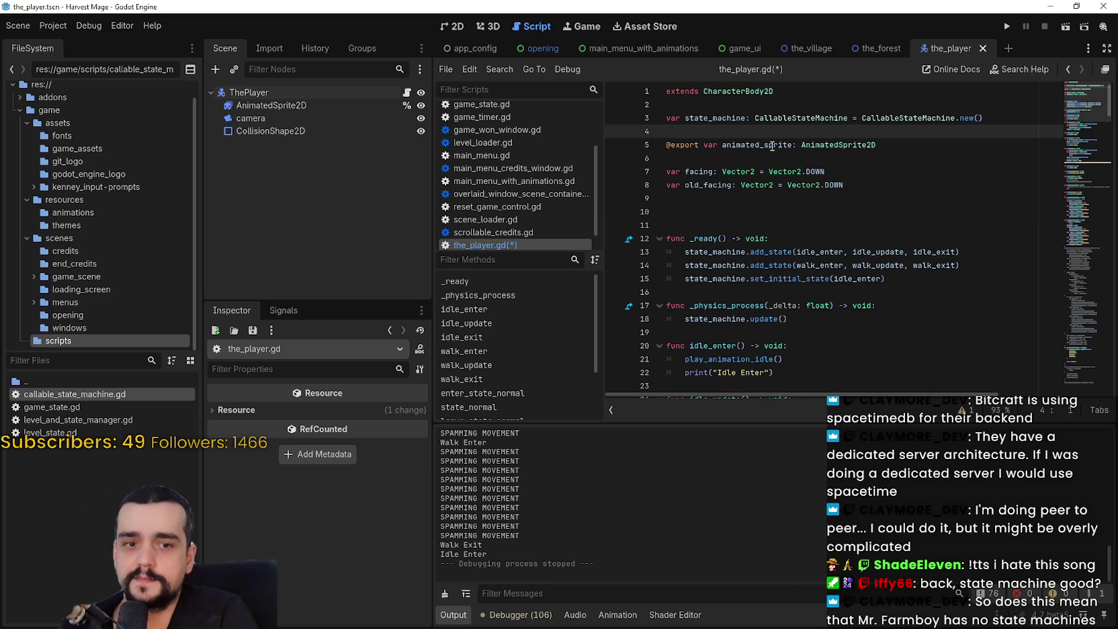
{"action": "left_click", "coordinate": [766, 158]}
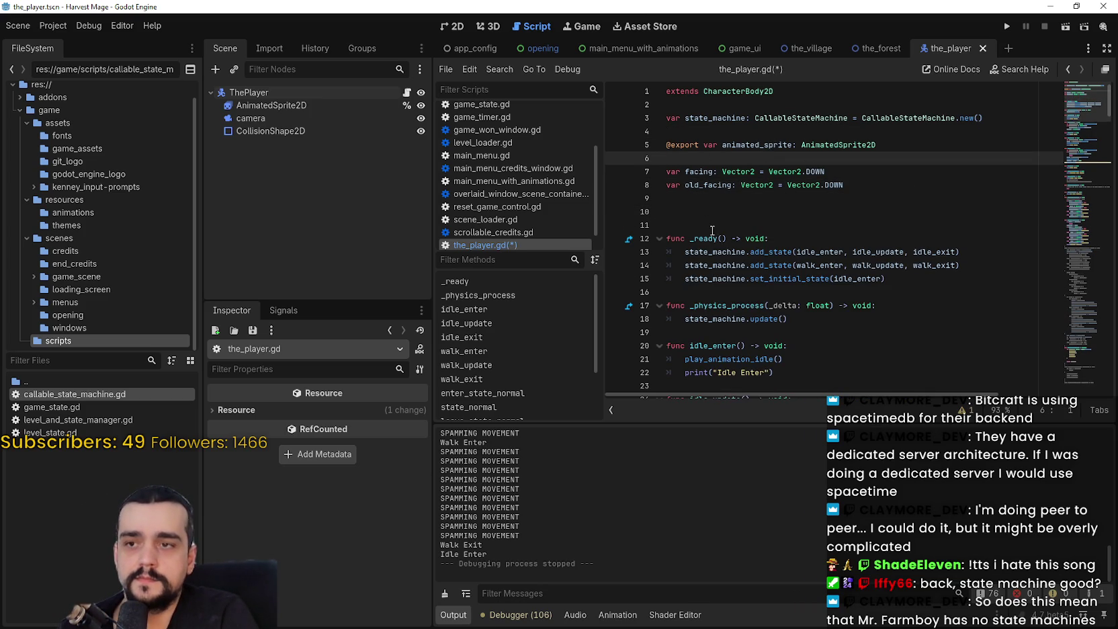
{"action": "left_click", "coordinate": [728, 204]}
{"action": "key", "text": "Return"}
{"action": "type", "text": "var"}
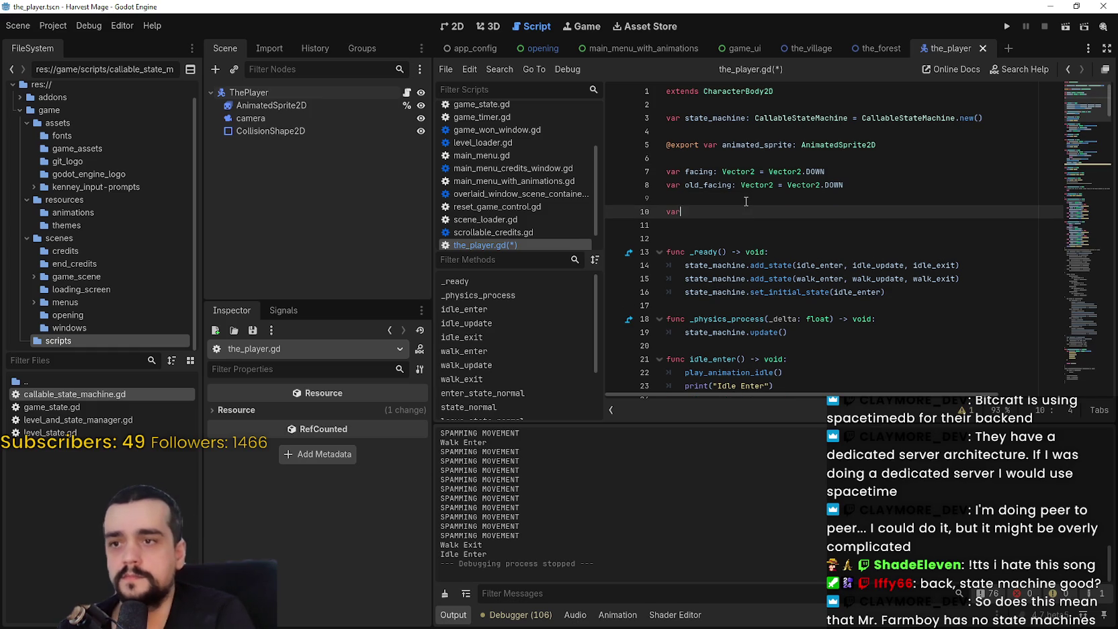
{"action": "type", "text": " speed: float = 120.0"}
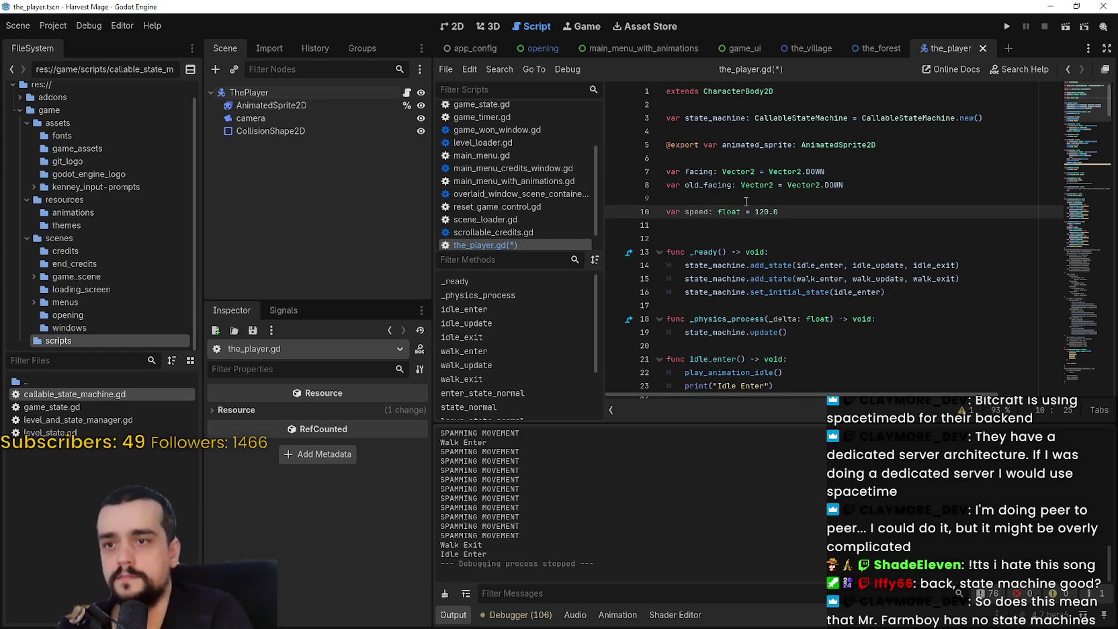
{"action": "key", "text": "ctrl+s"}
Replace the hard-coded 120.0 in walk_update so the line reads velocity = facing * speed
{"action": "double_click", "coordinate": [708, 211]}
{"action": "scroll", "coordinate": [739, 248], "scroll_direction": "down", "scroll_amount": 14}
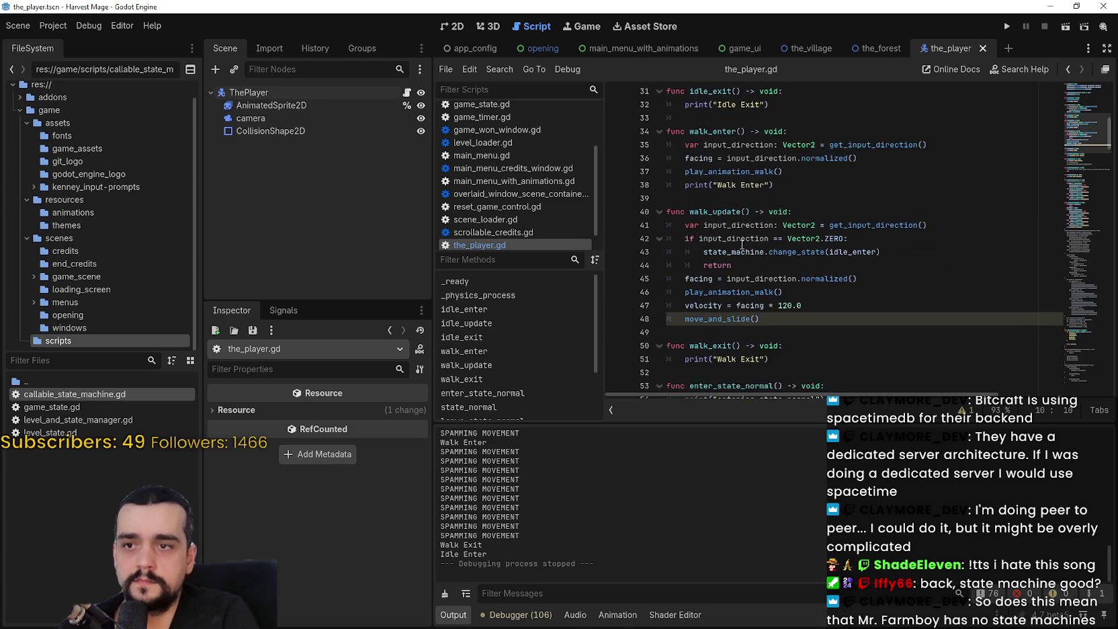
{"action": "scroll", "coordinate": [746, 245], "scroll_direction": "up", "scroll_amount": 5}
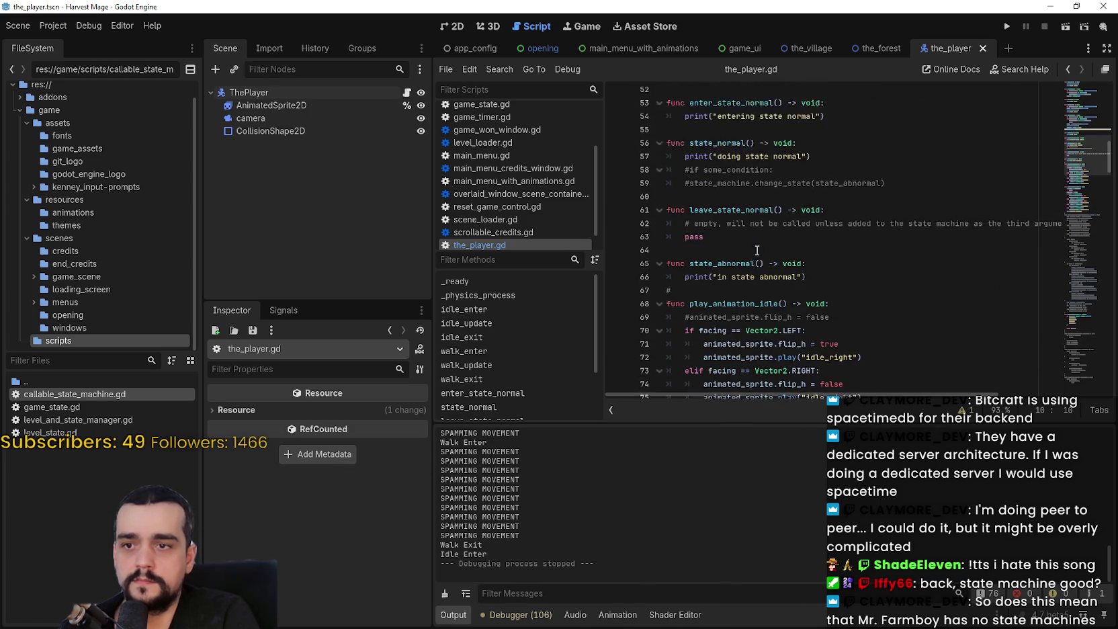
{"action": "left_click", "coordinate": [905, 269]}
{"action": "double_click", "coordinate": [792, 322]}
{"action": "type", "text": "speed"}
{"action": "left_click", "coordinate": [836, 315]}
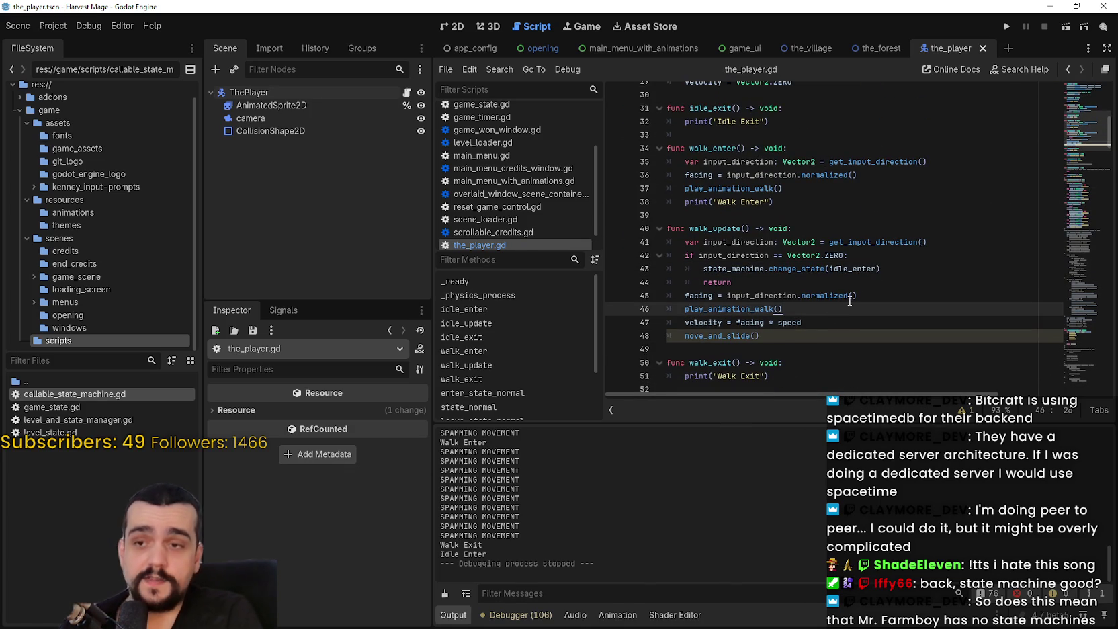
{"action": "scroll", "coordinate": [849, 301], "scroll_direction": "up", "scroll_amount": 1}
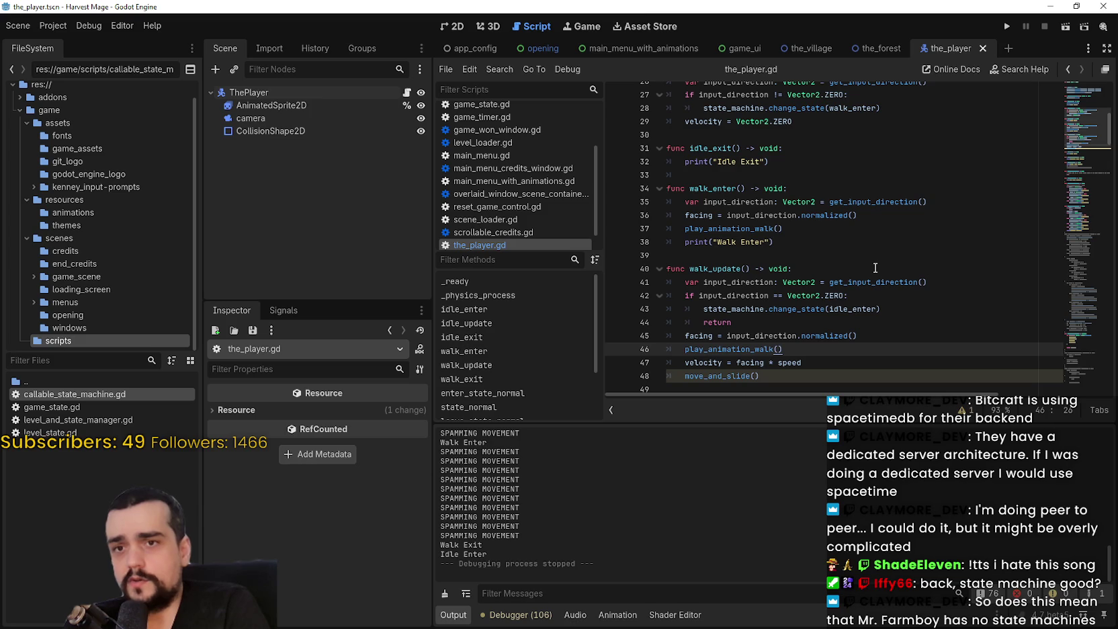
Review the CallableStateMachine declaration on line 3 and the walk_update code
{"action": "scroll", "coordinate": [875, 267], "scroll_direction": "up", "scroll_amount": 8}
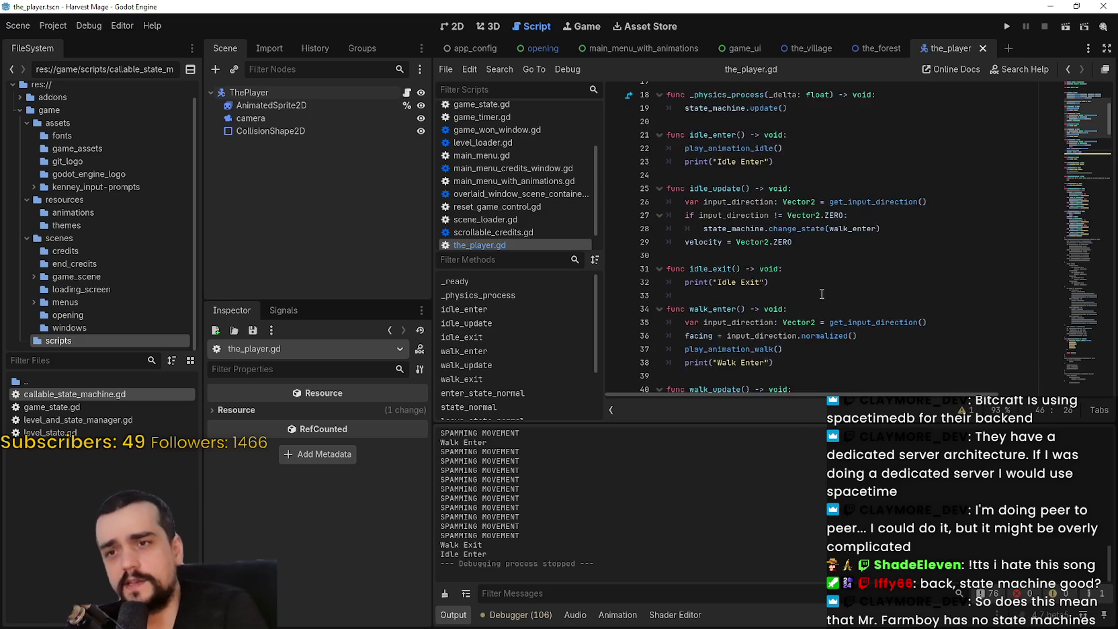
{"action": "scroll", "coordinate": [810, 280], "scroll_direction": "up", "scroll_amount": 1}
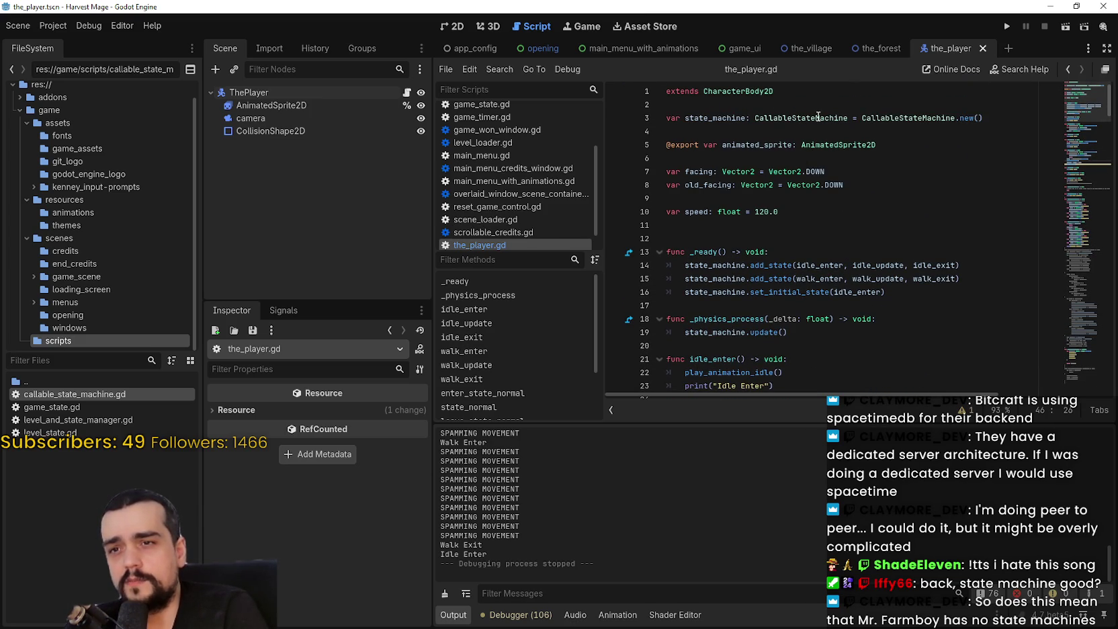
{"action": "right_click", "coordinate": [805, 118]}
{"action": "left_click", "coordinate": [788, 117]}
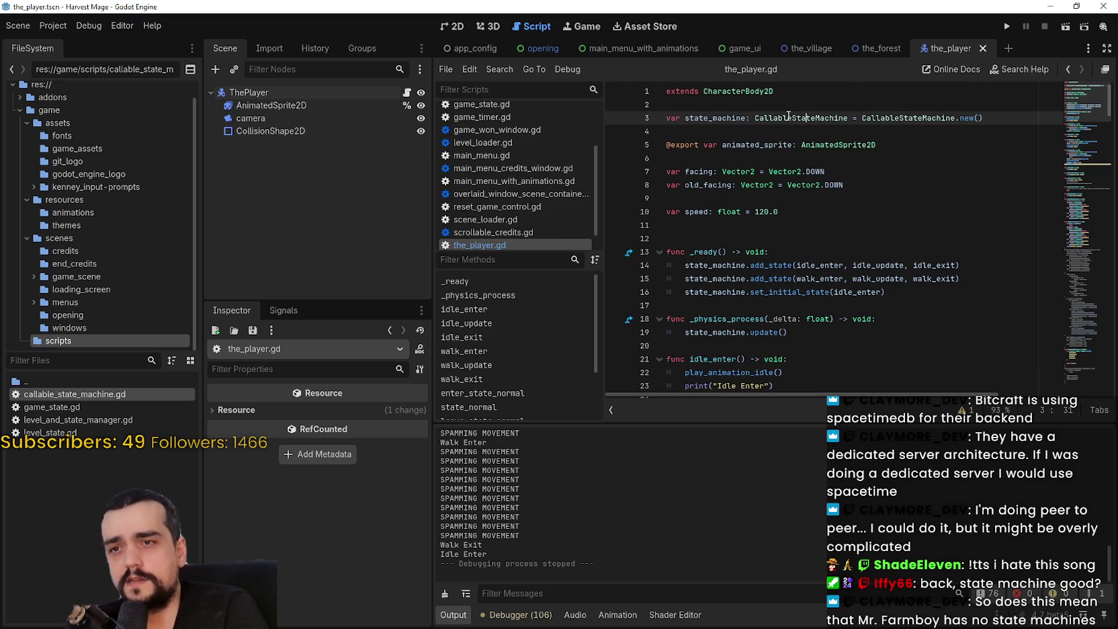
{"action": "double_click", "coordinate": [789, 117]}
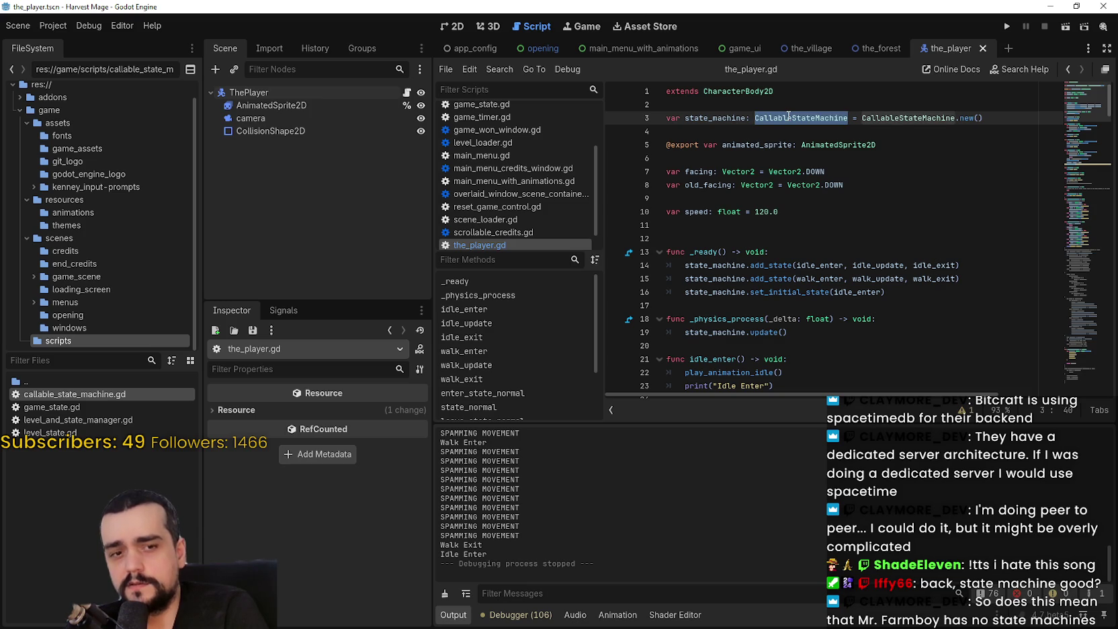
{"action": "double_click", "coordinate": [907, 118]}
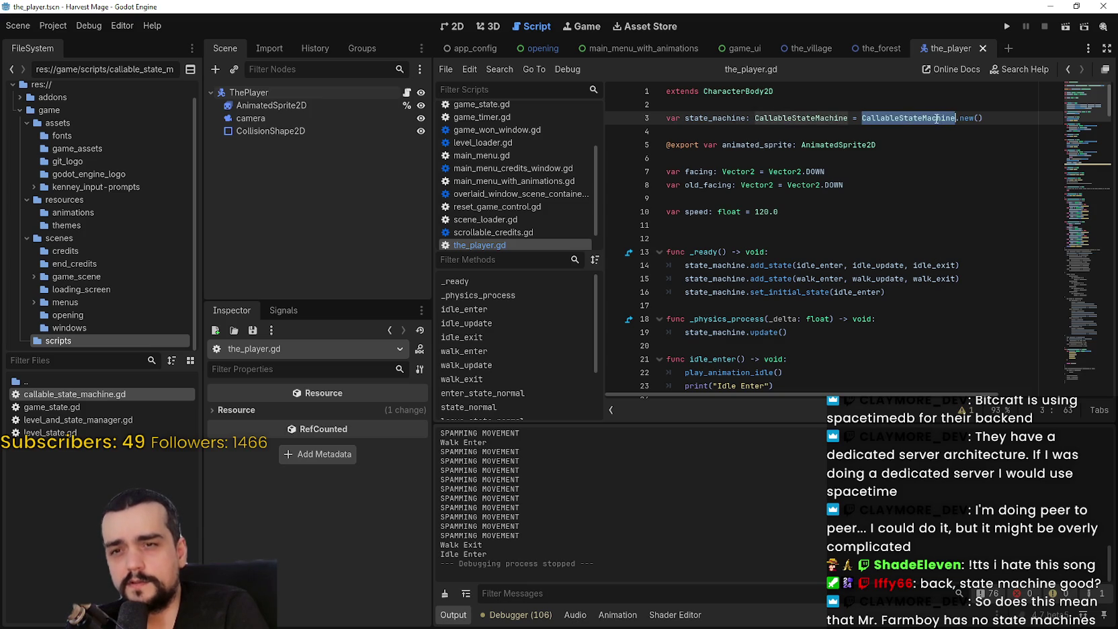
{"action": "left_click", "coordinate": [744, 134]}
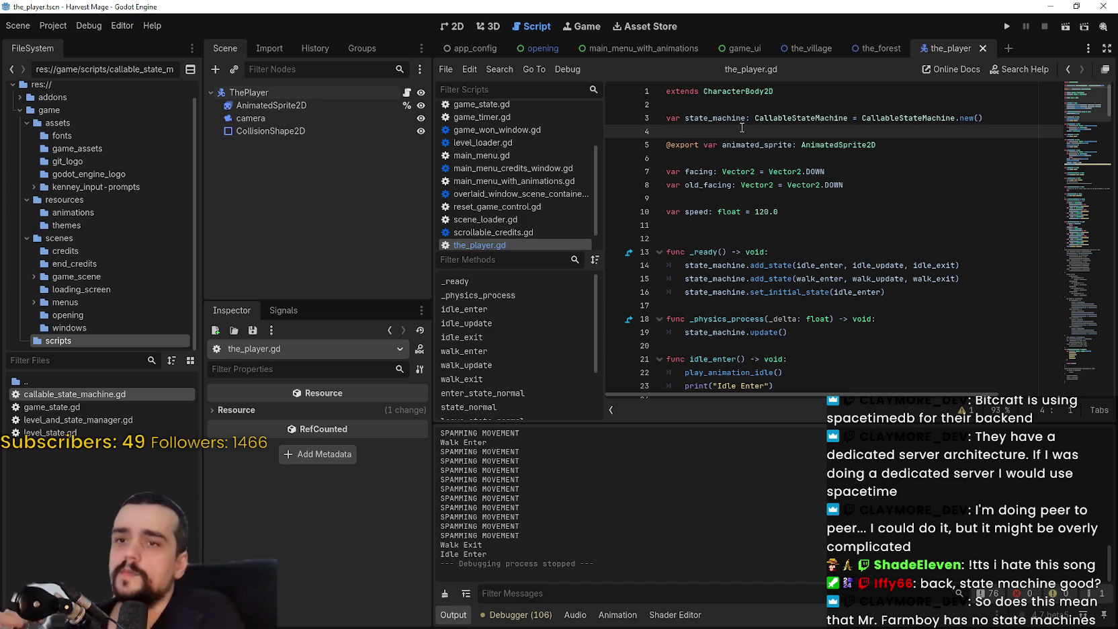
{"action": "scroll", "coordinate": [806, 202], "scroll_direction": "down", "scroll_amount": 10}
{"action": "left_click", "coordinate": [846, 241]}
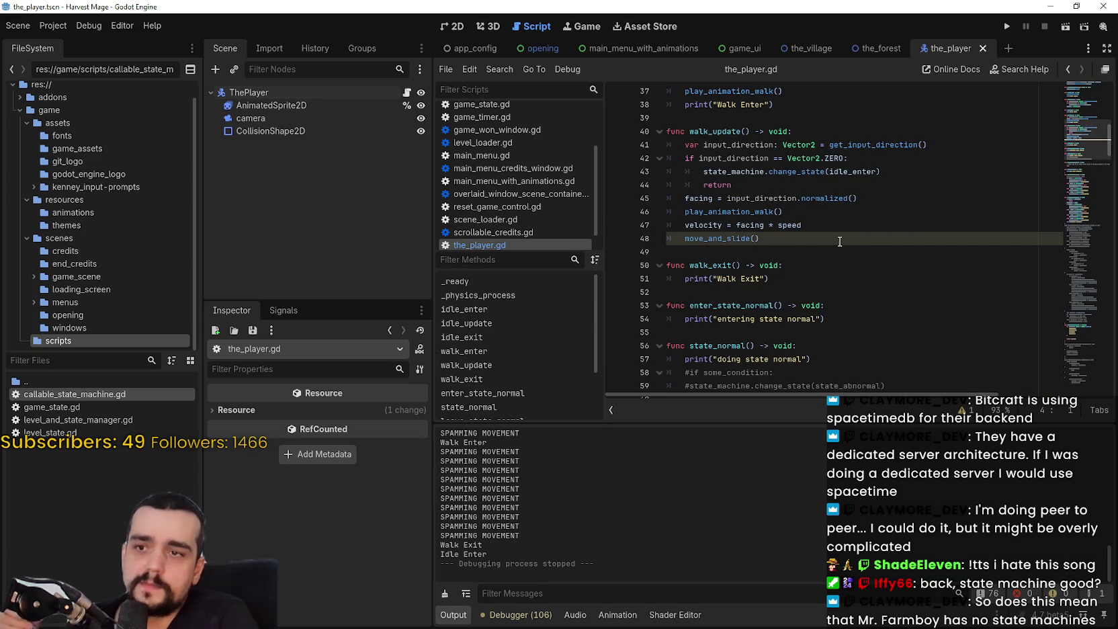
{"action": "left_click", "coordinate": [809, 254]}
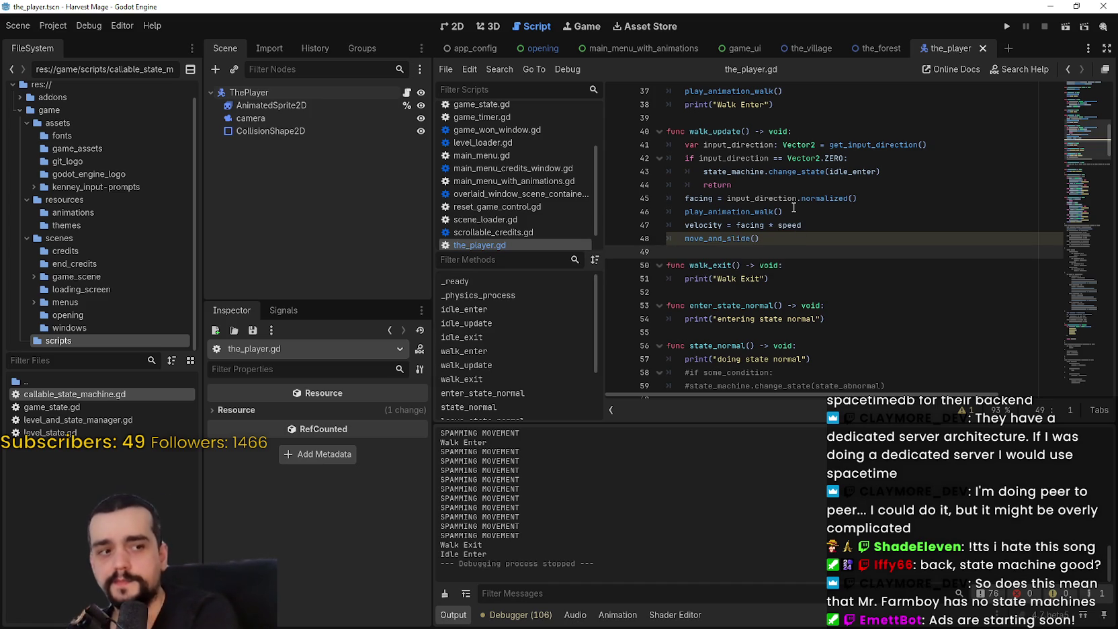
Select and delete the example state_normal, leave_state_normal and state_abnormal functions
{"action": "scroll", "coordinate": [799, 205], "scroll_direction": "down", "scroll_amount": 2}
{"action": "left_click", "coordinate": [808, 206]}
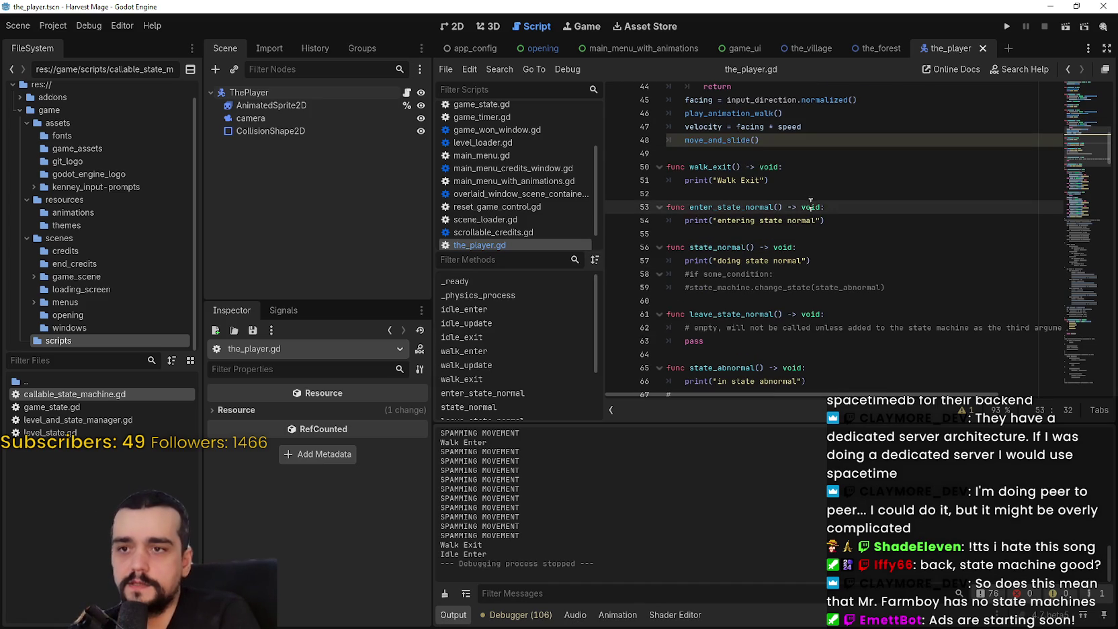
{"action": "left_click", "coordinate": [855, 276]}
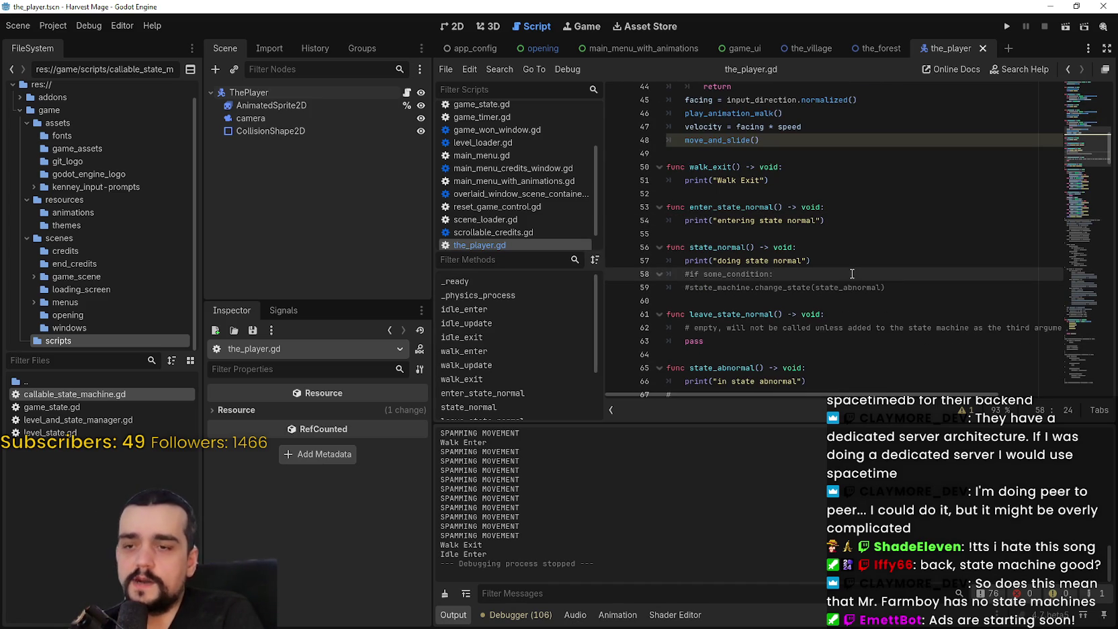
{"action": "left_click", "coordinate": [828, 259]}
{"action": "left_click_drag", "start_coordinate": [932, 296], "coordinate": [650, 197]}
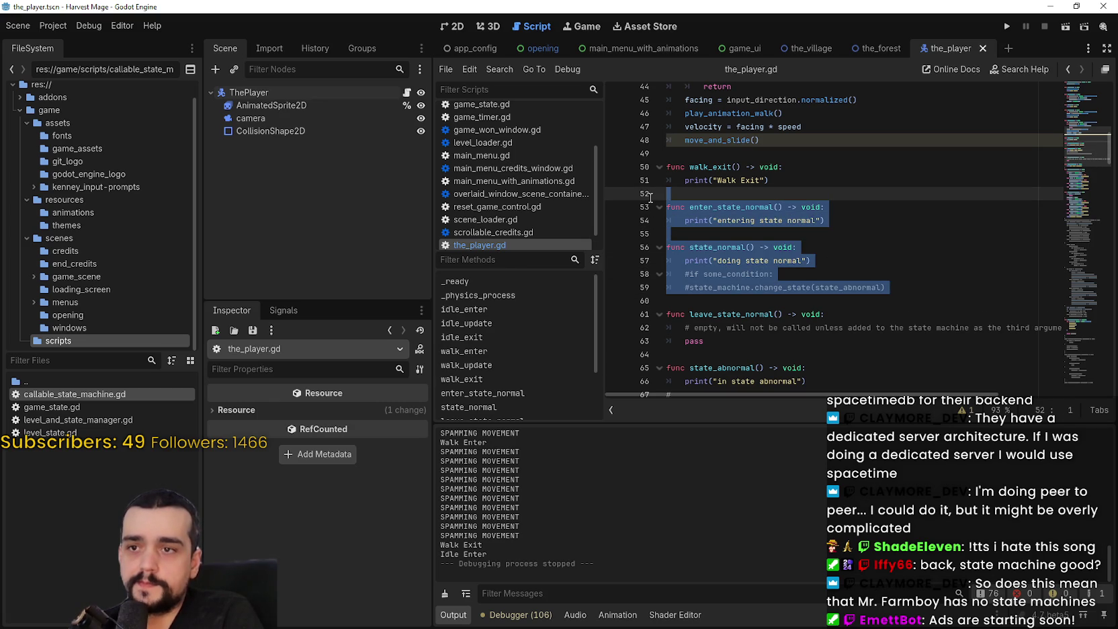
{"action": "left_click_drag", "start_coordinate": [710, 340], "coordinate": [696, 327]}
{"action": "scroll", "coordinate": [732, 282], "scroll_direction": "up", "scroll_amount": 1}
{"action": "scroll", "coordinate": [733, 263], "scroll_direction": "down", "scroll_amount": 2}
{"action": "scroll", "coordinate": [732, 263], "scroll_direction": "down", "scroll_amount": 2}
{"action": "mouse_move", "coordinate": [715, 272]}
{"action": "left_mouse_down"}
{"action": "mouse_move", "coordinate": [729, 236]}
{"action": "mouse_move", "coordinate": [717, 236]}
{"action": "left_mouse_up"}
{"action": "scroll", "coordinate": [717, 239], "scroll_direction": "up", "scroll_amount": 4}
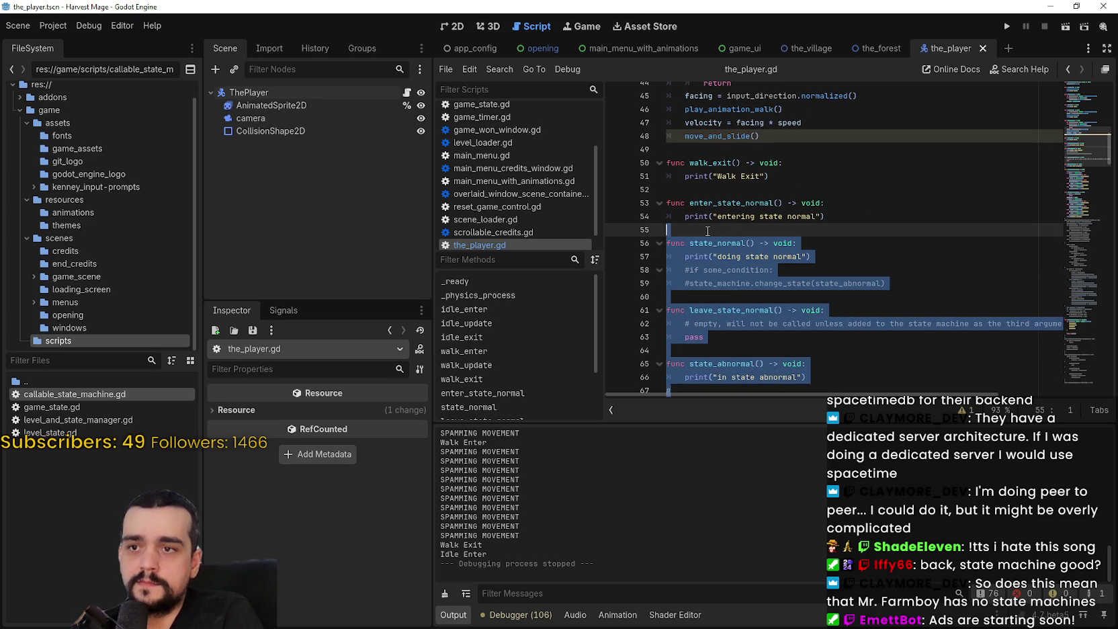
{"action": "key", "text": "Delete"}
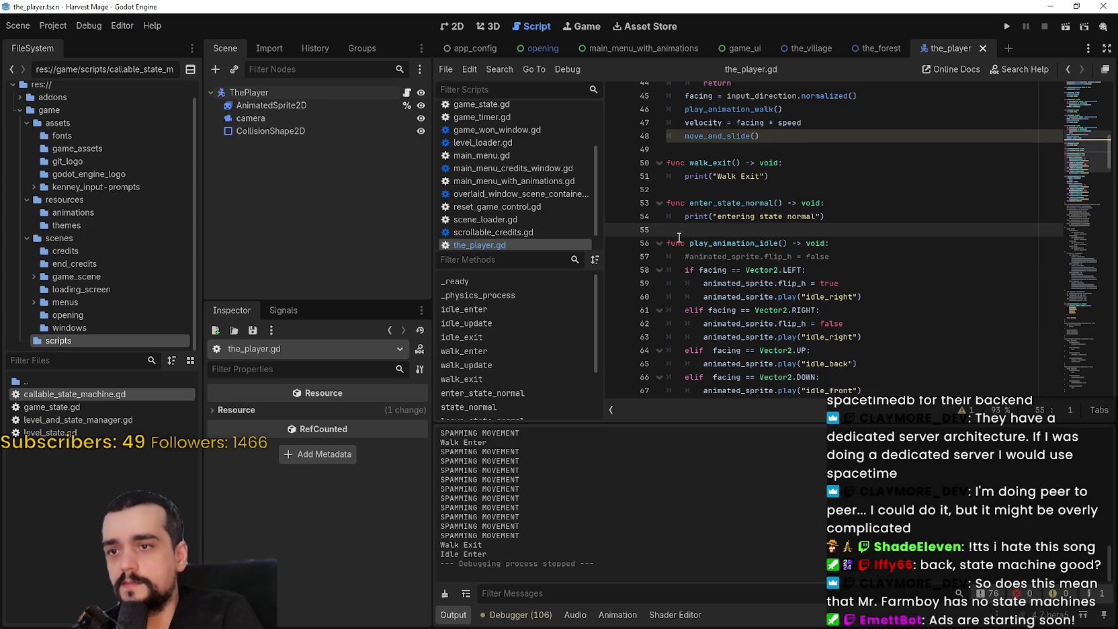
{"action": "left_click_drag", "start_coordinate": [668, 203], "coordinate": [669, 230]}
Delete enter_state_normal and paste a copy of the walk_enter, walk_update and walk_exit functions below
{"action": "key", "text": "Delete"}
{"action": "left_click", "coordinate": [782, 191]}
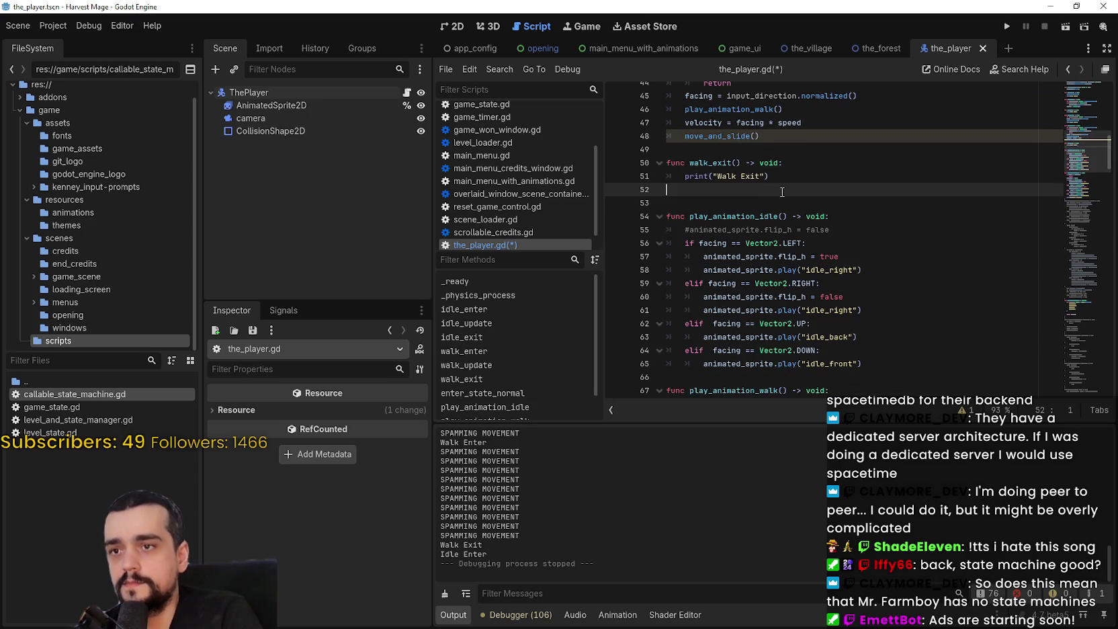
{"action": "key", "text": "Return"}
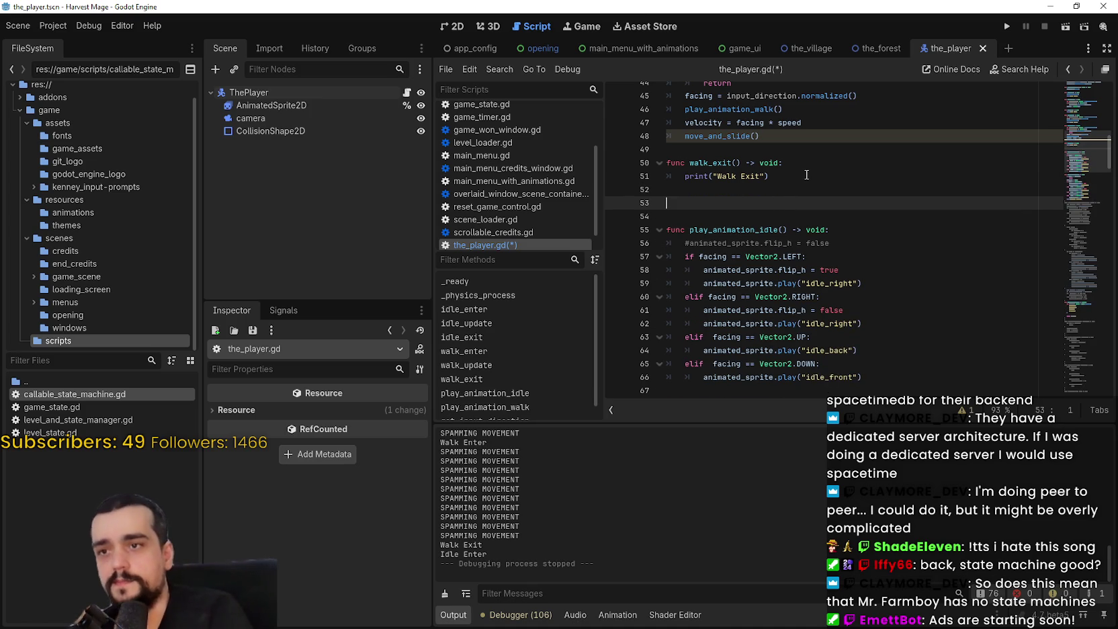
{"action": "scroll", "coordinate": [806, 175], "scroll_direction": "up", "scroll_amount": 5}
{"action": "mouse_move", "coordinate": [770, 355]}
{"action": "left_mouse_down"}
{"action": "mouse_move", "coordinate": [712, 339]}
{"action": "mouse_move", "coordinate": [710, 230]}
{"action": "mouse_move", "coordinate": [642, 168]}
{"action": "left_mouse_up"}
{"action": "scroll", "coordinate": [696, 222], "scroll_direction": "down", "scroll_amount": 5}
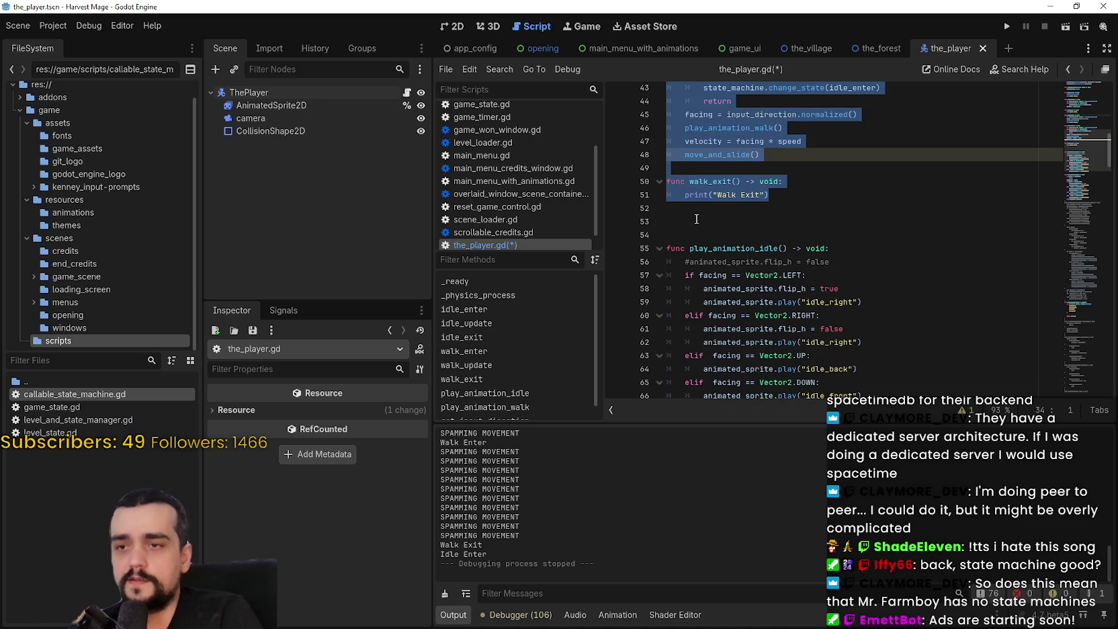
{"action": "key", "text": "ctrl+c"}
{"action": "left_click", "coordinate": [697, 222]}
{"action": "key", "text": "ctrl+v"}
Rename the duplicated functions to jump_enter, jump_update and jump_exit
{"action": "scroll", "coordinate": [712, 128], "scroll_direction": "up", "scroll_amount": 1}
{"action": "left_click", "coordinate": [691, 131]}
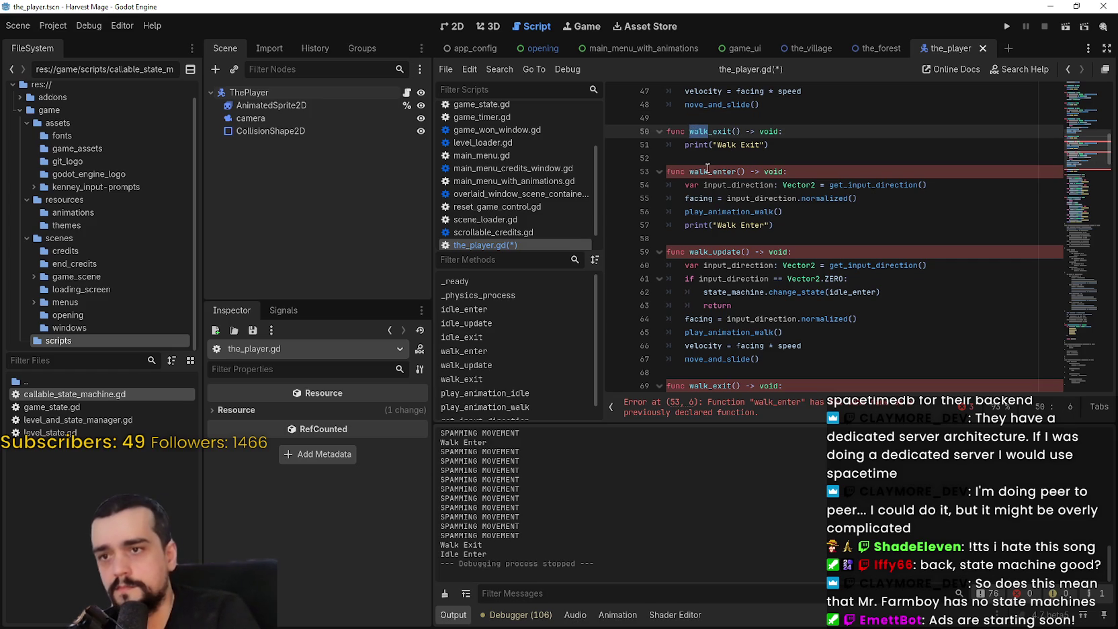
{"action": "left_click_drag", "start_coordinate": [708, 168], "coordinate": [685, 169]}
{"action": "type", "text": "jump"}
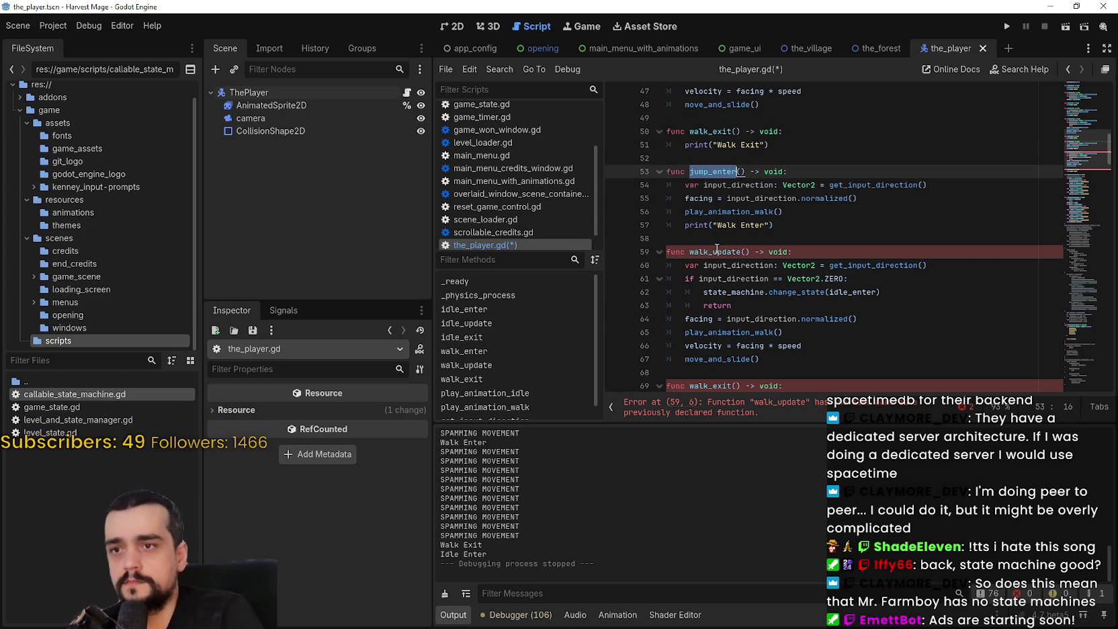
{"action": "left_click_drag", "start_coordinate": [709, 252], "coordinate": [692, 251]}
{"action": "type", "text": "jump"}
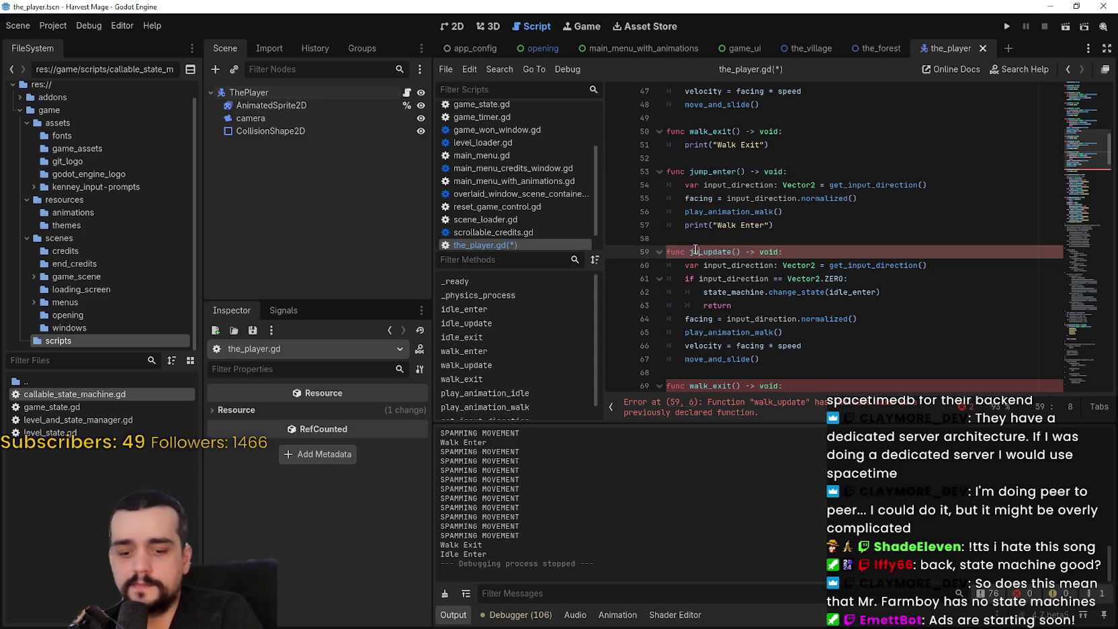
{"action": "scroll", "coordinate": [718, 343], "scroll_direction": "up", "scroll_amount": 1}
{"action": "scroll", "coordinate": [718, 343], "scroll_direction": "down", "scroll_amount": 3}
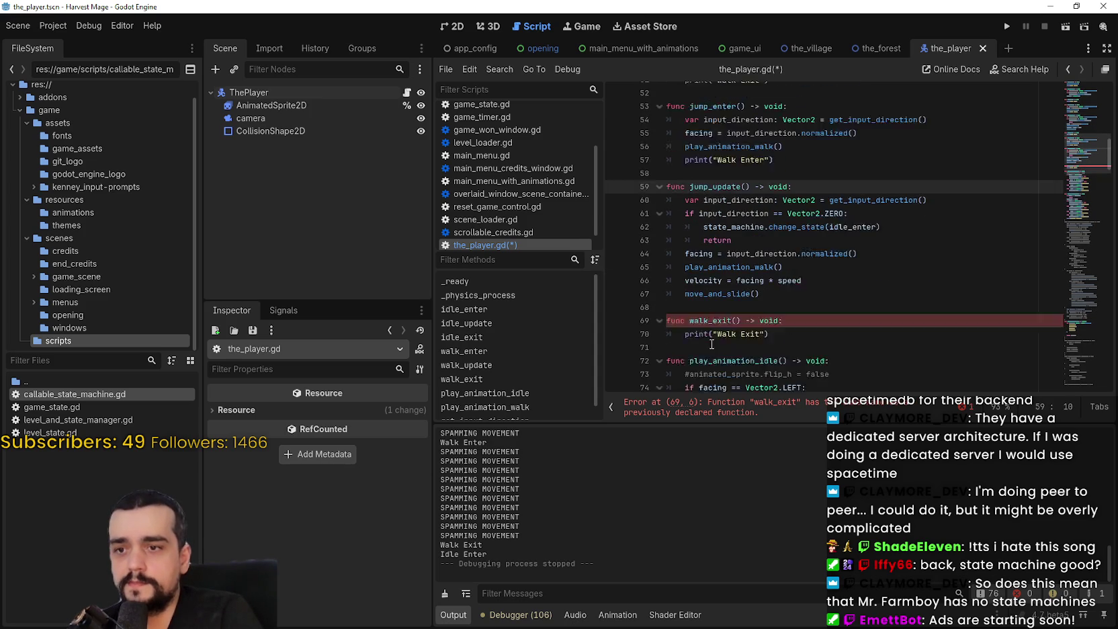
{"action": "left_click_drag", "start_coordinate": [710, 307], "coordinate": [688, 308]}
{"action": "type", "text": "jump"}
Change the copied print messages to 'Jump Enter' and 'Jump Exit' and save the script
{"action": "left_click", "coordinate": [771, 320]}
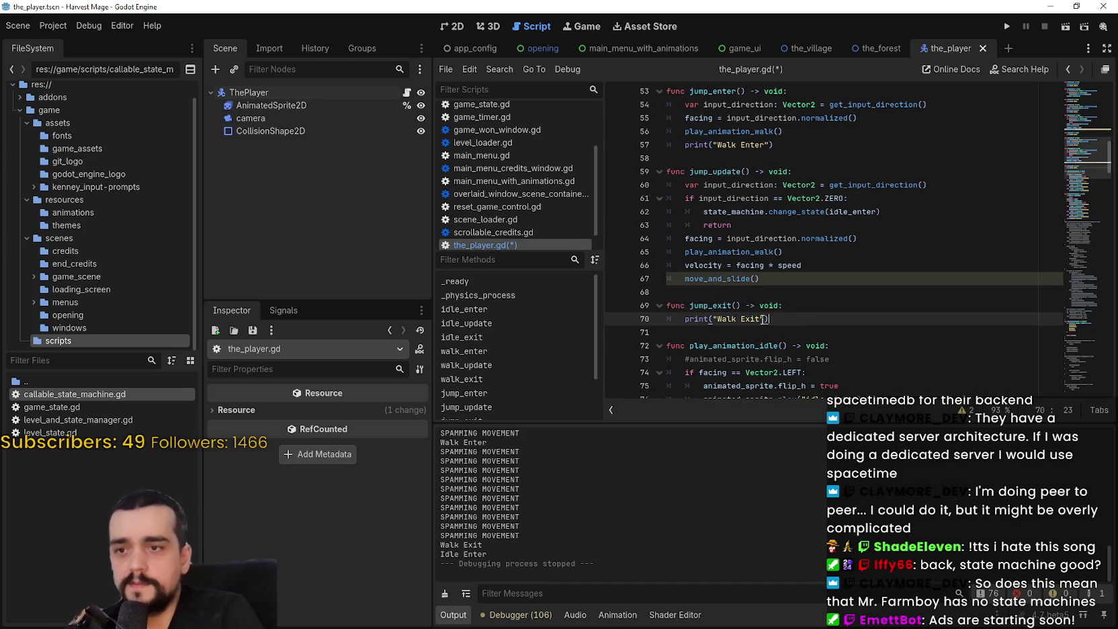
{"action": "double_click", "coordinate": [731, 319]}
{"action": "type", "text": "Jump"}
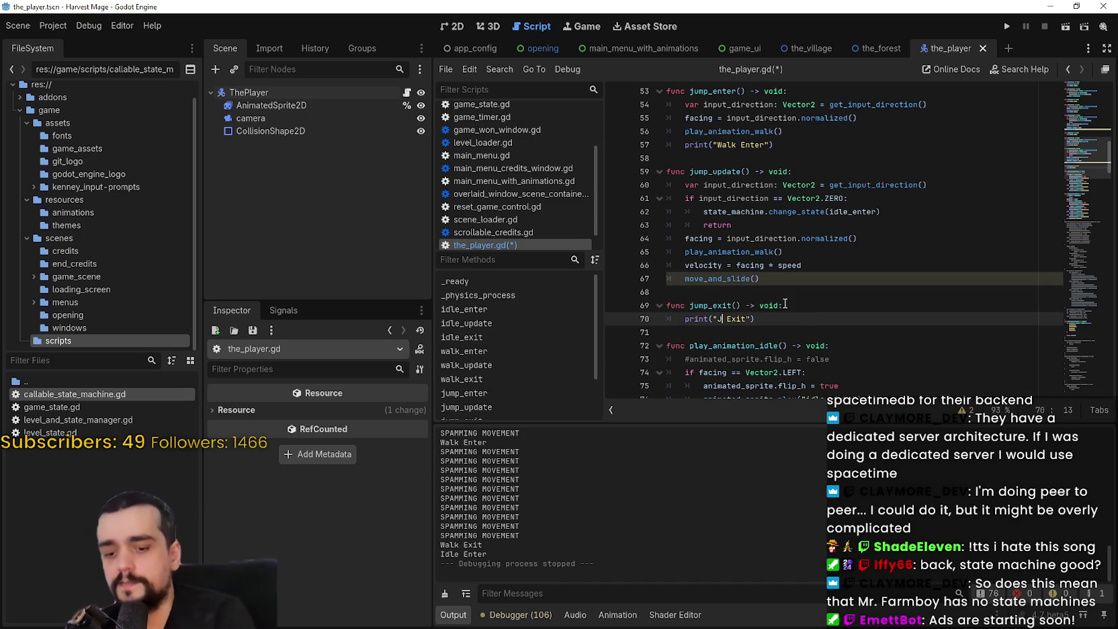
{"action": "double_click", "coordinate": [726, 146]}
{"action": "type", "text": "Jump"}
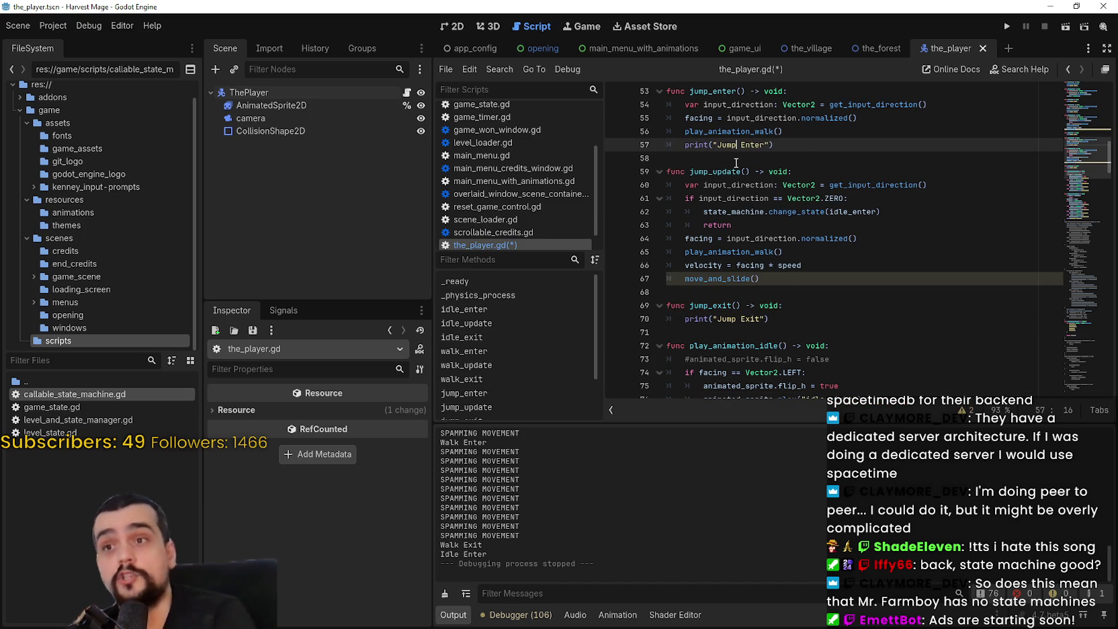
{"action": "key", "text": "ctrl+s"}
{"action": "scroll", "coordinate": [753, 168], "scroll_direction": "up", "scroll_amount": 1}
{"action": "key", "text": "Up"}
{"action": "key", "text": "Up"}
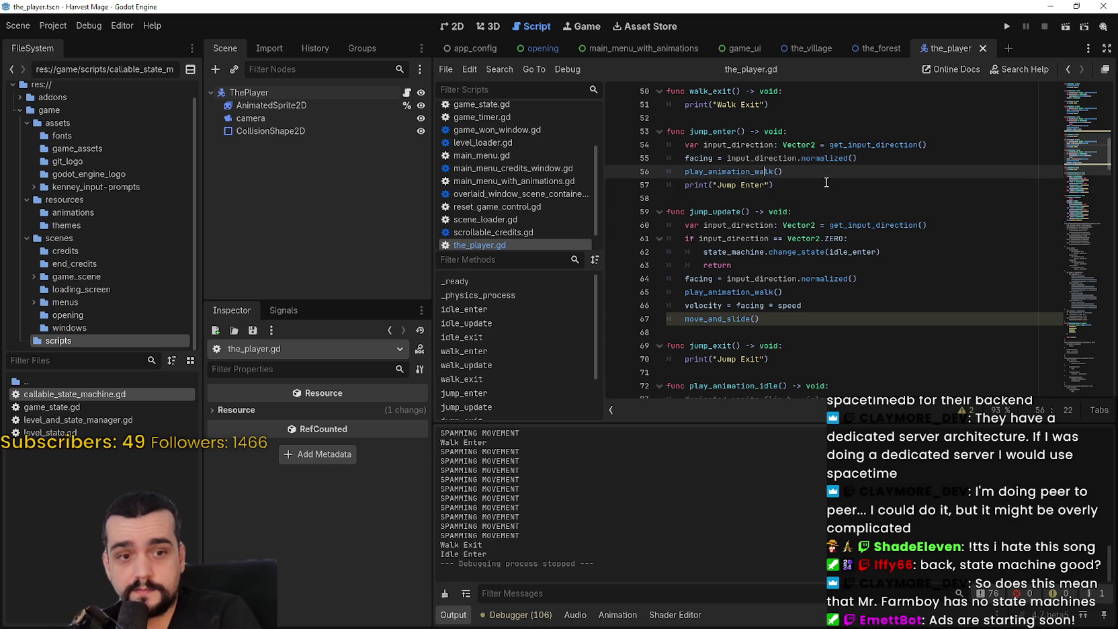
{"action": "double_click", "coordinate": [758, 173]}
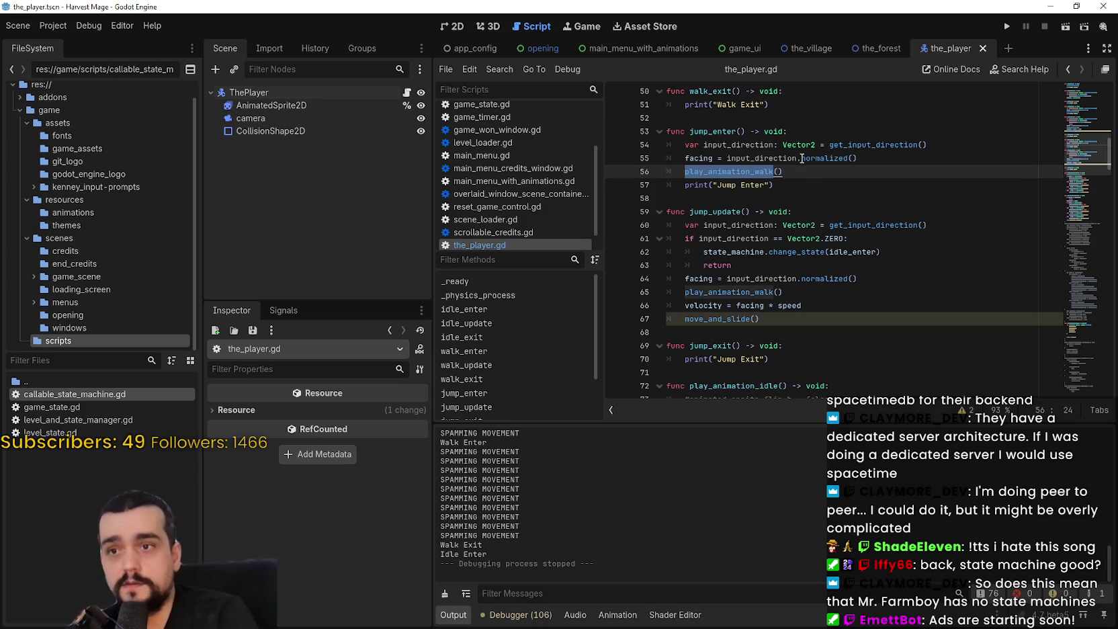
{"action": "type", "text": "play"}
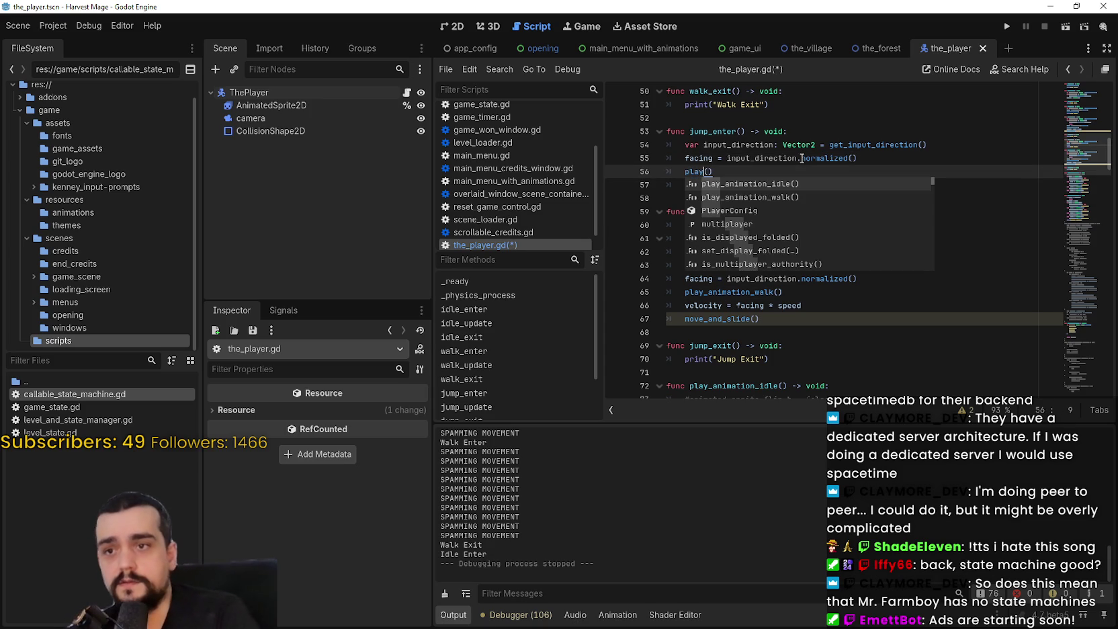
{"action": "key", "text": "ctrl+z"}
{"action": "left_click", "coordinate": [801, 158]}
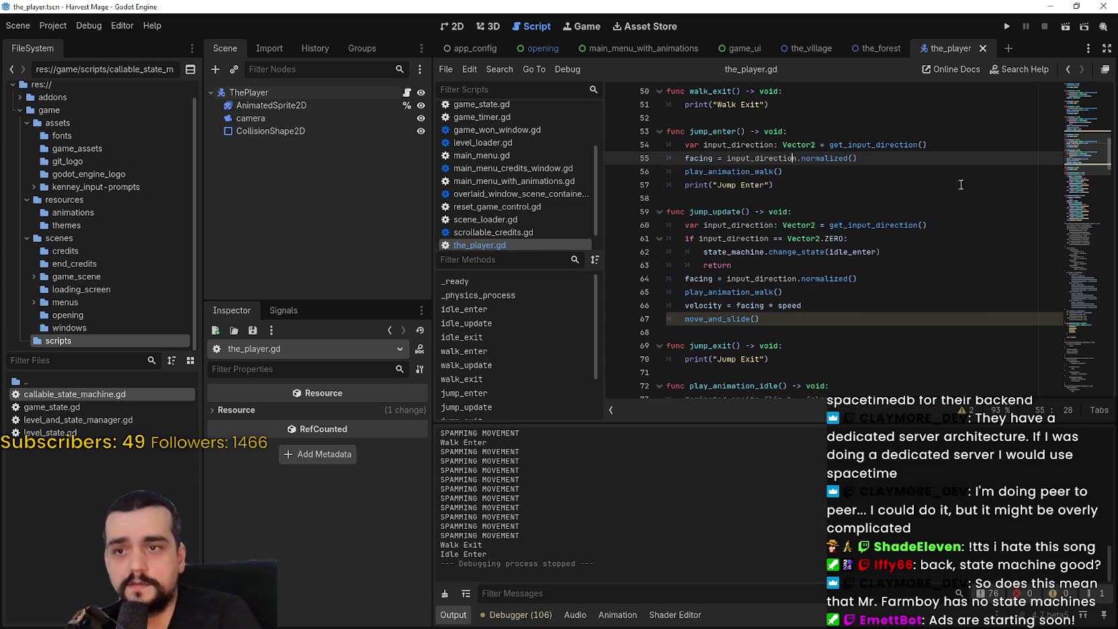
Delete the old commented-out block near the animation functions
{"action": "left_click", "coordinate": [1085, 232]}
{"action": "left_click_drag", "start_coordinate": [690, 195], "coordinate": [751, 250]}
{"action": "left_click", "coordinate": [906, 329]}
{"action": "scroll", "coordinate": [900, 322], "scroll_direction": "down", "scroll_amount": 2}
{"action": "scroll", "coordinate": [740, 202], "scroll_direction": "up", "scroll_amount": 2}
{"action": "scroll", "coordinate": [739, 202], "scroll_direction": "down", "scroll_amount": 10}
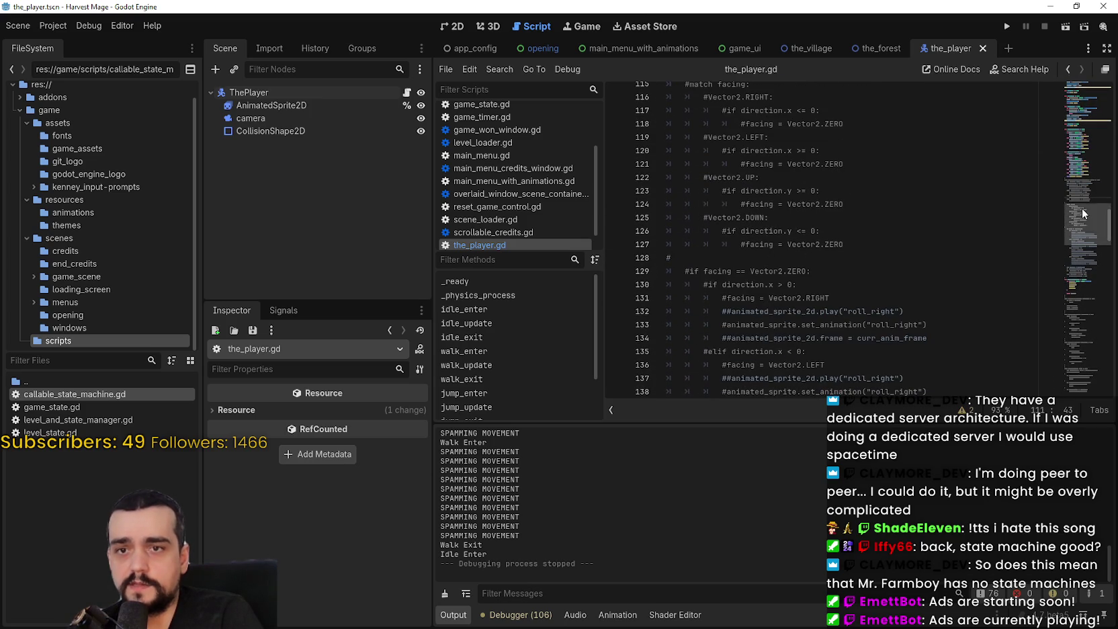
{"action": "scroll", "coordinate": [815, 290], "scroll_direction": "down", "scroll_amount": 5}
{"action": "left_click_drag", "start_coordinate": [671, 279], "coordinate": [686, 156]}
{"action": "scroll", "coordinate": [687, 210], "scroll_direction": "up", "scroll_amount": 1}
{"action": "scroll", "coordinate": [688, 210], "scroll_direction": "up", "scroll_amount": 9}
{"action": "mouse_move", "coordinate": [688, 210]}
{"action": "left_mouse_down"}
{"action": "mouse_move", "coordinate": [718, 226]}
{"action": "mouse_move", "coordinate": [672, 223]}
{"action": "mouse_move", "coordinate": [672, 243]}
{"action": "mouse_move", "coordinate": [667, 210]}
{"action": "left_mouse_up"}
{"action": "scroll", "coordinate": [718, 226], "scroll_direction": "up", "scroll_amount": 6}
{"action": "key", "text": "BackSpace"}
Duplicate the play_animation_walk function directly below the original
{"action": "scroll", "coordinate": [834, 253], "scroll_direction": "up", "scroll_amount": 3}
{"action": "mouse_move", "coordinate": [809, 288]}
{"action": "left_mouse_down"}
{"action": "mouse_move", "coordinate": [772, 274]}
{"action": "mouse_move", "coordinate": [652, 100]}
{"action": "left_mouse_up"}
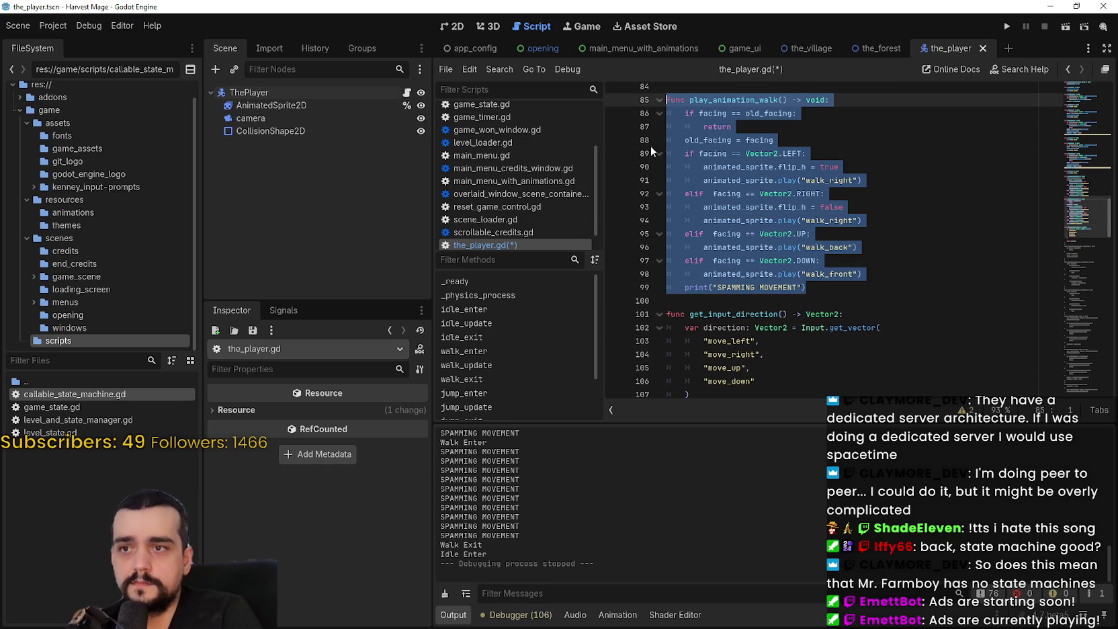
{"action": "key", "text": "ctrl+c"}
{"action": "left_click", "coordinate": [697, 302]}
{"action": "key", "text": "ctrl+v"}
{"action": "left_click_drag", "start_coordinate": [852, 205], "coordinate": [850, 193]}
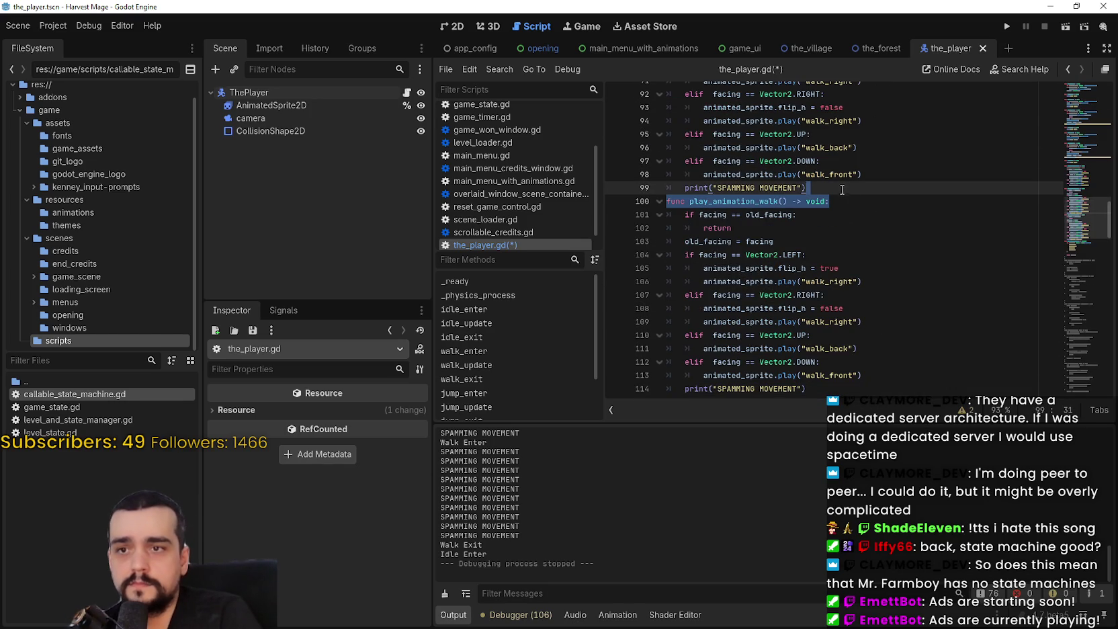
{"action": "left_click", "coordinate": [842, 191]}
{"action": "key", "text": "Return"}
Rename the duplicate to play_animation_jump, make it print SPAMMING JUMP, and save
{"action": "scroll", "coordinate": [826, 297], "scroll_direction": "down", "scroll_amount": 2}
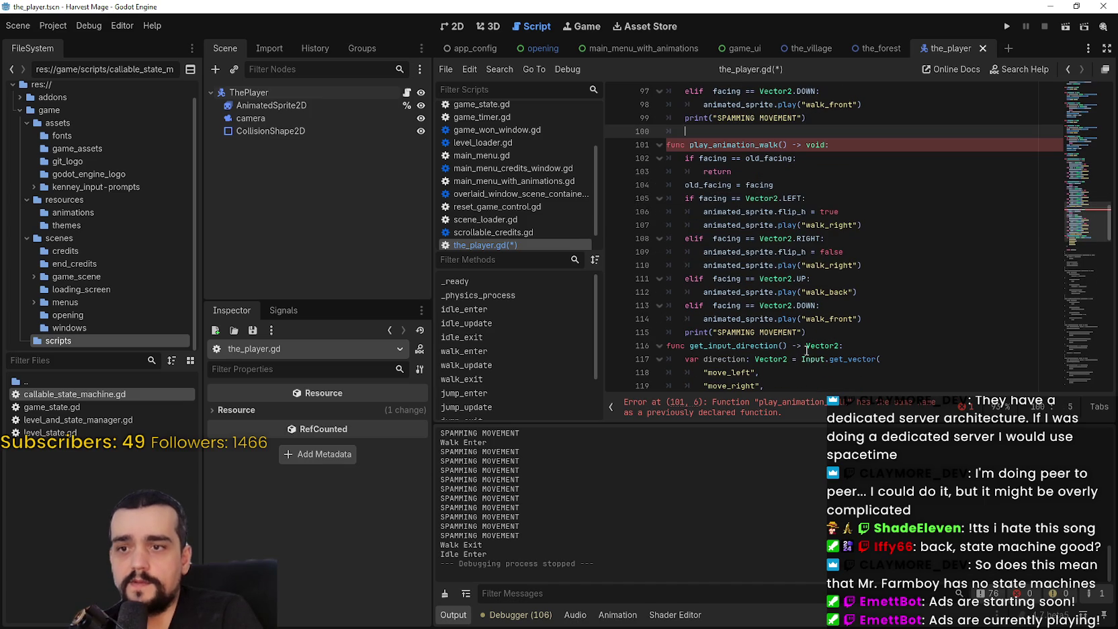
{"action": "left_click", "coordinate": [847, 332]}
{"action": "key", "text": "Return"}
{"action": "double_click", "coordinate": [770, 333]}
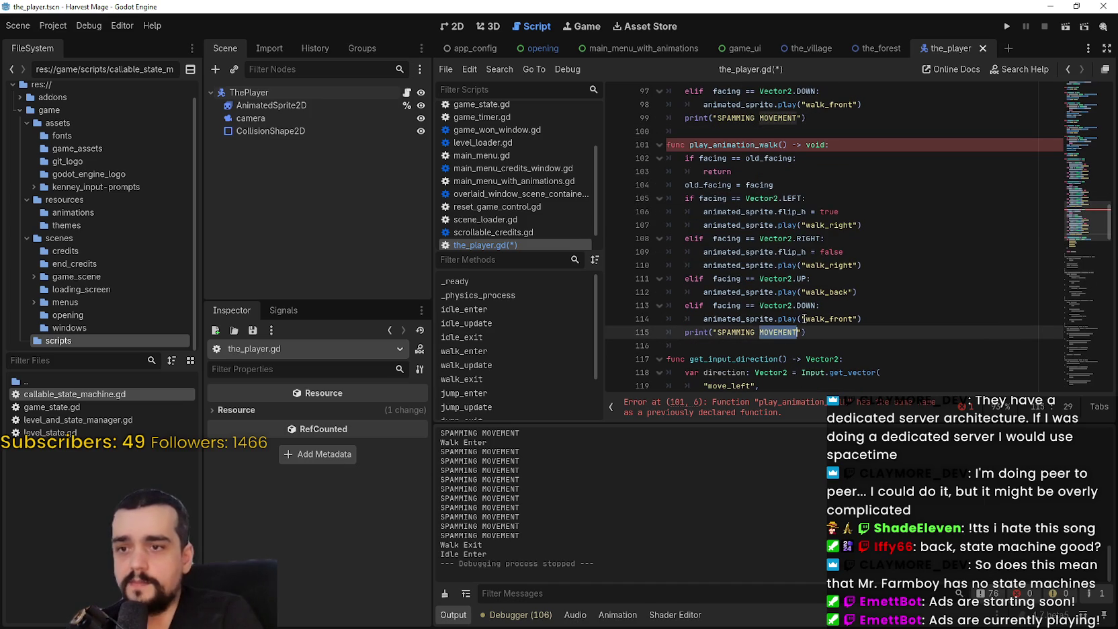
{"action": "type", "text": "JUMP"}
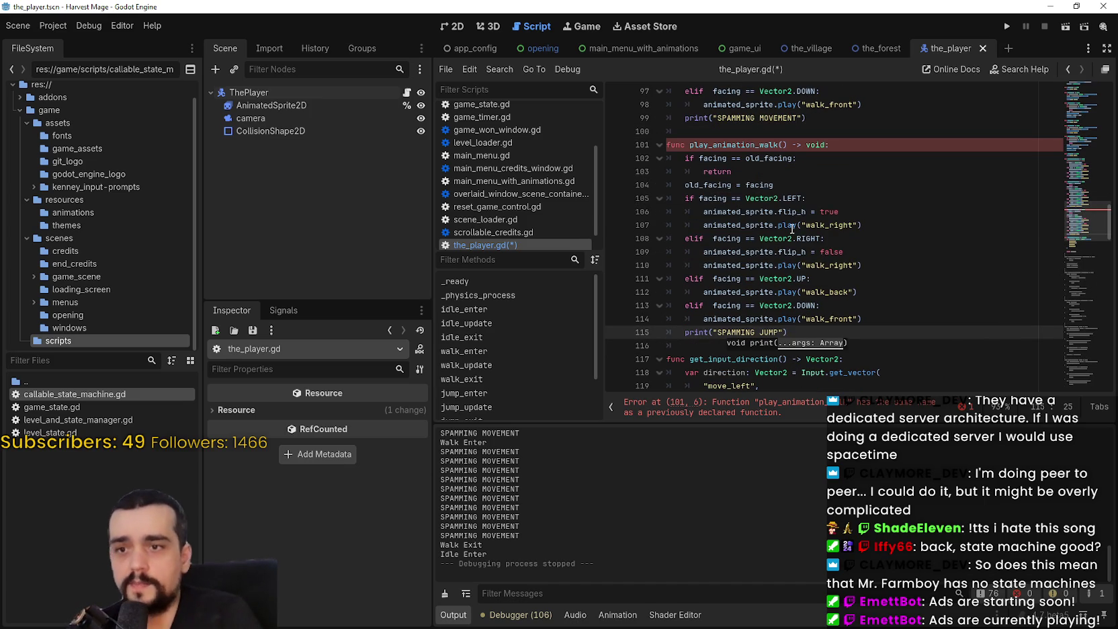
{"action": "left_click", "coordinate": [793, 225]}
{"action": "left_click_drag", "start_coordinate": [780, 146], "coordinate": [759, 145]}
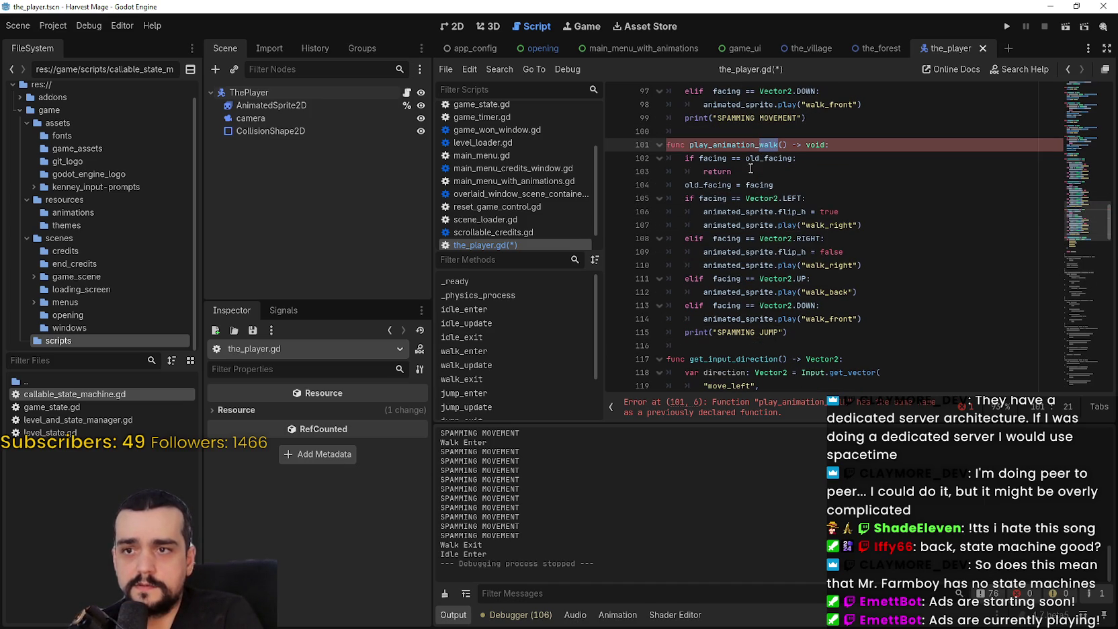
{"action": "type", "text": "jump"}
{"action": "left_click", "coordinate": [750, 172]}
{"action": "key", "text": "ctrl+s"}
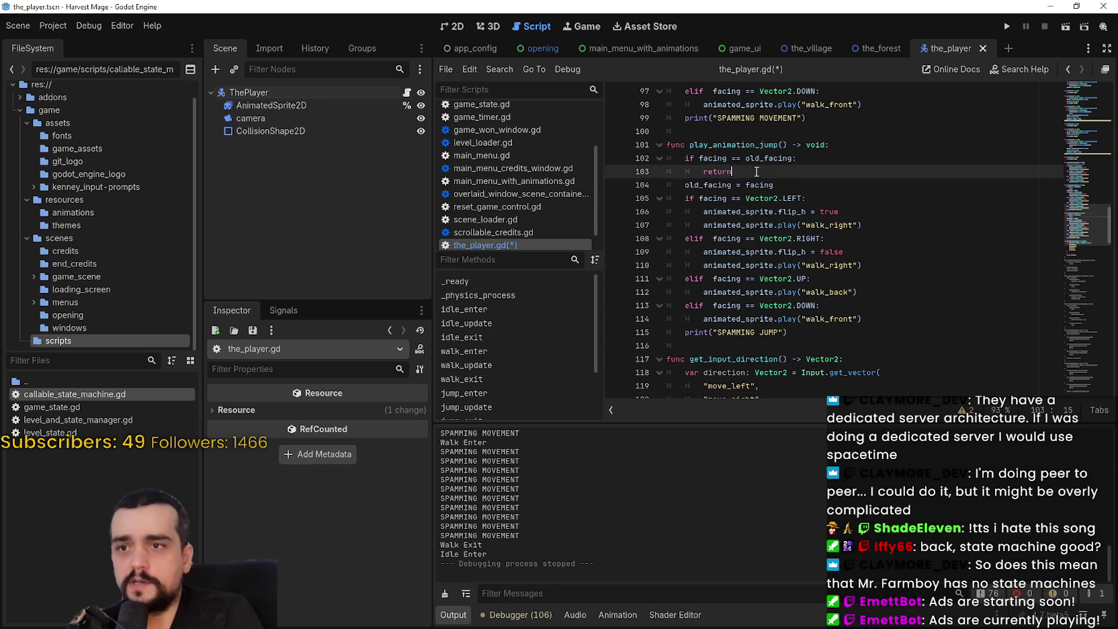
{"action": "scroll", "coordinate": [767, 181], "scroll_direction": "up", "scroll_amount": 7}
{"action": "left_click", "coordinate": [817, 212]}
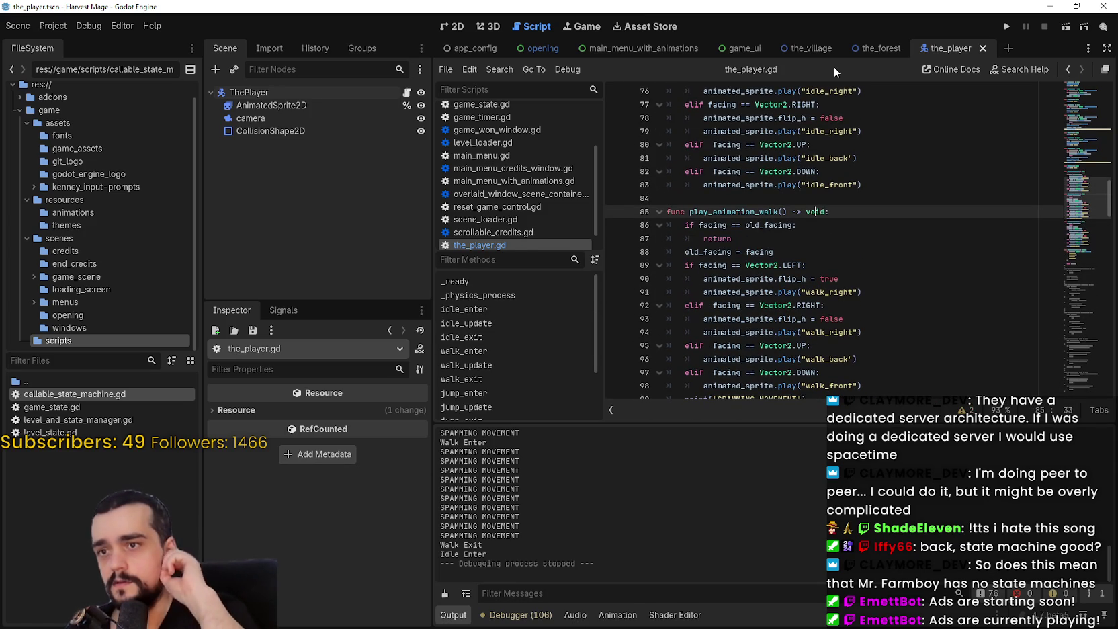
Change jump_update's play_animation_walk call to play_animation_jump
{"action": "scroll", "coordinate": [795, 251], "scroll_direction": "down", "scroll_amount": 3}
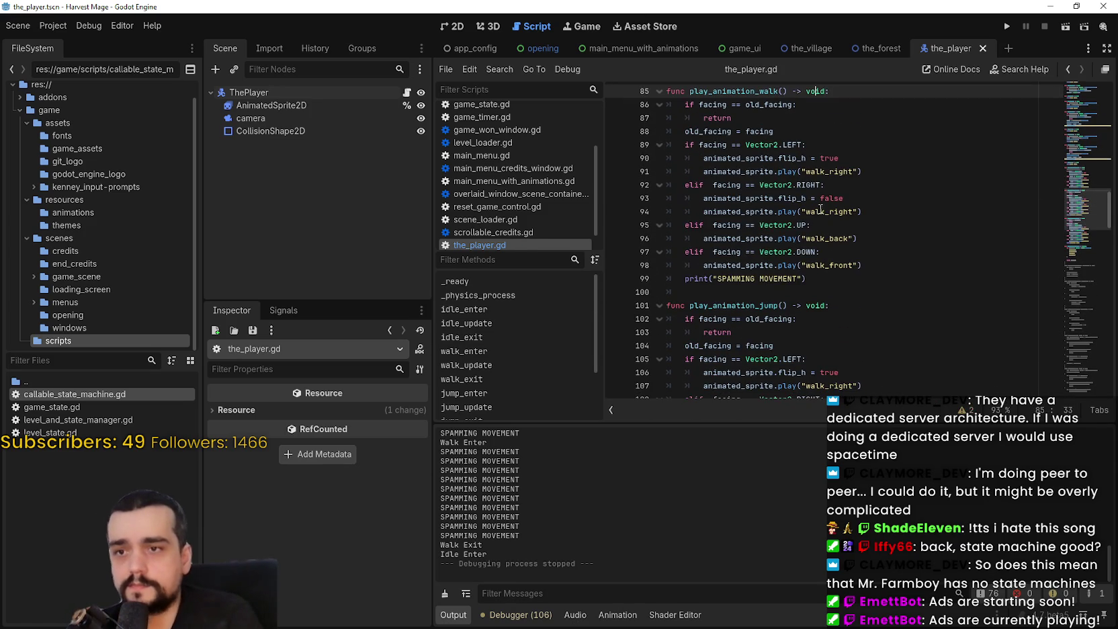
{"action": "scroll", "coordinate": [796, 251], "scroll_direction": "down", "scroll_amount": 4}
{"action": "left_click", "coordinate": [806, 225]}
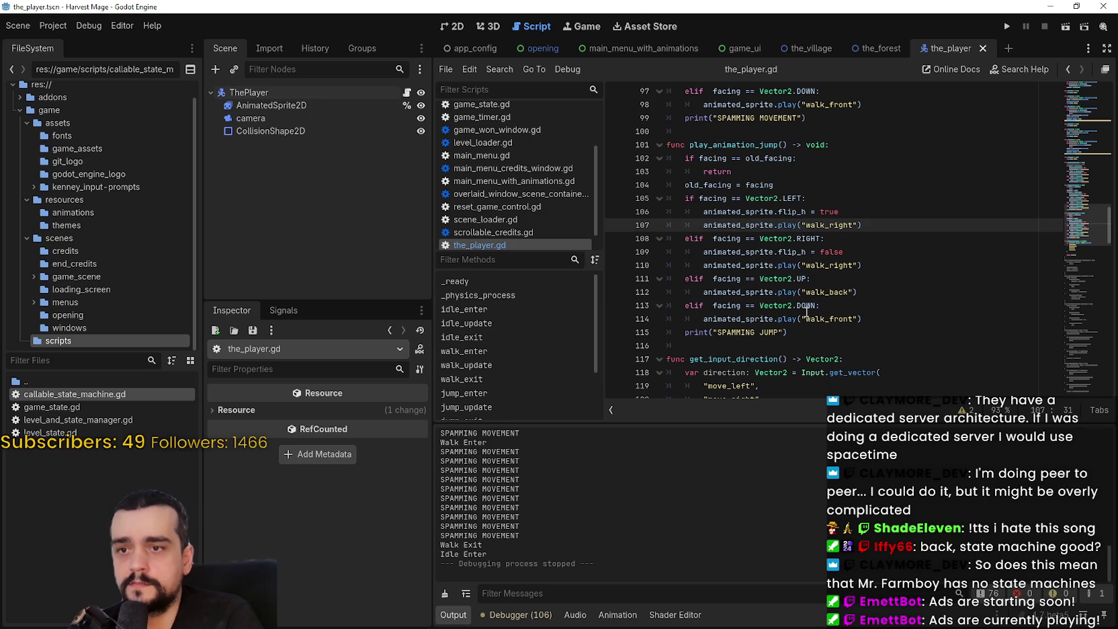
{"action": "double_click", "coordinate": [737, 145]}
{"action": "scroll", "coordinate": [807, 202], "scroll_direction": "up", "scroll_amount": 10}
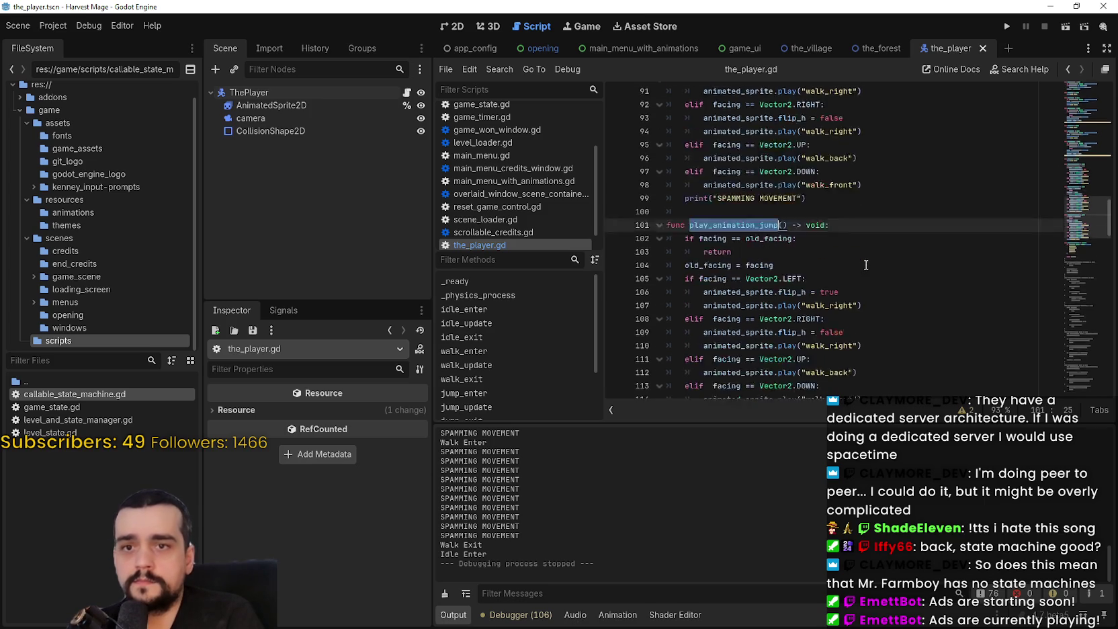
{"action": "scroll", "coordinate": [871, 264], "scroll_direction": "up", "scroll_amount": 4}
{"action": "double_click", "coordinate": [733, 263]}
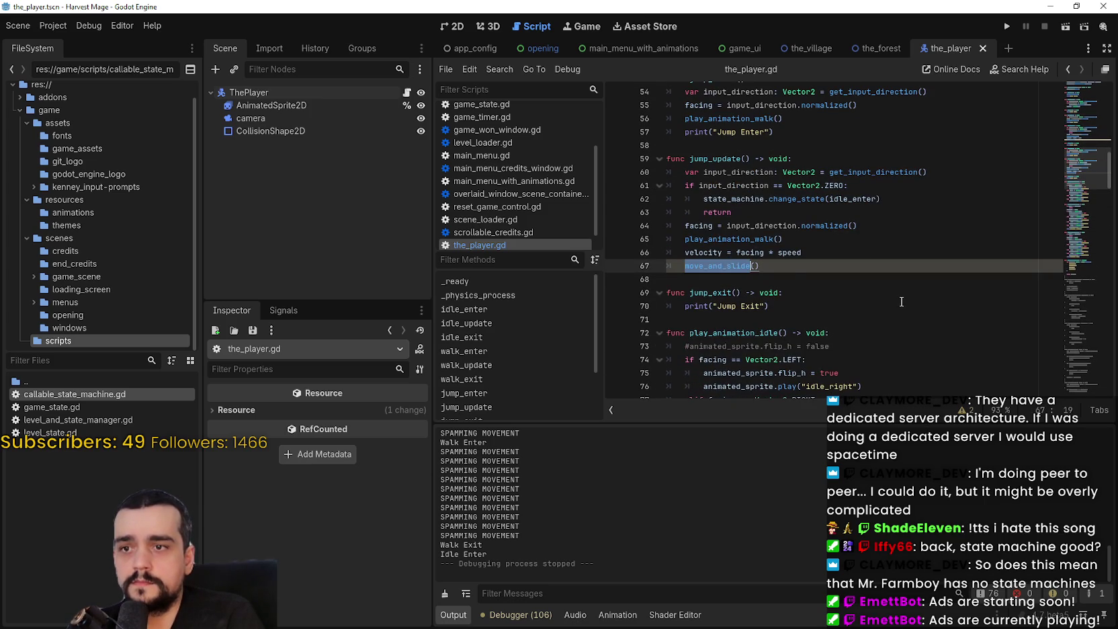
{"action": "scroll", "coordinate": [897, 289], "scroll_direction": "up", "scroll_amount": 2}
{"action": "scroll", "coordinate": [894, 283], "scroll_direction": "down", "scroll_amount": 3}
{"action": "scroll", "coordinate": [873, 282], "scroll_direction": "up", "scroll_amount": 4}
{"action": "scroll", "coordinate": [746, 260], "scroll_direction": "down", "scroll_amount": 2}
{"action": "scroll", "coordinate": [746, 259], "scroll_direction": "down", "scroll_amount": 2}
{"action": "left_click", "coordinate": [699, 175]}
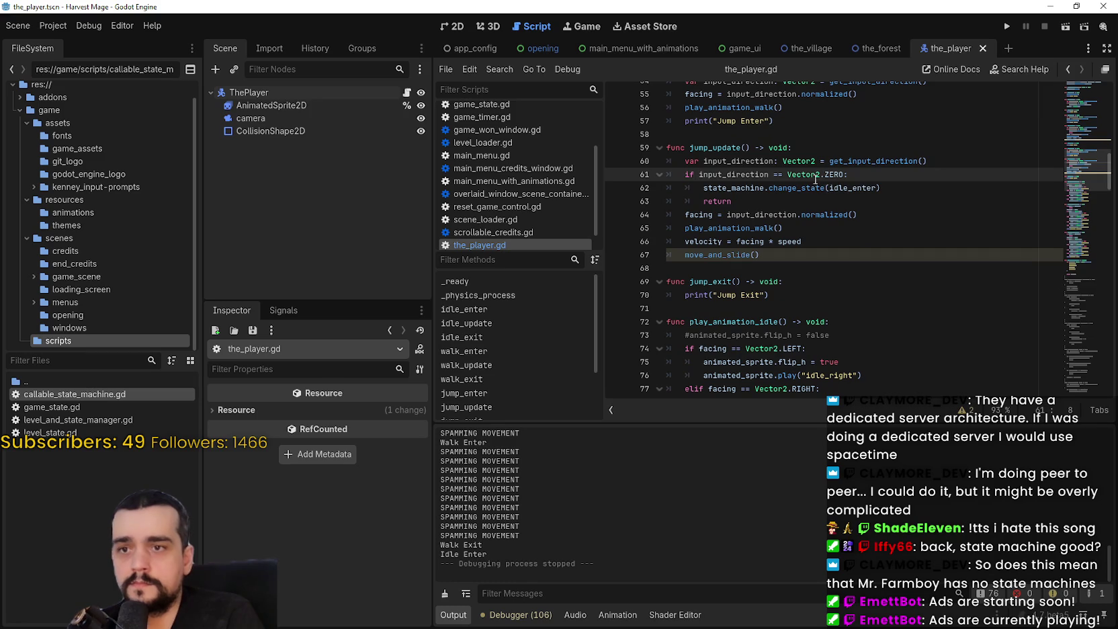
{"action": "left_click", "coordinate": [734, 201]}
{"action": "left_click", "coordinate": [758, 148]}
{"action": "left_click", "coordinate": [774, 228]}
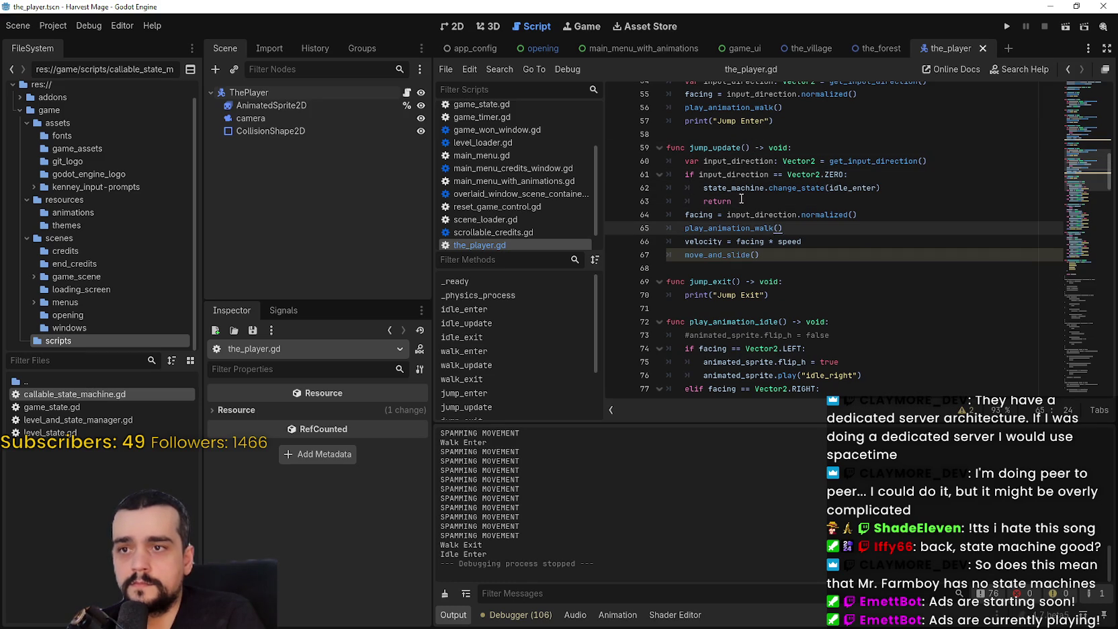
{"action": "double_click", "coordinate": [731, 228]}
{"action": "type", "text": "play_animation_jump"}
Make jump_enter call play_animation_jump as well, and save the script
{"action": "scroll", "coordinate": [812, 193], "scroll_direction": "up", "scroll_amount": 2}
{"action": "double_click", "coordinate": [741, 148]}
{"action": "key", "text": "ctrl+v"}
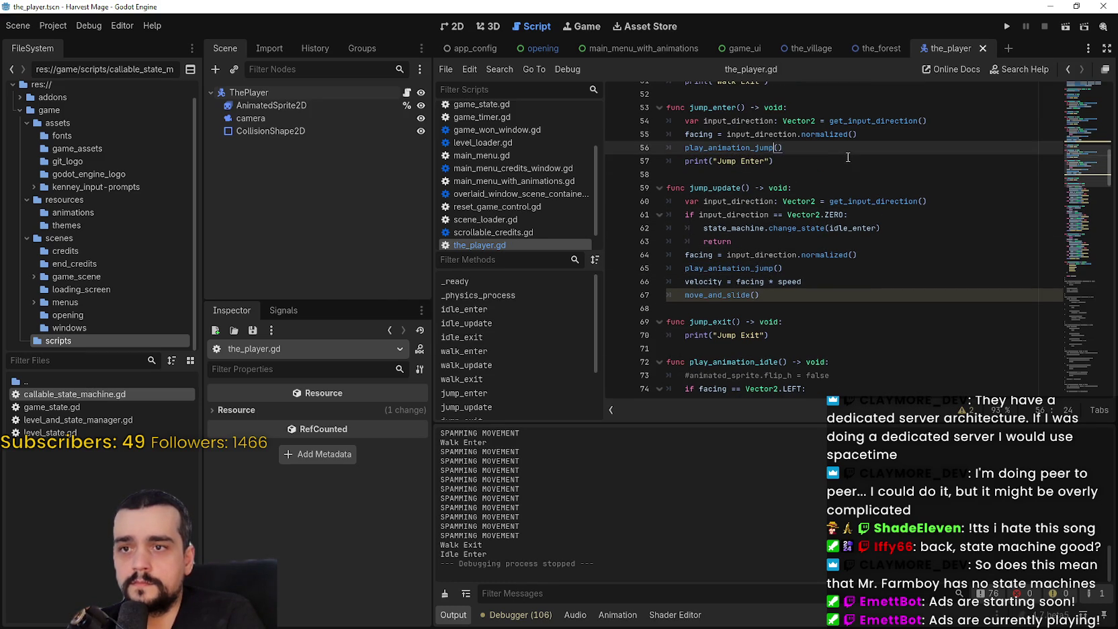
{"action": "left_click", "coordinate": [836, 160]}
{"action": "key", "text": "ctrl+s"}
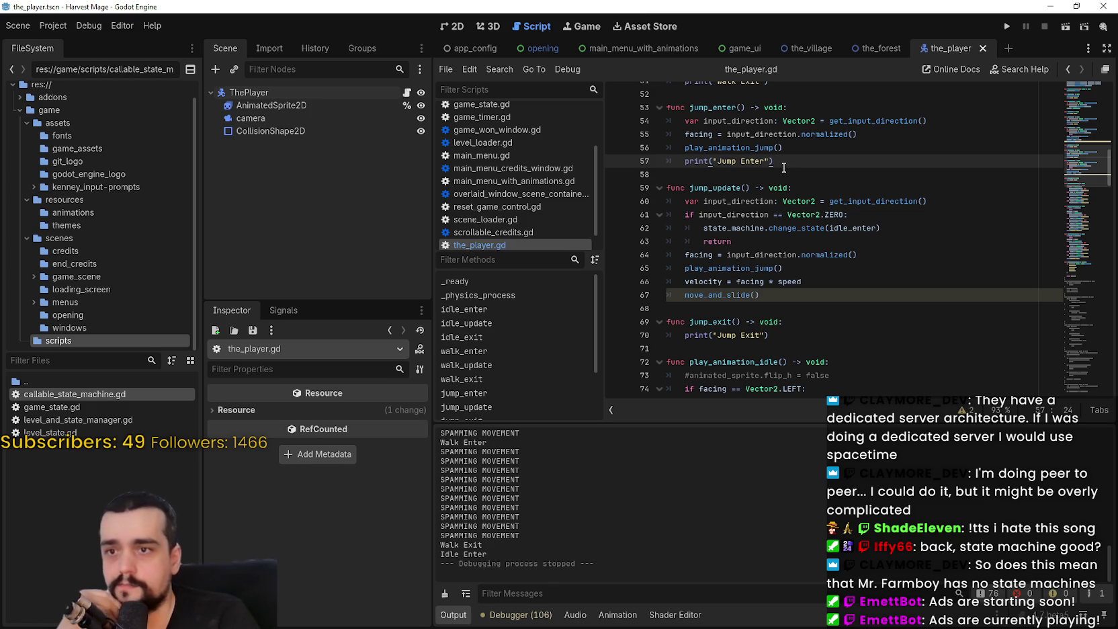
{"action": "scroll", "coordinate": [800, 181], "scroll_direction": "down", "scroll_amount": 3}
{"action": "left_click", "coordinate": [816, 199]}
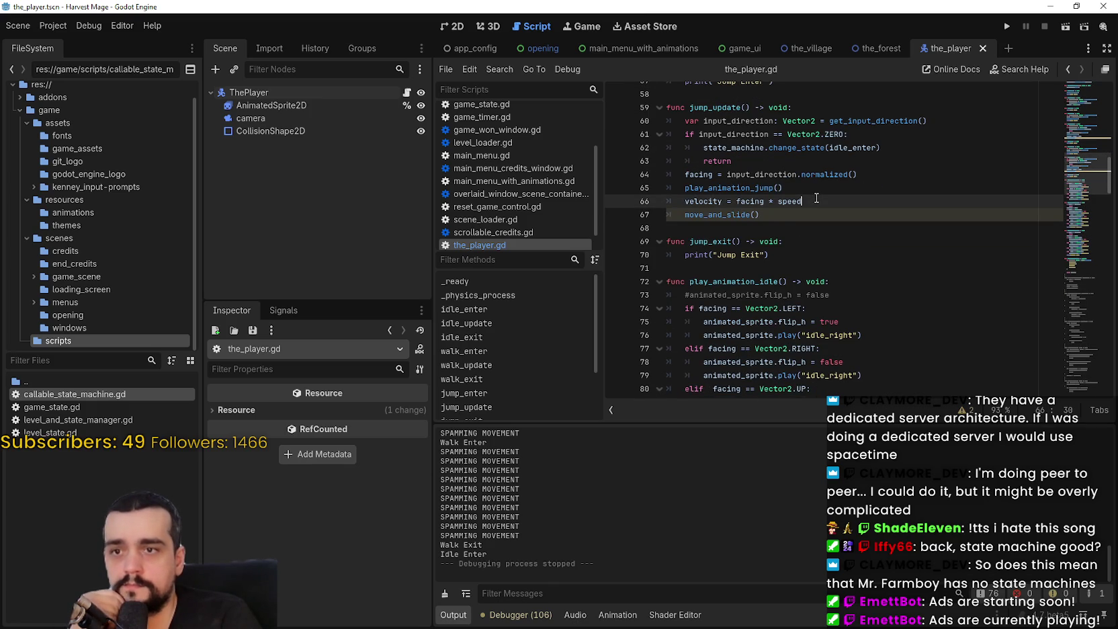
{"action": "double_click", "coordinate": [733, 215]}
{"action": "scroll", "coordinate": [874, 202], "scroll_direction": "down", "scroll_amount": 2}
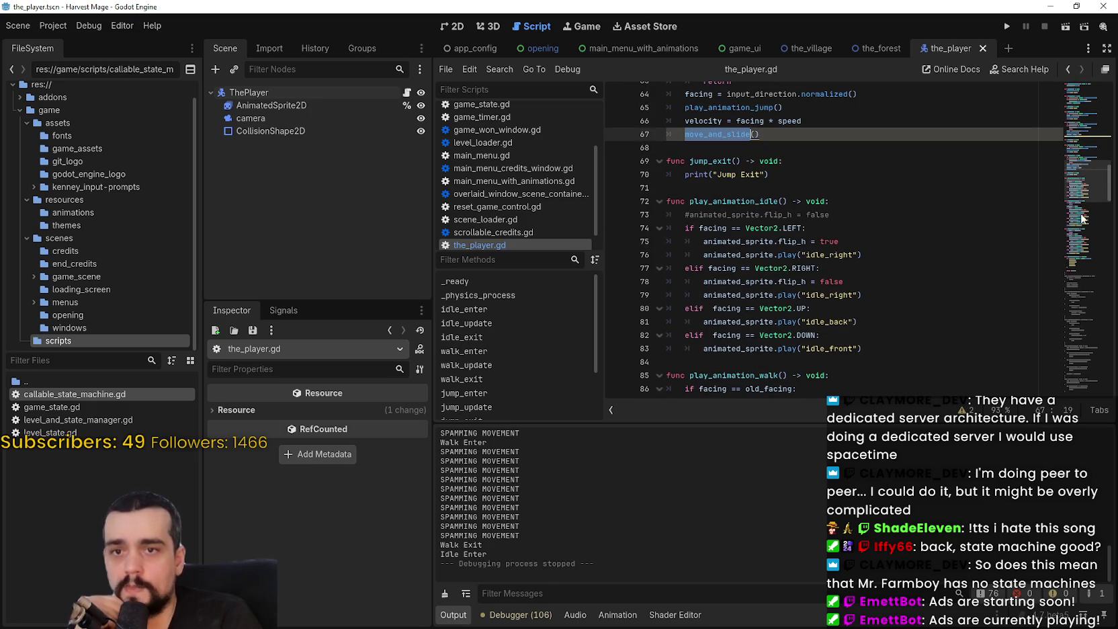
{"action": "left_click_drag", "start_coordinate": [1080, 191], "coordinate": [1078, 302]}
Copy the commented jump_progress and walk/idle state-change lines (about 219–227) from the old jump code
{"action": "left_click_drag", "start_coordinate": [1078, 327], "coordinate": [1078, 373]}
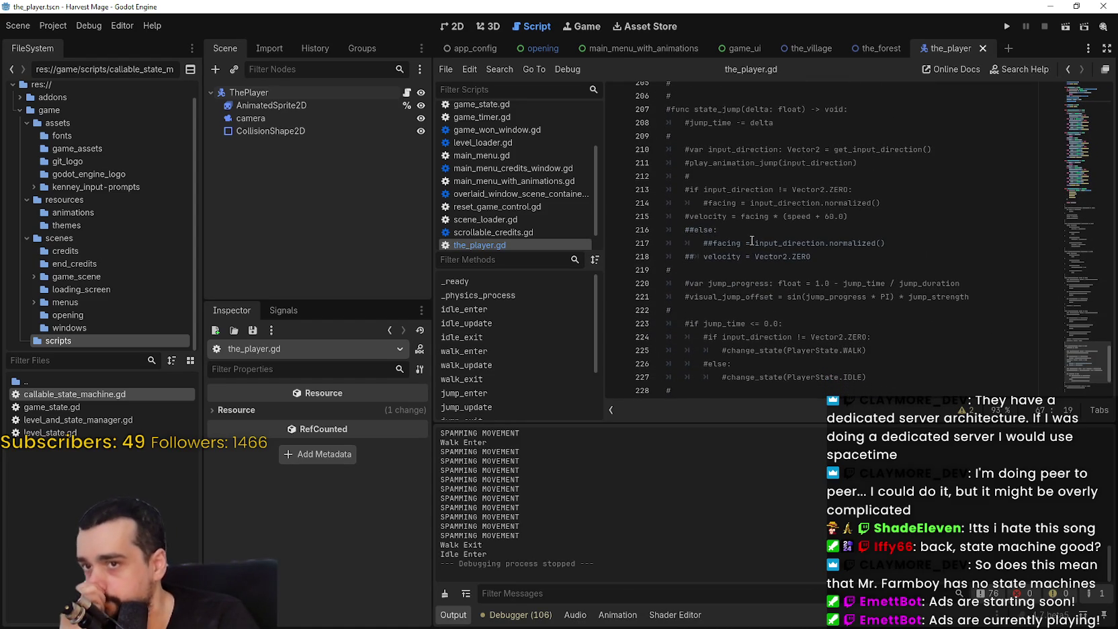
{"action": "double_click", "coordinate": [835, 215]}
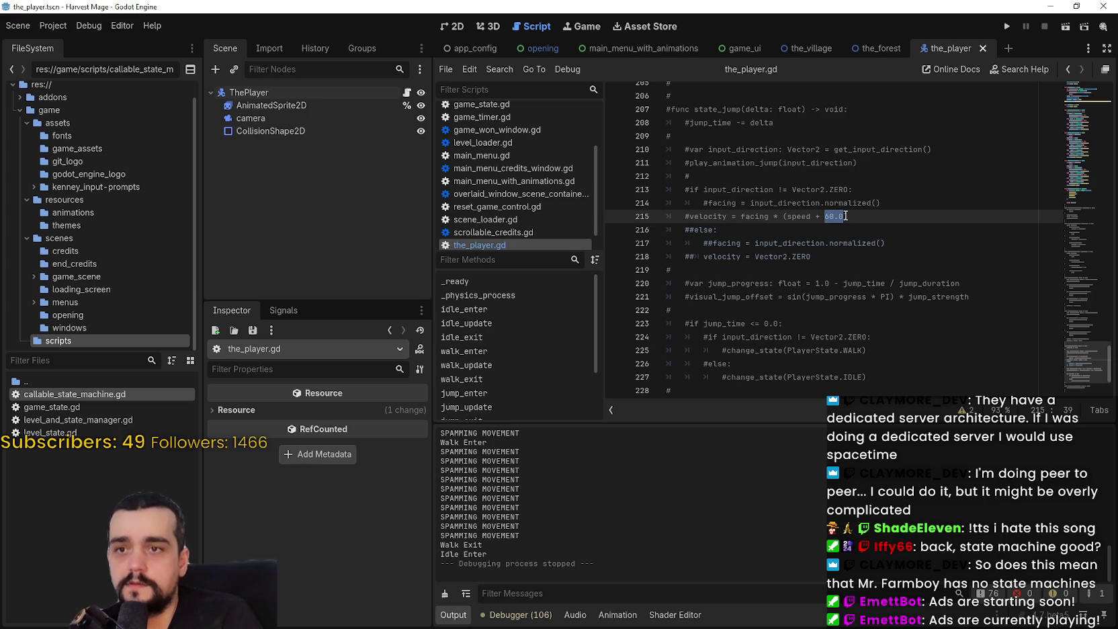
{"action": "left_click", "coordinate": [816, 215]}
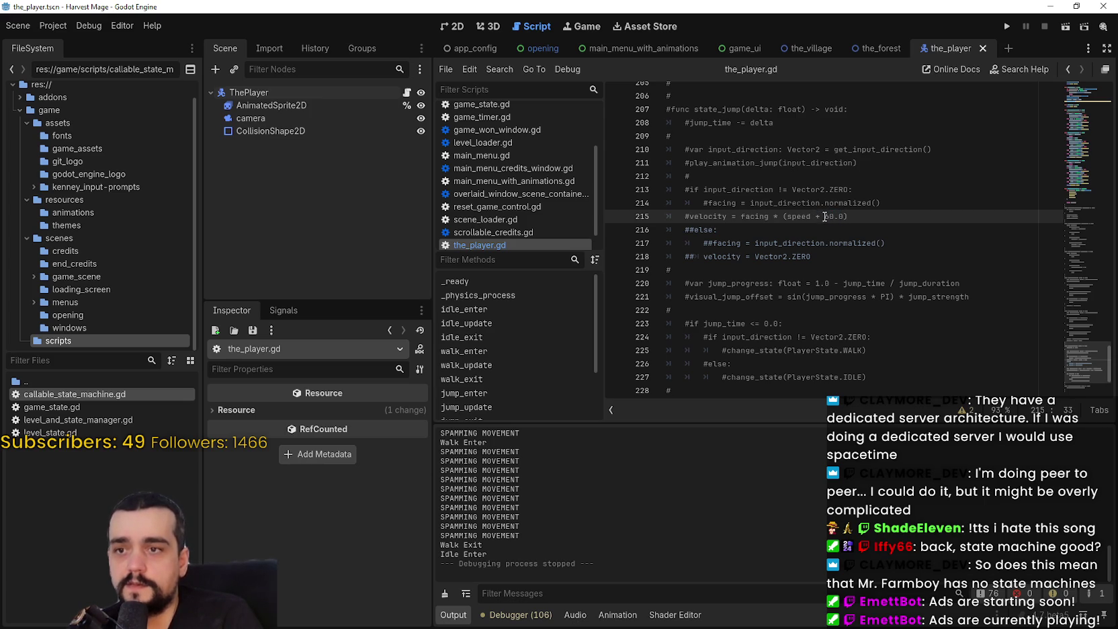
{"action": "scroll", "coordinate": [822, 211], "scroll_direction": "down", "scroll_amount": 1}
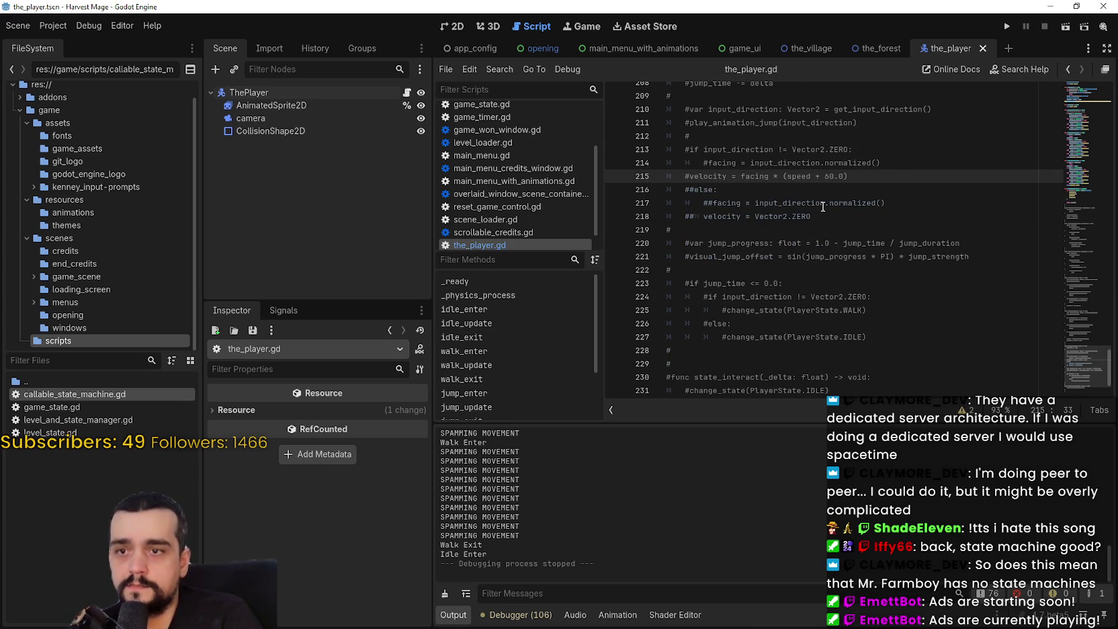
{"action": "scroll", "coordinate": [822, 206], "scroll_direction": "down", "scroll_amount": 1}
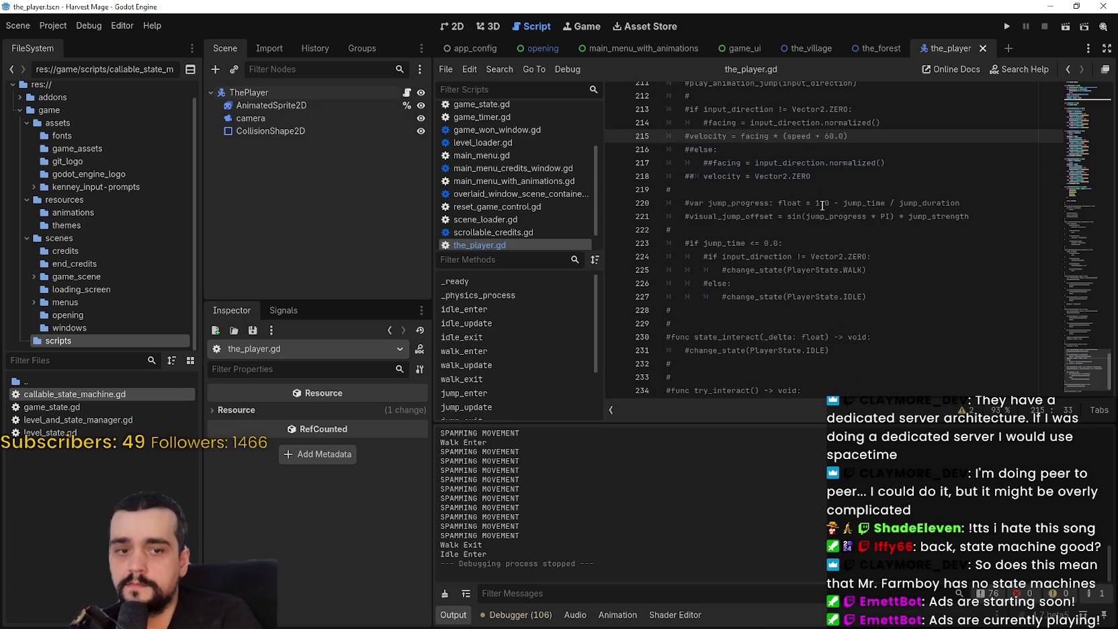
{"action": "mouse_move", "coordinate": [932, 300]}
{"action": "left_mouse_down"}
{"action": "mouse_move", "coordinate": [712, 283]}
{"action": "mouse_move", "coordinate": [687, 166]}
{"action": "left_mouse_up"}
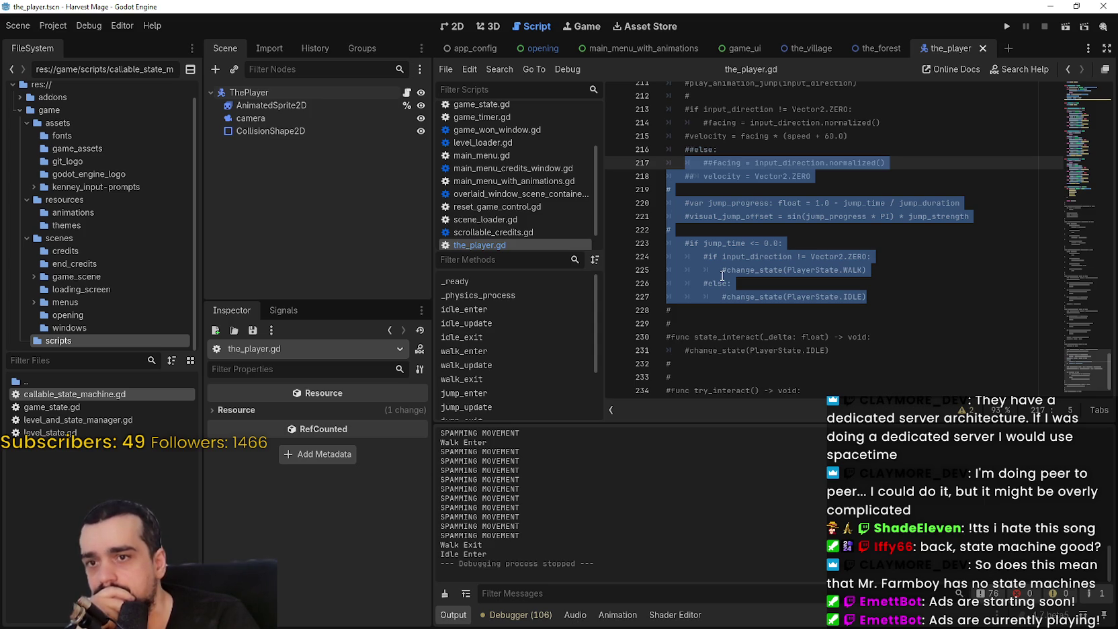
{"action": "left_click", "coordinate": [724, 273]}
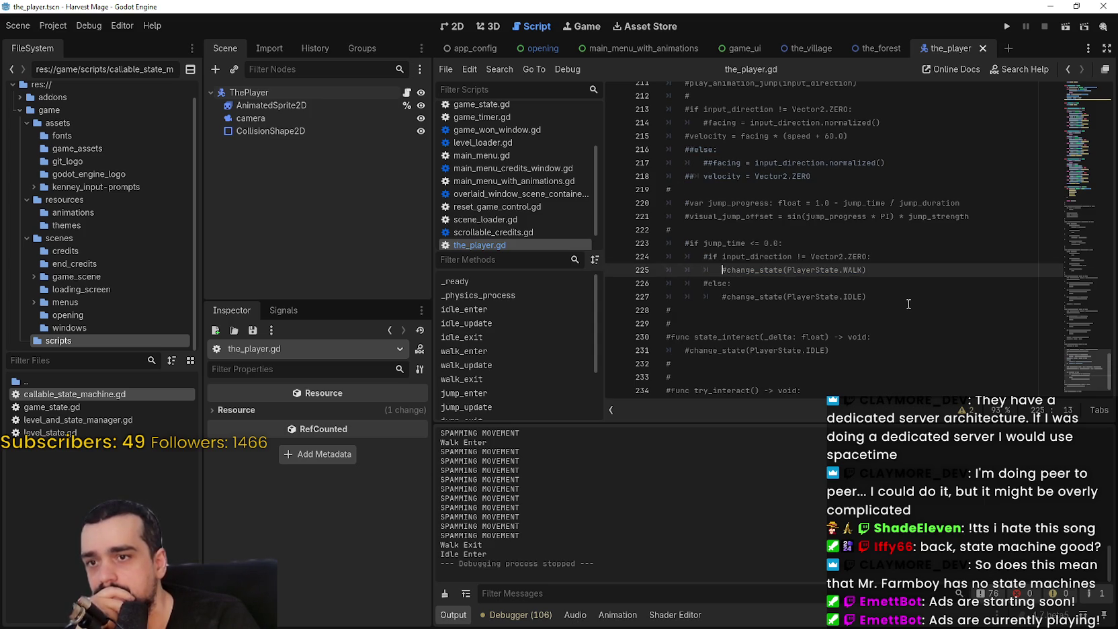
{"action": "mouse_move", "coordinate": [871, 297]}
{"action": "left_mouse_down"}
{"action": "mouse_move", "coordinate": [689, 202]}
{"action": "mouse_move", "coordinate": [662, 202]}
{"action": "left_mouse_up"}
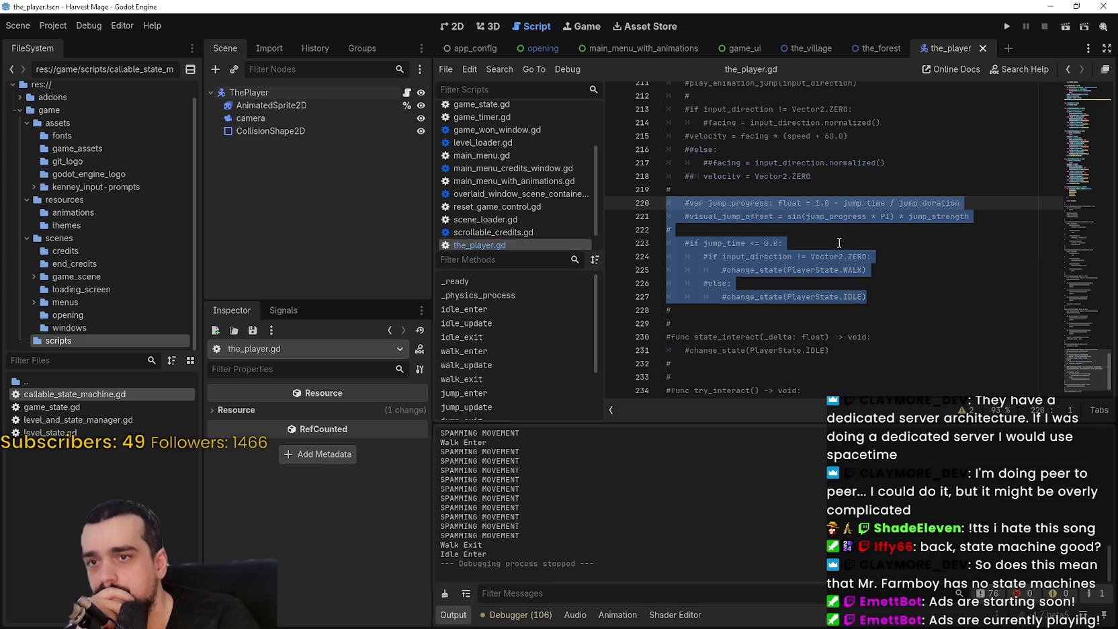
{"action": "right_click", "coordinate": [795, 208]}
{"action": "left_click", "coordinate": [840, 282]}
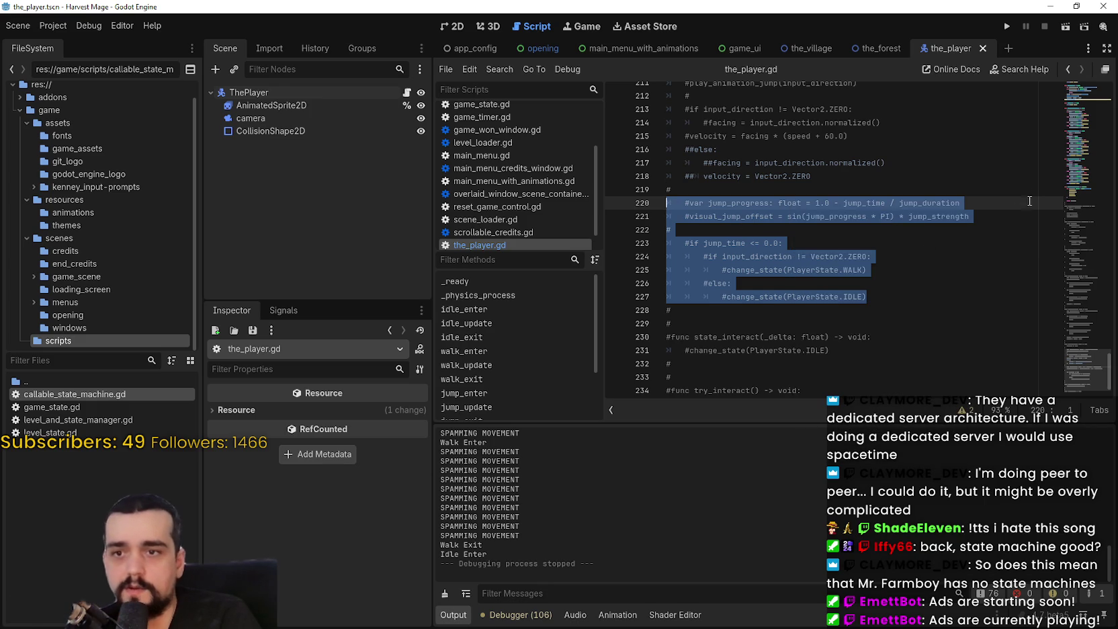
{"action": "left_click", "coordinate": [1079, 129]}
Paste the old commented jump code on a new line below move_and_slide() in jump_update
{"action": "scroll", "coordinate": [1073, 138], "scroll_direction": "up", "scroll_amount": 8}
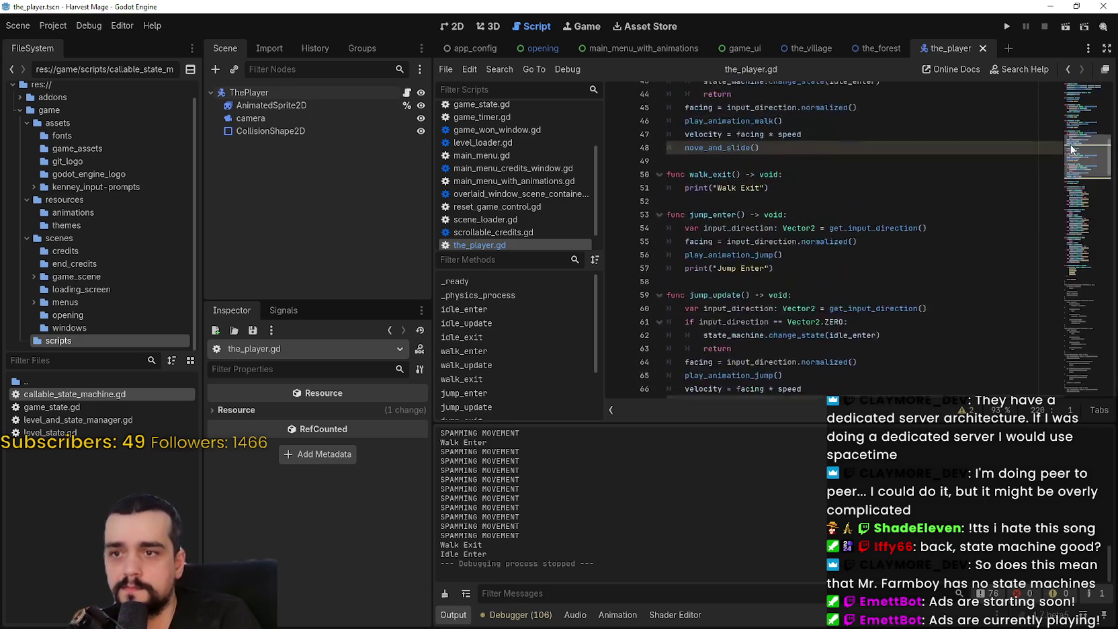
{"action": "scroll", "coordinate": [1069, 144], "scroll_direction": "down", "scroll_amount": 8}
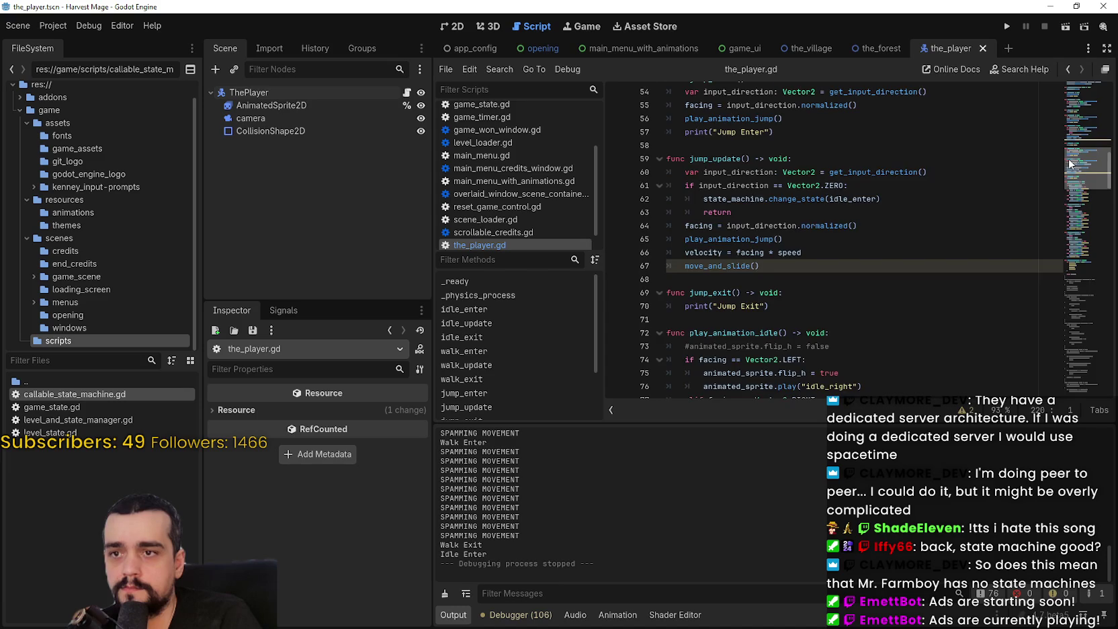
{"action": "scroll", "coordinate": [1067, 174], "scroll_direction": "up", "scroll_amount": 5}
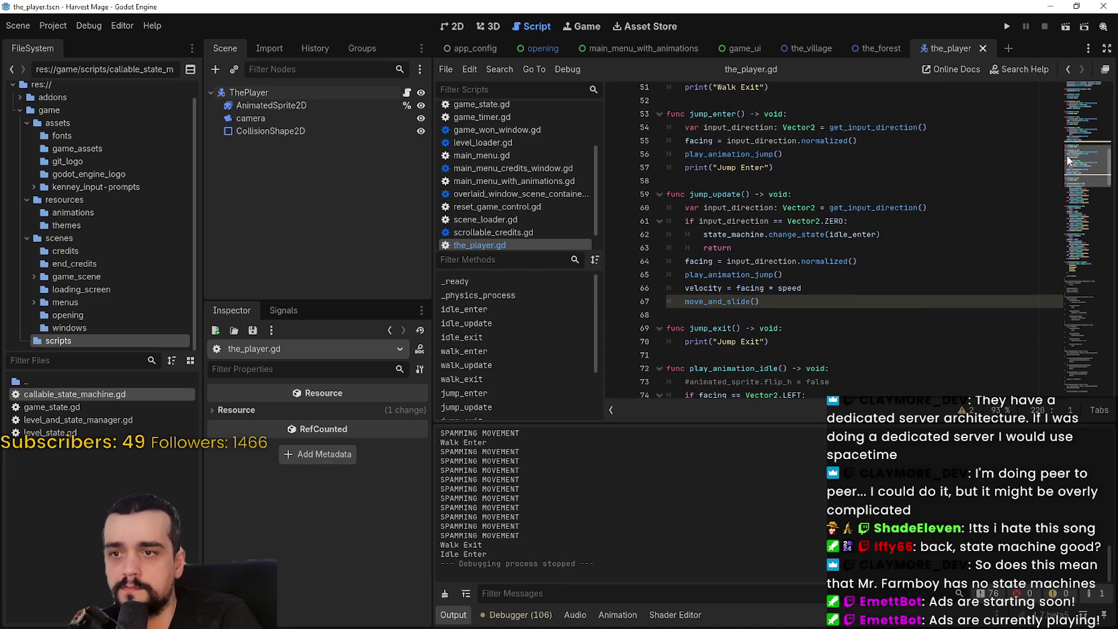
{"action": "left_click", "coordinate": [771, 303]}
{"action": "left_click", "coordinate": [824, 290]}
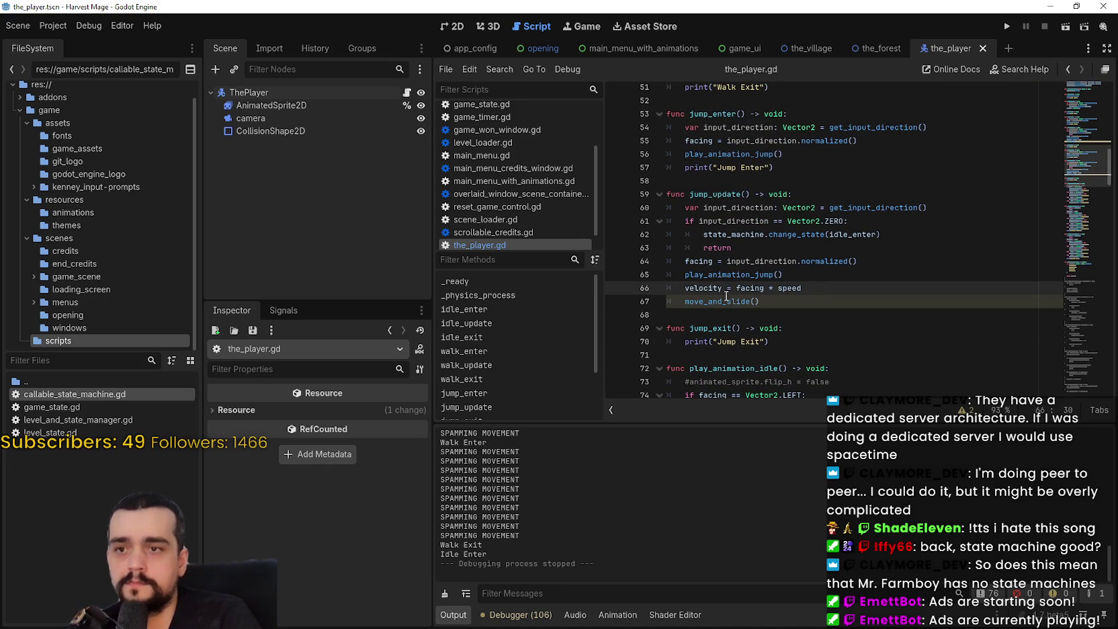
{"action": "key", "text": "Return"}
{"action": "left_click_drag", "start_coordinate": [685, 302], "coordinate": [648, 304]}
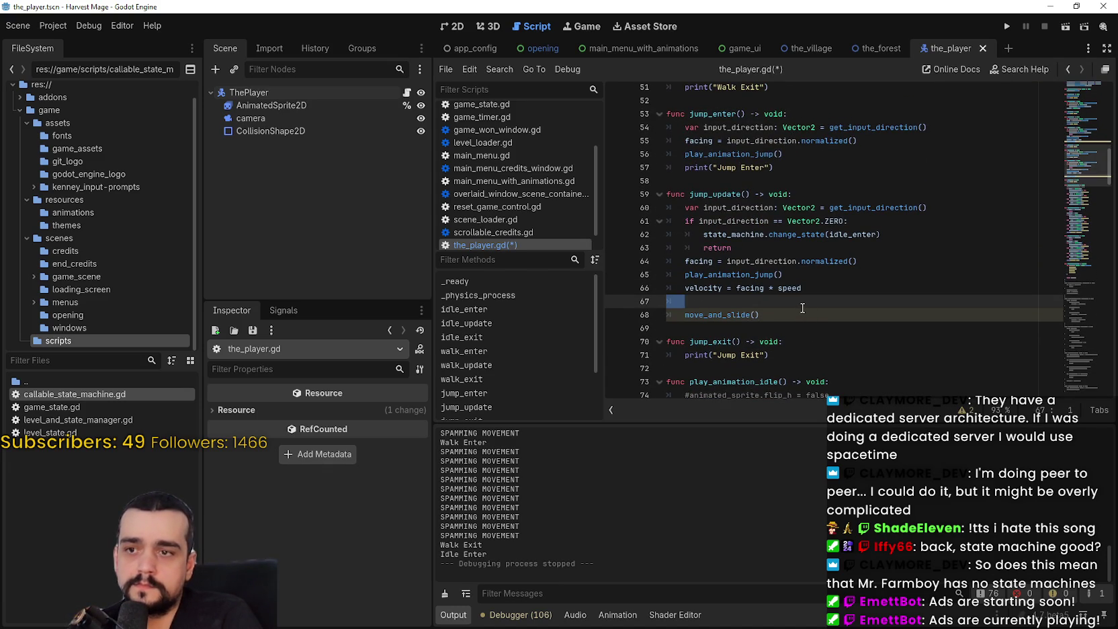
{"action": "key", "text": "alt+Down"}
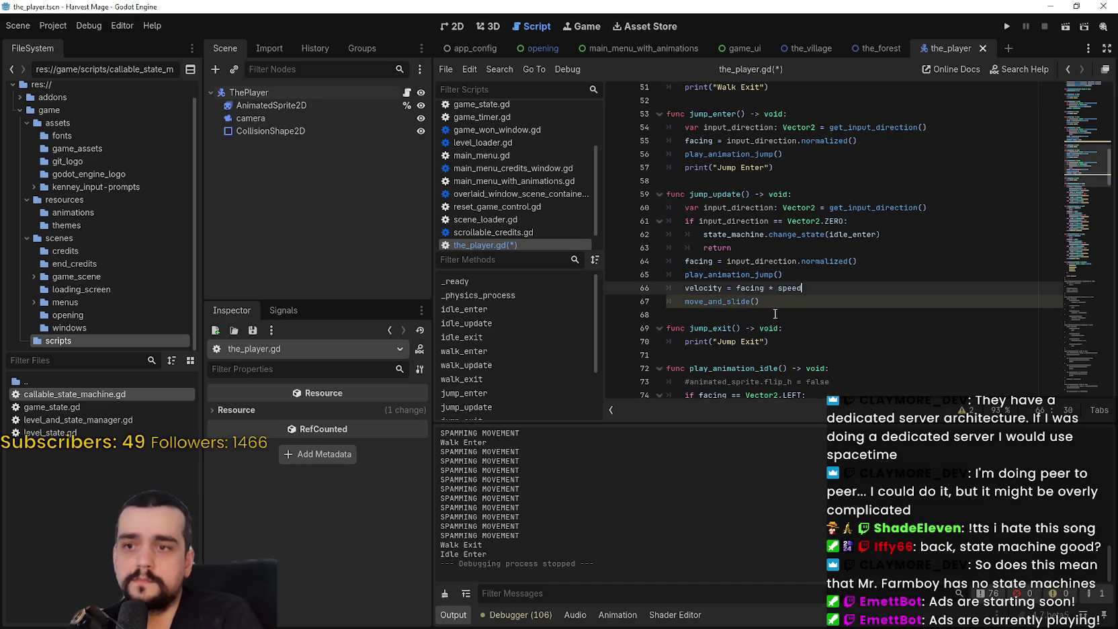
{"action": "key", "text": "ctrl+v"}
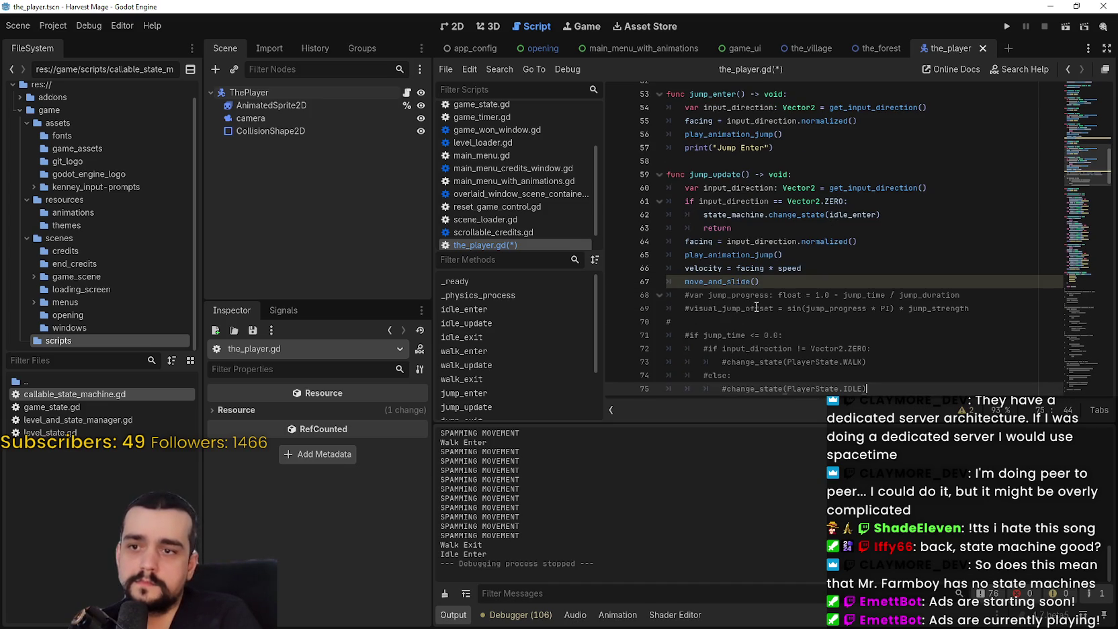
Uncomment the pasted jump code block with Ctrl+K
{"action": "left_click", "coordinate": [854, 282]}
{"action": "scroll", "coordinate": [854, 320], "scroll_direction": "down", "scroll_amount": 1}
{"action": "mouse_move", "coordinate": [874, 348]}
{"action": "left_mouse_down"}
{"action": "mouse_move", "coordinate": [786, 295]}
{"action": "mouse_move", "coordinate": [660, 261]}
{"action": "left_mouse_up"}
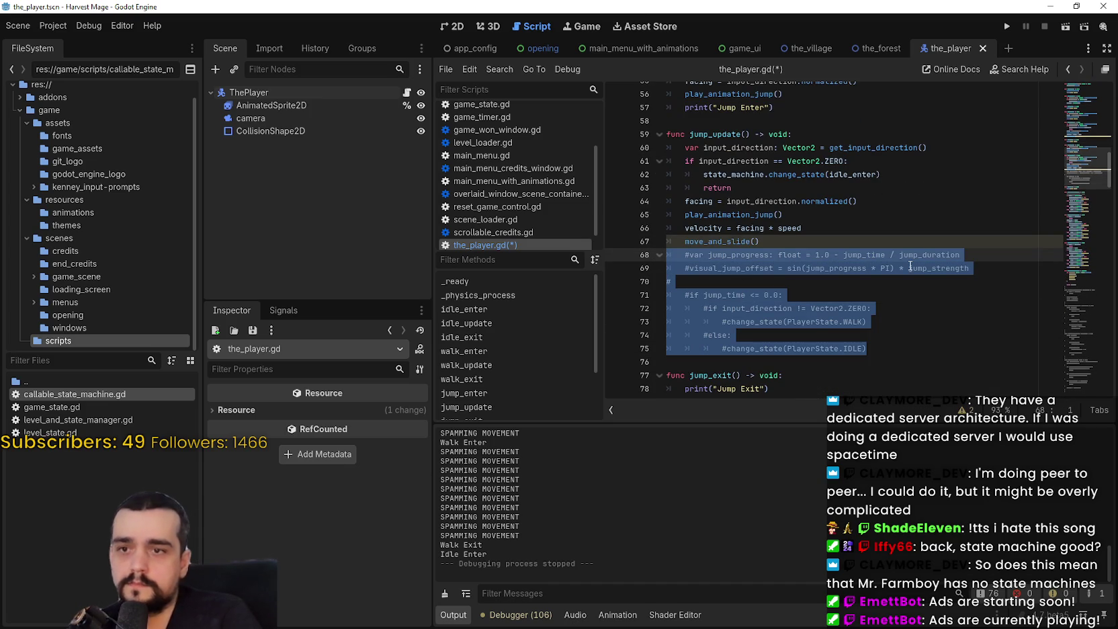
{"action": "key", "text": "ctrl+k"}
{"action": "left_click", "coordinate": [910, 268]}
{"action": "scroll", "coordinate": [853, 263], "scroll_direction": "up", "scroll_amount": 1}
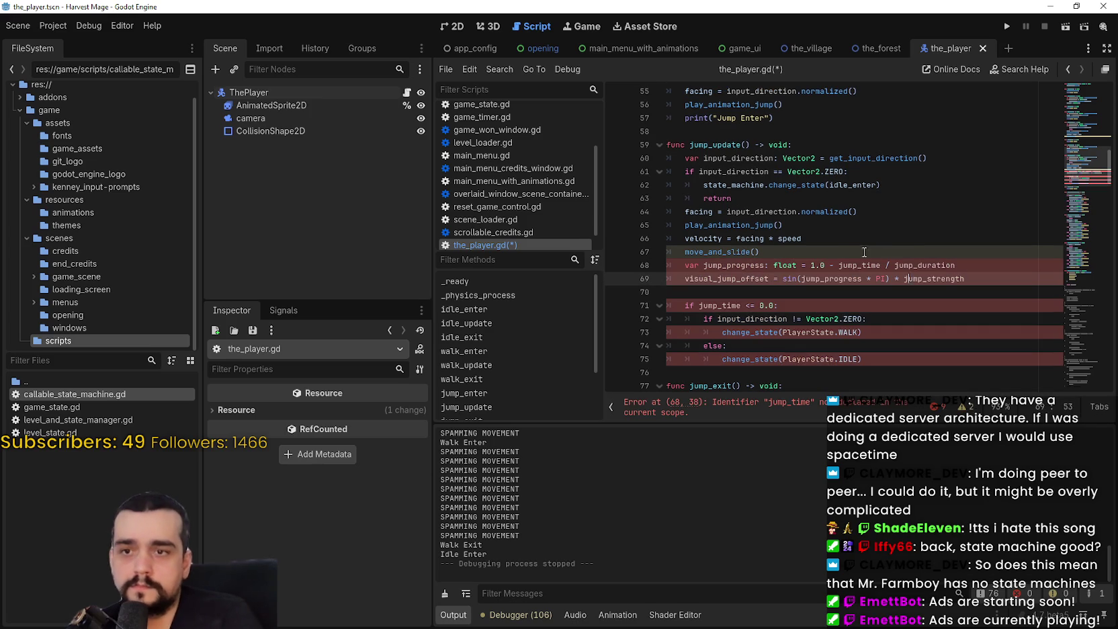
{"action": "double_click", "coordinate": [722, 265]}
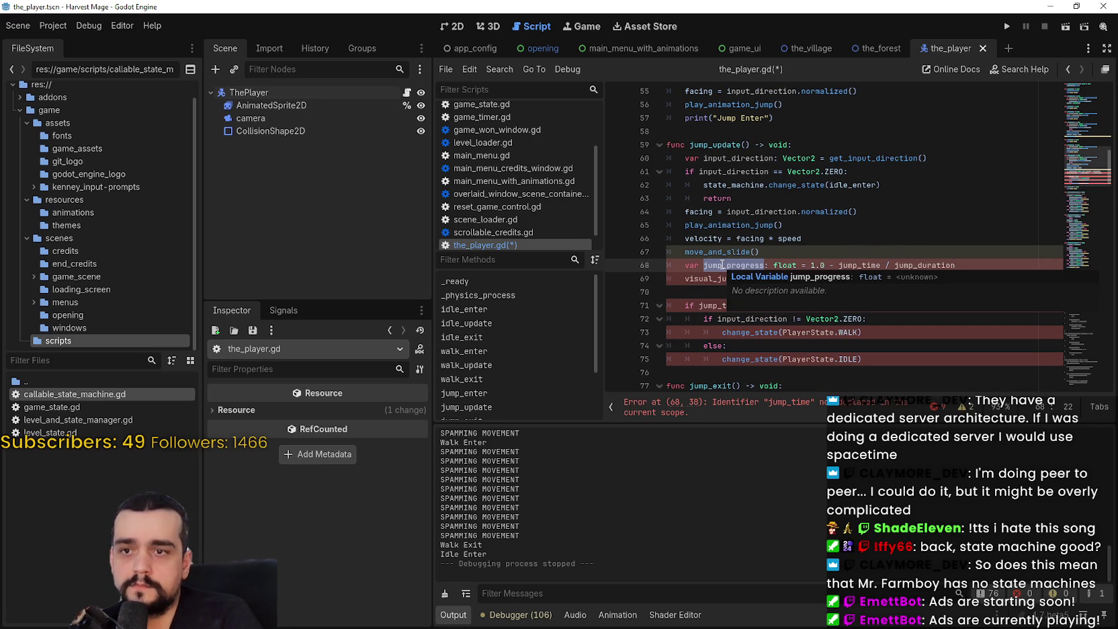
{"action": "double_click", "coordinate": [699, 280]}
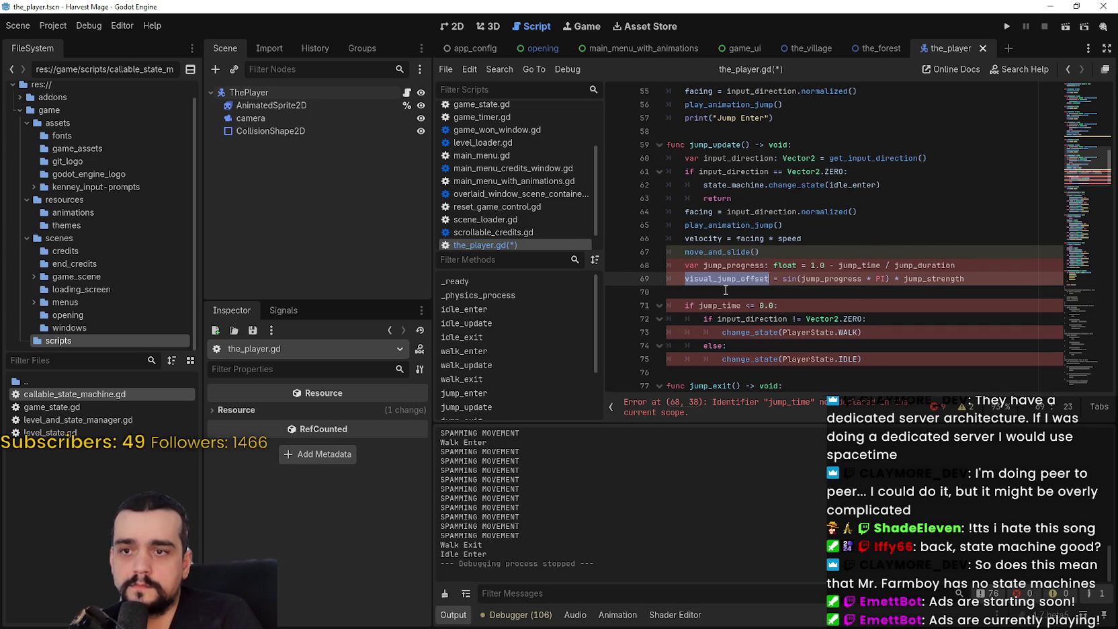
Delete the 'if jump_time <= 0.0:' line and the jump_progress and visual_jump_offset lines
{"action": "left_click_drag", "start_coordinate": [778, 305], "coordinate": [667, 267]}
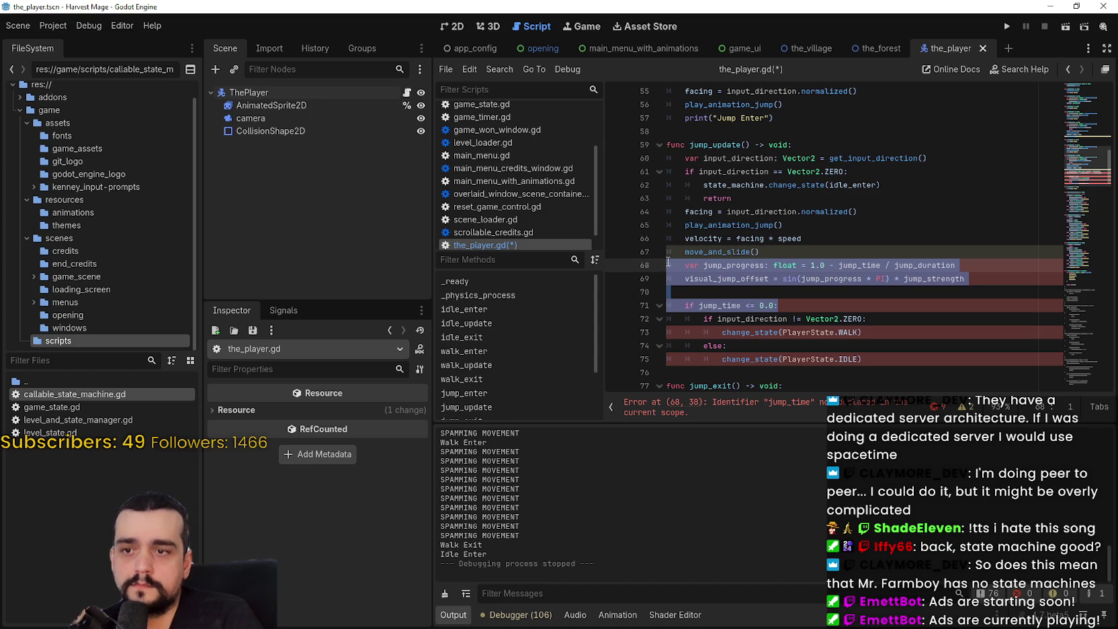
{"action": "mouse_move", "coordinate": [778, 306]}
{"action": "left_mouse_down"}
{"action": "mouse_move", "coordinate": [679, 302]}
{"action": "mouse_move", "coordinate": [665, 294]}
{"action": "mouse_move", "coordinate": [672, 280]}
{"action": "left_mouse_up"}
{"action": "key", "text": "BackSpace"}
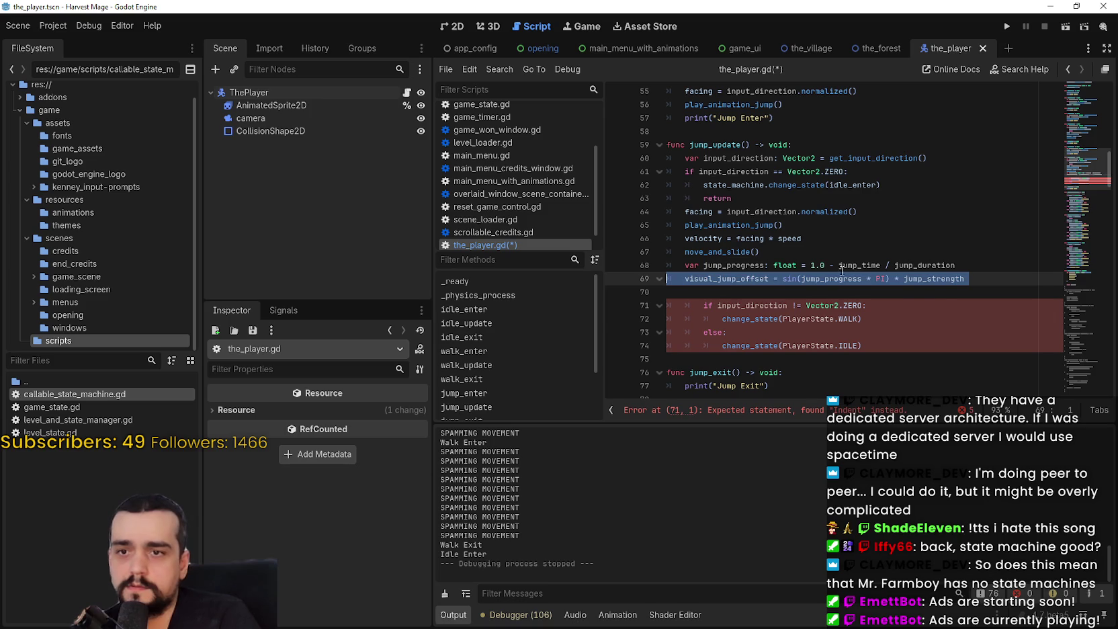
{"action": "double_click", "coordinate": [842, 268]}
{"action": "scroll", "coordinate": [924, 277], "scroll_direction": "up", "scroll_amount": 1}
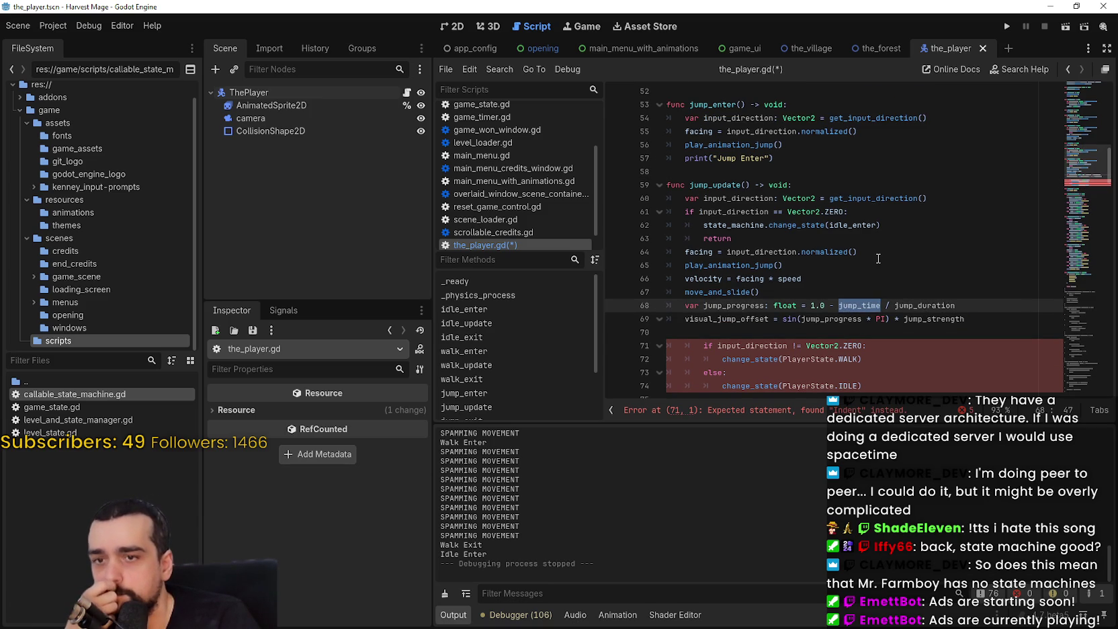
{"action": "left_click_drag", "start_coordinate": [952, 318], "coordinate": [660, 310]}
{"action": "scroll", "coordinate": [666, 302], "scroll_direction": "down", "scroll_amount": 2}
{"action": "key", "text": "BackSpace"}
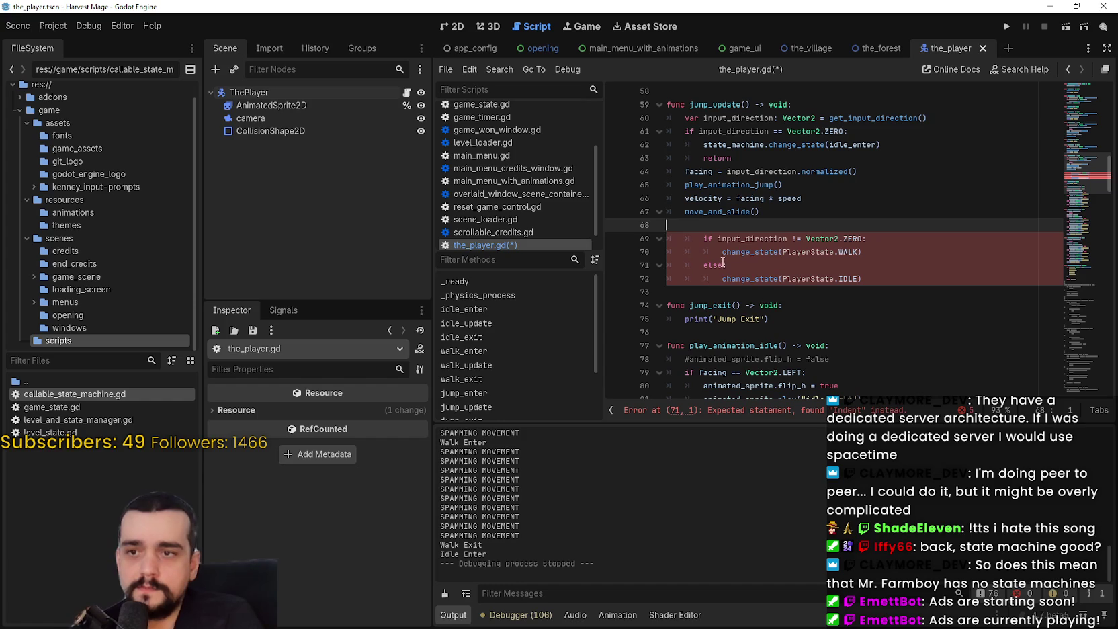
Dedent the remaining walk/idle if/else block by one level
{"action": "left_click_drag", "start_coordinate": [866, 278], "coordinate": [661, 243]}
{"action": "key", "text": "shift+Tab"}
{"action": "left_click", "coordinate": [706, 227]}
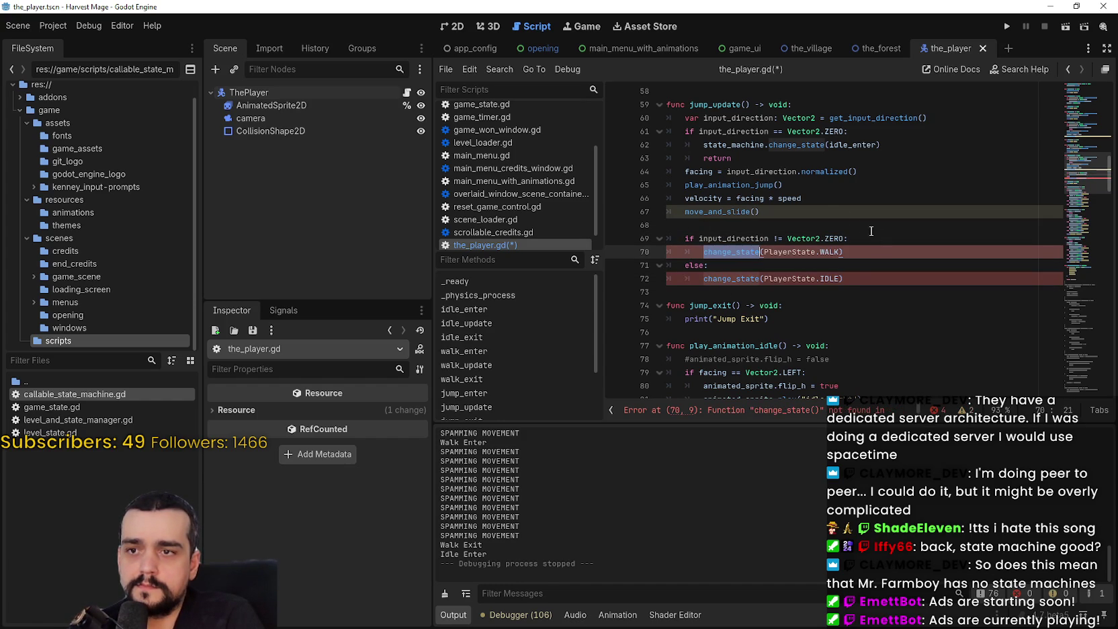
{"action": "key", "text": "ctrl+z"}
{"action": "key", "text": "ctrl+z"}
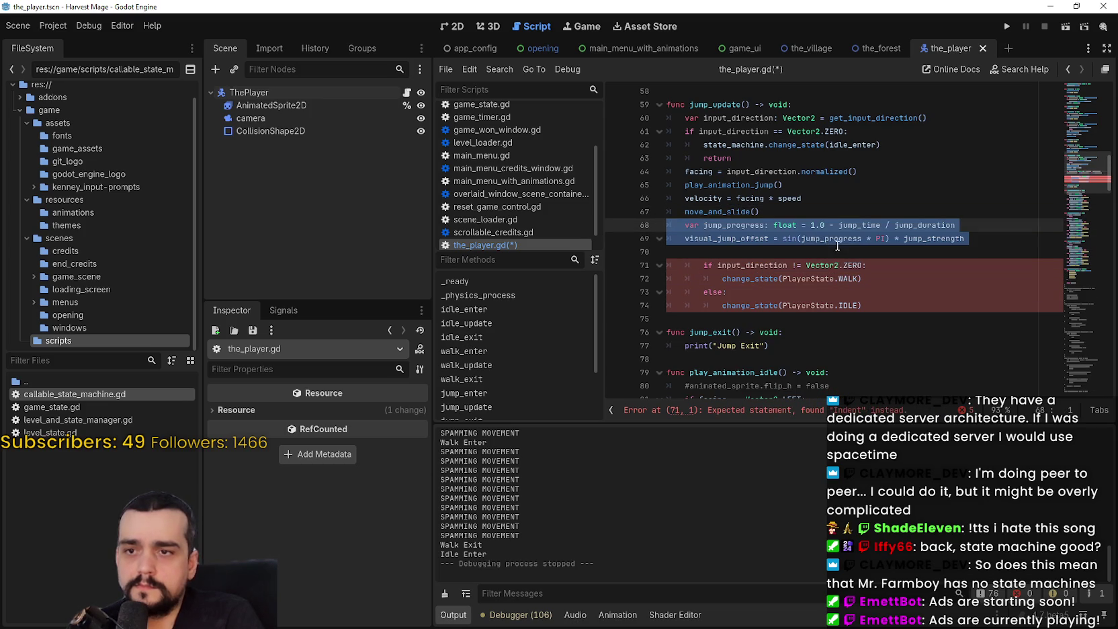
{"action": "left_click", "coordinate": [834, 252]}
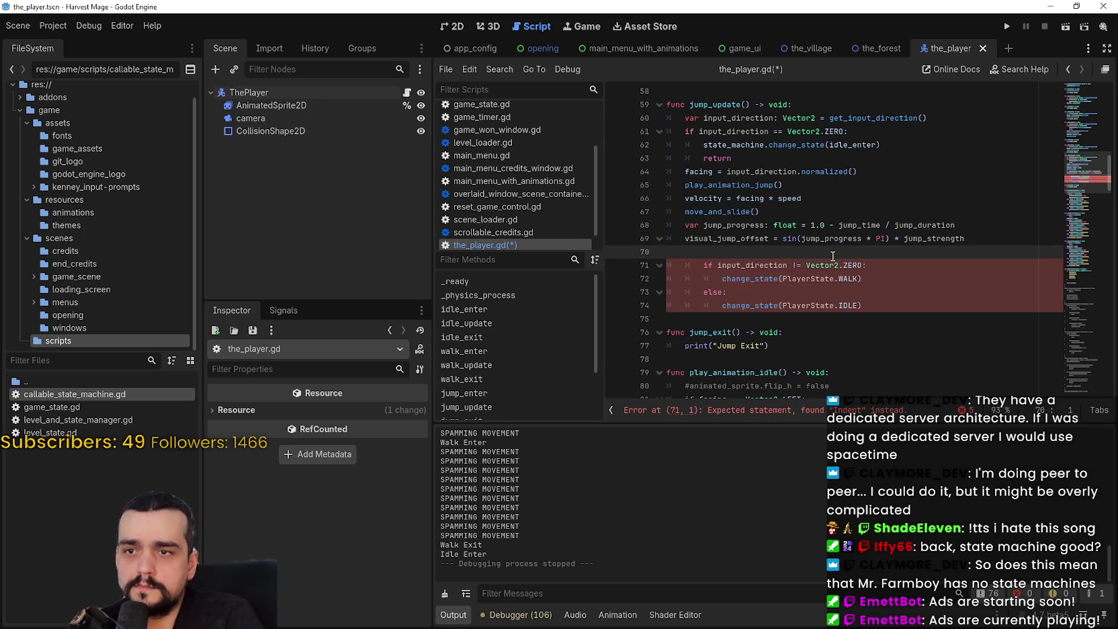
{"action": "key", "text": "ctrl+shift+z"}
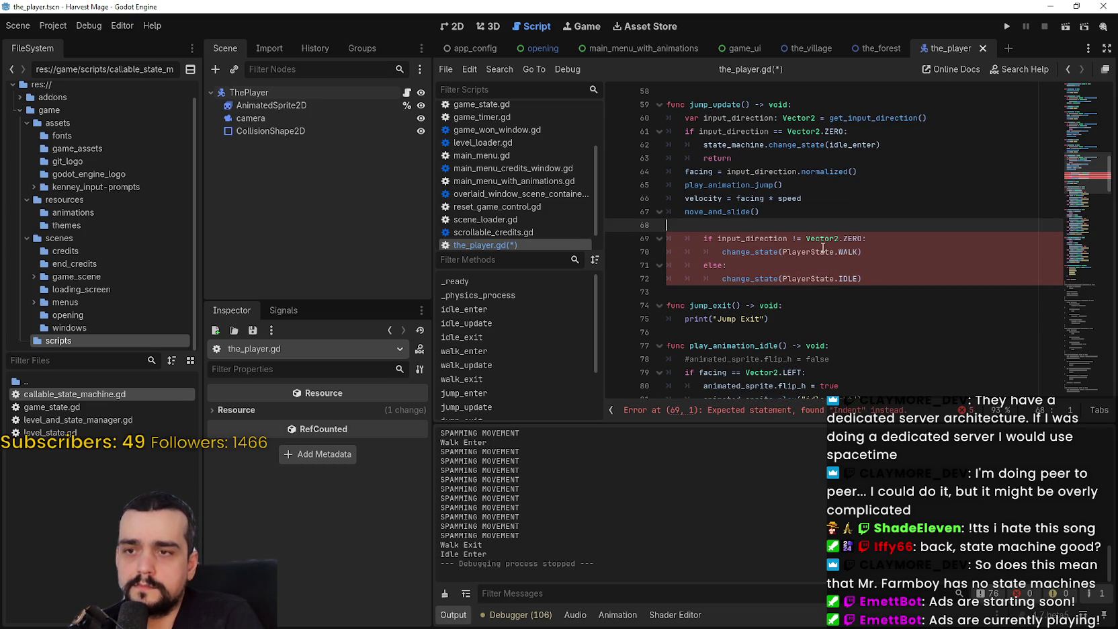
{"action": "key", "text": "shift+Down"}
{"action": "key", "text": "shift+Down"}
{"action": "key", "text": "shift+Down"}
{"action": "key", "text": "shift+Tab"}
{"action": "left_click", "coordinate": [811, 224]}
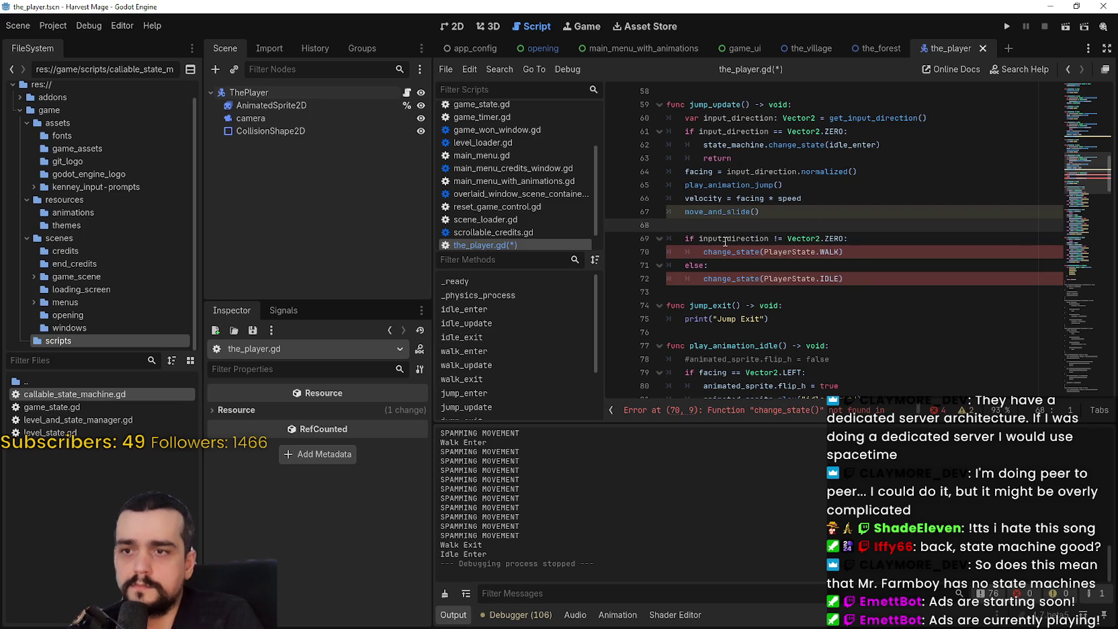
Replace change_state(PlayerState.IDLE) with state_machine.change_state(idle_enter)
{"action": "scroll", "coordinate": [749, 233], "scroll_direction": "up", "scroll_amount": 2}
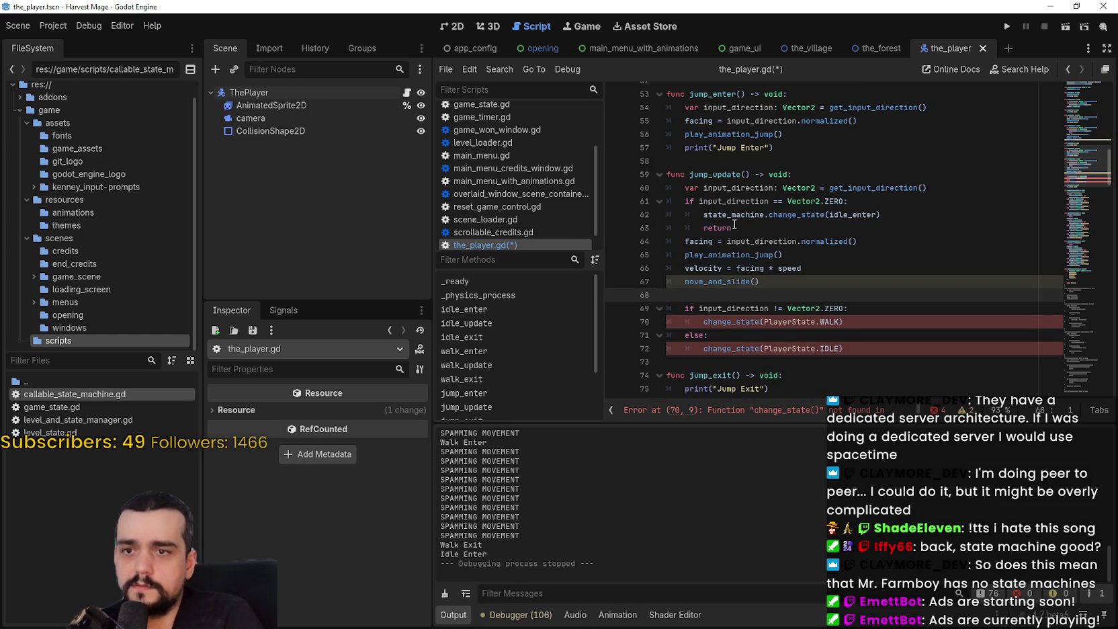
{"action": "double_click", "coordinate": [726, 218]}
{"action": "mouse_move", "coordinate": [726, 218]}
{"action": "left_mouse_down"}
{"action": "mouse_move", "coordinate": [901, 218]}
{"action": "mouse_move", "coordinate": [703, 215]}
{"action": "left_mouse_up"}
{"action": "key", "text": "ctrl+c"}
{"action": "left_click", "coordinate": [901, 218]}
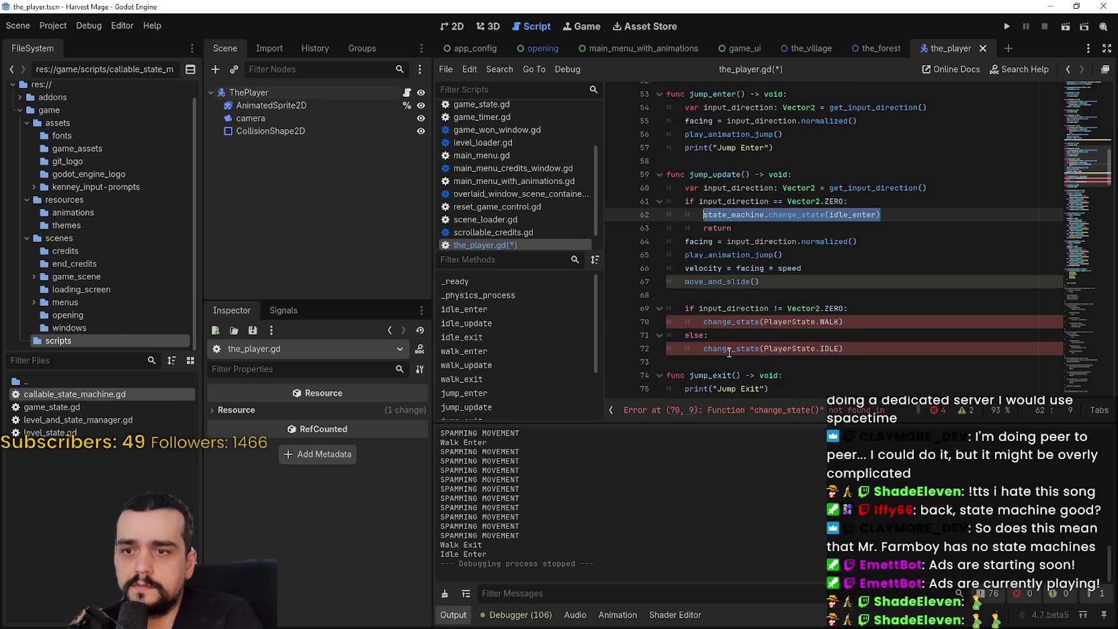
{"action": "double_click", "coordinate": [731, 322]}
{"action": "mouse_move", "coordinate": [732, 321]}
{"action": "left_mouse_down"}
{"action": "mouse_move", "coordinate": [862, 312]}
{"action": "mouse_move", "coordinate": [862, 323]}
{"action": "left_mouse_up"}
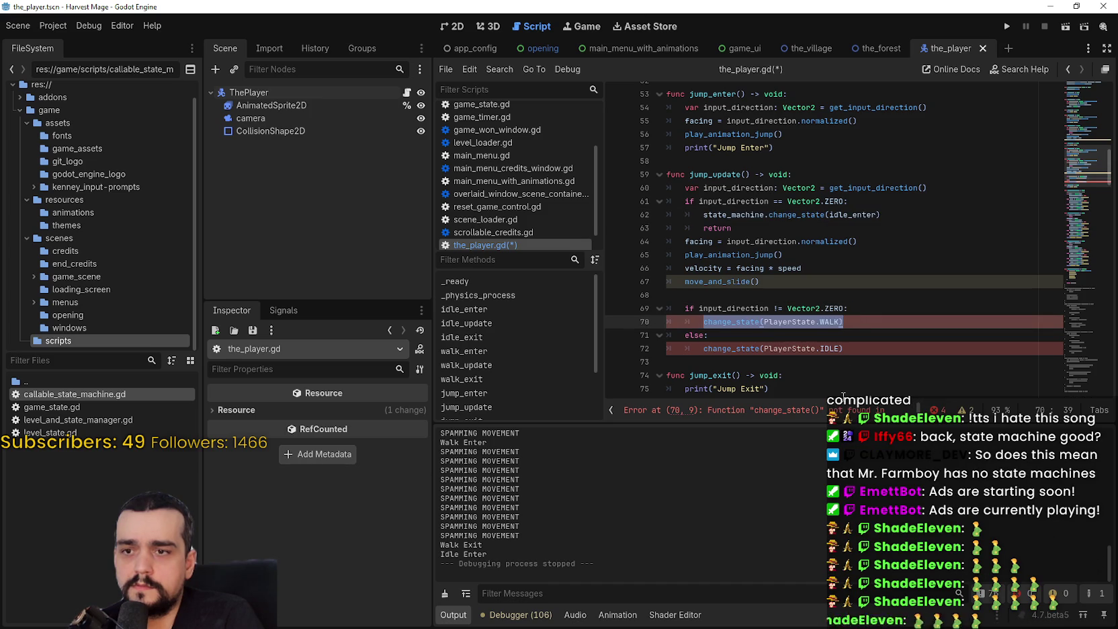
{"action": "double_click", "coordinate": [739, 354]}
{"action": "left_click_drag", "start_coordinate": [739, 354], "coordinate": [844, 350]}
{"action": "key", "text": "ctrl+v"}
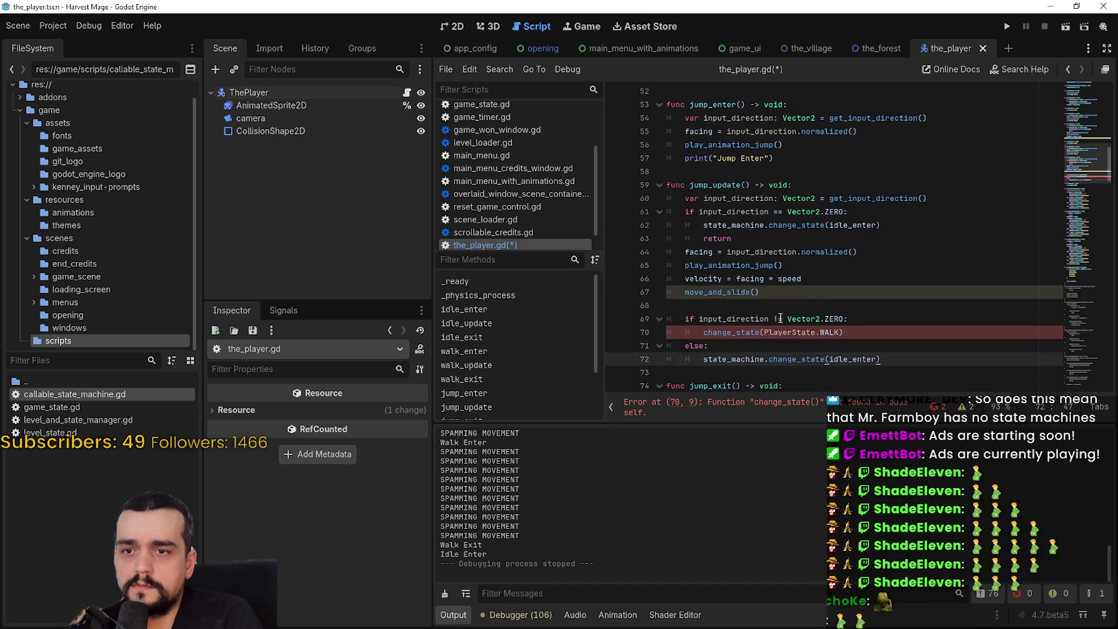
Replace change_state(PlayerState.WALK) with state_machine.change_state(walk_enter)
{"action": "double_click", "coordinate": [731, 332]}
{"action": "left_click_drag", "start_coordinate": [731, 332], "coordinate": [932, 330]}
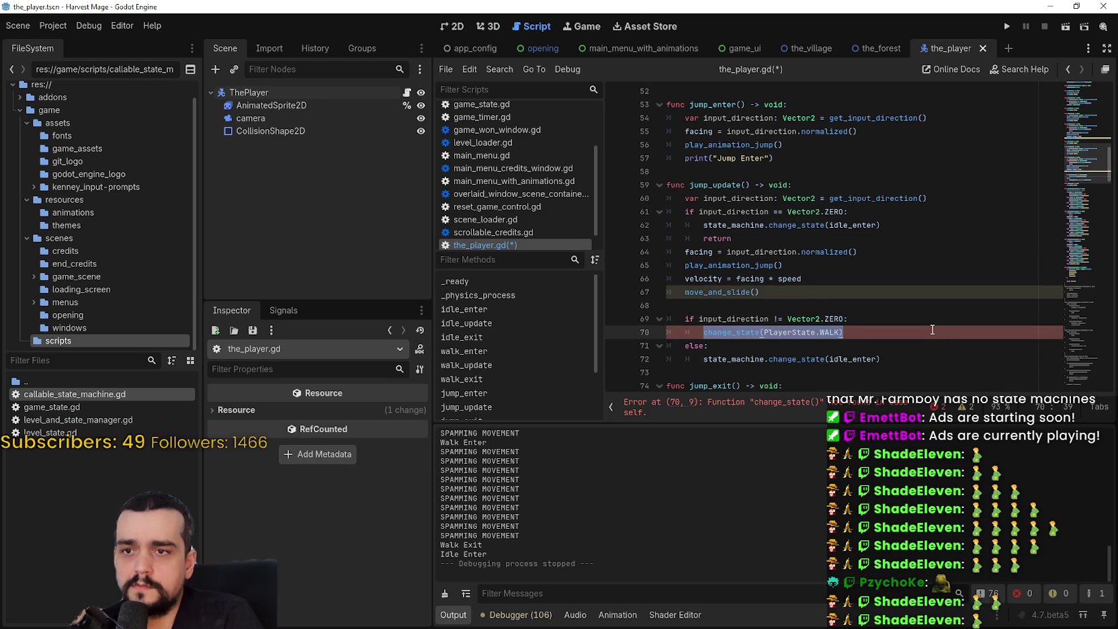
{"action": "key", "text": "ctrl+v"}
{"action": "double_click", "coordinate": [853, 332]}
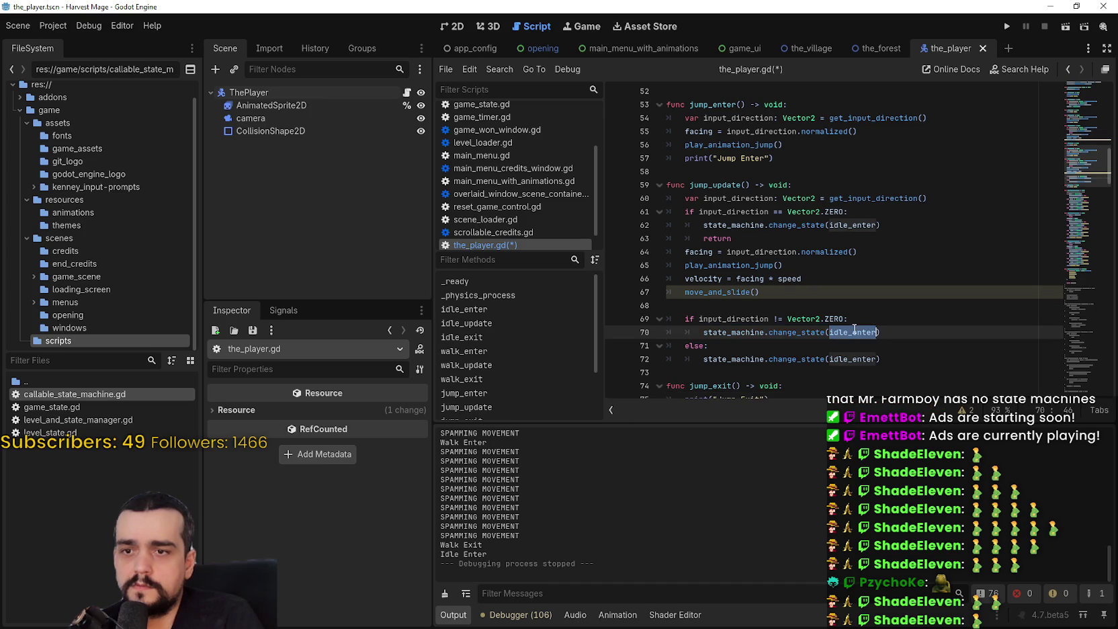
{"action": "type", "text": "walk"}
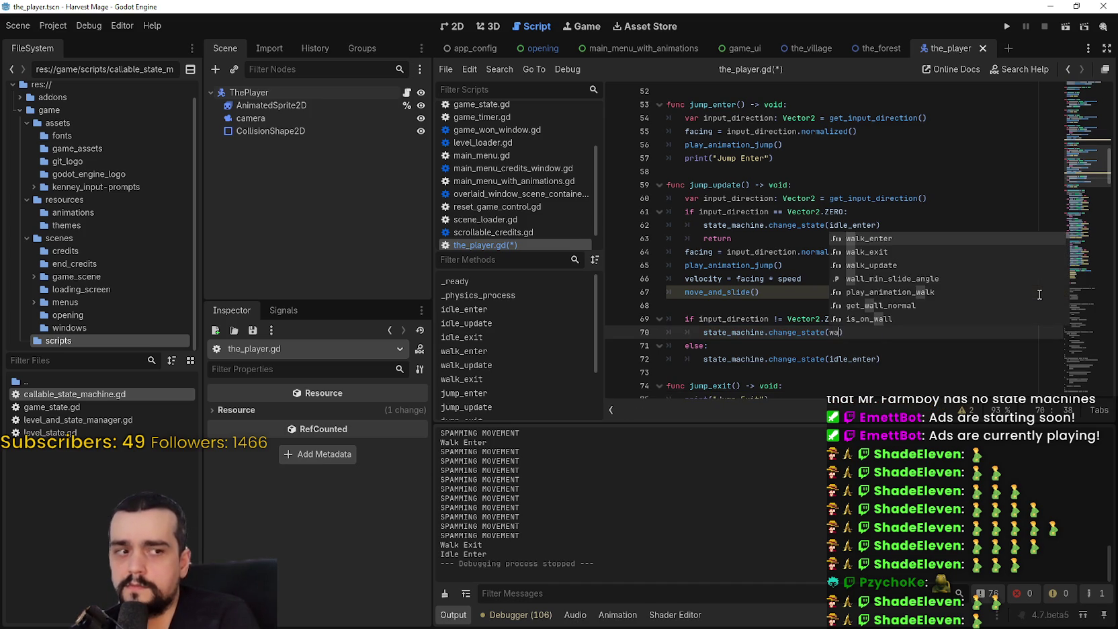
{"action": "key", "text": "Return"}
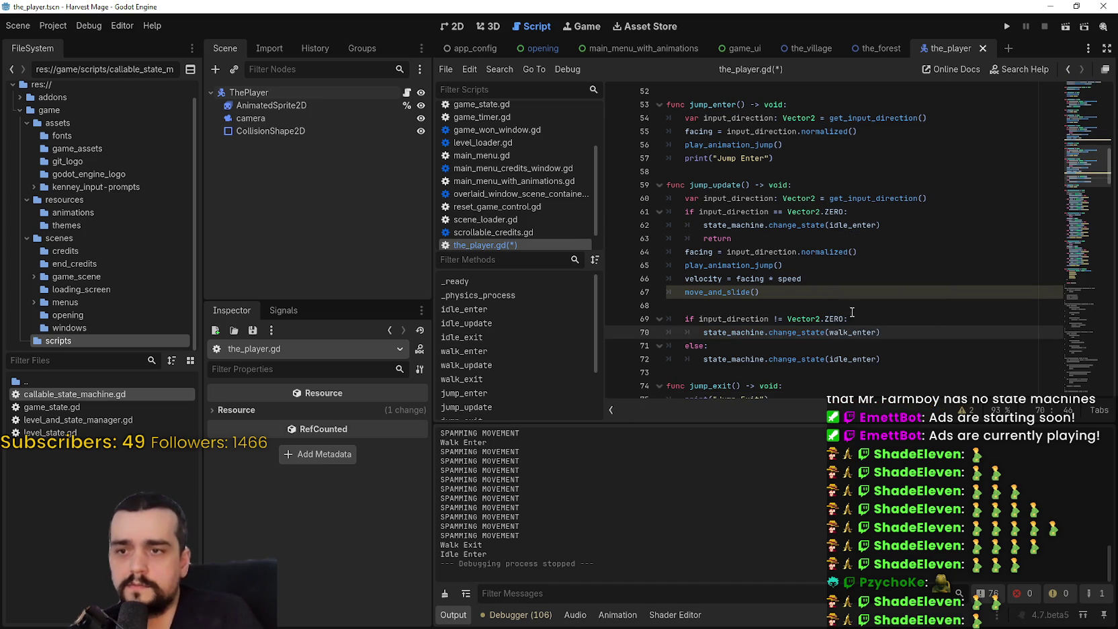
{"action": "left_click", "coordinate": [802, 302]}
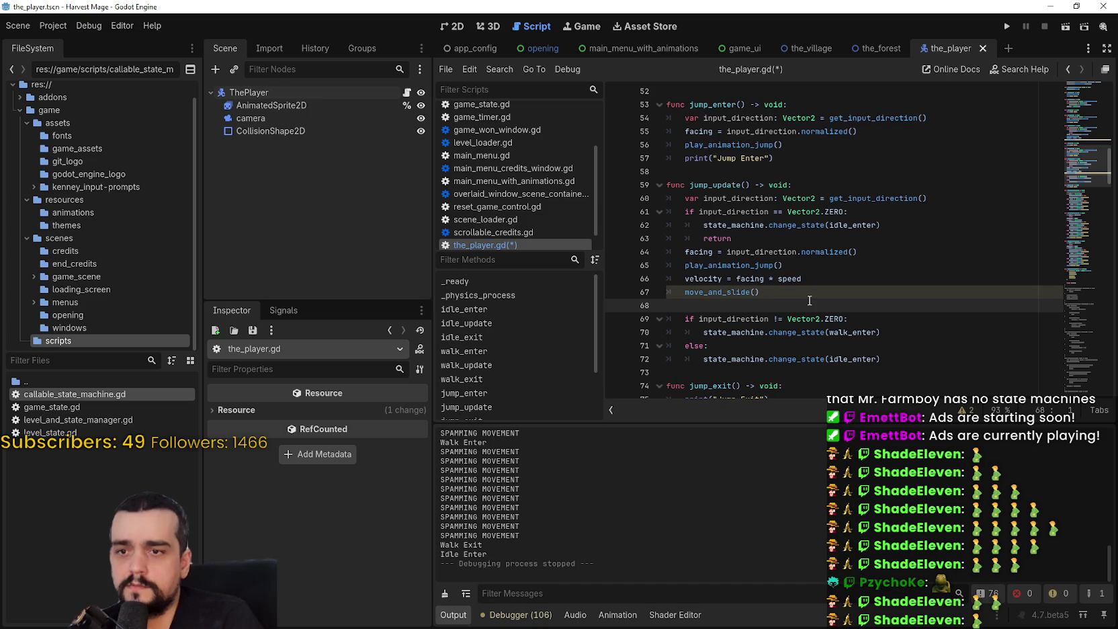
Make the velocity facing * (speed + 60), save, and delete the early idle-return block
{"action": "left_click", "coordinate": [846, 281]}
{"action": "type", "text": "+"}
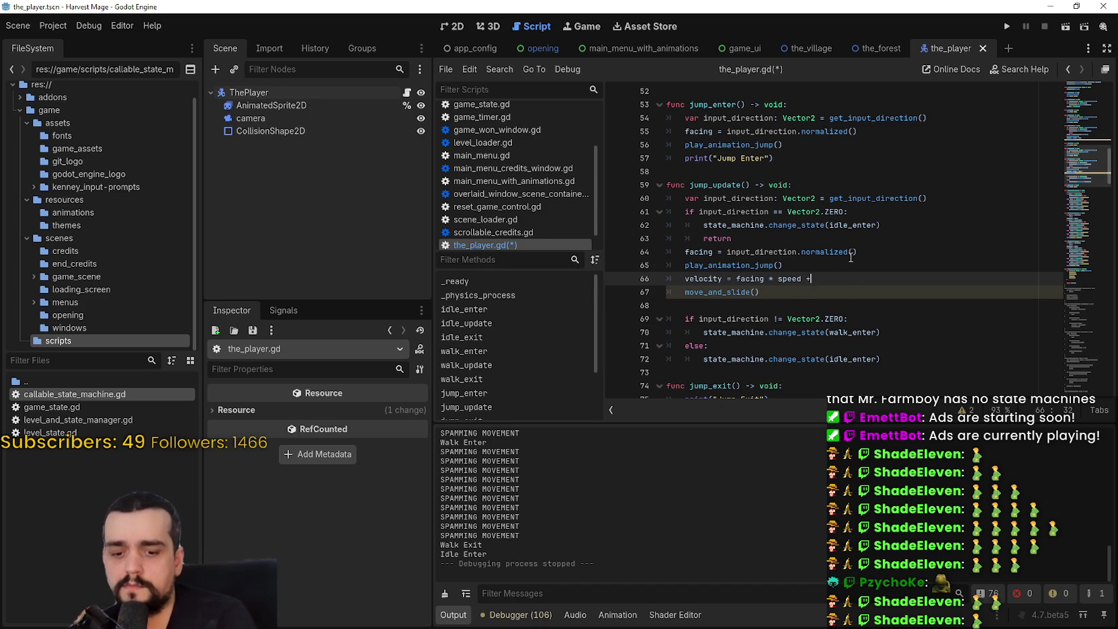
{"action": "key", "text": "ctrl+shift+Left"}
{"action": "key", "text": "ctrl+shift+Left"}
{"action": "key", "text": "ctrl+shift+Left"}
{"action": "type", "text": "("}
{"action": "key", "text": "ctrl+s"}
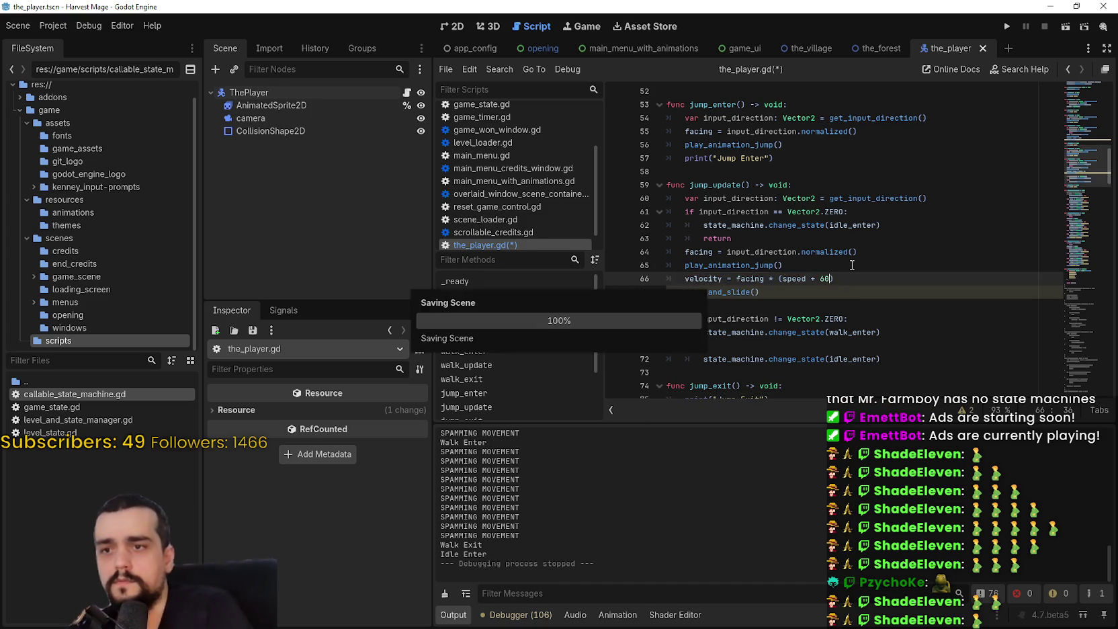
{"action": "left_click_drag", "start_coordinate": [732, 240], "coordinate": [650, 211]}
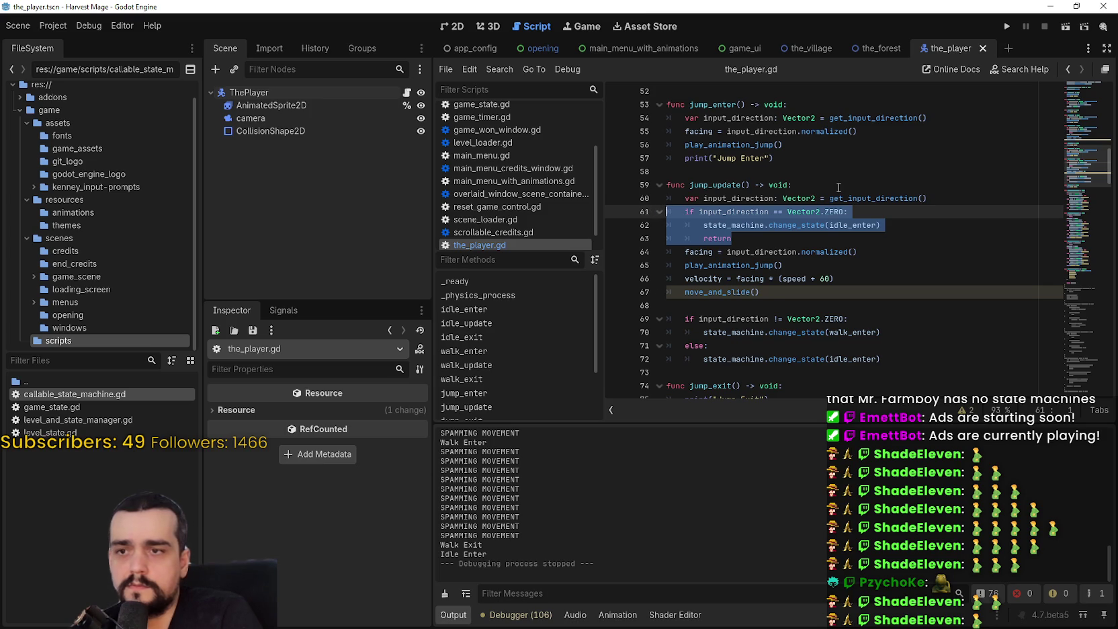
{"action": "key", "text": "BackSpace"}
{"action": "key", "text": "BackSpace"}
Change walk_right to roll_right in the first animated_sprite.play() call of play_animation_jump
{"action": "left_click", "coordinate": [754, 263]}
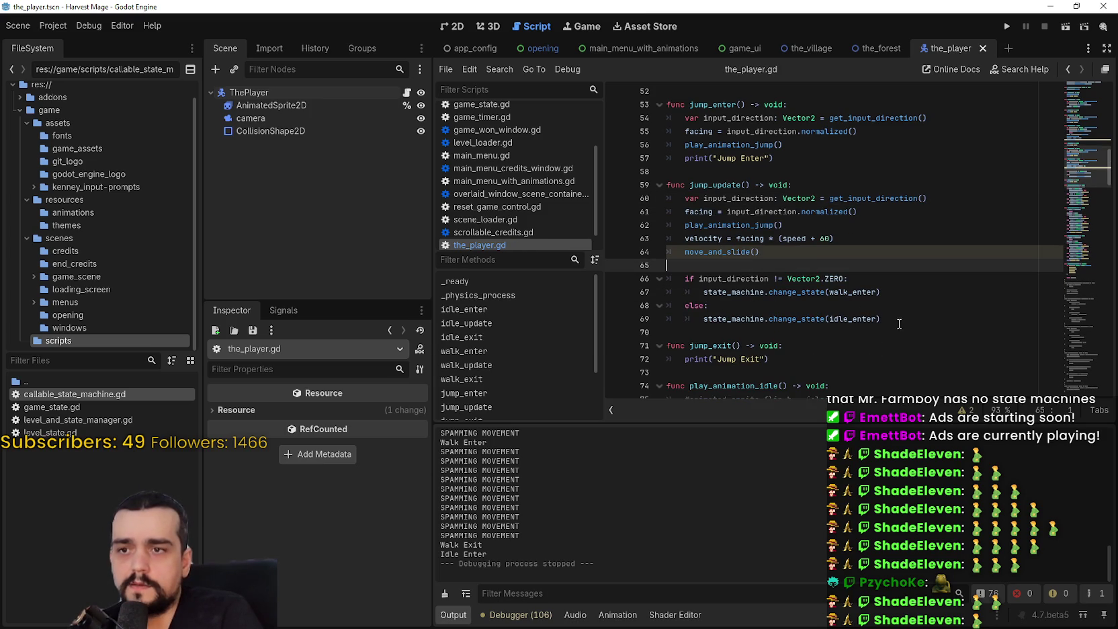
{"action": "left_click", "coordinate": [877, 321]}
{"action": "key", "text": "Down"}
{"action": "key", "text": "Down"}
{"action": "left_click", "coordinate": [802, 319]}
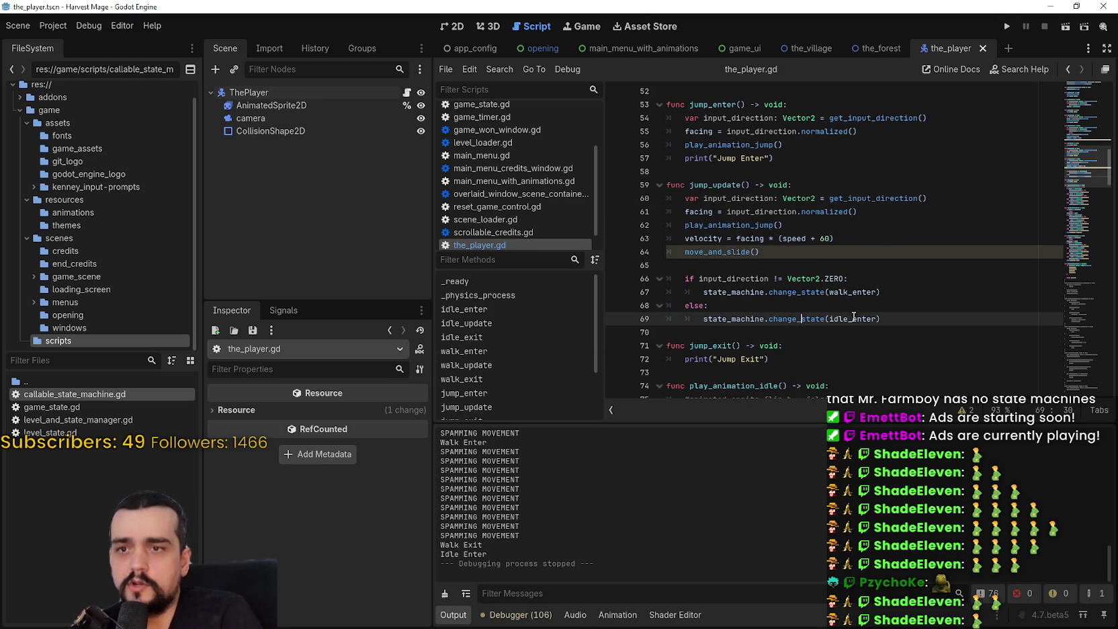
{"action": "scroll", "coordinate": [847, 226], "scroll_direction": "down", "scroll_amount": 2}
{"action": "scroll", "coordinate": [847, 226], "scroll_direction": "down", "scroll_amount": 4}
{"action": "scroll", "coordinate": [766, 194], "scroll_direction": "down", "scroll_amount": 10}
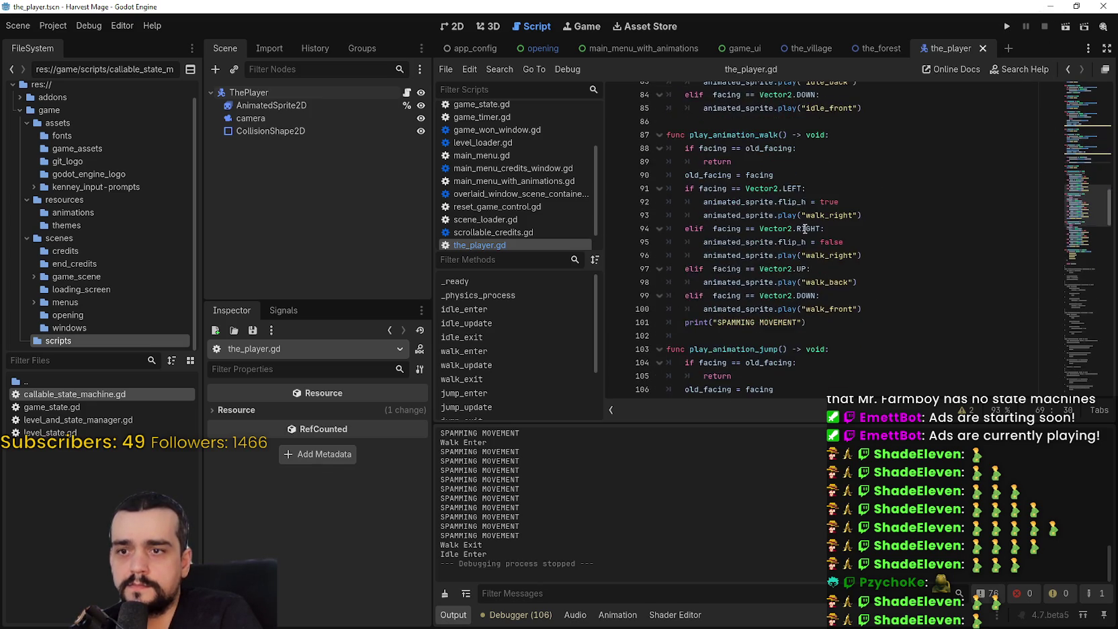
{"action": "left_click", "coordinate": [826, 228]}
{"action": "key", "text": "BackSpace"}
{"action": "key", "text": "BackSpace"}
{"action": "key", "text": "BackSpace"}
{"action": "type", "text": "roll_right\")"}
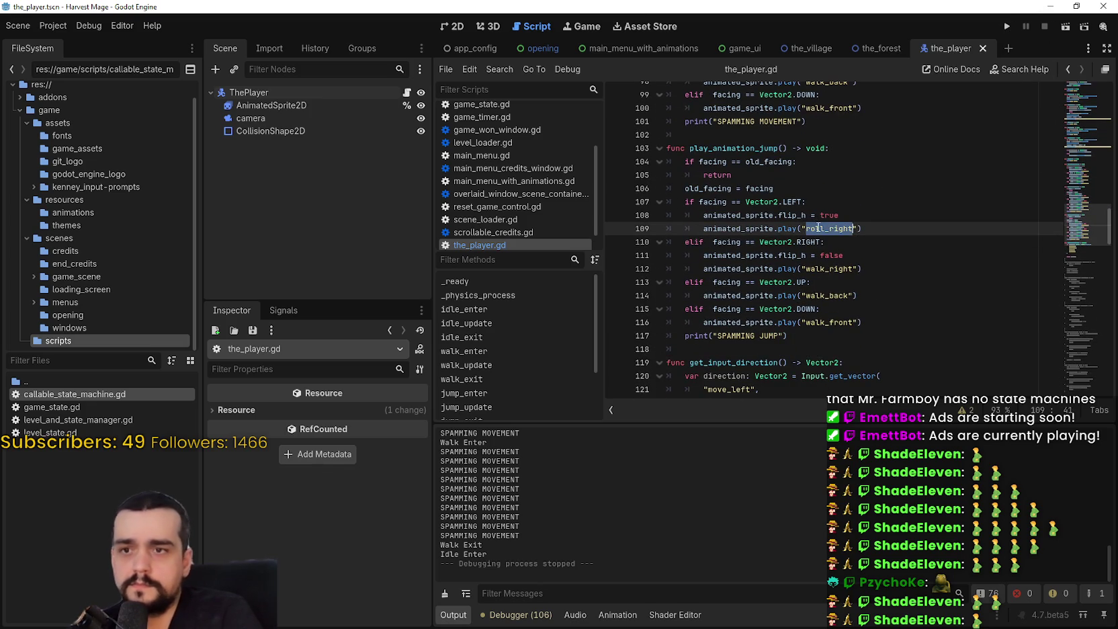
{"action": "left_click_drag", "start_coordinate": [824, 229], "coordinate": [807, 229]}
Swap walk for roll in the remaining play calls, save the script, and launch the game
{"action": "mouse_move", "coordinate": [825, 269]}
{"action": "left_mouse_down"}
{"action": "mouse_move", "coordinate": [808, 269]}
{"action": "mouse_move", "coordinate": [824, 296]}
{"action": "mouse_move", "coordinate": [807, 296]}
{"action": "mouse_move", "coordinate": [829, 268]}
{"action": "mouse_move", "coordinate": [811, 270]}
{"action": "left_mouse_up"}
{"action": "type", "text": "roll"}
{"action": "type", "text": "roll"}
{"action": "type", "text": "oll"}
{"action": "left_click_drag", "start_coordinate": [825, 322], "coordinate": [806, 323]}
{"action": "type", "text": "roll"}
{"action": "key", "text": "ctrl+s"}
{"action": "left_click", "coordinate": [1004, 27]}
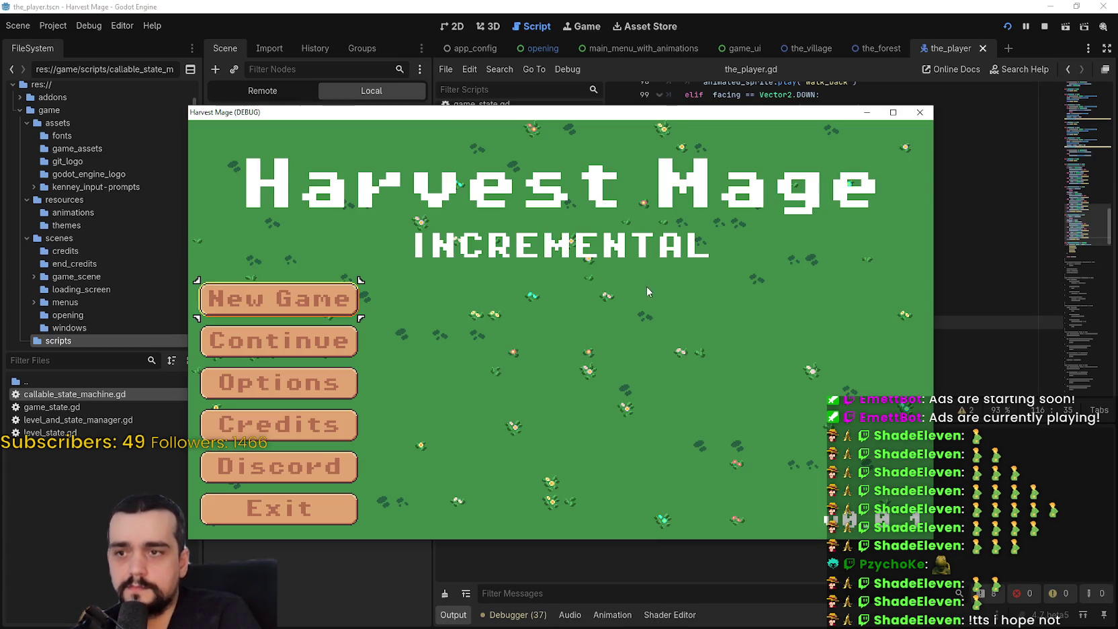
{"action": "left_click", "coordinate": [276, 299]}
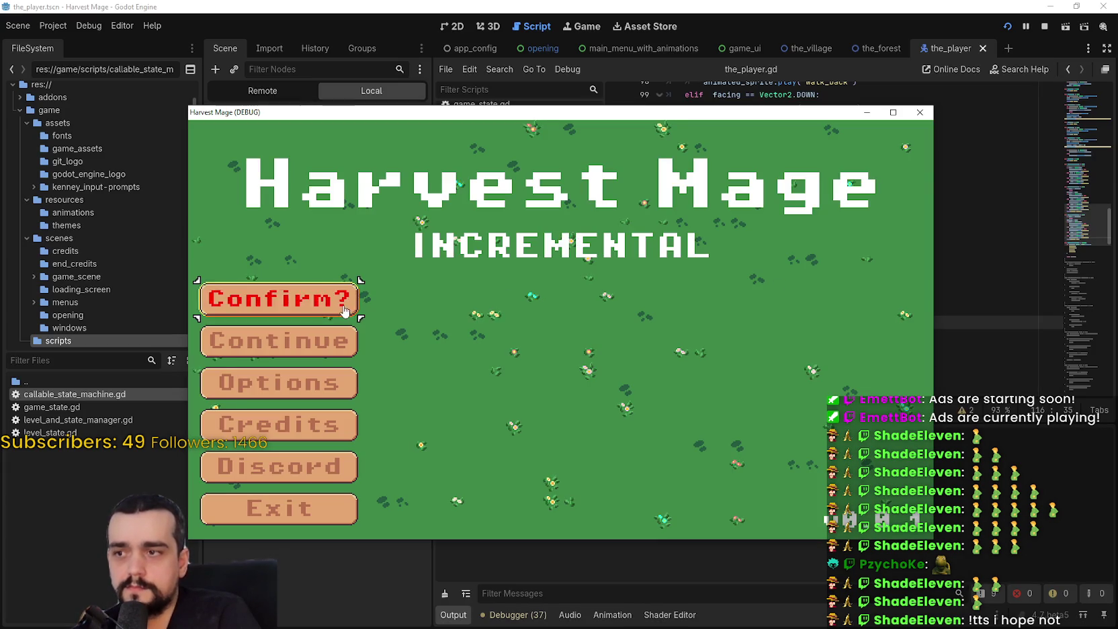
{"action": "left_click", "coordinate": [275, 299]}
{"action": "left_click_drag", "start_coordinate": [846, 117], "coordinate": [925, 97]}
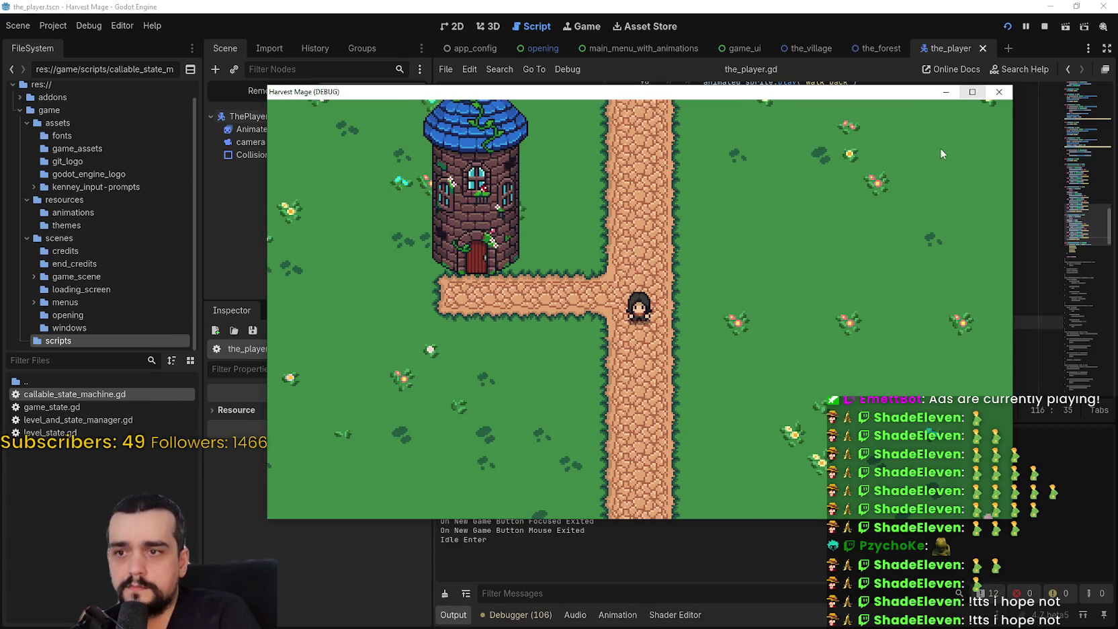
{"action": "left_click", "coordinate": [973, 93]}
{"action": "key", "text": "d"}
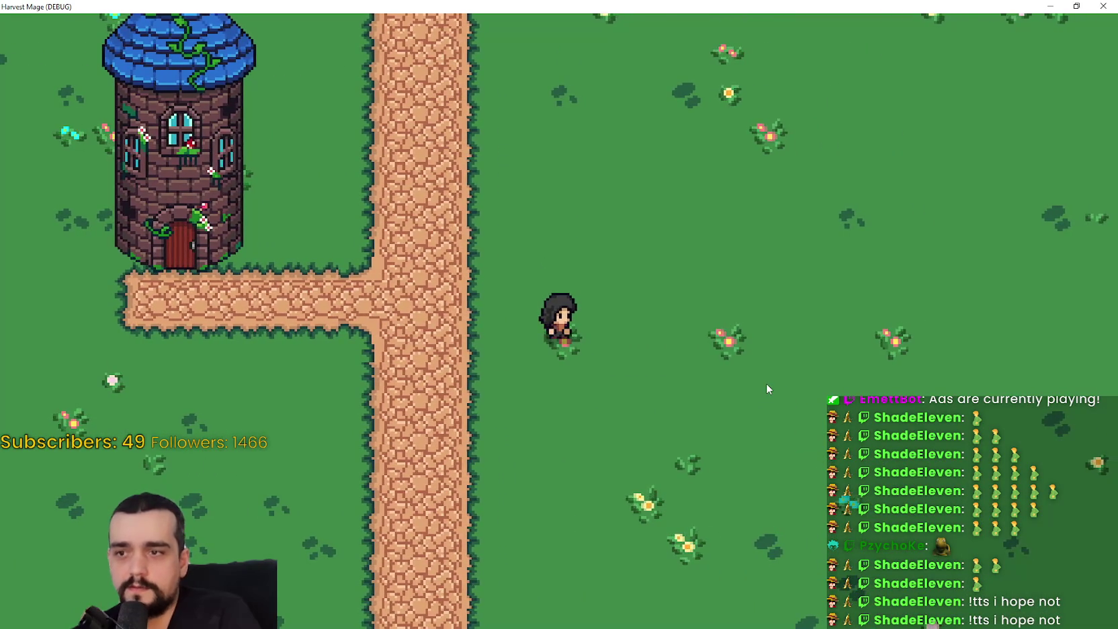
{"action": "key", "text": "d"}
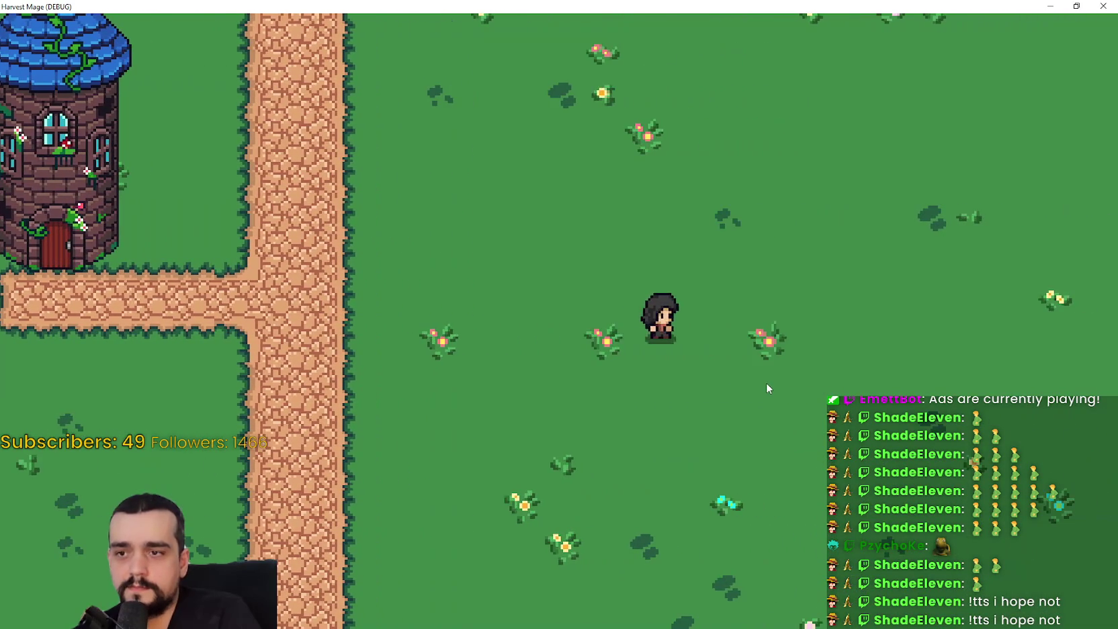
{"action": "key", "text": "a"}
{"action": "key", "text": "w"}
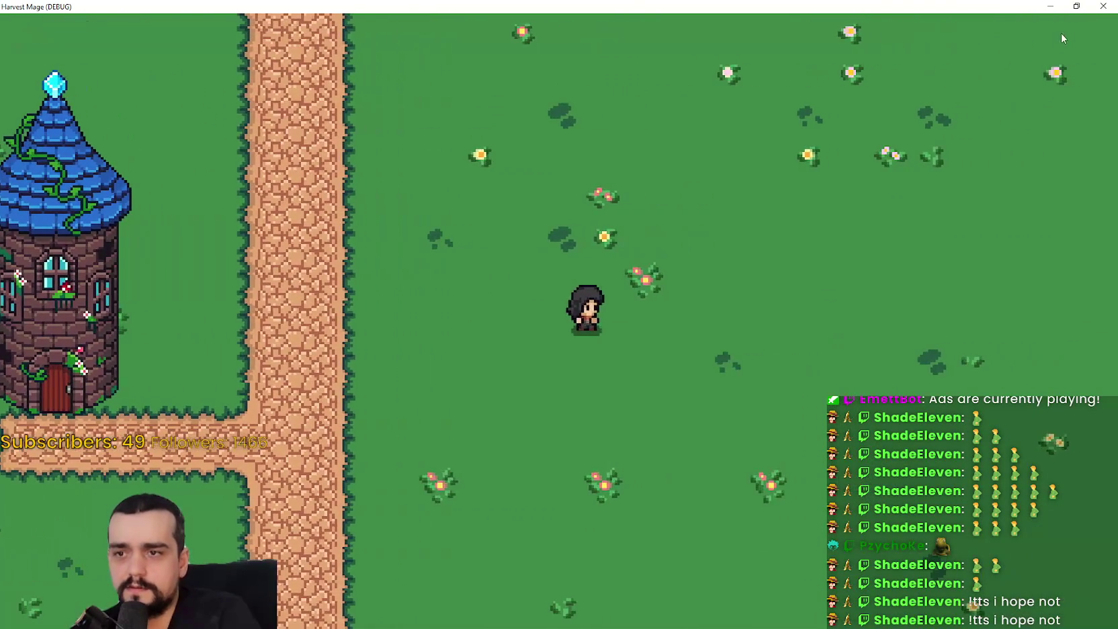
{"action": "left_click", "coordinate": [1076, 6]}
{"action": "key", "text": "a"}
{"action": "key", "text": "d"}
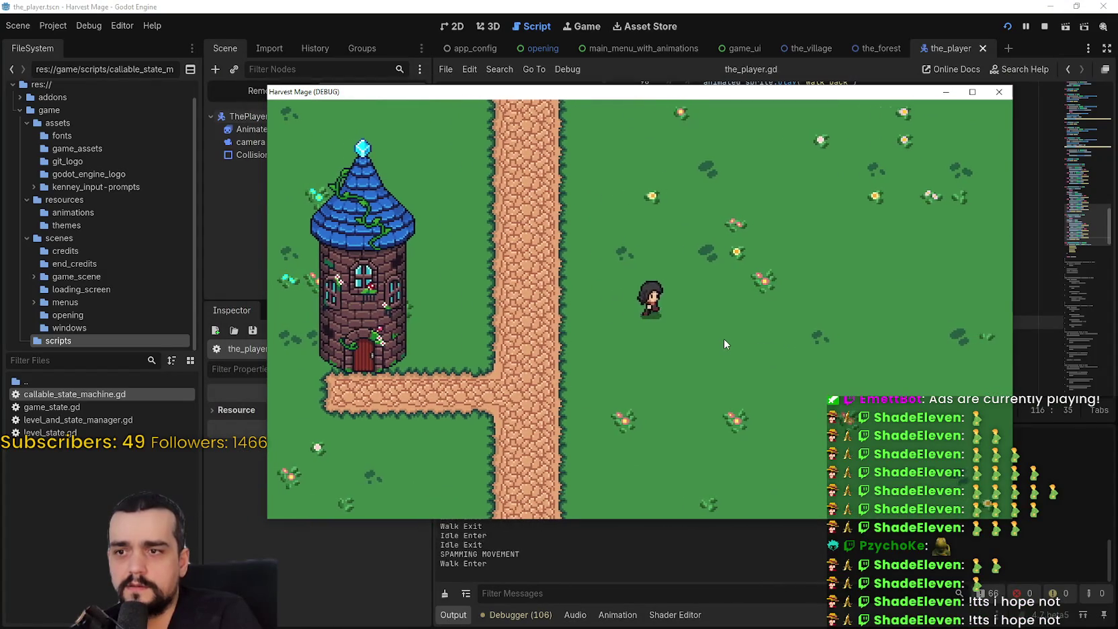
{"action": "key", "text": "w"}
{"action": "key", "text": "d"}
{"action": "key", "text": "s"}
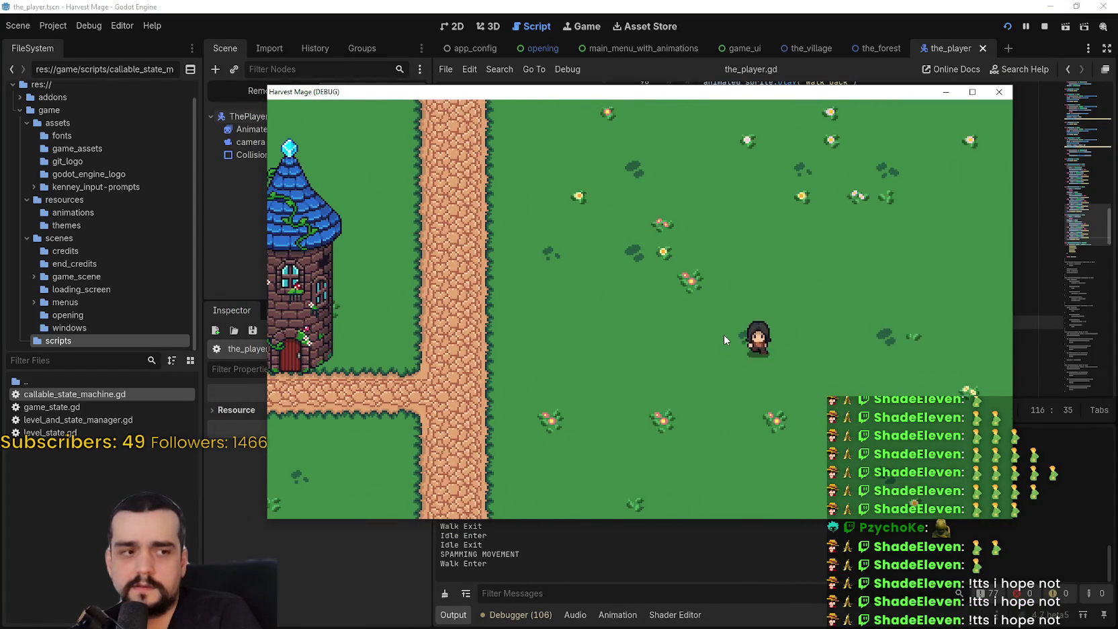
{"action": "key", "text": "a"}
{"action": "left_click", "coordinate": [1045, 27]}
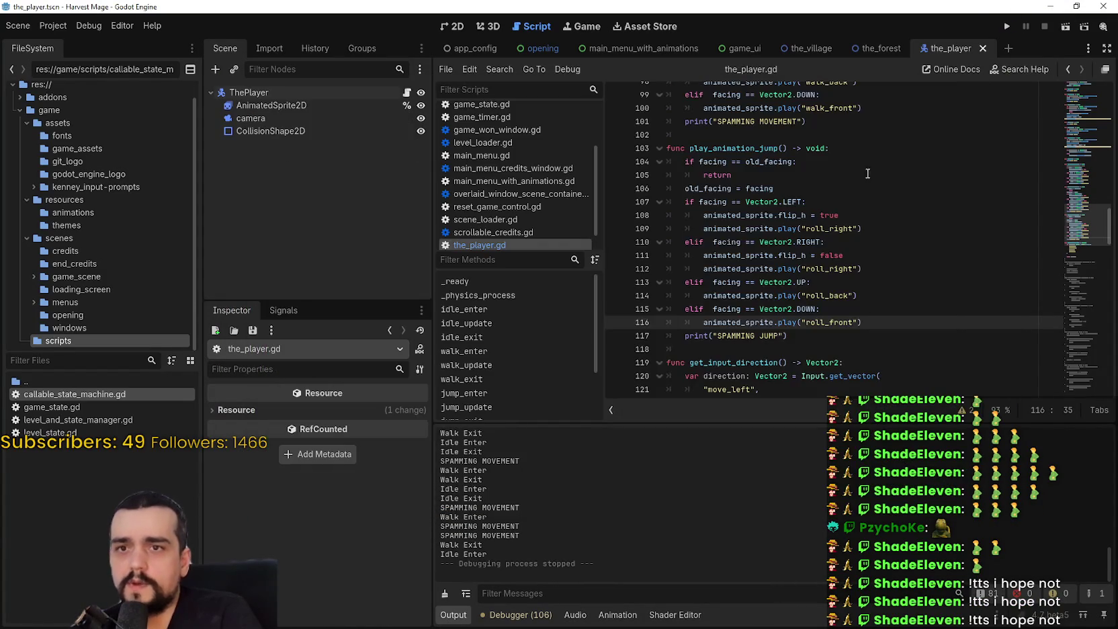
Duplicate the walk add_state line in _ready onto a new line below it
{"action": "scroll", "coordinate": [1062, 148], "scroll_direction": "up", "scroll_amount": 10}
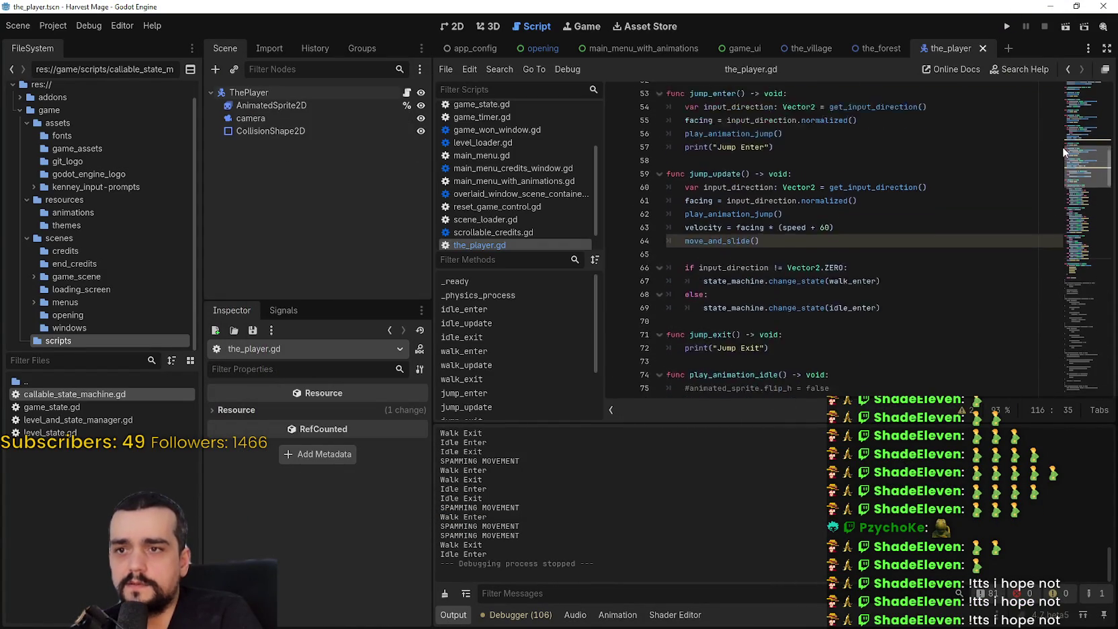
{"action": "scroll", "coordinate": [1059, 128], "scroll_direction": "up", "scroll_amount": 10}
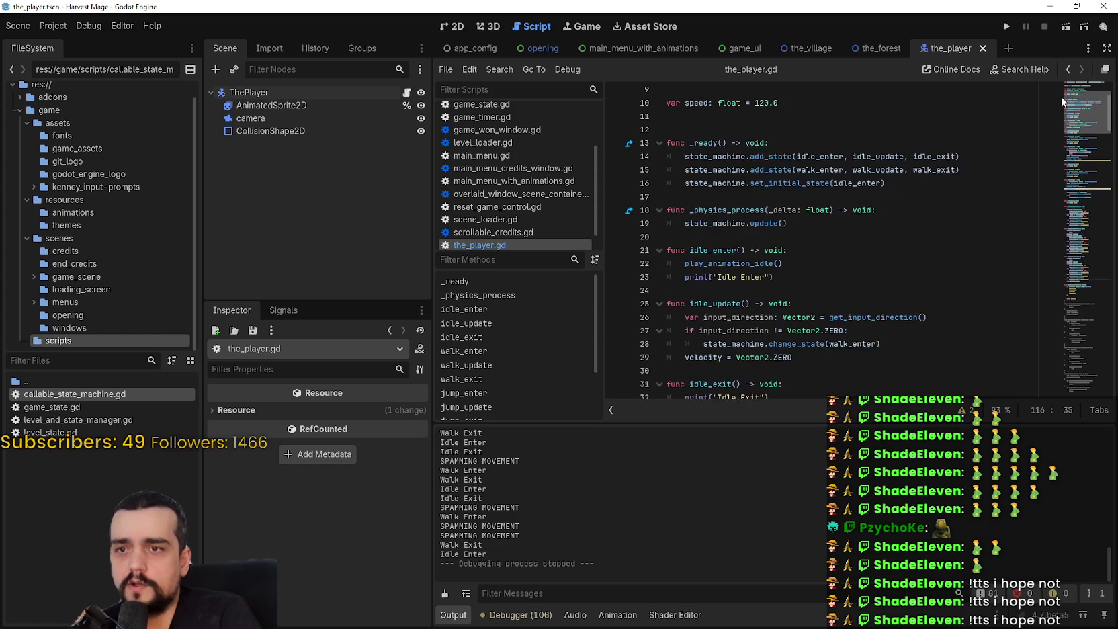
{"action": "scroll", "coordinate": [1060, 96], "scroll_direction": "down", "scroll_amount": 1}
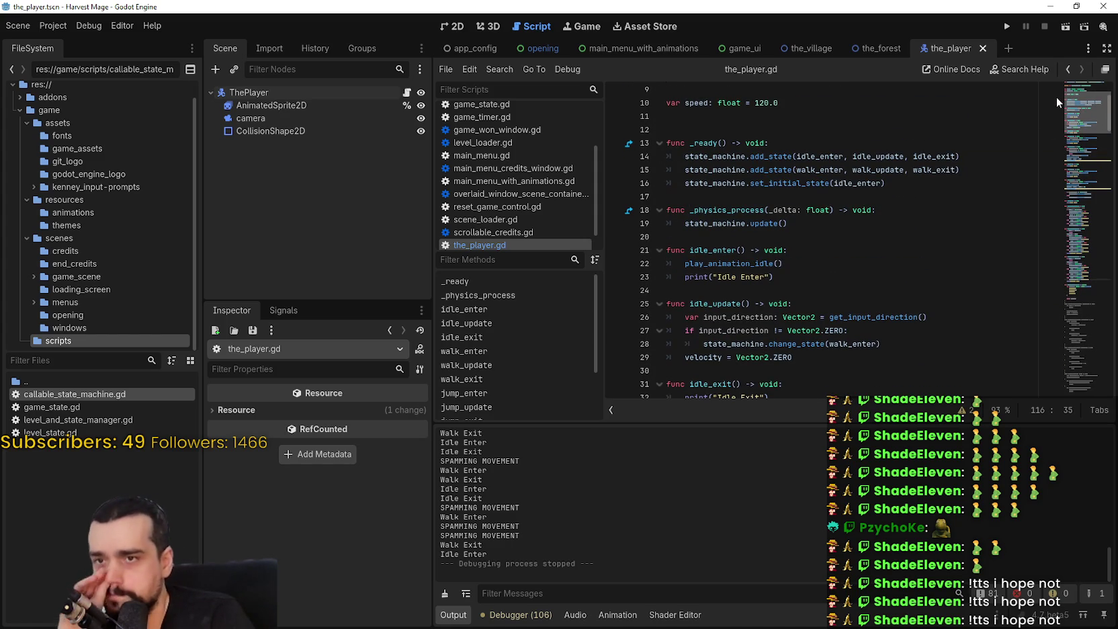
{"action": "left_click_drag", "start_coordinate": [961, 170], "coordinate": [675, 170]}
{"action": "key", "text": "ctrl+c"}
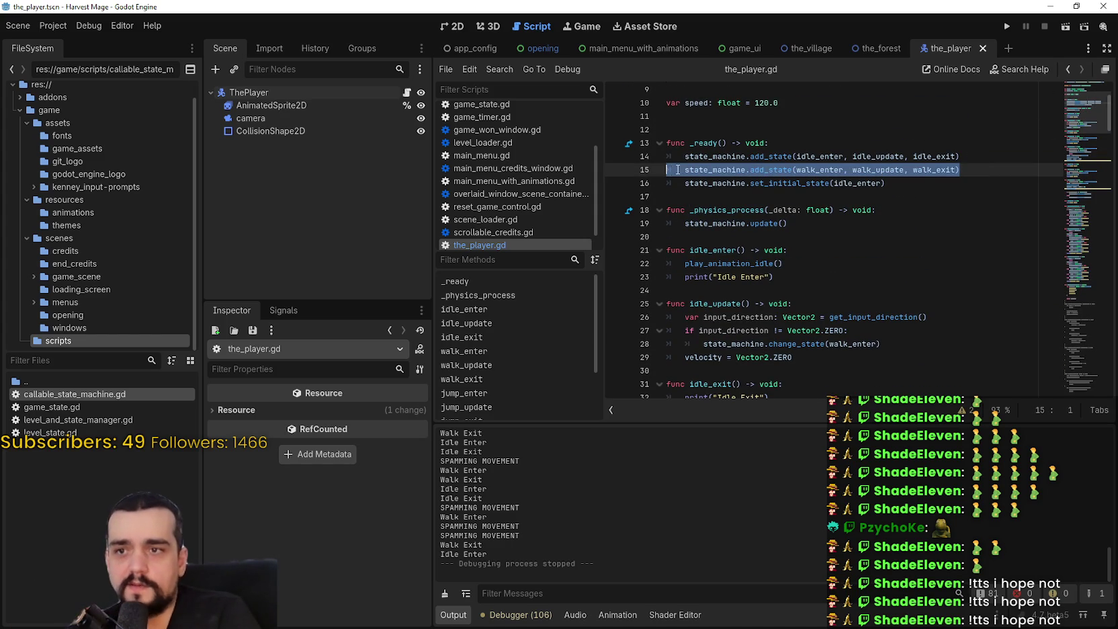
{"action": "left_click", "coordinate": [994, 170]}
{"action": "key", "text": "Return"}
{"action": "key", "text": "ctrl+v"}
{"action": "left_click", "coordinate": [838, 183]}
Rename the copy's arguments to jump_enter, jump_update and jump_exit, then save the_player.gd
{"action": "double_click", "coordinate": [833, 183]}
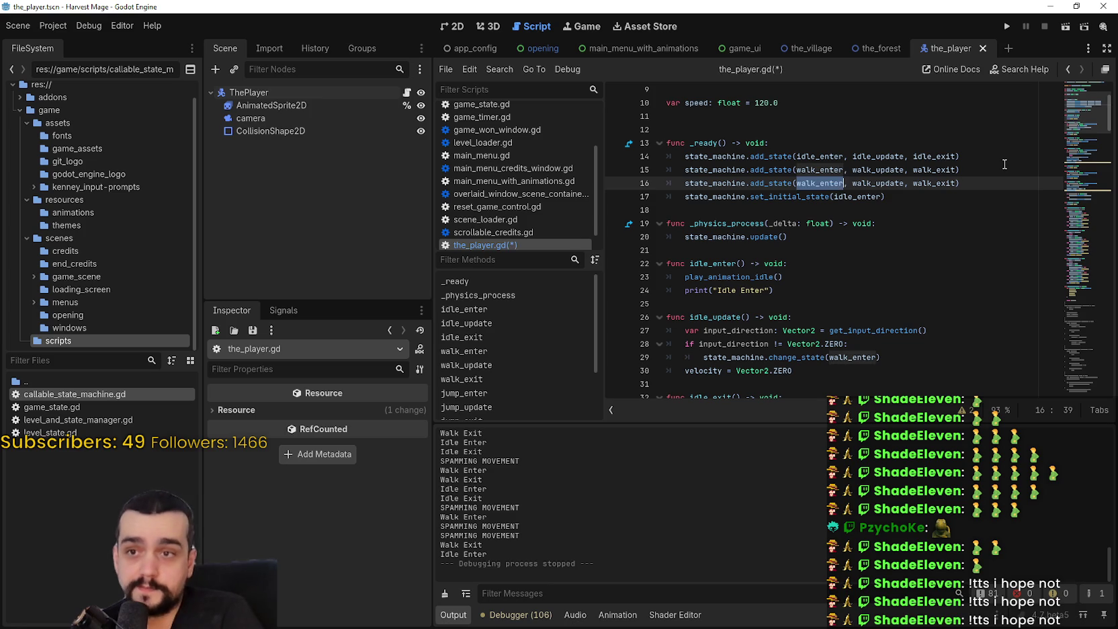
{"action": "type", "text": "ju"}
{"action": "type", "text": "_enter"}
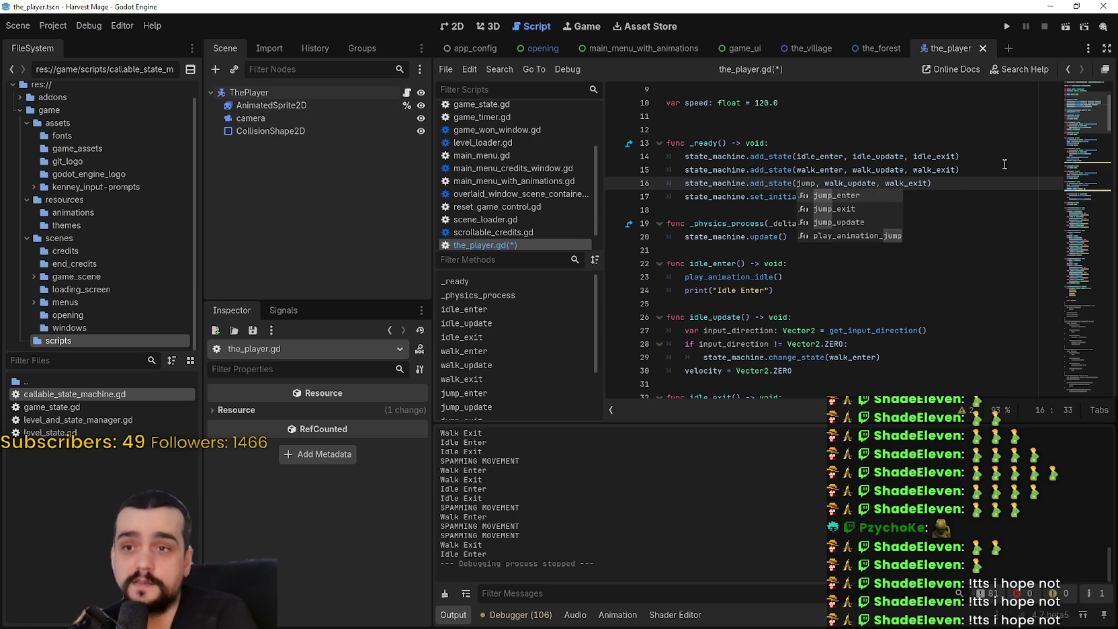
{"action": "double_click", "coordinate": [875, 173]}
{"action": "double_click", "coordinate": [873, 195]}
{"action": "double_click", "coordinate": [879, 183]}
{"action": "type", "text": "jump_update"}
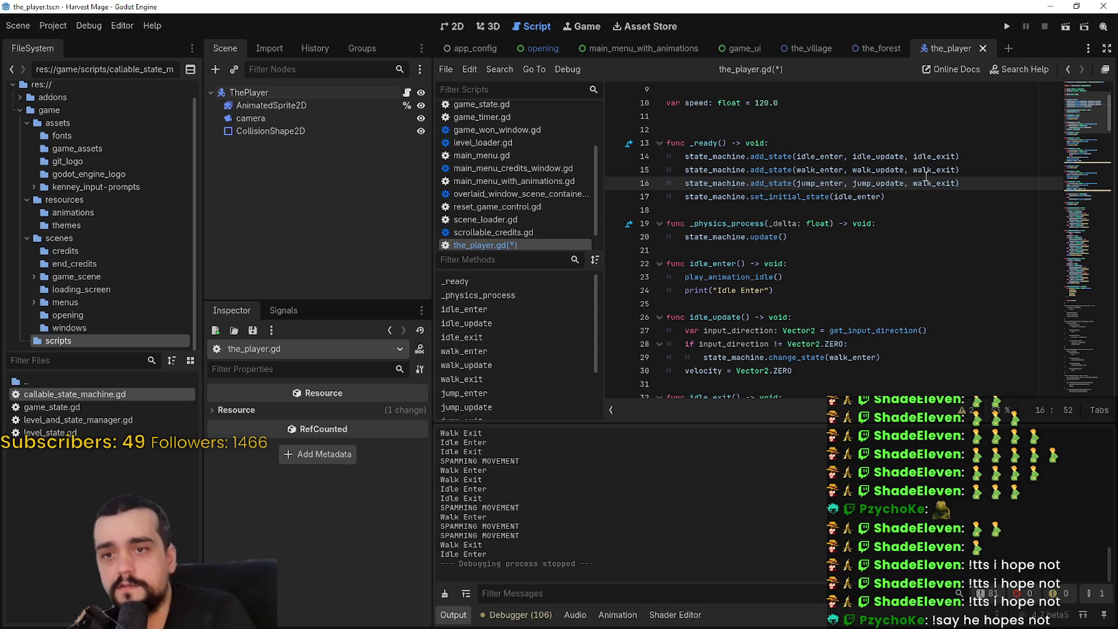
{"action": "double_click", "coordinate": [931, 183]}
{"action": "type", "text": "jump"}
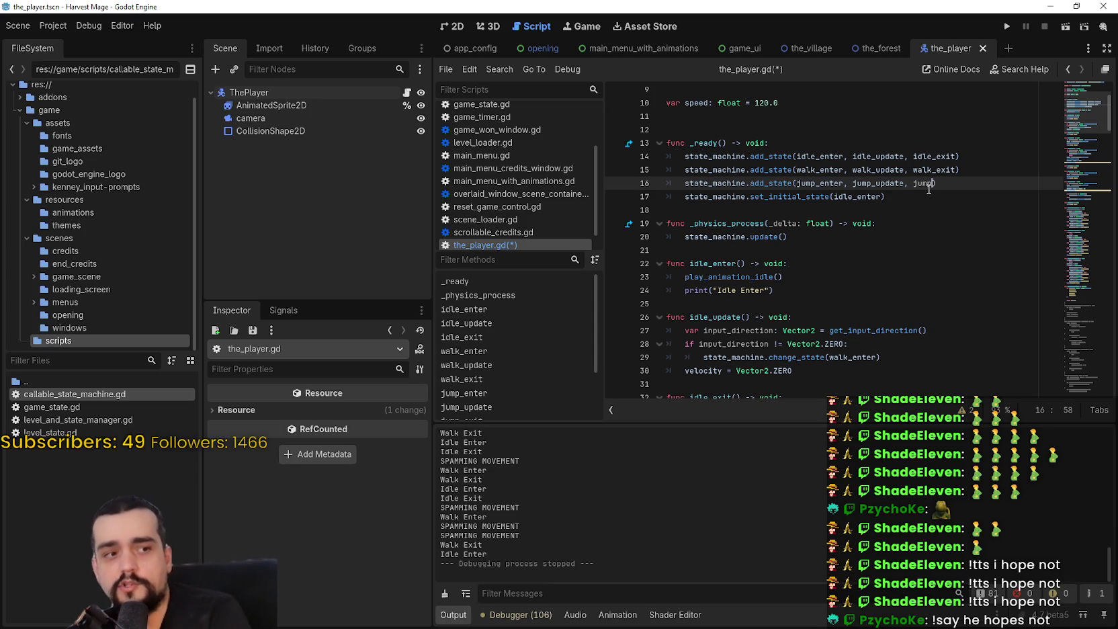
{"action": "type", "text": "_"}
{"action": "left_click", "coordinate": [951, 209]}
{"action": "key", "text": "ctrl+s"}
Scroll through the idle_enter, idle_exit and walk_enter functions to review them
{"action": "left_click", "coordinate": [829, 262]}
{"action": "scroll", "coordinate": [829, 259], "scroll_direction": "down", "scroll_amount": 2}
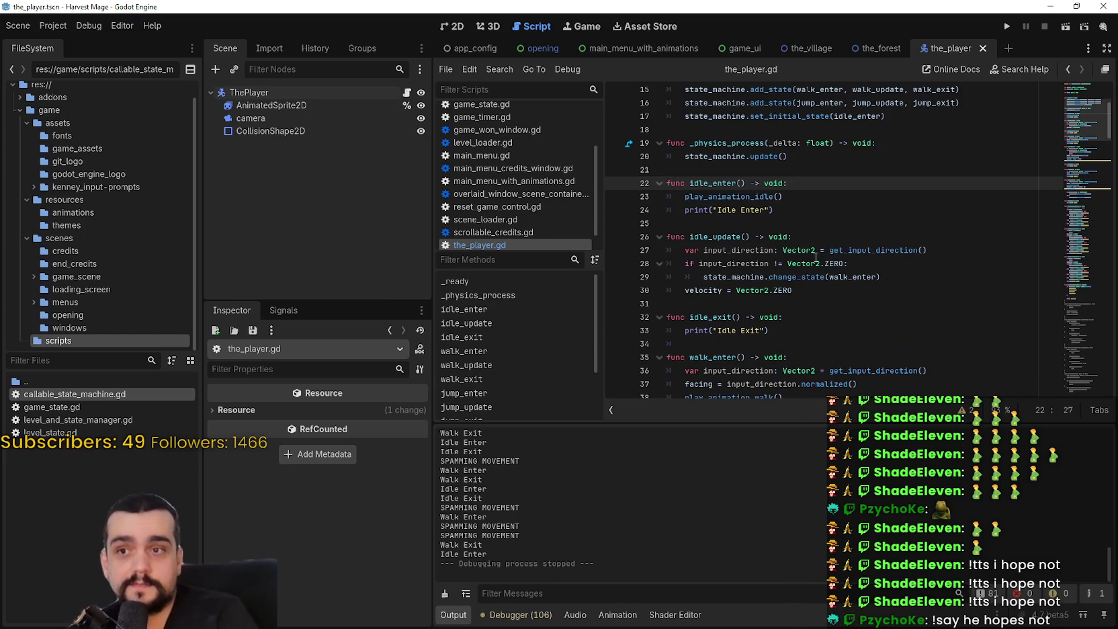
{"action": "scroll", "coordinate": [806, 250], "scroll_direction": "down", "scroll_amount": 2}
{"action": "left_click", "coordinate": [865, 238]}
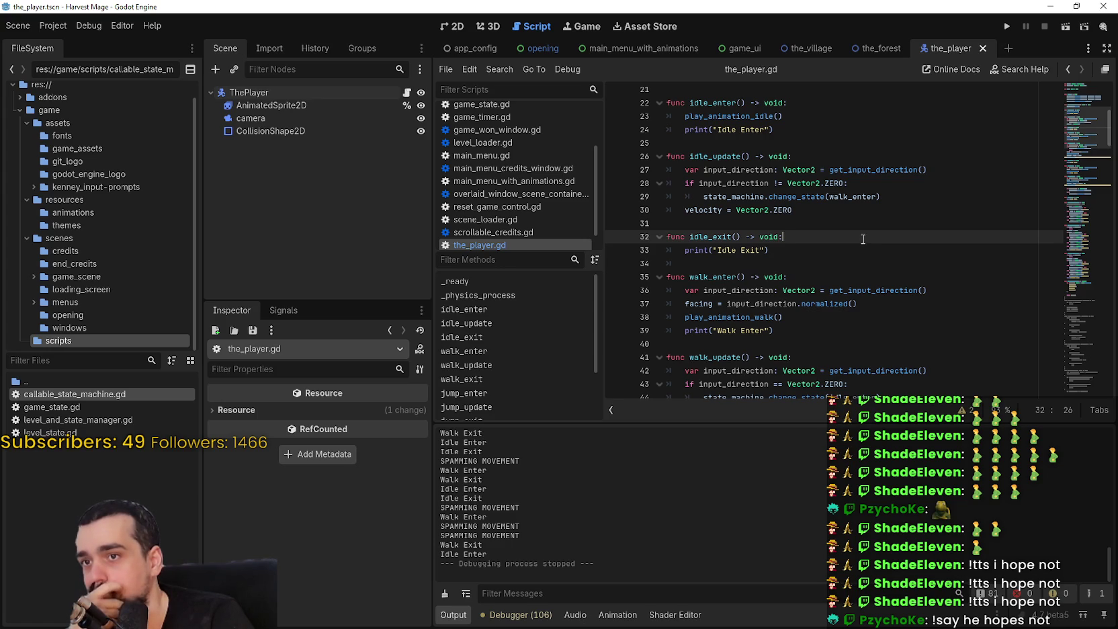
{"action": "left_click", "coordinate": [816, 219]}
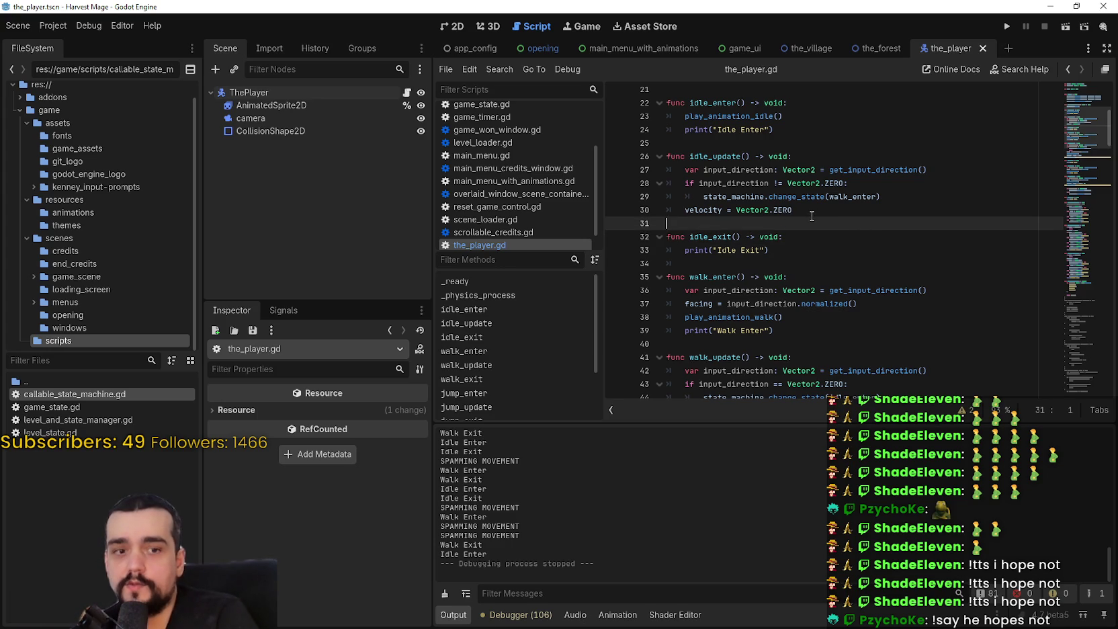
{"action": "scroll", "coordinate": [810, 212], "scroll_direction": "down", "scroll_amount": 3}
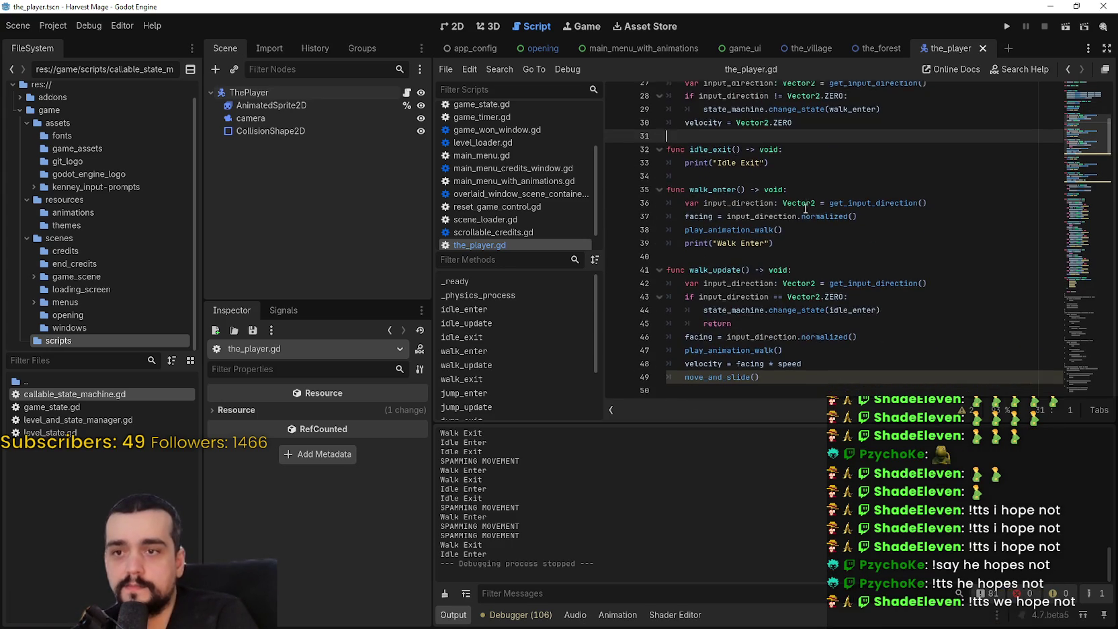
{"action": "left_click", "coordinate": [803, 210]}
{"action": "scroll", "coordinate": [801, 210], "scroll_direction": "down", "scroll_amount": 1}
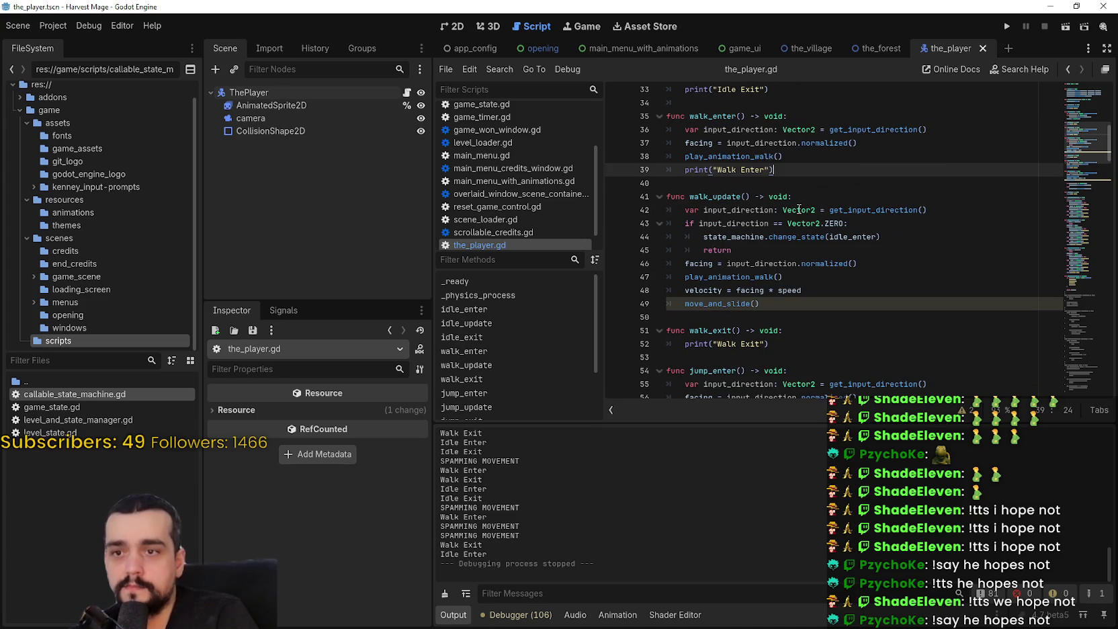
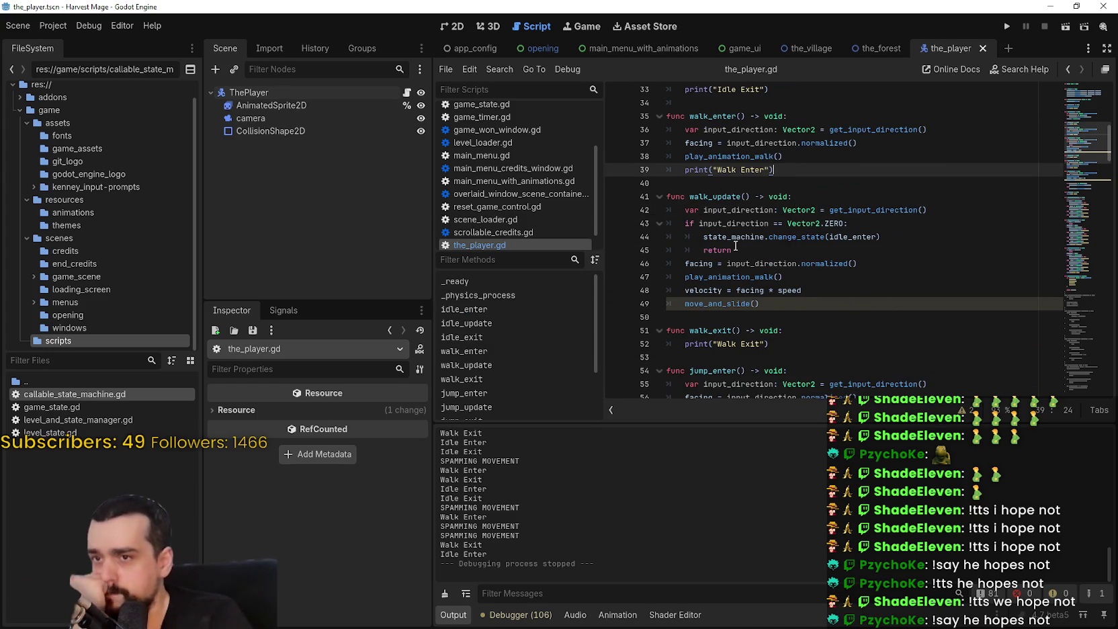
Find the old commented state_walk code and select its commented jump check
{"action": "scroll", "coordinate": [737, 246], "scroll_direction": "down", "scroll_amount": 5}
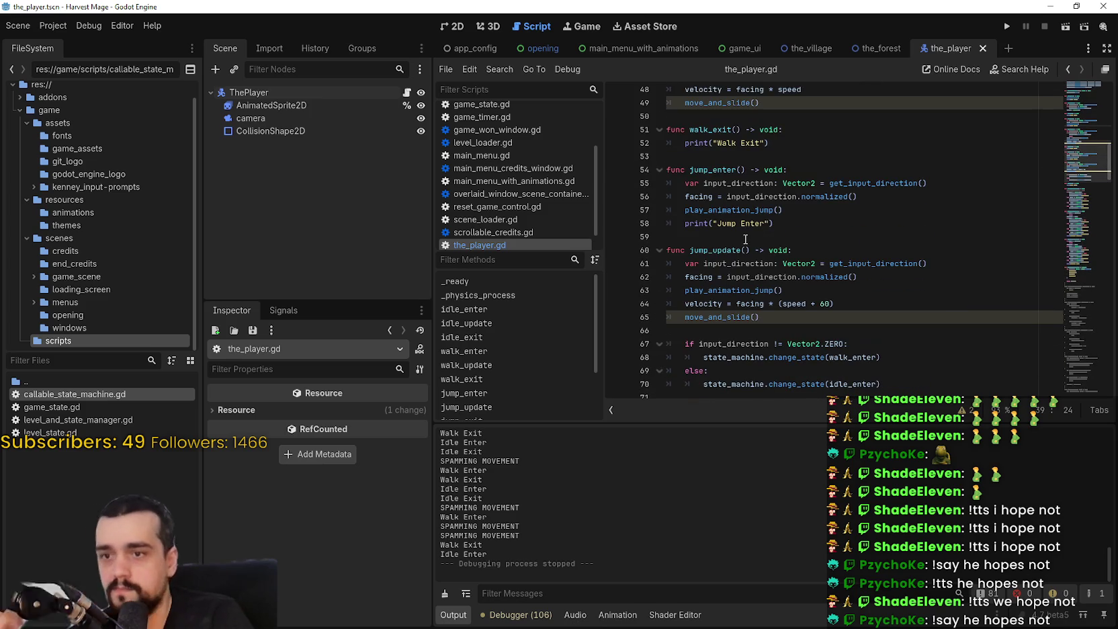
{"action": "scroll", "coordinate": [943, 293], "scroll_direction": "down", "scroll_amount": 2}
{"action": "mouse_move", "coordinate": [1068, 217]}
{"action": "left_mouse_down"}
{"action": "mouse_move", "coordinate": [1072, 365]}
{"action": "mouse_move", "coordinate": [1071, 319]}
{"action": "mouse_move", "coordinate": [1072, 341]}
{"action": "left_mouse_up"}
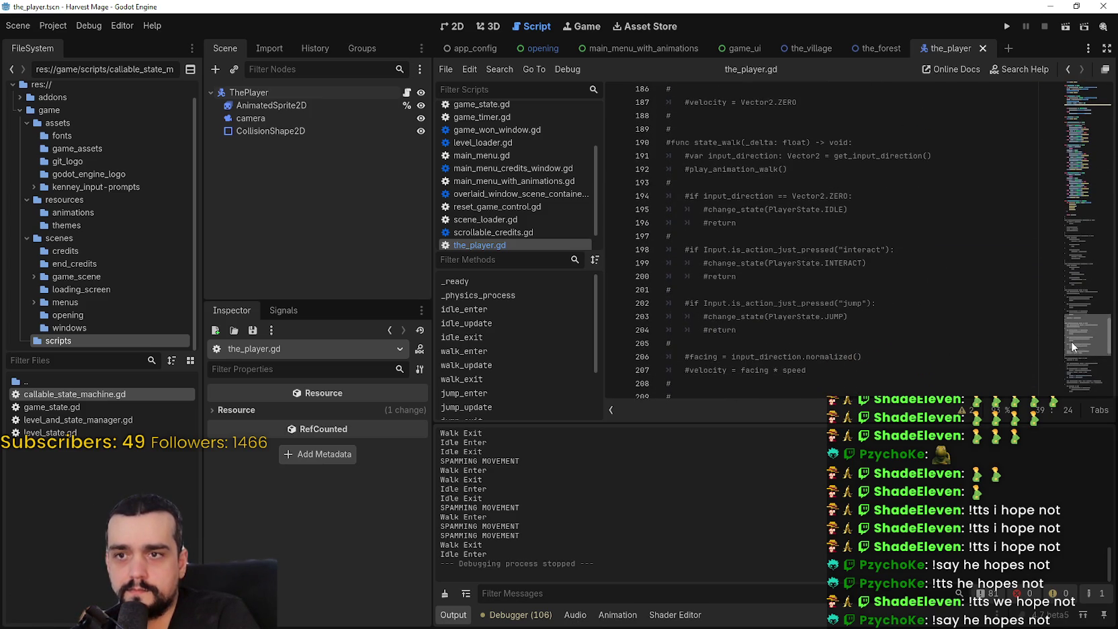
{"action": "left_click_drag", "start_coordinate": [727, 142], "coordinate": [751, 291]}
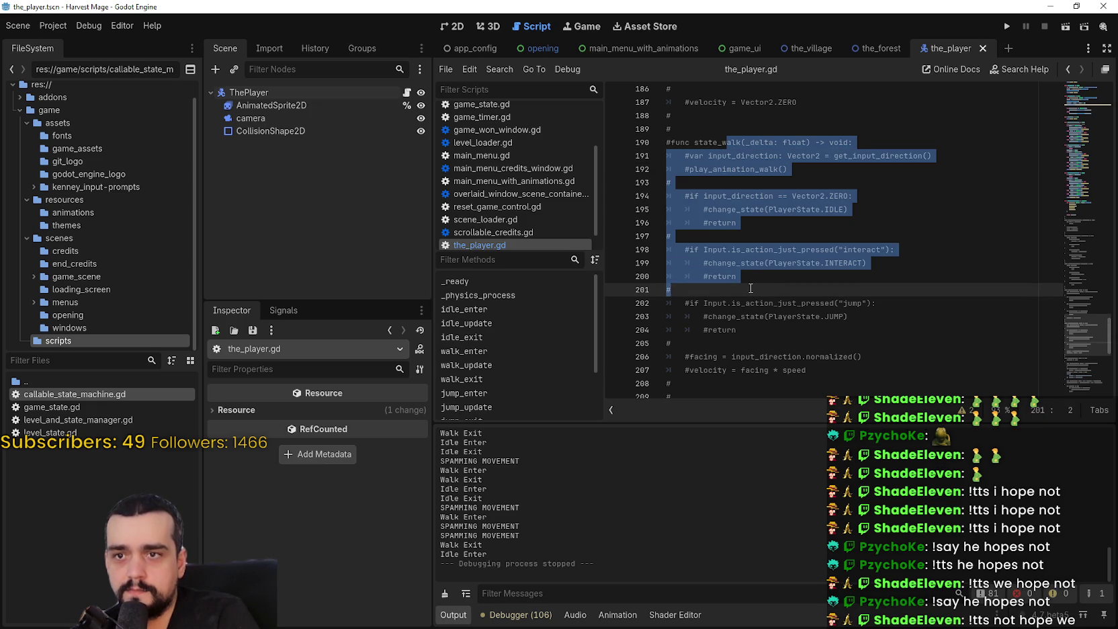
{"action": "left_click", "coordinate": [751, 288]}
{"action": "scroll", "coordinate": [750, 288], "scroll_direction": "down", "scroll_amount": 1}
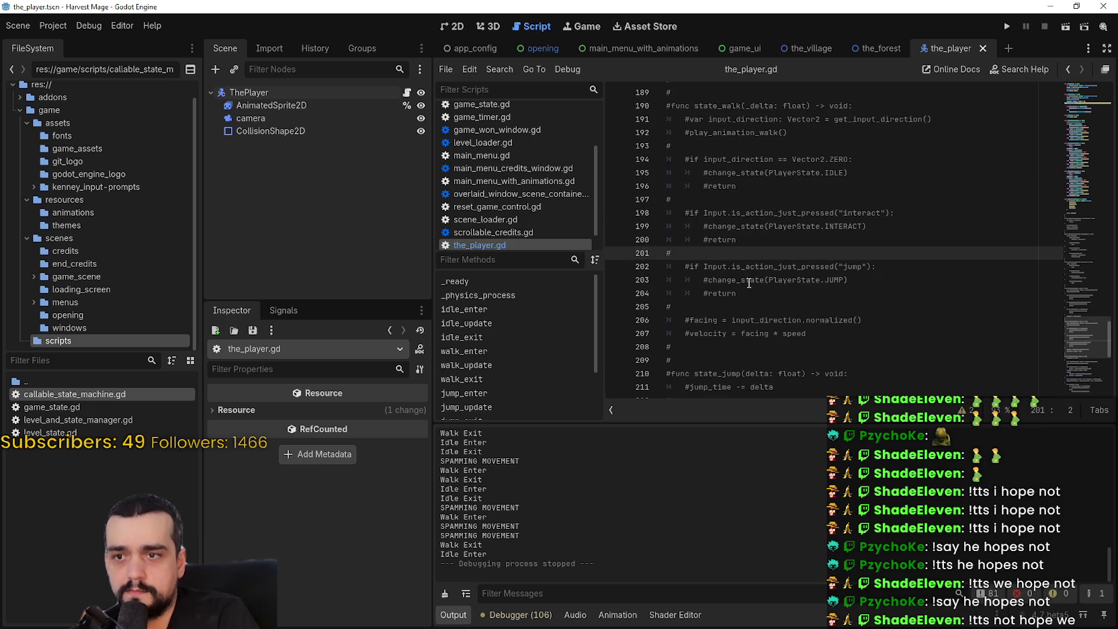
{"action": "left_click", "coordinate": [750, 287]}
Paste the commented jump check on a new line after the return in walk_update
{"action": "left_click_drag", "start_coordinate": [1082, 336], "coordinate": [1075, 143]}
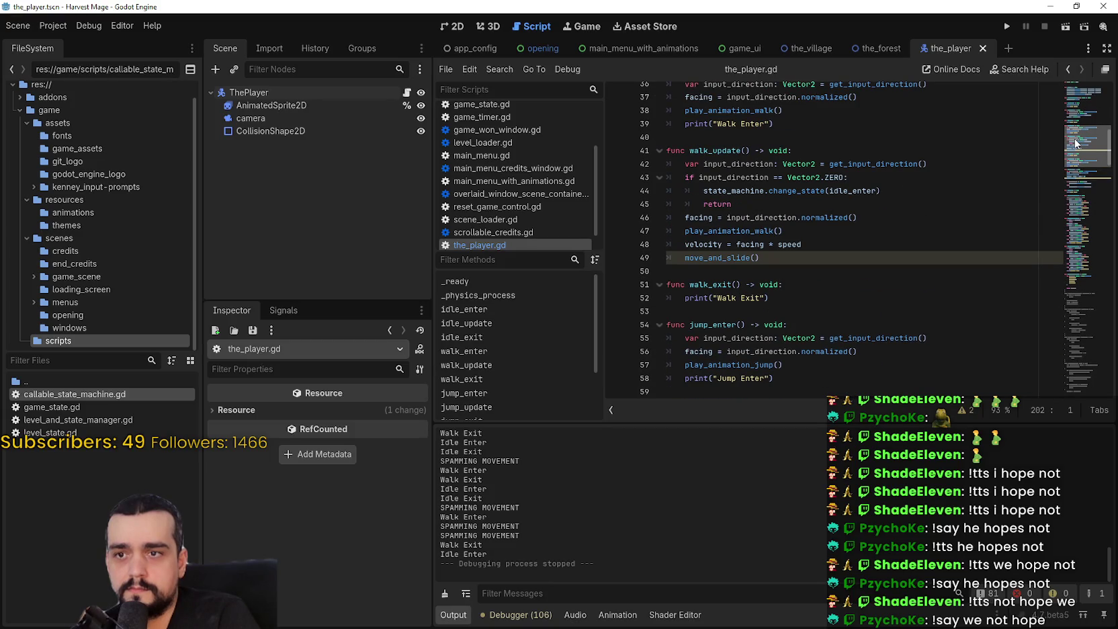
{"action": "left_click", "coordinate": [752, 201]}
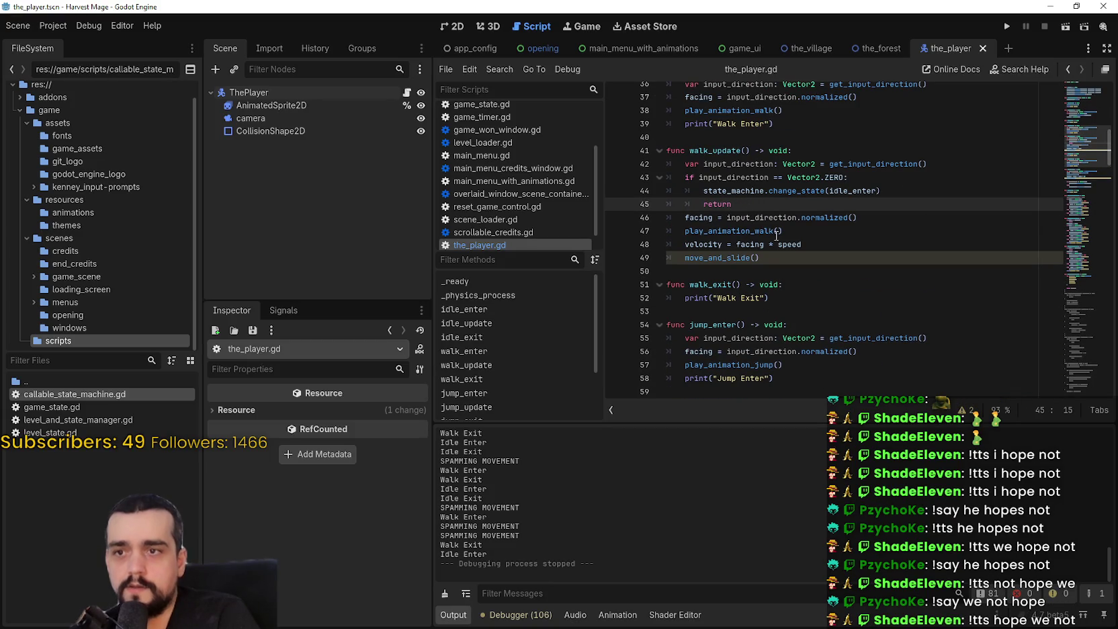
{"action": "key", "text": "Return"}
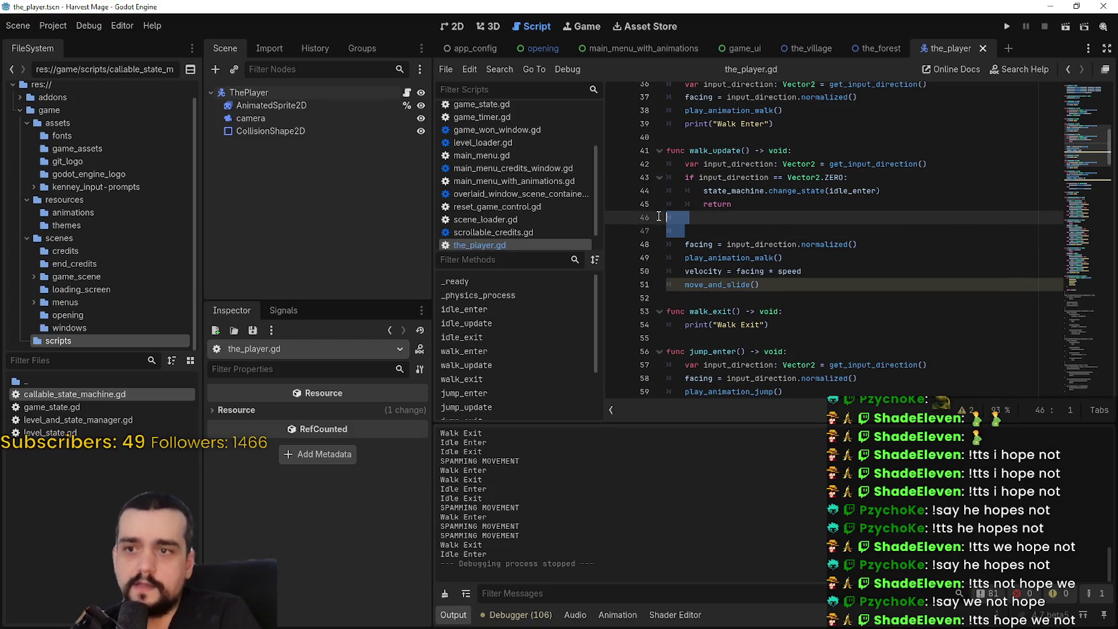
{"action": "type", "text": "#if Input.is_action_just_pressed(\"jump\"): \t\t#change_state(PlayerState.JUMP) \t\t#return"}
Remove the extra blank line and uncomment the three pasted jump lines with Ctrl+K
{"action": "key", "text": "Up"}
{"action": "key", "text": "Up"}
{"action": "key", "text": "Up"}
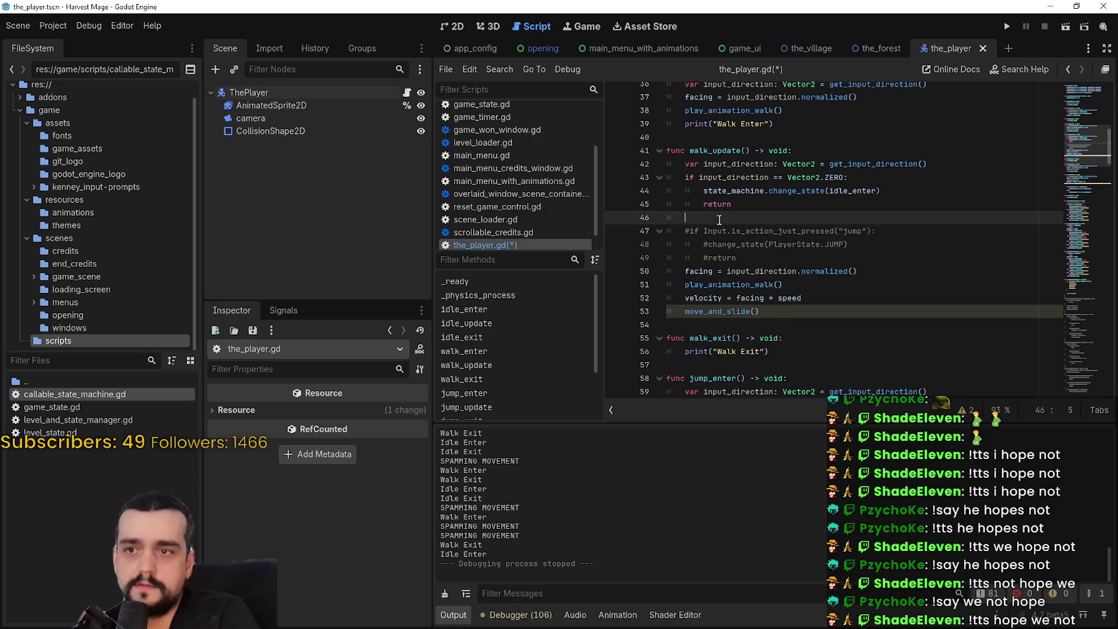
{"action": "key", "text": "Delete"}
{"action": "left_click_drag", "start_coordinate": [738, 244], "coordinate": [636, 224]}
{"action": "key", "text": "ctrl+k"}
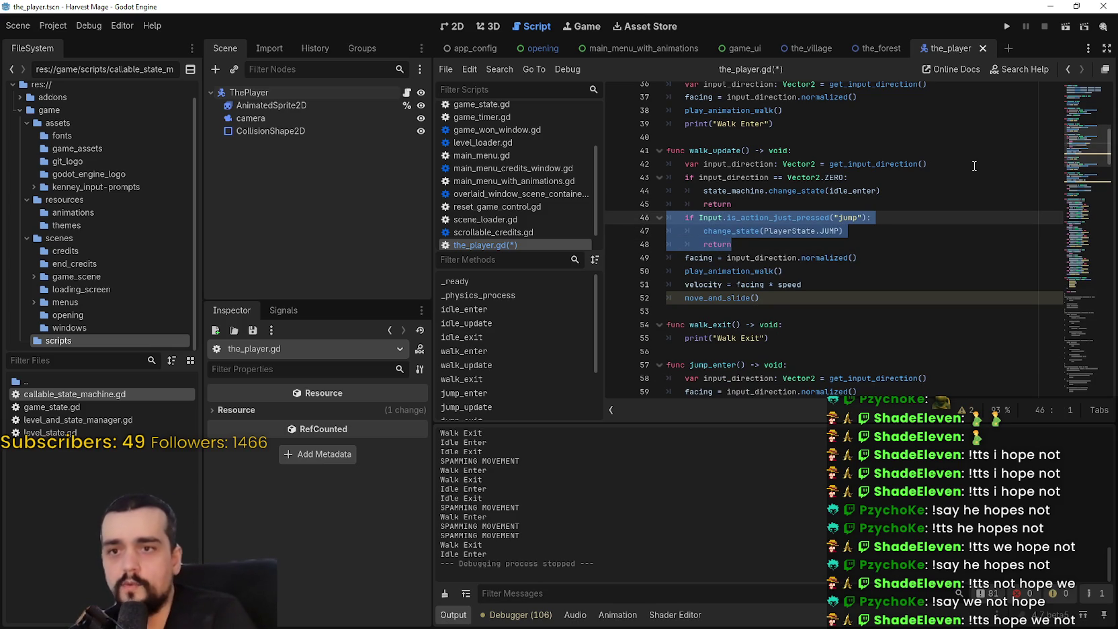
Replace change_state(PlayerState.JUMP) with state_machine.change_state(jump_enter) and save the_player.gd
{"action": "left_click", "coordinate": [927, 180]}
{"action": "left_click_drag", "start_coordinate": [748, 231], "coordinate": [888, 229]}
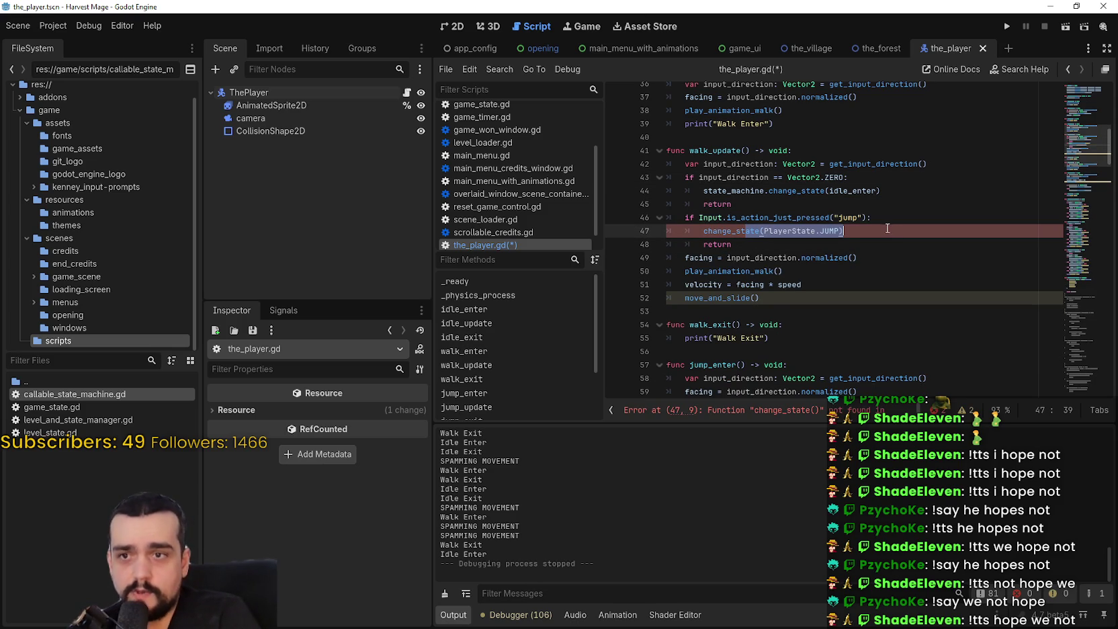
{"action": "mouse_move", "coordinate": [745, 180]}
{"action": "left_mouse_down"}
{"action": "mouse_move", "coordinate": [901, 186]}
{"action": "mouse_move", "coordinate": [765, 190]}
{"action": "left_mouse_up"}
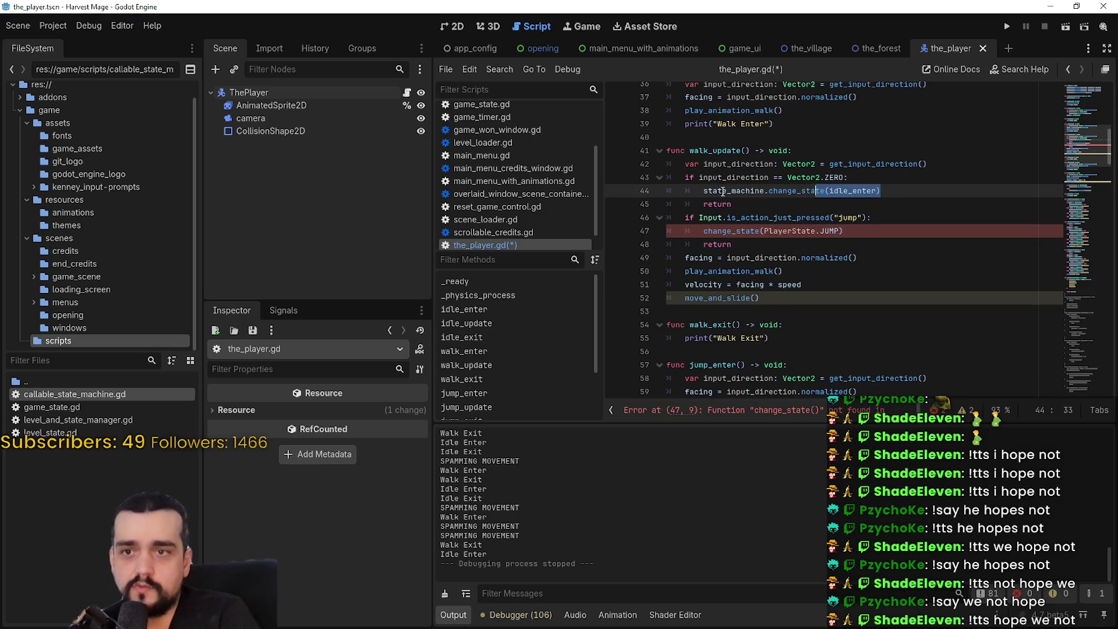
{"action": "left_click_drag", "start_coordinate": [722, 231], "coordinate": [893, 230]}
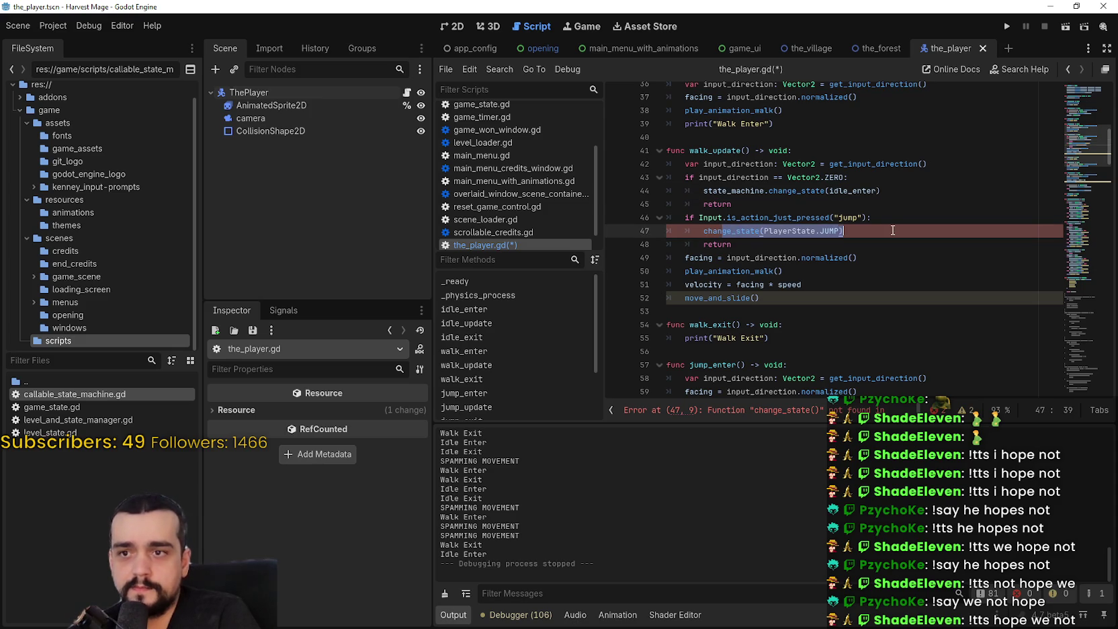
{"action": "left_click_drag", "start_coordinate": [704, 230], "coordinate": [888, 232]}
{"action": "key", "text": "ctrl+z"}
{"action": "key", "text": "ctrl+z"}
{"action": "key", "text": "ctrl+z"}
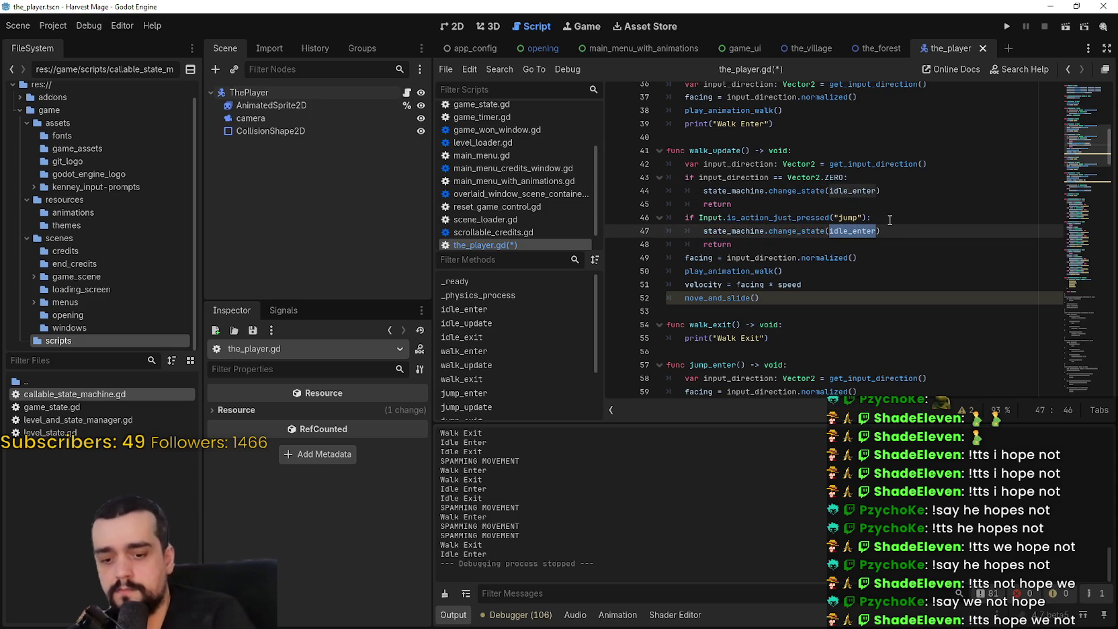
{"action": "type", "text": "jump"}
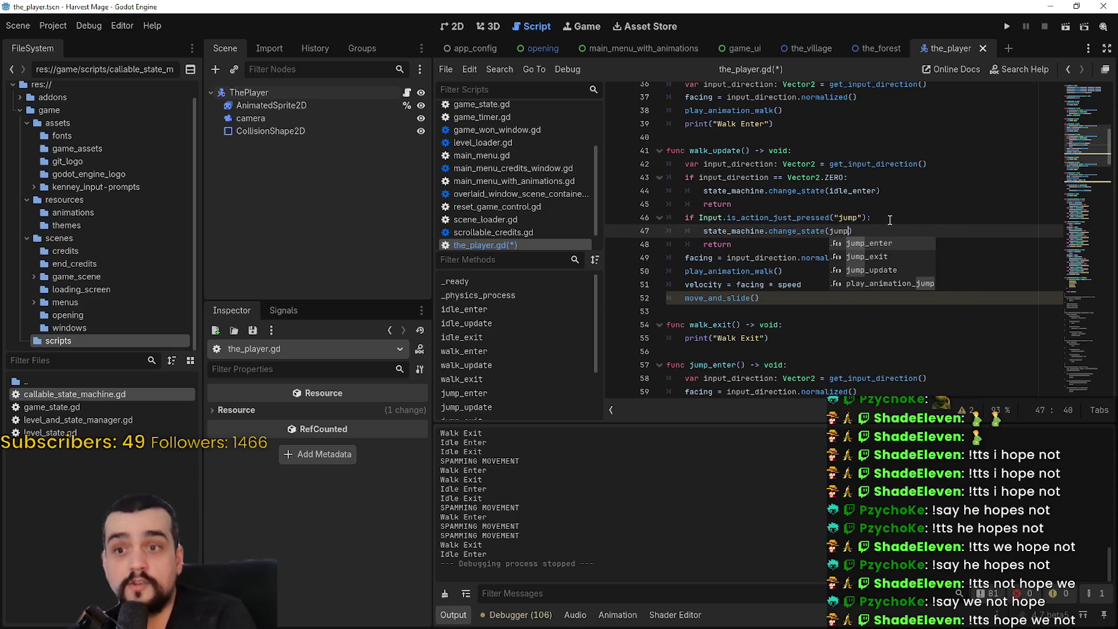
{"action": "key", "text": "Return"}
{"action": "key", "text": "ctrl+s"}
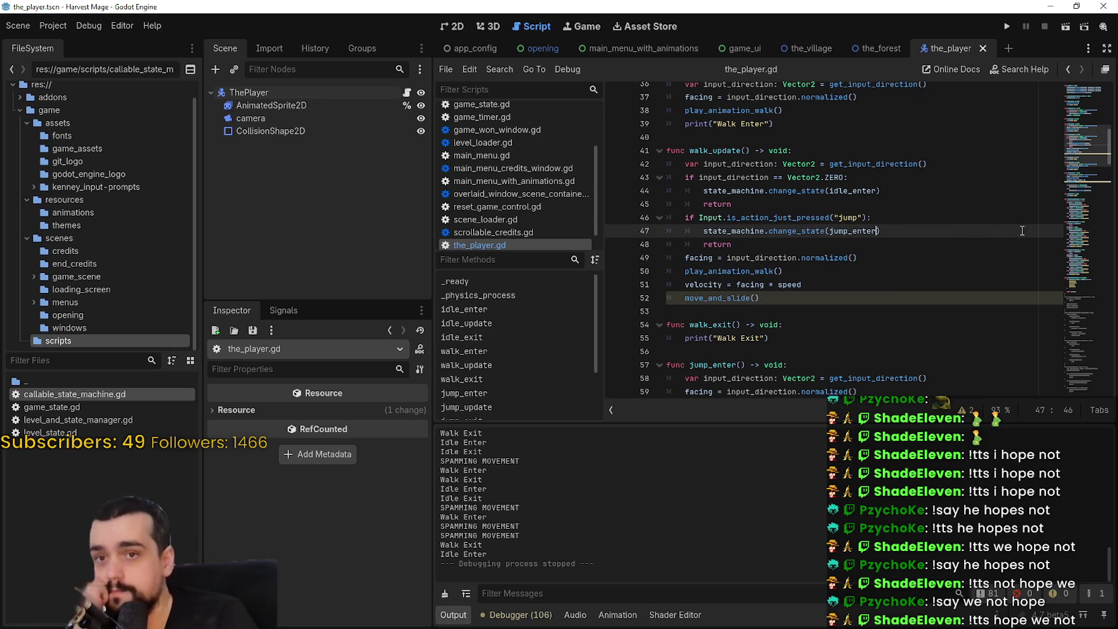
{"action": "mouse_move", "coordinate": [1086, 154]}
{"action": "left_mouse_down"}
{"action": "mouse_move", "coordinate": [1079, 144]}
{"action": "mouse_move", "coordinate": [1075, 276]}
{"action": "left_mouse_up"}
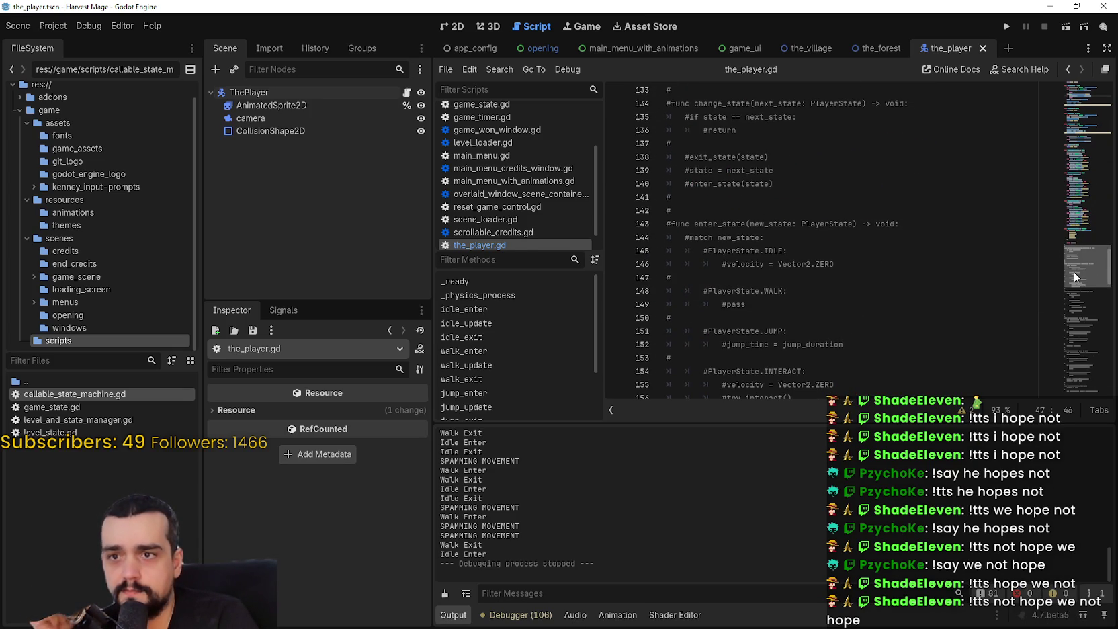
{"action": "mouse_move", "coordinate": [1075, 276]}
{"action": "left_mouse_down"}
{"action": "mouse_move", "coordinate": [1068, 323]}
{"action": "mouse_move", "coordinate": [1063, 310]}
{"action": "left_mouse_up"}
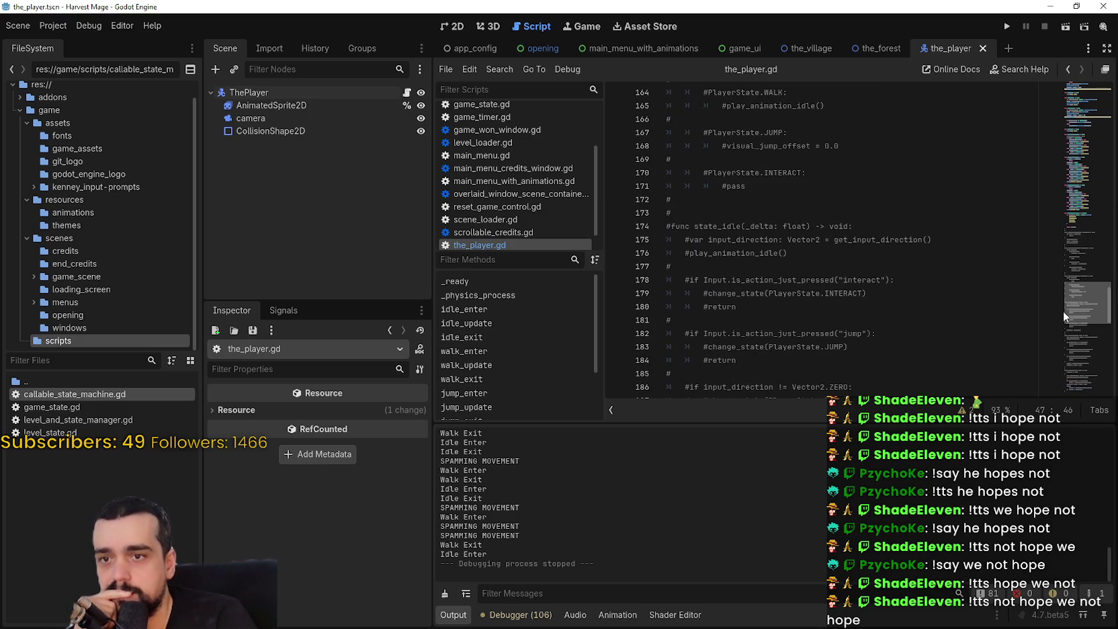
{"action": "mouse_move", "coordinate": [1063, 311]}
{"action": "left_mouse_down"}
{"action": "mouse_move", "coordinate": [1070, 134]}
{"action": "mouse_move", "coordinate": [1072, 151]}
{"action": "left_mouse_up"}
{"action": "mouse_move", "coordinate": [746, 287]}
{"action": "left_mouse_down"}
{"action": "mouse_move", "coordinate": [769, 273]}
{"action": "mouse_move", "coordinate": [670, 264]}
{"action": "left_mouse_up"}
{"action": "key", "text": "ctrl+c"}
{"action": "scroll", "coordinate": [768, 287], "scroll_direction": "up", "scroll_amount": 2}
{"action": "scroll", "coordinate": [767, 287], "scroll_direction": "up", "scroll_amount": 2}
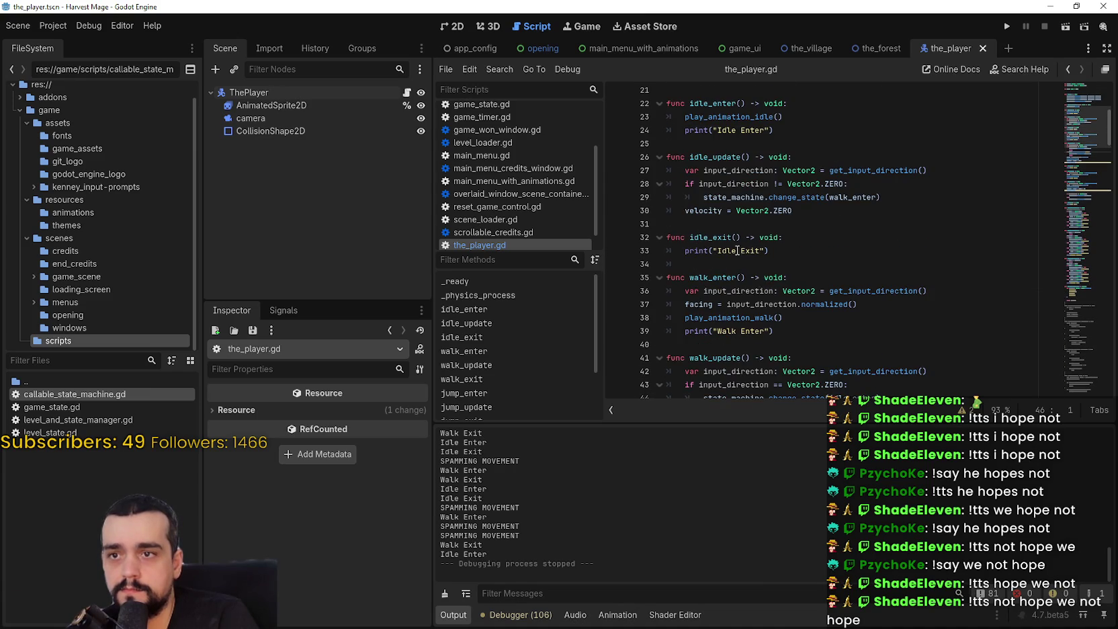
{"action": "scroll", "coordinate": [739, 252], "scroll_direction": "up", "scroll_amount": 4}
{"action": "scroll", "coordinate": [772, 321], "scroll_direction": "down", "scroll_amount": 3}
{"action": "left_click", "coordinate": [916, 236]}
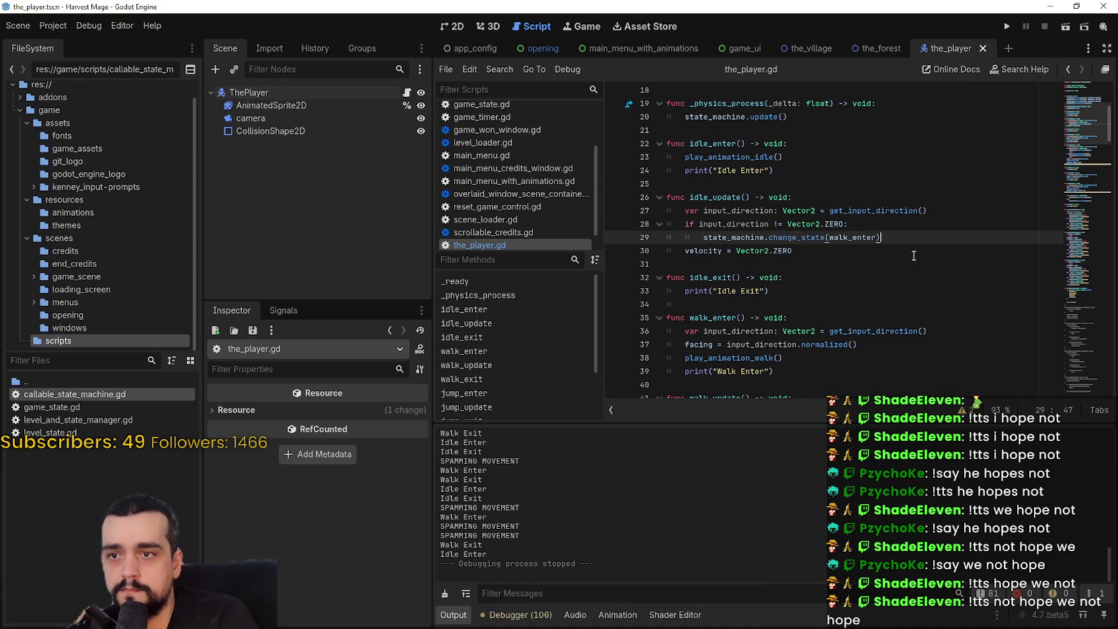
In idle_update, add a return after switching to walk_enter, paste the jump check, and save
{"action": "key", "text": "Return"}
{"action": "type", "text": "return"}
{"action": "key", "text": "Return"}
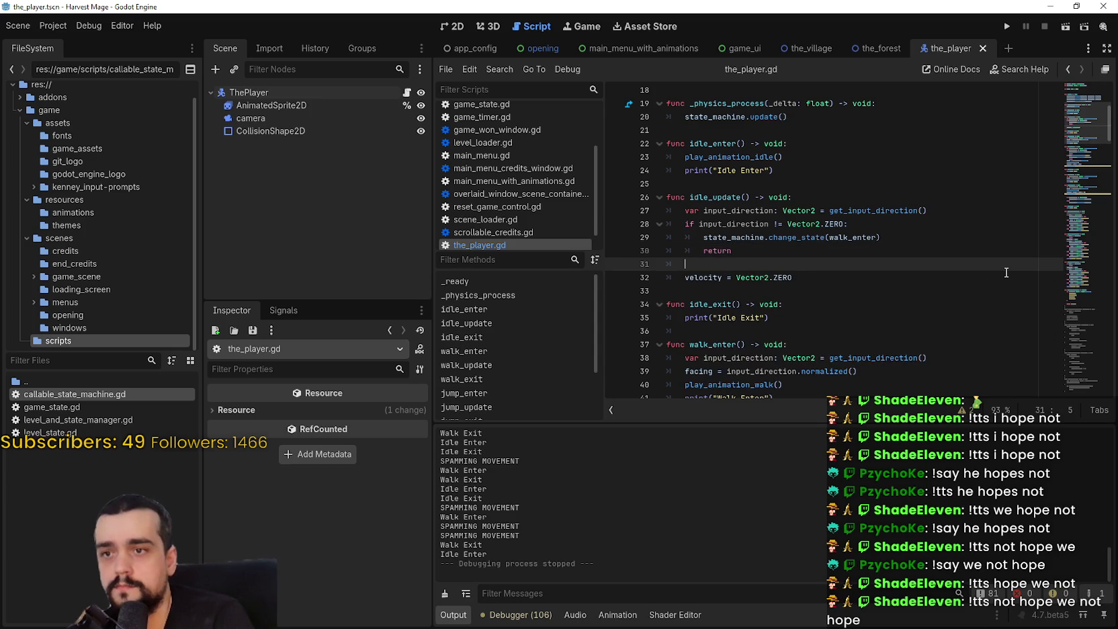
{"action": "key", "text": "ctrl+v"}
{"action": "key", "text": "ctrl+s"}
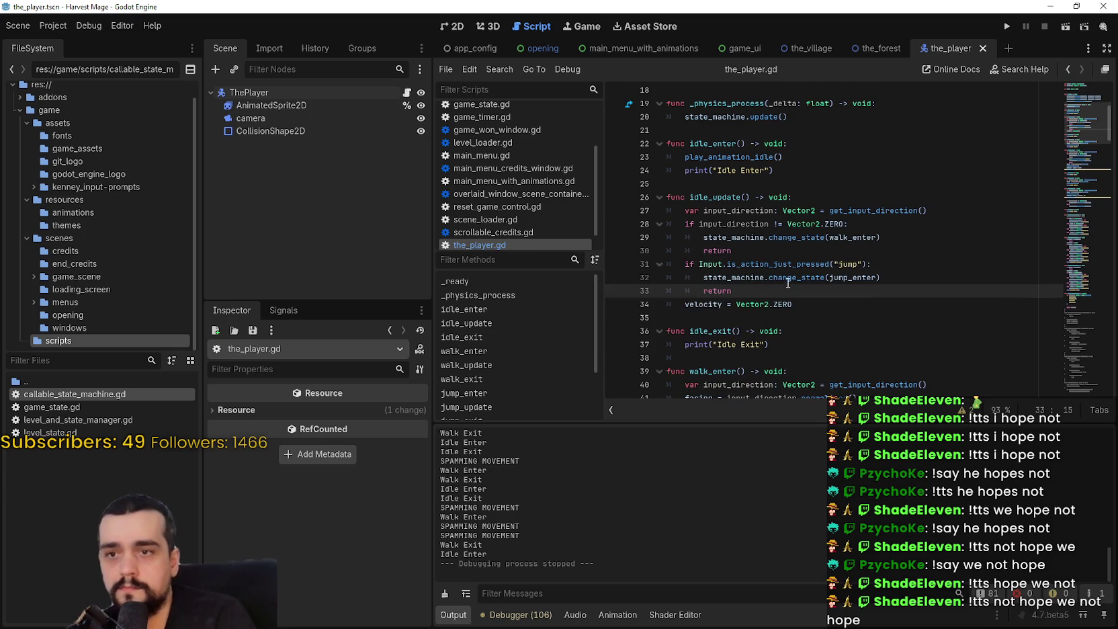
Review the old commented state_jump code and its input_direction uses, then launch the game
{"action": "scroll", "coordinate": [1062, 157], "scroll_direction": "down", "scroll_amount": 1}
{"action": "left_click_drag", "start_coordinate": [1061, 157], "coordinate": [1062, 382]}
{"action": "scroll", "coordinate": [862, 266], "scroll_direction": "down", "scroll_amount": 3}
{"action": "scroll", "coordinate": [867, 276], "scroll_direction": "up", "scroll_amount": 3}
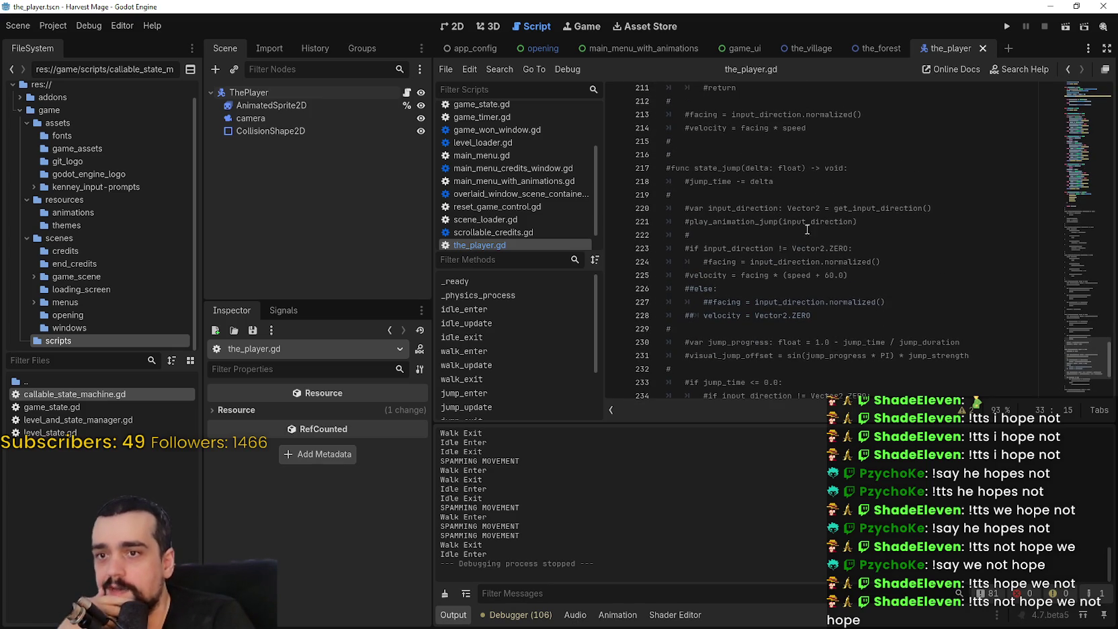
{"action": "double_click", "coordinate": [811, 224]}
{"action": "scroll", "coordinate": [823, 221], "scroll_direction": "down", "scroll_amount": 1}
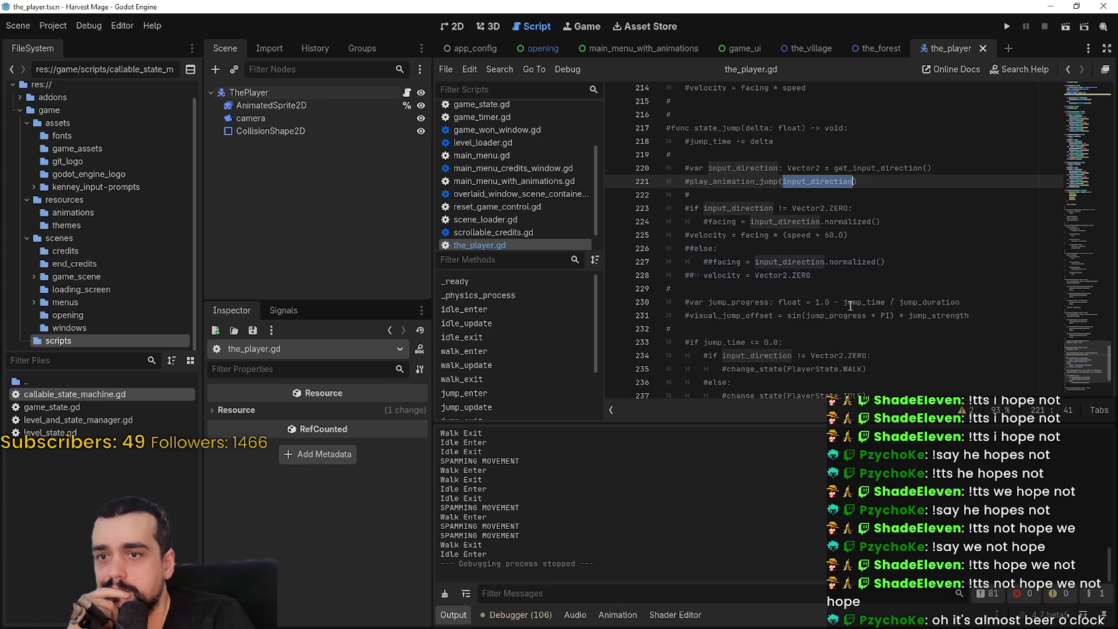
{"action": "scroll", "coordinate": [835, 270], "scroll_direction": "down", "scroll_amount": 2}
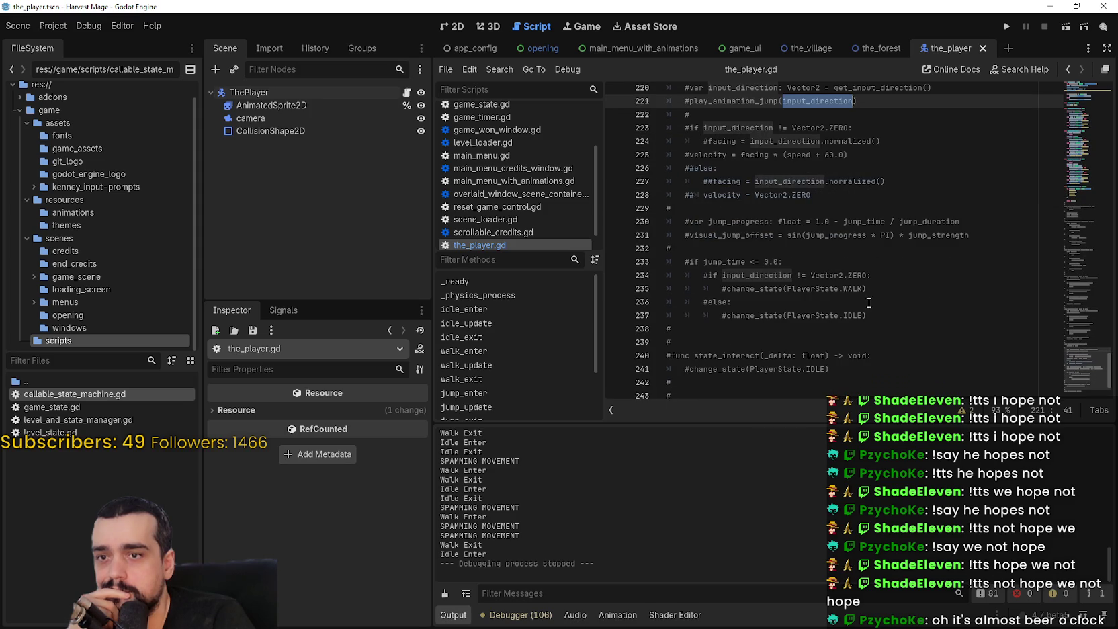
{"action": "left_click_drag", "start_coordinate": [867, 315], "coordinate": [655, 250]}
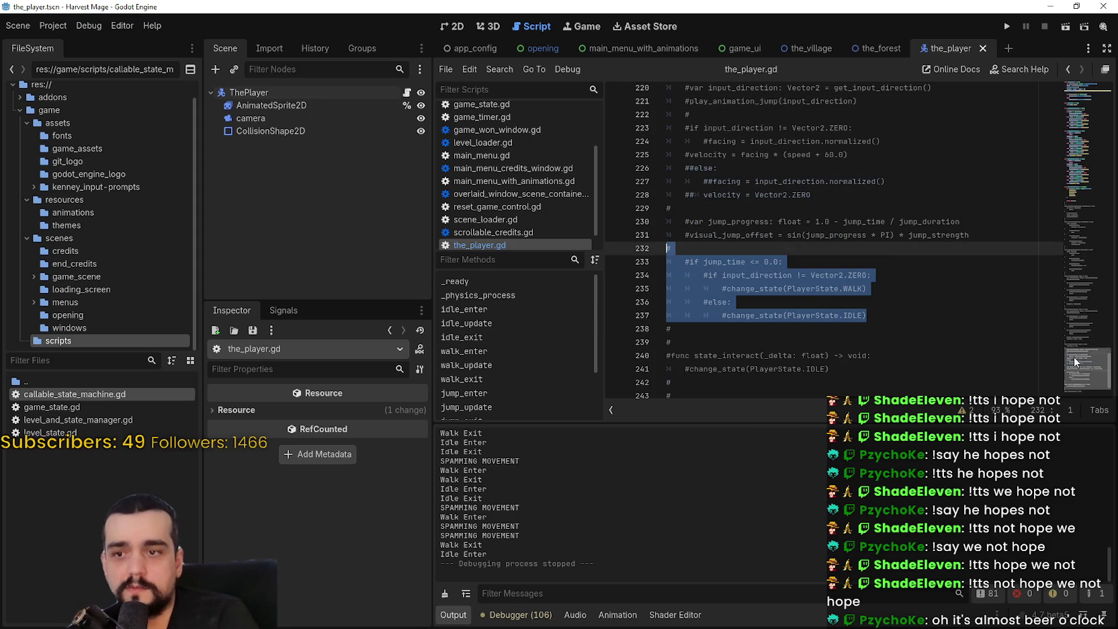
{"action": "left_click_drag", "start_coordinate": [1073, 367], "coordinate": [1046, 123]}
{"action": "left_click", "coordinate": [844, 286]}
{"action": "left_click", "coordinate": [1007, 27]}
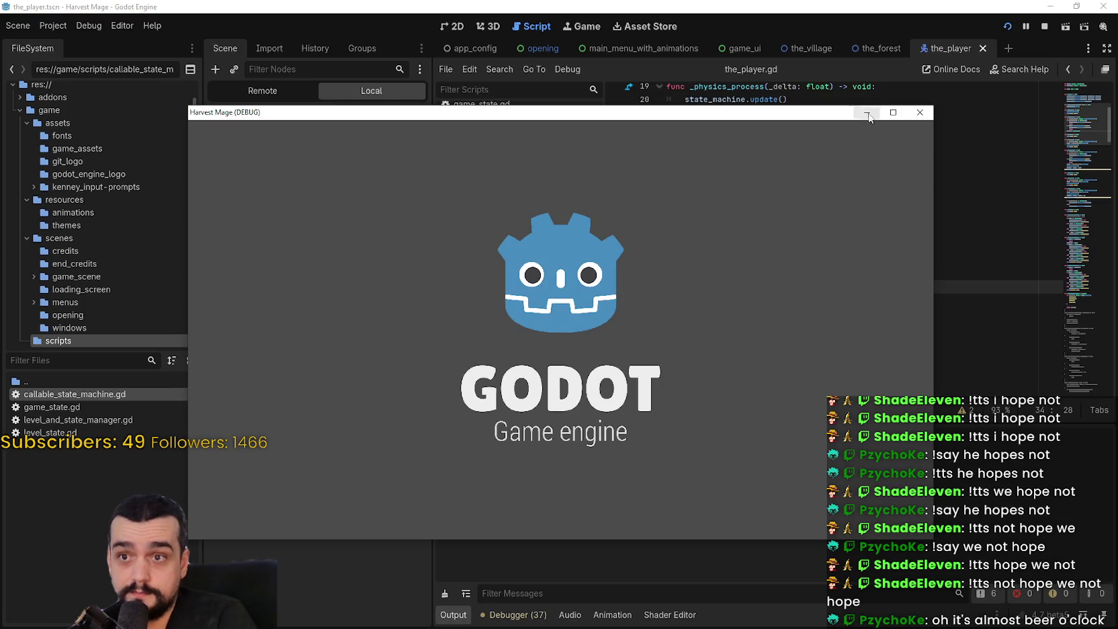
Maximise the game window, start a new game, and walk the character right, left and up
{"action": "left_click", "coordinate": [867, 109]}
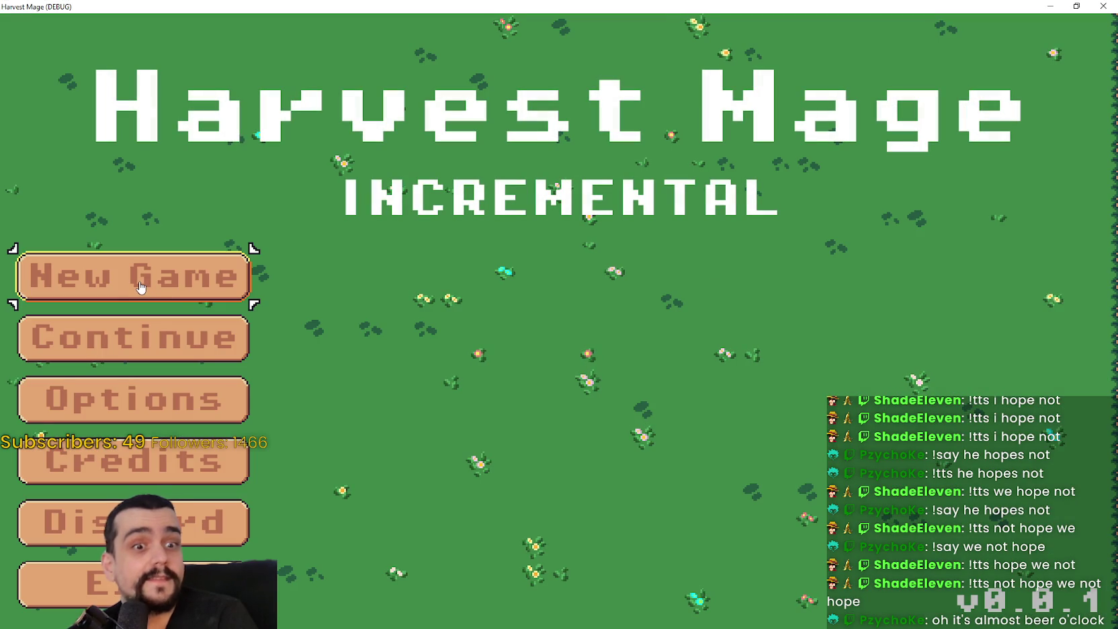
{"action": "left_click", "coordinate": [141, 285]}
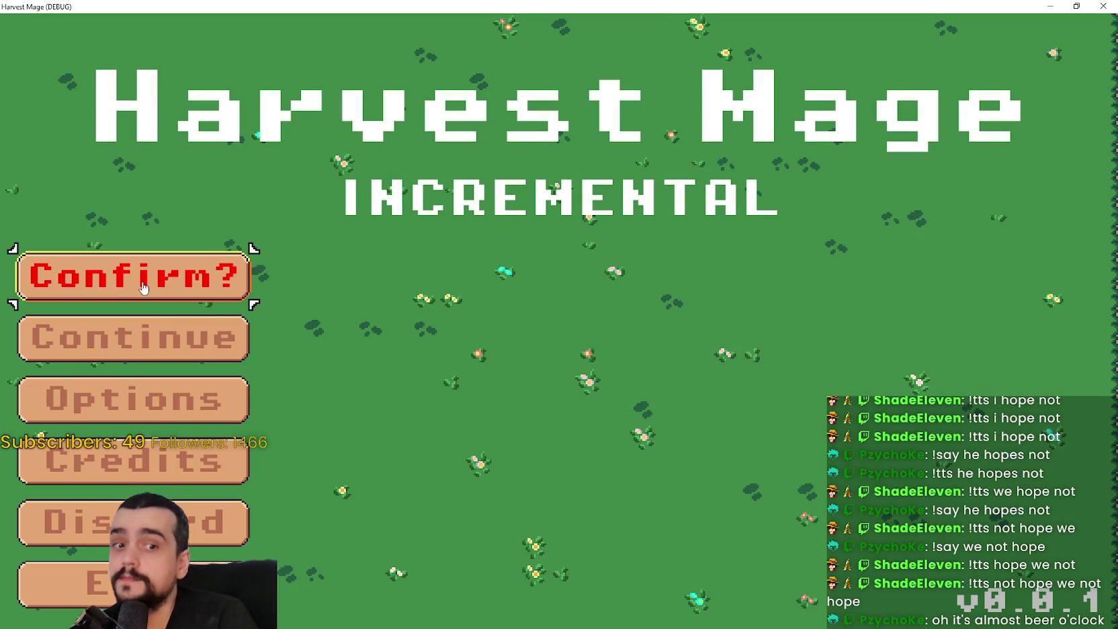
{"action": "left_click", "coordinate": [139, 288]}
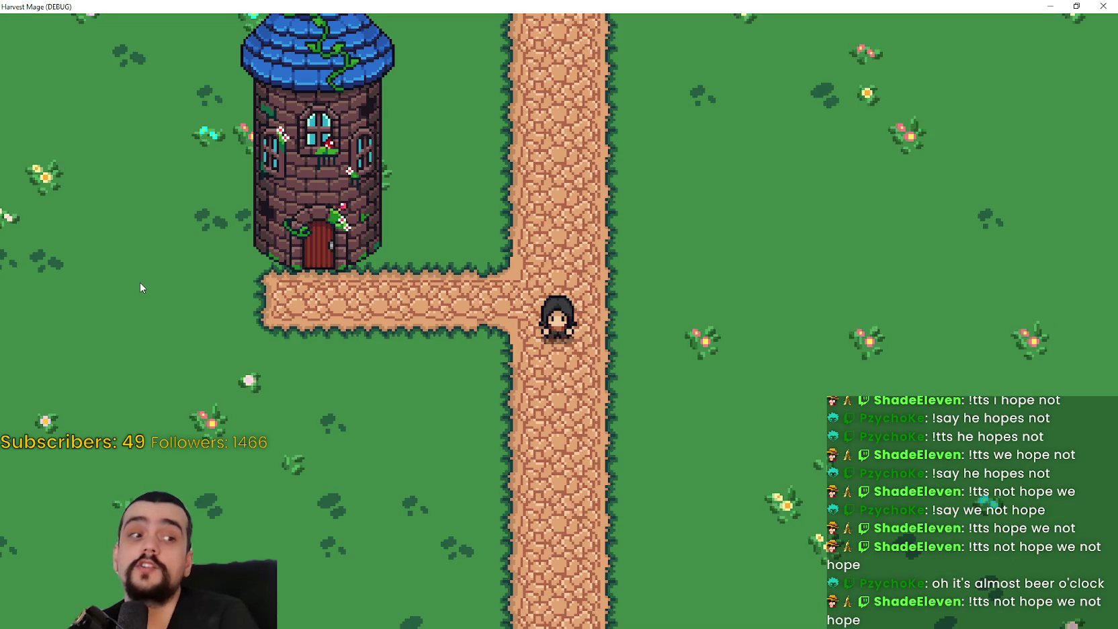
{"action": "key", "text": "d"}
{"action": "key", "text": "d"}
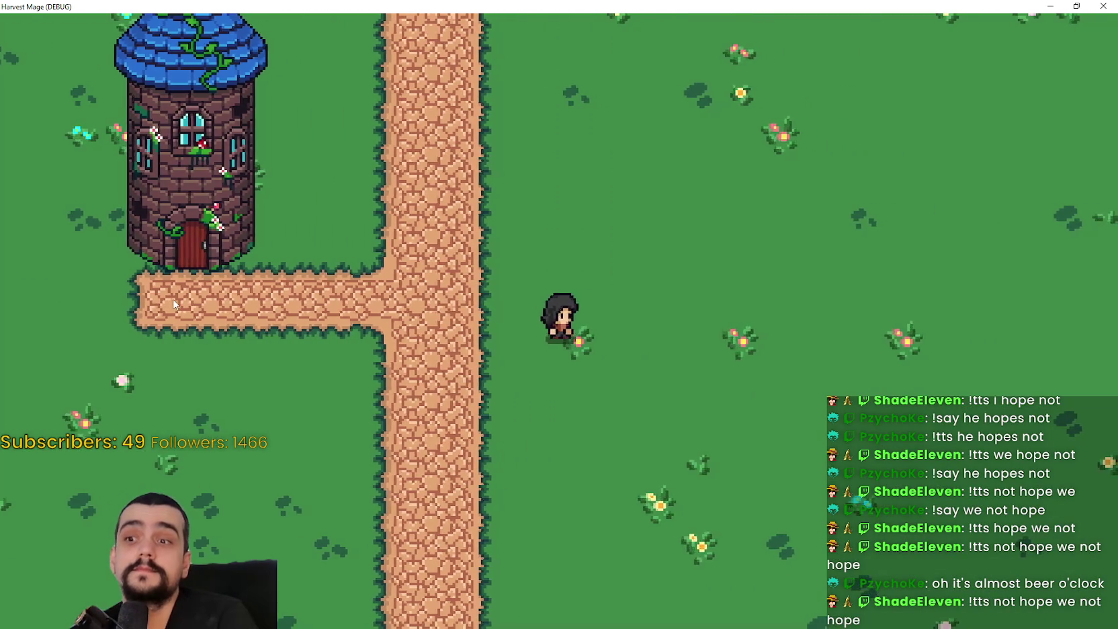
{"action": "key", "text": "a"}
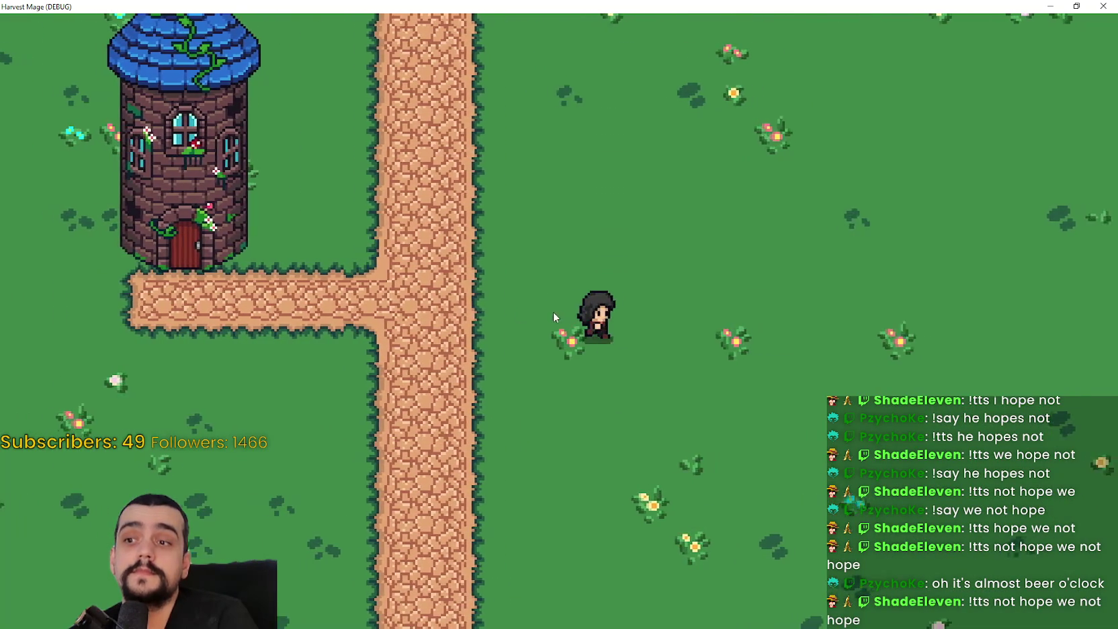
{"action": "key", "text": "d"}
Walk and jump with space while watching the Output log, then stop the game with F8
{"action": "key", "text": "d"}
{"action": "key", "text": "a"}
{"action": "key", "text": "w"}
{"action": "key", "text": "super+Down"}
{"action": "key", "text": "d"}
{"action": "key", "text": "a"}
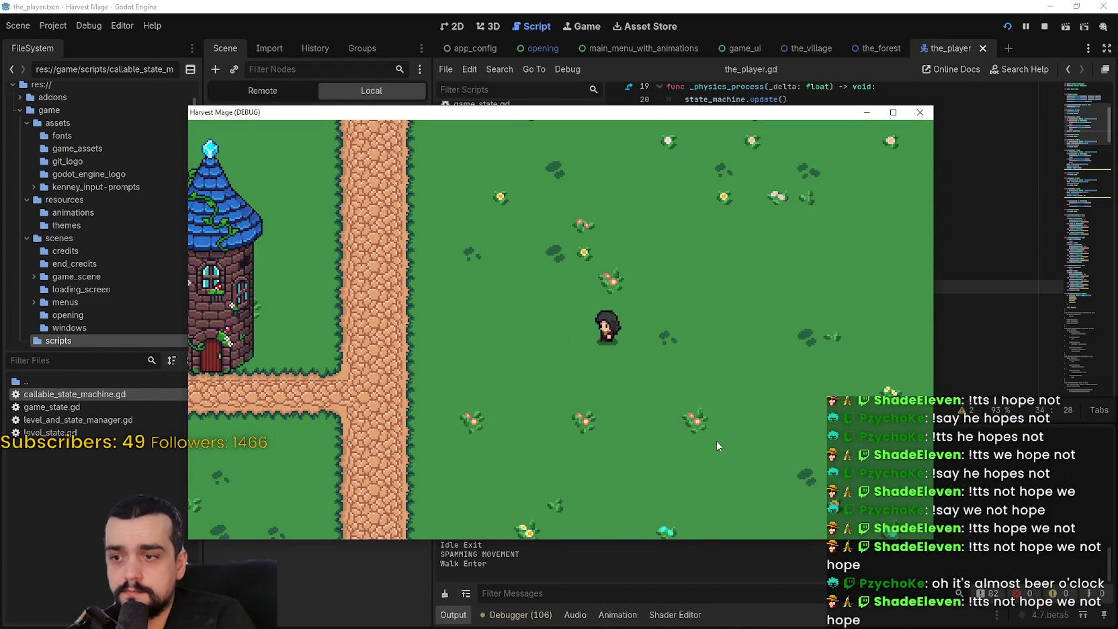
{"action": "key", "text": "d"}
{"action": "key", "text": "space"}
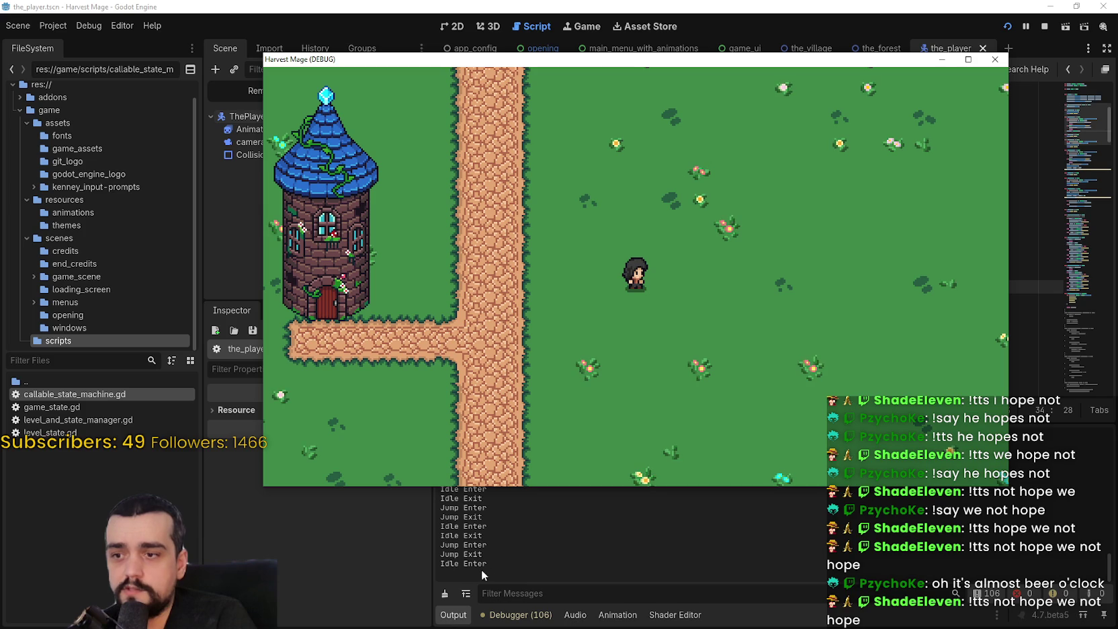
{"action": "key", "text": "d"}
{"action": "key", "text": "space"}
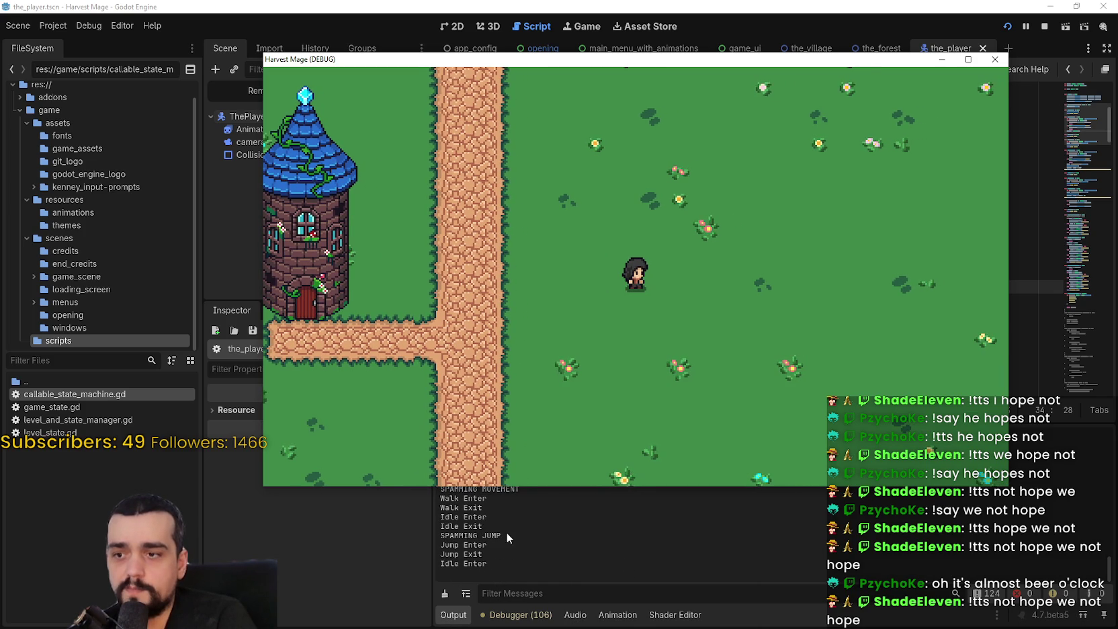
{"action": "key", "text": "F8"}
{"action": "left_click", "coordinate": [762, 271]}
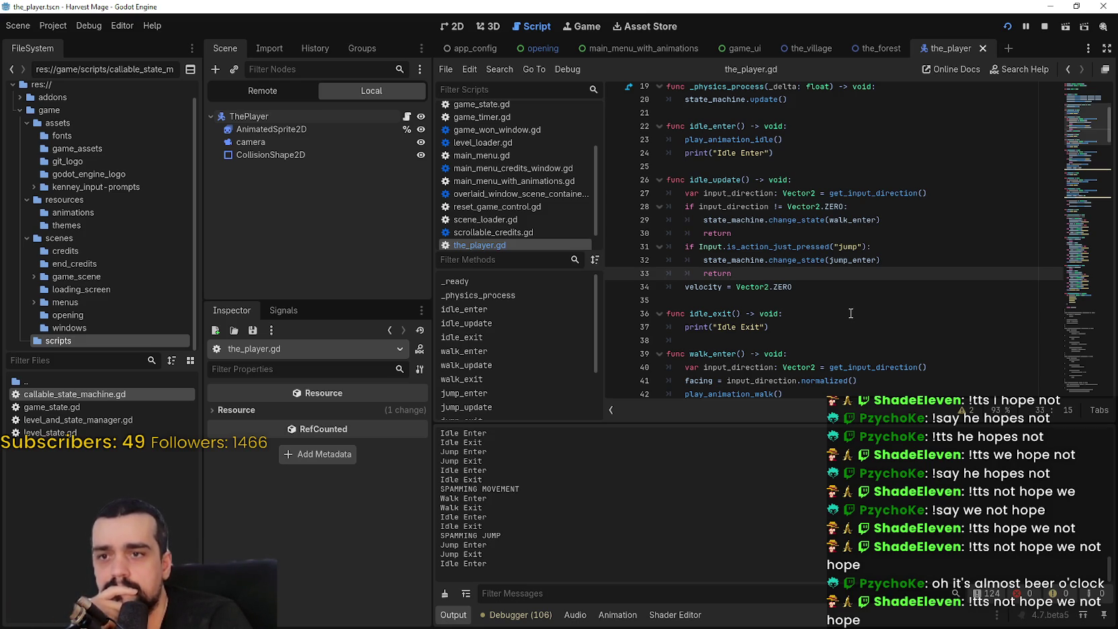
Inspect the jump_enter reference on line 51 and the body of jump_enter
{"action": "scroll", "coordinate": [851, 313], "scroll_direction": "down", "scroll_amount": 5}
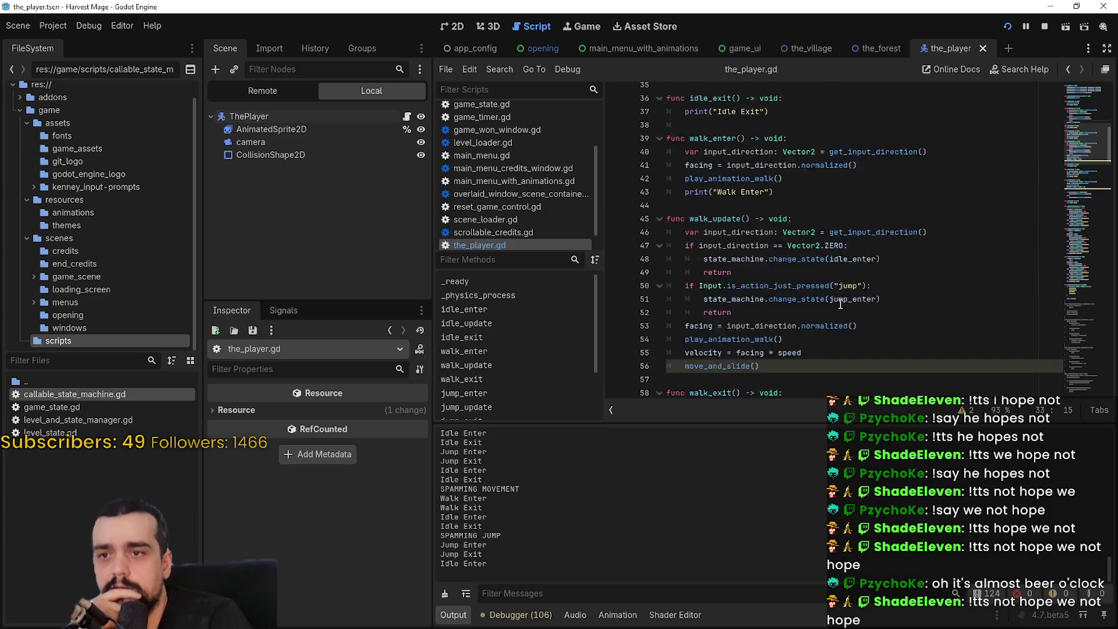
{"action": "scroll", "coordinate": [840, 304], "scroll_direction": "down", "scroll_amount": 2}
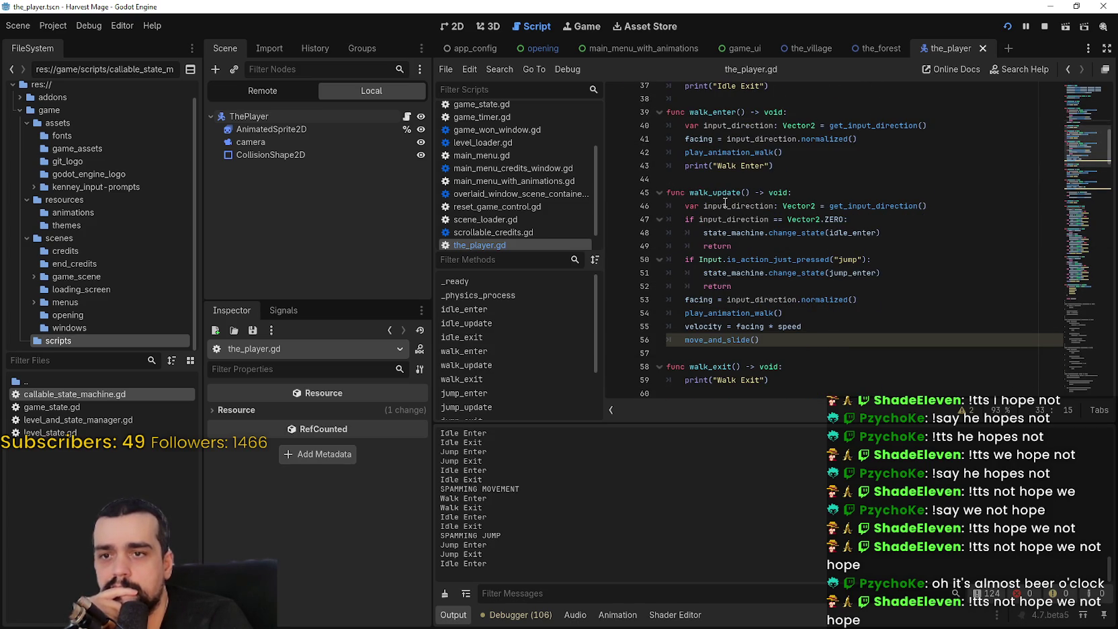
{"action": "double_click", "coordinate": [852, 273]}
{"action": "scroll", "coordinate": [772, 231], "scroll_direction": "down", "scroll_amount": 4}
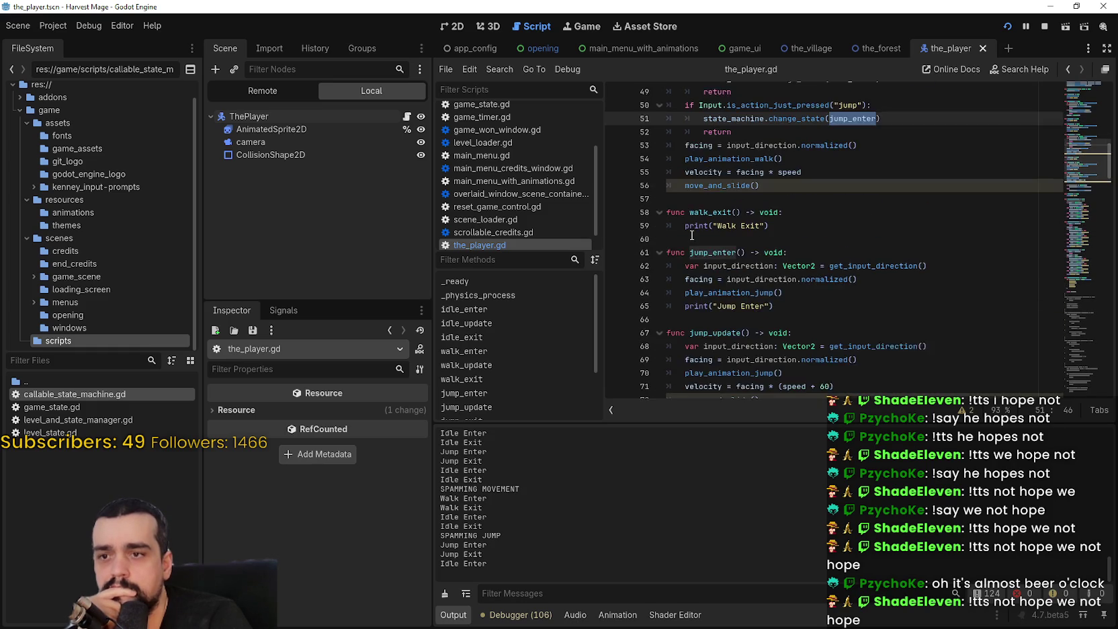
{"action": "scroll", "coordinate": [766, 228], "scroll_direction": "down", "scroll_amount": 2}
{"action": "left_click_drag", "start_coordinate": [793, 225], "coordinate": [651, 181]}
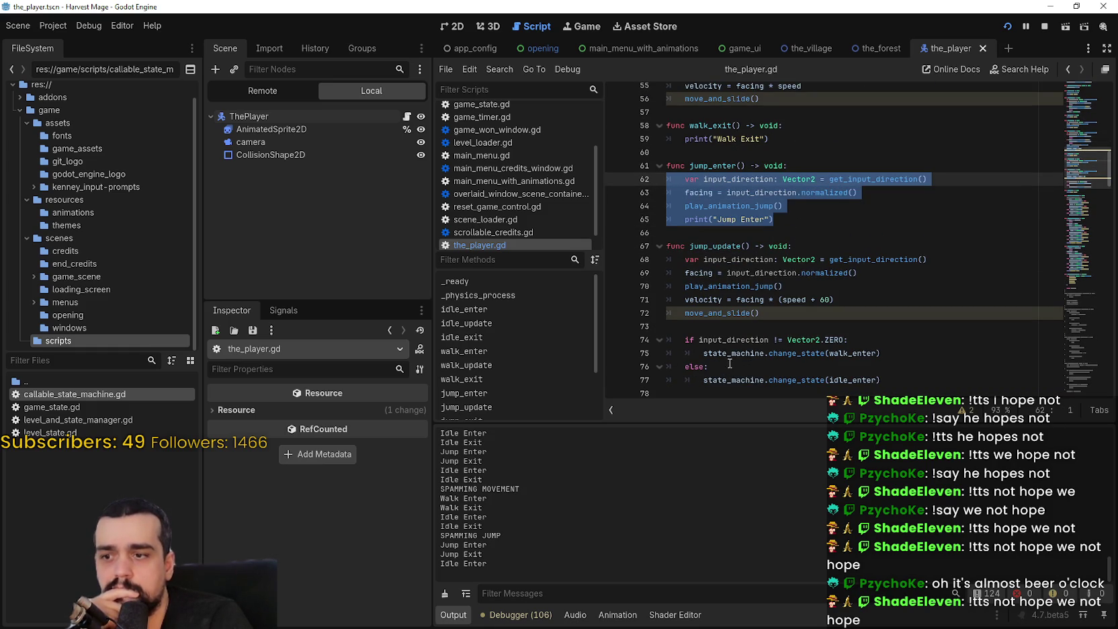
{"action": "scroll", "coordinate": [736, 317], "scroll_direction": "down", "scroll_amount": 4}
{"action": "left_click_drag", "start_coordinate": [790, 270], "coordinate": [669, 232]}
{"action": "scroll", "coordinate": [758, 272], "scroll_direction": "down", "scroll_amount": 1}
{"action": "scroll", "coordinate": [758, 272], "scroll_direction": "up", "scroll_amount": 1}
{"action": "scroll", "coordinate": [758, 272], "scroll_direction": "up", "scroll_amount": 2}
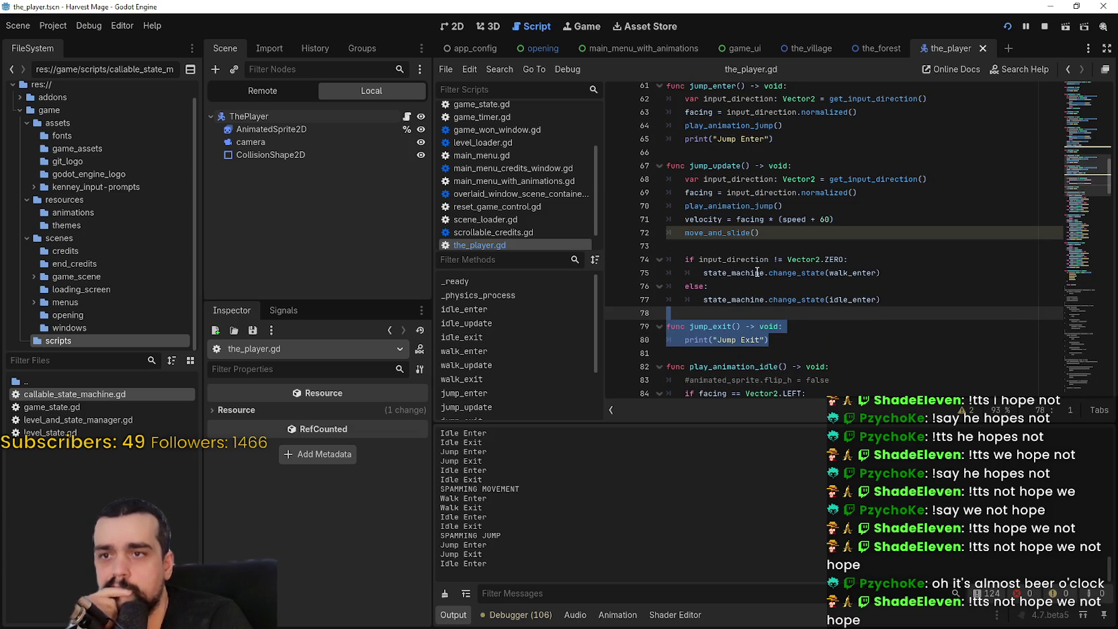
Inspect jump_update's play_animation_jump call and its if/else state-switching block
{"action": "double_click", "coordinate": [742, 206]}
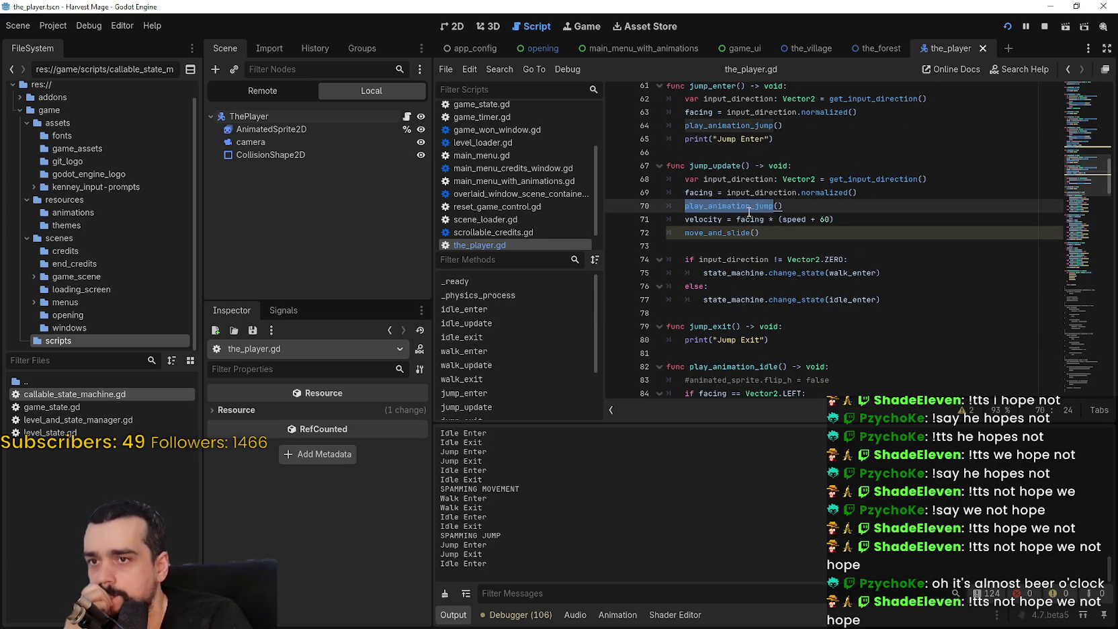
{"action": "mouse_move", "coordinate": [749, 211]}
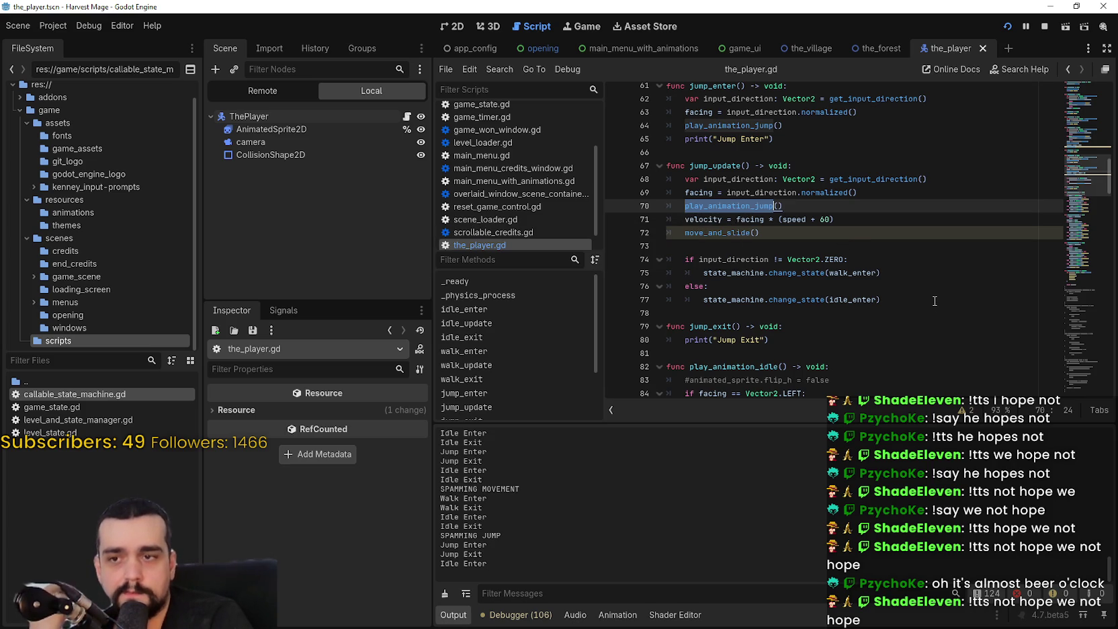
{"action": "mouse_move", "coordinate": [703, 179]}
{"action": "left_mouse_down"}
{"action": "mouse_move", "coordinate": [762, 244]}
{"action": "mouse_move", "coordinate": [888, 302]}
{"action": "mouse_move", "coordinate": [667, 172]}
{"action": "left_mouse_up"}
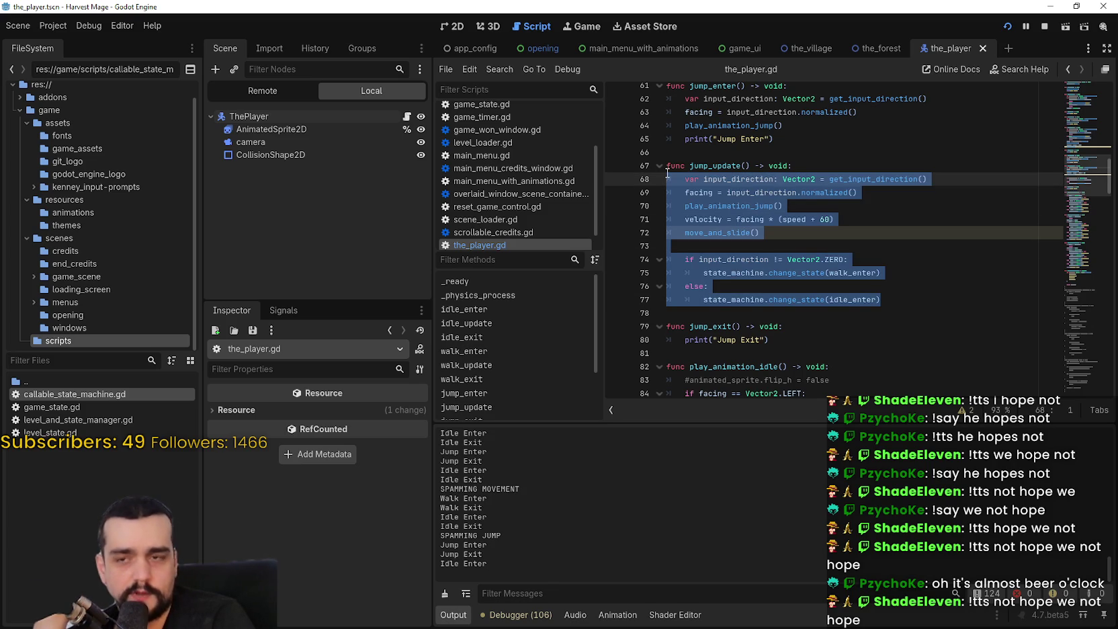
{"action": "left_click", "coordinate": [896, 238]}
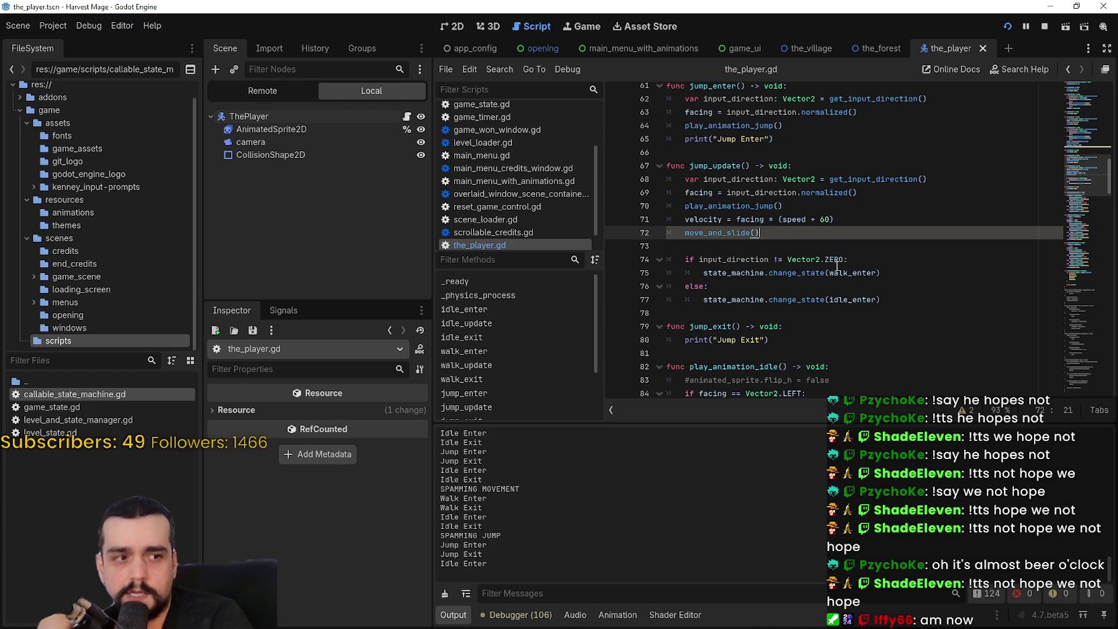
{"action": "mouse_move", "coordinate": [882, 300]}
{"action": "left_mouse_down"}
{"action": "mouse_move", "coordinate": [746, 259]}
{"action": "mouse_move", "coordinate": [660, 259]}
{"action": "left_mouse_up"}
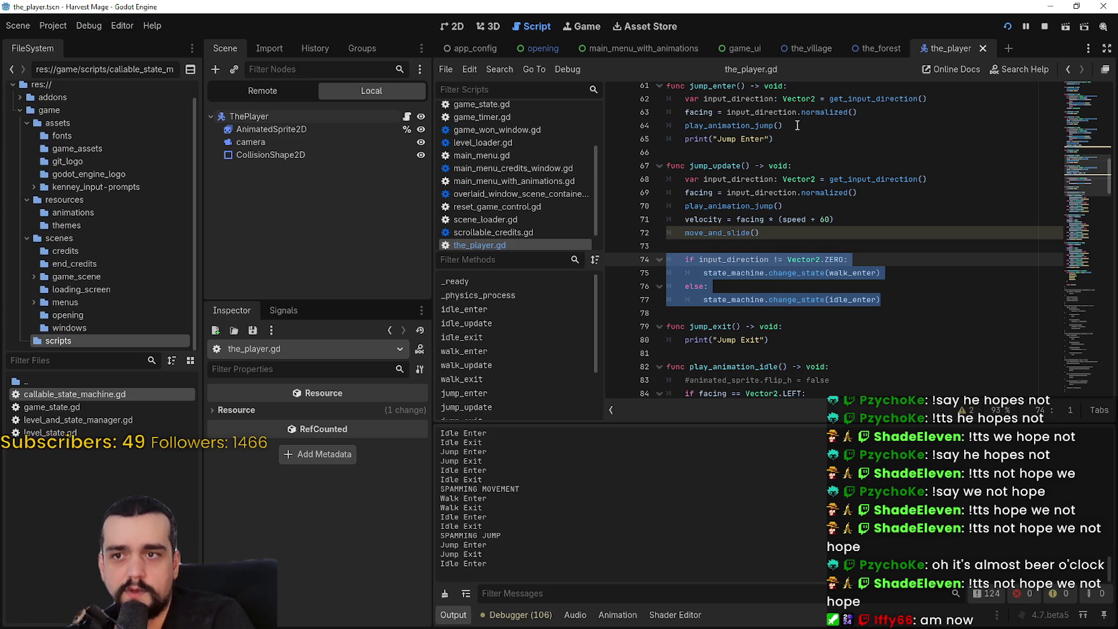
{"action": "left_click_drag", "start_coordinate": [798, 125], "coordinate": [787, 141]}
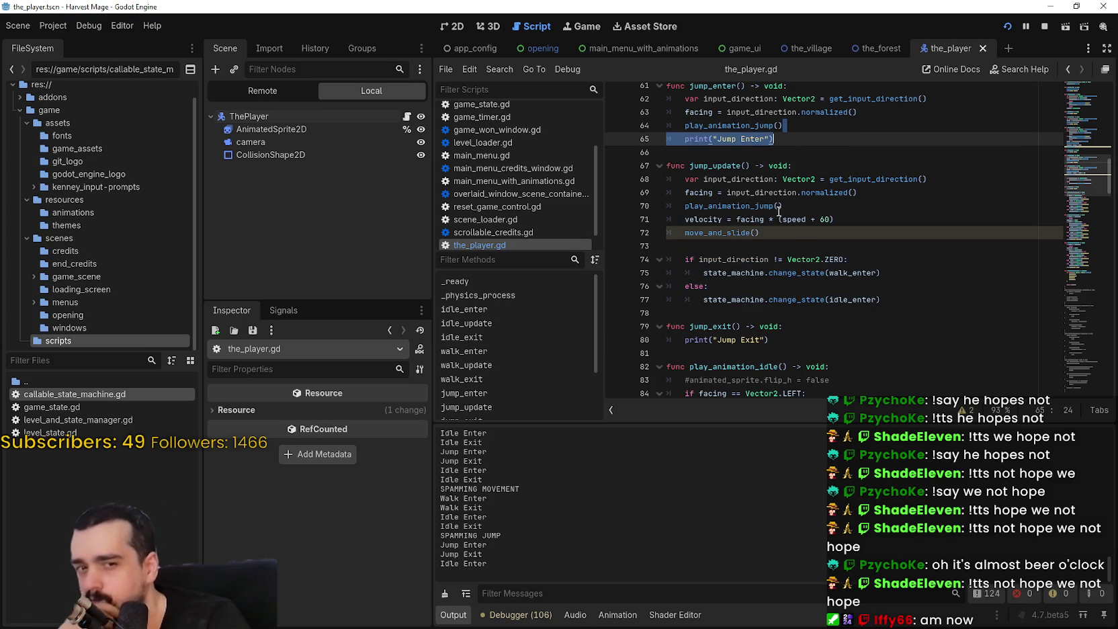
Insert 'await animated_sprite.animation_finished' after move_and_slide() on line 72 using autocomplete
{"action": "left_click", "coordinate": [788, 233]}
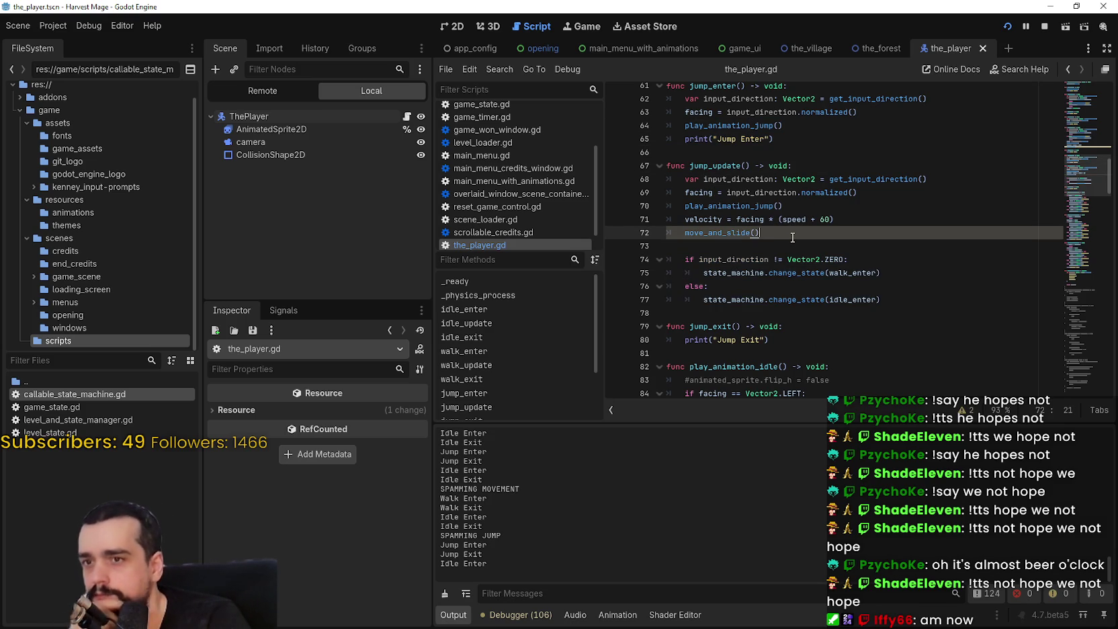
{"action": "mouse_move", "coordinate": [902, 307]}
{"action": "left_mouse_down"}
{"action": "mouse_move", "coordinate": [662, 246]}
{"action": "mouse_move", "coordinate": [653, 256]}
{"action": "left_mouse_up"}
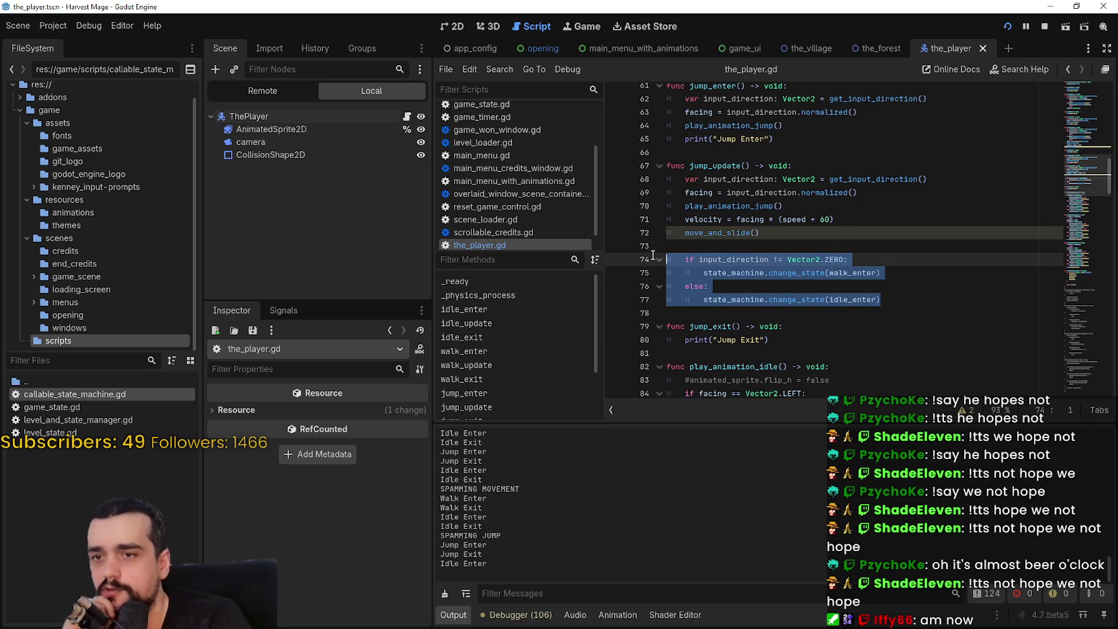
{"action": "left_click", "coordinate": [788, 226]}
{"action": "left_click", "coordinate": [788, 234]}
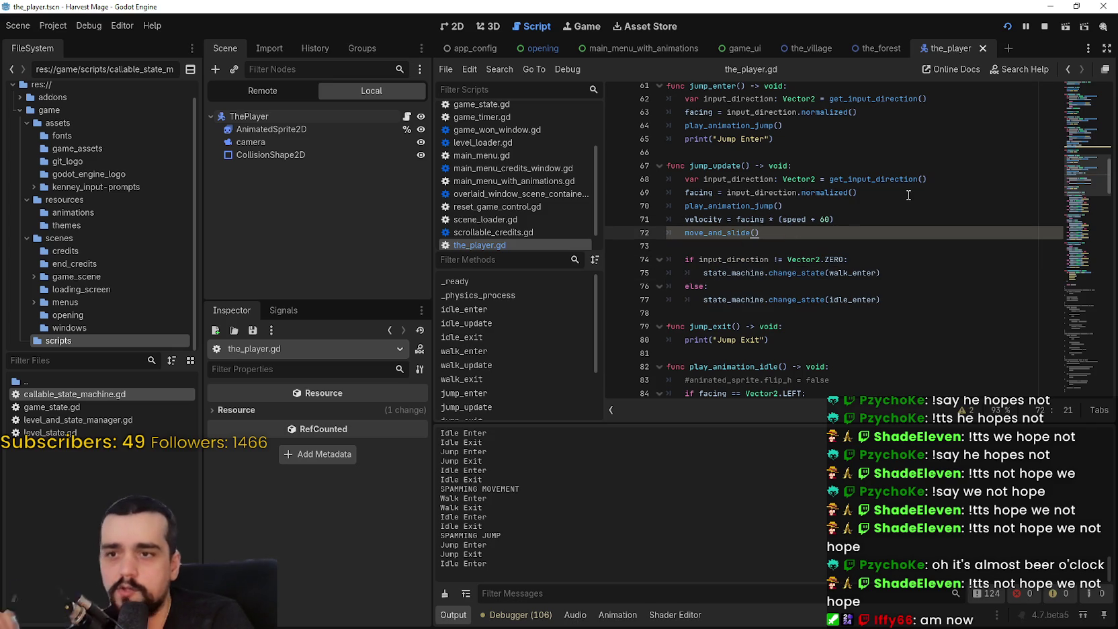
{"action": "key", "text": "Return"}
{"action": "key", "text": "Return"}
{"action": "type", "text": "await "}
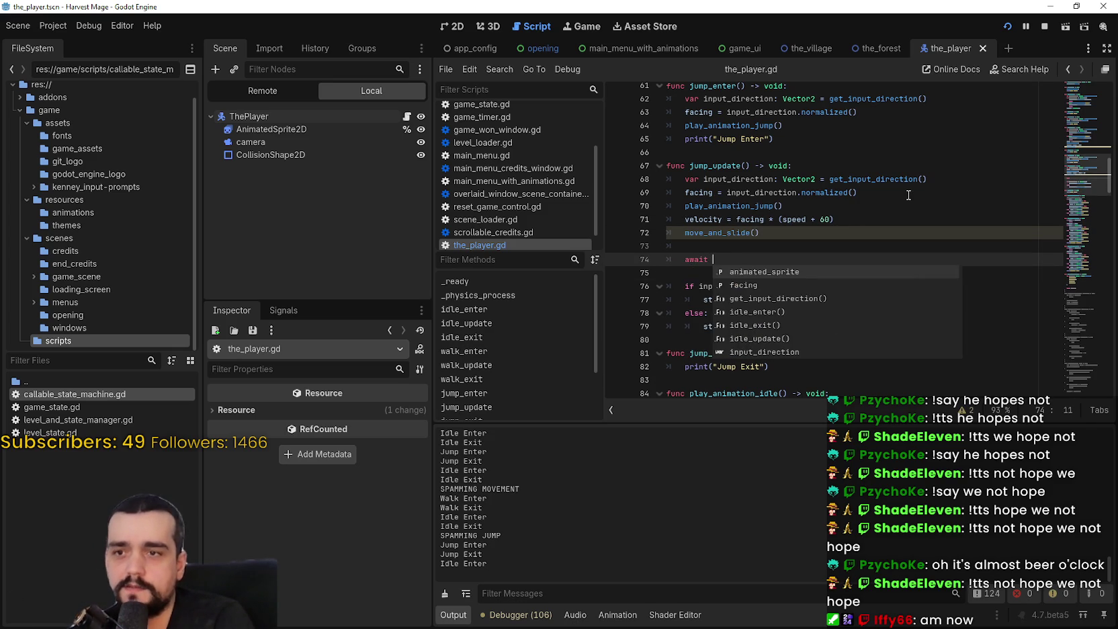
{"action": "type", "text": "anim"}
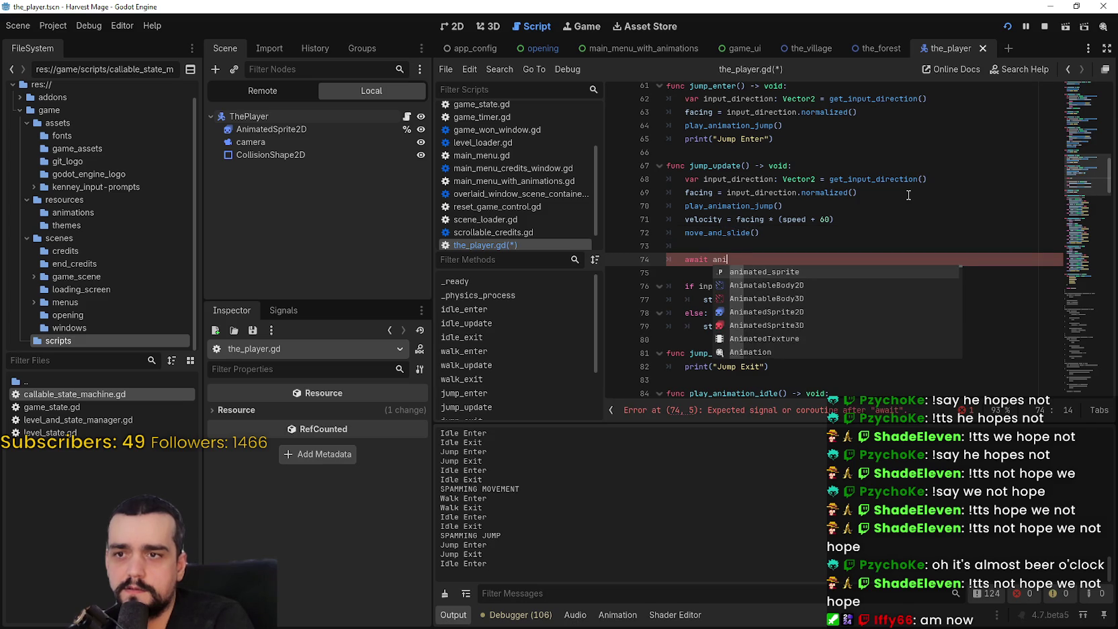
{"action": "key", "text": "Return"}
{"action": "type", "text": "."}
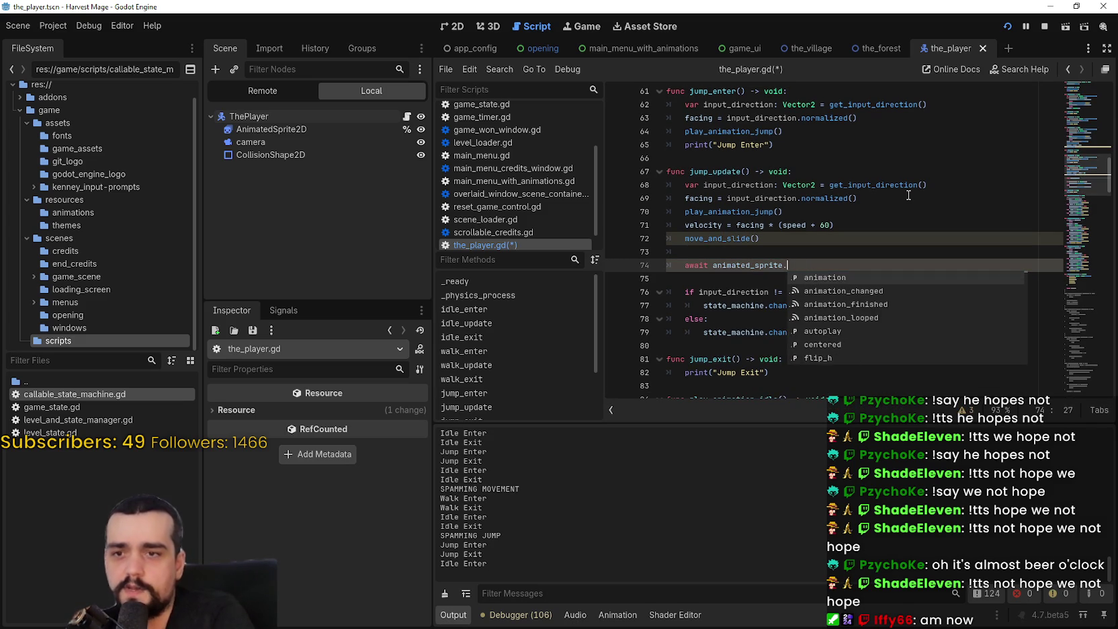
{"action": "type", "text": "anim"}
{"action": "key", "text": "Down"}
{"action": "key", "text": "Down"}
{"action": "key", "text": "Return"}
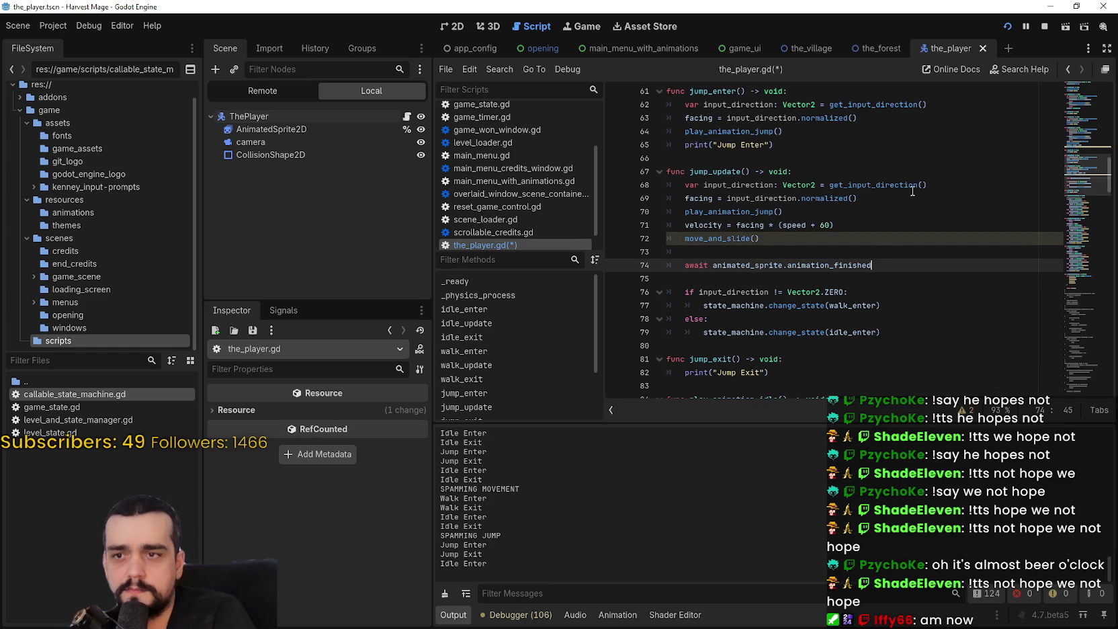
Review the await line with the if/else block, save the script, and relaunch the game
{"action": "mouse_move", "coordinate": [882, 332]}
{"action": "left_mouse_down"}
{"action": "mouse_move", "coordinate": [740, 322]}
{"action": "mouse_move", "coordinate": [643, 266]}
{"action": "left_mouse_up"}
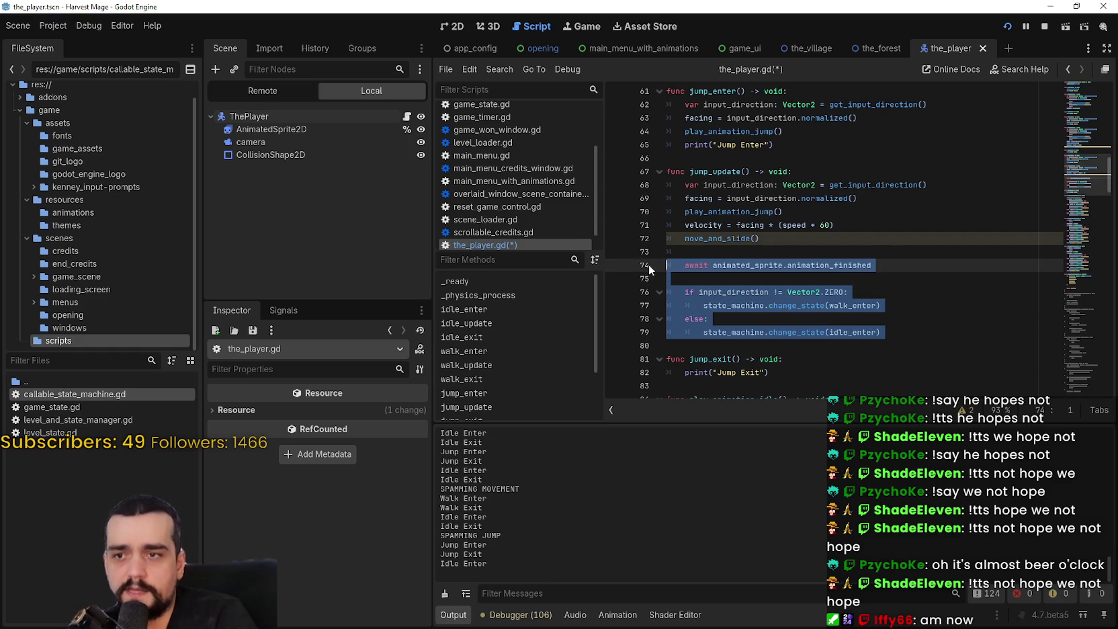
{"action": "left_click_drag", "start_coordinate": [917, 332], "coordinate": [649, 282]}
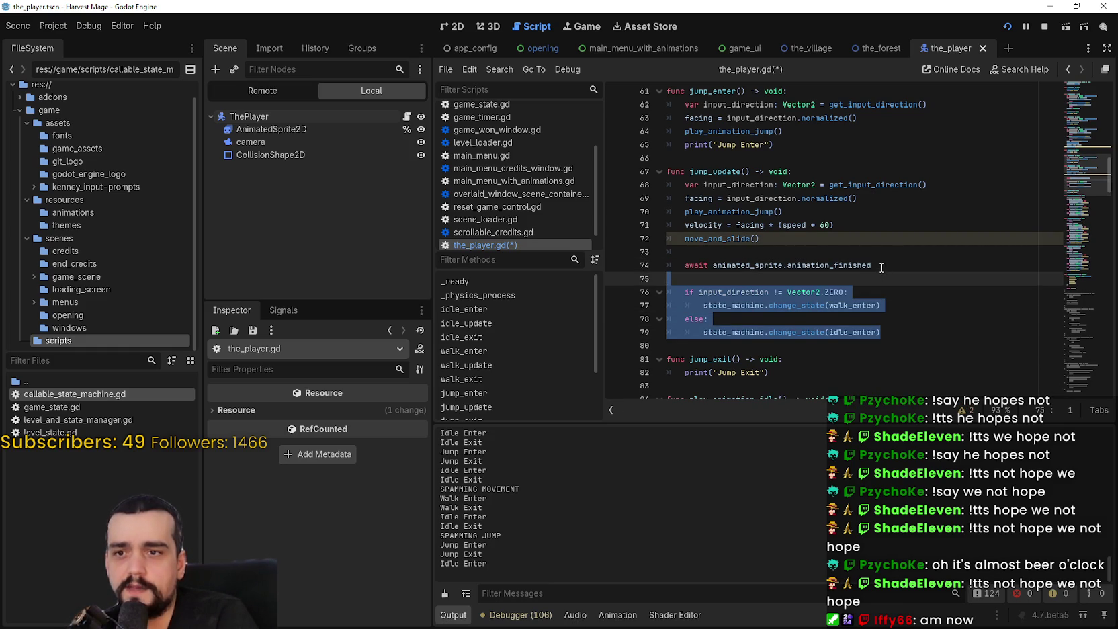
{"action": "left_click_drag", "start_coordinate": [877, 263], "coordinate": [693, 185]}
{"action": "mouse_move", "coordinate": [789, 239]}
{"action": "left_mouse_down"}
{"action": "mouse_move", "coordinate": [685, 212]}
{"action": "mouse_move", "coordinate": [739, 211]}
{"action": "mouse_move", "coordinate": [739, 225]}
{"action": "mouse_move", "coordinate": [749, 215]}
{"action": "left_mouse_up"}
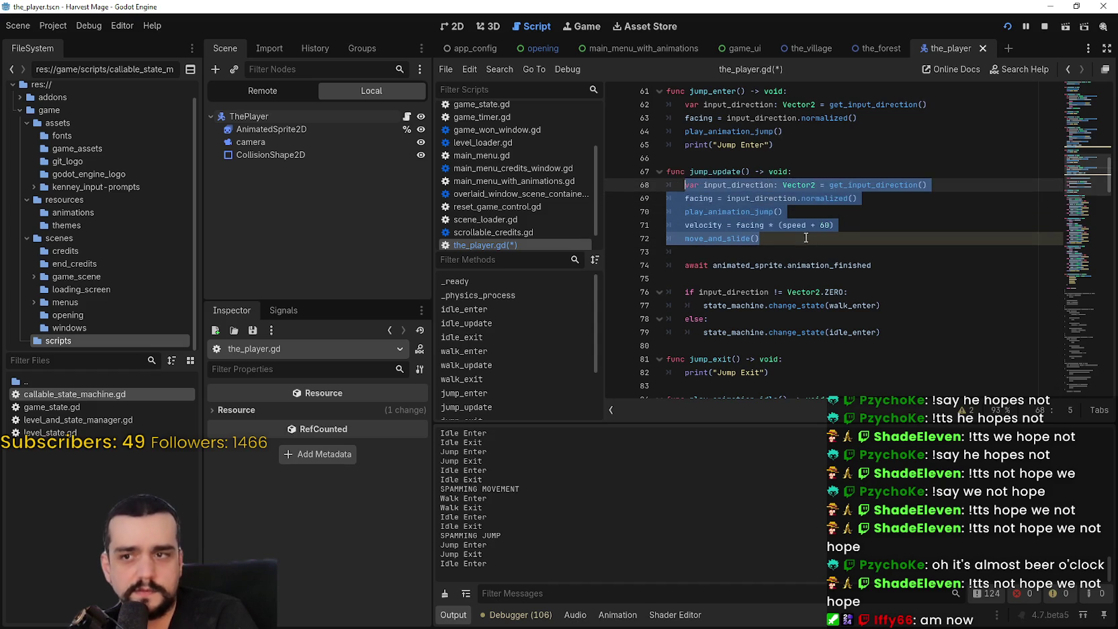
{"action": "left_click", "coordinate": [813, 273]}
{"action": "left_click", "coordinate": [795, 247]}
{"action": "key", "text": "ctrl+s"}
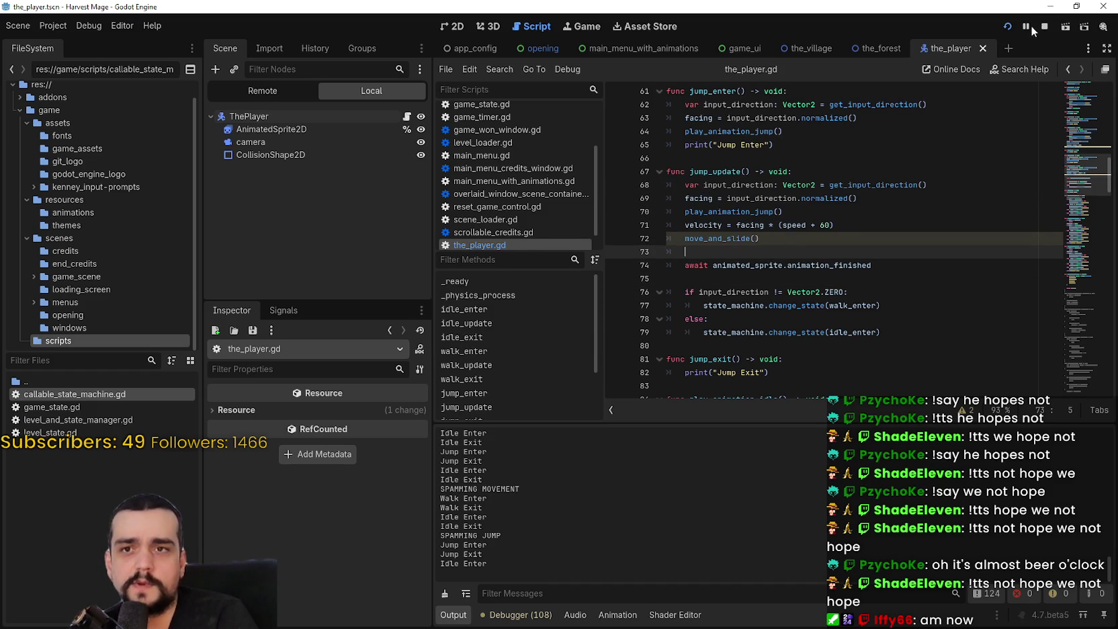
{"action": "left_click", "coordinate": [1044, 27]}
Relaunch the game with F5, enter the village, and walk the player right and left
{"action": "key", "text": "F5"}
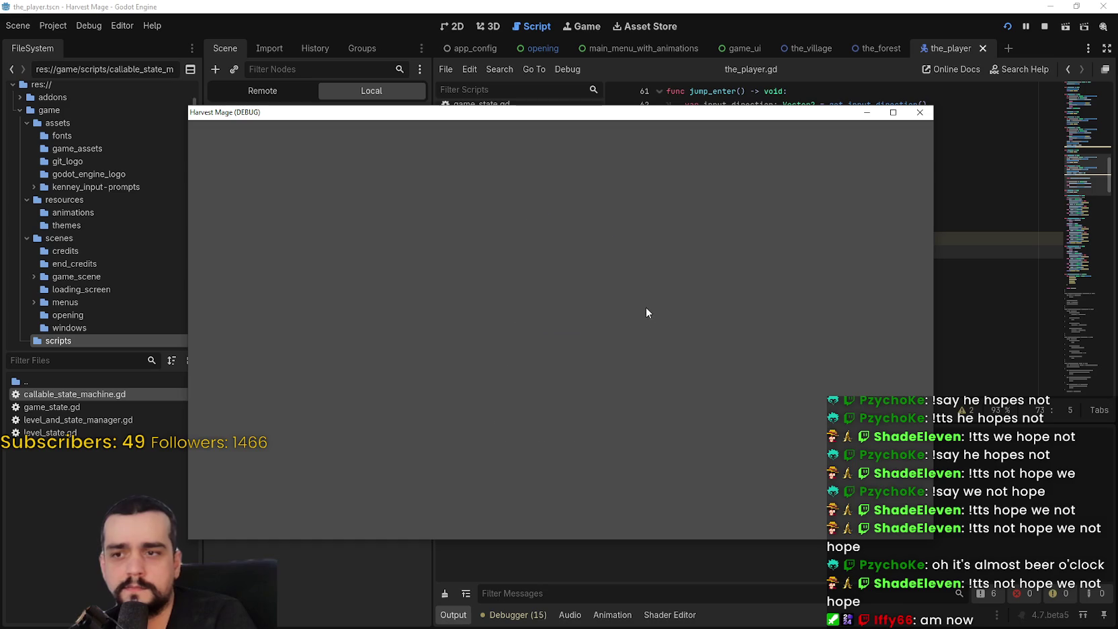
{"action": "key", "text": "Return"}
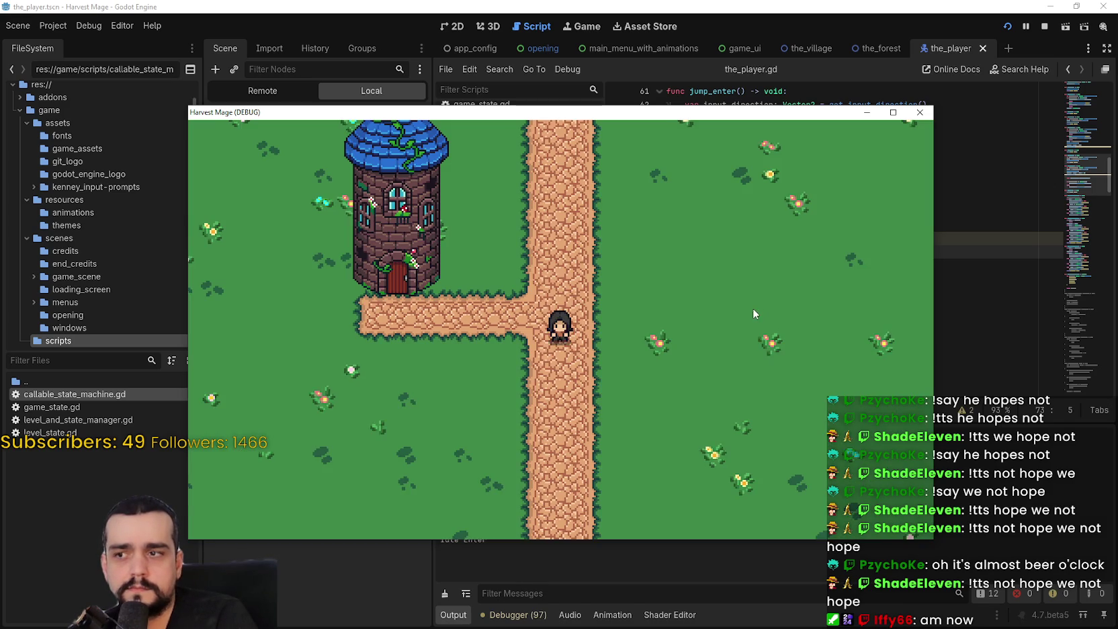
{"action": "key", "text": "Right"}
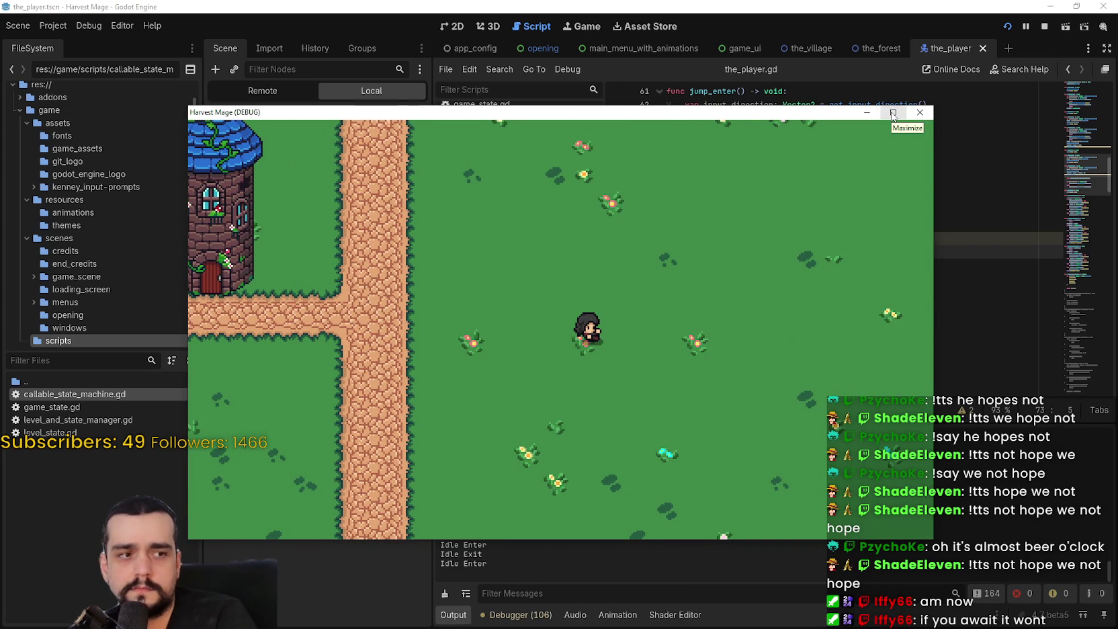
{"action": "key", "text": "Right"}
{"action": "left_click", "coordinate": [893, 113]}
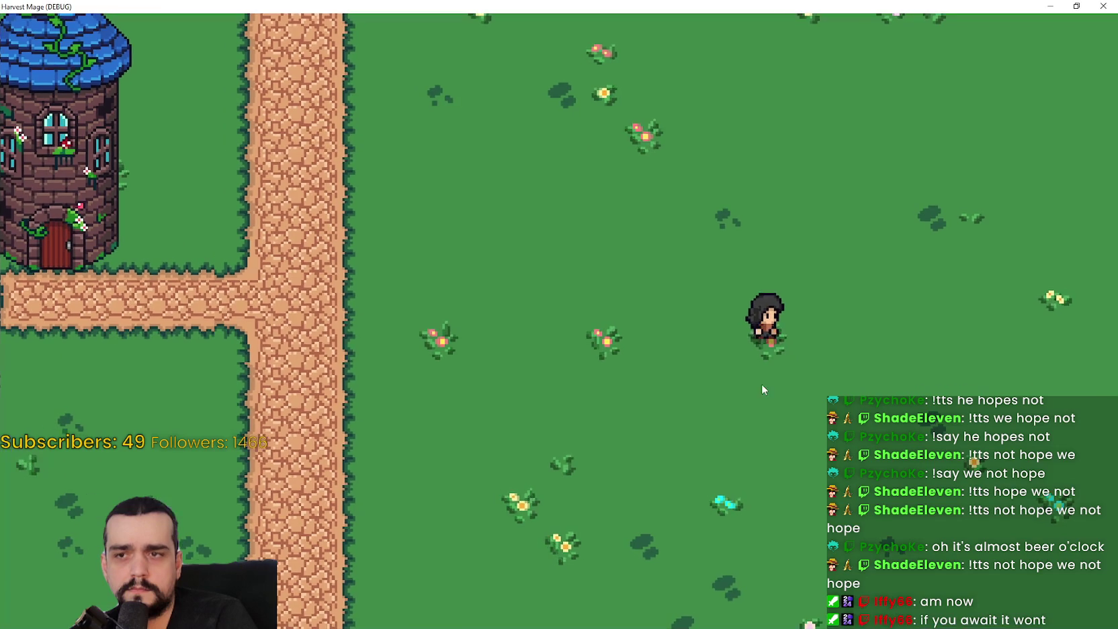
{"action": "key", "text": "Left"}
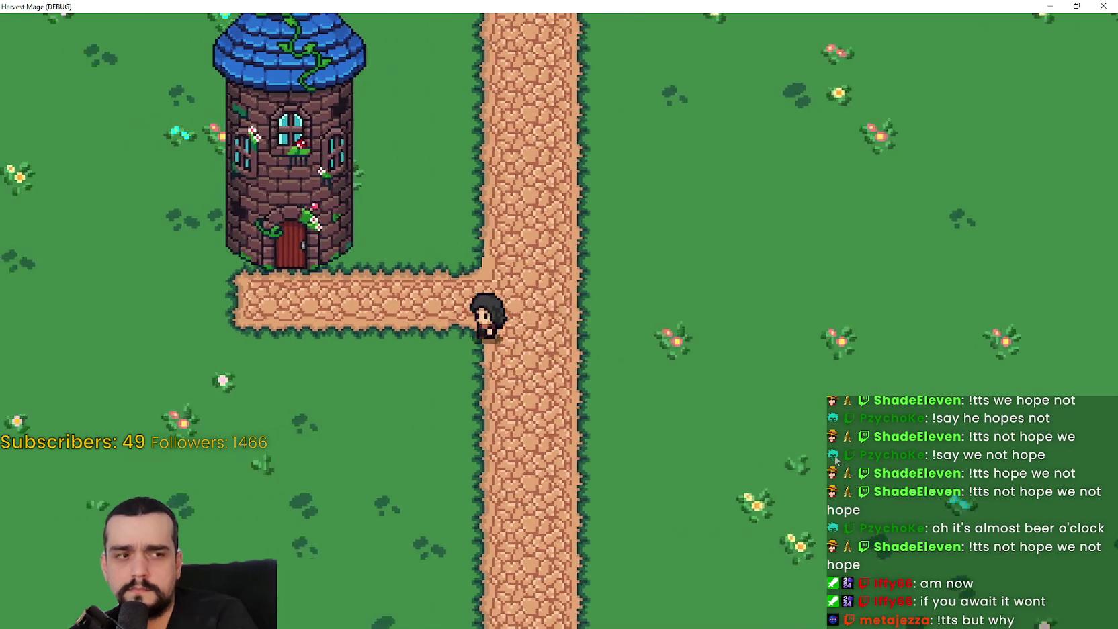
{"action": "key", "text": "Right"}
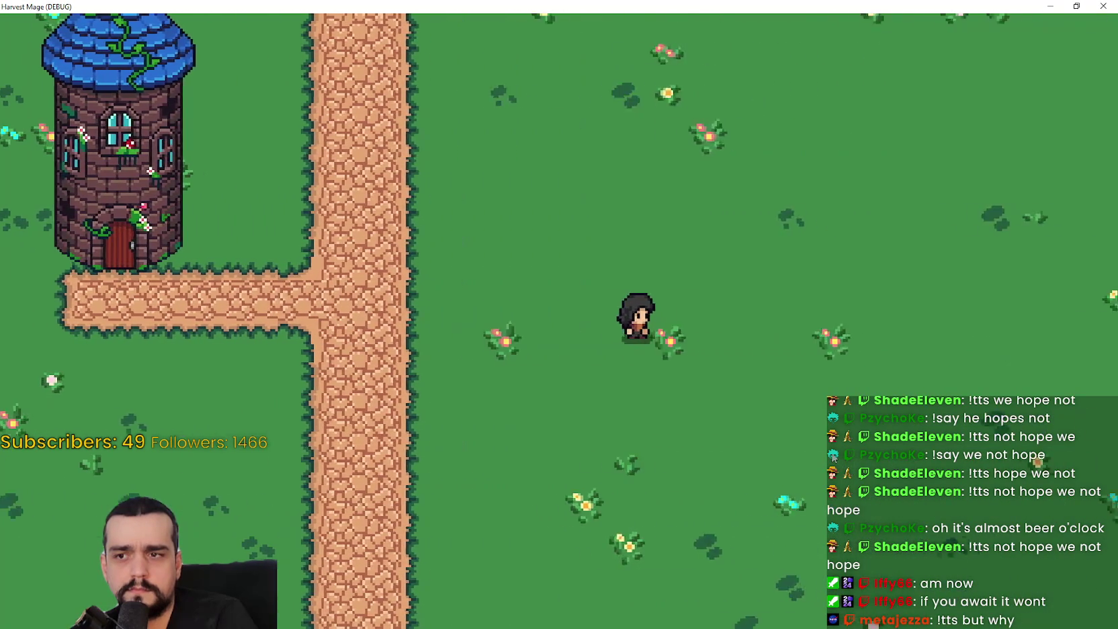
{"action": "key", "text": "Right"}
{"action": "key", "text": "Left"}
{"action": "key", "text": "Left"}
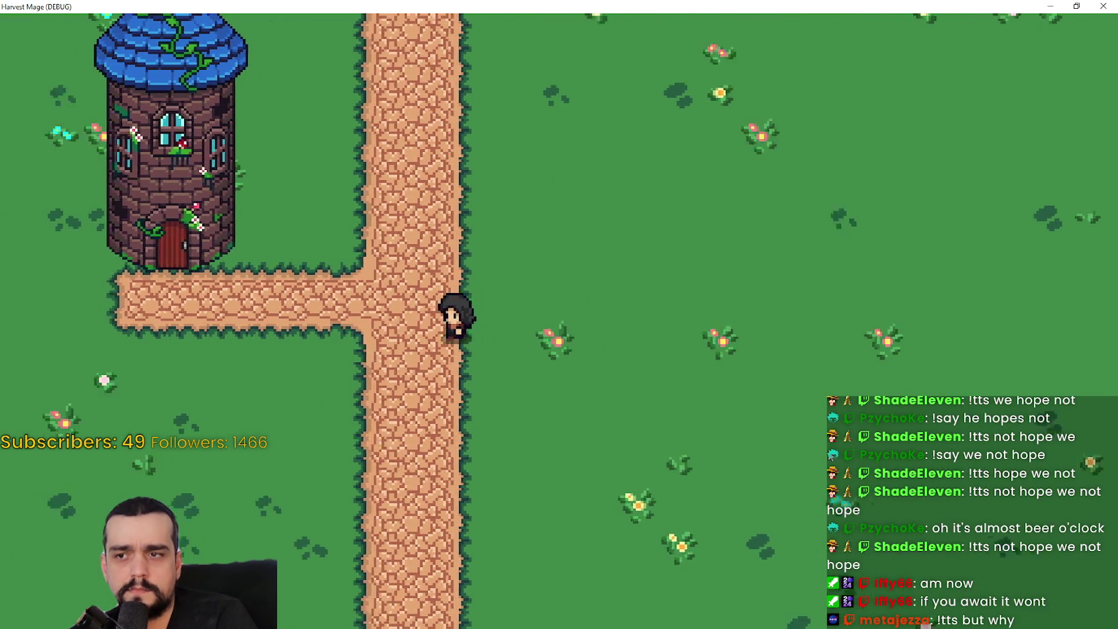
Walk the character diagonally and upward, then restore the window and stop debugging
{"action": "key", "text": "Right"}
{"action": "key", "text": "Up"}
{"action": "key", "text": "Left"}
{"action": "key", "text": "Up"}
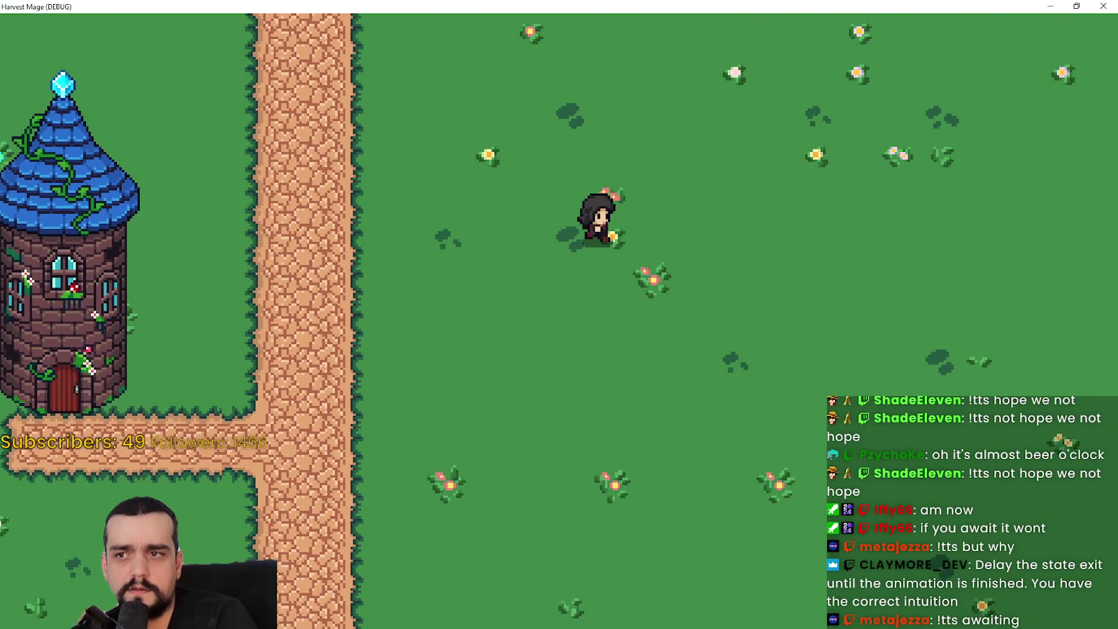
{"action": "key", "text": "Down"}
{"action": "key", "text": "Right"}
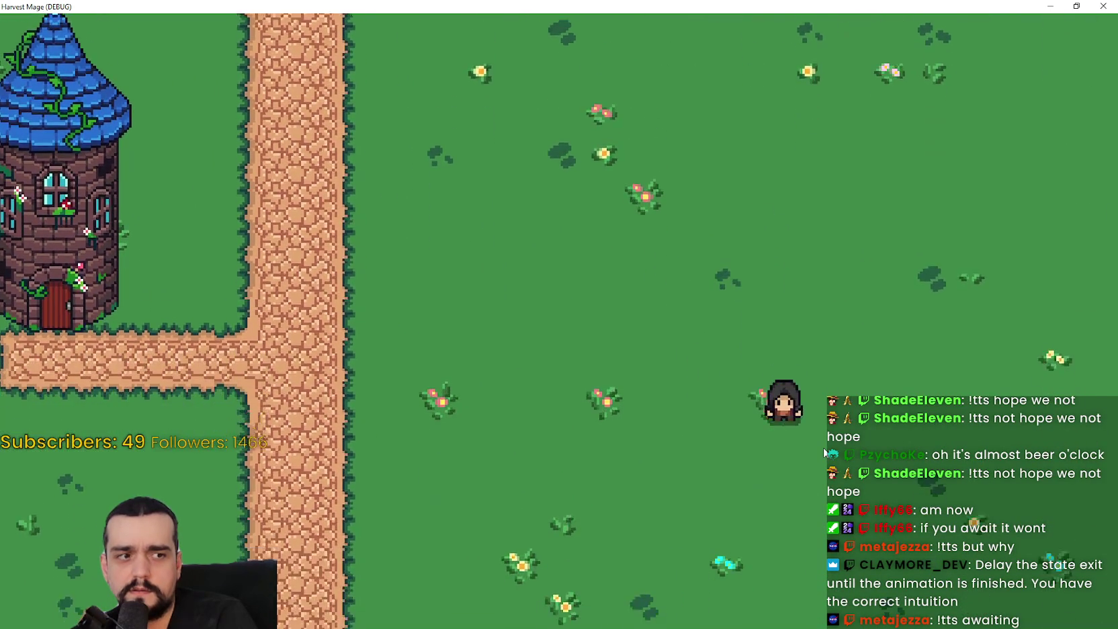
{"action": "key", "text": "Up"}
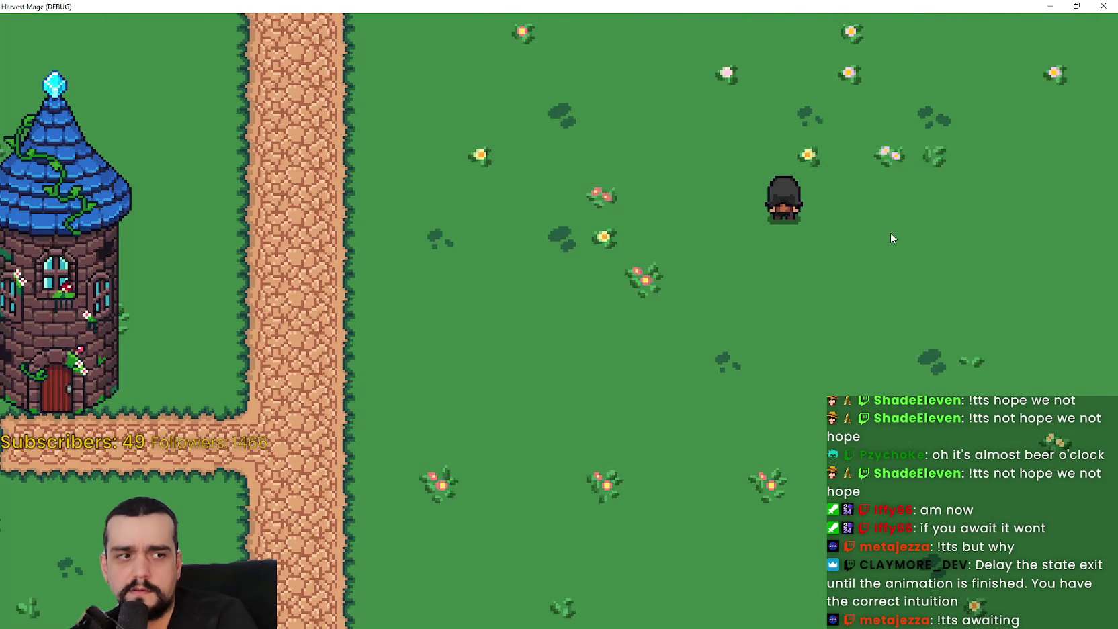
{"action": "left_click", "coordinate": [1077, 6]}
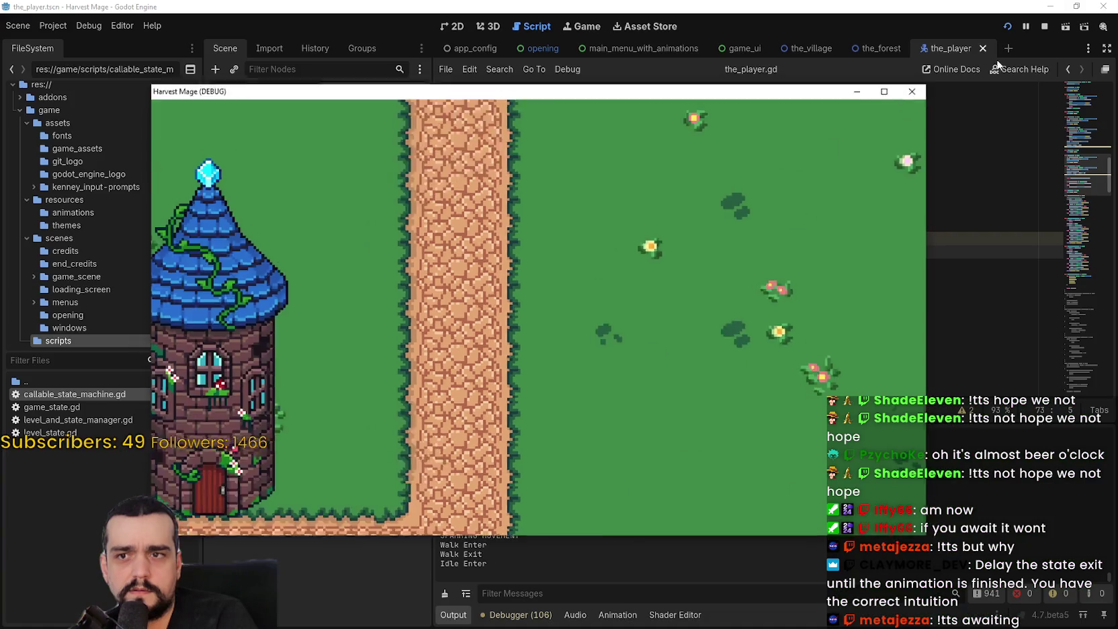
{"action": "left_click", "coordinate": [1045, 26]}
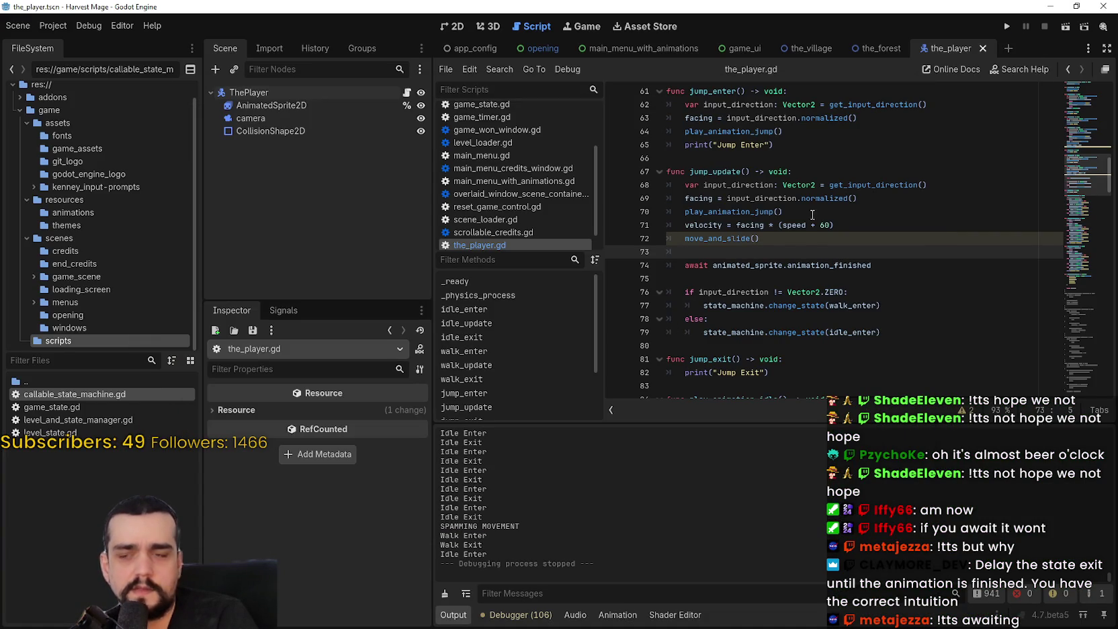
Comment out the await animation_finished line in jump_update with Ctrl+K
{"action": "left_click_drag", "start_coordinate": [888, 265], "coordinate": [685, 264]}
{"action": "key", "text": "ctrl+c"}
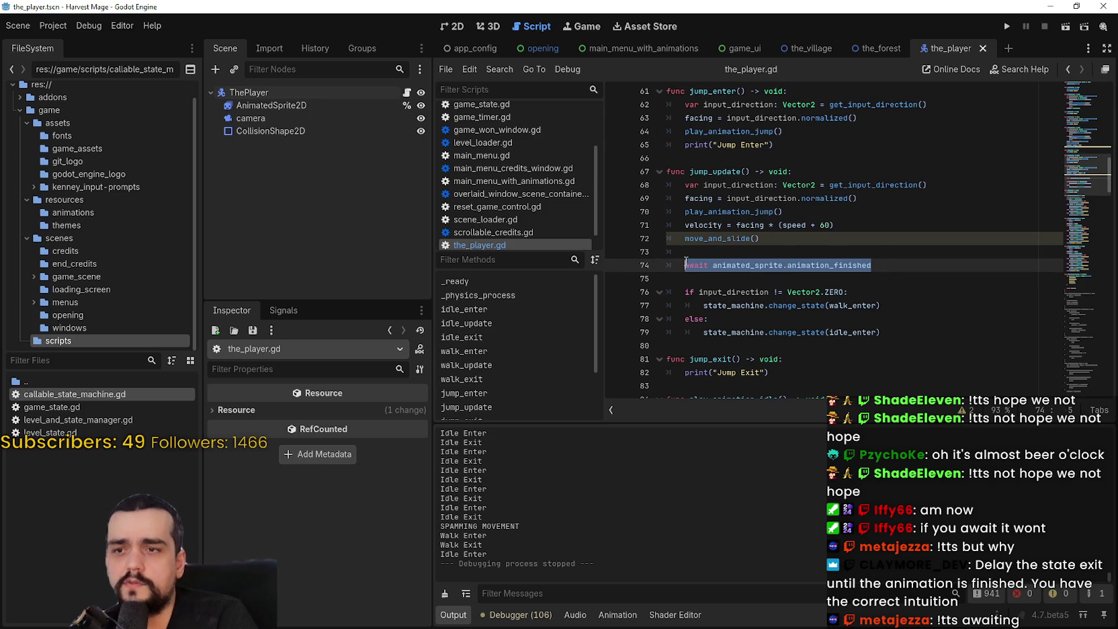
{"action": "left_click", "coordinate": [680, 267]}
{"action": "key", "text": "ctrl+k"}
{"action": "left_click", "coordinate": [688, 278]}
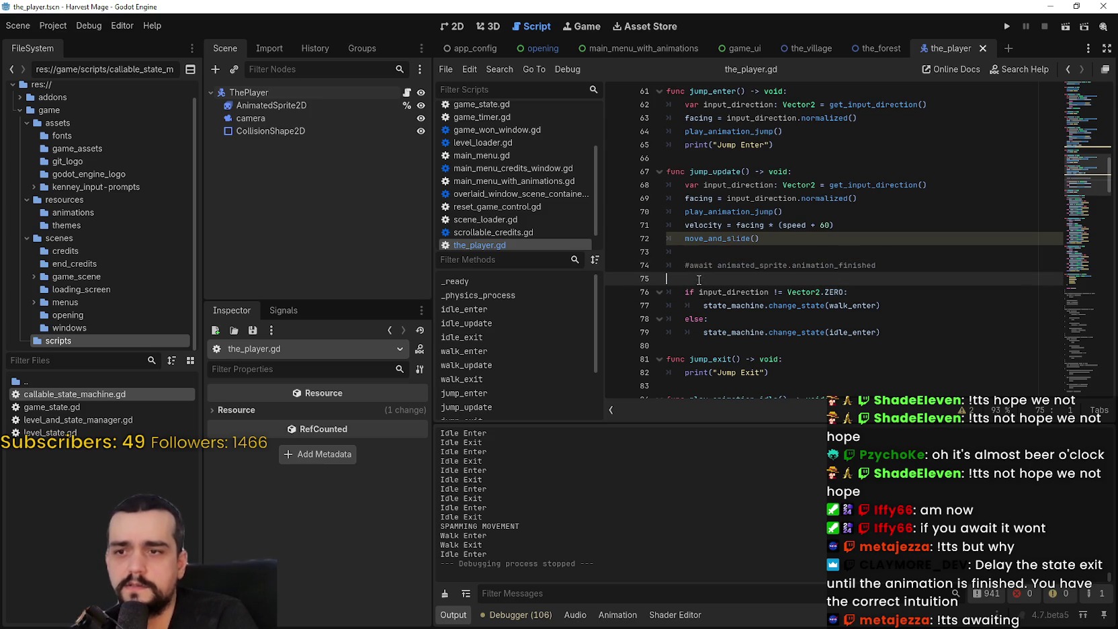
Paste the await animation_finished line as jump_exit's first line, remove the blank line, and save
{"action": "scroll", "coordinate": [719, 328], "scroll_direction": "down", "scroll_amount": 1}
{"action": "scroll", "coordinate": [719, 327], "scroll_direction": "down", "scroll_amount": 6}
{"action": "left_click", "coordinate": [798, 129]}
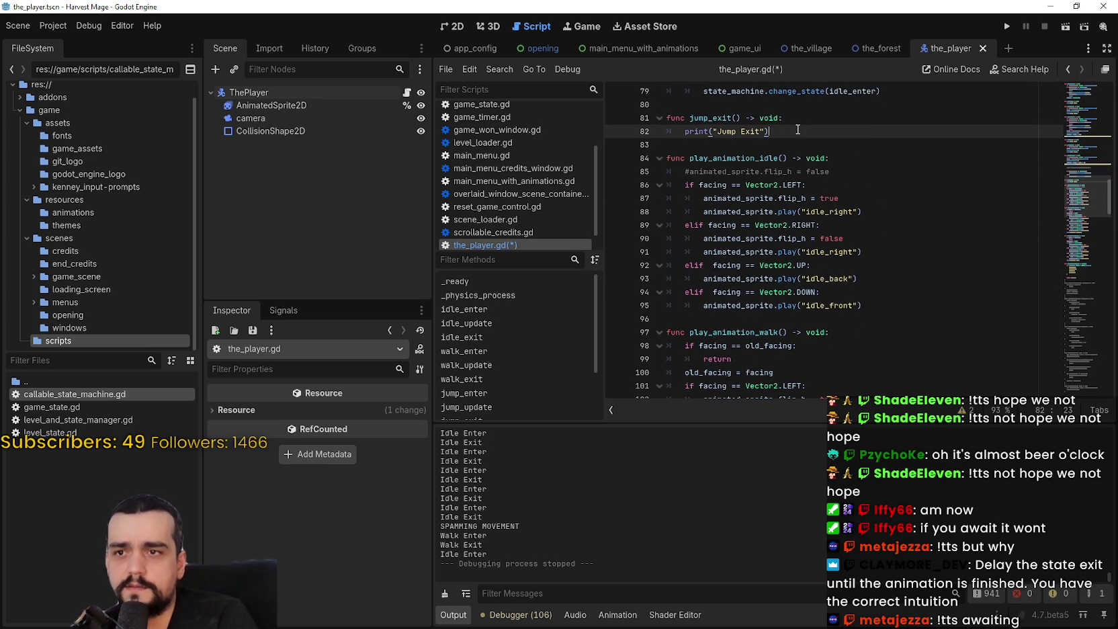
{"action": "key", "text": "Return"}
{"action": "left_click", "coordinate": [821, 116]}
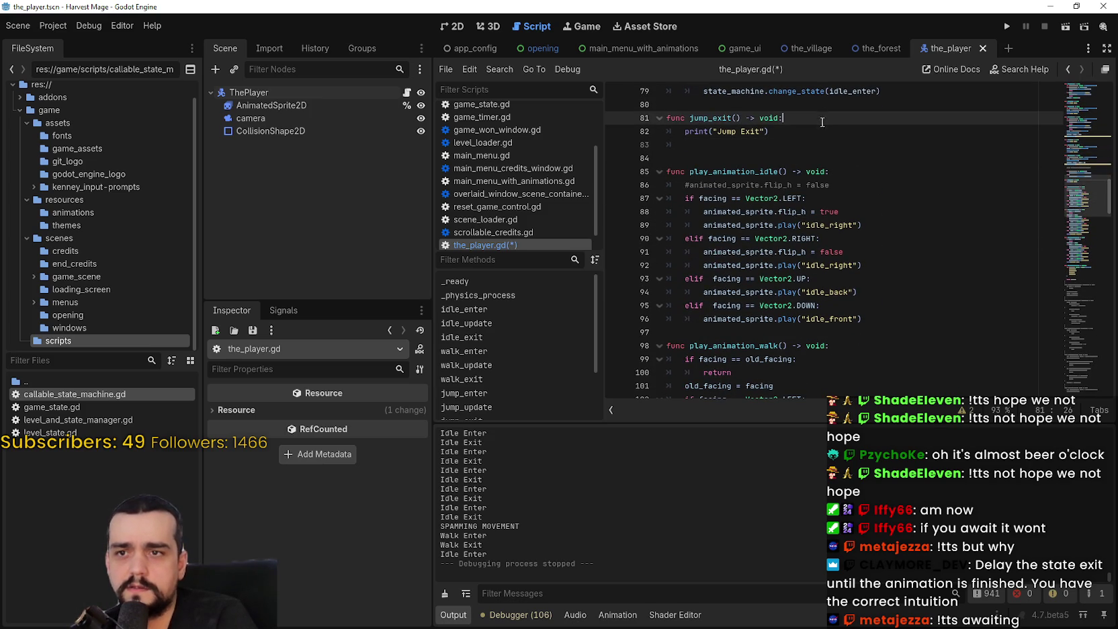
{"action": "key", "text": "Return"}
{"action": "key", "text": "ctrl+v"}
{"action": "key", "text": "ctrl+s"}
{"action": "left_click", "coordinate": [829, 161]}
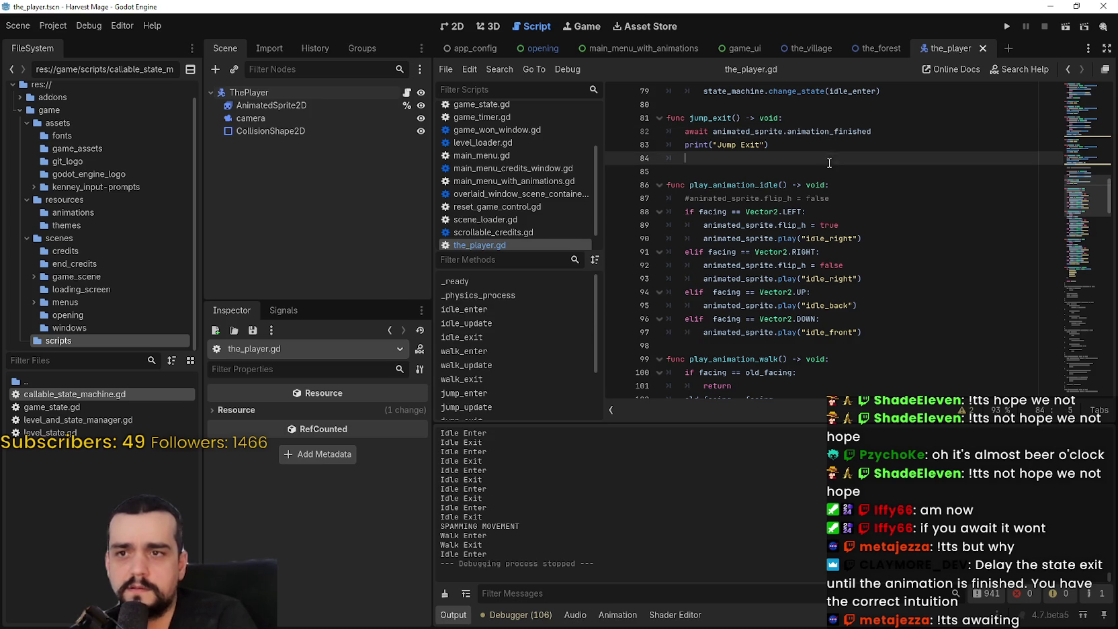
{"action": "key", "text": "BackSpace"}
{"action": "key", "text": "BackSpace"}
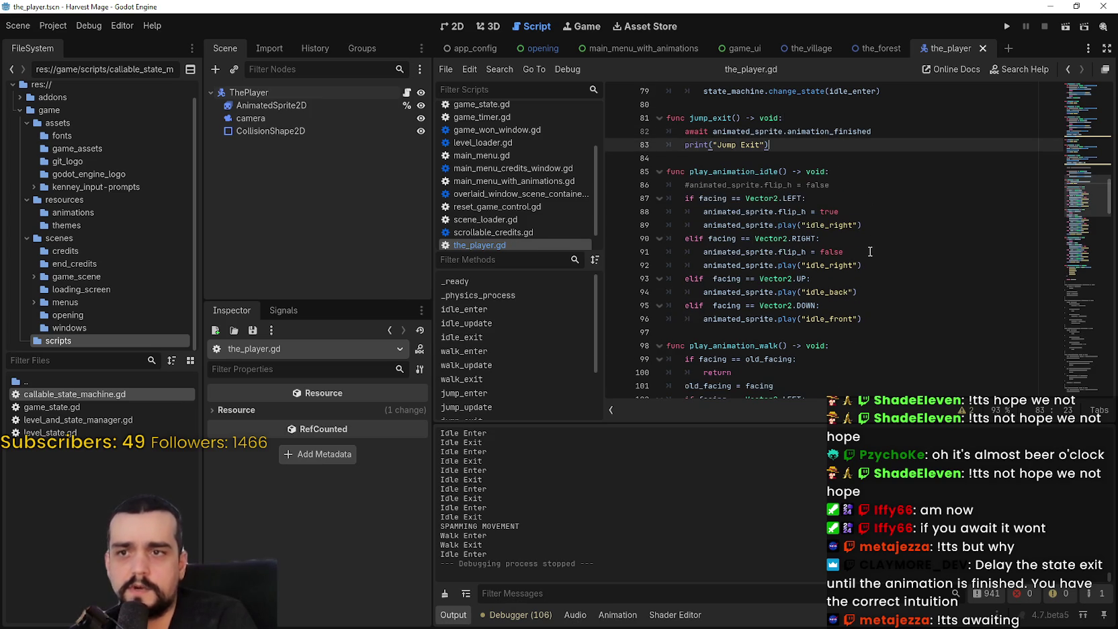
{"action": "scroll", "coordinate": [874, 236], "scroll_direction": "up", "scroll_amount": 2}
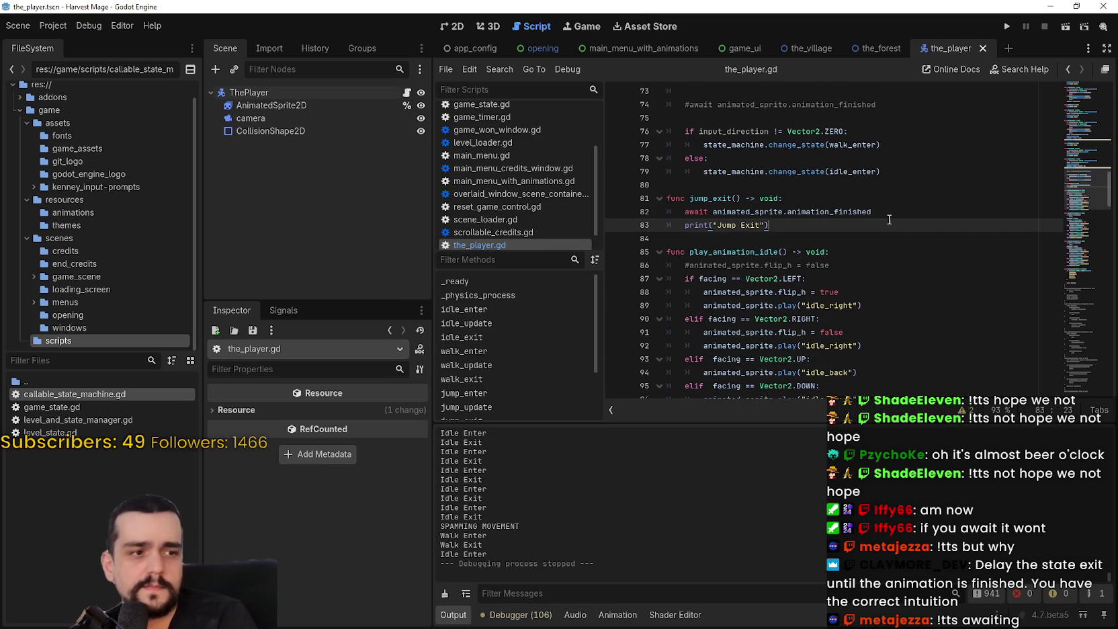
{"action": "left_click", "coordinate": [1007, 25]}
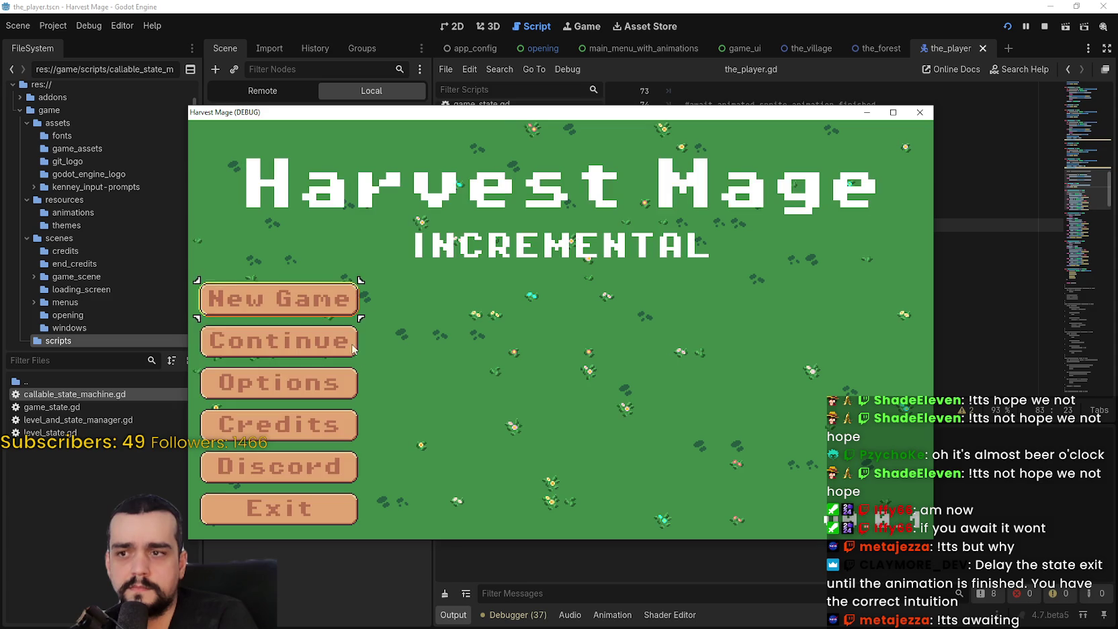
{"action": "left_click", "coordinate": [350, 343]}
{"action": "left_click", "coordinate": [893, 113]}
{"action": "key", "text": "d"}
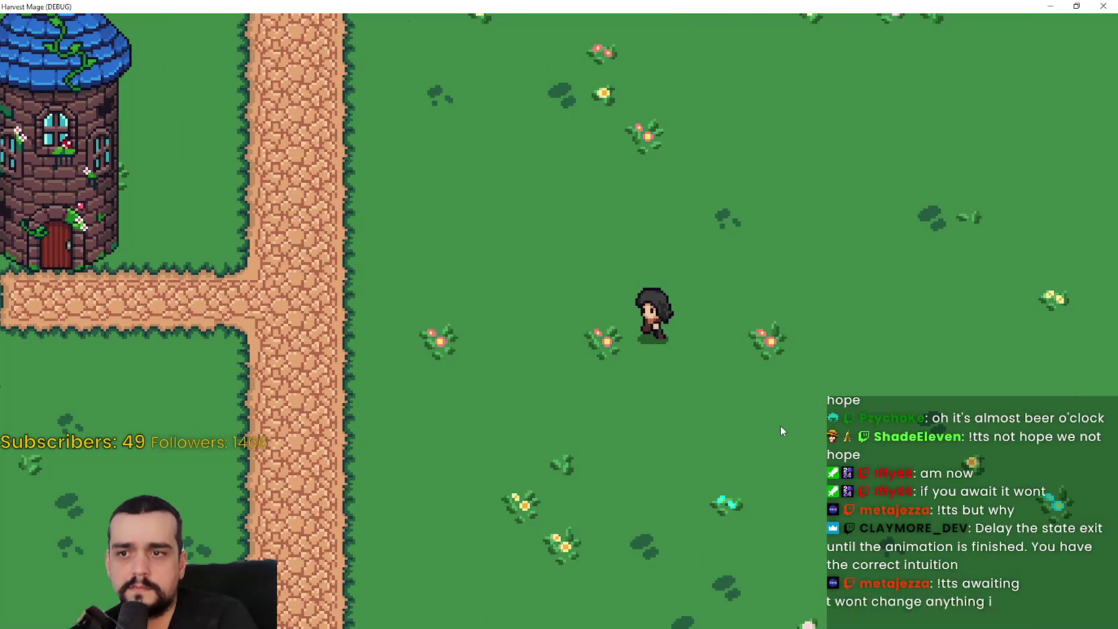
{"action": "key", "text": "a"}
{"action": "key", "text": "d"}
{"action": "key", "text": "w"}
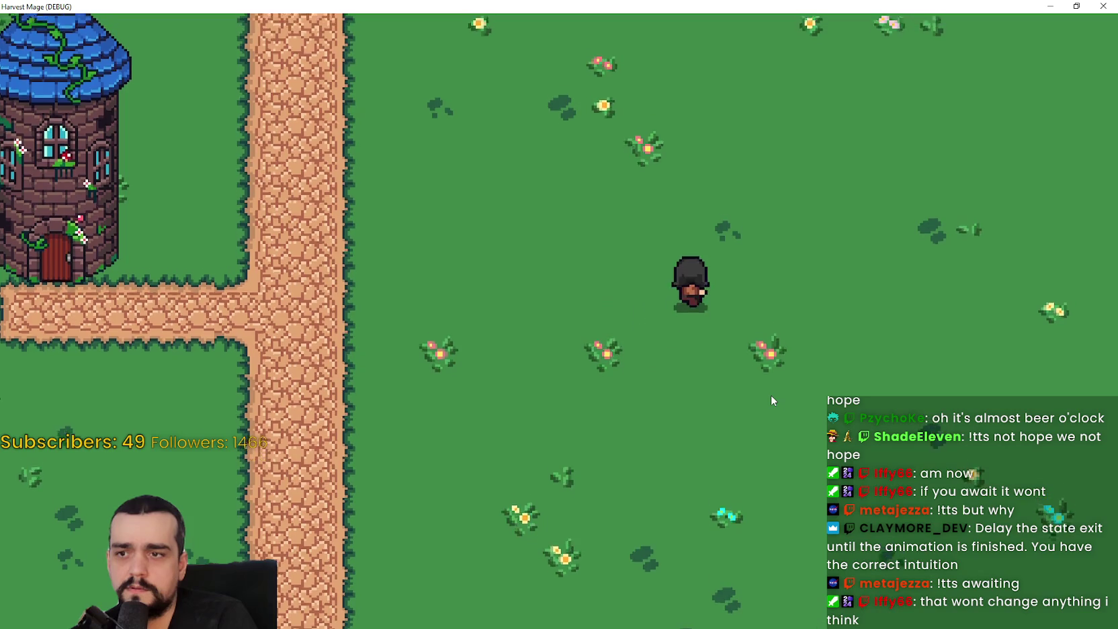
{"action": "key", "text": "s"}
{"action": "left_click", "coordinate": [1077, 6]}
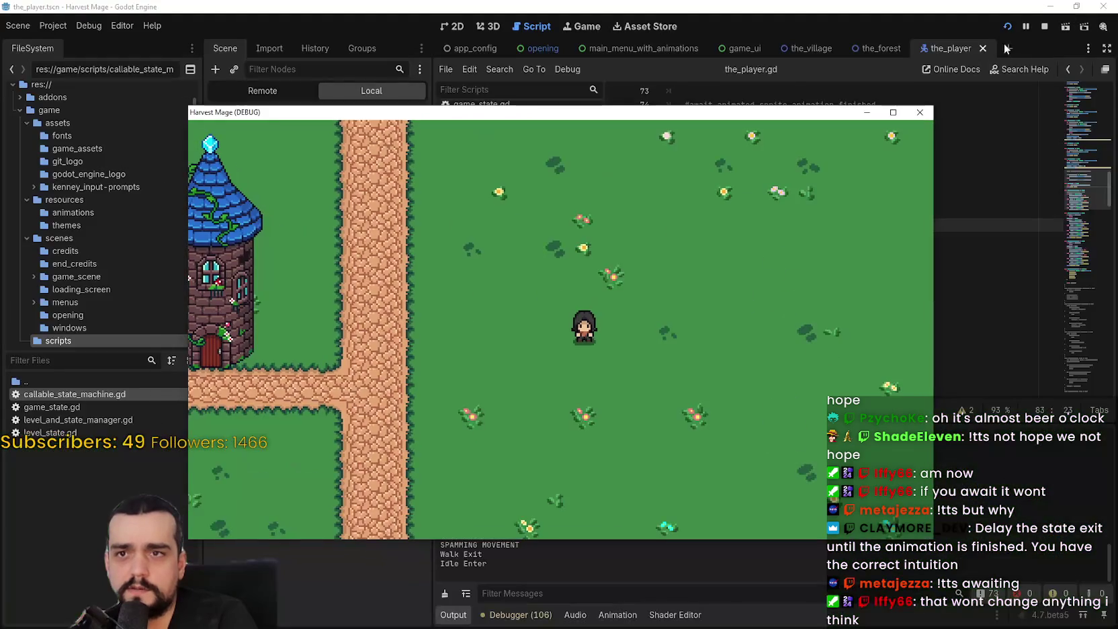
{"action": "left_click", "coordinate": [1044, 26]}
{"action": "scroll", "coordinate": [796, 292], "scroll_direction": "up", "scroll_amount": 3}
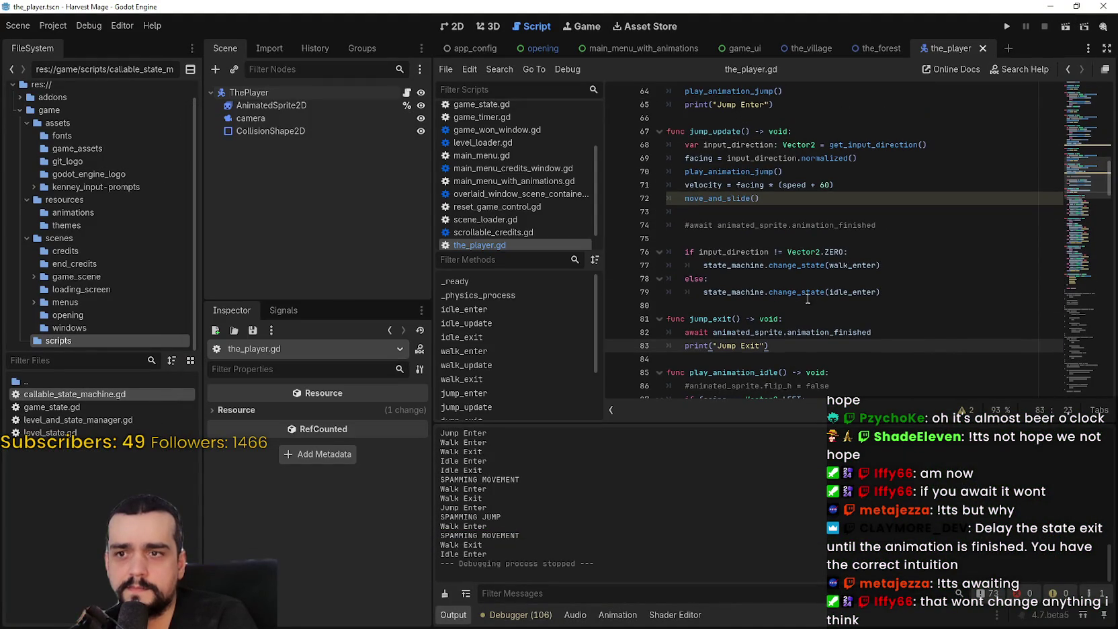
Uncomment the await animation_finished line 74 in jump_update
{"action": "mouse_move", "coordinate": [883, 294]}
{"action": "left_mouse_down"}
{"action": "mouse_move", "coordinate": [672, 291]}
{"action": "mouse_move", "coordinate": [641, 242]}
{"action": "left_mouse_up"}
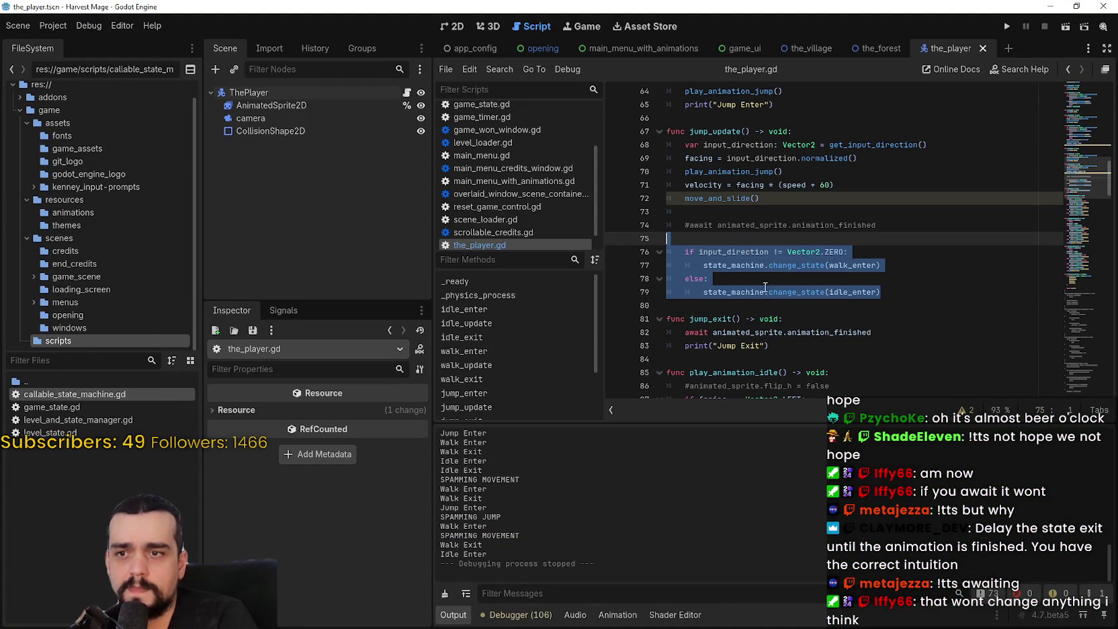
{"action": "left_click_drag", "start_coordinate": [883, 293], "coordinate": [671, 246]}
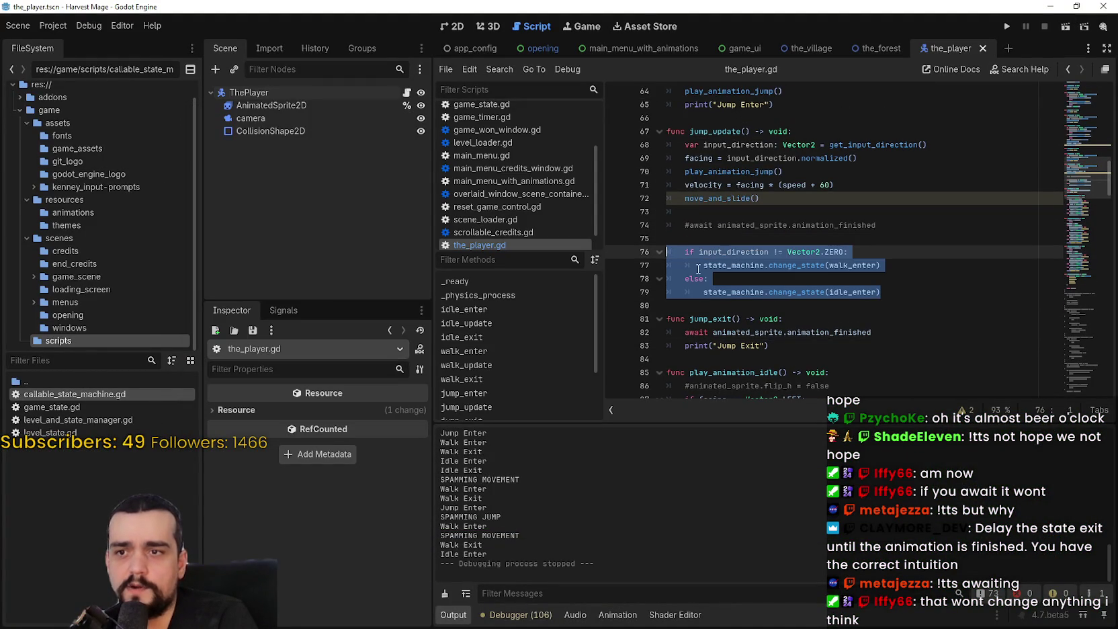
{"action": "scroll", "coordinate": [750, 311], "scroll_direction": "down", "scroll_amount": 2}
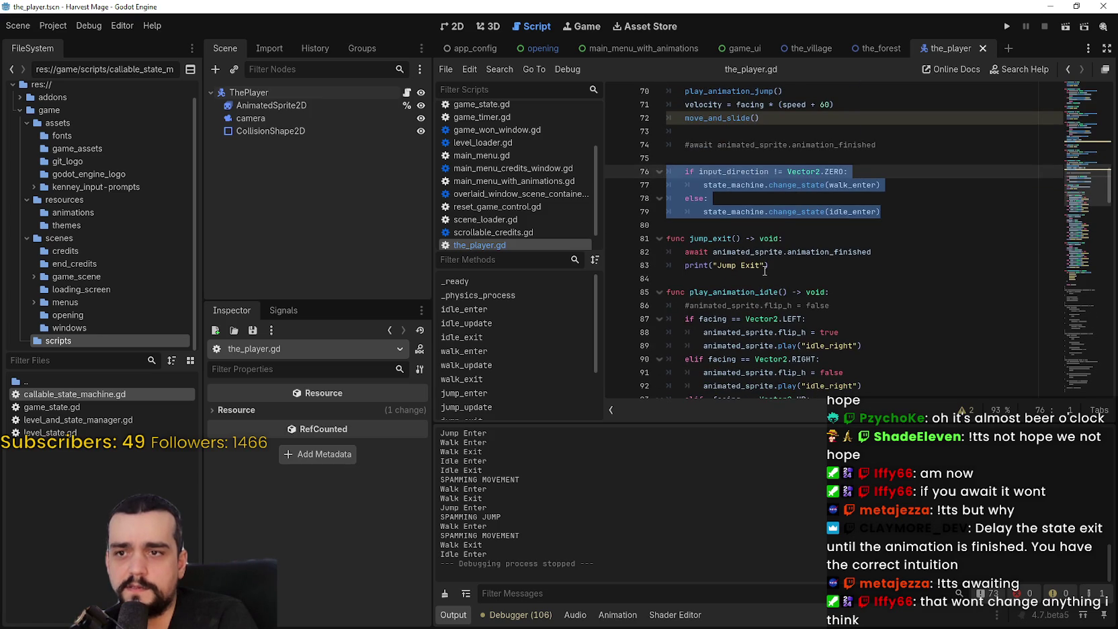
{"action": "double_click", "coordinate": [805, 189]}
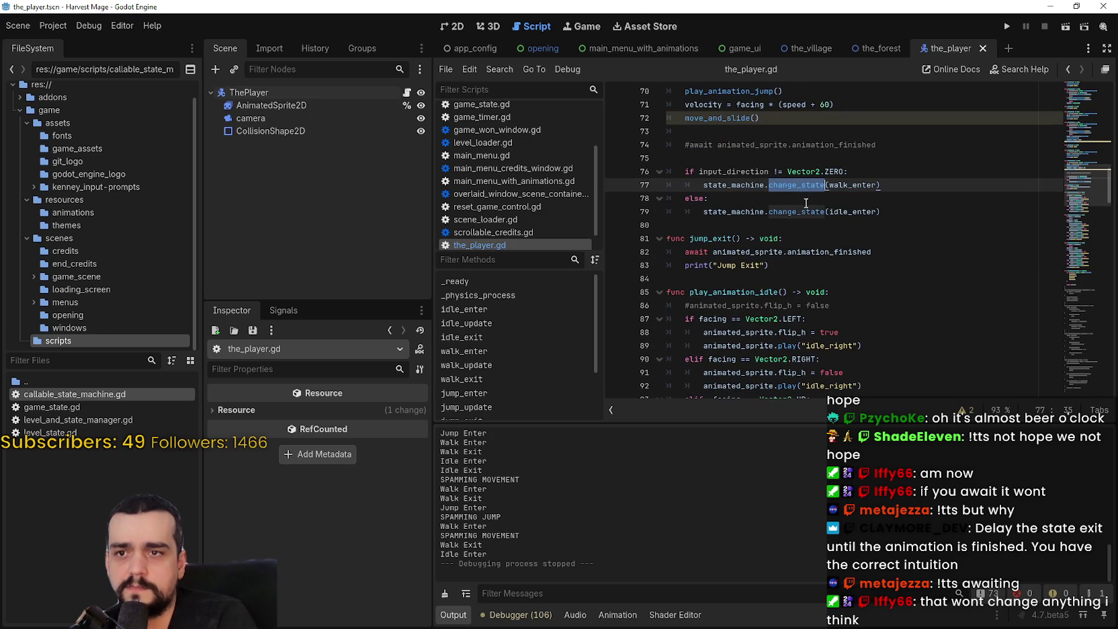
{"action": "left_click", "coordinate": [774, 229]}
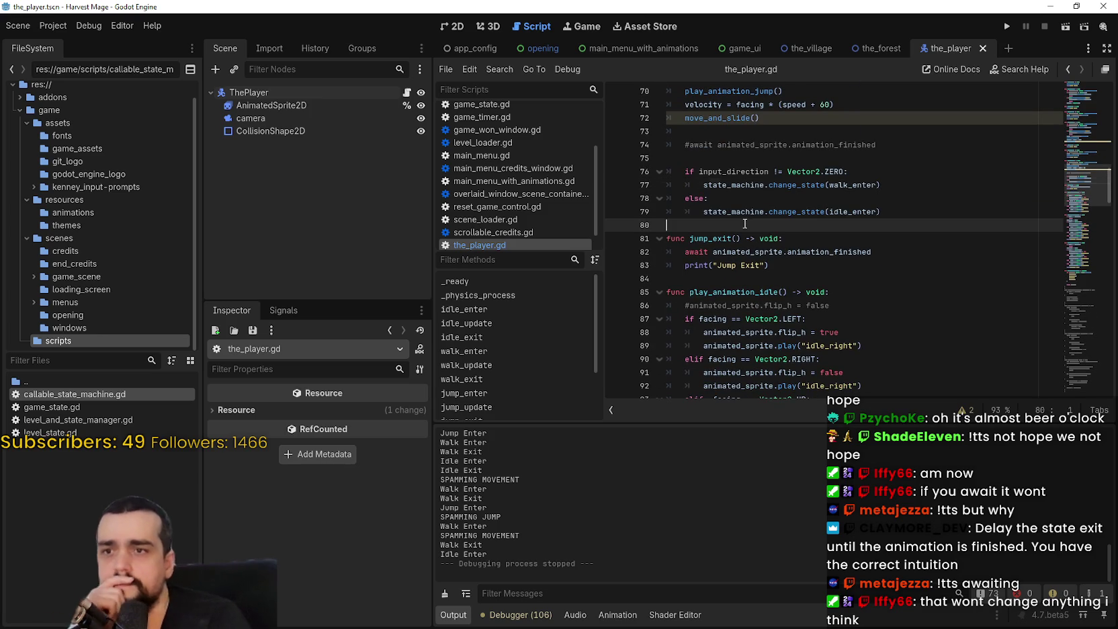
{"action": "double_click", "coordinate": [838, 251]}
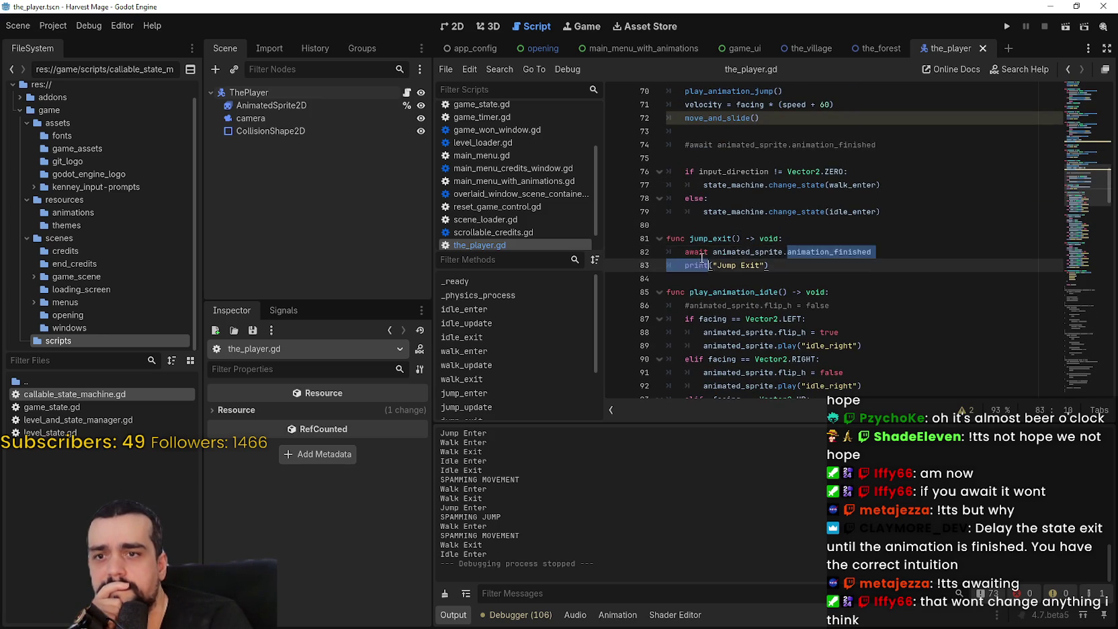
{"action": "left_click_drag", "start_coordinate": [838, 252], "coordinate": [699, 254]}
{"action": "scroll", "coordinate": [840, 223], "scroll_direction": "up", "scroll_amount": 2}
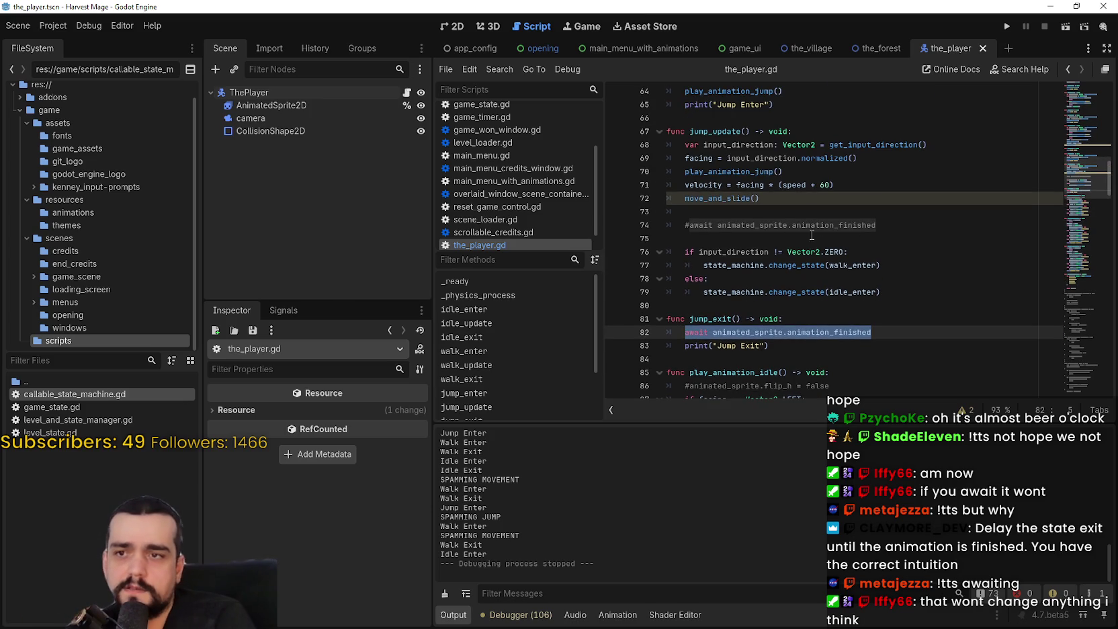
{"action": "left_click_drag", "start_coordinate": [890, 228], "coordinate": [685, 226]}
{"action": "key", "text": "ctrl+k"}
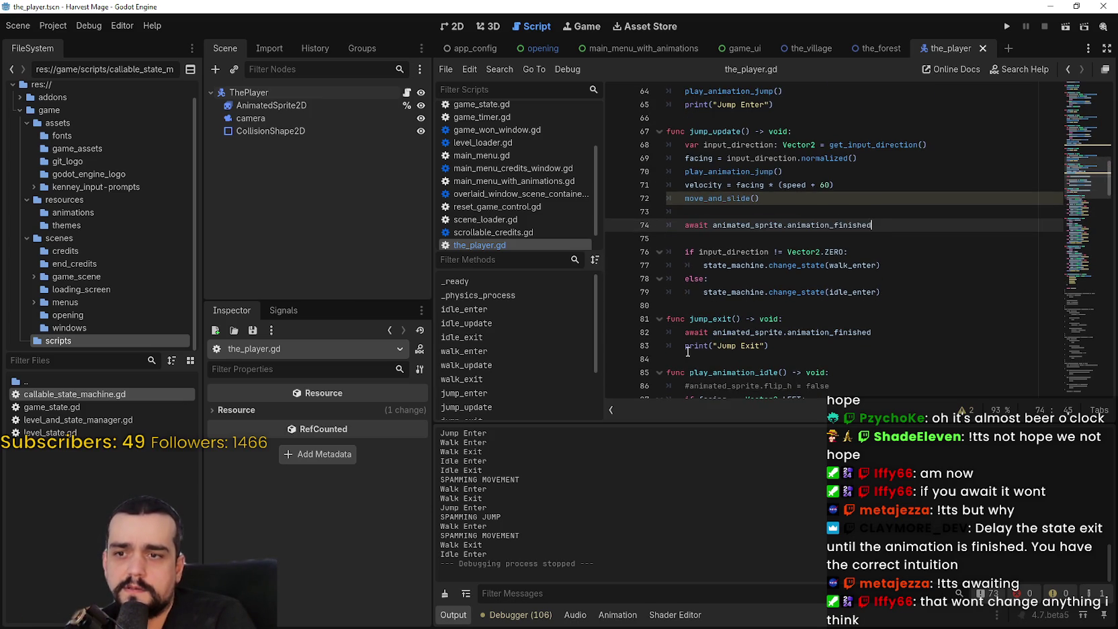
Delete the await line from jump_exit and save the script
{"action": "left_click", "coordinate": [680, 330]}
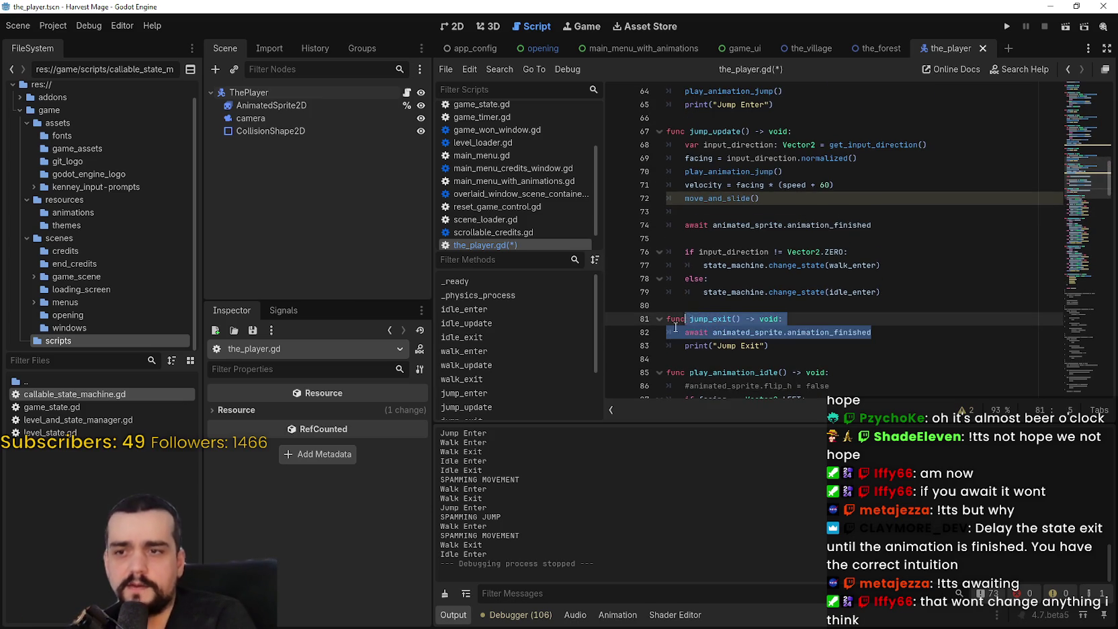
{"action": "triple_click", "coordinate": [672, 330]}
{"action": "key", "text": "BackSpace"}
{"action": "key", "text": "BackSpace"}
{"action": "key", "text": "Up"}
{"action": "key", "text": "ctrl+s"}
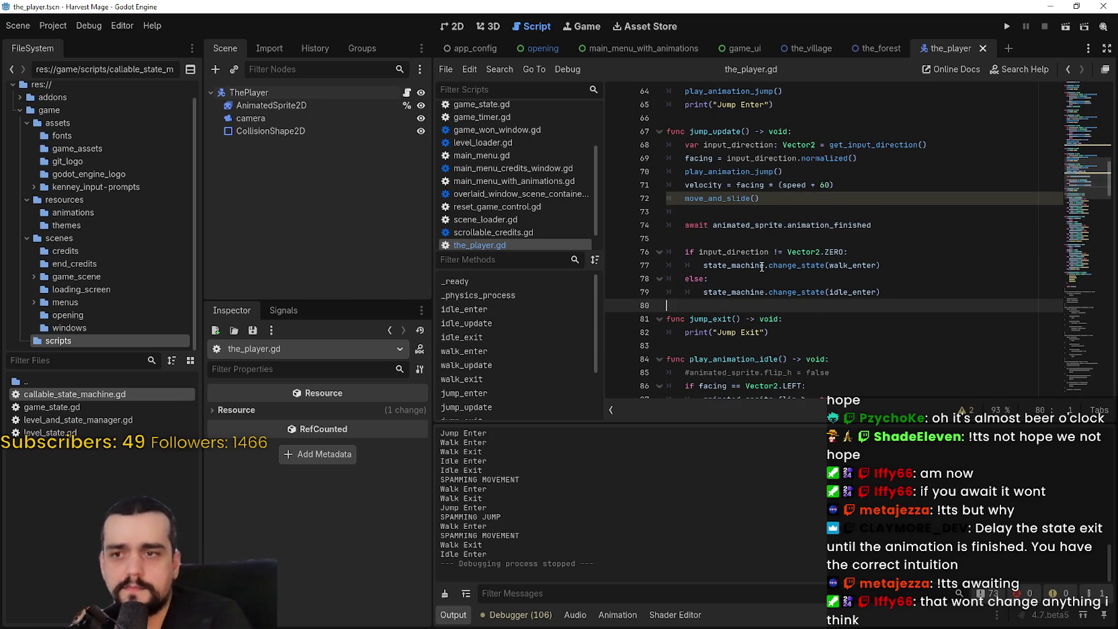
Comment out the play_animation_jump() call on line 70 with # and save
{"action": "mouse_move", "coordinate": [690, 156]}
{"action": "left_mouse_down"}
{"action": "mouse_move", "coordinate": [746, 180]}
{"action": "mouse_move", "coordinate": [686, 172]}
{"action": "mouse_move", "coordinate": [828, 175]}
{"action": "left_mouse_up"}
{"action": "double_click", "coordinate": [746, 172]}
{"action": "scroll", "coordinate": [740, 168], "scroll_direction": "up", "scroll_amount": 2}
{"action": "left_click_drag", "start_coordinate": [685, 252], "coordinate": [805, 251]}
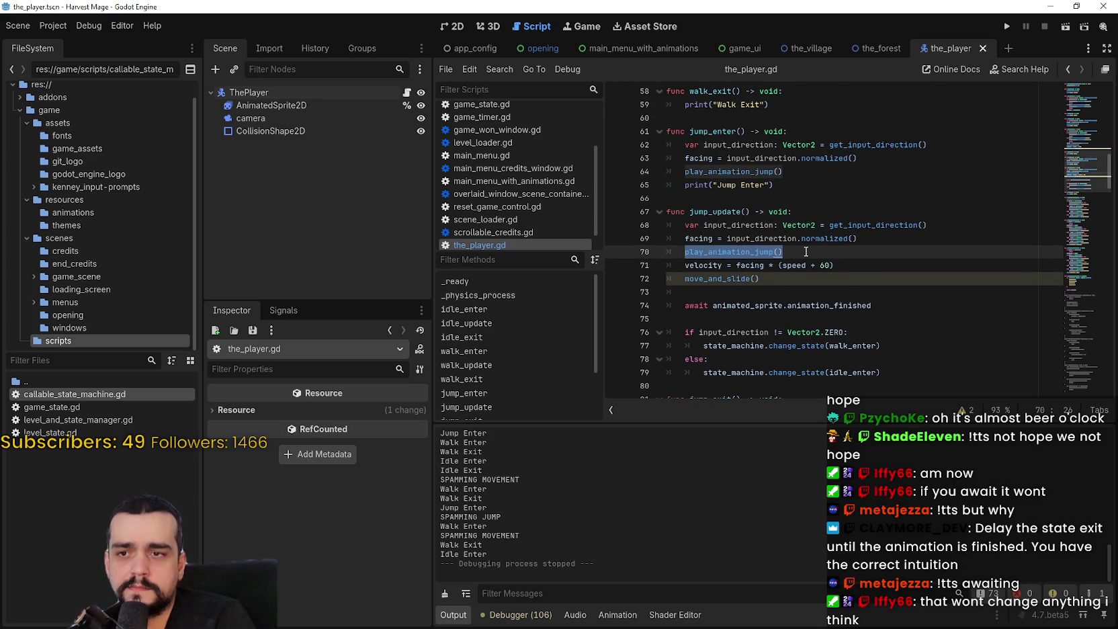
{"action": "left_click", "coordinate": [704, 252]}
{"action": "type", "text": "#"}
{"action": "key", "text": "ctrl+s"}
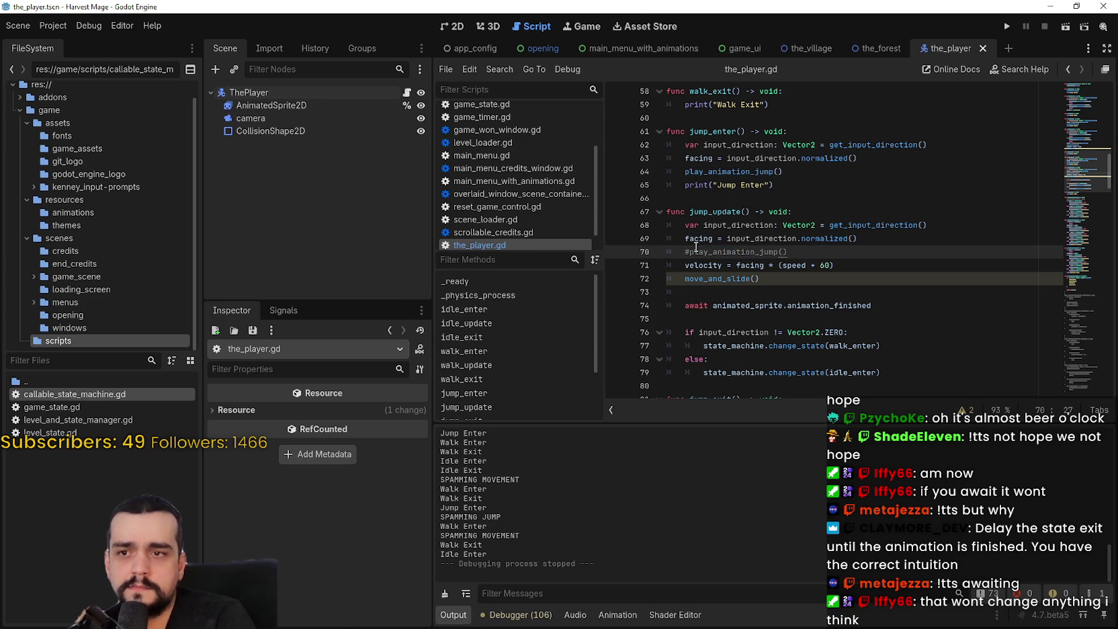
Relaunch the project, start a new game and maximize the game window
{"action": "left_click", "coordinate": [1008, 27]}
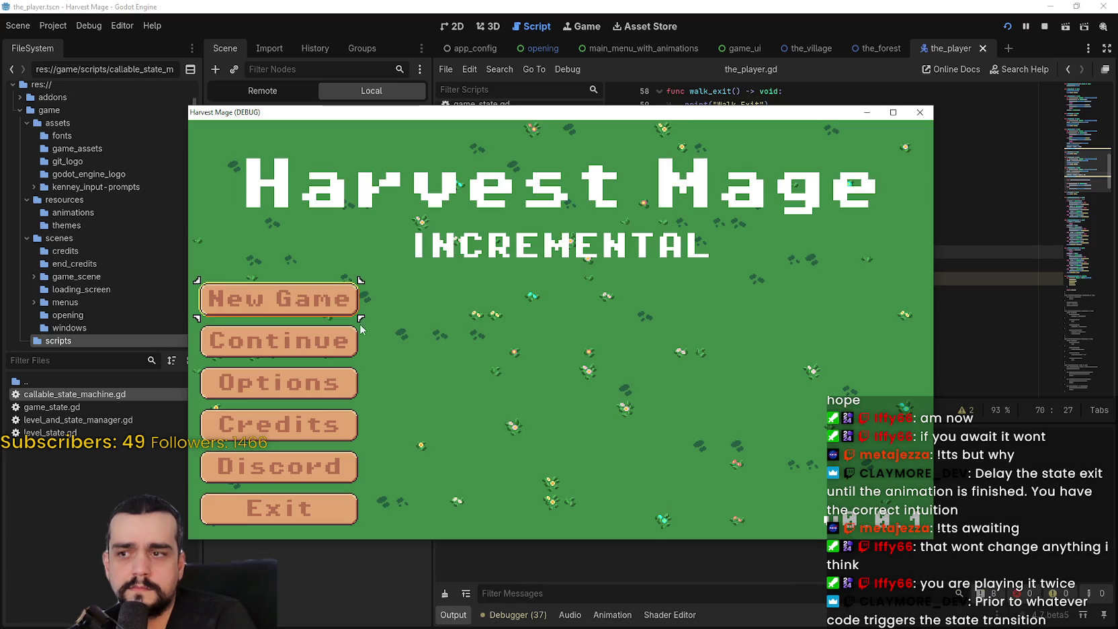
{"action": "left_click", "coordinate": [336, 308]}
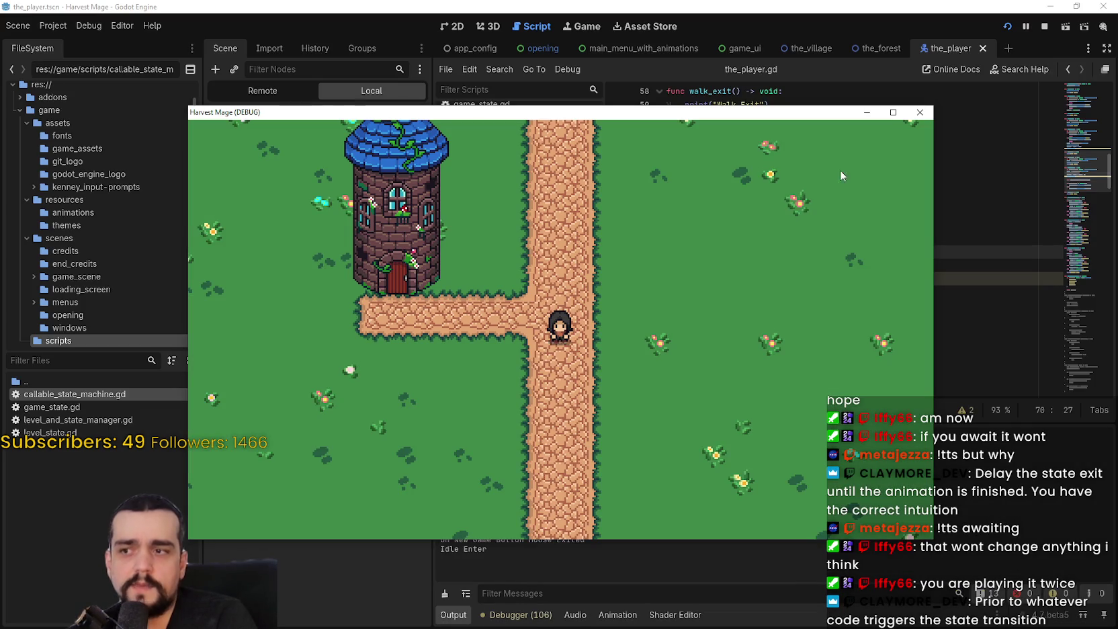
{"action": "left_click", "coordinate": [893, 113]}
Walk the character around with WASD, then restore and close the game window
{"action": "key", "text": "d"}
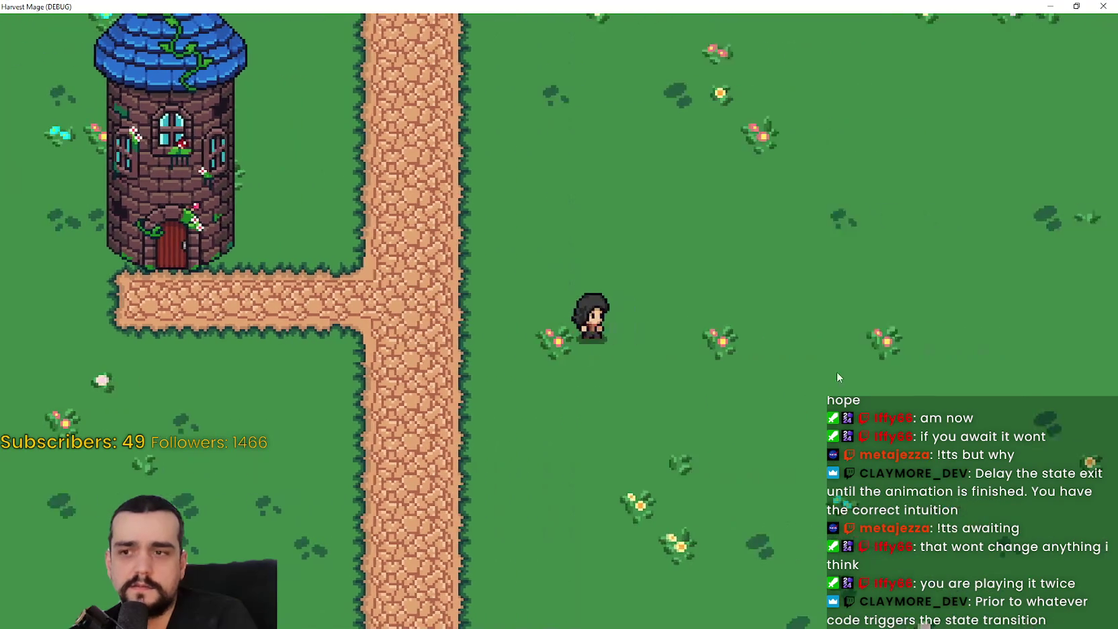
{"action": "key", "text": "a"}
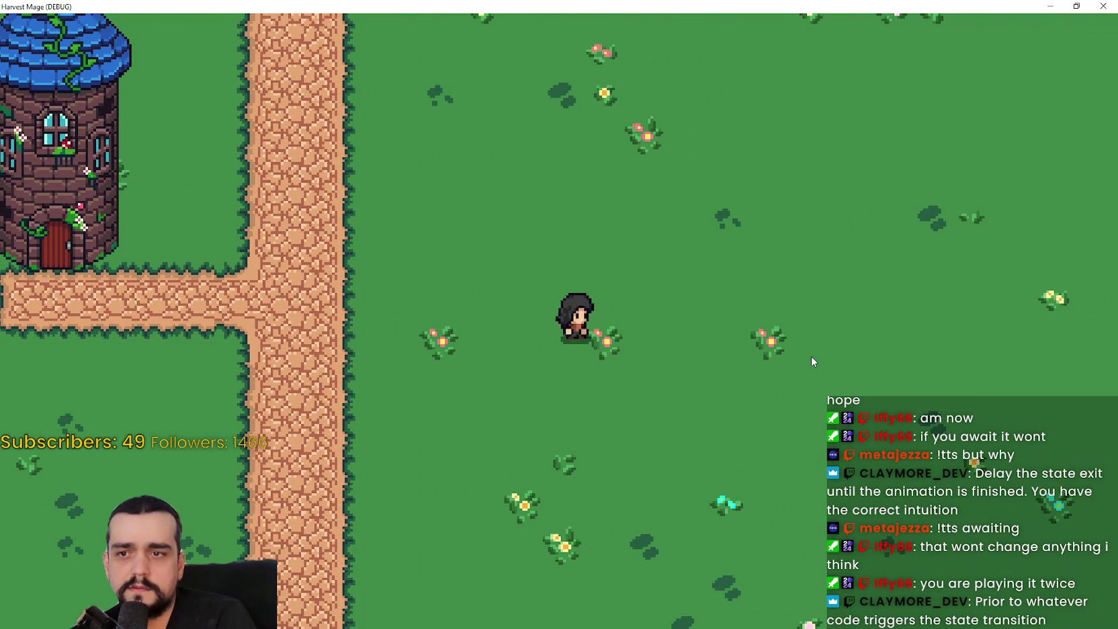
{"action": "key", "text": "w"}
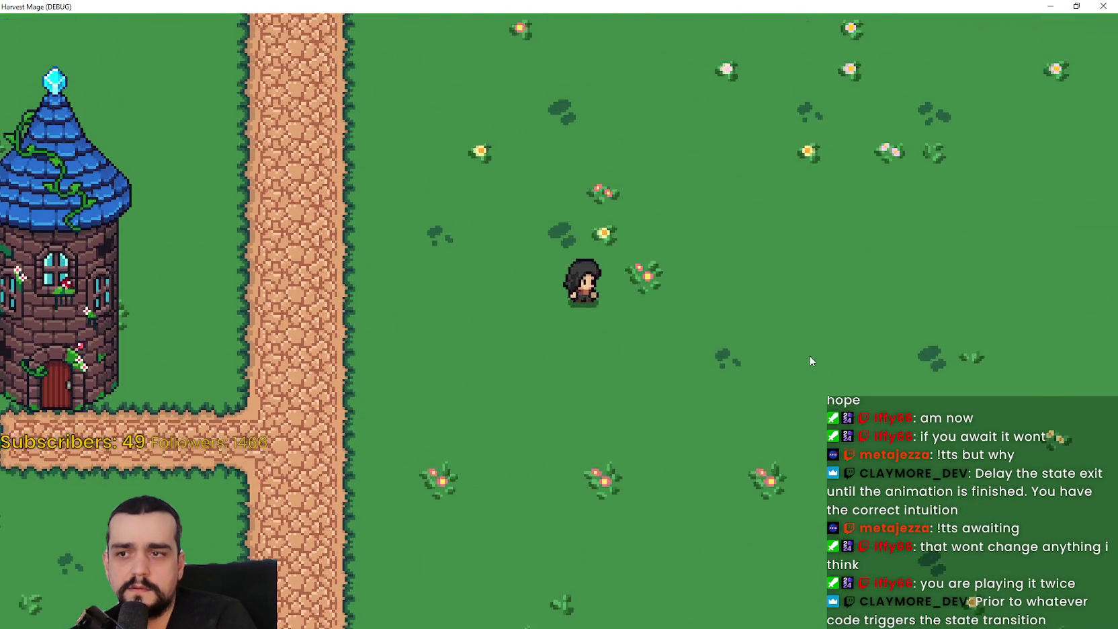
{"action": "key", "text": "a"}
{"action": "key", "text": "w"}
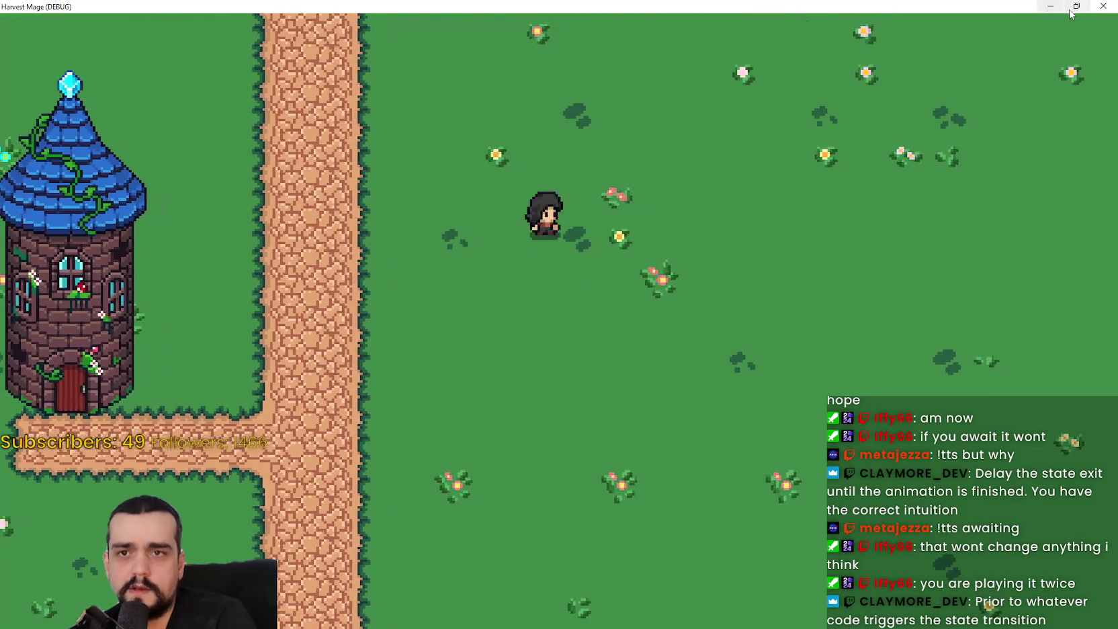
{"action": "left_click", "coordinate": [1077, 6]}
{"action": "left_click", "coordinate": [920, 112]}
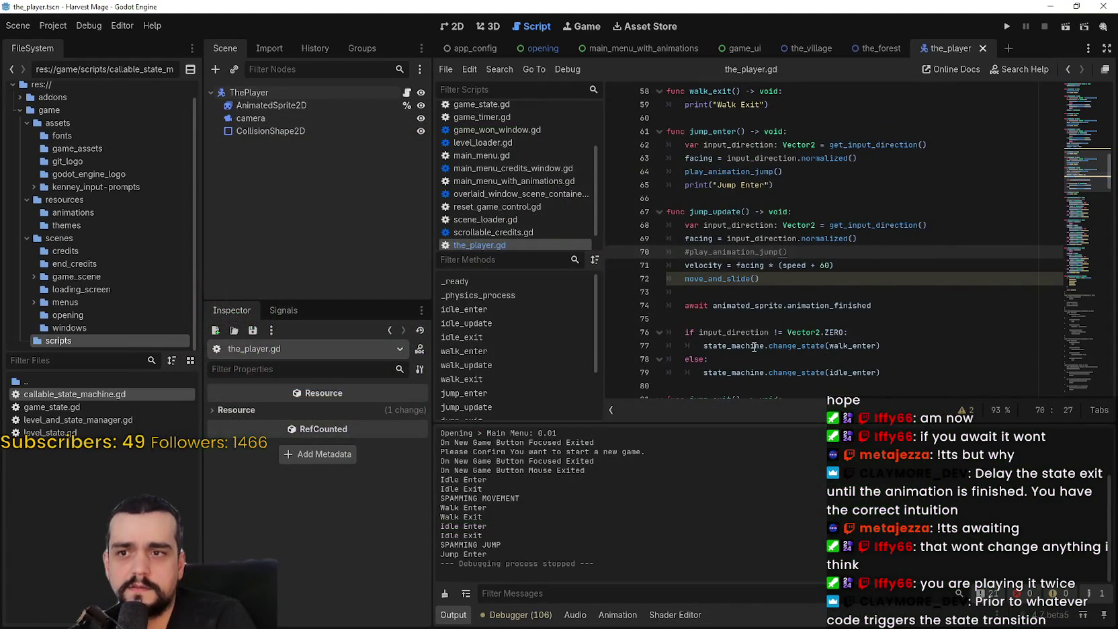
{"action": "left_click", "coordinate": [759, 345]}
{"action": "mouse_move", "coordinate": [828, 312]}
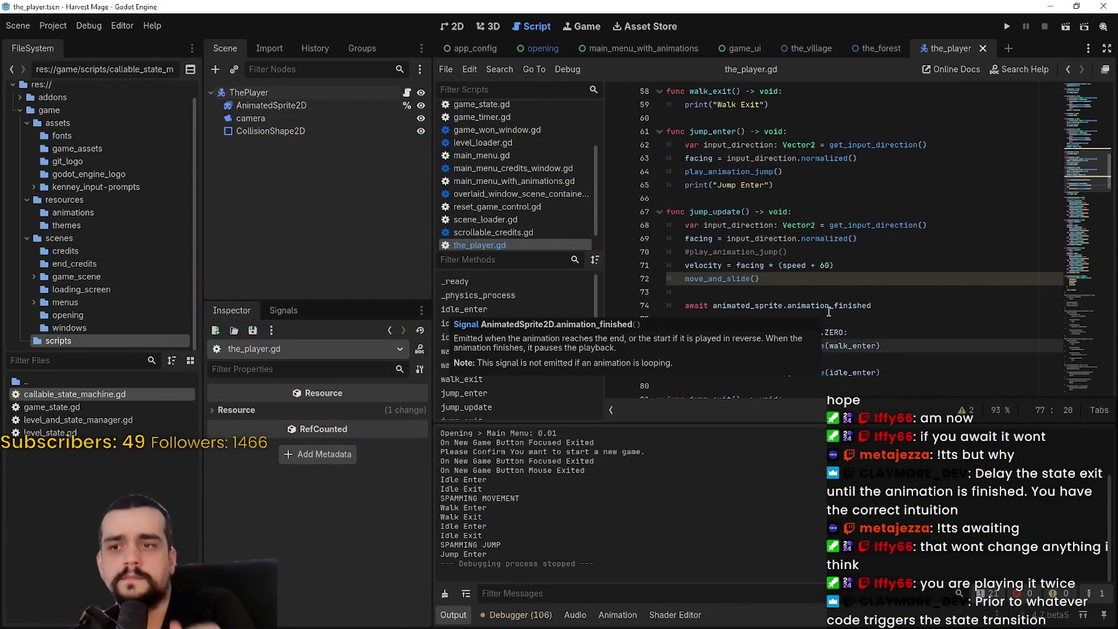
{"action": "double_click", "coordinate": [692, 252]}
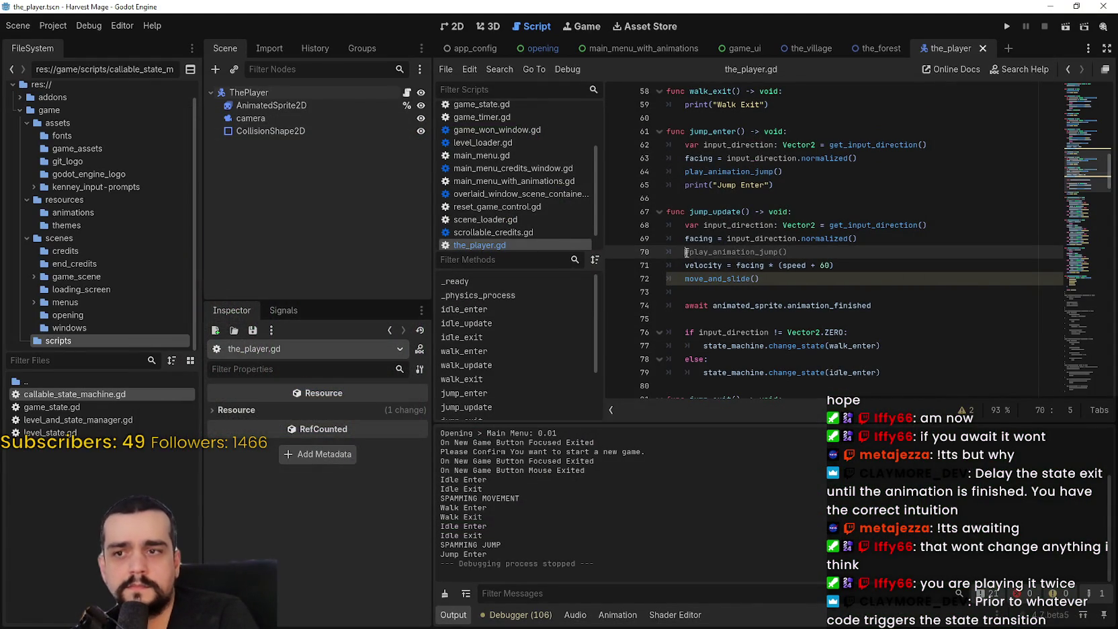
{"action": "left_click", "coordinate": [689, 252]}
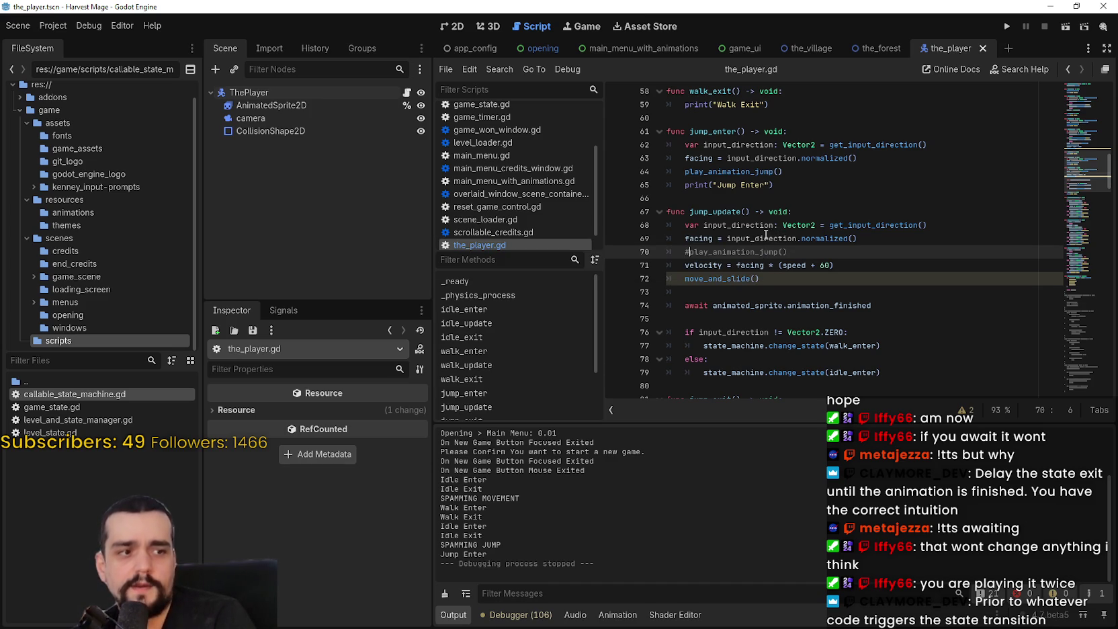
{"action": "scroll", "coordinate": [739, 296], "scroll_direction": "down", "scroll_amount": 2}
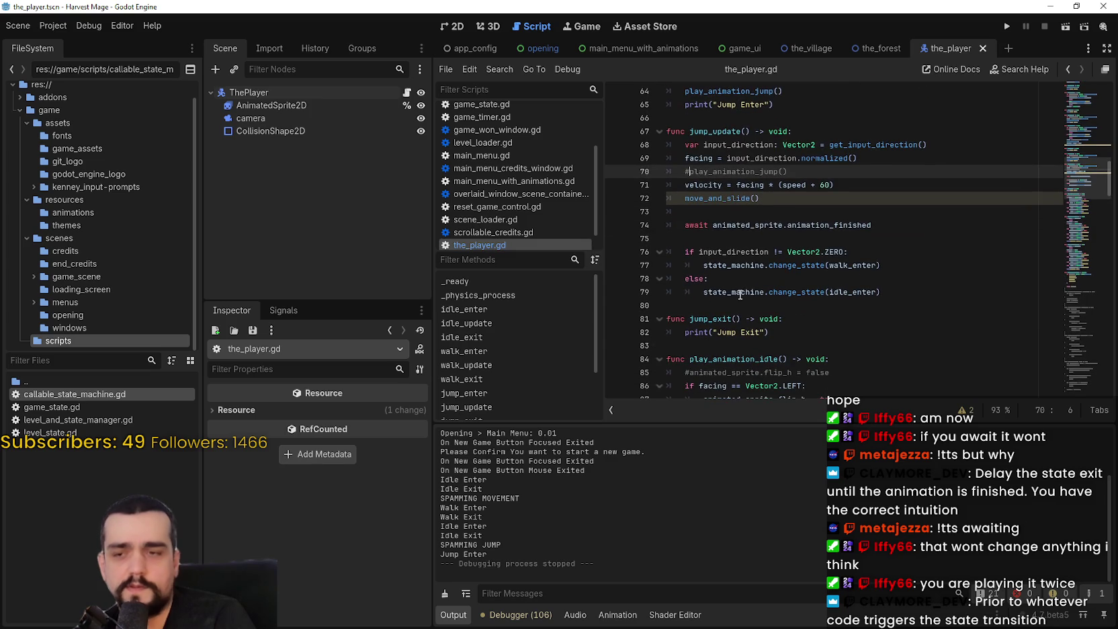
{"action": "left_click_drag", "start_coordinate": [892, 221], "coordinate": [685, 225]}
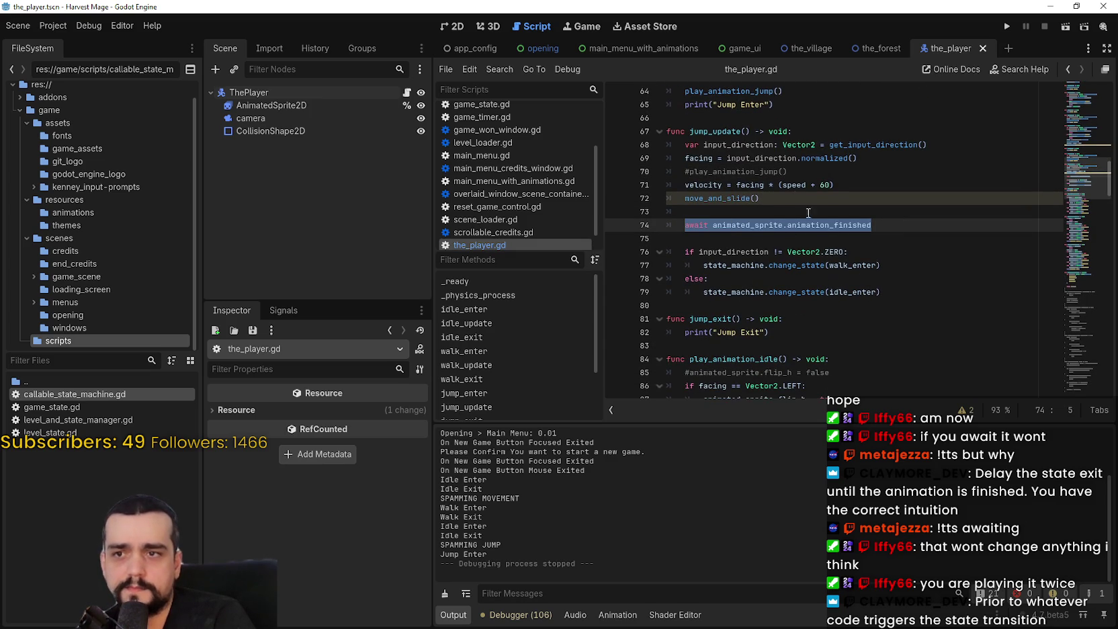
{"action": "double_click", "coordinate": [792, 225]}
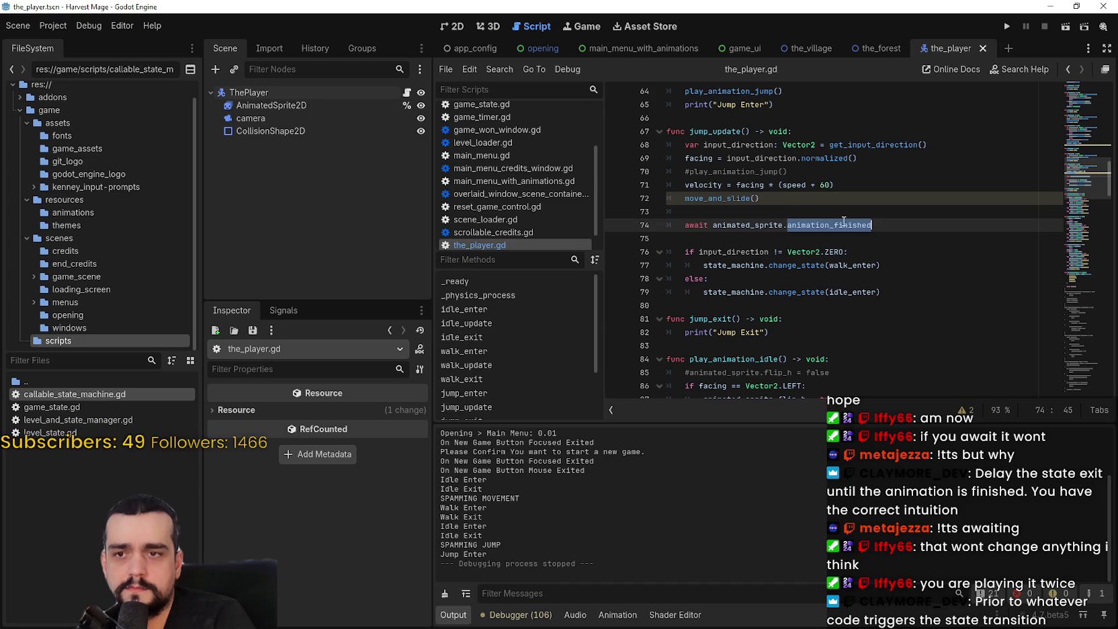
{"action": "left_click_drag", "start_coordinate": [766, 225], "coordinate": [757, 224]}
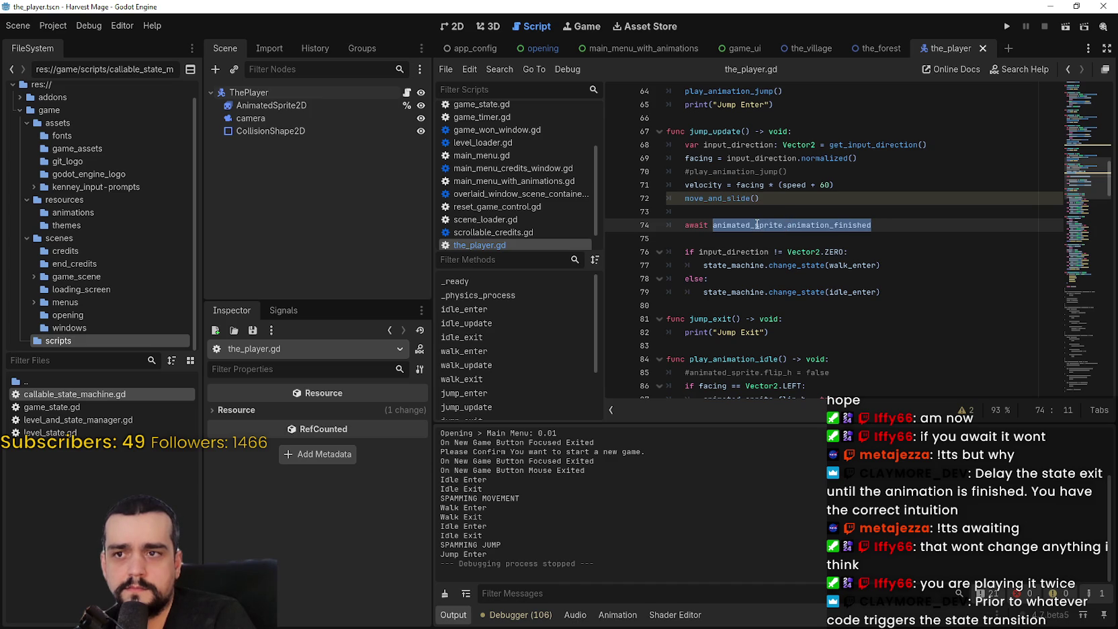
{"action": "scroll", "coordinate": [881, 251], "scroll_direction": "up", "scroll_amount": 1}
{"action": "left_click_drag", "start_coordinate": [774, 144], "coordinate": [696, 129]}
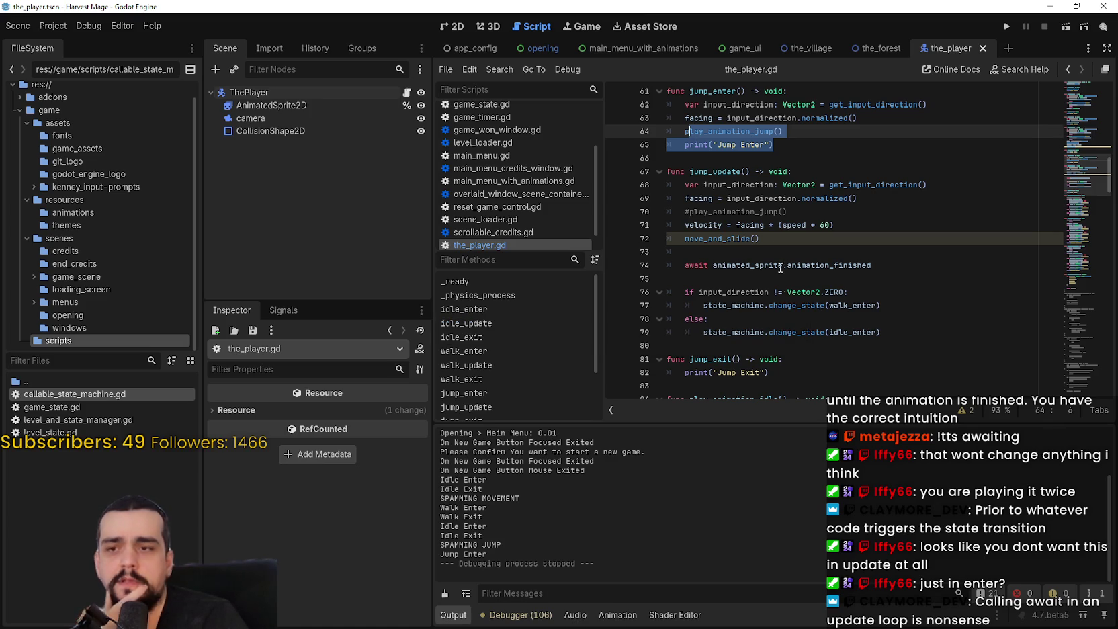
{"action": "mouse_move", "coordinate": [760, 239]}
{"action": "left_mouse_down"}
{"action": "mouse_move", "coordinate": [644, 187]}
{"action": "mouse_move", "coordinate": [662, 225]}
{"action": "mouse_move", "coordinate": [667, 183]}
{"action": "mouse_move", "coordinate": [665, 198]}
{"action": "left_mouse_up"}
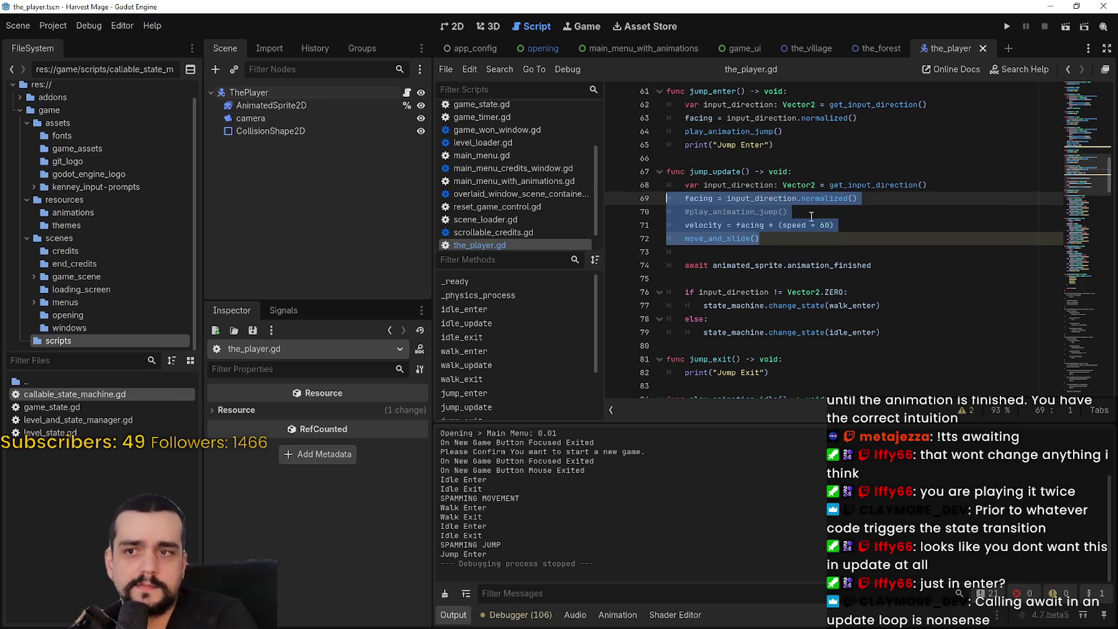
{"action": "left_click", "coordinate": [802, 239]}
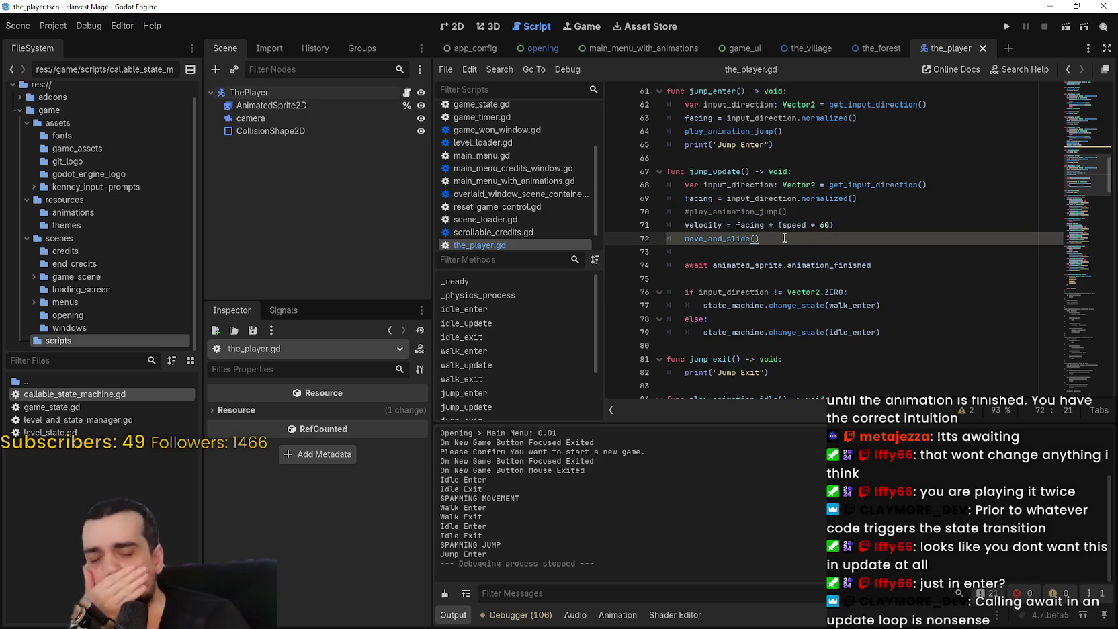
{"action": "mouse_move", "coordinate": [880, 332]}
{"action": "left_mouse_down"}
{"action": "mouse_move", "coordinate": [706, 295]}
{"action": "mouse_move", "coordinate": [645, 265]}
{"action": "left_mouse_up"}
{"action": "key", "text": "ctrl+c"}
{"action": "left_click", "coordinate": [809, 141]}
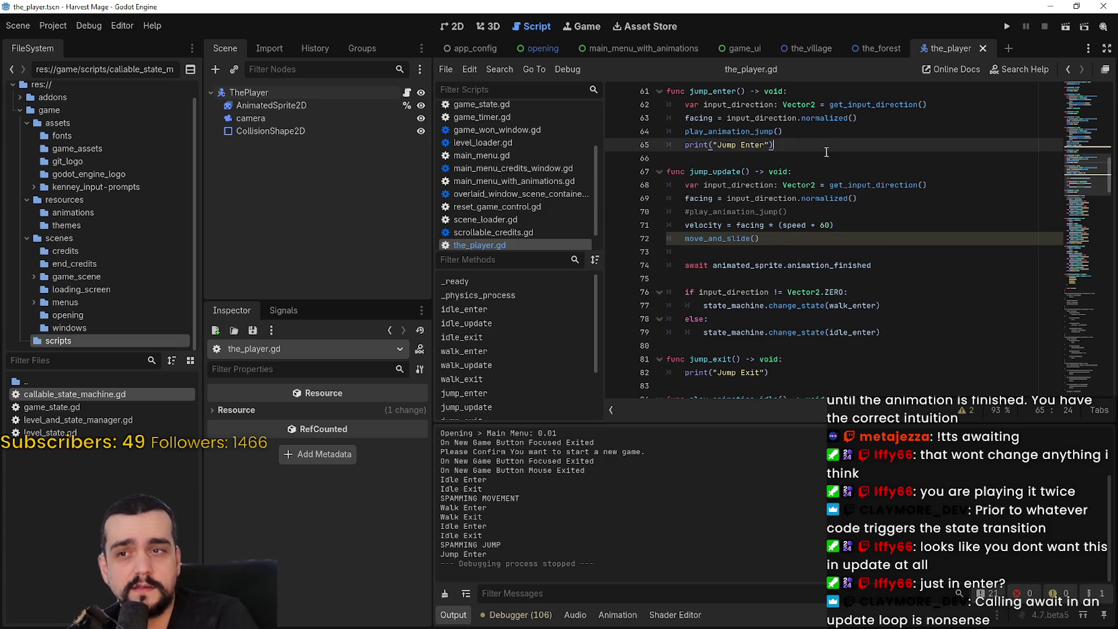
Paste the await and state-change block into jump_enter, undoing a stray paste in jump_exit
{"action": "key", "text": "Return"}
{"action": "key", "text": "ctrl+v"}
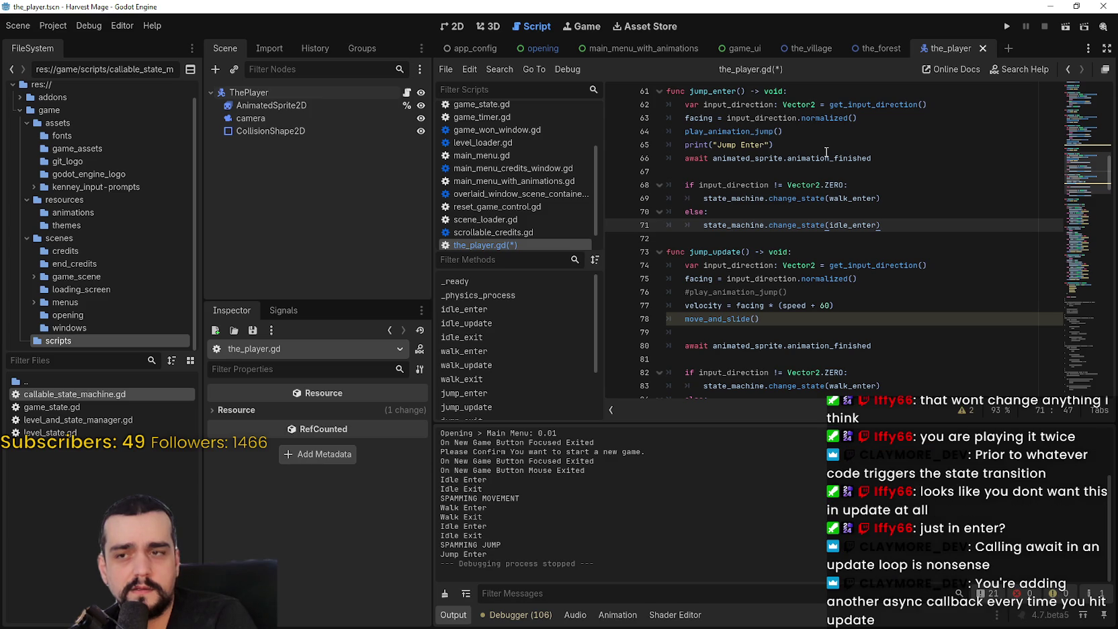
{"action": "scroll", "coordinate": [827, 151], "scroll_direction": "down", "scroll_amount": 3}
{"action": "left_click_drag", "start_coordinate": [785, 265], "coordinate": [626, 263]}
{"action": "key", "text": "ctrl+v"}
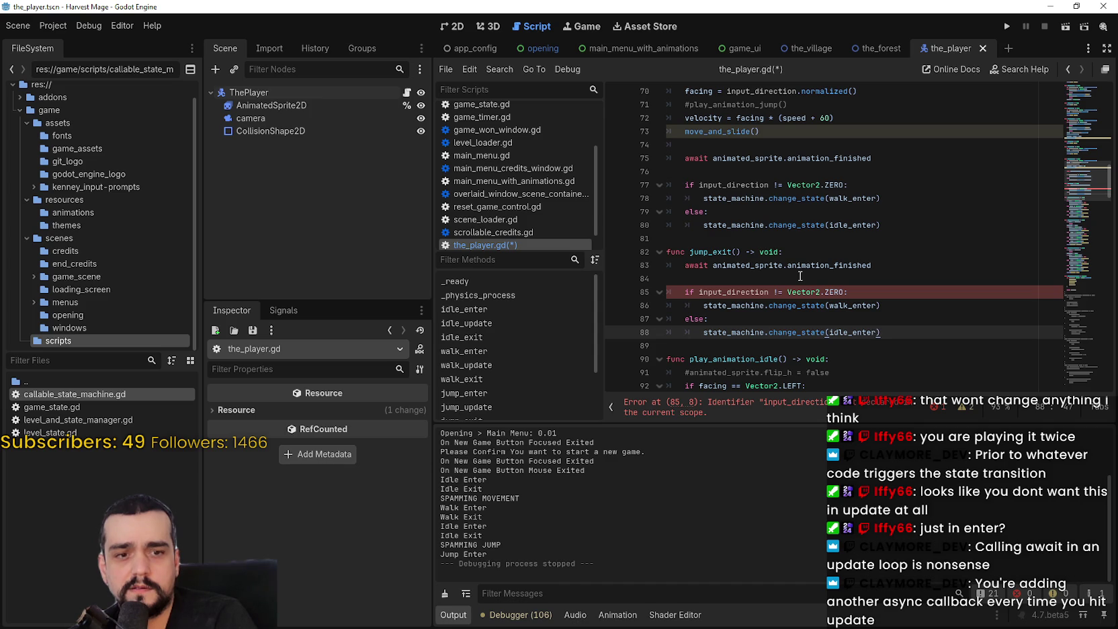
{"action": "key", "text": "ctrl+z"}
Finish the pasted block in jump_enter and remove its extra blank lines
{"action": "scroll", "coordinate": [793, 271], "scroll_direction": "up", "scroll_amount": 3}
{"action": "left_click", "coordinate": [705, 149]}
{"action": "key", "text": "Down"}
{"action": "key", "text": "ctrl+v"}
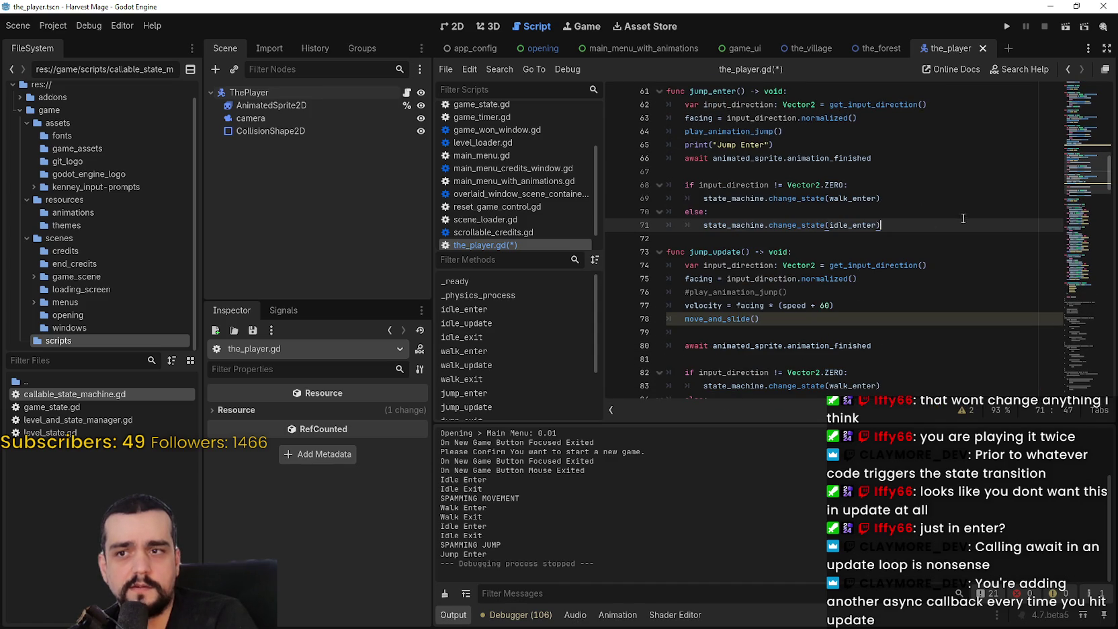
{"action": "left_click", "coordinate": [778, 172]}
{"action": "key", "text": "BackSpace"}
{"action": "left_click", "coordinate": [774, 198]}
Delete the duplicate await block from jump_update and save the player script
{"action": "scroll", "coordinate": [926, 324], "scroll_direction": "down", "scroll_amount": 2}
{"action": "mouse_move", "coordinate": [926, 324]}
{"action": "left_mouse_down"}
{"action": "mouse_move", "coordinate": [840, 278]}
{"action": "mouse_move", "coordinate": [669, 240]}
{"action": "left_mouse_up"}
{"action": "key", "text": "BackSpace"}
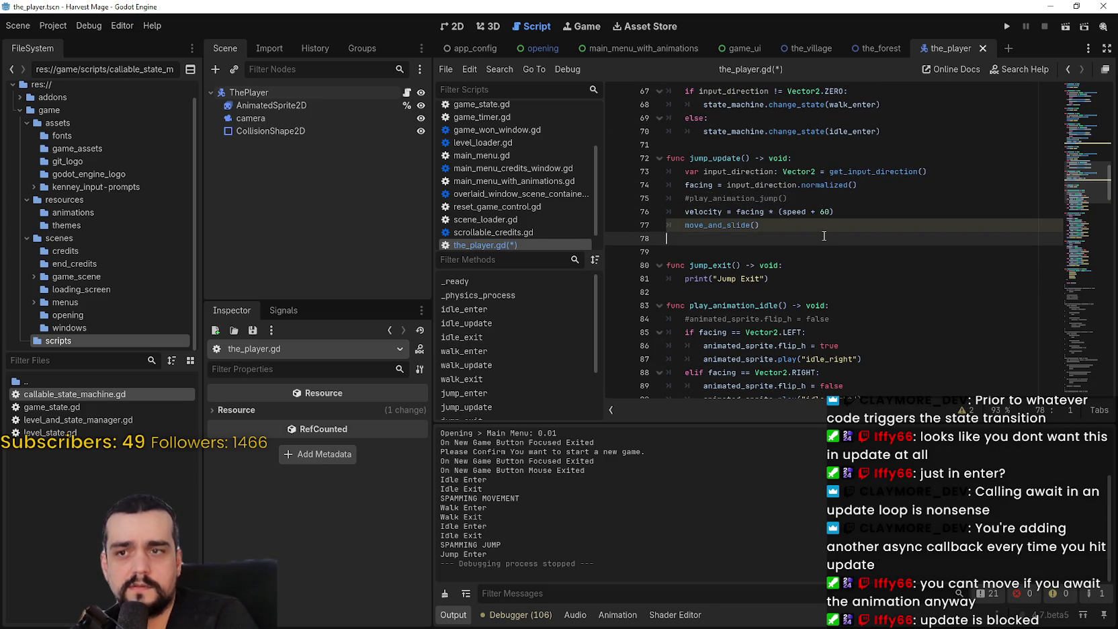
{"action": "key", "text": "ctrl+s"}
{"action": "scroll", "coordinate": [826, 222], "scroll_direction": "up", "scroll_amount": 2}
{"action": "left_click", "coordinate": [825, 212]}
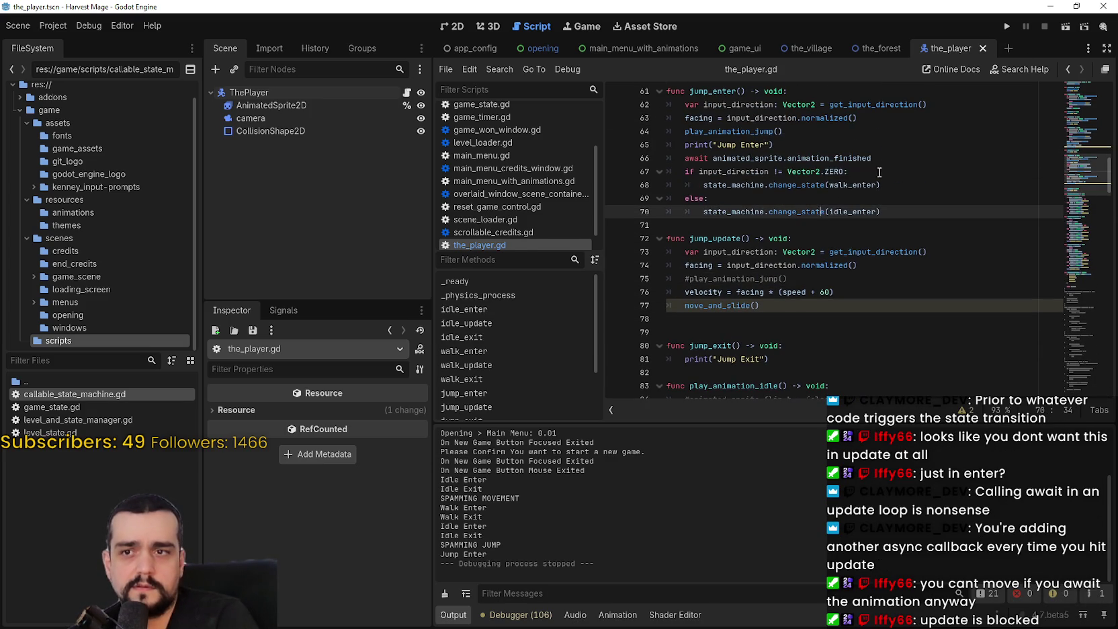
{"action": "left_click", "coordinate": [1010, 22]}
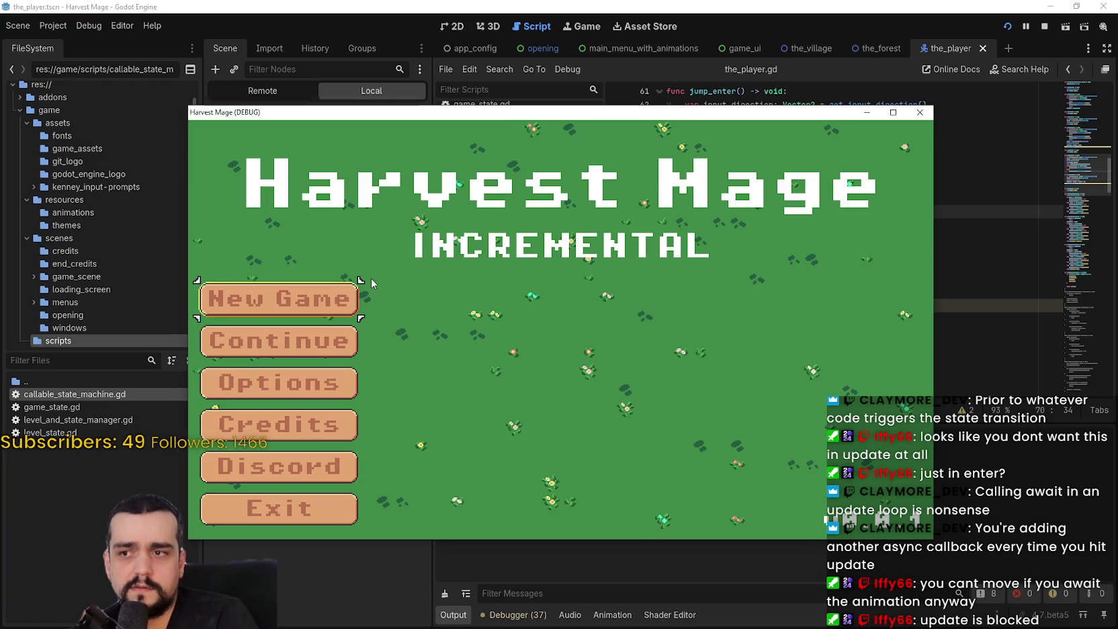
Start a new game, walk and jump around with WASD and Space, then close it
{"action": "left_click", "coordinate": [325, 295]}
{"action": "key", "text": "d"}
{"action": "key", "text": "space"}
{"action": "key", "text": "w"}
{"action": "key", "text": "a"}
{"action": "key", "text": "s"}
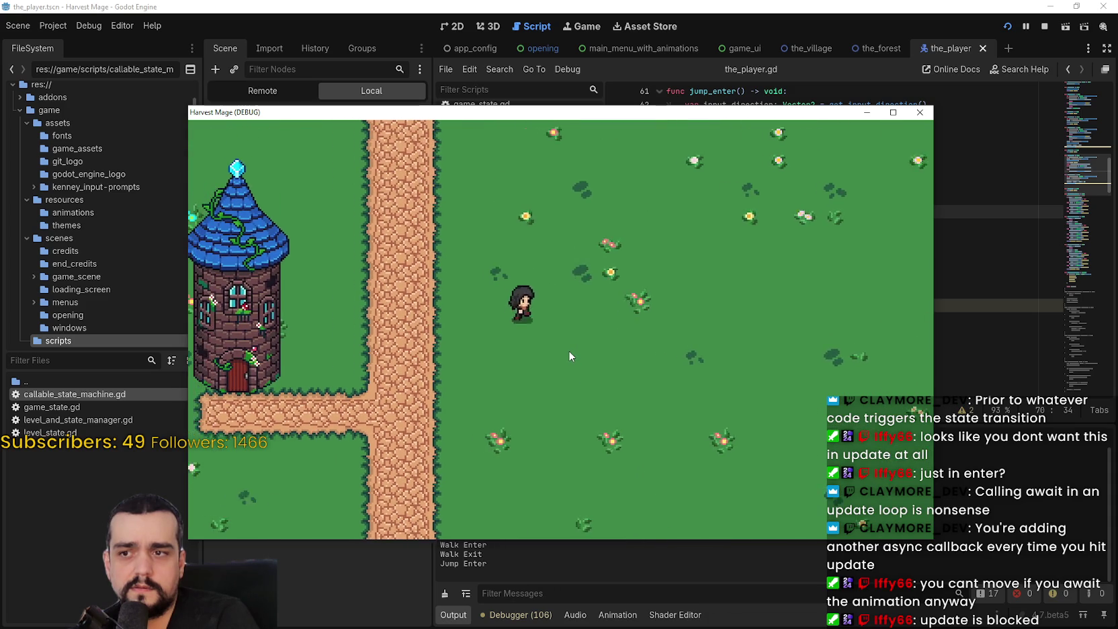
{"action": "key", "text": "w"}
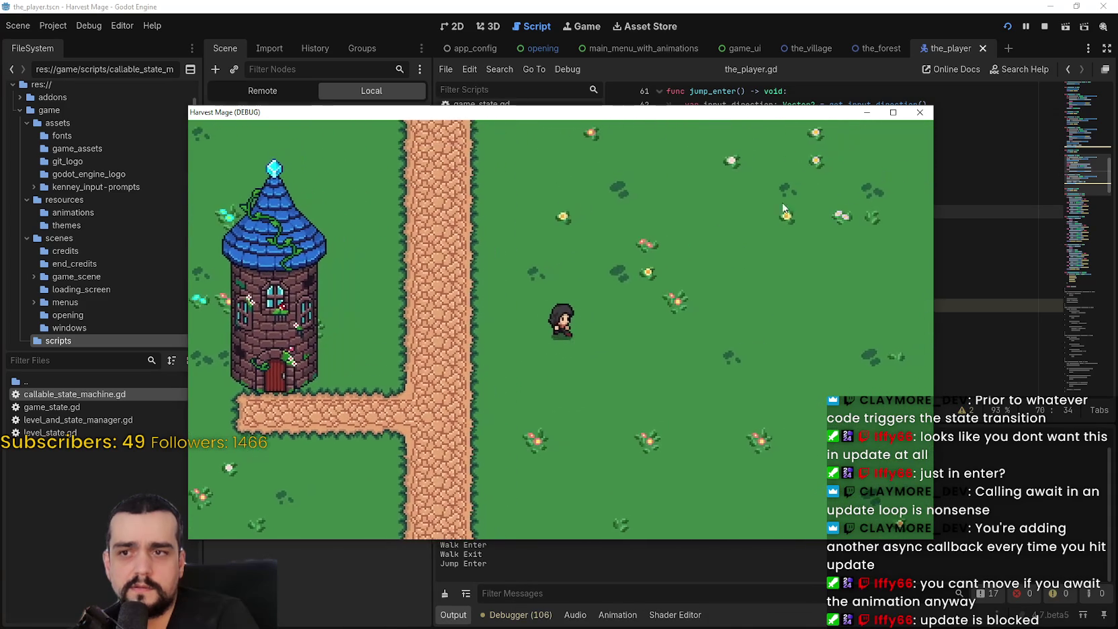
{"action": "left_click", "coordinate": [920, 112]}
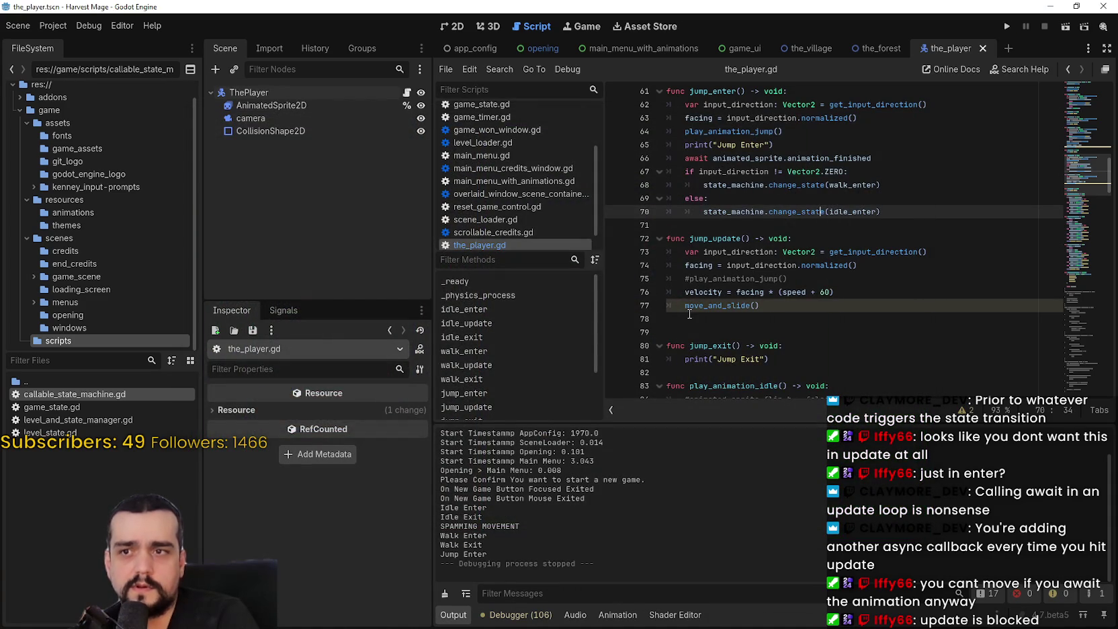
Relaunch with F5, play a new game maximized using arrow keys, then close it
{"action": "double_click", "coordinate": [754, 131]}
{"action": "scroll", "coordinate": [828, 240], "scroll_direction": "up", "scroll_amount": 2}
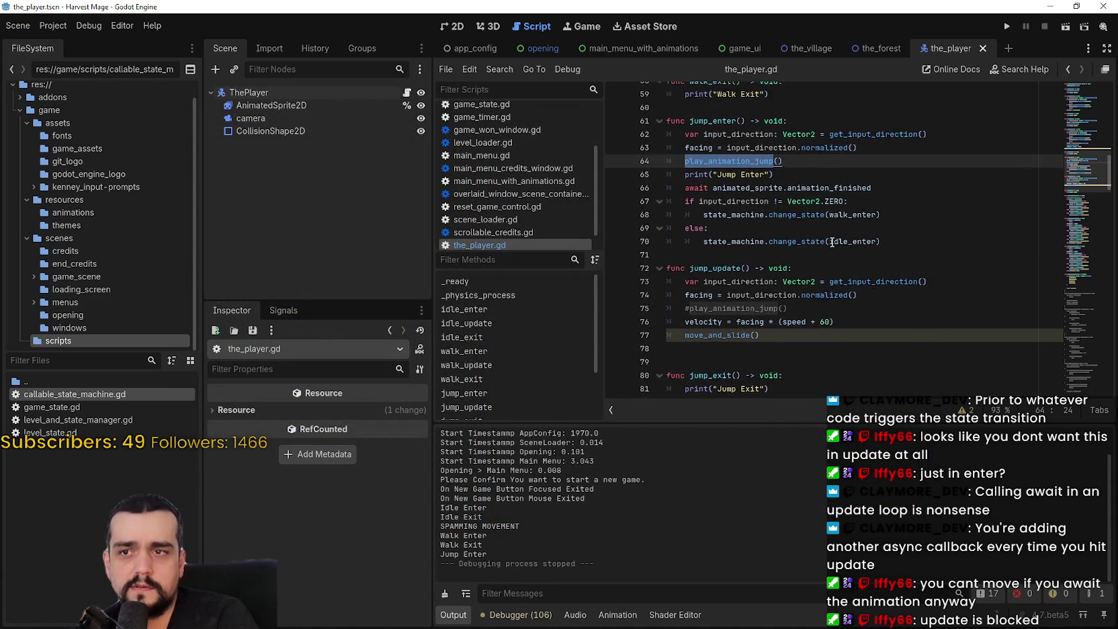
{"action": "key", "text": "F5"}
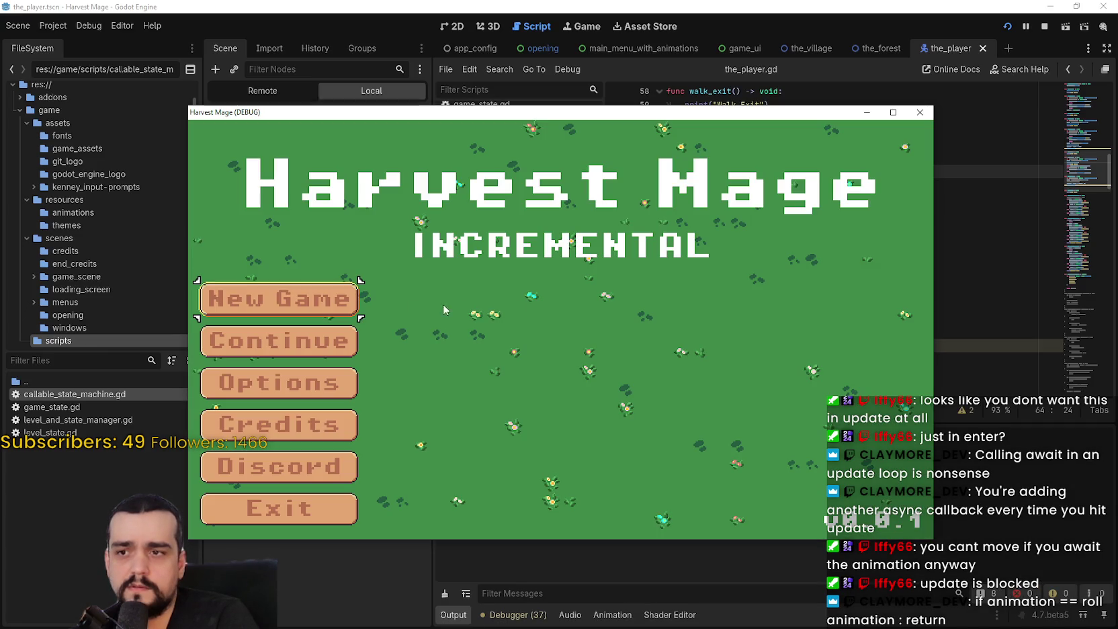
{"action": "left_click", "coordinate": [339, 307]}
{"action": "left_click", "coordinate": [339, 307]}
{"action": "left_click", "coordinate": [893, 113]}
{"action": "key", "text": "Right"}
{"action": "key", "text": "Up"}
{"action": "key", "text": "Down"}
{"action": "key", "text": "Left"}
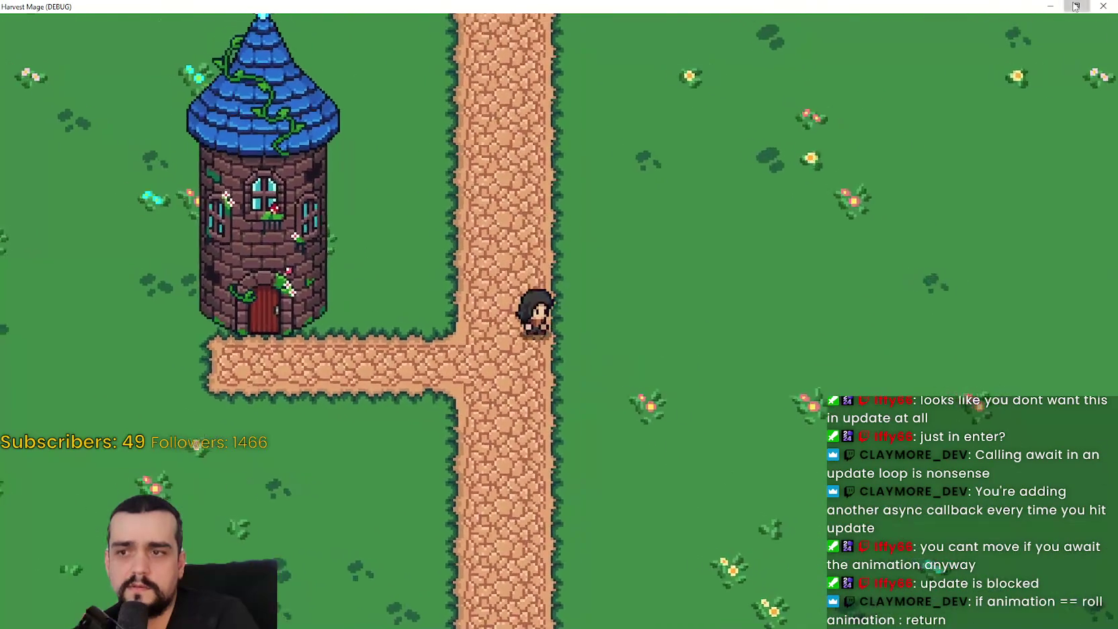
{"action": "left_click", "coordinate": [1076, 6]}
{"action": "left_click", "coordinate": [918, 113]}
{"action": "scroll", "coordinate": [752, 310], "scroll_direction": "down", "scroll_amount": 2}
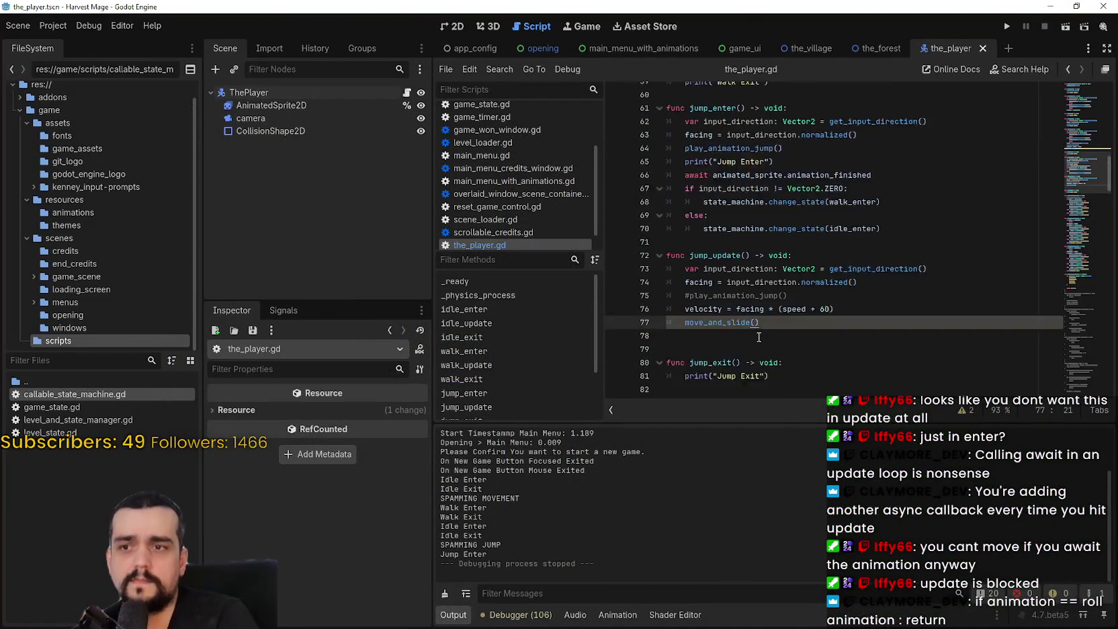
Remove the # before play_animation_jump() on line 75 and save the script
{"action": "left_click", "coordinate": [689, 238]}
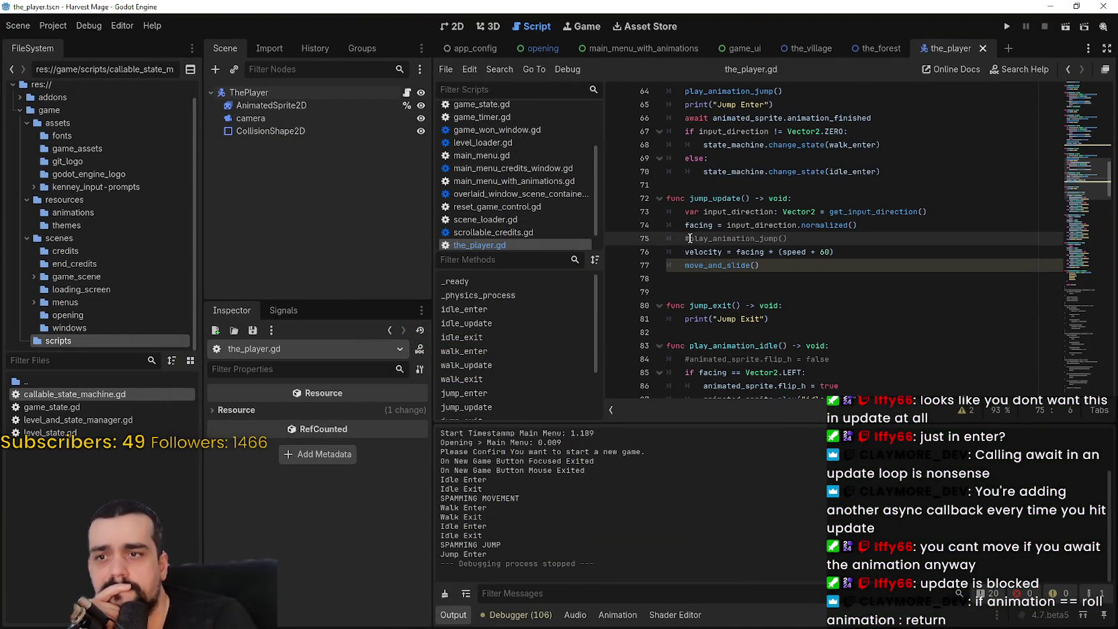
{"action": "key", "text": "BackSpace"}
{"action": "key", "text": "ctrl+s"}
{"action": "scroll", "coordinate": [704, 258], "scroll_direction": "up", "scroll_amount": 3}
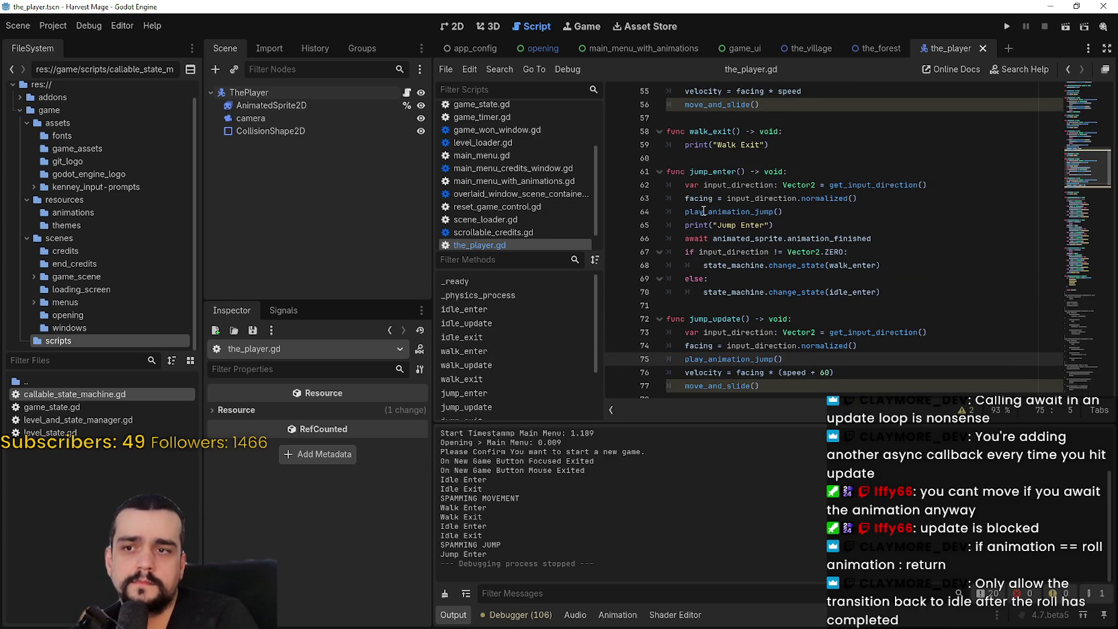
{"action": "mouse_move", "coordinate": [701, 212]}
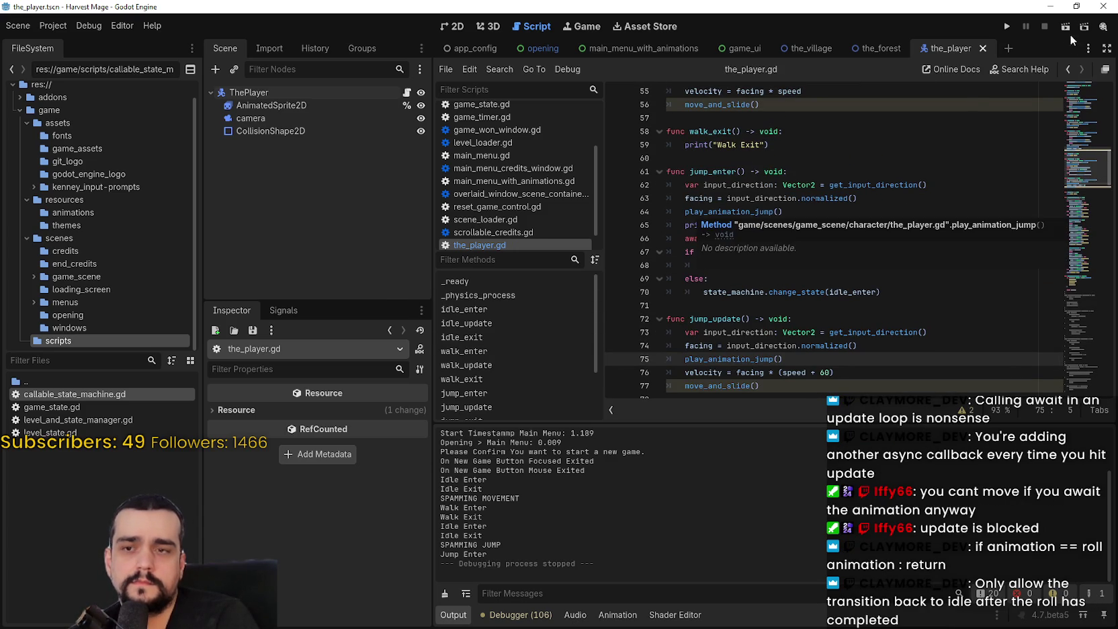
{"action": "left_click", "coordinate": [1008, 26]}
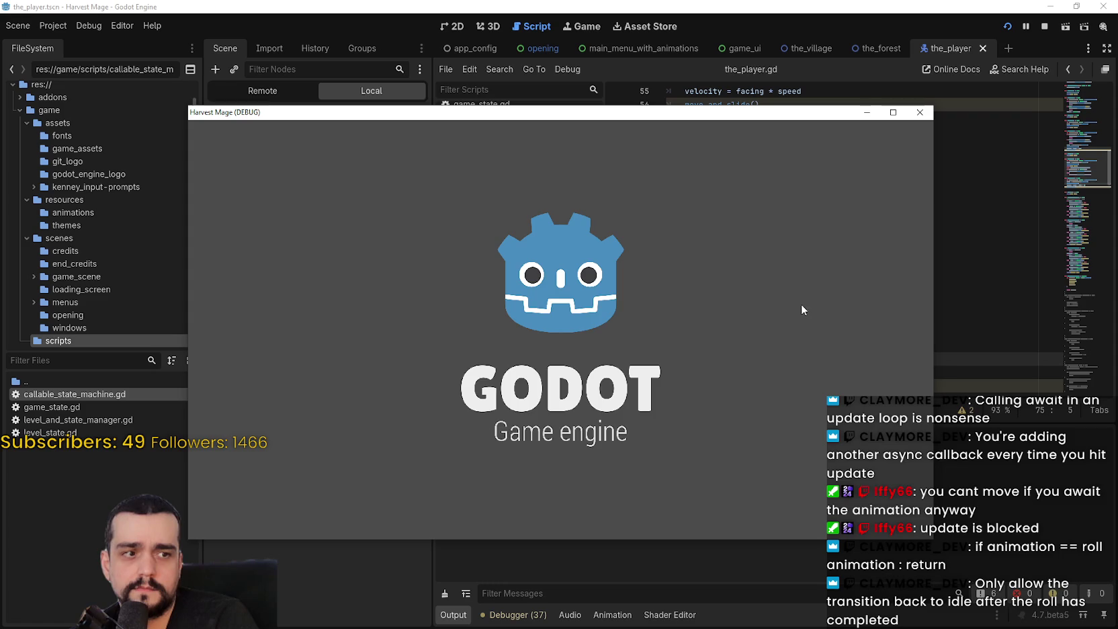
Enter the level and walk and roll the player left and right with WASD and Space
{"action": "key", "text": "Return"}
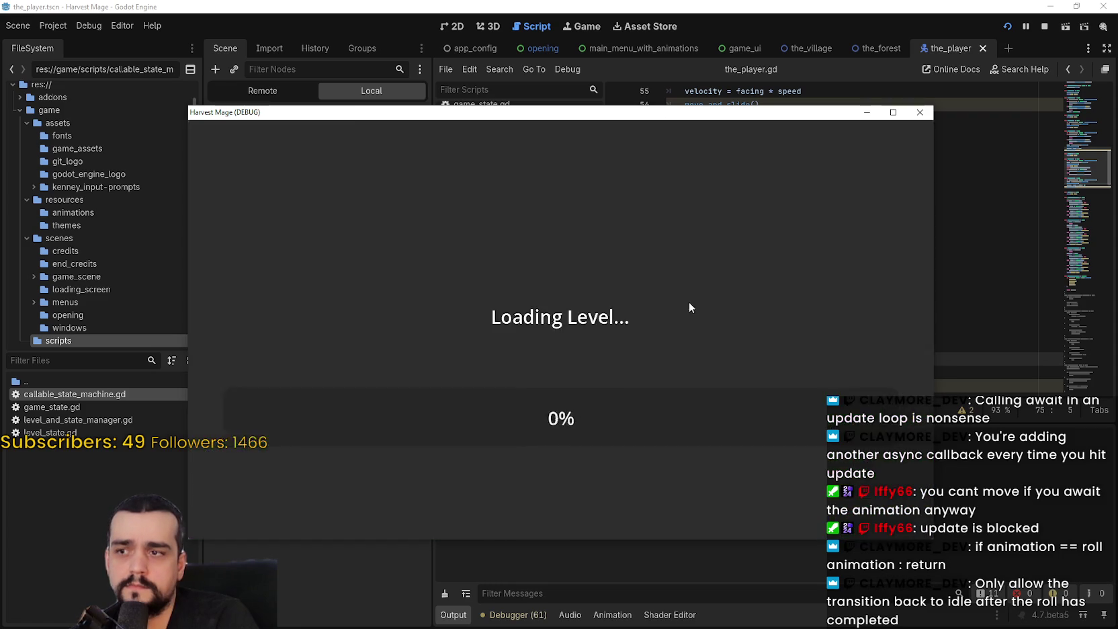
{"action": "key", "text": "d"}
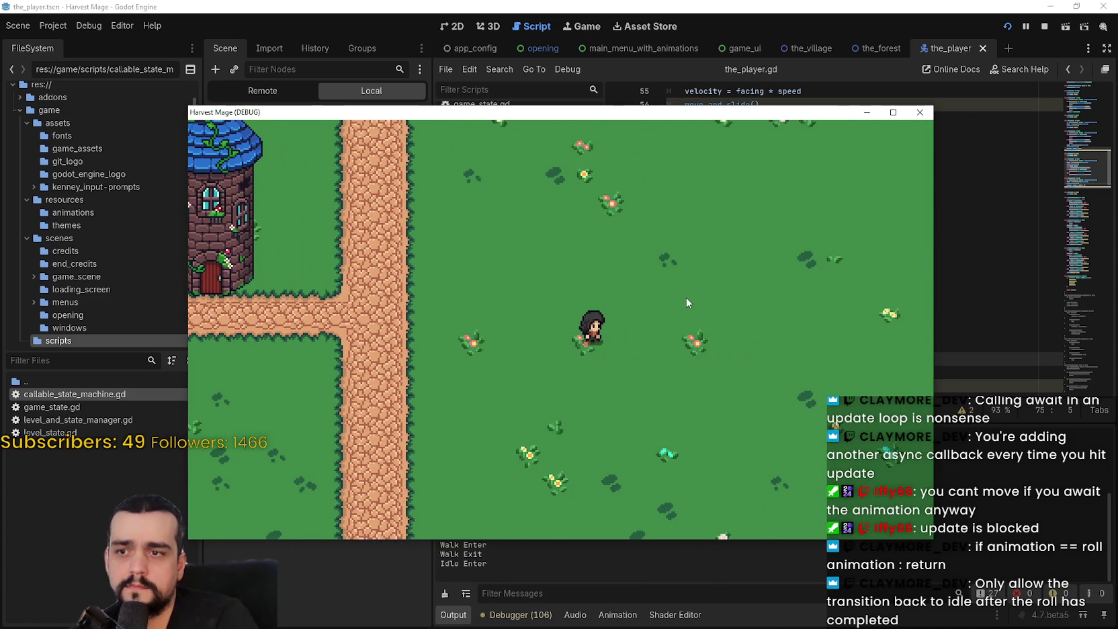
{"action": "key", "text": "a"}
{"action": "key", "text": "space"}
{"action": "key", "text": "space"}
{"action": "key", "text": "space"}
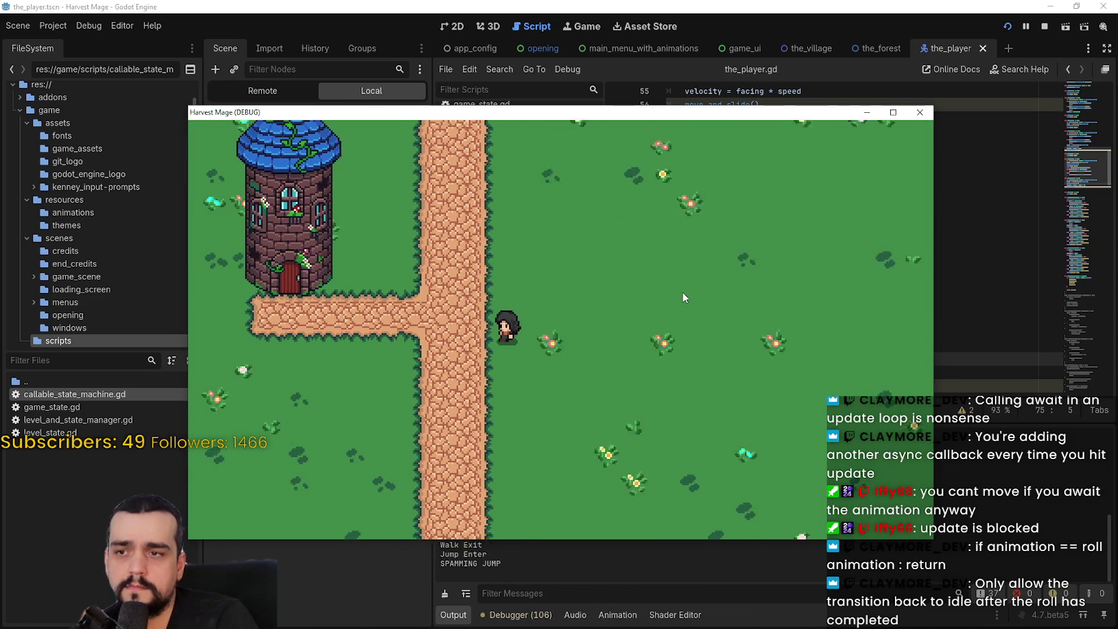
{"action": "key", "text": "w"}
{"action": "key", "text": "d"}
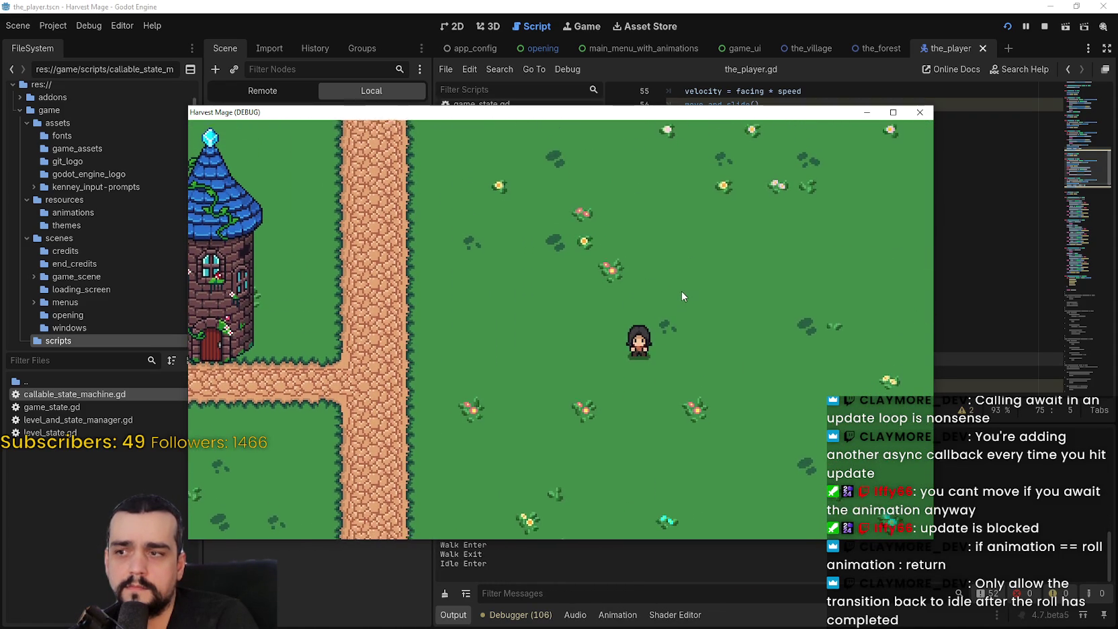
{"action": "key", "text": "a"}
{"action": "key", "text": "d"}
{"action": "key", "text": "space"}
{"action": "key", "text": "space"}
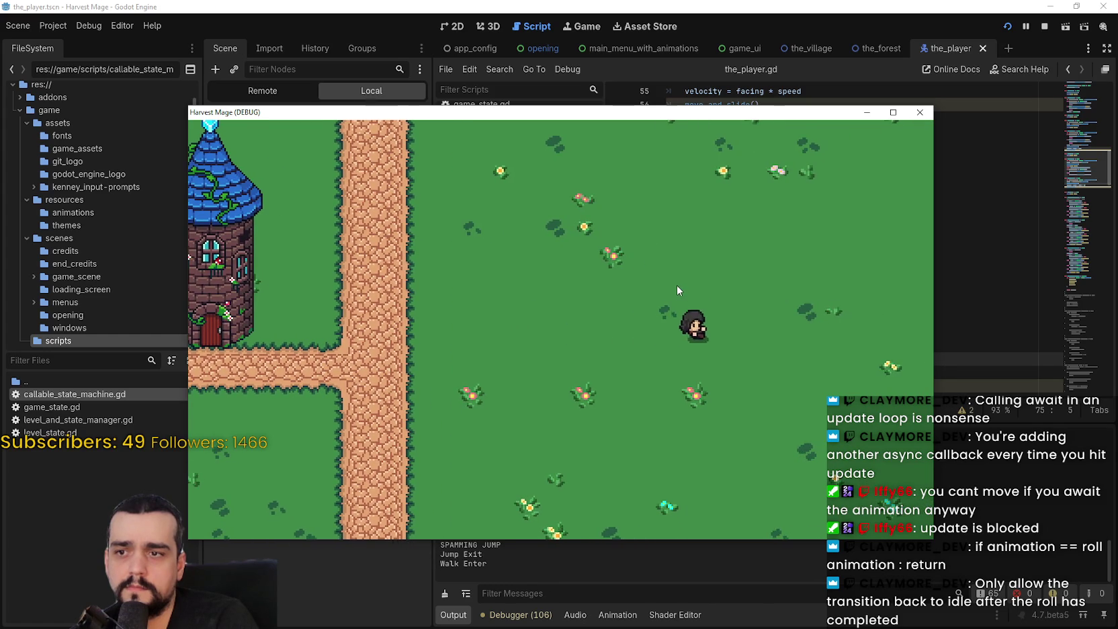
{"action": "key", "text": "w"}
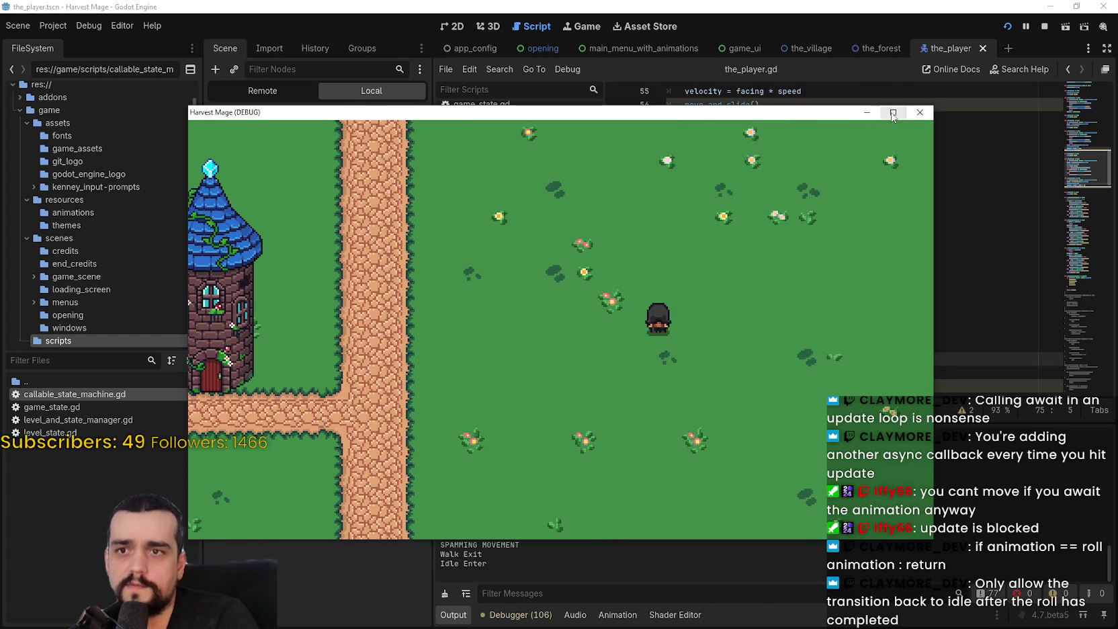
In a maximized window, move the player back and forth, then restore and close the game
{"action": "left_click", "coordinate": [893, 113]}
{"action": "key", "text": "w"}
{"action": "key", "text": "a"}
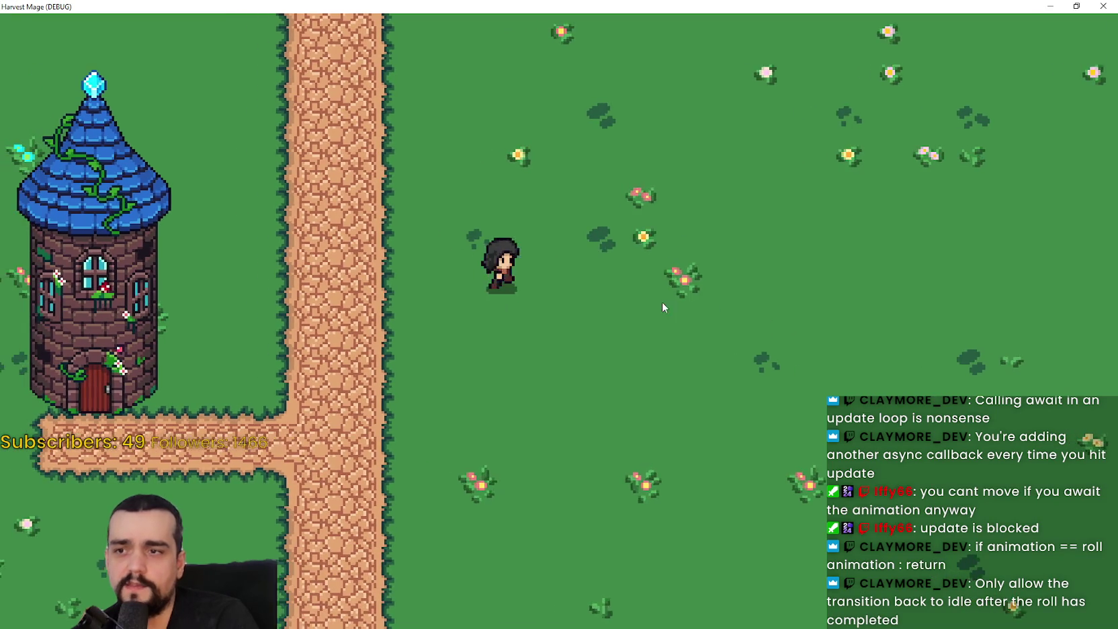
{"action": "key", "text": "d"}
{"action": "key", "text": "a"}
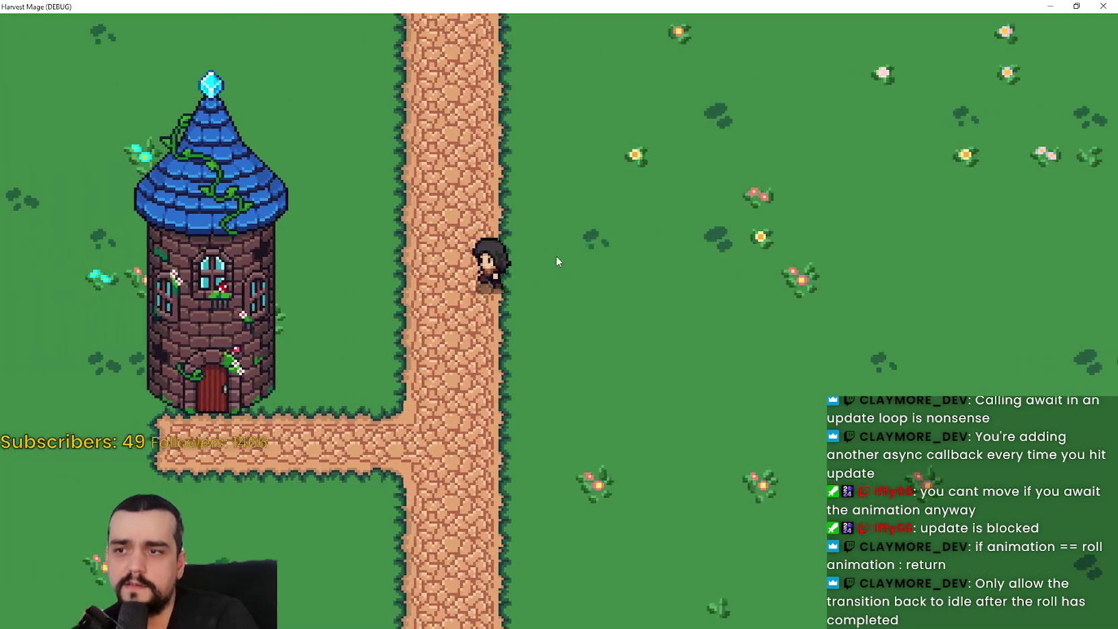
{"action": "key", "text": "d"}
{"action": "key", "text": "a"}
{"action": "key", "text": "d"}
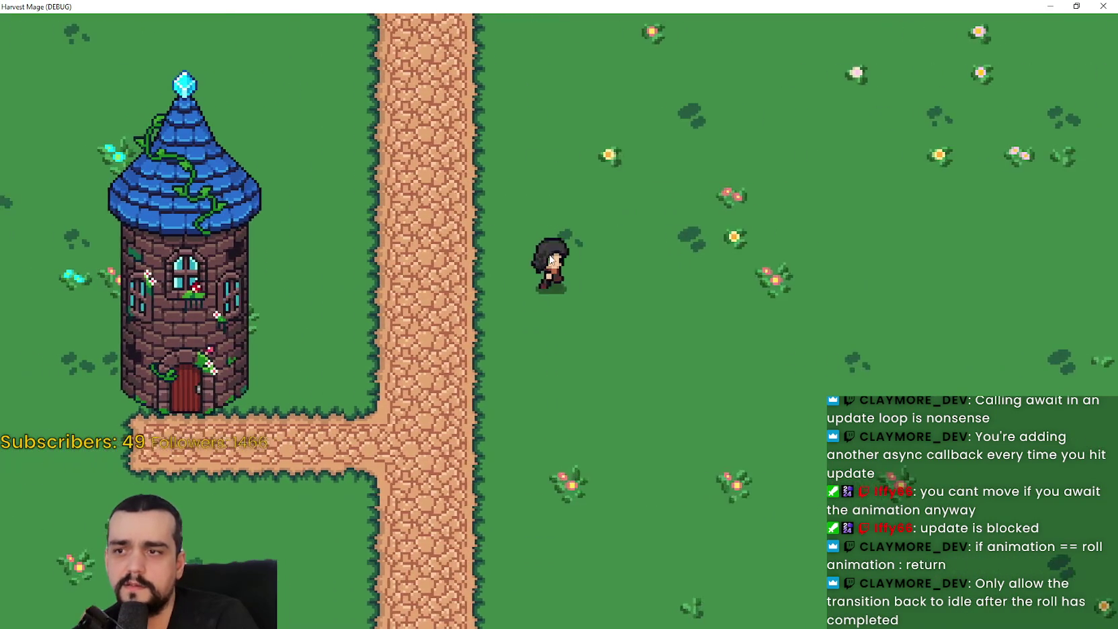
{"action": "key", "text": "d"}
{"action": "key", "text": "a"}
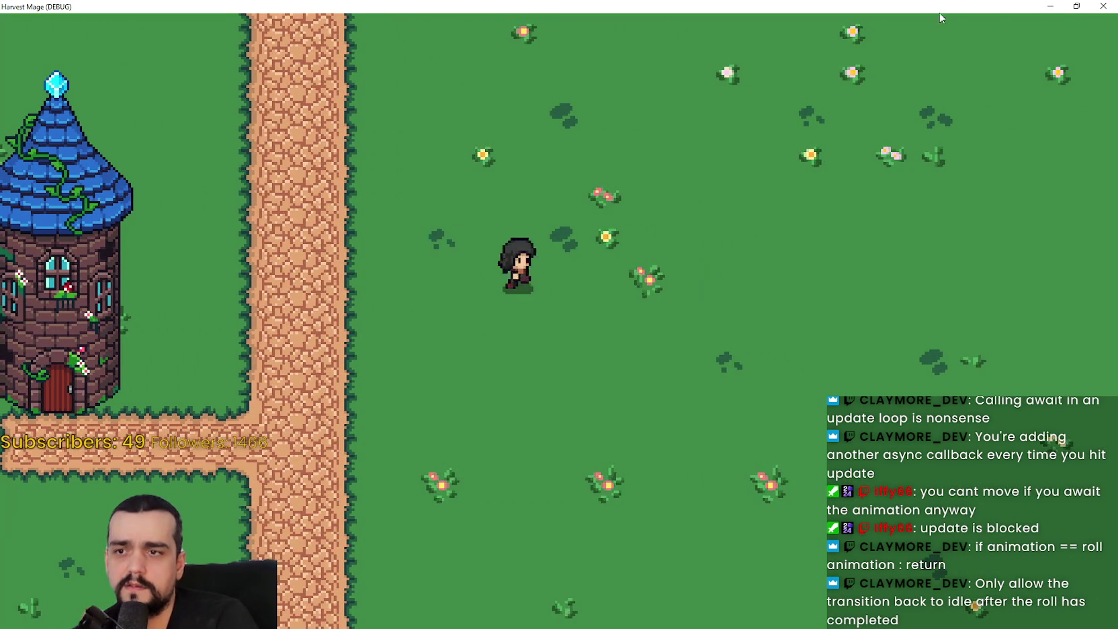
{"action": "double_click", "coordinate": [941, 19]}
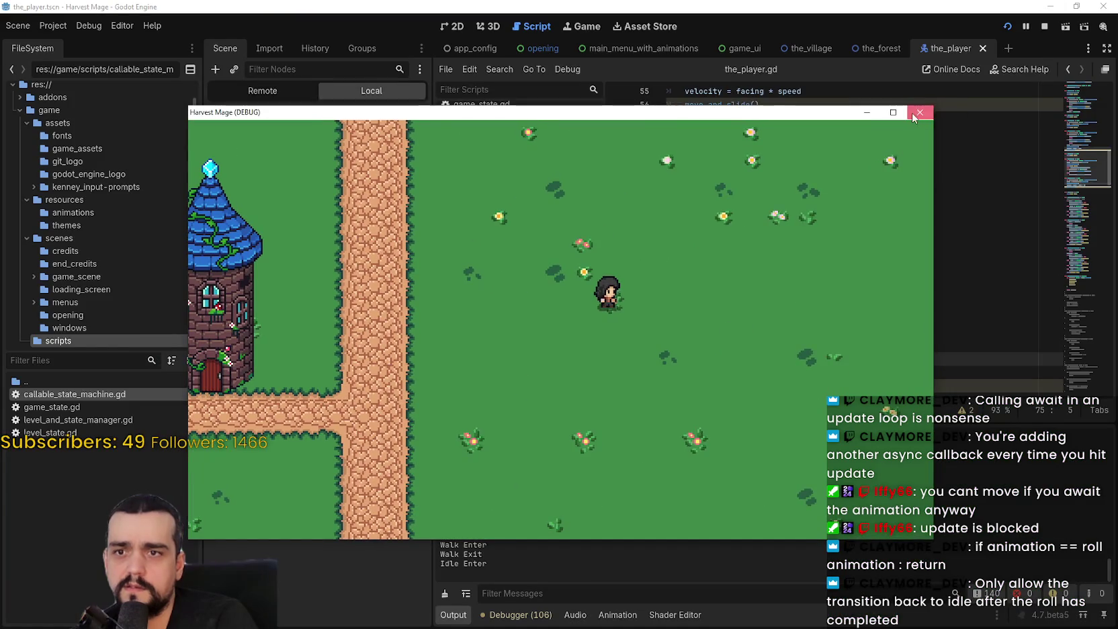
{"action": "left_click", "coordinate": [918, 102]}
{"action": "mouse_move", "coordinate": [804, 298]}
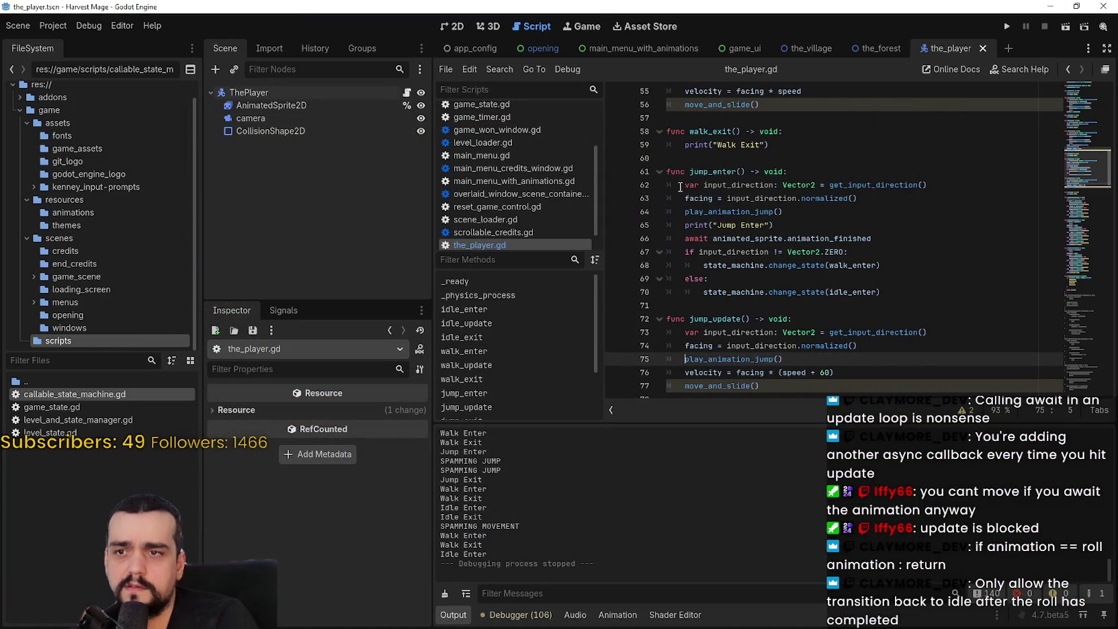
{"action": "mouse_move", "coordinate": [672, 191]}
{"action": "left_mouse_down"}
{"action": "mouse_move", "coordinate": [672, 176]}
{"action": "mouse_move", "coordinate": [739, 228]}
{"action": "mouse_move", "coordinate": [786, 213]}
{"action": "left_mouse_up"}
{"action": "left_click", "coordinate": [857, 200]}
{"action": "left_click_drag", "start_coordinate": [704, 185], "coordinate": [941, 198]}
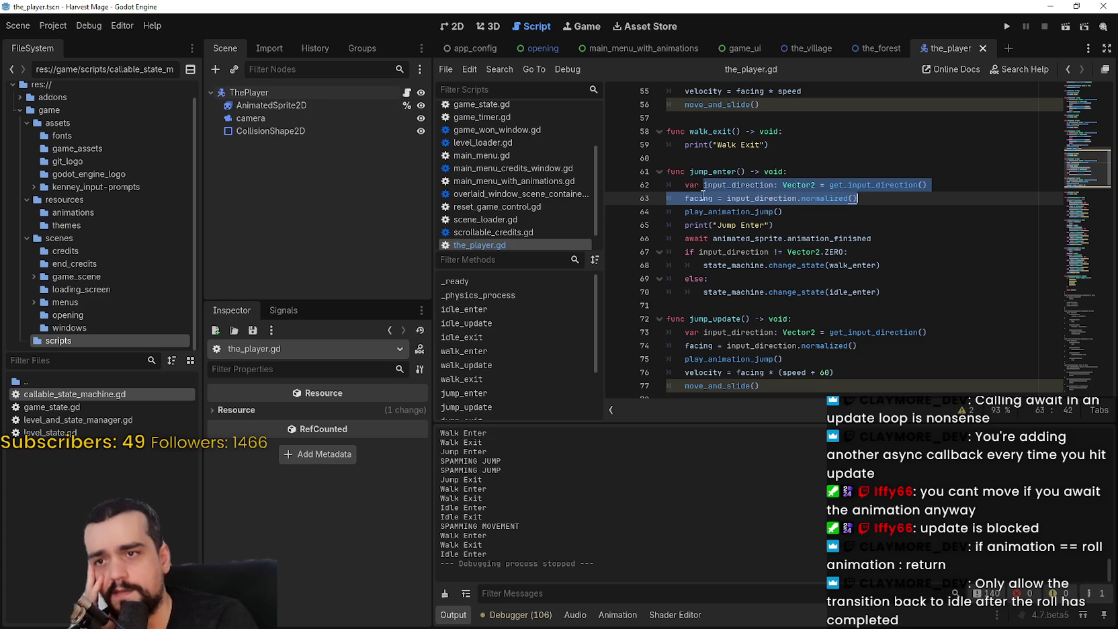
{"action": "double_click", "coordinate": [699, 199]}
{"action": "double_click", "coordinate": [730, 212]}
{"action": "left_click", "coordinate": [803, 215], "text": "shift"}
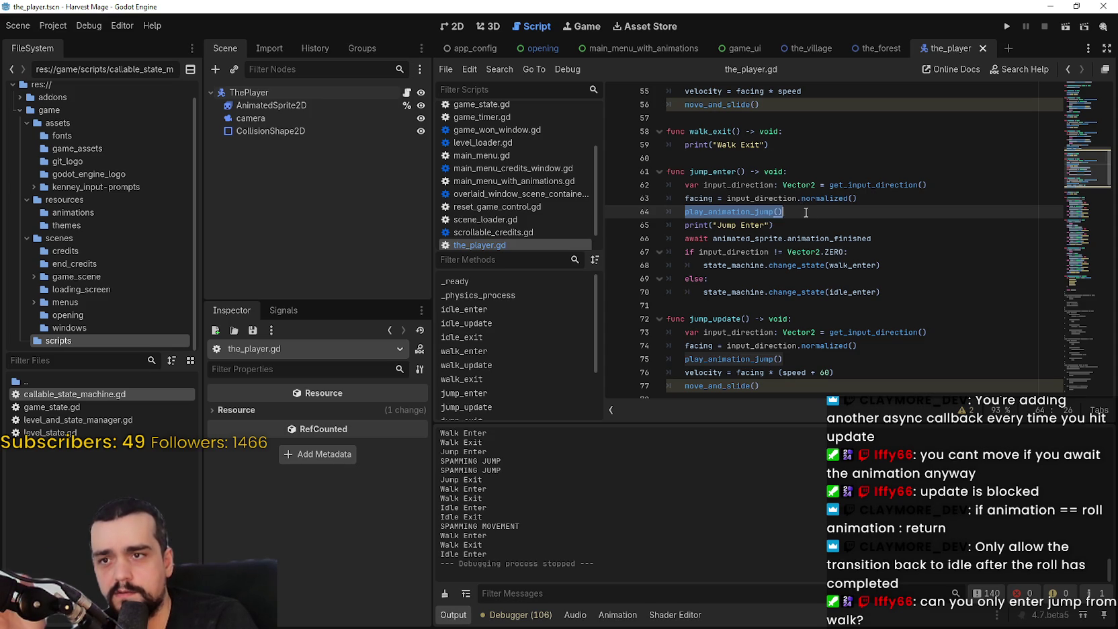
{"action": "scroll", "coordinate": [804, 209], "scroll_direction": "up", "scroll_amount": 7}
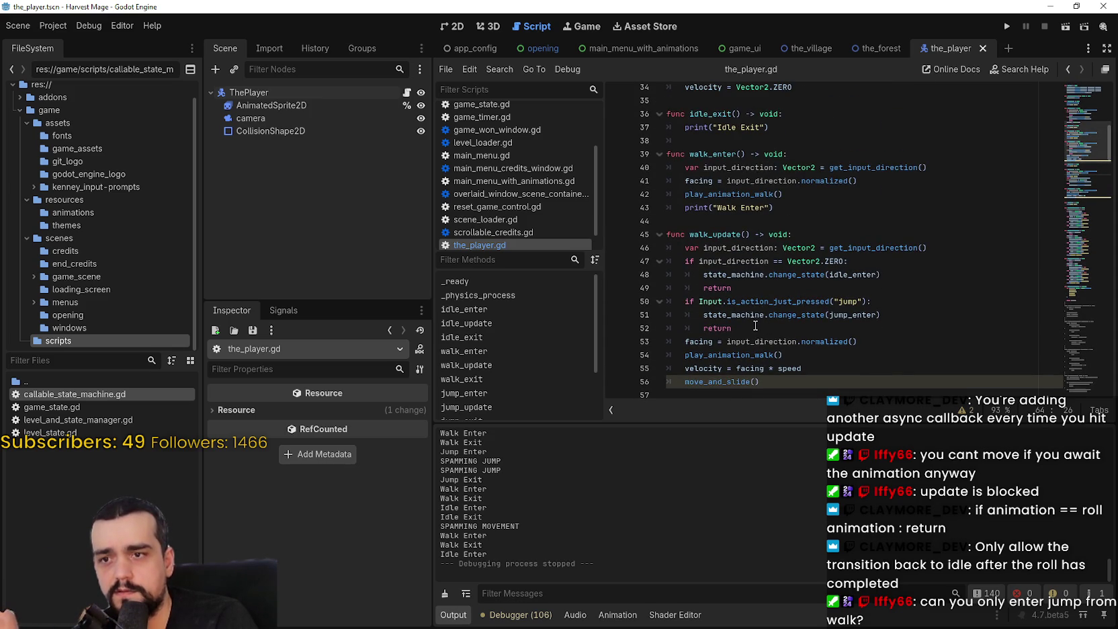
{"action": "double_click", "coordinate": [839, 275]}
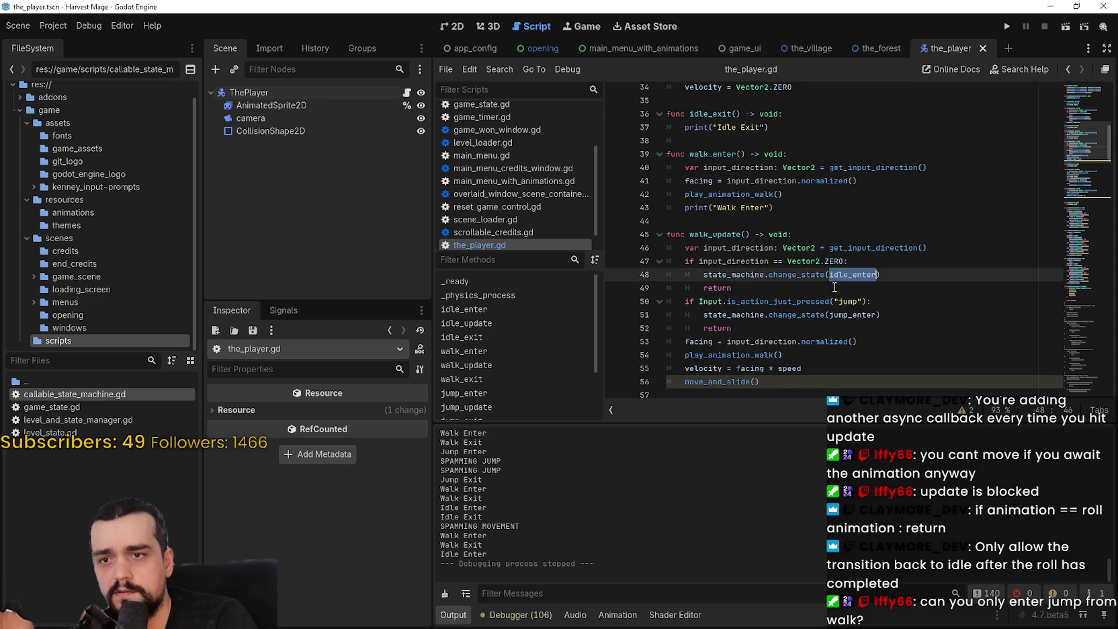
{"action": "double_click", "coordinate": [848, 315]}
{"action": "scroll", "coordinate": [846, 311], "scroll_direction": "up", "scroll_amount": 4}
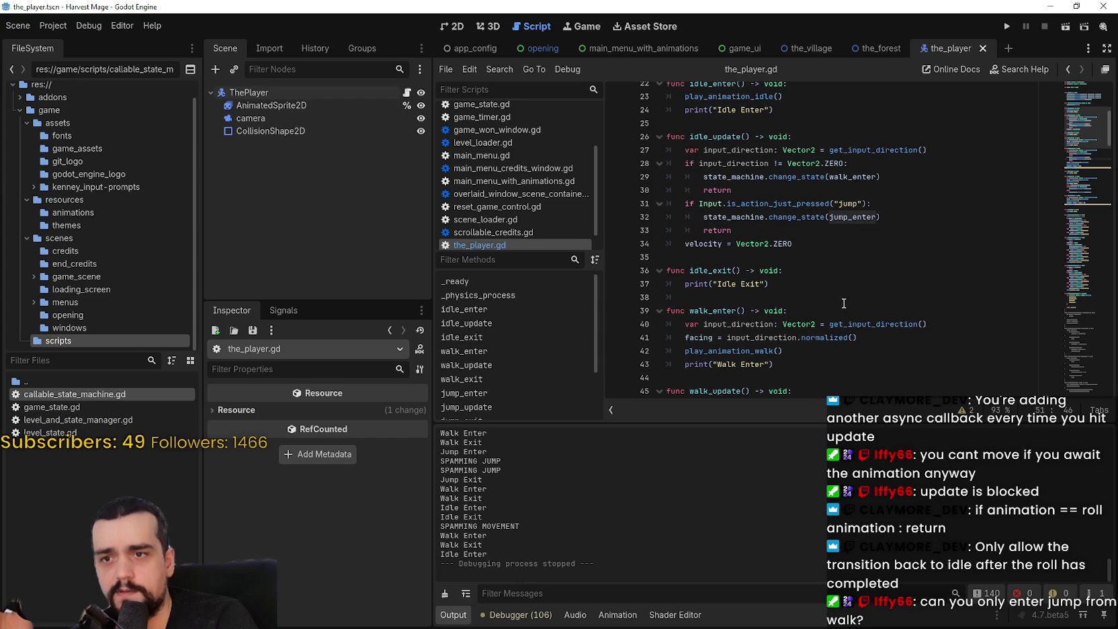
{"action": "mouse_move", "coordinate": [882, 217]}
{"action": "left_mouse_down"}
{"action": "mouse_move", "coordinate": [897, 222]}
{"action": "mouse_move", "coordinate": [673, 209]}
{"action": "left_mouse_up"}
{"action": "left_click_drag", "start_coordinate": [732, 231], "coordinate": [655, 209]}
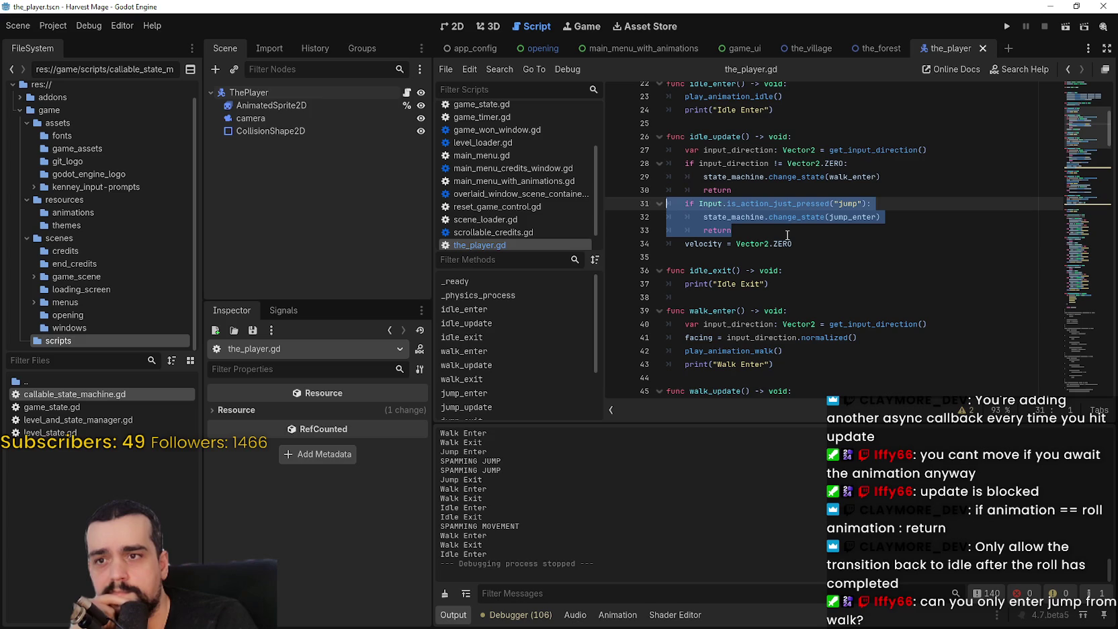
{"action": "scroll", "coordinate": [767, 239], "scroll_direction": "up", "scroll_amount": 2}
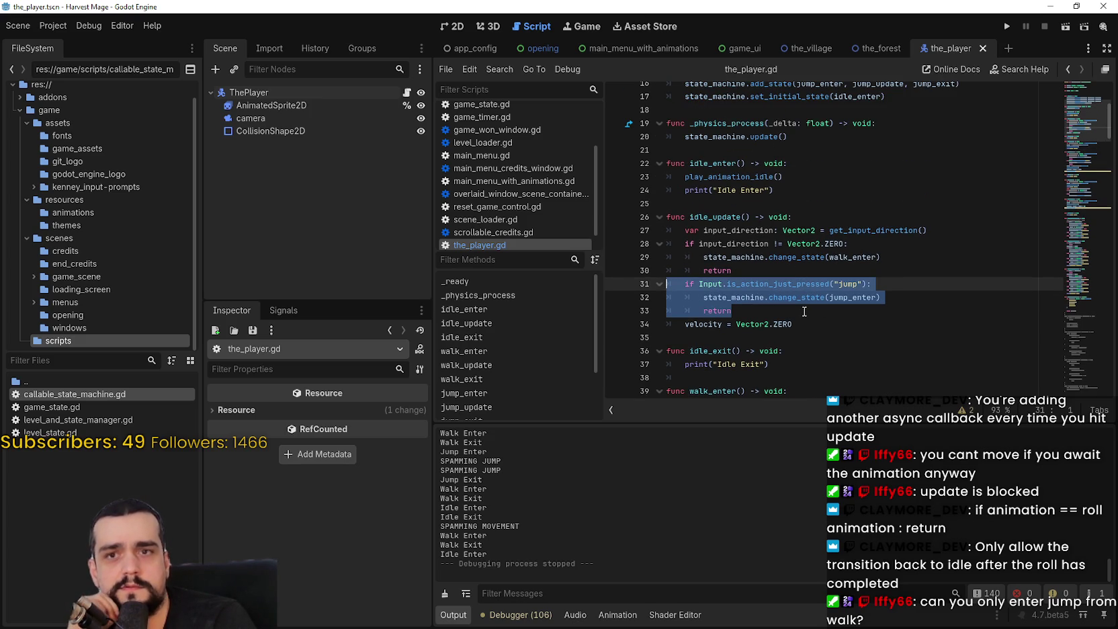
{"action": "scroll", "coordinate": [804, 311], "scroll_direction": "down", "scroll_amount": 3}
{"action": "key", "text": "ctrl+c"}
{"action": "scroll", "coordinate": [804, 230], "scroll_direction": "down", "scroll_amount": 4}
{"action": "left_click", "coordinate": [810, 244]}
{"action": "key", "text": "Return"}
{"action": "key", "text": "ctrl+v"}
{"action": "left_click", "coordinate": [806, 286]}
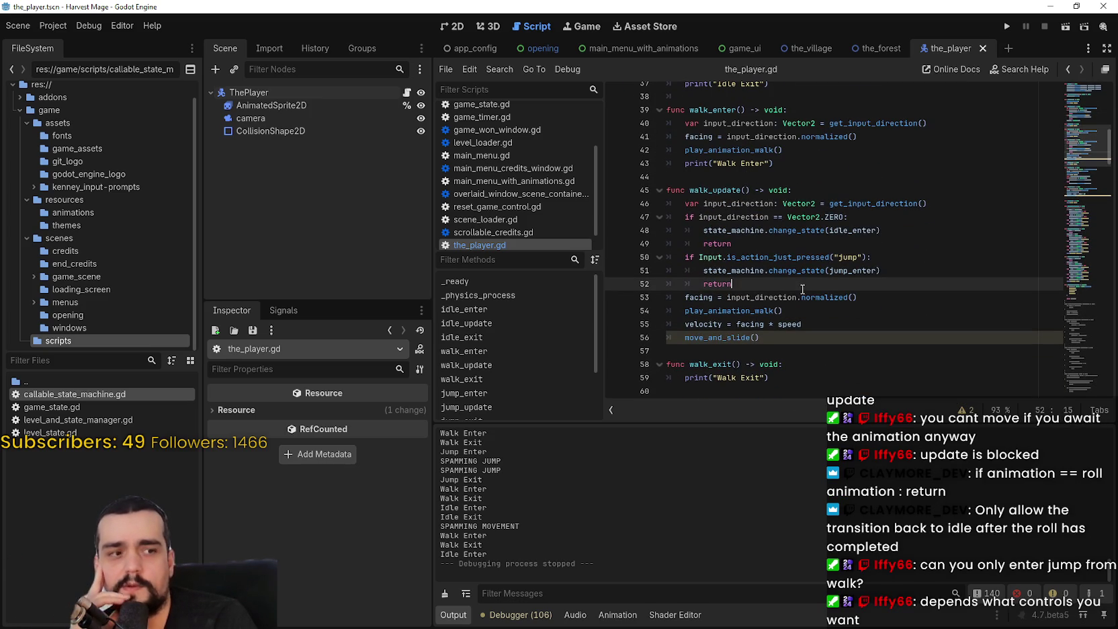
{"action": "scroll", "coordinate": [802, 286], "scroll_direction": "down", "scroll_amount": 2}
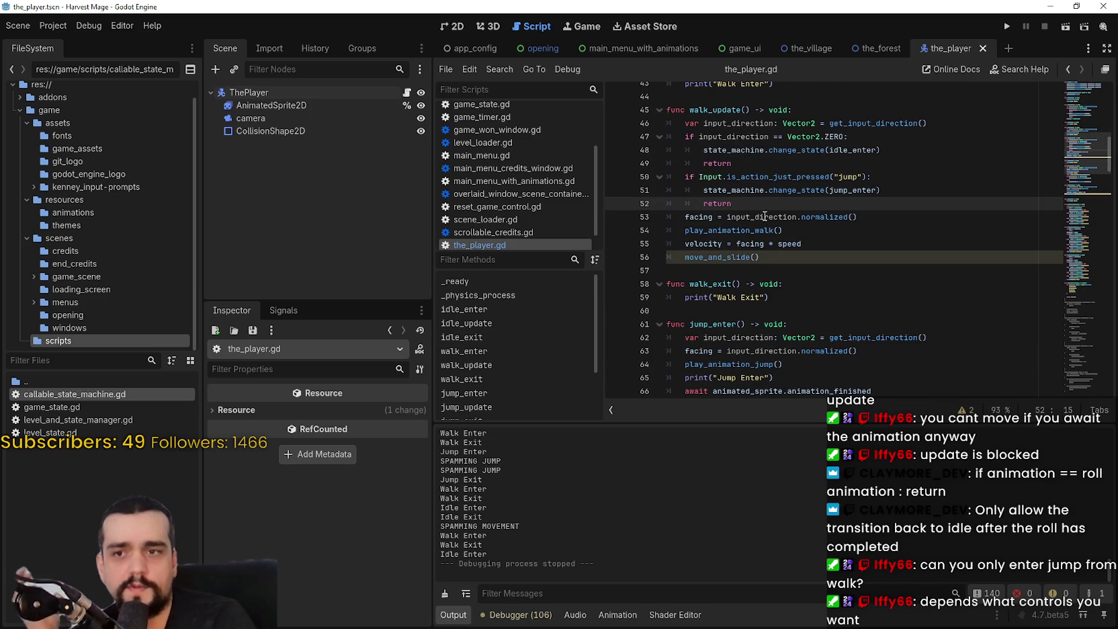
{"action": "scroll", "coordinate": [759, 218], "scroll_direction": "down", "scroll_amount": 2}
{"action": "left_click", "coordinate": [746, 229]}
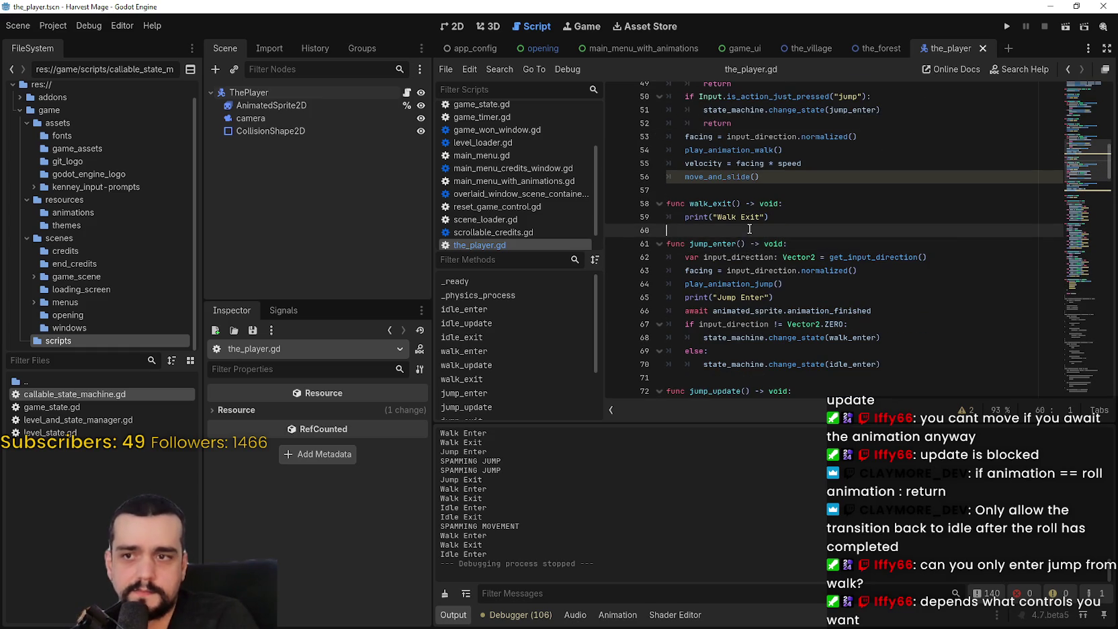
{"action": "scroll", "coordinate": [747, 226], "scroll_direction": "up", "scroll_amount": 3}
{"action": "scroll", "coordinate": [747, 178], "scroll_direction": "down", "scroll_amount": 5}
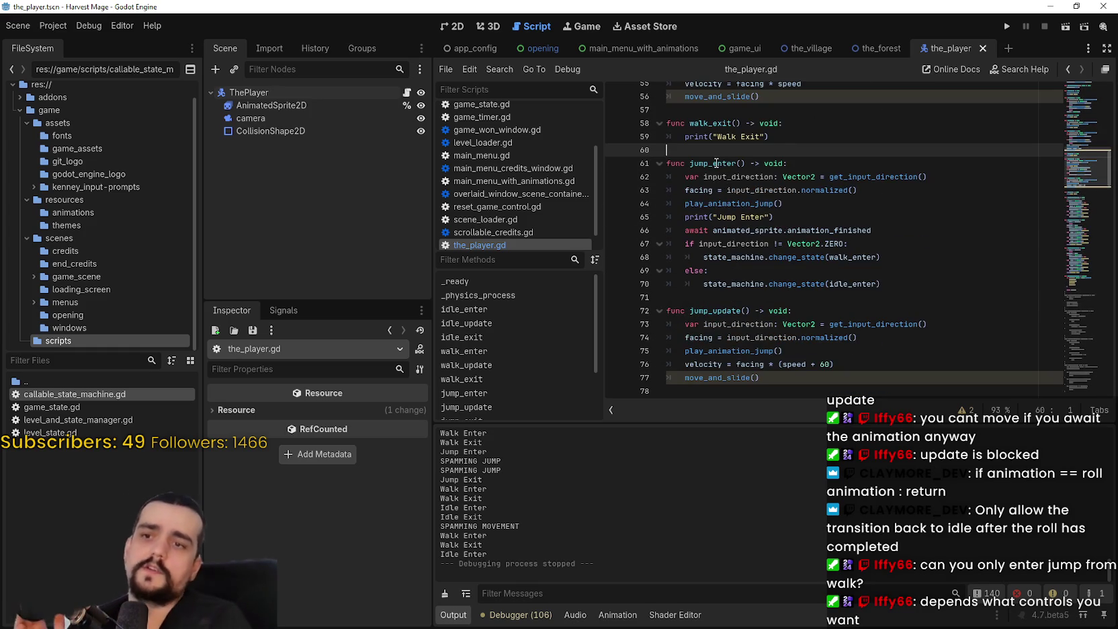
{"action": "scroll", "coordinate": [742, 191], "scroll_direction": "up", "scroll_amount": 4}
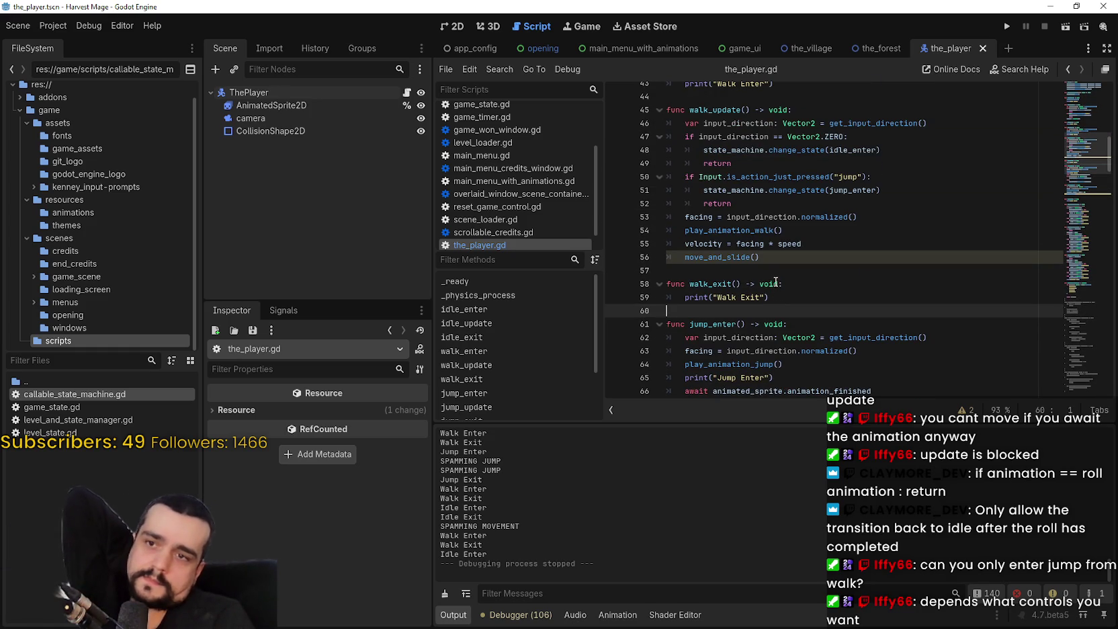
{"action": "scroll", "coordinate": [774, 276], "scroll_direction": "down", "scroll_amount": 4}
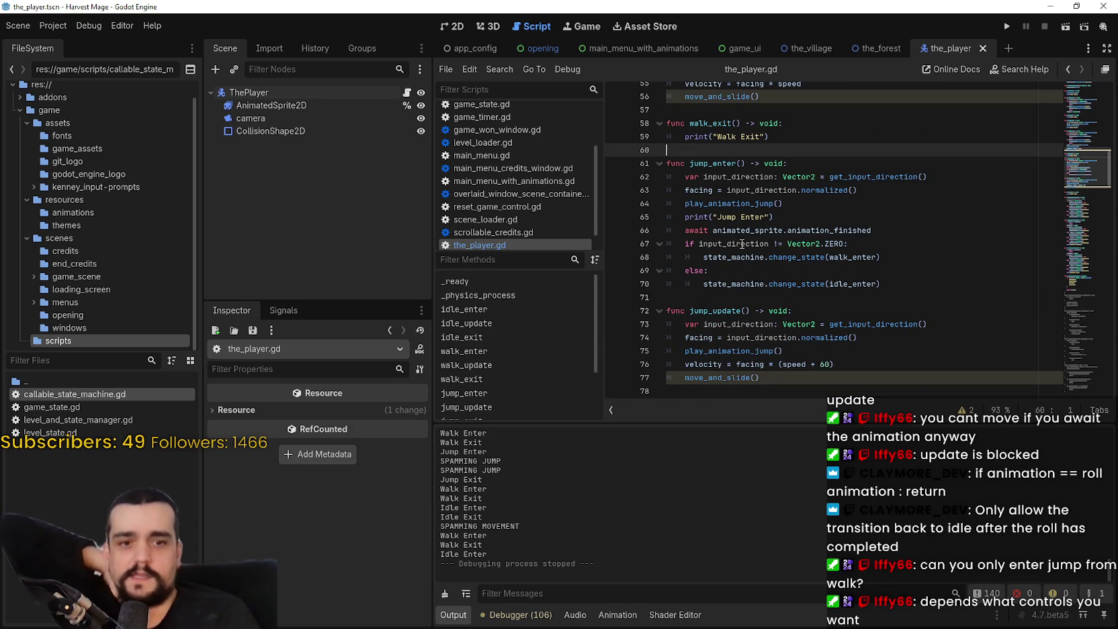
{"action": "mouse_move", "coordinate": [742, 244]}
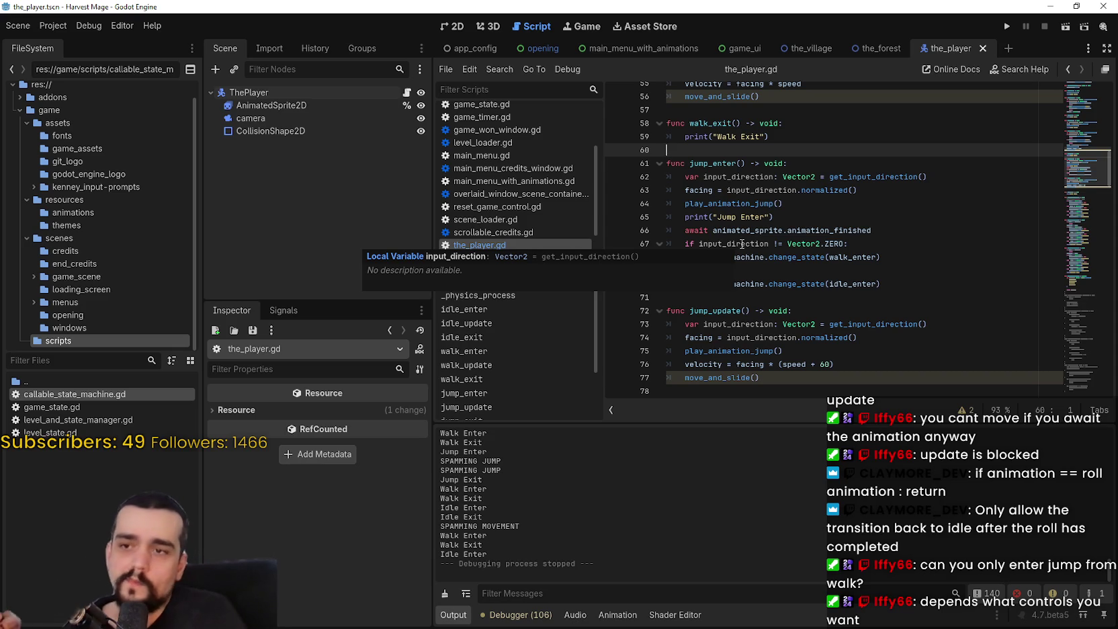
{"action": "scroll", "coordinate": [797, 245], "scroll_direction": "down", "scroll_amount": 10}
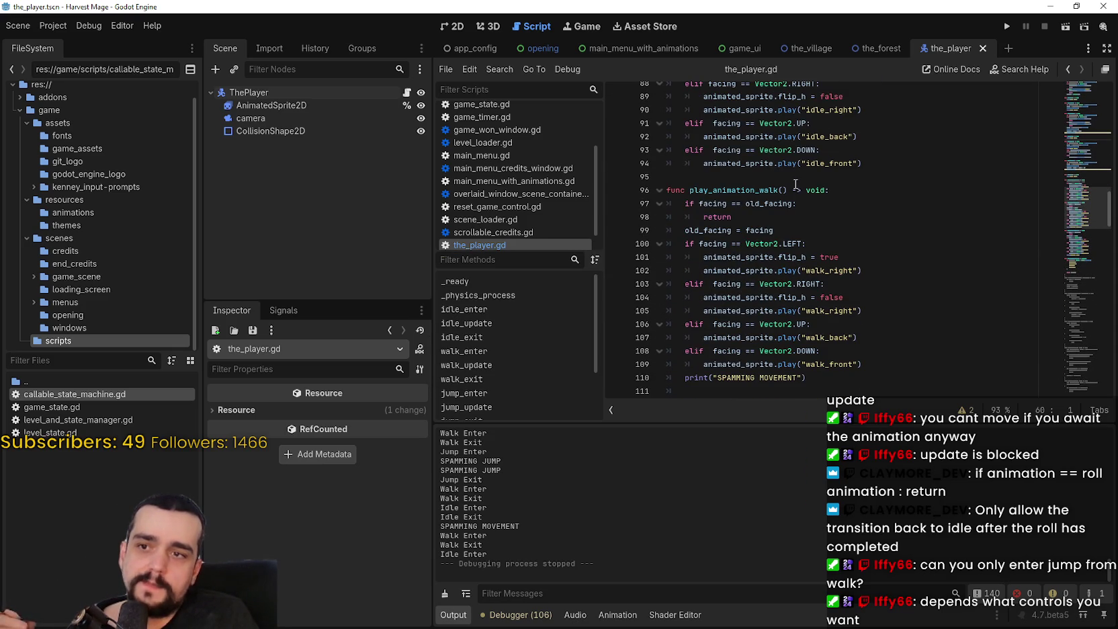
Delete the 'if facing == old_facing: return' check from play_animation_jump
{"action": "scroll", "coordinate": [793, 183], "scroll_direction": "down", "scroll_amount": 1}
{"action": "left_click_drag", "start_coordinate": [723, 180], "coordinate": [685, 163]}
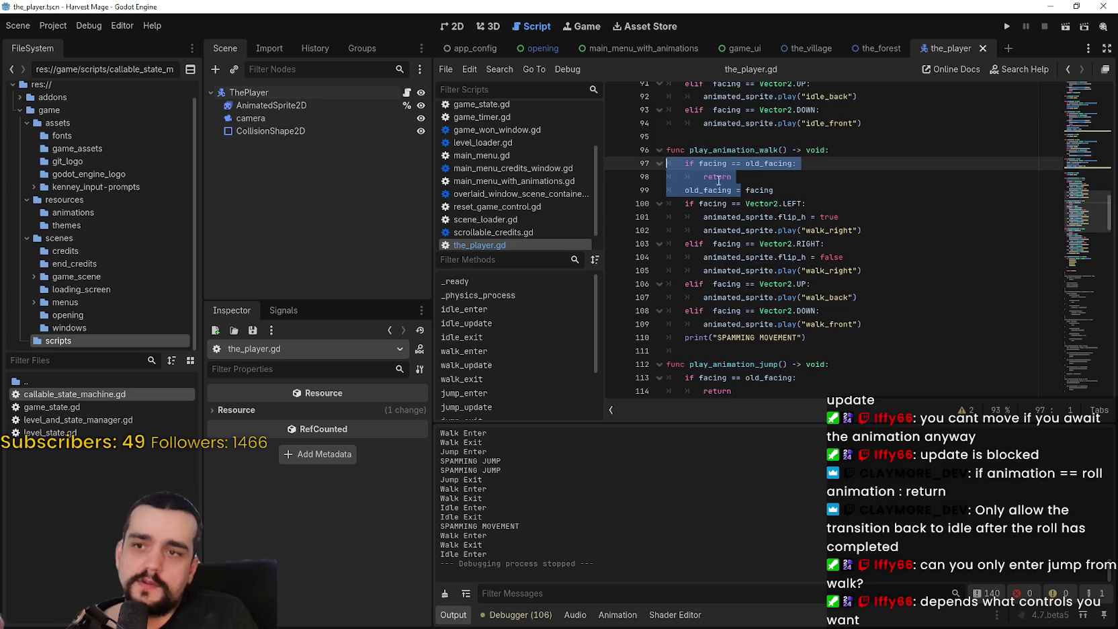
{"action": "scroll", "coordinate": [699, 255], "scroll_direction": "down", "scroll_amount": 3}
{"action": "double_click", "coordinate": [717, 270]}
{"action": "left_click", "coordinate": [668, 257], "text": "shift"}
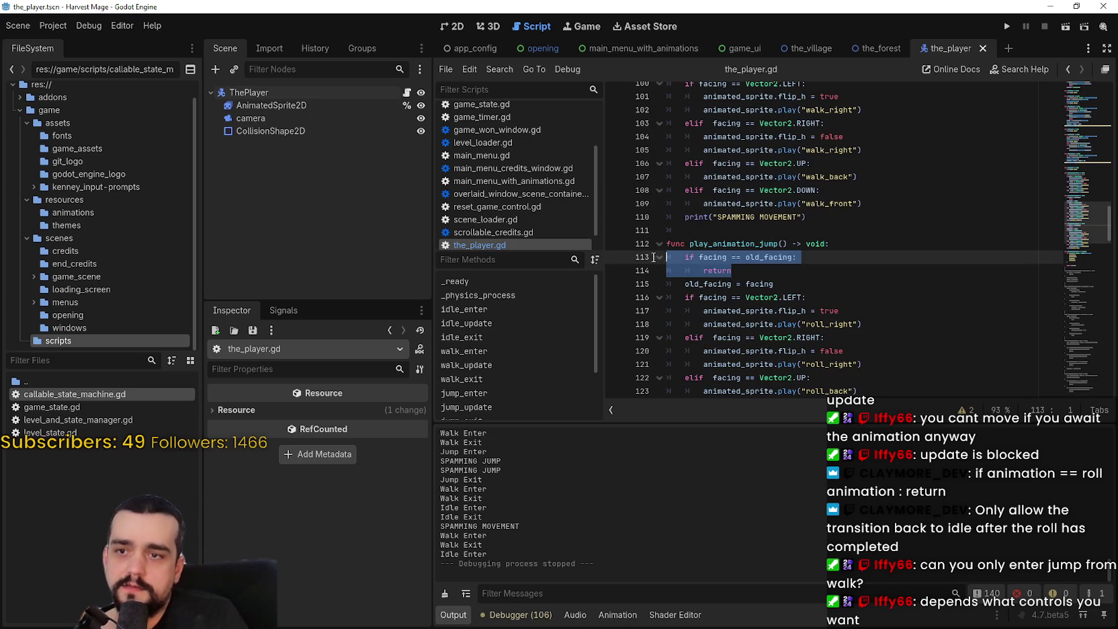
{"action": "scroll", "coordinate": [830, 205], "scroll_direction": "down", "scroll_amount": 2}
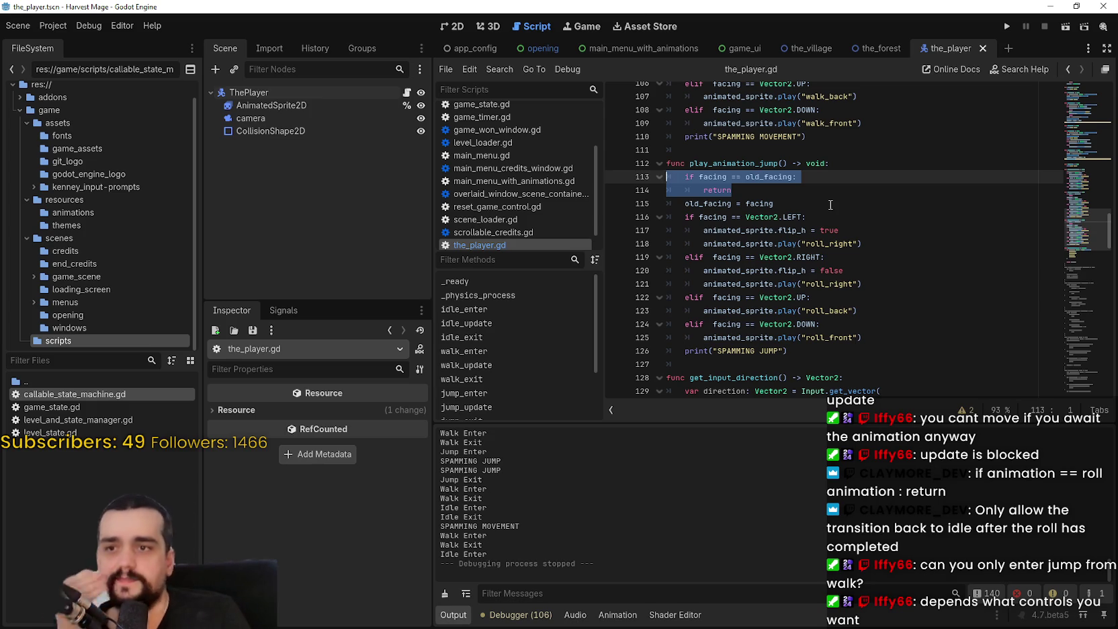
{"action": "key", "text": "BackSpace"}
{"action": "key", "text": "BackSpace"}
Review the code around jump_update and relaunch the game
{"action": "scroll", "coordinate": [816, 296], "scroll_direction": "up", "scroll_amount": 7}
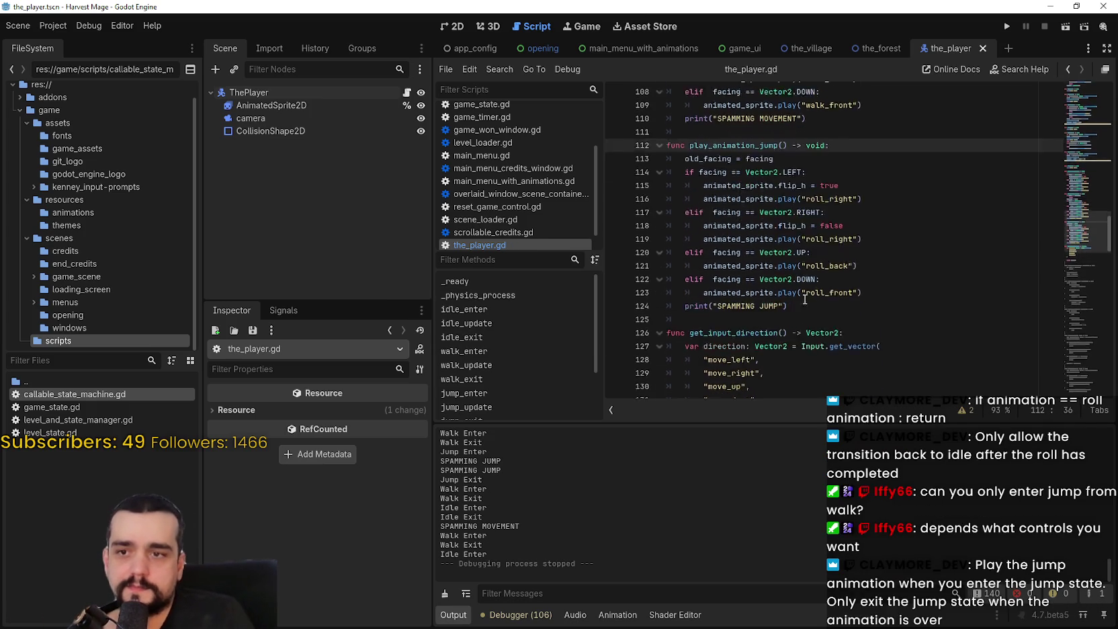
{"action": "scroll", "coordinate": [807, 297], "scroll_direction": "up", "scroll_amount": 17}
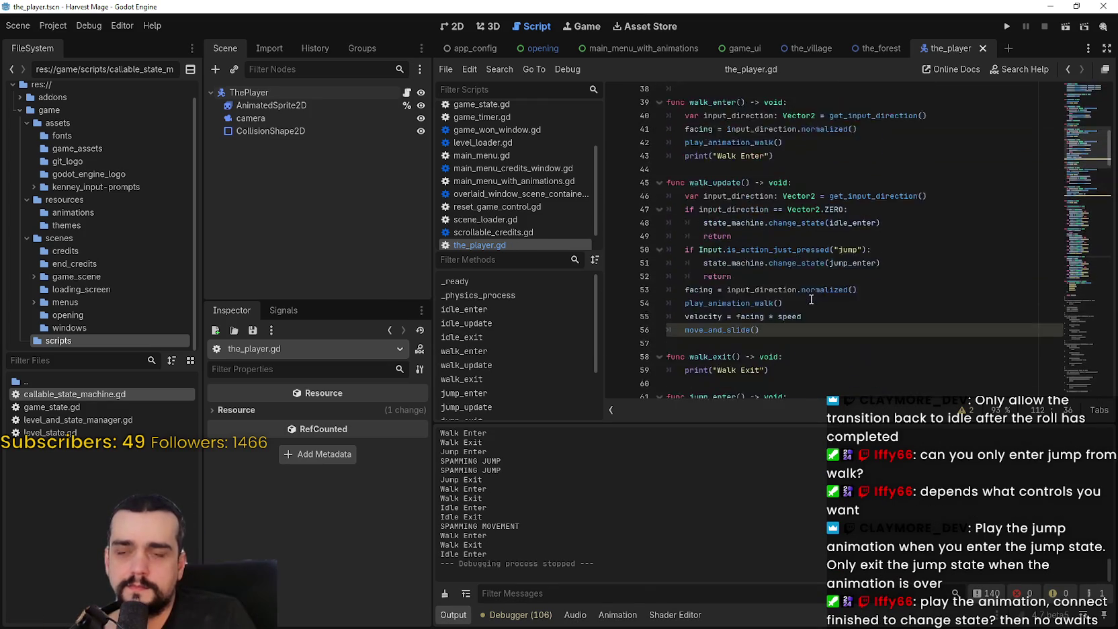
{"action": "scroll", "coordinate": [811, 297], "scroll_direction": "down", "scroll_amount": 9}
{"action": "left_click", "coordinate": [812, 249]}
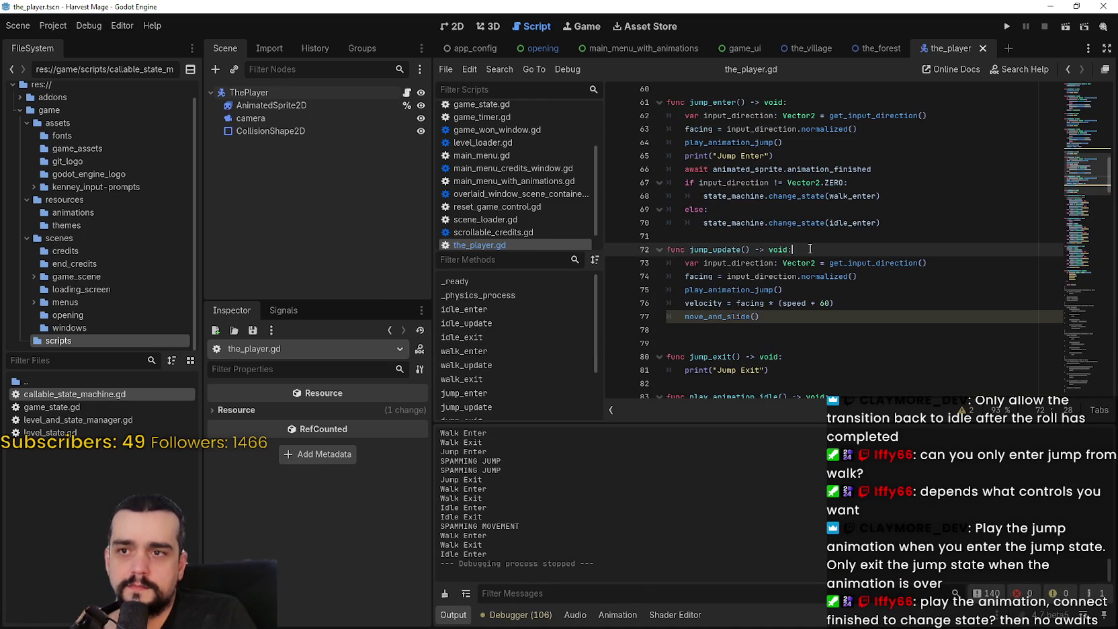
{"action": "left_click", "coordinate": [814, 236]}
{"action": "scroll", "coordinate": [814, 235], "scroll_direction": "up", "scroll_amount": 1}
{"action": "left_click_drag", "start_coordinate": [434, 266], "coordinate": [347, 255]}
{"action": "left_click", "coordinate": [1007, 26]}
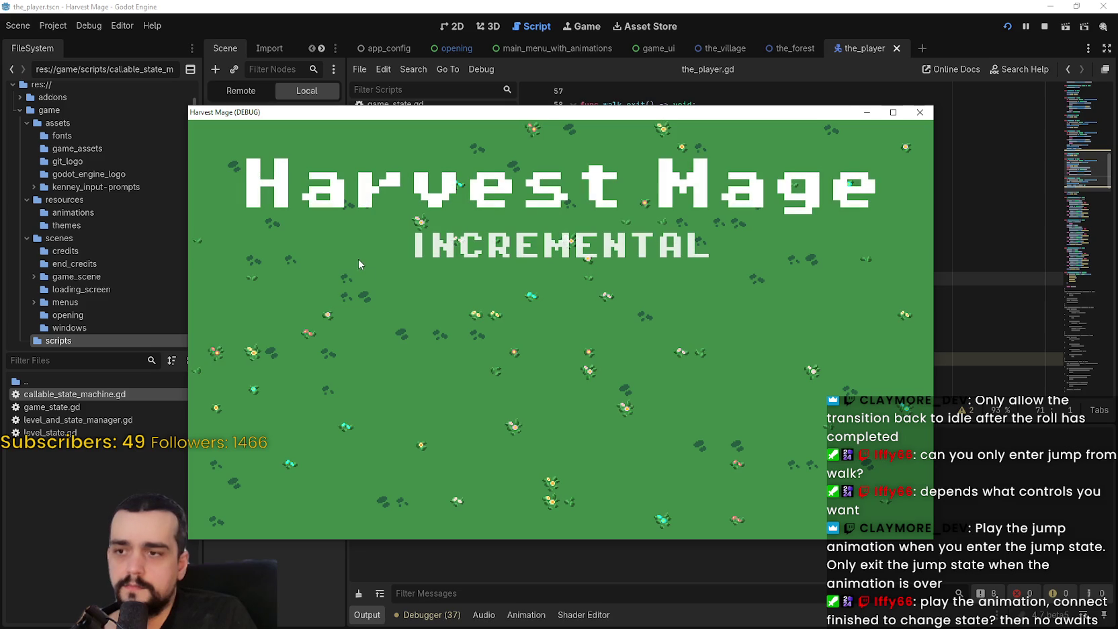
Start a new game, walk right, up and left while spamming jump, then close it
{"action": "left_click", "coordinate": [278, 307]}
{"action": "left_click", "coordinate": [278, 307]}
{"action": "key", "text": "d"}
{"action": "key", "text": "space"}
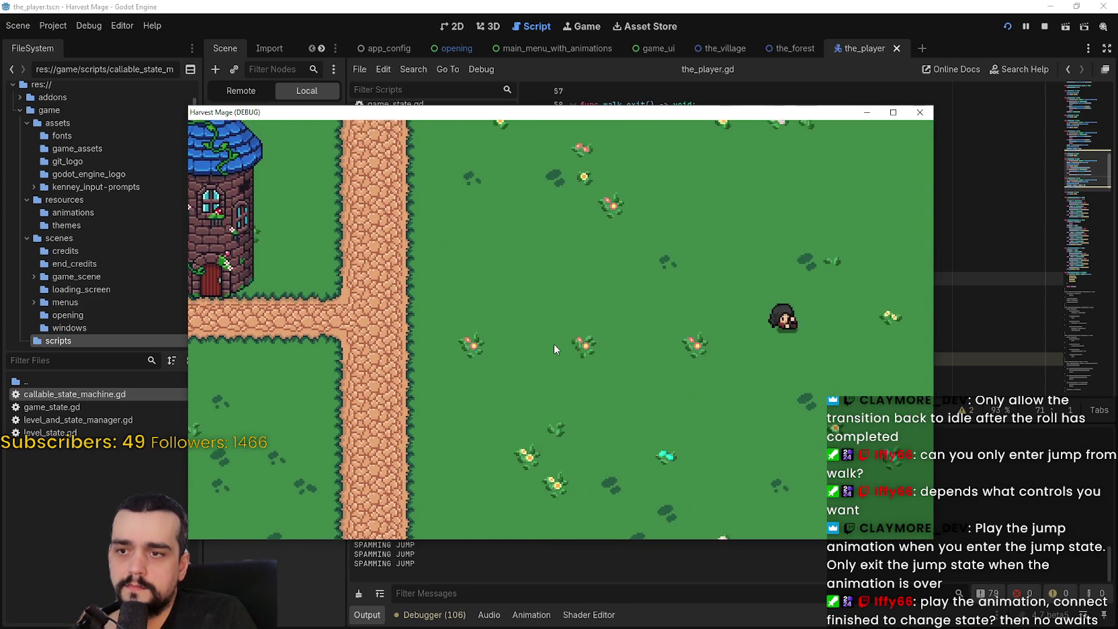
{"action": "key", "text": "w"}
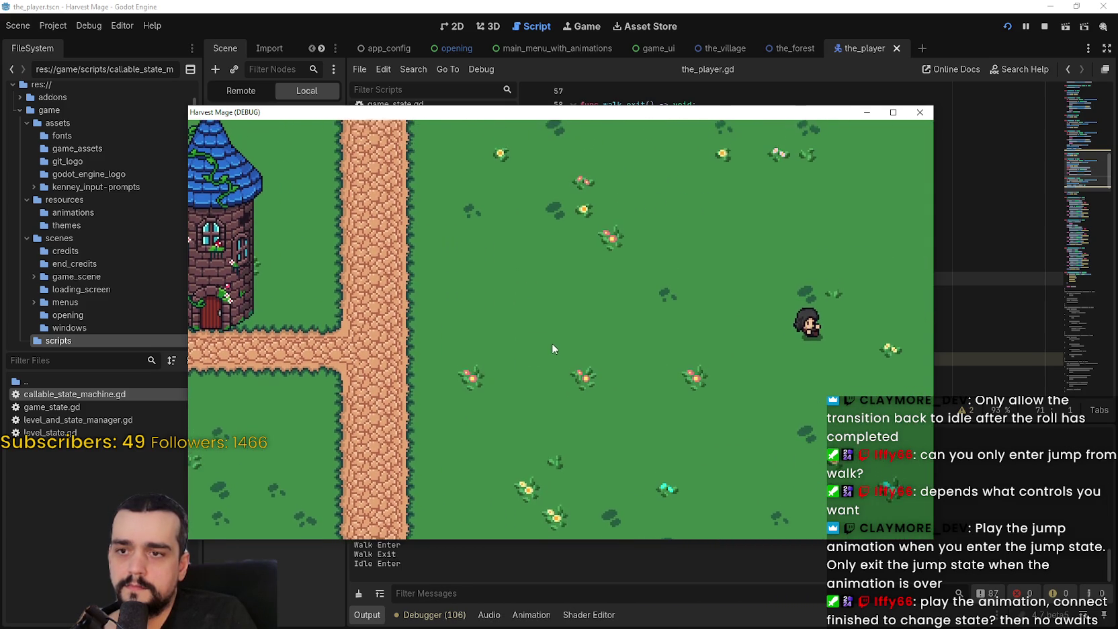
{"action": "key", "text": "a"}
{"action": "key", "text": "a"}
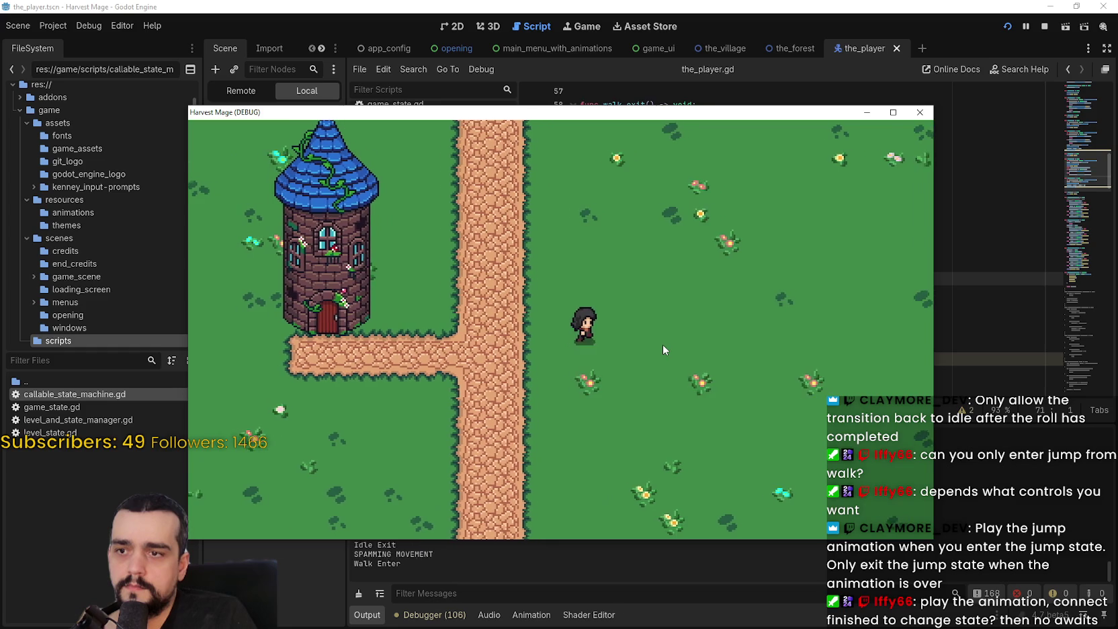
{"action": "key", "text": "d"}
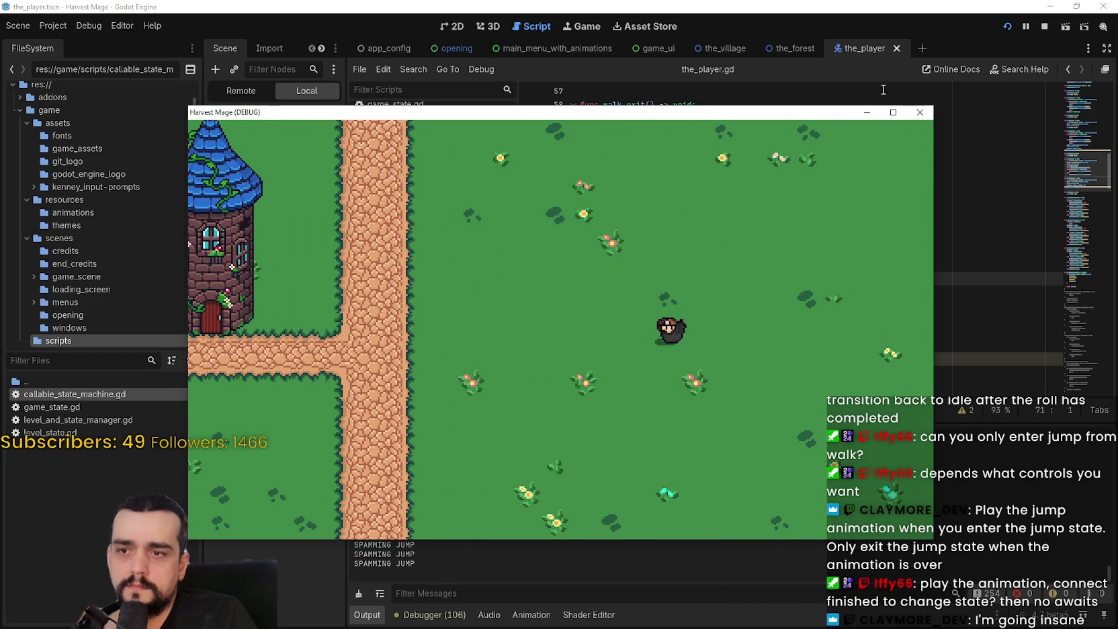
{"action": "left_click", "coordinate": [918, 113]}
{"action": "left_click", "coordinate": [724, 302]}
{"action": "scroll", "coordinate": [724, 303], "scroll_direction": "up", "scroll_amount": 1}
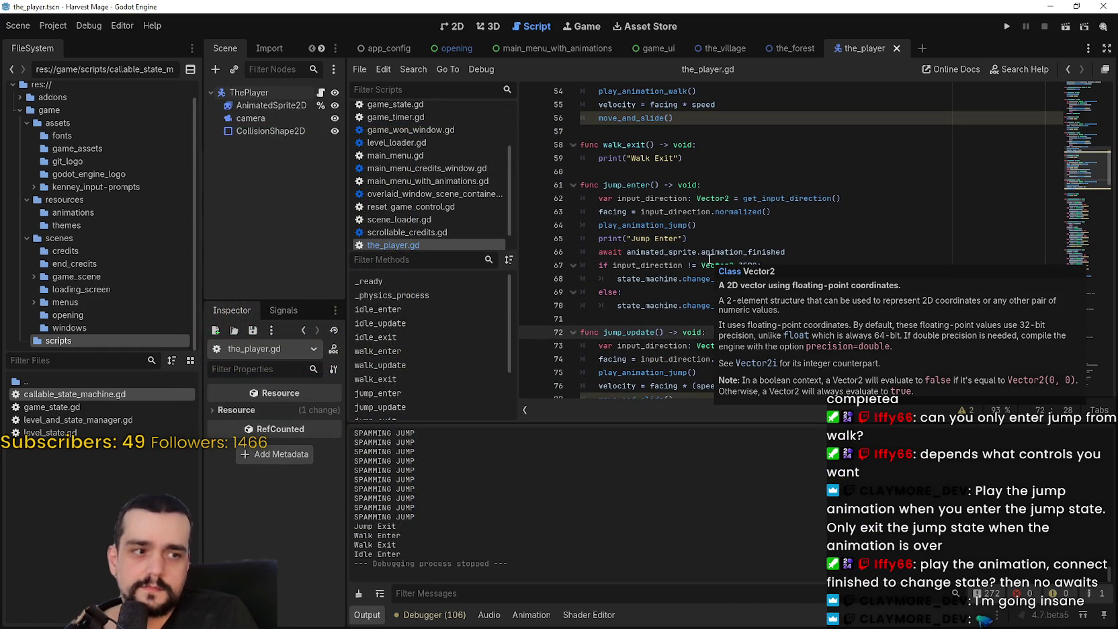
{"action": "mouse_move", "coordinate": [704, 254]}
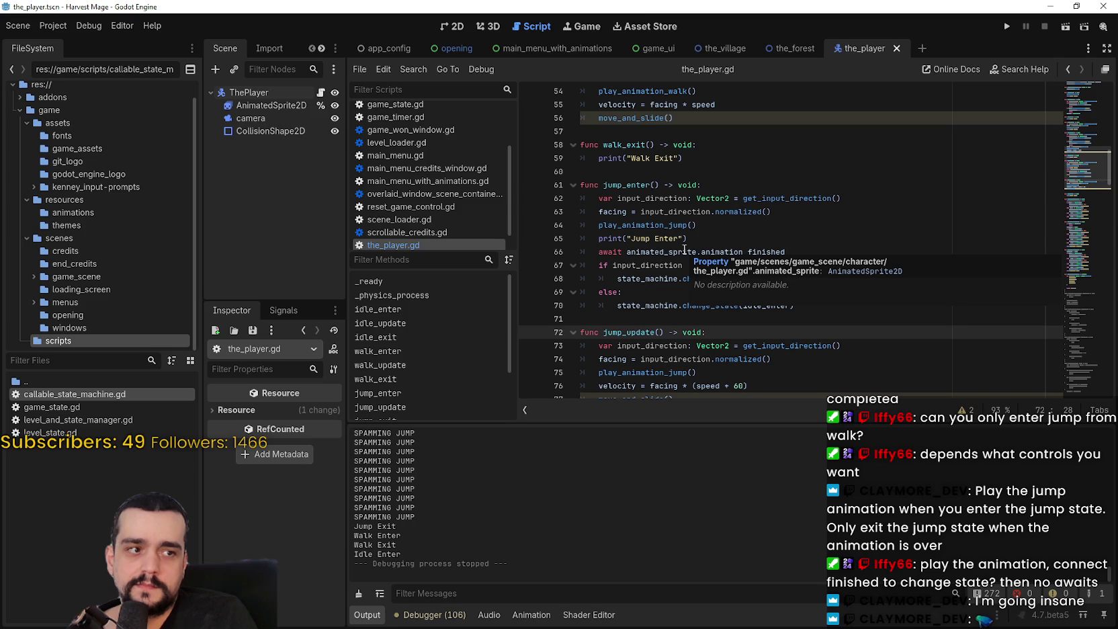
{"action": "scroll", "coordinate": [684, 250], "scroll_direction": "down", "scroll_amount": 1}
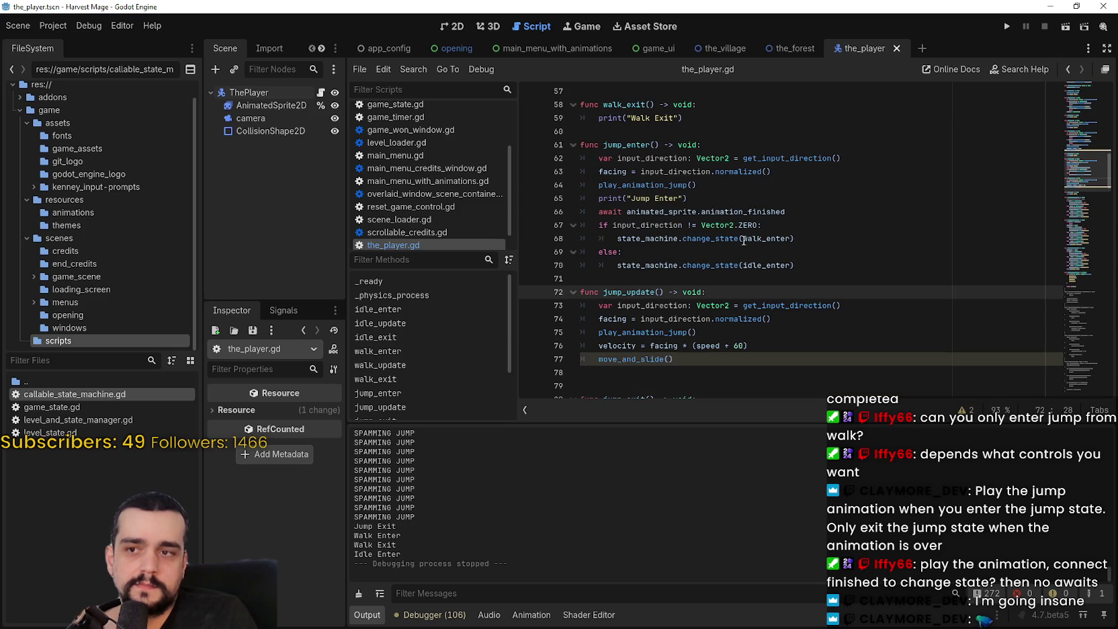
{"action": "left_click", "coordinate": [812, 253]}
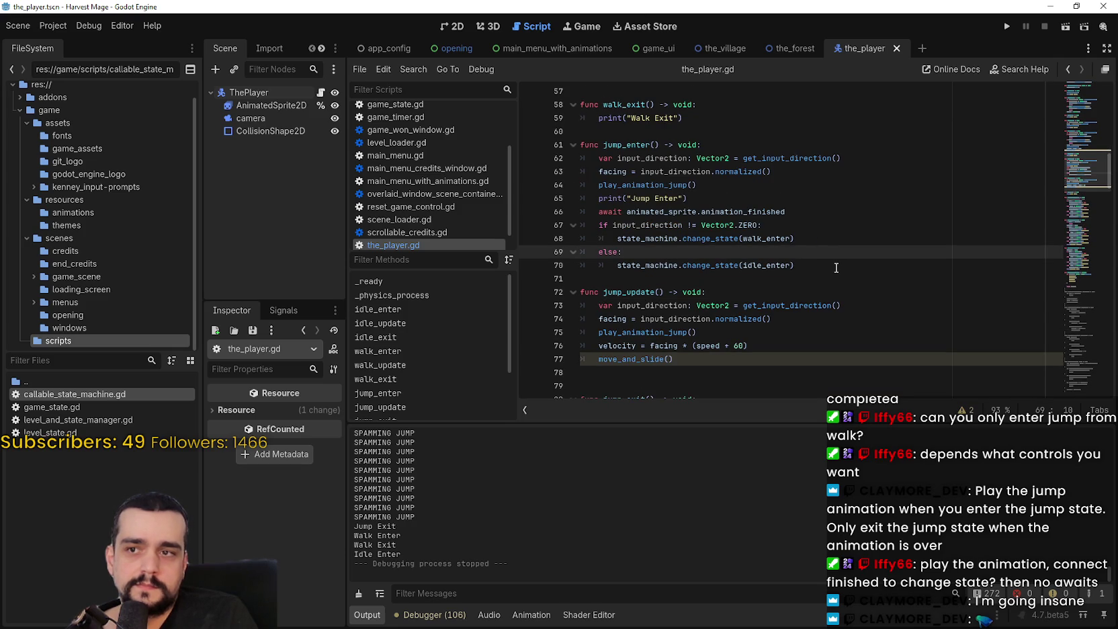
{"action": "left_click_drag", "start_coordinate": [785, 212], "coordinate": [599, 211]}
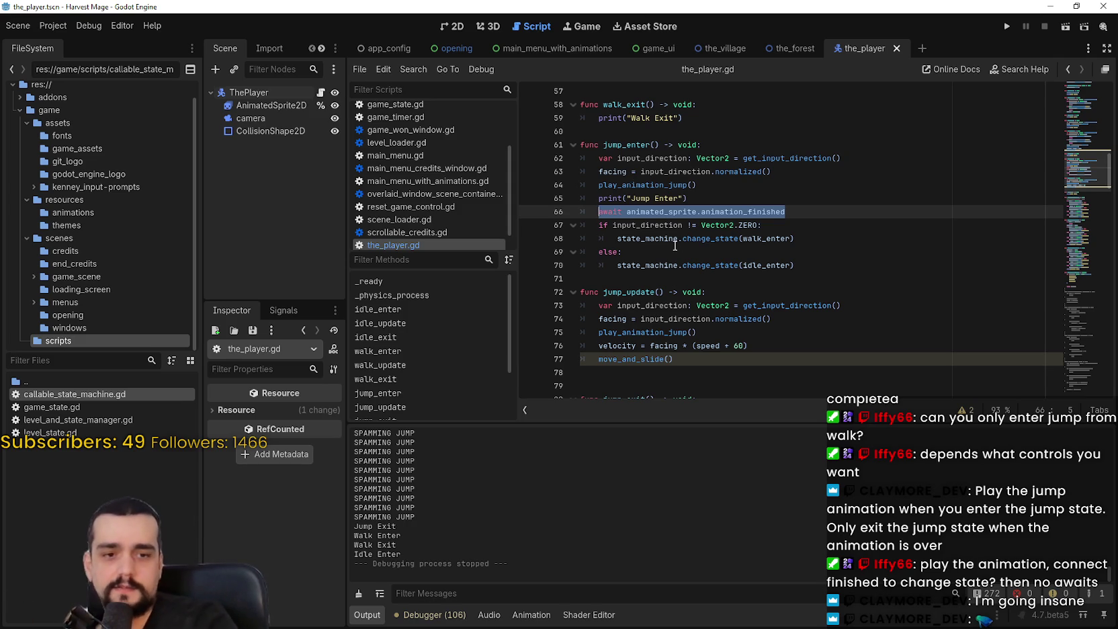
{"action": "left_click", "coordinate": [651, 251]}
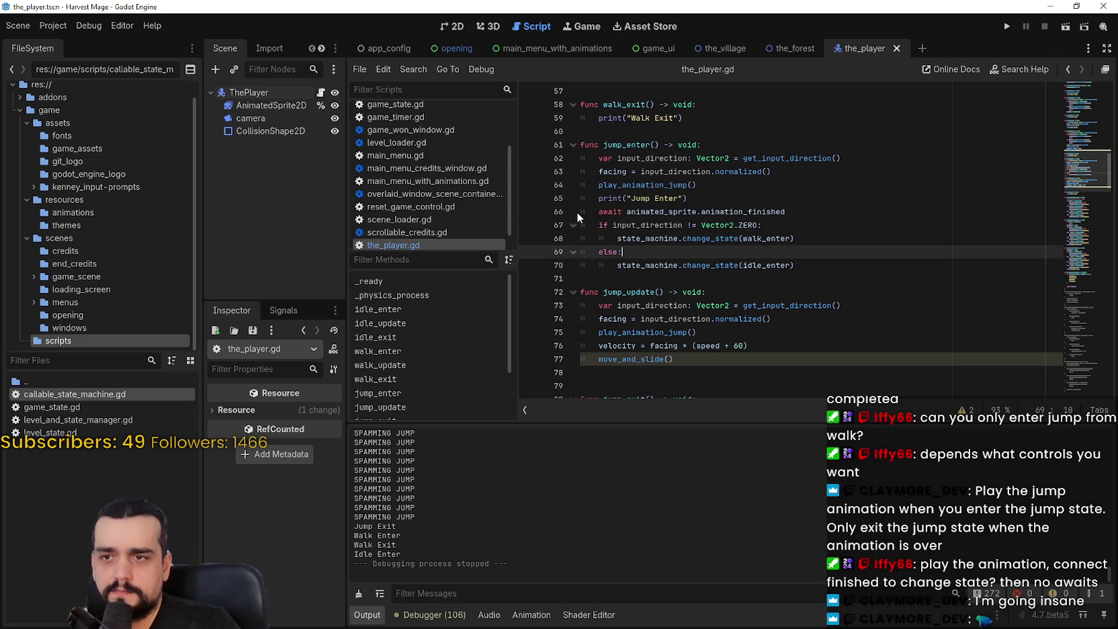
{"action": "scroll", "coordinate": [665, 330], "scroll_direction": "down", "scroll_amount": 2}
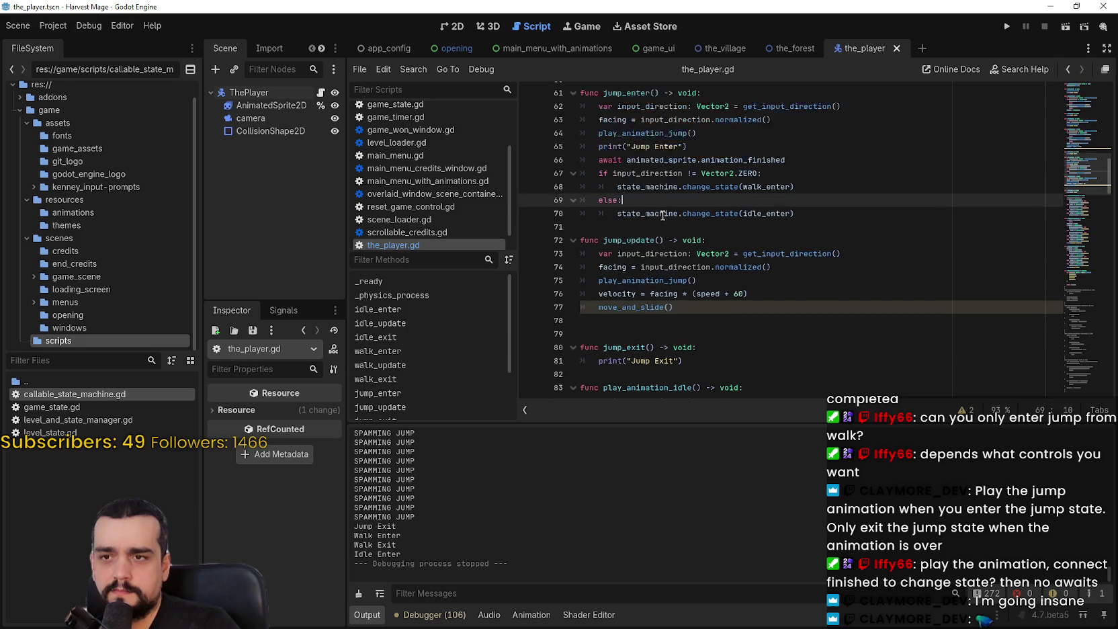
{"action": "scroll", "coordinate": [955, 341], "scroll_direction": "up", "scroll_amount": 1}
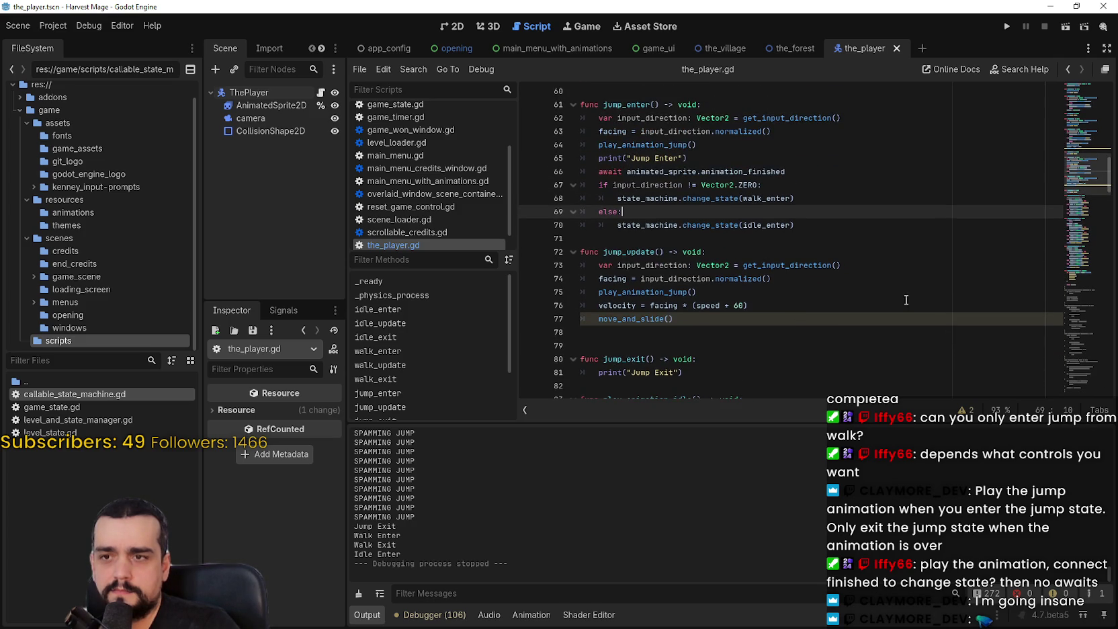
{"action": "scroll", "coordinate": [835, 266], "scroll_direction": "down", "scroll_amount": 1}
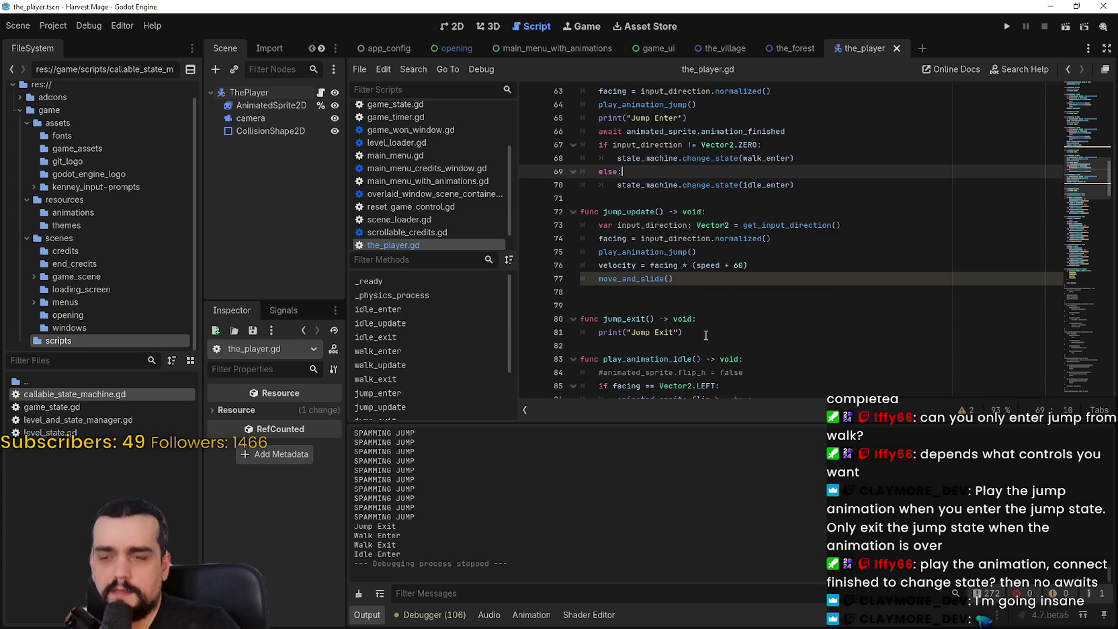
{"action": "left_click", "coordinate": [626, 213]}
{"action": "double_click", "coordinate": [626, 214]}
{"action": "mouse_move", "coordinate": [807, 187]}
{"action": "left_mouse_down"}
{"action": "mouse_move", "coordinate": [608, 185]}
{"action": "mouse_move", "coordinate": [537, 131]}
{"action": "left_mouse_up"}
{"action": "key", "text": "ctrl+c"}
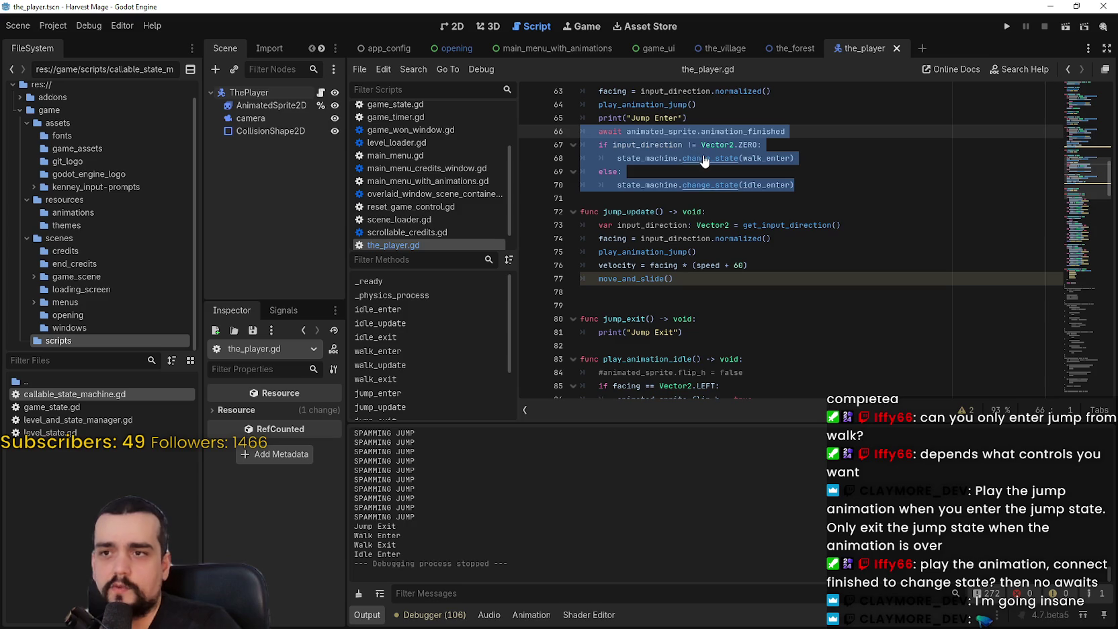
Move jump_enter's await and walk/idle change_state block below move_and_slide() in jump_update
{"action": "key", "text": "Delete"}
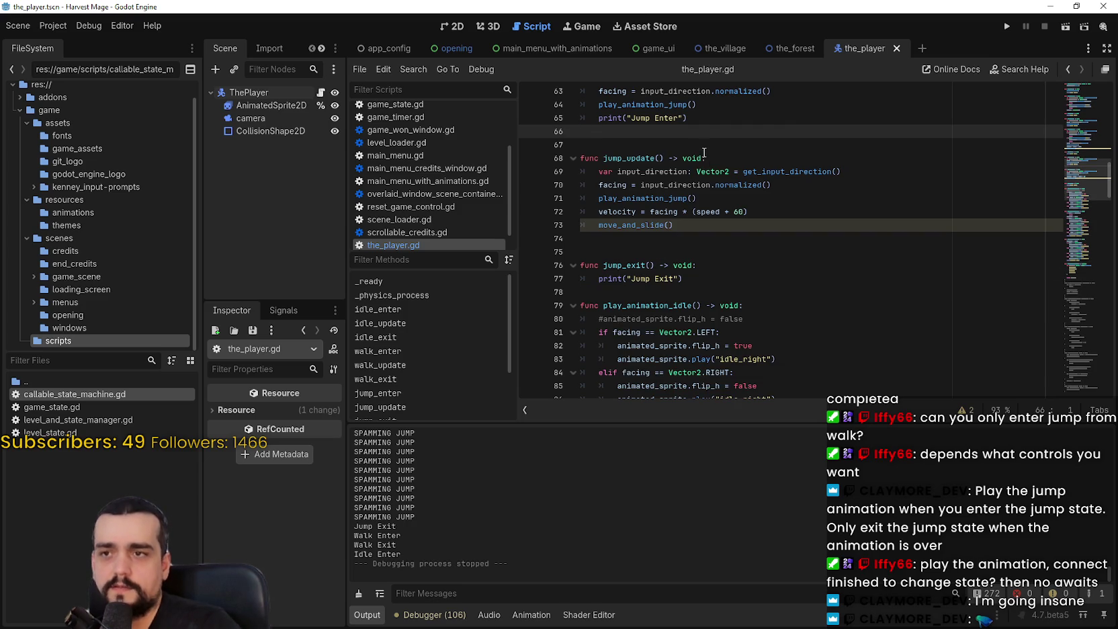
{"action": "left_click", "coordinate": [609, 296]}
{"action": "left_click", "coordinate": [618, 238]}
{"action": "key", "text": "ctrl+v"}
{"action": "left_click", "coordinate": [761, 226]}
{"action": "key", "text": "Return"}
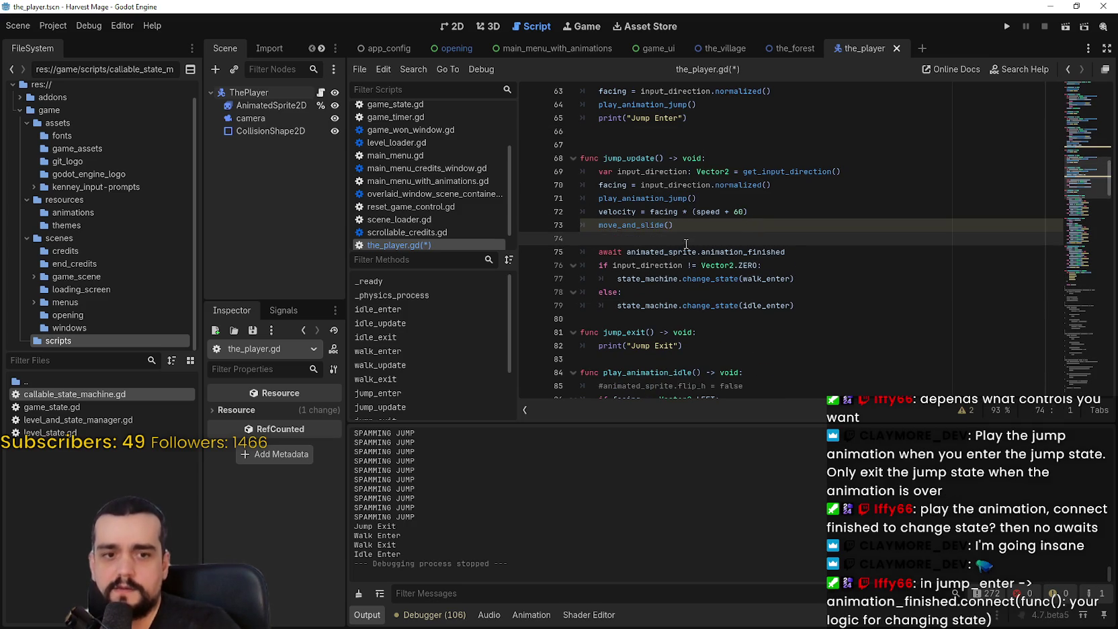
{"action": "scroll", "coordinate": [672, 262], "scroll_direction": "down", "scroll_amount": 1}
{"action": "left_click", "coordinate": [656, 279]}
{"action": "scroll", "coordinate": [663, 178], "scroll_direction": "up", "scroll_amount": 3}
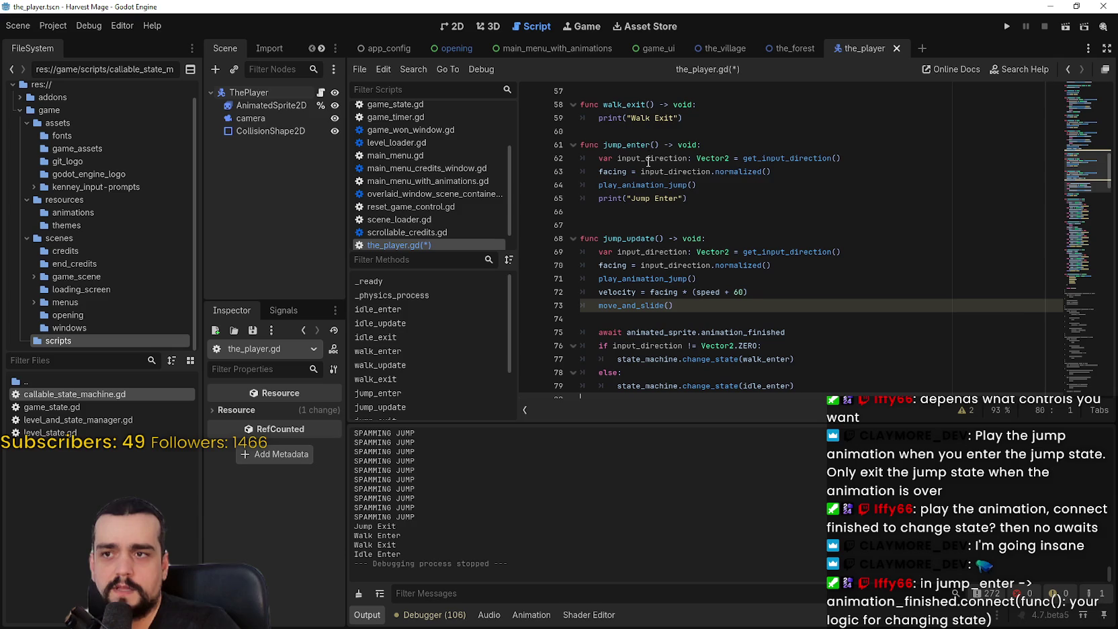
Comment out the play_animation_jump() call in jump_update with #
{"action": "left_click", "coordinate": [617, 145]}
{"action": "left_click_drag", "start_coordinate": [598, 184], "coordinate": [699, 185]}
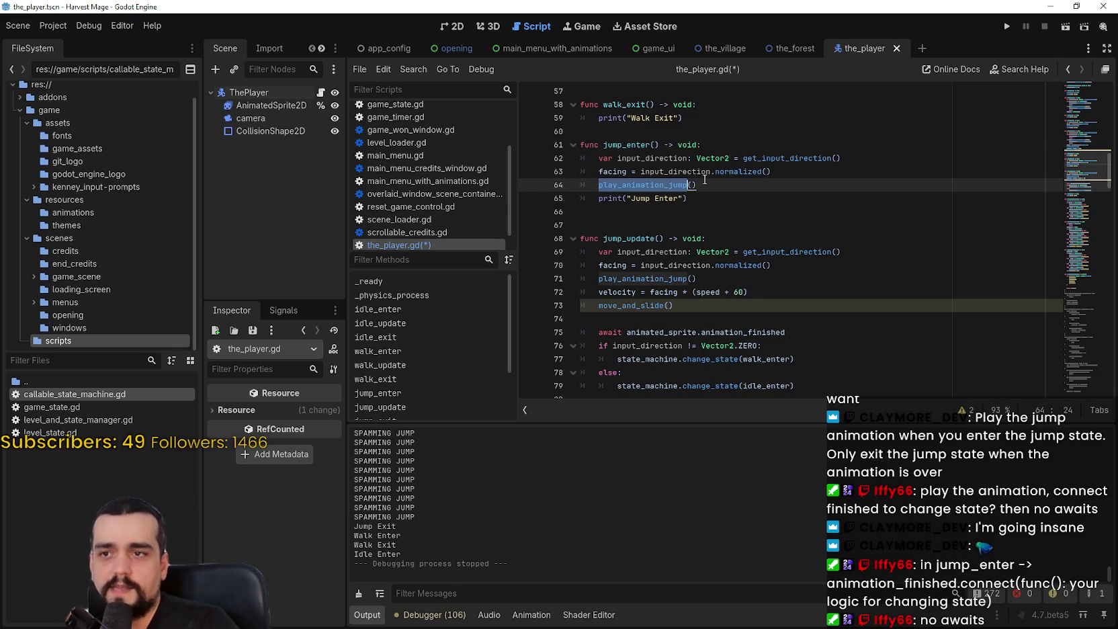
{"action": "left_click", "coordinate": [599, 279]}
{"action": "type", "text": "#"}
Review the input_direction, facing and pasted lines in jump_update's body
{"action": "left_click", "coordinate": [610, 264]}
{"action": "mouse_move", "coordinate": [599, 251]}
{"action": "left_mouse_down"}
{"action": "mouse_move", "coordinate": [840, 273]}
{"action": "mouse_move", "coordinate": [840, 334]}
{"action": "mouse_move", "coordinate": [840, 307]}
{"action": "left_mouse_up"}
{"action": "left_click", "coordinate": [840, 307]}
{"action": "mouse_move", "coordinate": [674, 306]}
{"action": "left_mouse_down"}
{"action": "mouse_move", "coordinate": [592, 288]}
{"action": "mouse_move", "coordinate": [576, 259]}
{"action": "left_mouse_up"}
{"action": "left_click", "coordinate": [595, 263]}
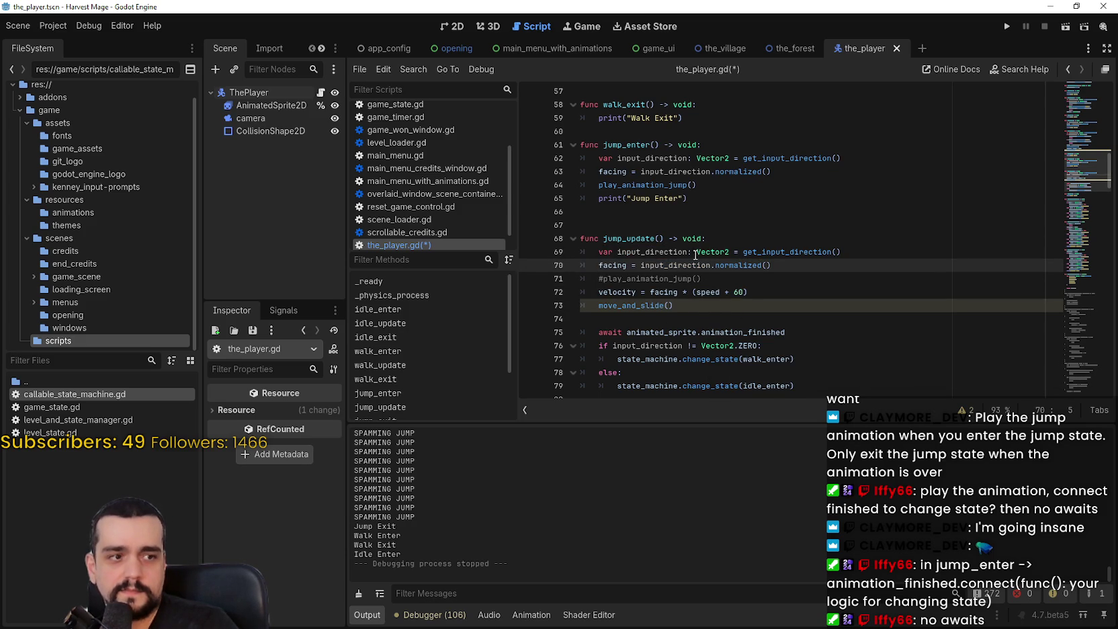
{"action": "scroll", "coordinate": [695, 257], "scroll_direction": "down", "scroll_amount": 1}
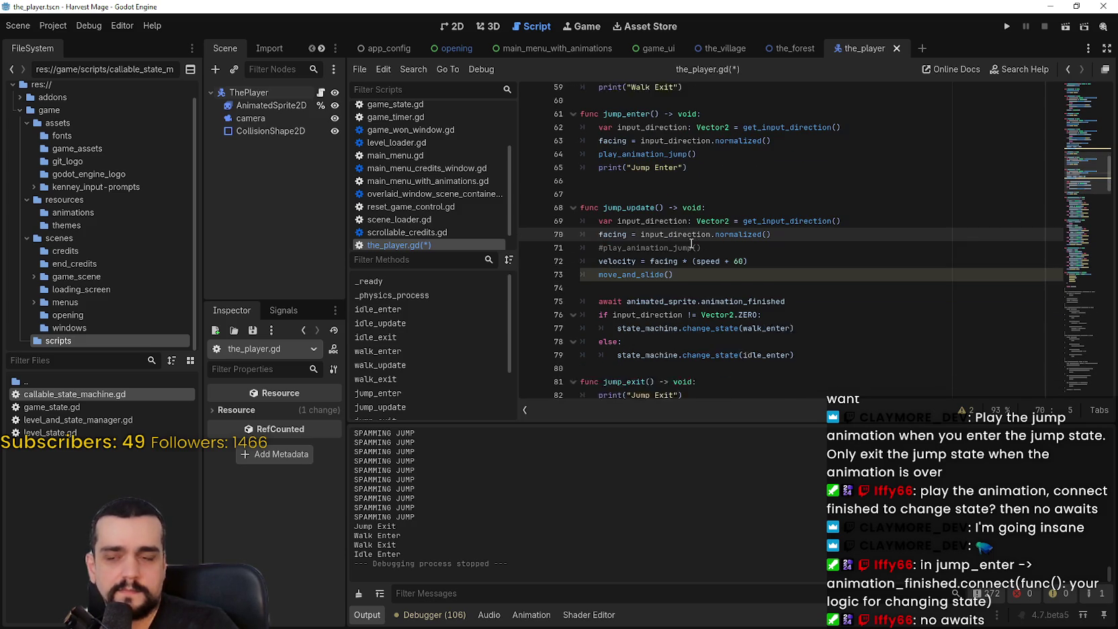
{"action": "left_click", "coordinate": [630, 285]}
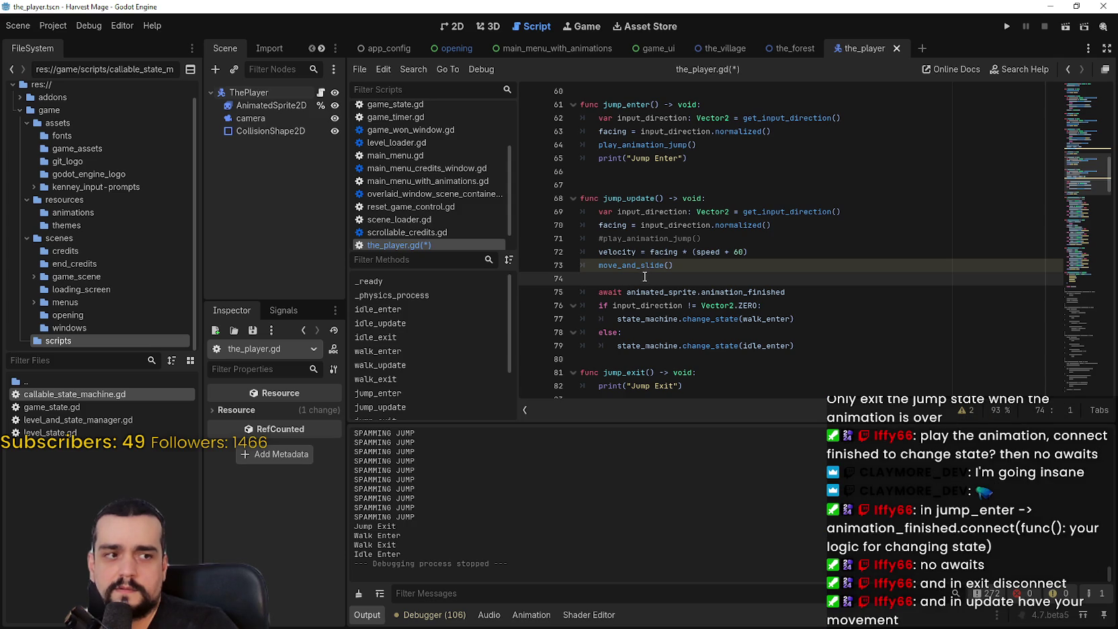
{"action": "scroll", "coordinate": [644, 277], "scroll_direction": "down", "scroll_amount": 1}
Cut the await and if/else block from jump_update and paste it over jump_exit's print line
{"action": "left_click_drag", "start_coordinate": [794, 305], "coordinate": [571, 253]}
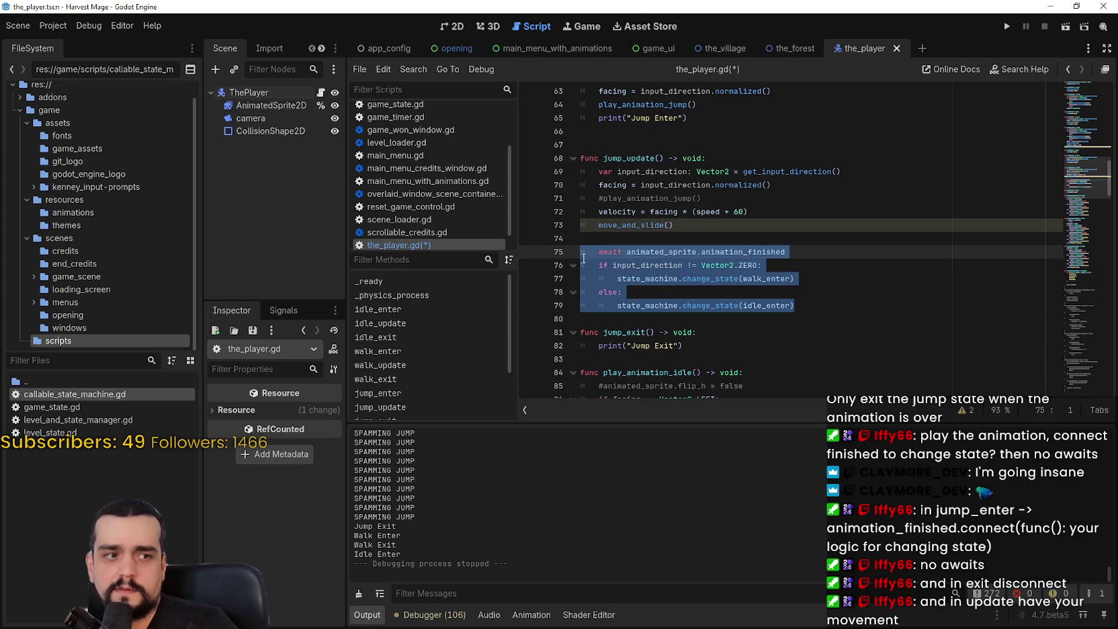
{"action": "left_click", "coordinate": [833, 304]}
{"action": "left_click", "coordinate": [603, 265], "text": "shift"}
{"action": "left_click", "coordinate": [582, 253], "text": "shift"}
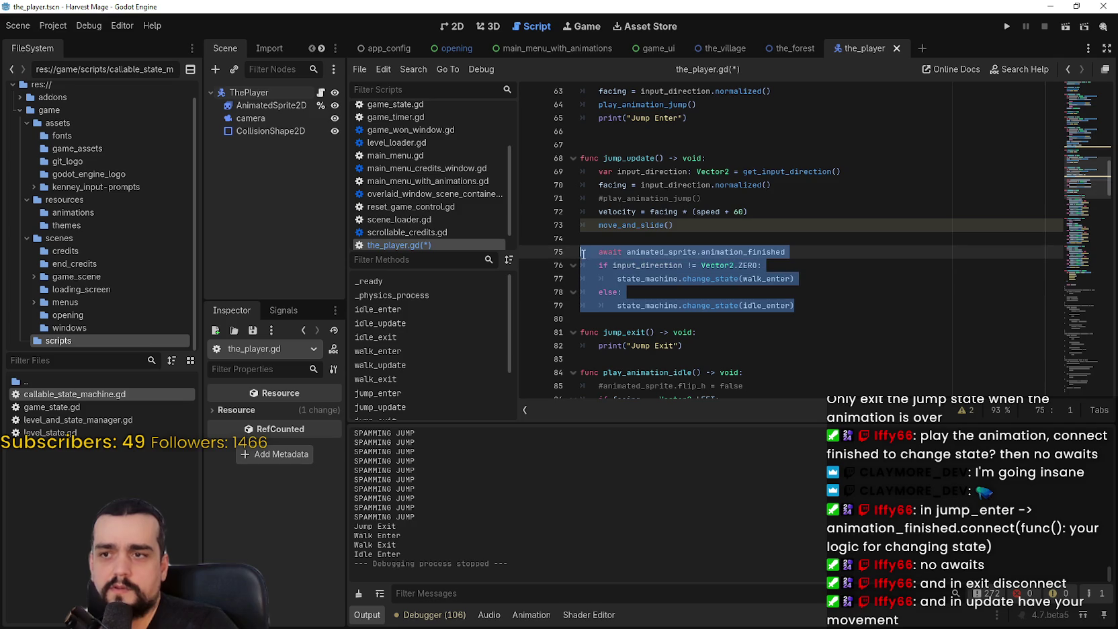
{"action": "key", "text": "BackSpace"}
{"action": "key", "text": "BackSpace"}
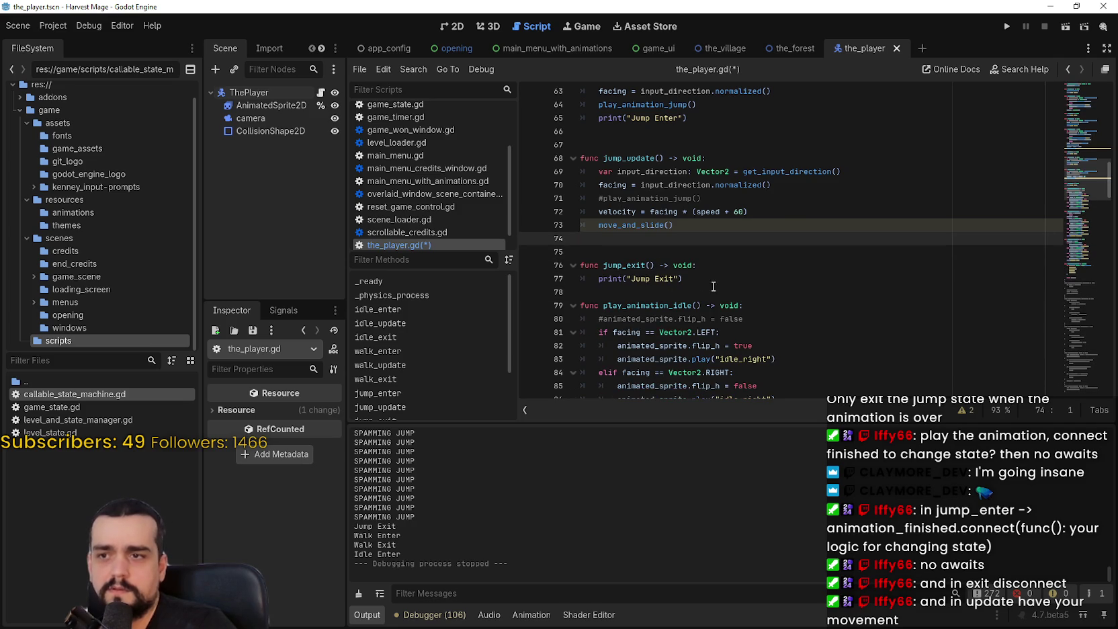
{"action": "triple_click", "coordinate": [713, 282]}
{"action": "key", "text": "ctrl+v"}
Replace jump_exit's await line with the input_direction declaration and save the script
{"action": "left_click_drag", "start_coordinate": [786, 279], "coordinate": [564, 279]}
{"action": "key", "text": "BackSpace"}
{"action": "key", "text": "BackSpace"}
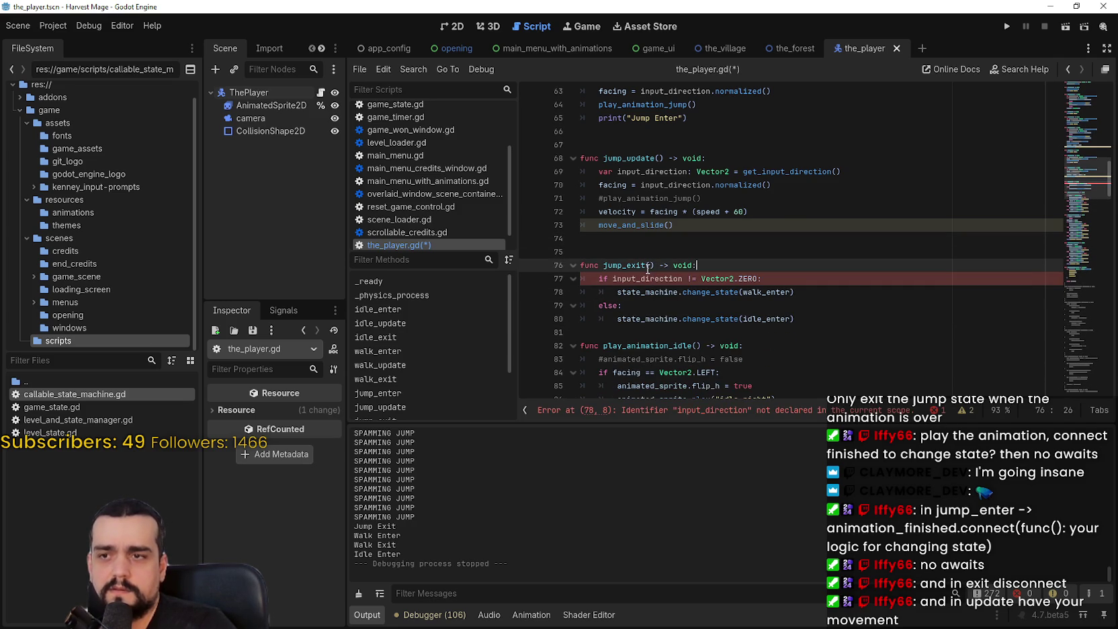
{"action": "left_click_drag", "start_coordinate": [860, 172], "coordinate": [729, 171]}
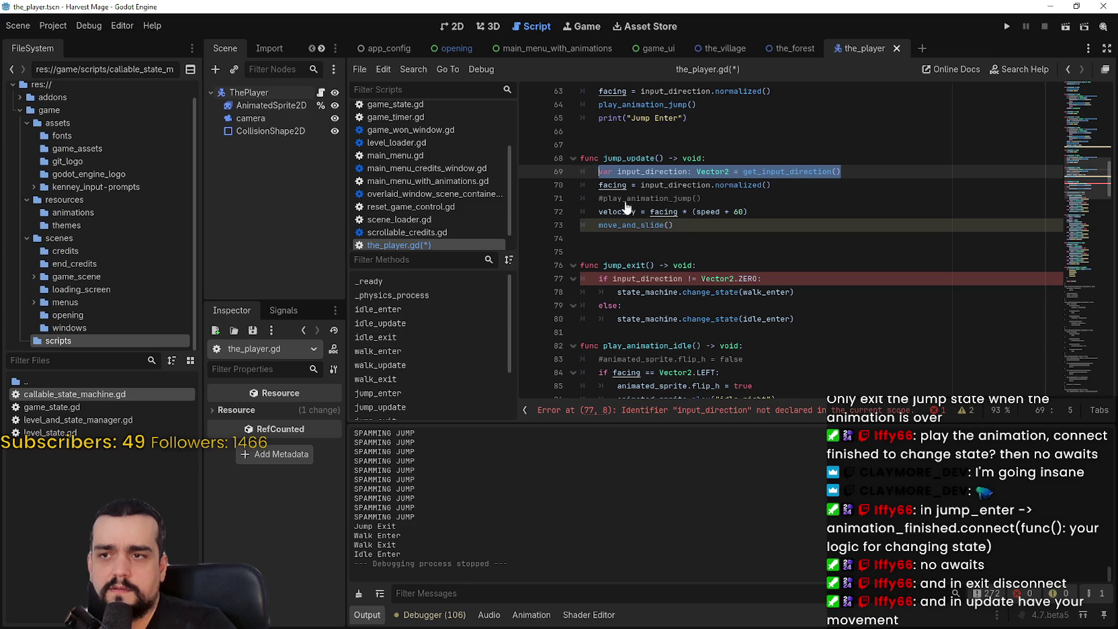
{"action": "left_click", "coordinate": [768, 265]}
{"action": "key", "text": "Return"}
{"action": "type", "text": "var input_direction: Vector2 = get_input_direction()"}
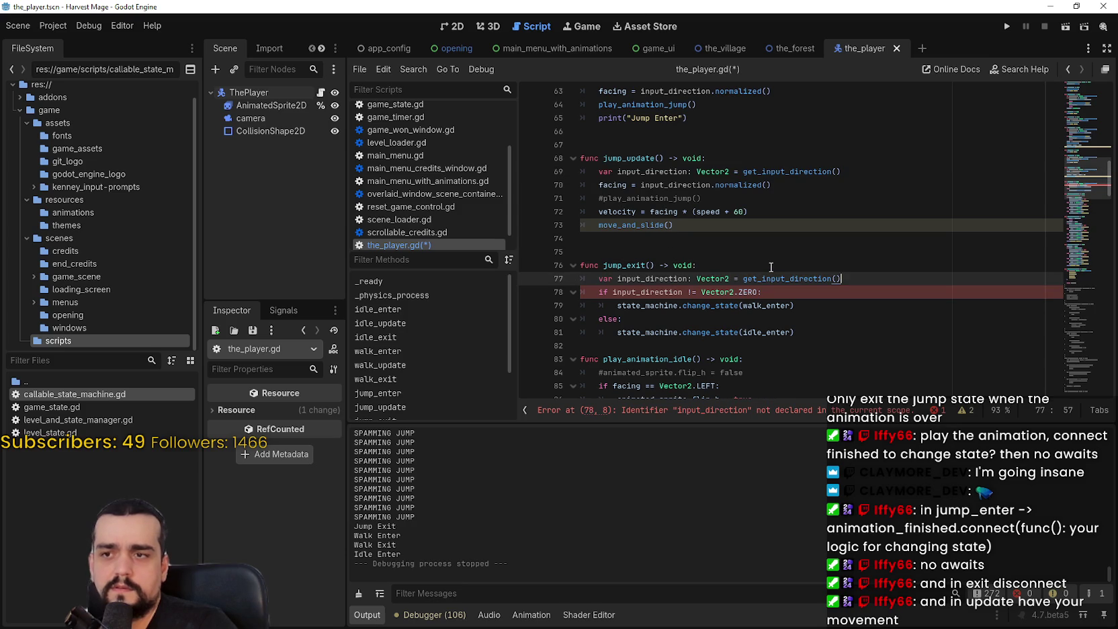
{"action": "left_click", "coordinate": [707, 343]}
{"action": "left_click", "coordinate": [756, 251]}
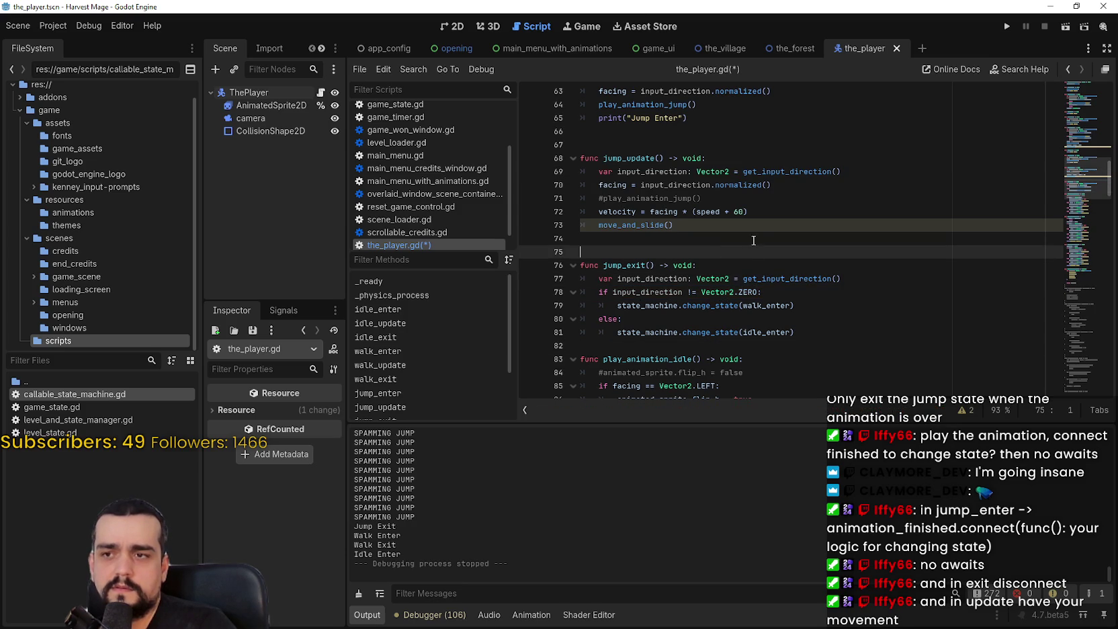
{"action": "left_click", "coordinate": [753, 238]}
{"action": "key", "text": "ctrl+s"}
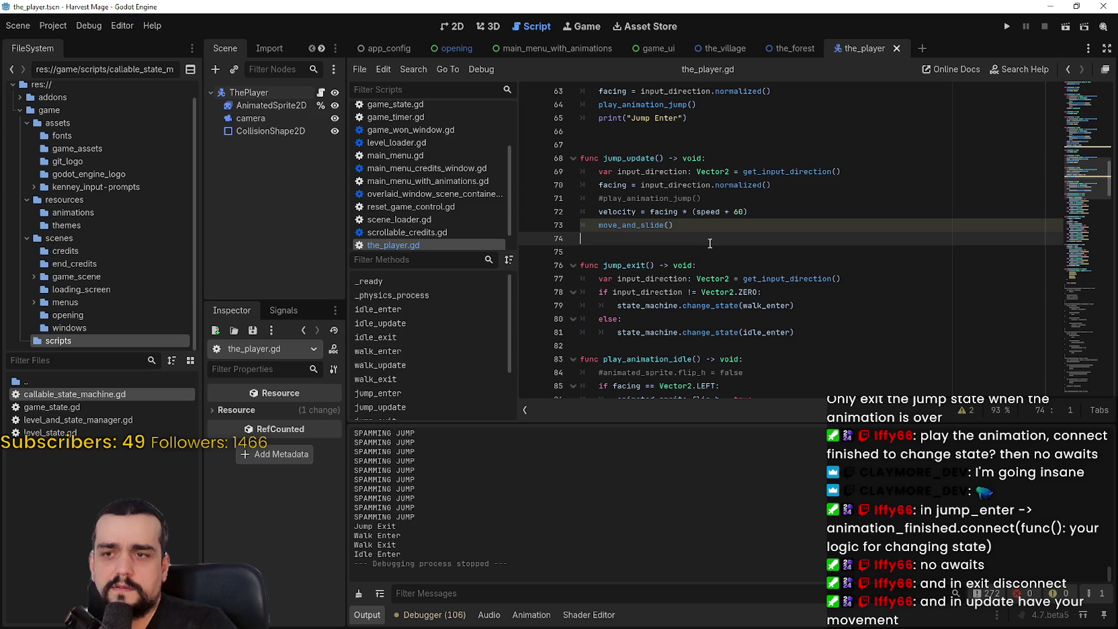
Undo to restore 'await animated_sprite.animation_finished' at the top of jump_exit
{"action": "left_click", "coordinate": [717, 263]}
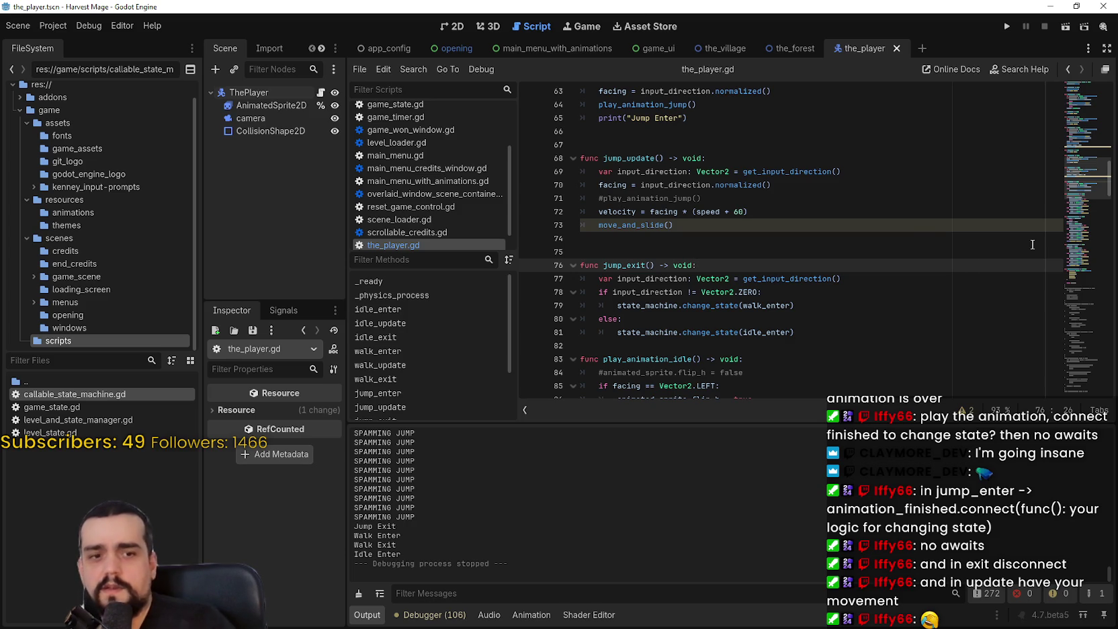
{"action": "scroll", "coordinate": [900, 245], "scroll_direction": "up", "scroll_amount": 3}
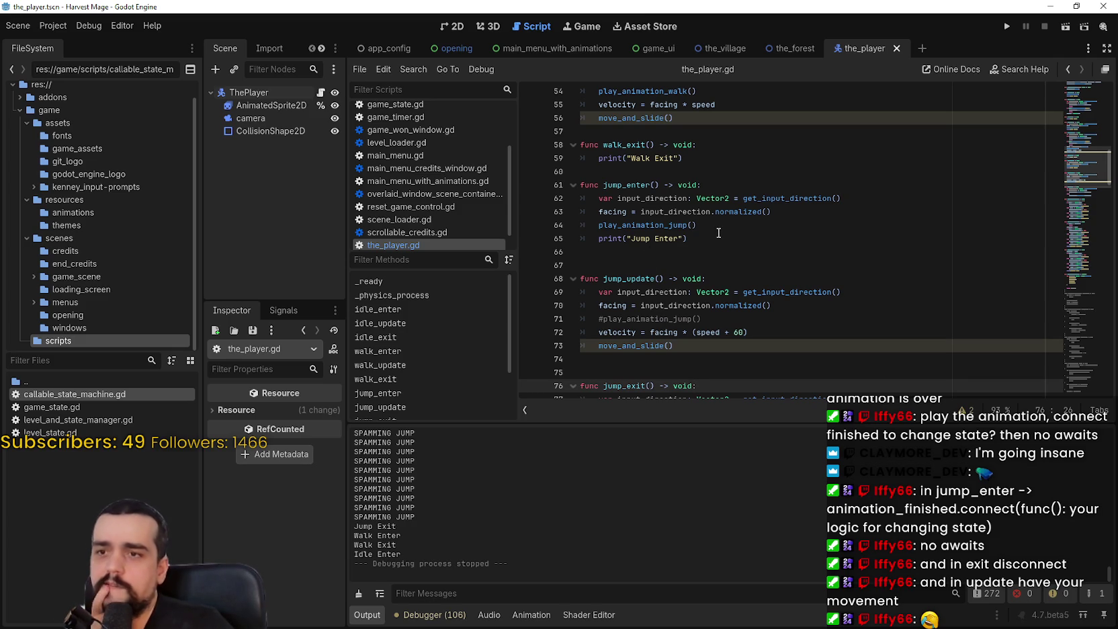
{"action": "scroll", "coordinate": [723, 233], "scroll_direction": "down", "scroll_amount": 1}
{"action": "left_click", "coordinate": [747, 290]}
{"action": "left_click_drag", "start_coordinate": [747, 291], "coordinate": [739, 280]}
{"action": "left_click", "coordinate": [741, 282]}
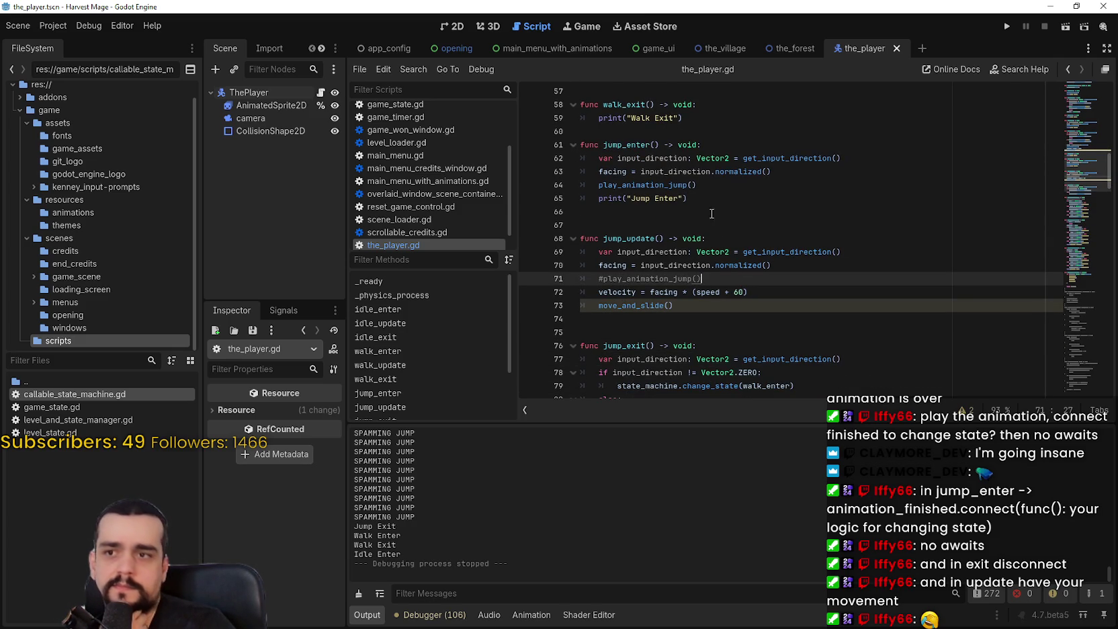
{"action": "scroll", "coordinate": [703, 262], "scroll_direction": "down", "scroll_amount": 2}
{"action": "left_click", "coordinate": [702, 267]}
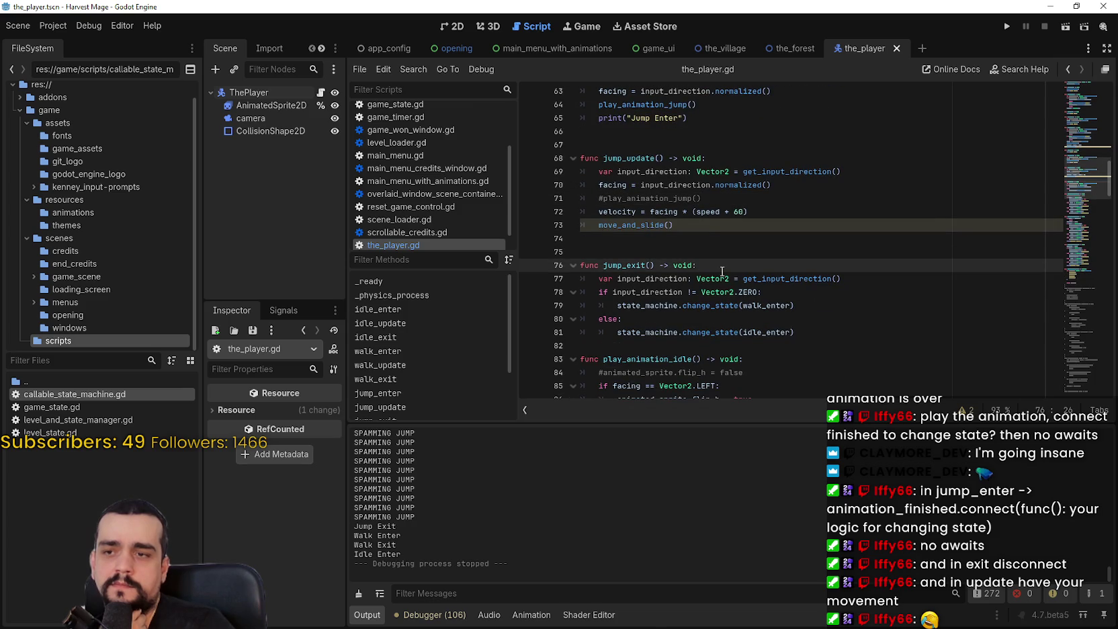
{"action": "scroll", "coordinate": [722, 270], "scroll_direction": "up", "scroll_amount": 5}
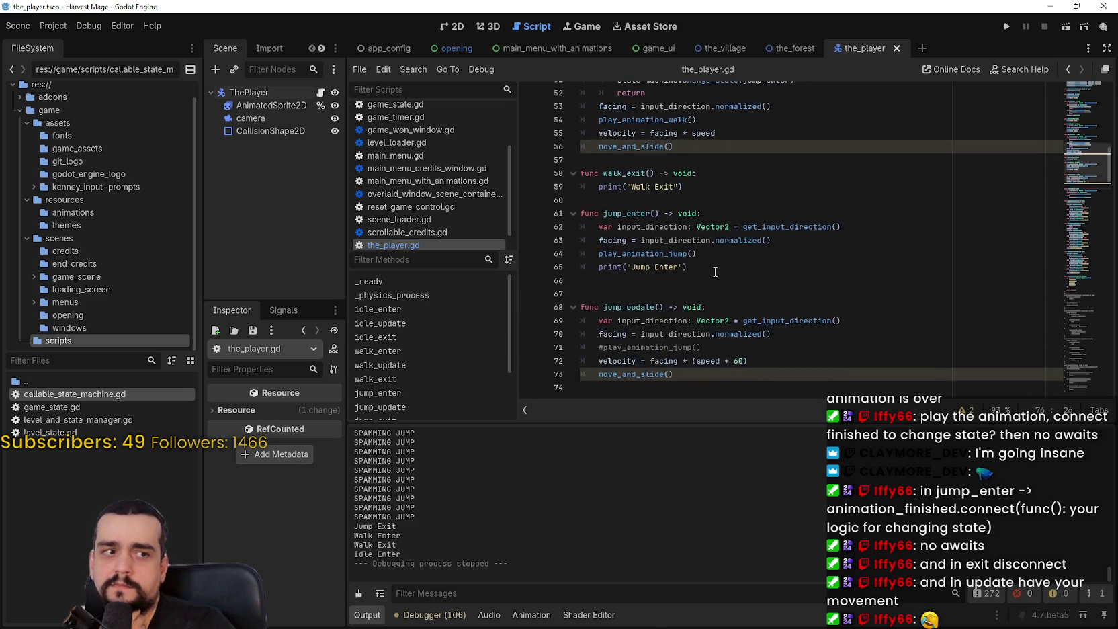
{"action": "scroll", "coordinate": [715, 271], "scroll_direction": "up", "scroll_amount": 3}
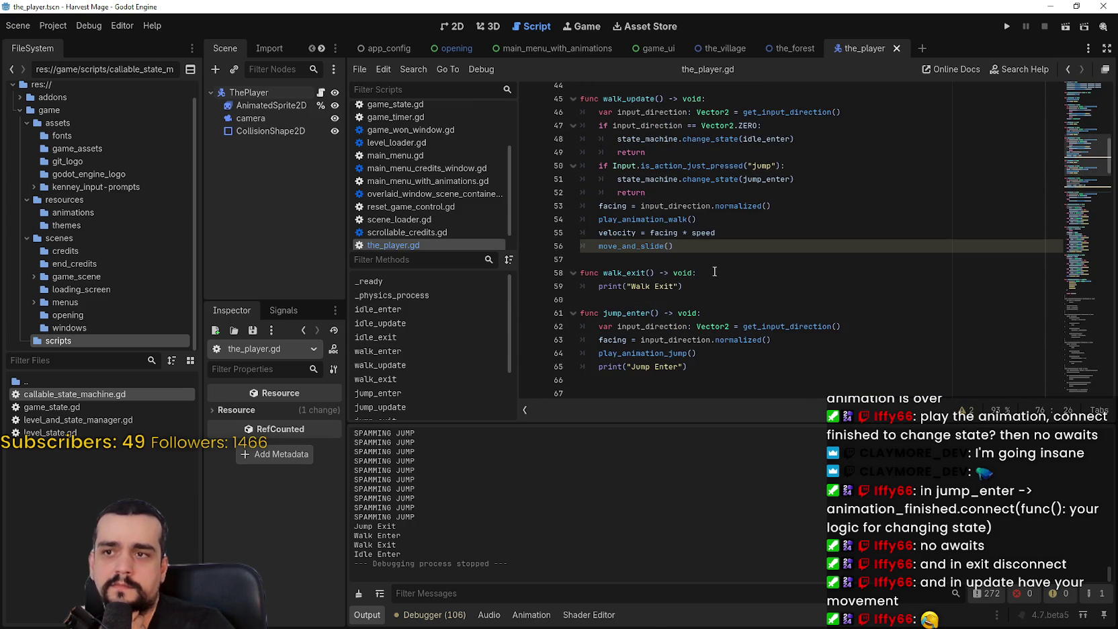
{"action": "scroll", "coordinate": [714, 270], "scroll_direction": "down", "scroll_amount": 6}
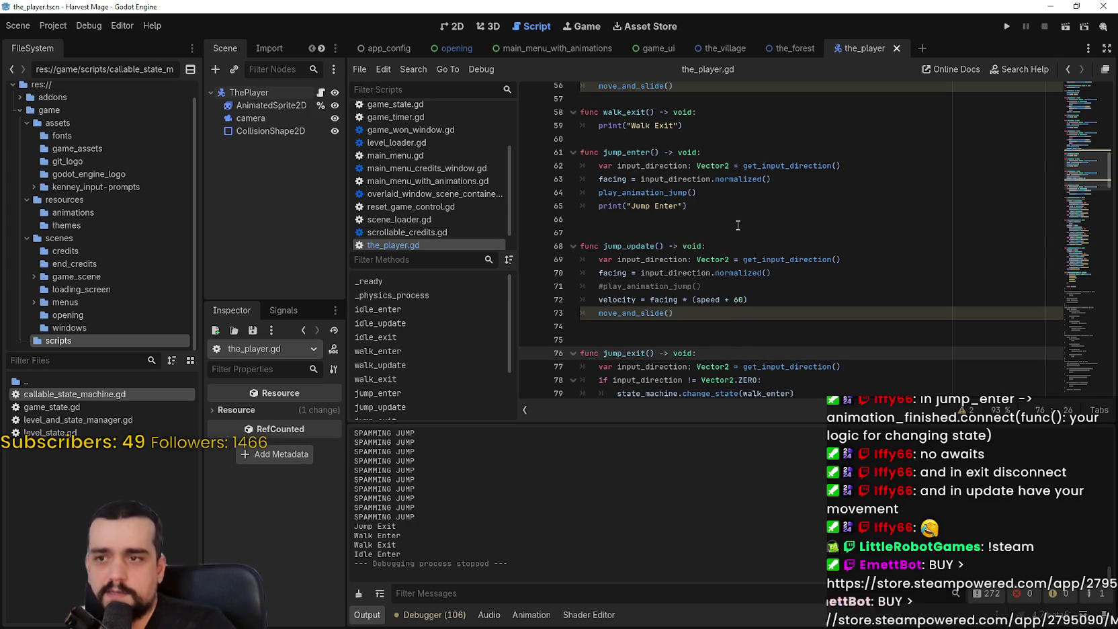
{"action": "left_click", "coordinate": [710, 246]}
{"action": "left_click", "coordinate": [746, 327]}
{"action": "scroll", "coordinate": [752, 340], "scroll_direction": "down", "scroll_amount": 2}
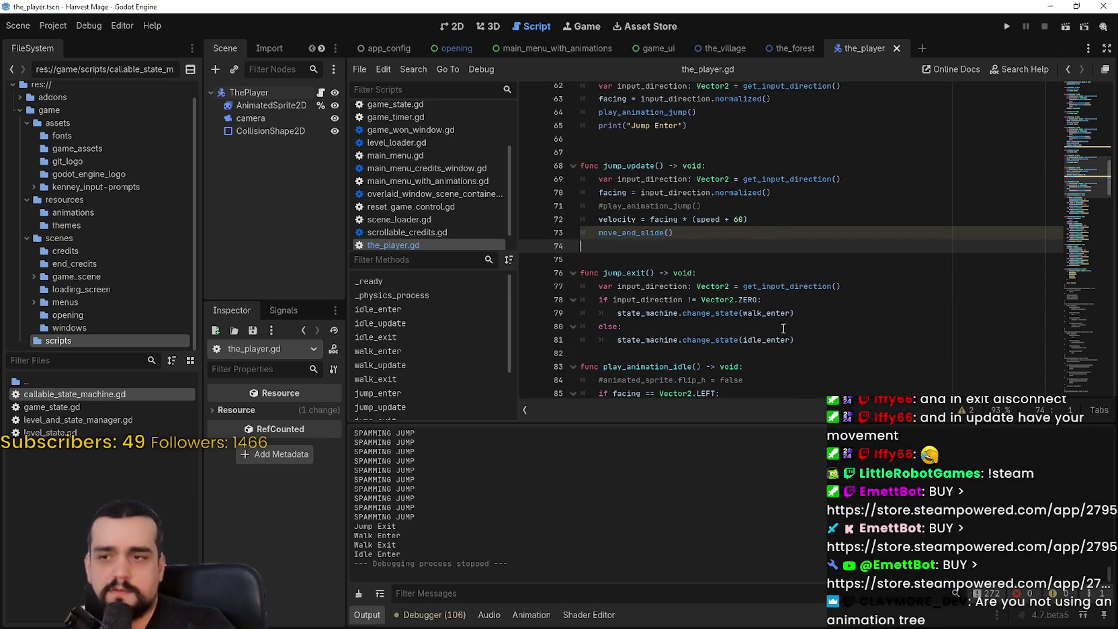
{"action": "key", "text": "ctrl+z"}
{"action": "key", "text": "ctrl+z"}
{"action": "key", "text": "ctrl+minus"}
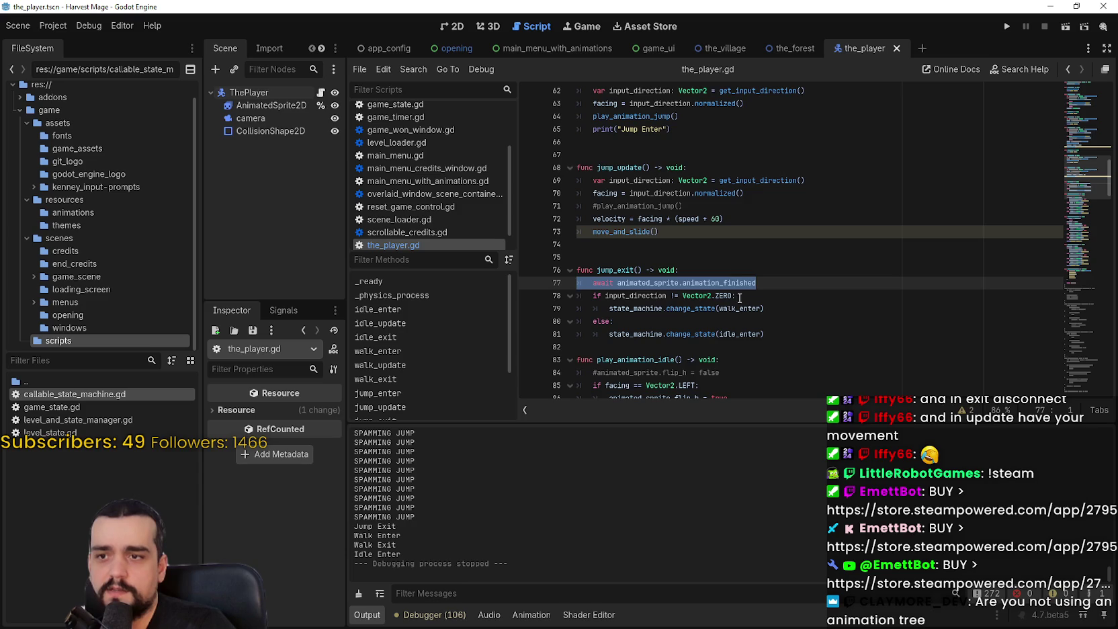
Paste the input_direction declaration below jump_exit's await line and save the script
{"action": "key", "text": "ctrl+equal"}
{"action": "key", "text": "ctrl+equal"}
{"action": "key", "text": "ctrl+equal"}
{"action": "left_click", "coordinate": [752, 225]}
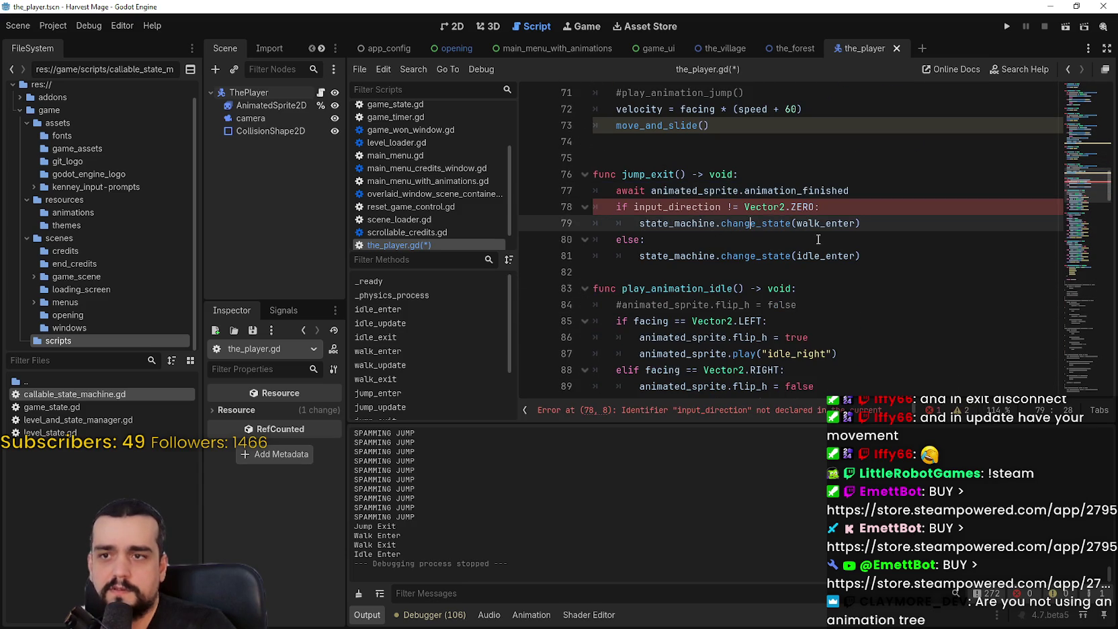
{"action": "key", "text": "ctrl+minus"}
{"action": "key", "text": "ctrl+minus"}
{"action": "key", "text": "ctrl+minus"}
{"action": "scroll", "coordinate": [730, 248], "scroll_direction": "up", "scroll_amount": 2}
{"action": "left_click", "coordinate": [660, 266]}
{"action": "scroll", "coordinate": [764, 224], "scroll_direction": "up", "scroll_amount": 1}
{"action": "mouse_move", "coordinate": [844, 184]}
{"action": "left_mouse_down"}
{"action": "mouse_move", "coordinate": [672, 195]}
{"action": "mouse_move", "coordinate": [595, 185]}
{"action": "left_mouse_up"}
{"action": "key", "text": "ctrl+c"}
{"action": "left_click", "coordinate": [819, 291]}
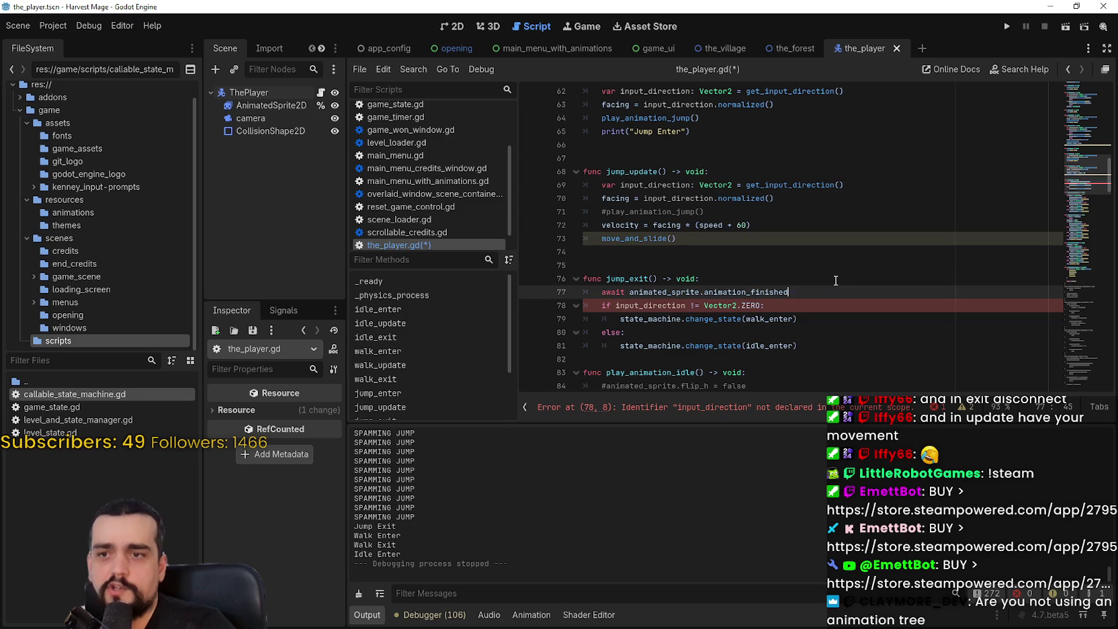
{"action": "key", "text": "Return"}
{"action": "key", "text": "ctrl+v"}
{"action": "key", "text": "ctrl+s"}
Delete the stray blank line before jump_exit and run the project
{"action": "left_click", "coordinate": [794, 274]}
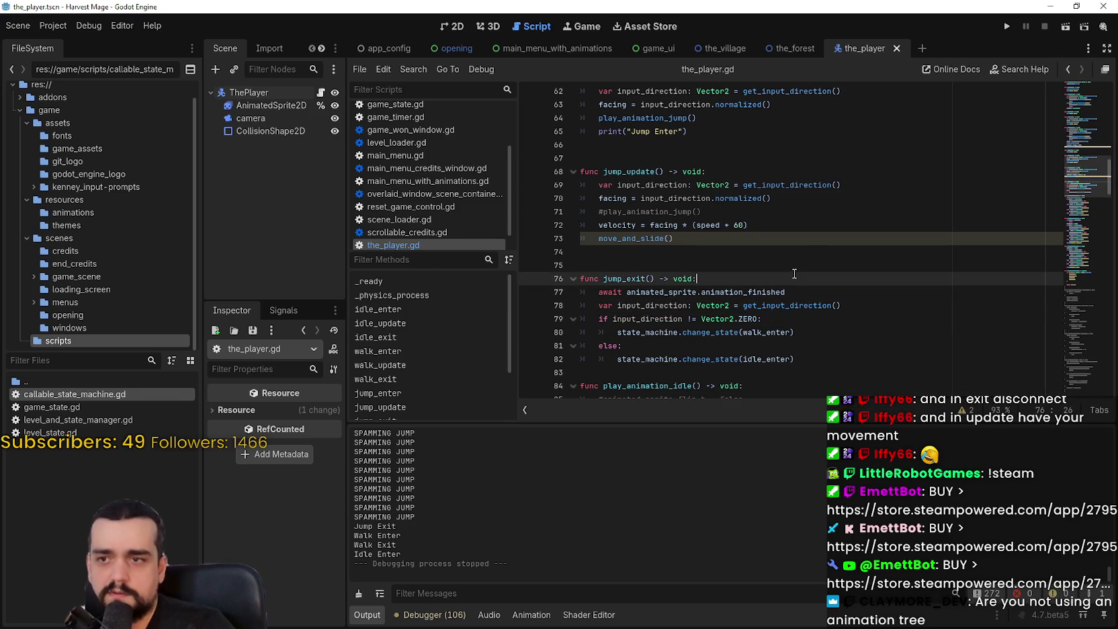
{"action": "left_click", "coordinate": [701, 264]}
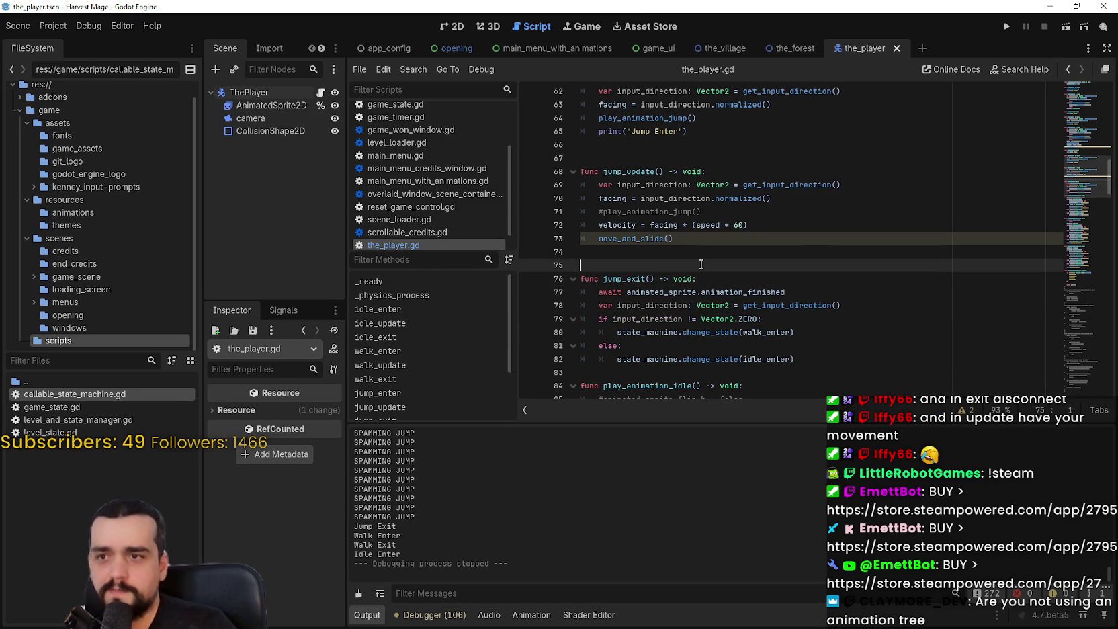
{"action": "key", "text": "BackSpace"}
{"action": "scroll", "coordinate": [736, 254], "scroll_direction": "down", "scroll_amount": 3}
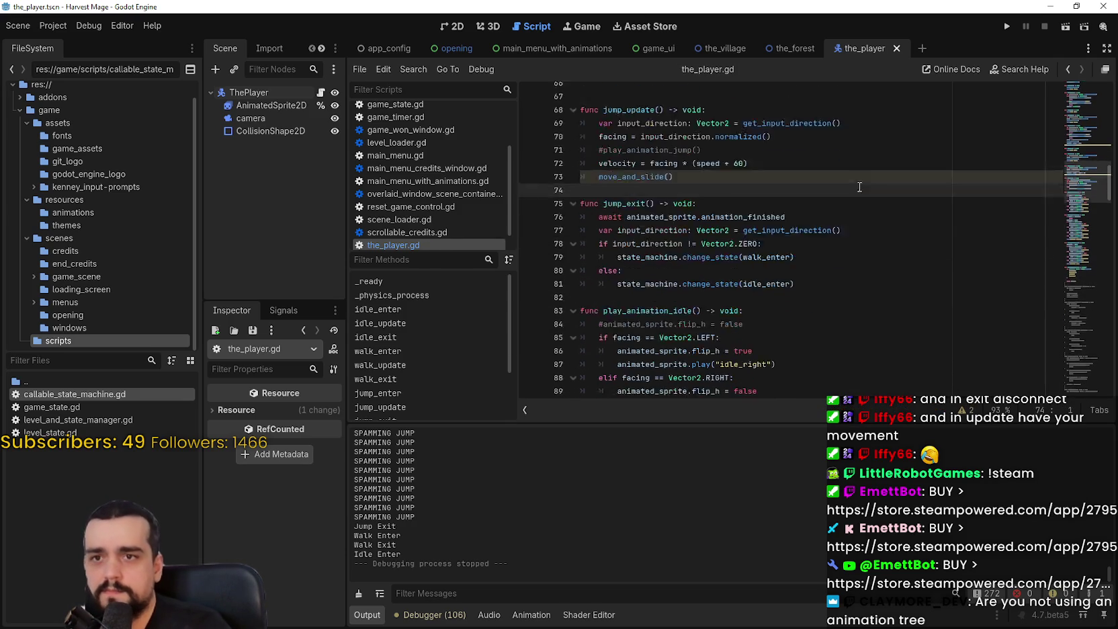
{"action": "left_click", "coordinate": [1006, 29]}
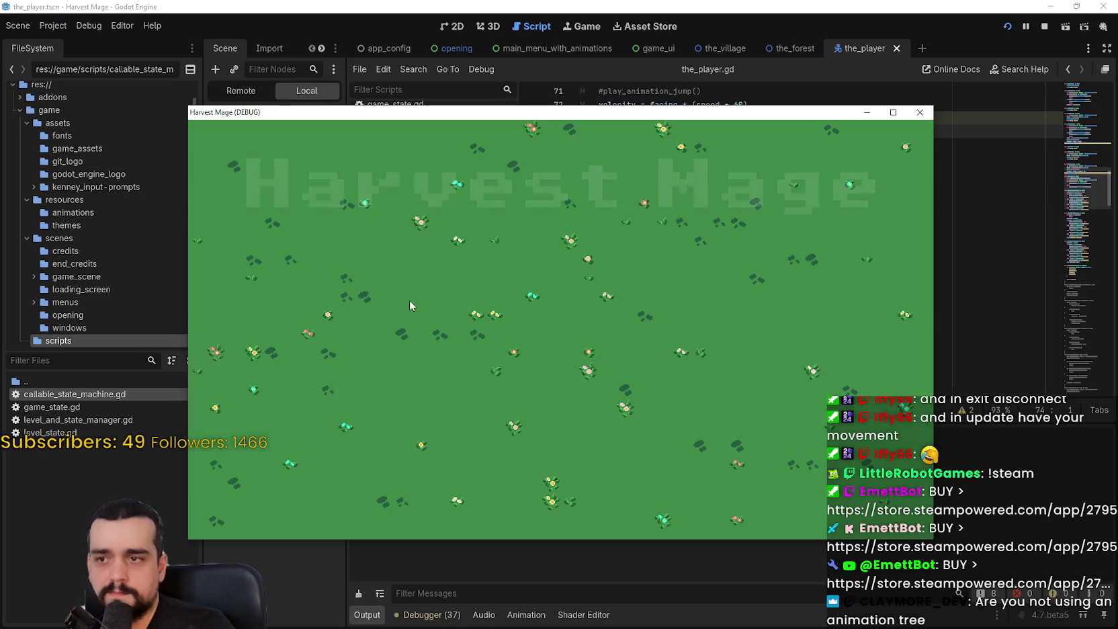
Start a New Game, move the player with D, A and W near the tower, then stop the game
{"action": "left_click", "coordinate": [294, 306]}
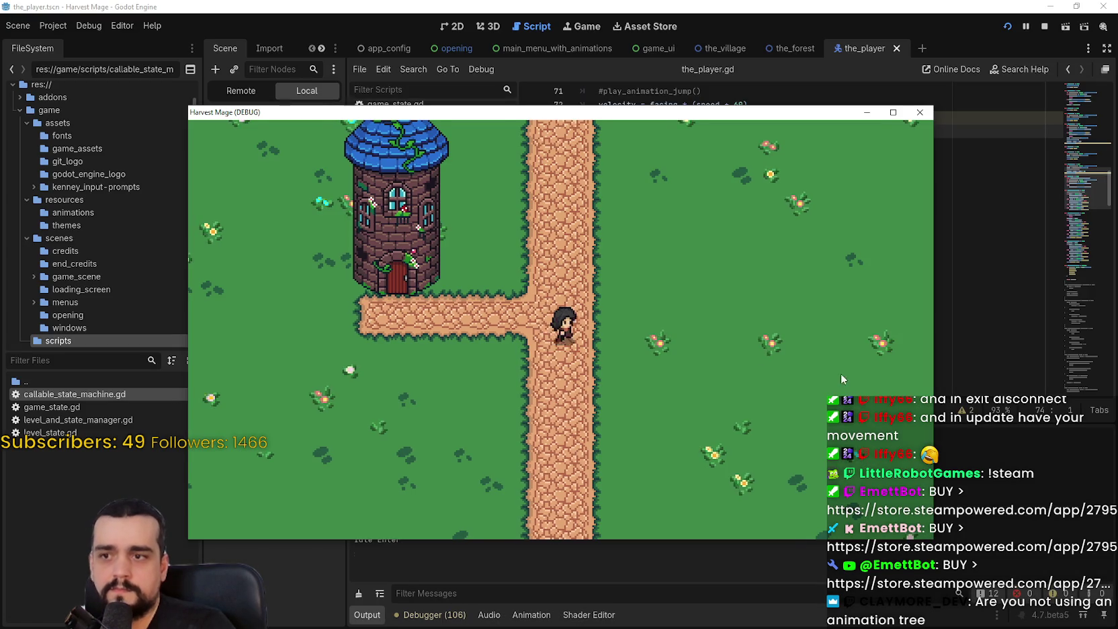
{"action": "key", "text": "d"}
{"action": "key", "text": "a"}
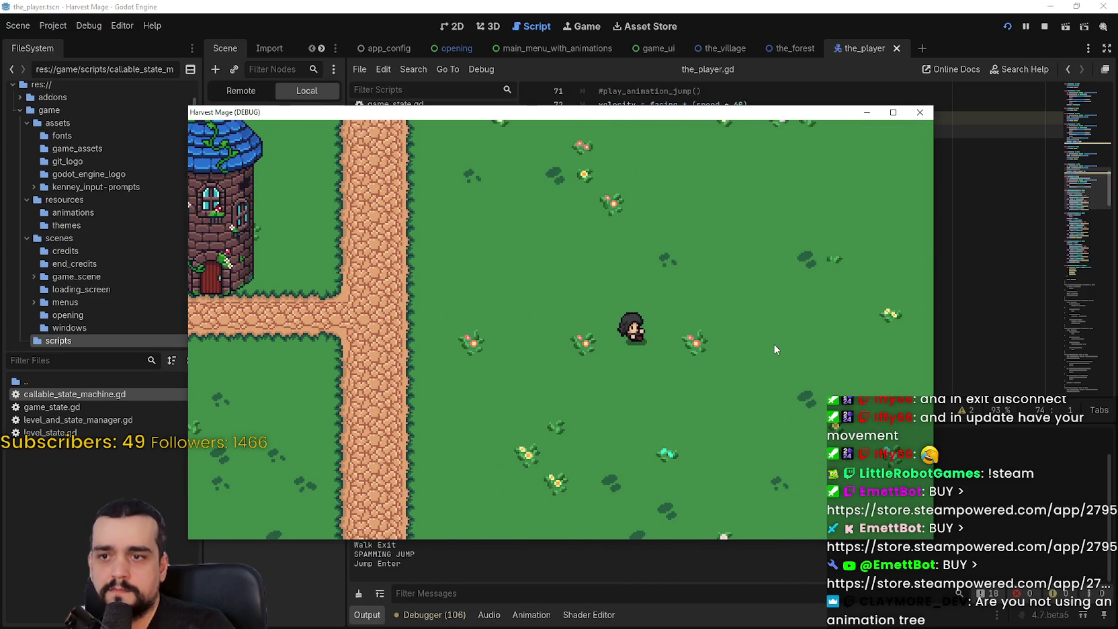
{"action": "key", "text": "d"}
{"action": "key", "text": "w"}
{"action": "key", "text": "a"}
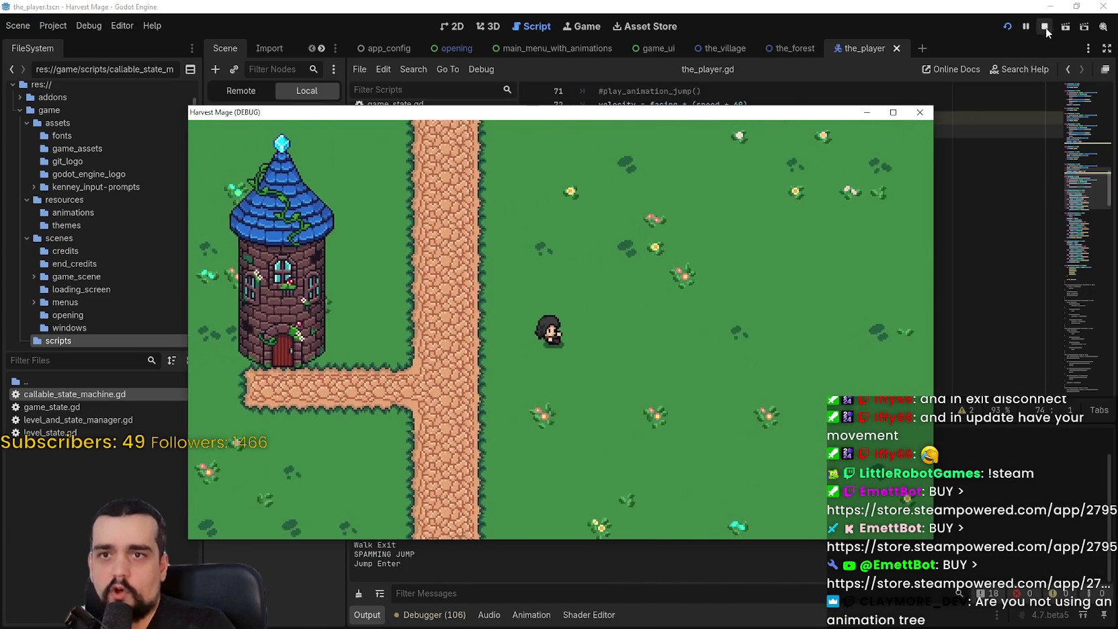
{"action": "left_click", "coordinate": [1046, 27]}
{"action": "scroll", "coordinate": [740, 309], "scroll_direction": "down", "scroll_amount": 4}
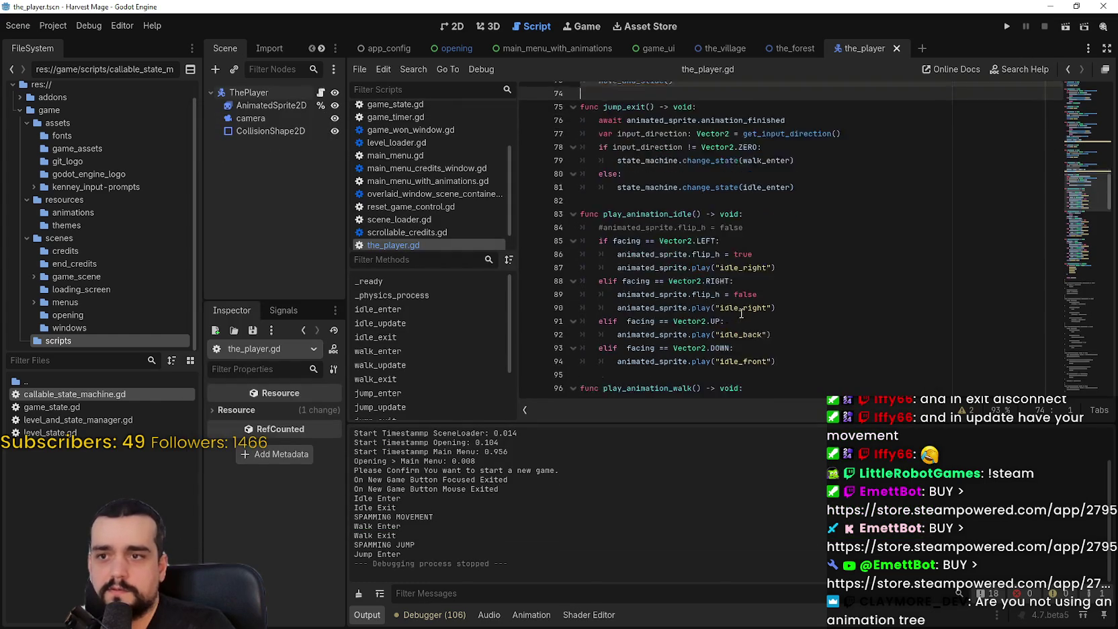
{"action": "scroll", "coordinate": [740, 310], "scroll_direction": "up", "scroll_amount": 4}
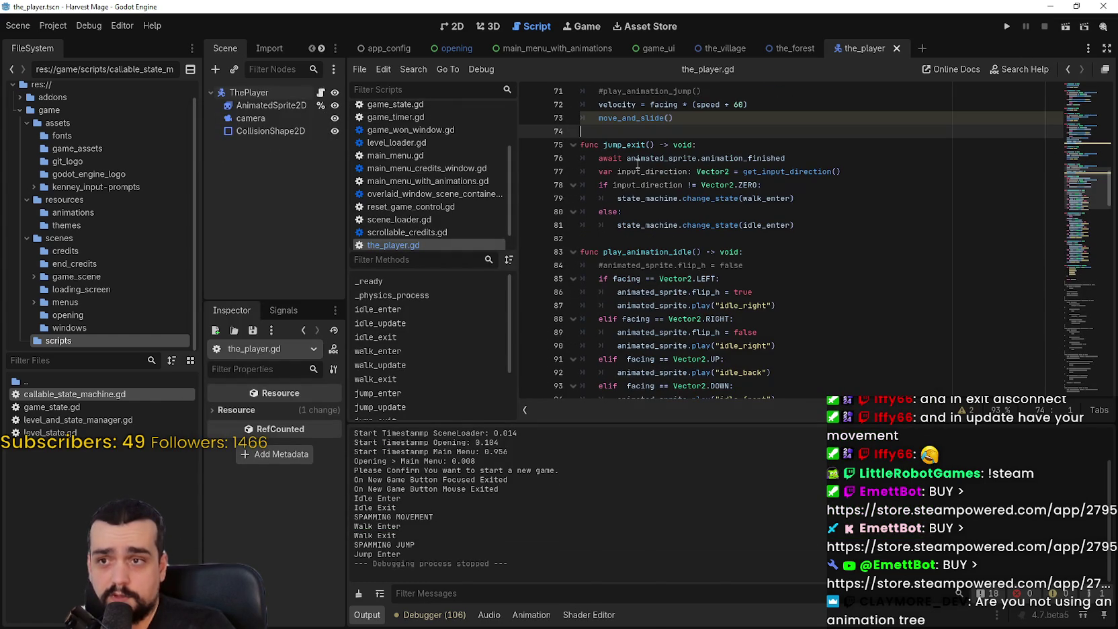
{"action": "scroll", "coordinate": [633, 157], "scroll_direction": "up", "scroll_amount": 2}
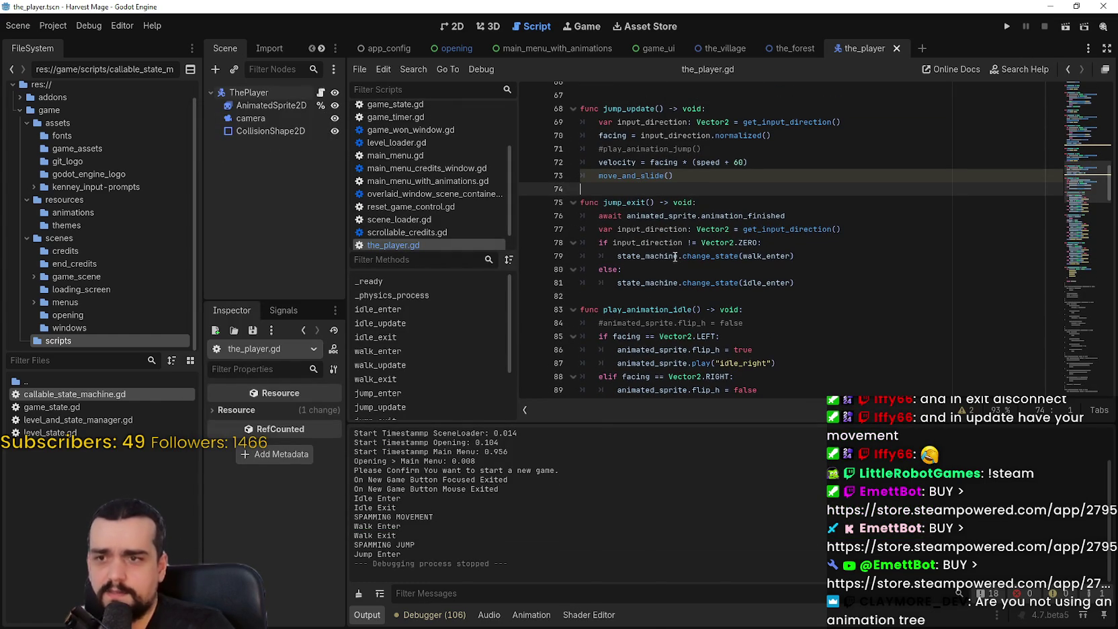
{"action": "left_click_drag", "start_coordinate": [785, 216], "coordinate": [607, 215]}
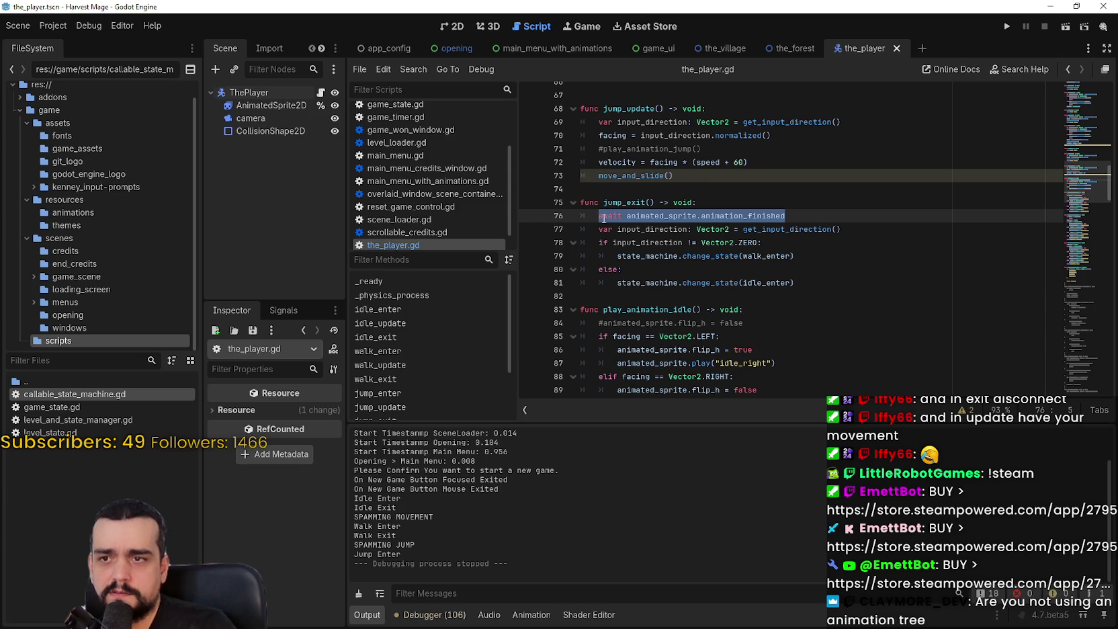
{"action": "left_click", "coordinate": [608, 243]}
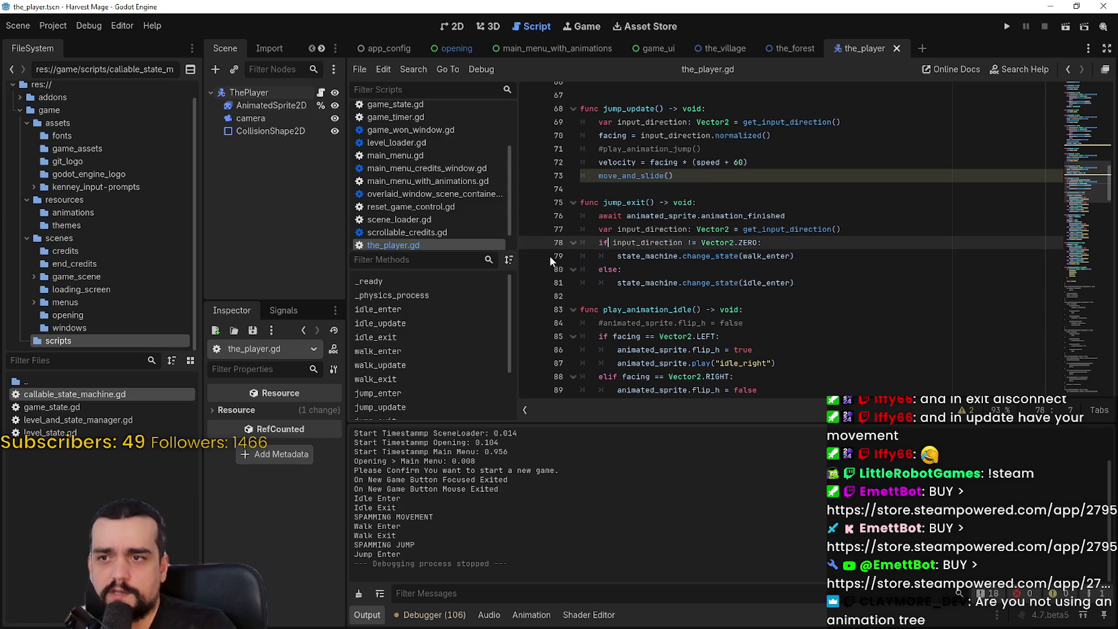
{"action": "left_click", "coordinate": [619, 255]}
{"action": "mouse_move", "coordinate": [613, 255]}
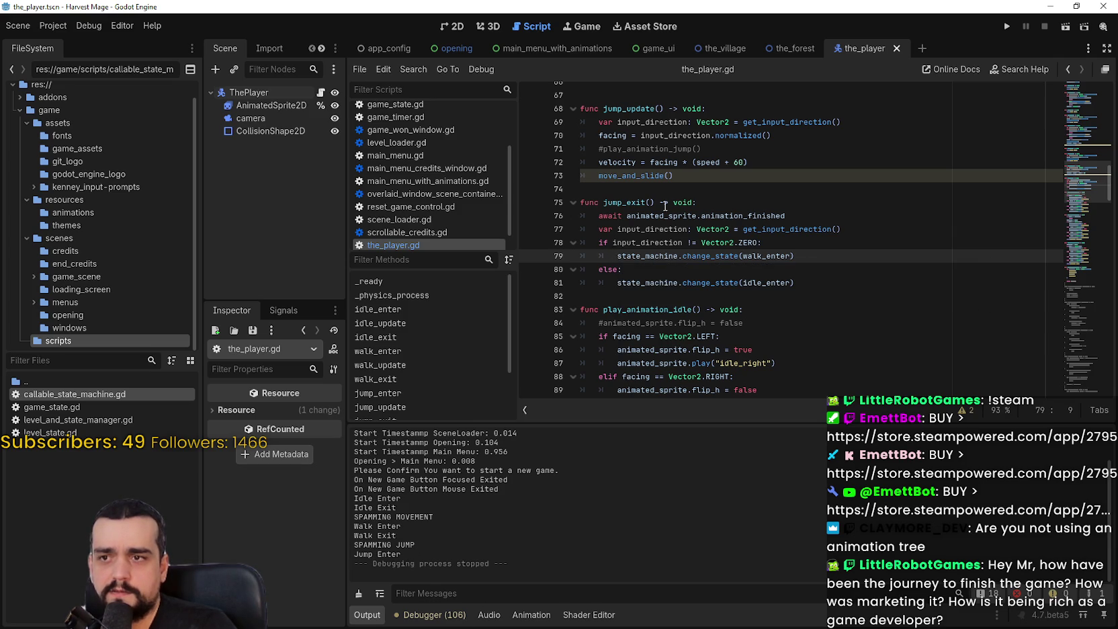
{"action": "left_click_drag", "start_coordinate": [599, 216], "coordinate": [800, 213]}
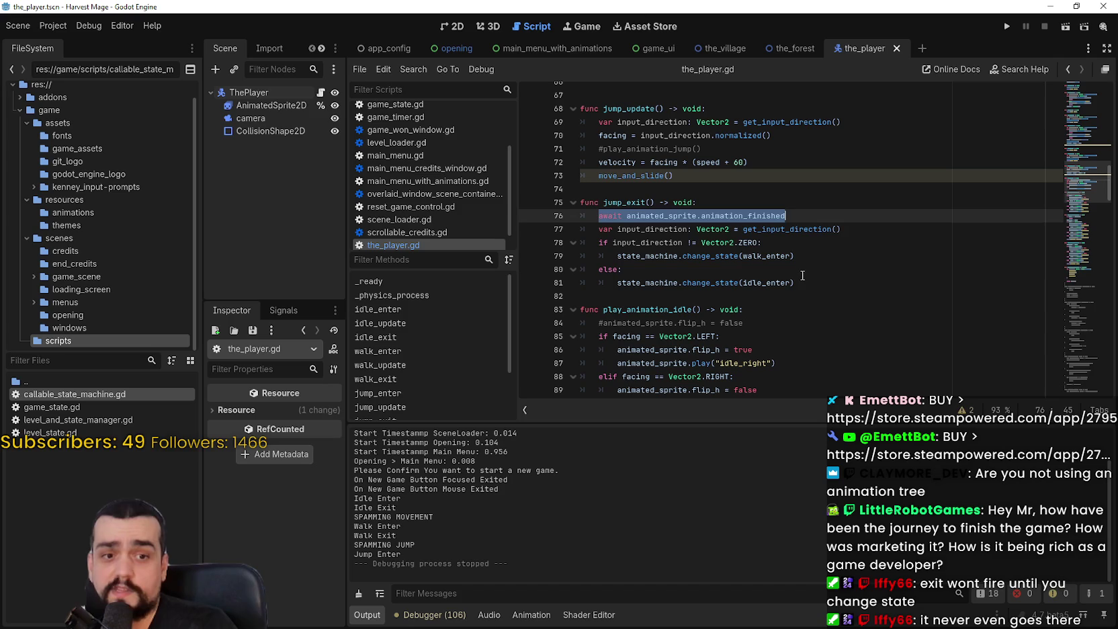
{"action": "left_click_drag", "start_coordinate": [802, 277], "coordinate": [586, 229]}
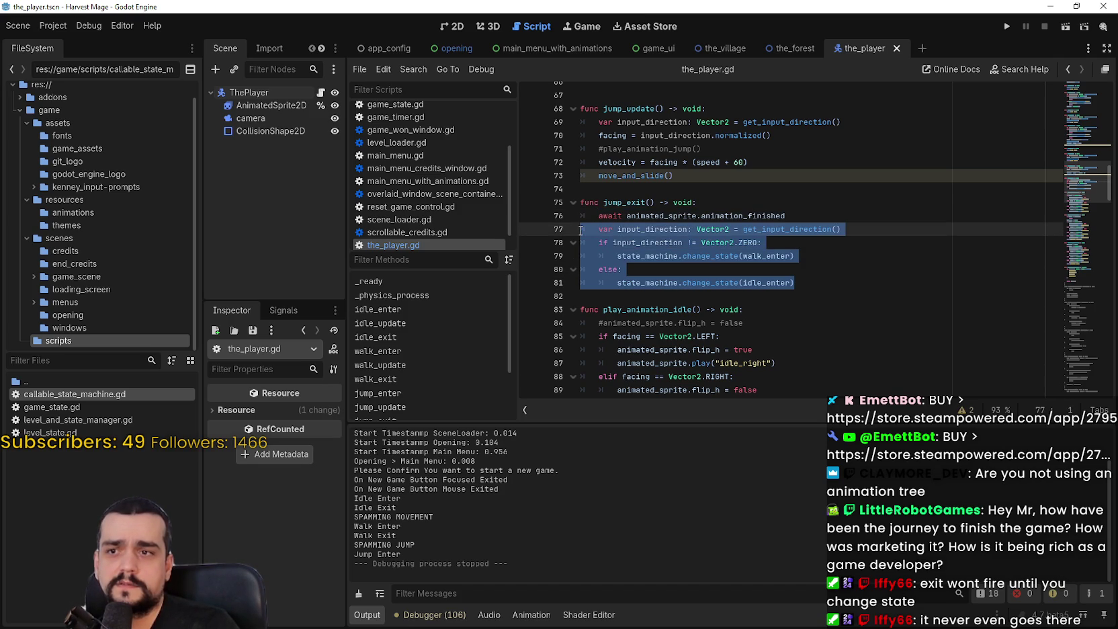
{"action": "mouse_move", "coordinate": [581, 230]}
{"action": "left_mouse_down"}
{"action": "mouse_move", "coordinate": [585, 252]}
{"action": "mouse_move", "coordinate": [537, 216]}
{"action": "mouse_move", "coordinate": [525, 228]}
{"action": "mouse_move", "coordinate": [537, 216]}
{"action": "left_mouse_up"}
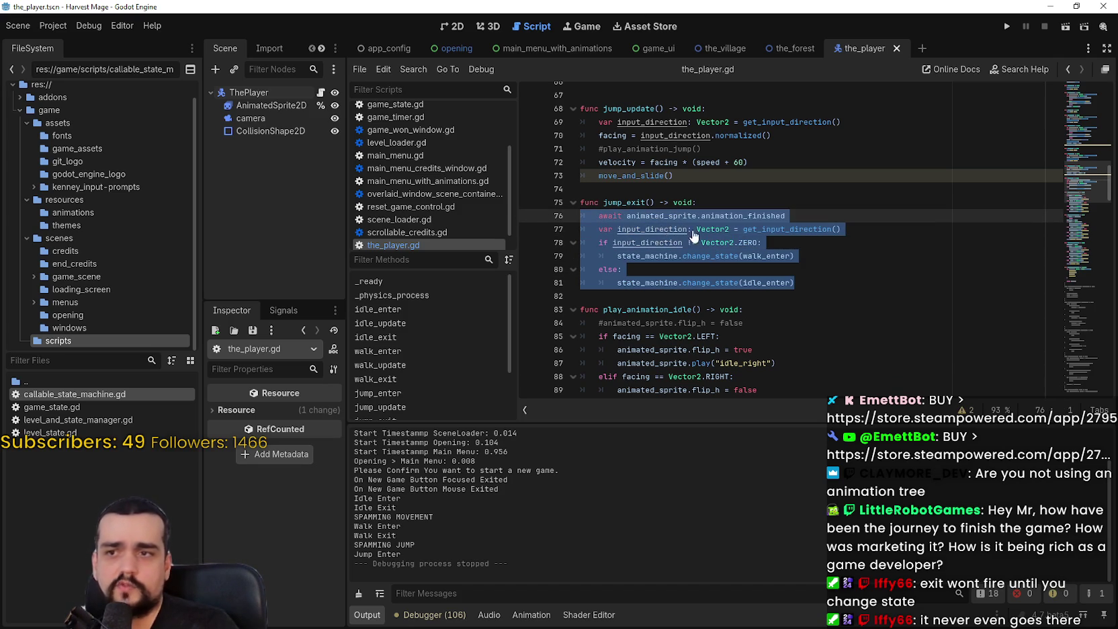
{"action": "scroll", "coordinate": [722, 231], "scroll_direction": "up", "scroll_amount": 1}
{"action": "scroll", "coordinate": [722, 232], "scroll_direction": "up", "scroll_amount": 1}
{"action": "left_click", "coordinate": [689, 260]}
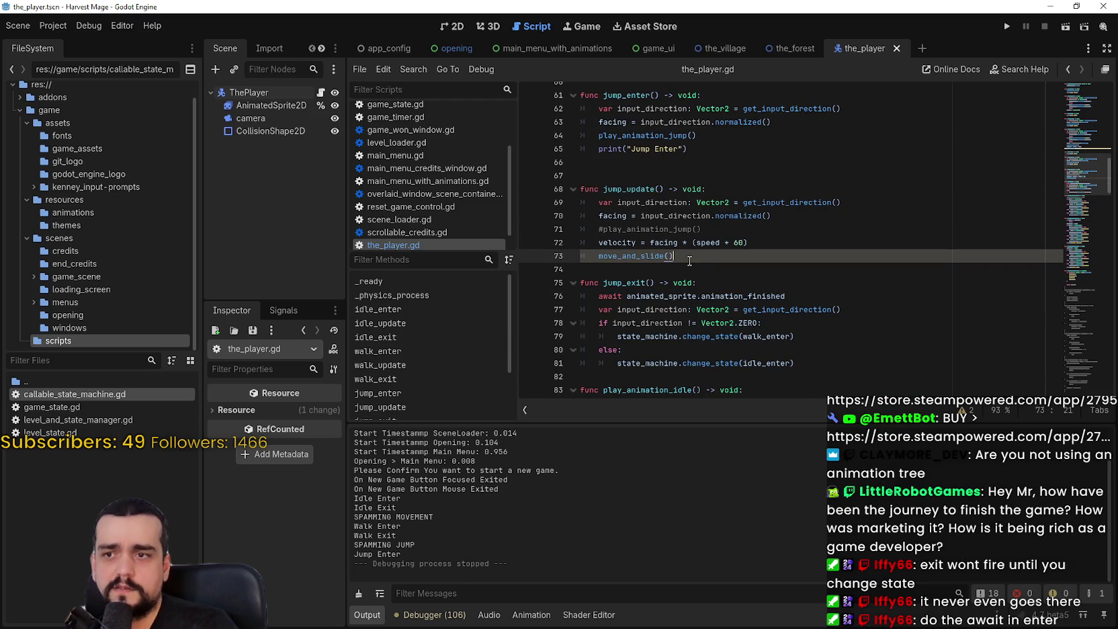
Move the await and walk/idle block into jump_enter and delete its duplicate input_direction line
{"action": "key", "text": "Return"}
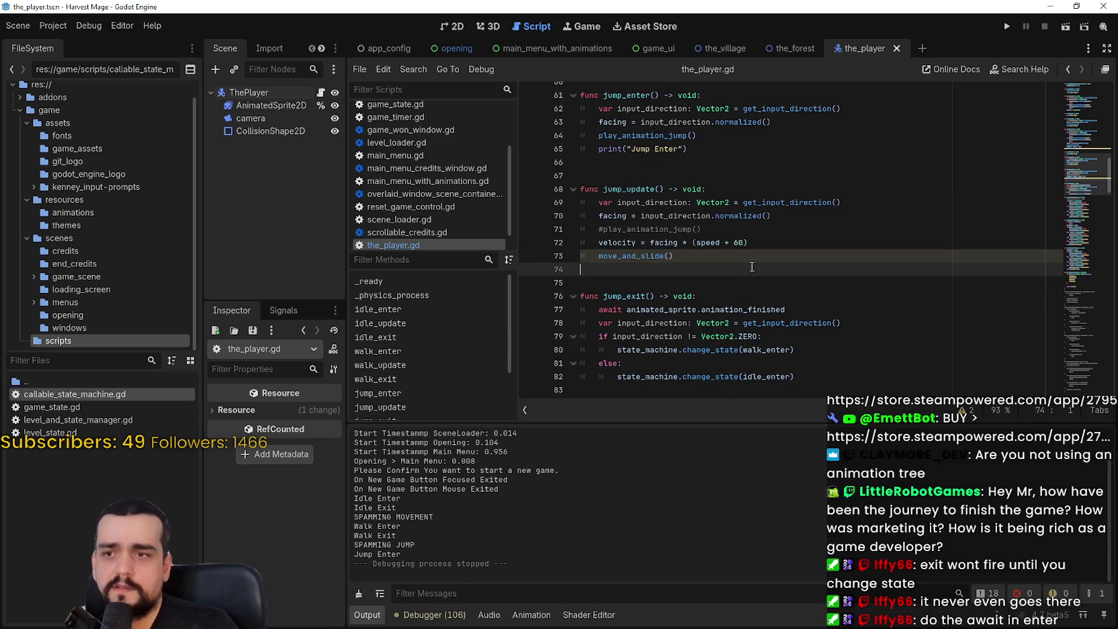
{"action": "type", "text": "await animated_sprite.animation_finished \tvar input_direction: Vector2 = get_input_direction() \tif input_direction != Vector2.ZERO: \t\tstate_machine.change_state(walk_enter) \telse: \t\tstate_machine.change_state(idle_enter)"}
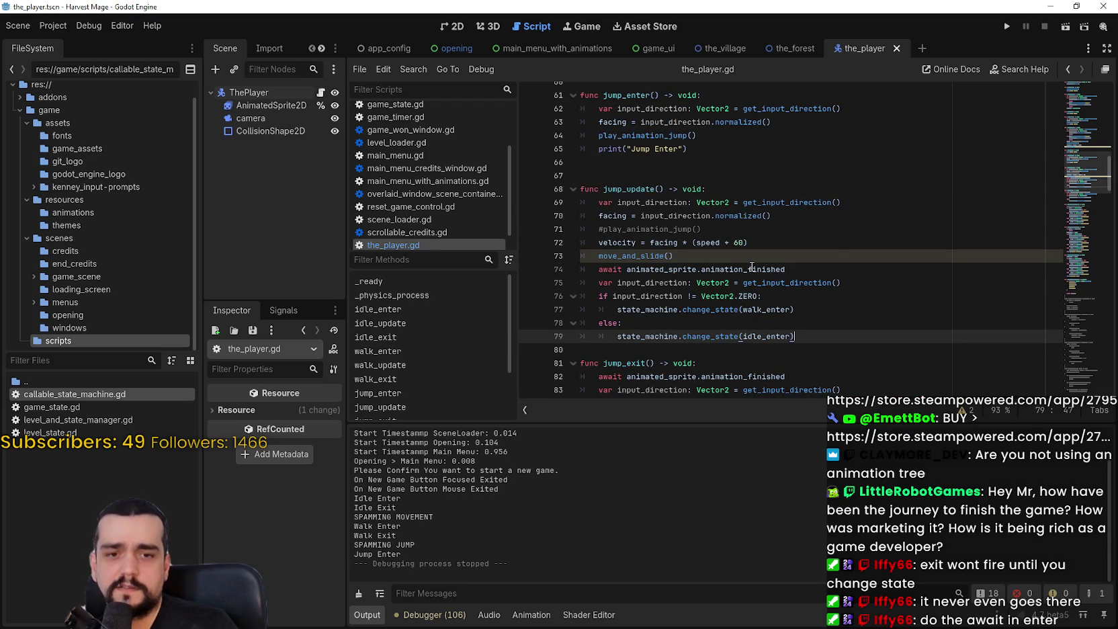
{"action": "key", "text": "ctrl+z"}
{"action": "left_click", "coordinate": [652, 169]}
{"action": "type", "text": "await animated_sprite.animation_finished \tvar input_direction: Vector2 = get_input_direction() \tif input_direction != Vector2.ZERO: \t\tstate_machine.change_state(walk_enter) \telse: \t\tstate_machine.change_state(idle_enter)"}
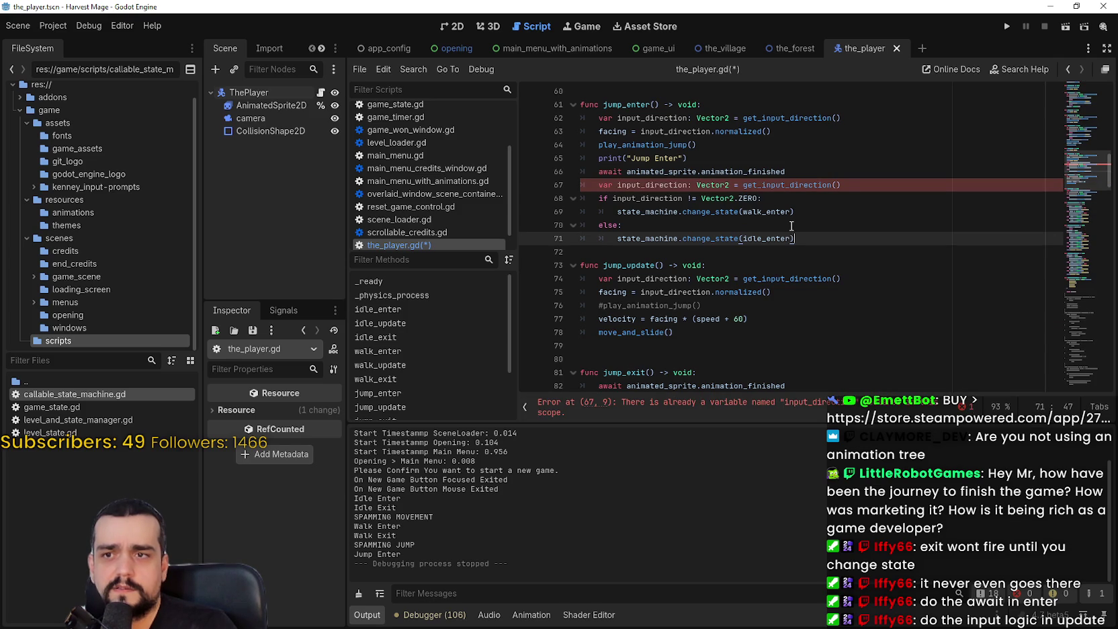
{"action": "left_click_drag", "start_coordinate": [844, 186], "coordinate": [561, 183]}
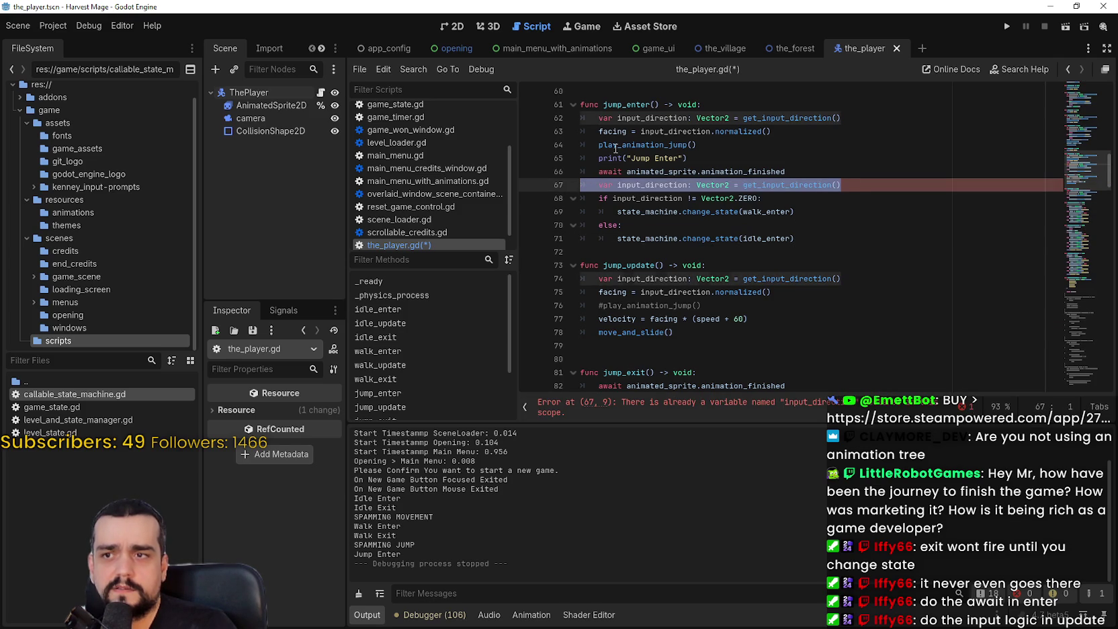
{"action": "key", "text": "BackSpace"}
{"action": "key", "text": "BackSpace"}
Delete the old body of jump_exit
{"action": "left_click", "coordinate": [683, 238]}
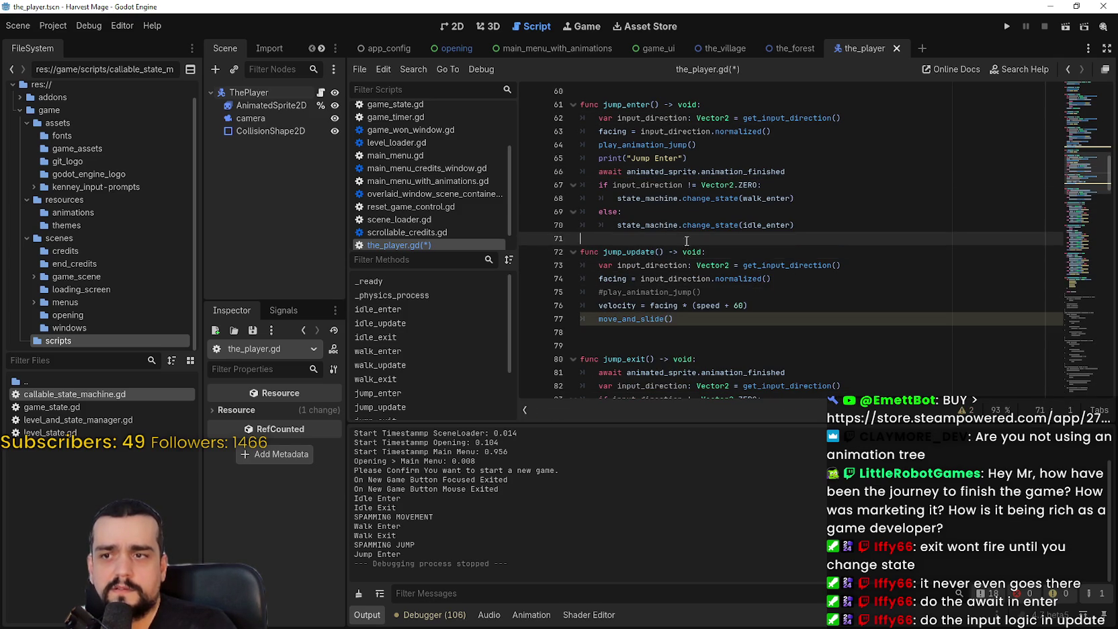
{"action": "scroll", "coordinate": [695, 259], "scroll_direction": "down", "scroll_amount": 2}
{"action": "left_click", "coordinate": [695, 256]}
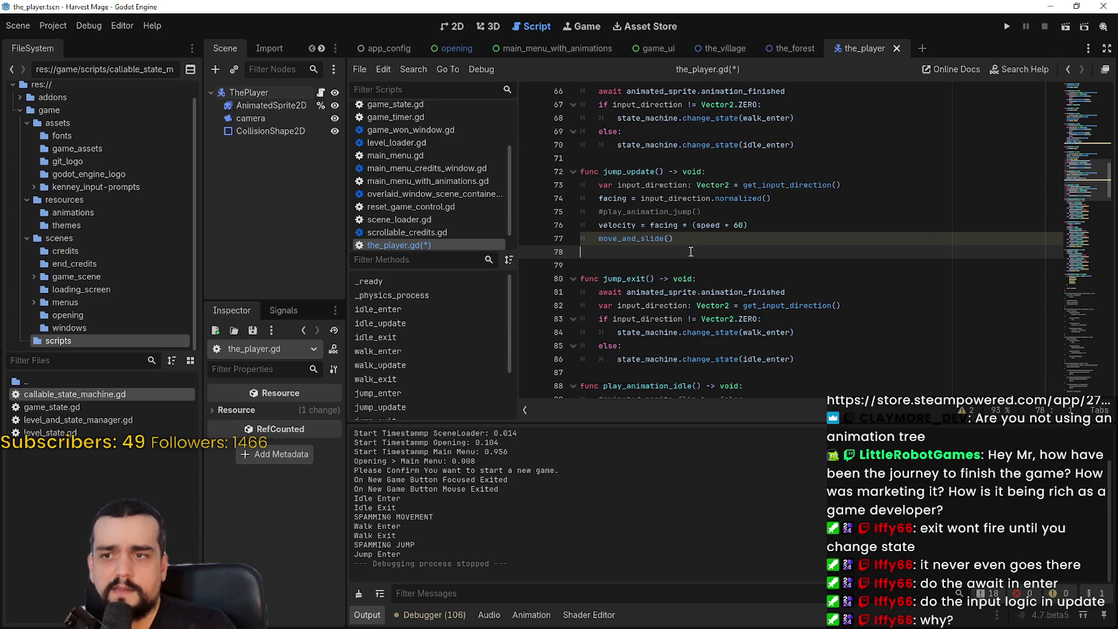
{"action": "scroll", "coordinate": [690, 251], "scroll_direction": "down", "scroll_amount": 2}
{"action": "left_click_drag", "start_coordinate": [795, 278], "coordinate": [596, 210]}
{"action": "key", "text": "BackSpace"}
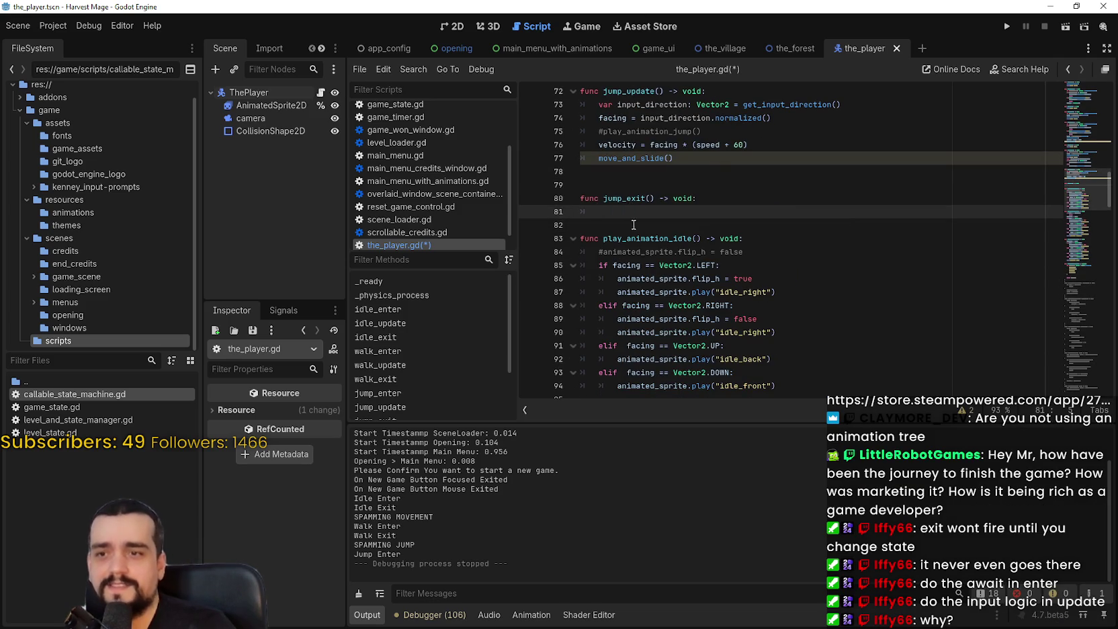
Give jump_exit a copied print("Jump Exit") line, save the script and run it with F5
{"action": "scroll", "coordinate": [635, 209], "scroll_direction": "up", "scroll_amount": 4}
{"action": "left_click_drag", "start_coordinate": [687, 158], "coordinate": [599, 157]}
{"action": "key", "text": "ctrl+c"}
{"action": "left_click", "coordinate": [621, 386]}
{"action": "key", "text": "ctrl+v"}
{"action": "key", "text": "ctrl+z"}
{"action": "left_click", "coordinate": [647, 373]}
{"action": "key", "text": "ctrl+v"}
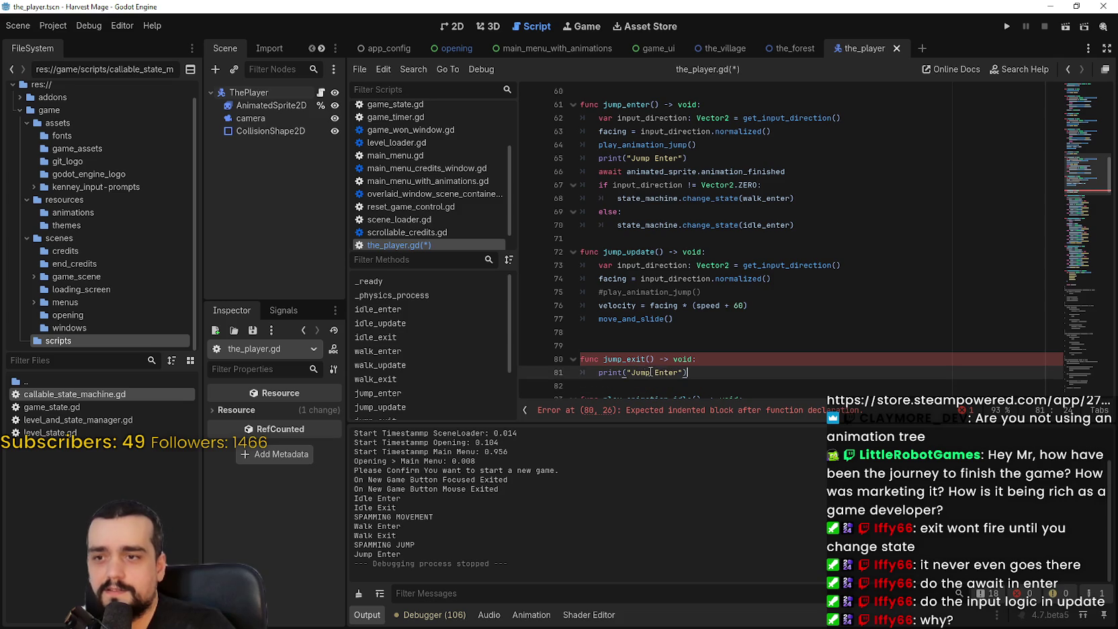
{"action": "double_click", "coordinate": [661, 373]}
{"action": "type", "text": "E"}
{"action": "key", "text": "ctrl+s"}
{"action": "left_click", "coordinate": [753, 305]}
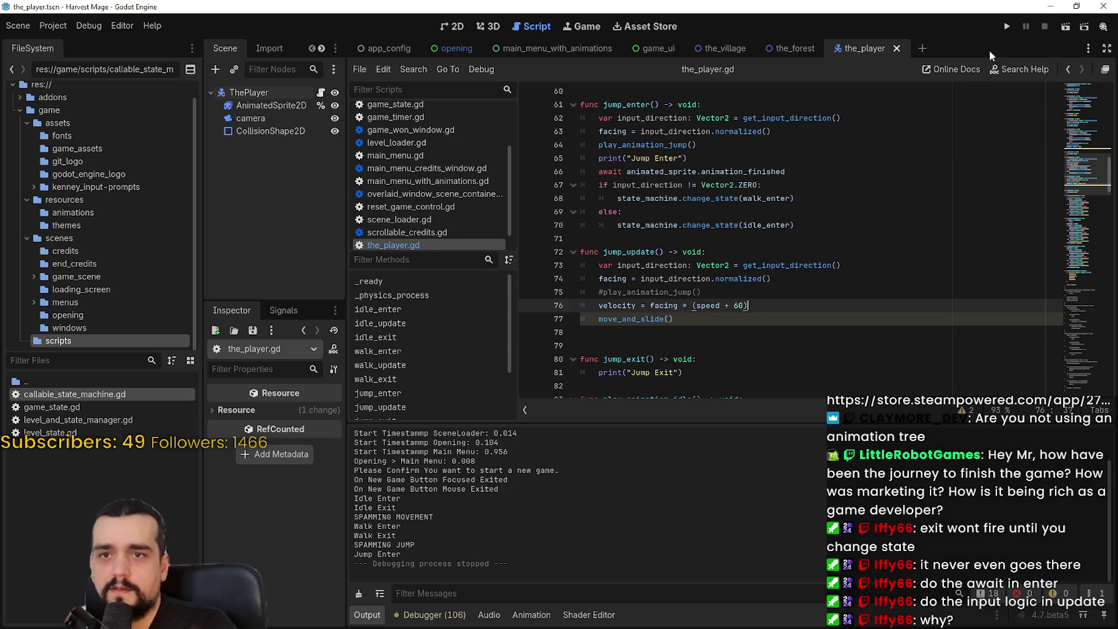
{"action": "key", "text": "F5"}
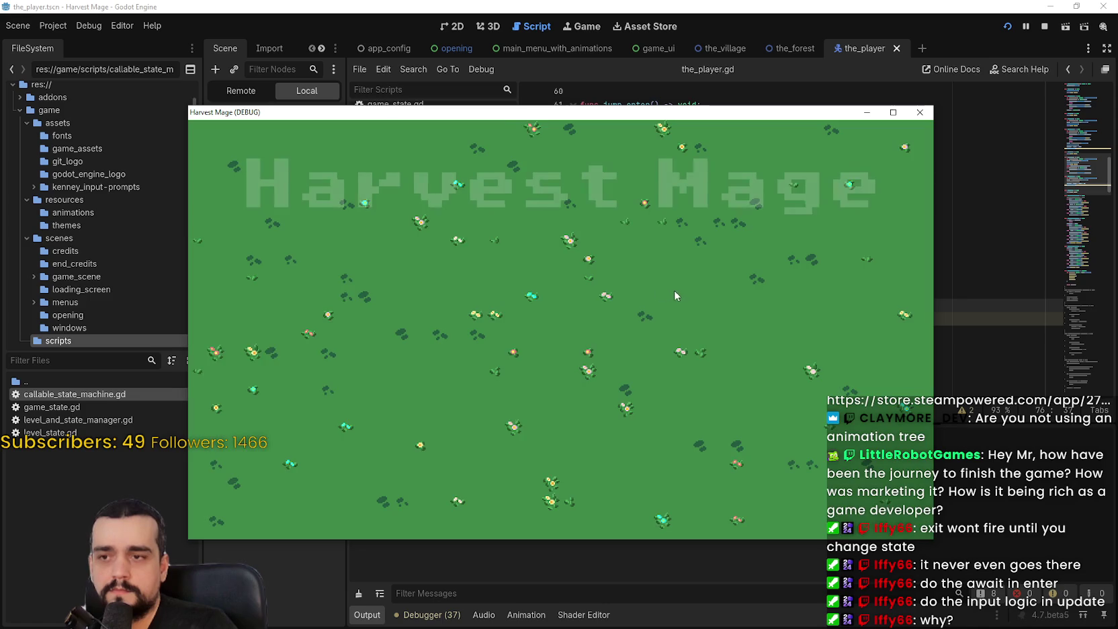
Start a New Game, maximize it, walk the player around the village with W, A, D, then close it
{"action": "left_click", "coordinate": [332, 295]}
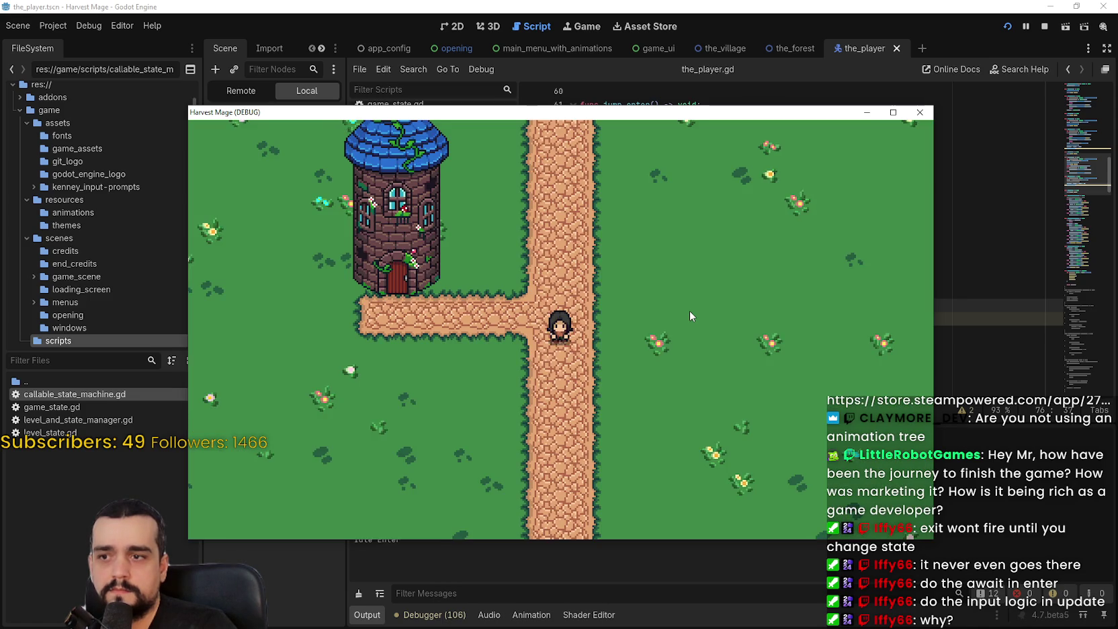
{"action": "key", "text": "d"}
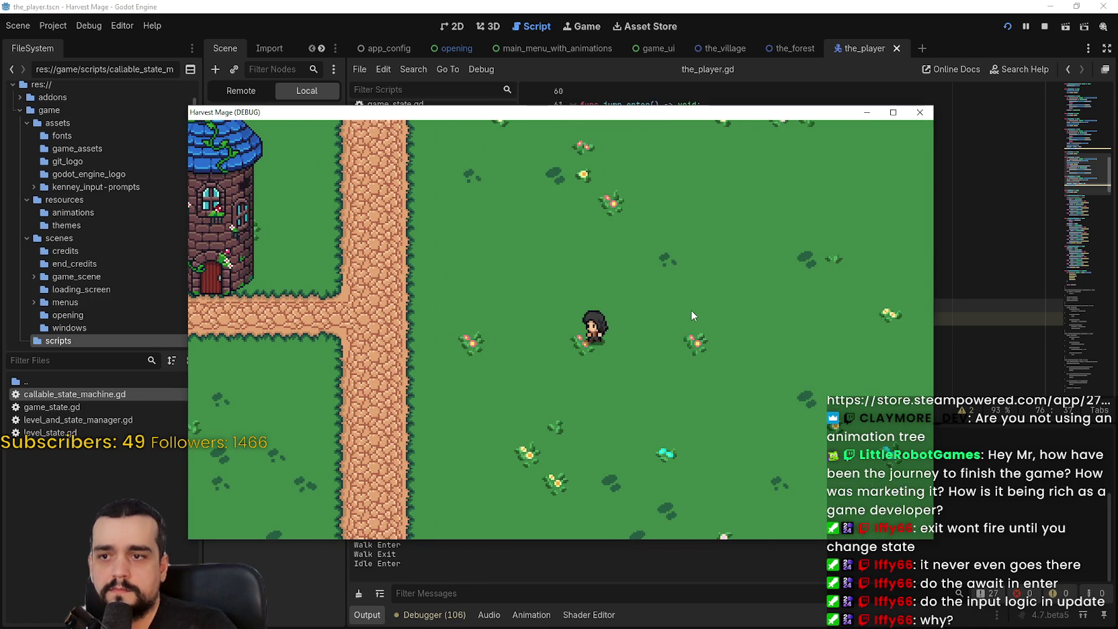
{"action": "left_click", "coordinate": [893, 112]}
{"action": "key", "text": "w"}
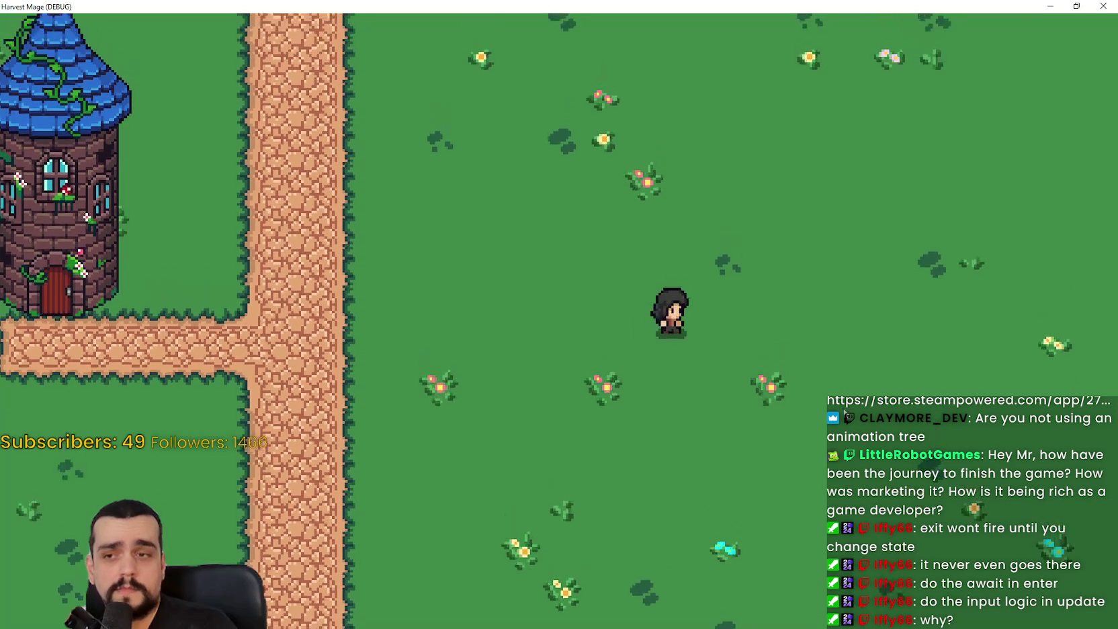
{"action": "key", "text": "d"}
{"action": "key", "text": "a"}
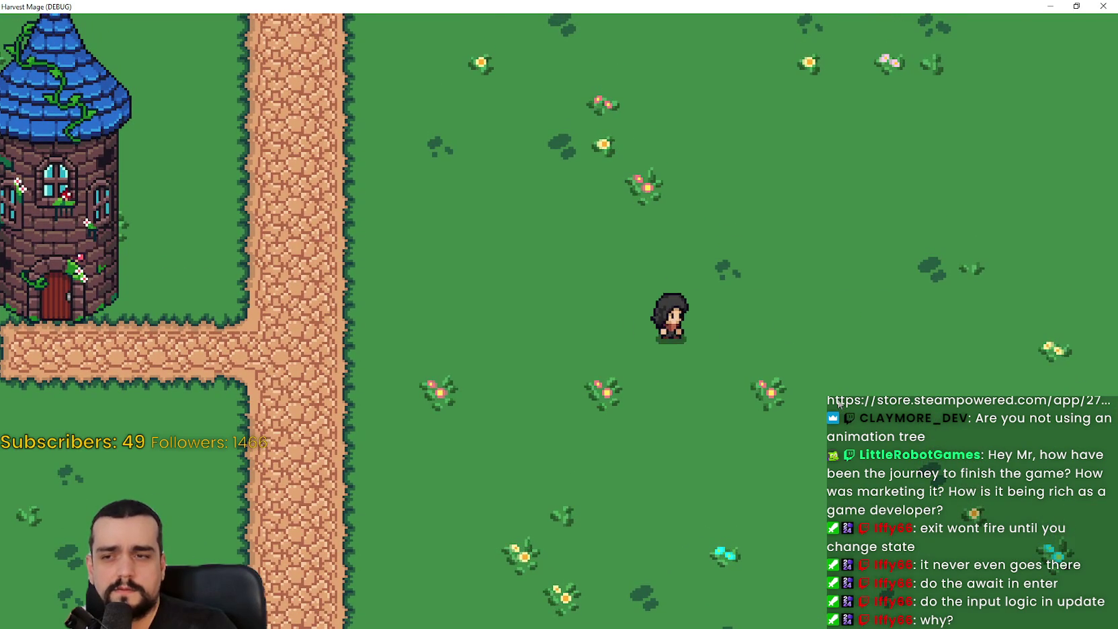
{"action": "key", "text": "w"}
{"action": "key", "text": "a"}
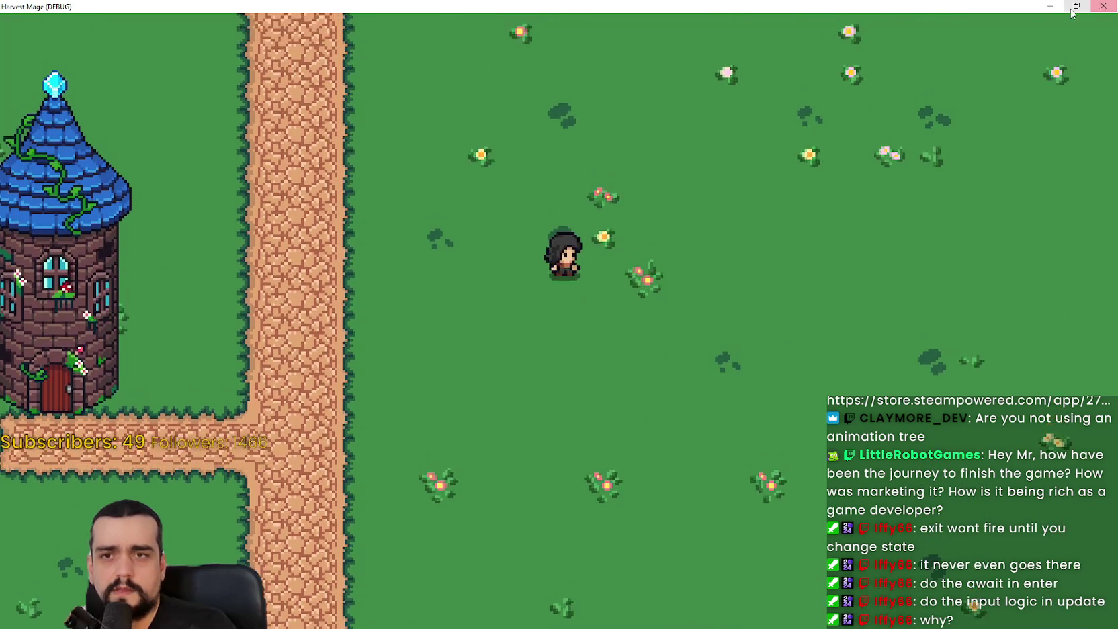
{"action": "left_click", "coordinate": [1076, 6]}
{"action": "left_click", "coordinate": [919, 109]}
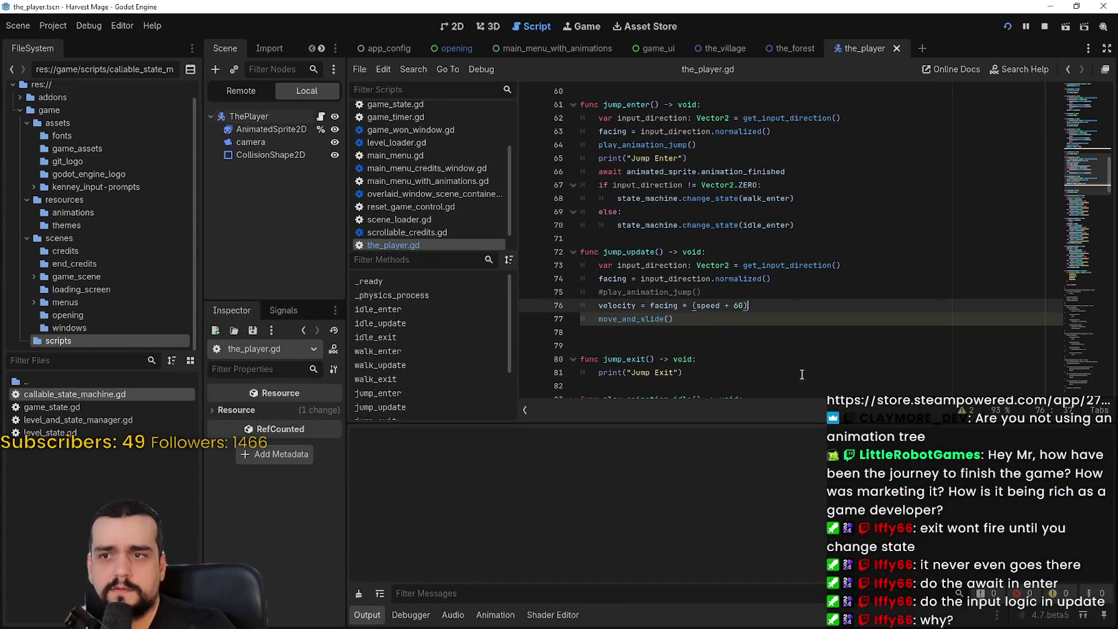
Run the project with F5, start and confirm a New Game, and maximize the game window
{"action": "key", "text": "F5"}
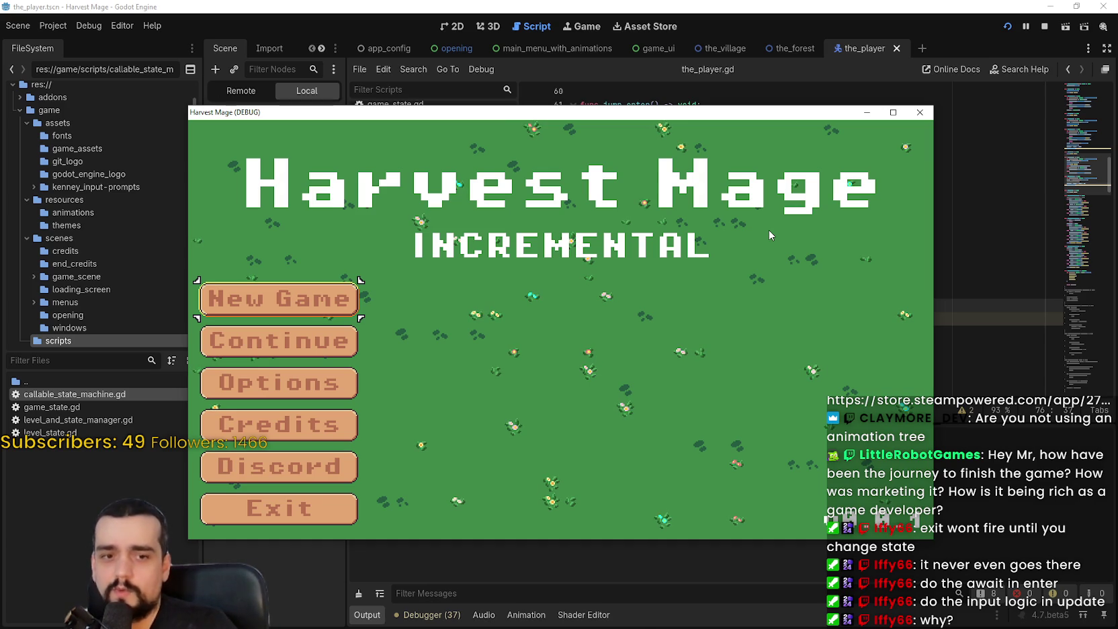
{"action": "left_click", "coordinate": [306, 297]}
{"action": "left_click", "coordinate": [304, 293]}
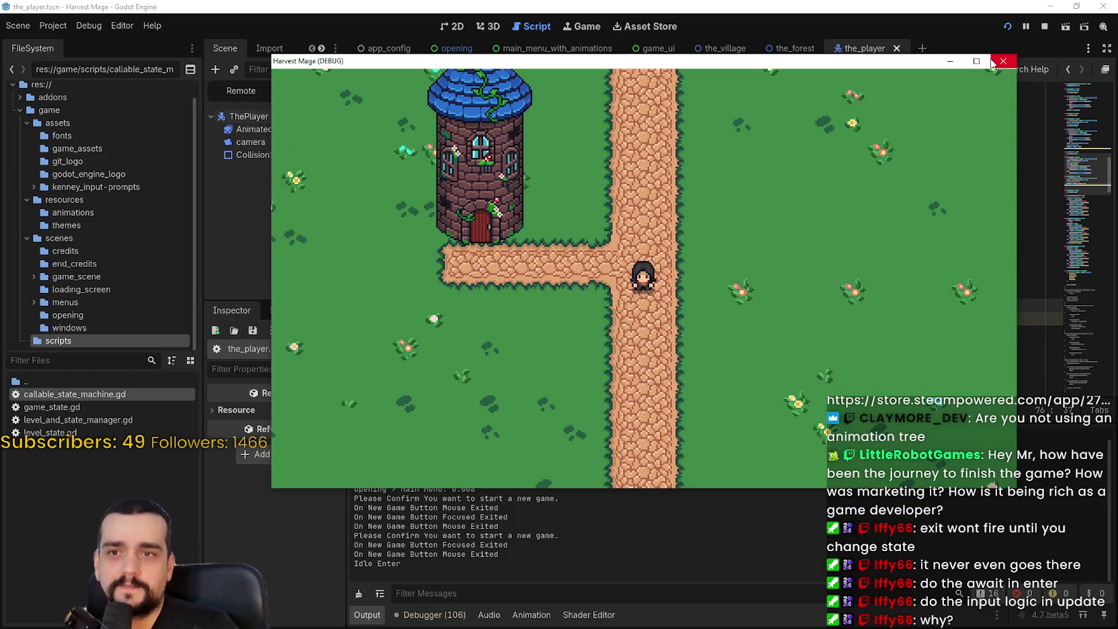
{"action": "left_click", "coordinate": [978, 61]}
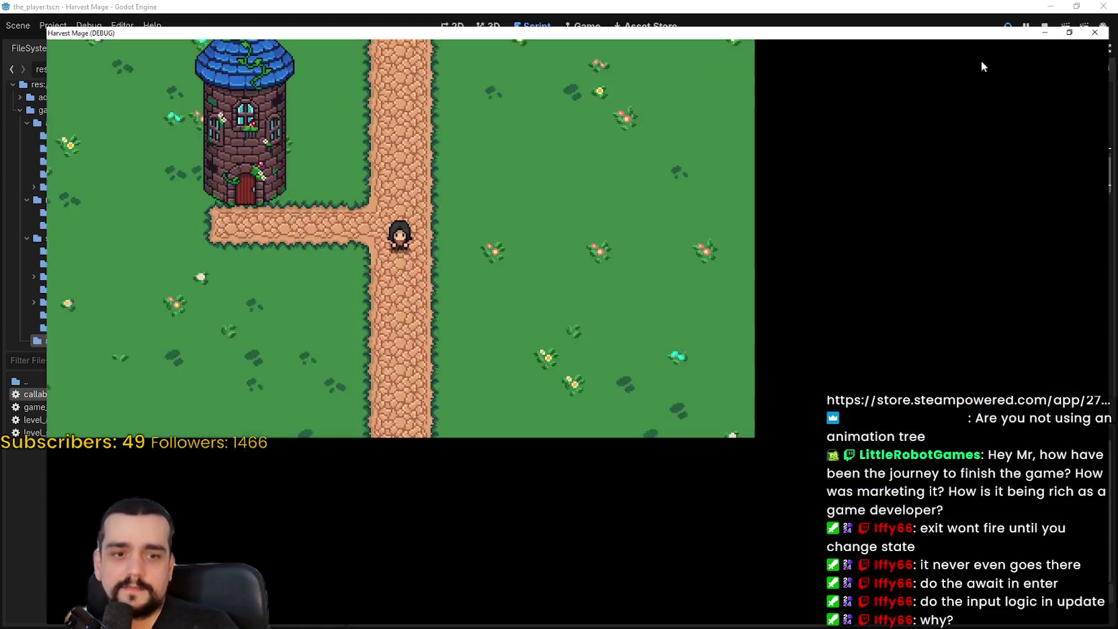
Walk the player around the village field with the arrow keys, pause with Esc, and close the game
{"action": "key", "text": "Right"}
{"action": "key", "text": "Up"}
{"action": "key", "text": "Up"}
{"action": "key", "text": "Left"}
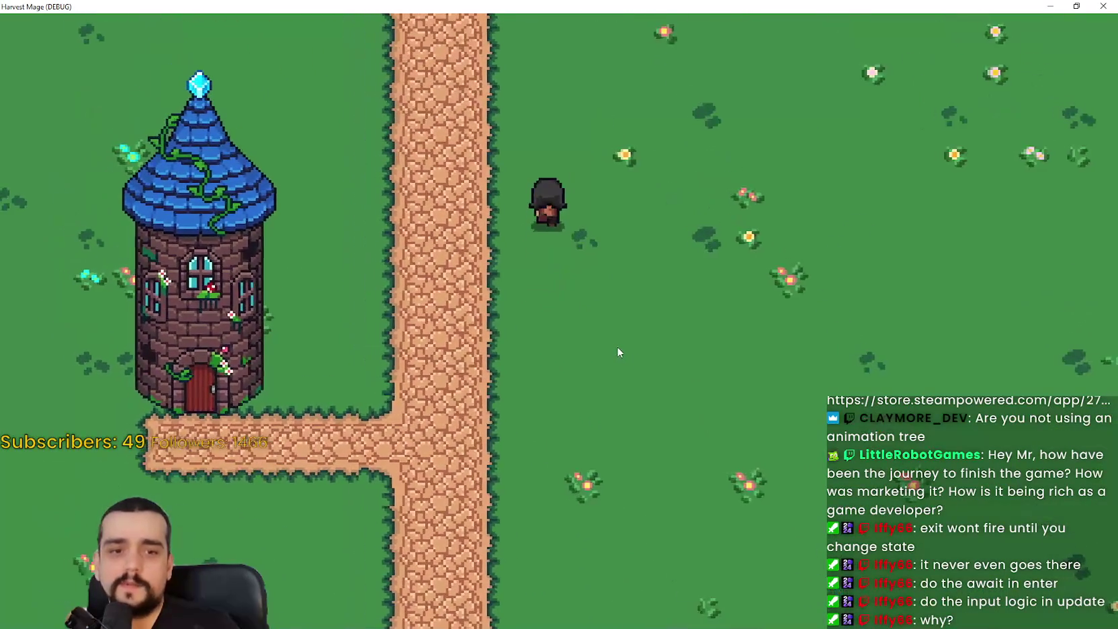
{"action": "key", "text": "Down"}
{"action": "key", "text": "Right"}
{"action": "key", "text": "Right"}
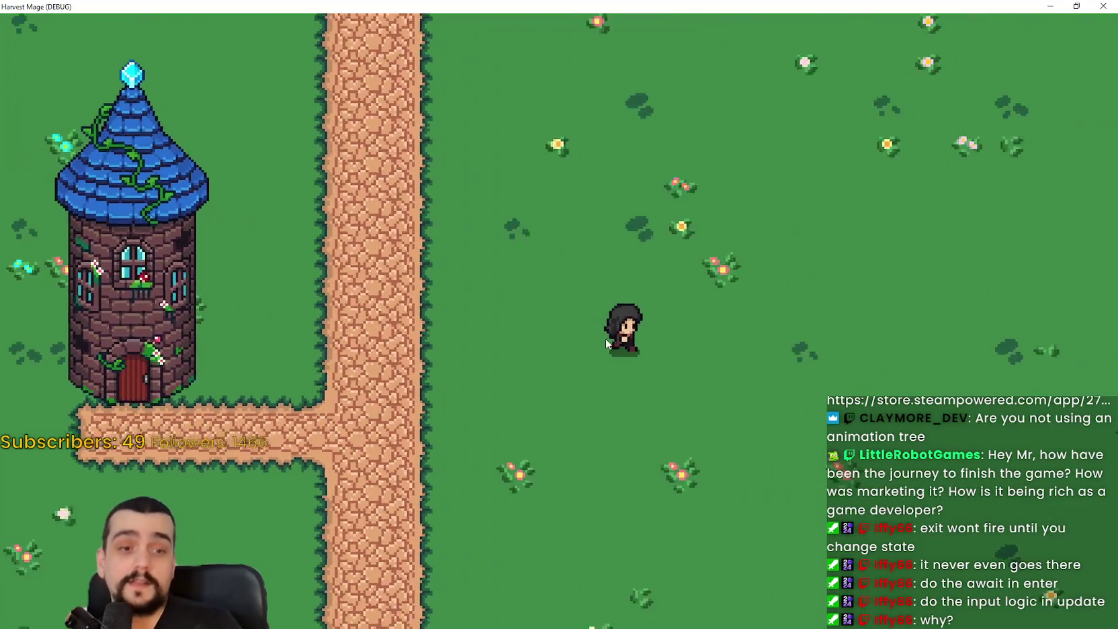
{"action": "key", "text": "Up"}
{"action": "key", "text": "Left"}
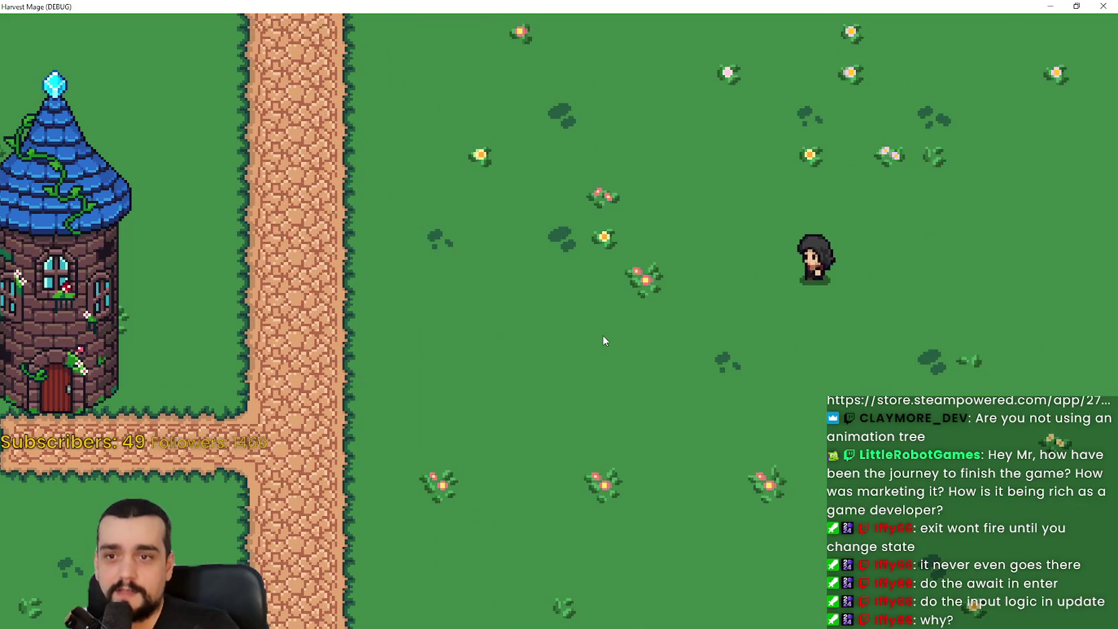
{"action": "key", "text": "Up"}
{"action": "key", "text": "Down"}
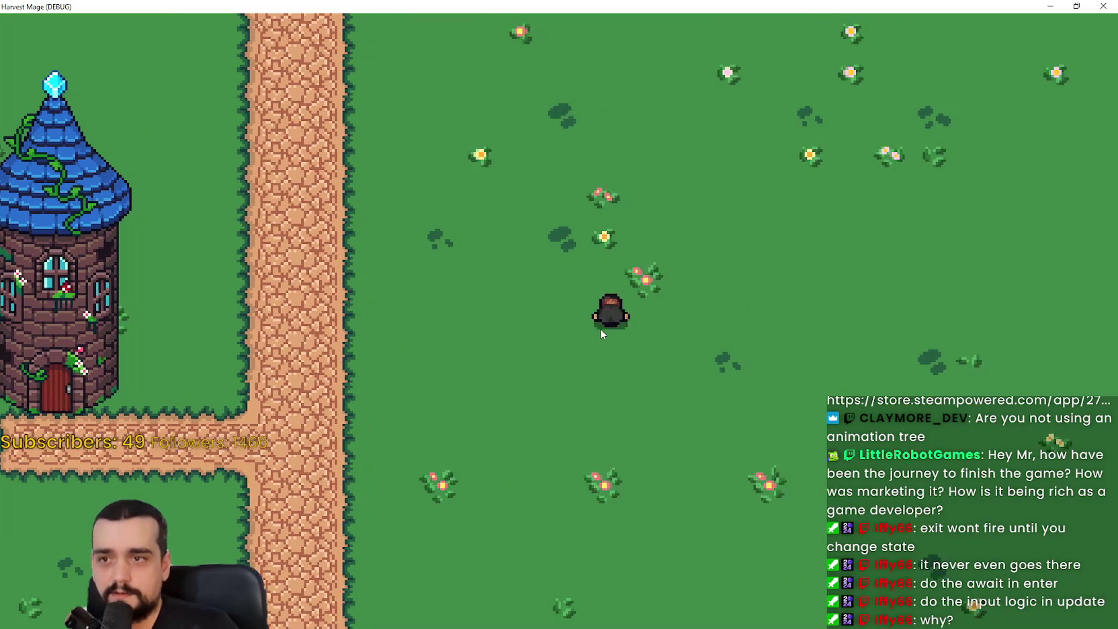
{"action": "key", "text": "Right"}
{"action": "key", "text": "Left"}
{"action": "key", "text": "Up"}
{"action": "key", "text": "Right"}
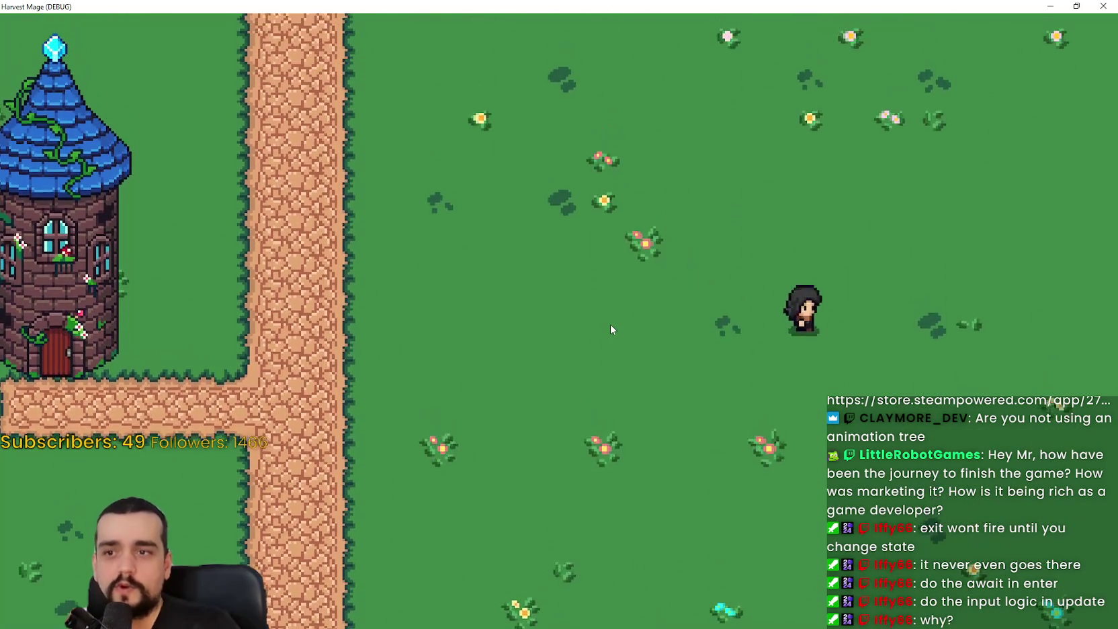
{"action": "key", "text": "Up"}
{"action": "key", "text": "Left"}
{"action": "key", "text": "Down"}
{"action": "key", "text": "Down"}
{"action": "key", "text": "Left"}
{"action": "key", "text": "Escape"}
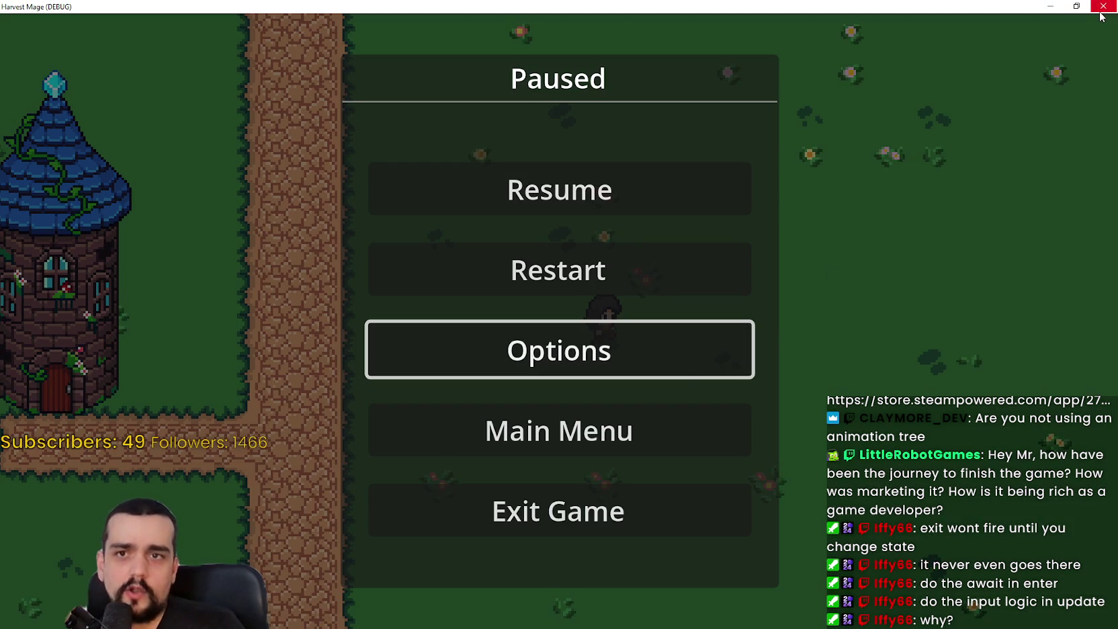
{"action": "left_click", "coordinate": [1103, 6]}
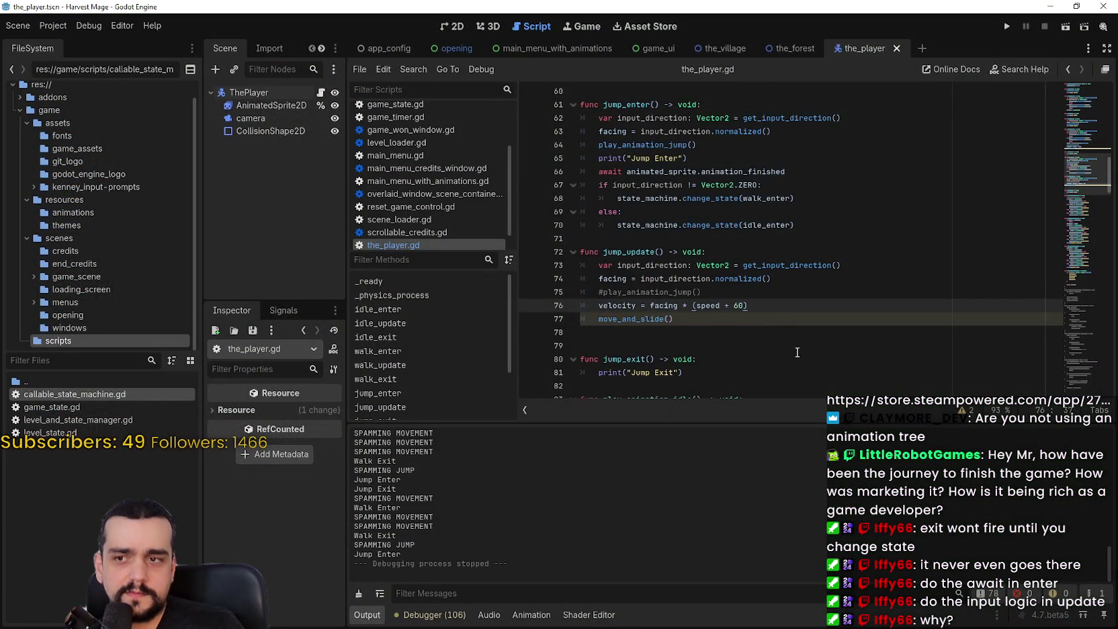
Review the jump input check in walk_update of the_player.gd
{"action": "scroll", "coordinate": [795, 352], "scroll_direction": "up", "scroll_amount": 2}
{"action": "scroll", "coordinate": [803, 332], "scroll_direction": "down", "scroll_amount": 3}
{"action": "scroll", "coordinate": [803, 332], "scroll_direction": "down", "scroll_amount": 3}
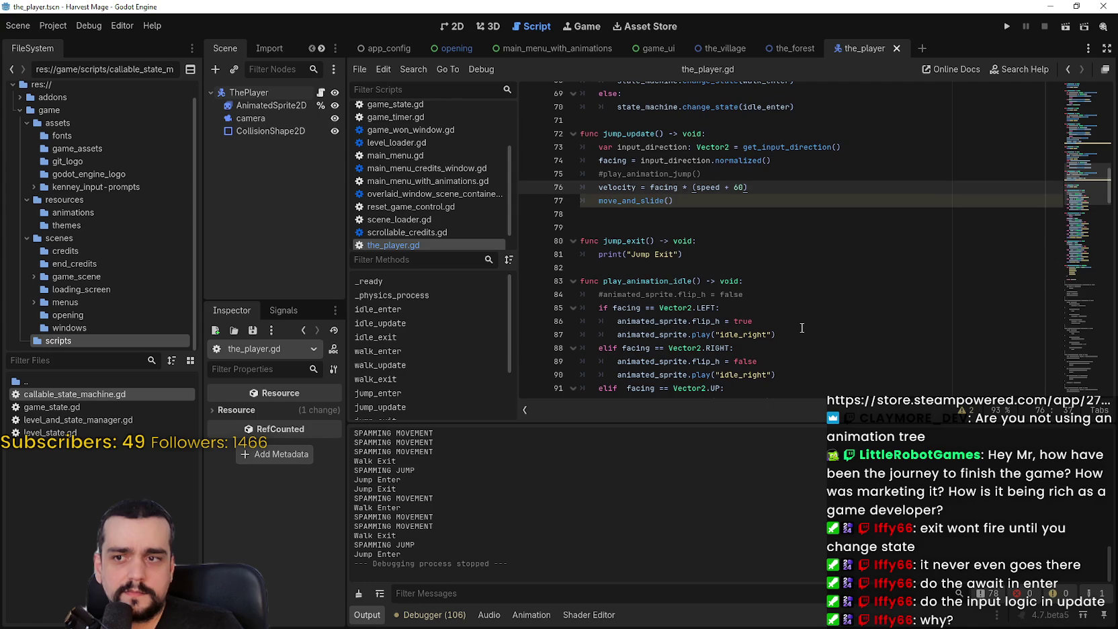
{"action": "scroll", "coordinate": [675, 270], "scroll_direction": "up", "scroll_amount": 10}
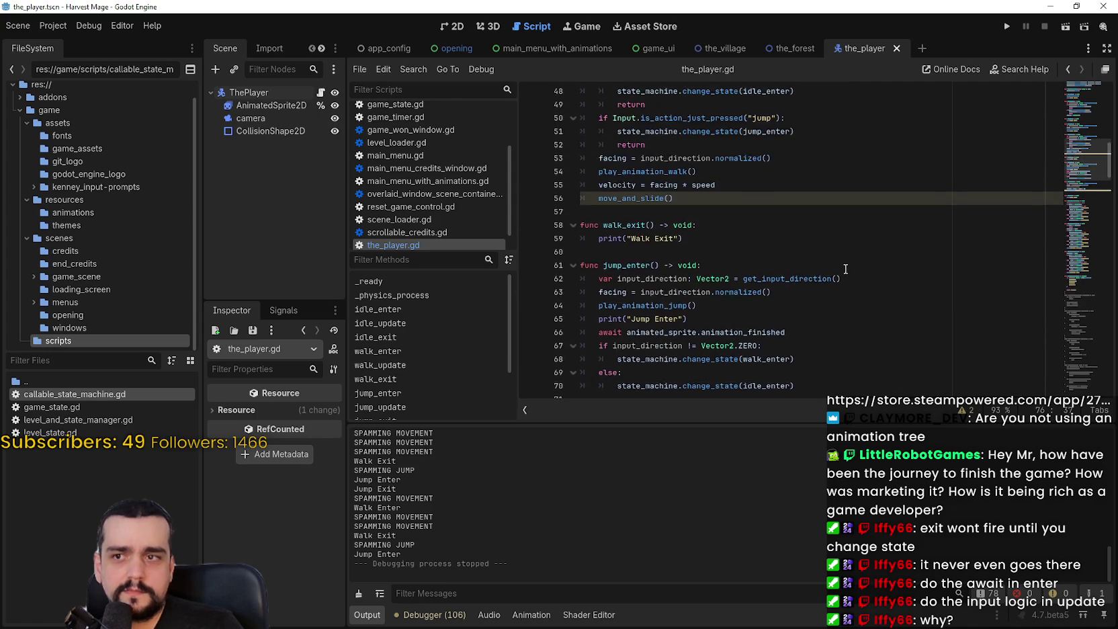
{"action": "scroll", "coordinate": [928, 262], "scroll_direction": "down", "scroll_amount": 4}
{"action": "scroll", "coordinate": [913, 253], "scroll_direction": "up", "scroll_amount": 4}
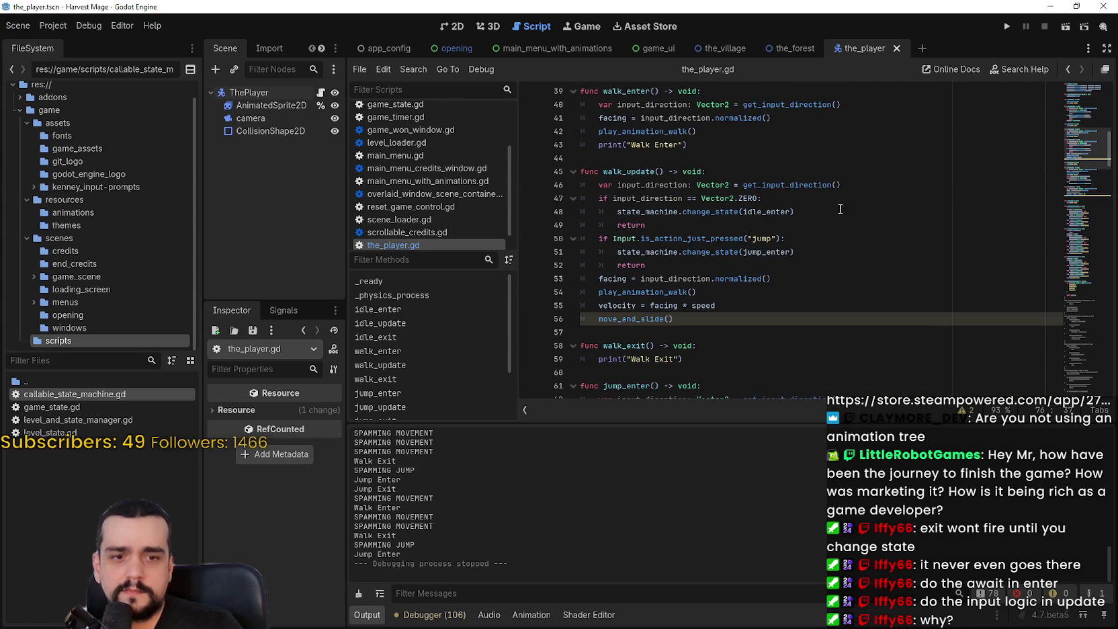
{"action": "left_click", "coordinate": [639, 238]}
Inspect idle_update's walk state change, then bring up MR FARMBOY's base_npc.gd
{"action": "scroll", "coordinate": [656, 220], "scroll_direction": "up", "scroll_amount": 6}
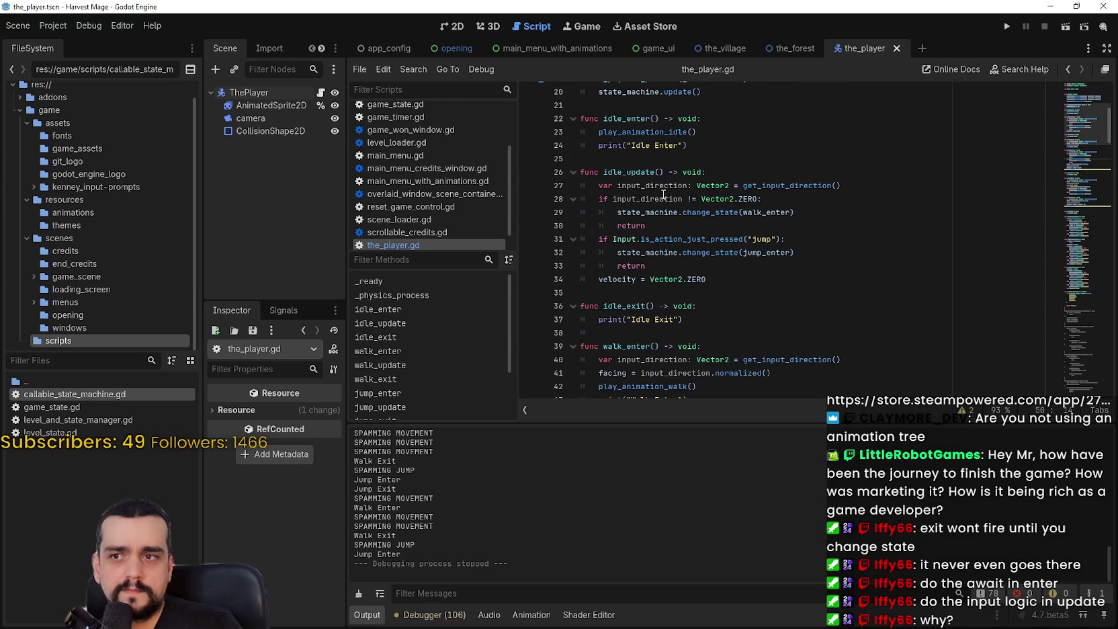
{"action": "left_click", "coordinate": [670, 214]}
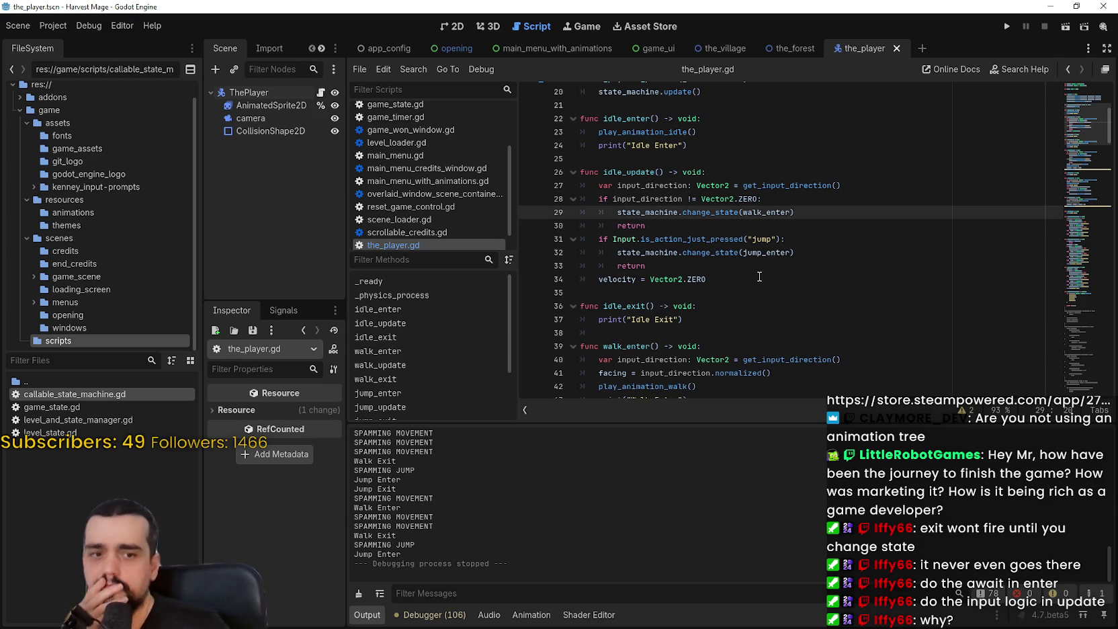
{"action": "scroll", "coordinate": [725, 260], "scroll_direction": "up", "scroll_amount": 2}
{"action": "scroll", "coordinate": [725, 259], "scroll_direction": "down", "scroll_amount": 2}
{"action": "scroll", "coordinate": [725, 260], "scroll_direction": "down", "scroll_amount": 11}
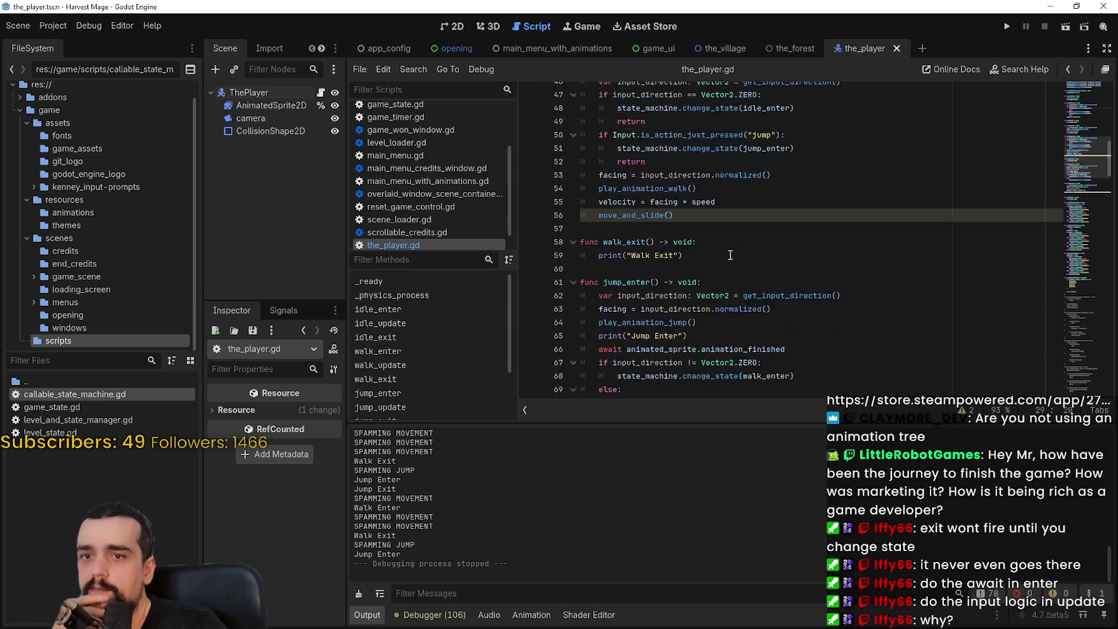
{"action": "scroll", "coordinate": [1077, 181], "scroll_direction": "down", "scroll_amount": 2}
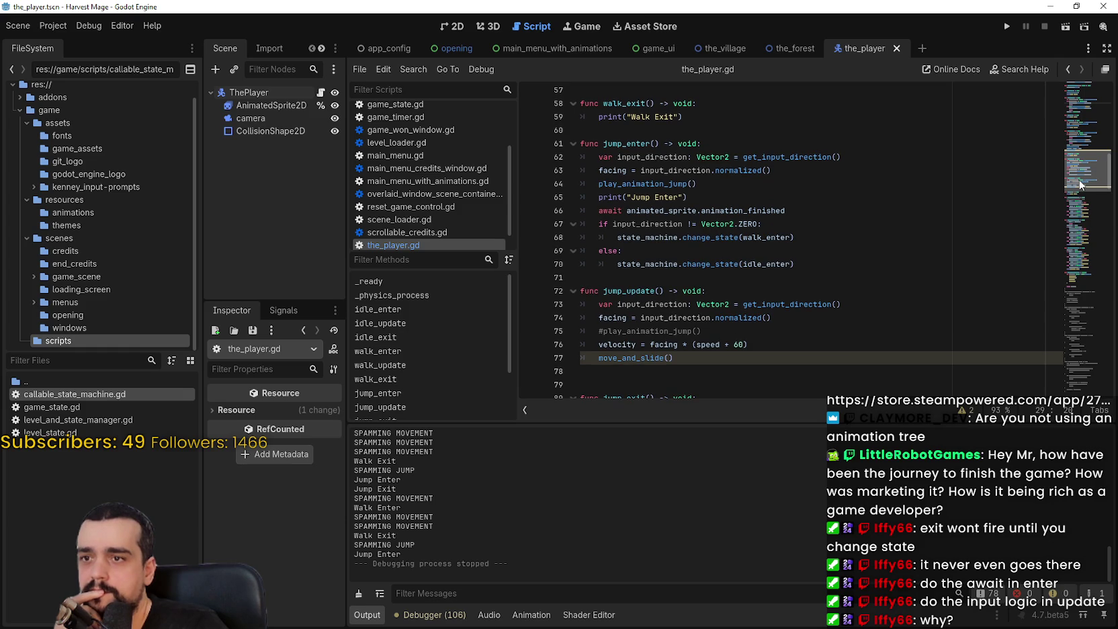
{"action": "scroll", "coordinate": [1079, 183], "scroll_direction": "up", "scroll_amount": 1}
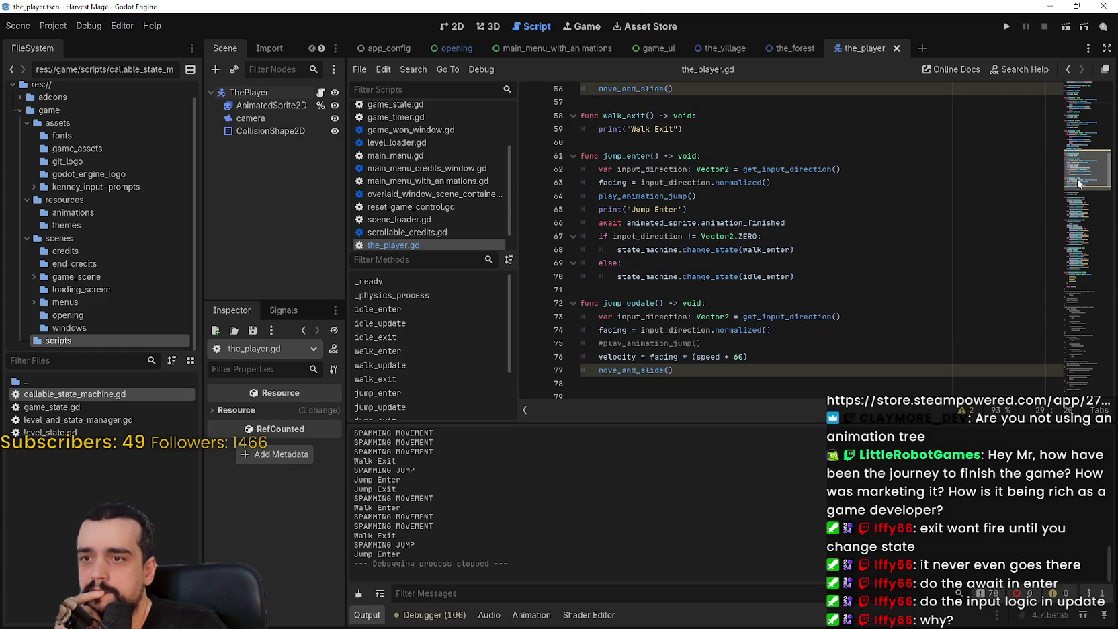
{"action": "scroll", "coordinate": [1075, 183], "scroll_direction": "down", "scroll_amount": 2}
{"action": "left_click_drag", "start_coordinate": [702, 282], "coordinate": [606, 278]}
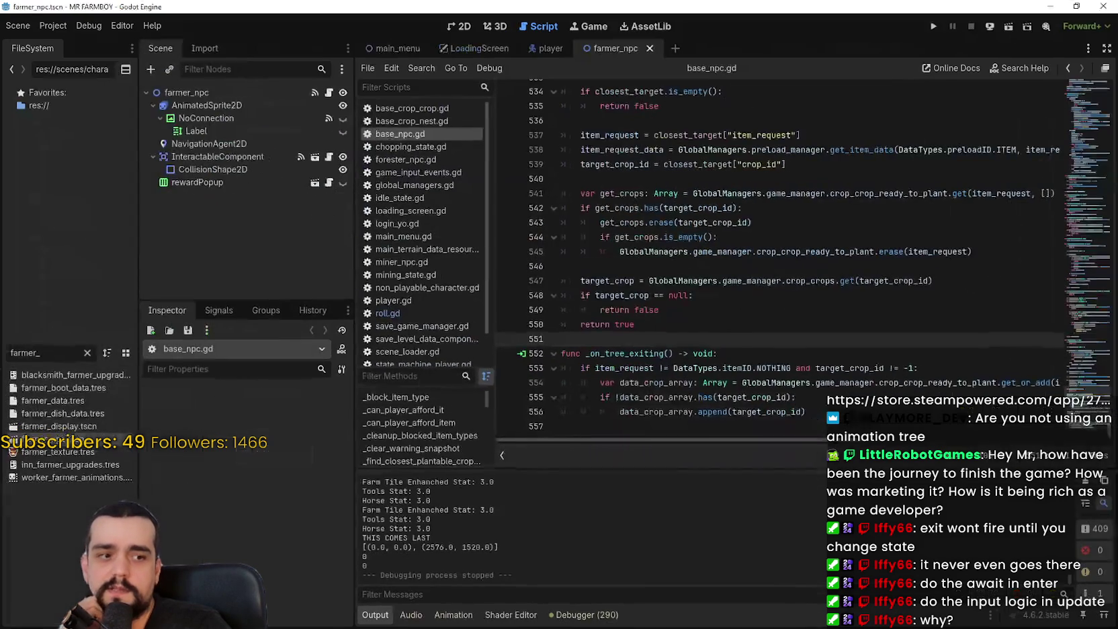
Open roll.gd in MR FARMBOY and examine the frame-saving statement on line 13
{"action": "left_click", "coordinate": [543, 49]}
{"action": "left_click", "coordinate": [337, 262]}
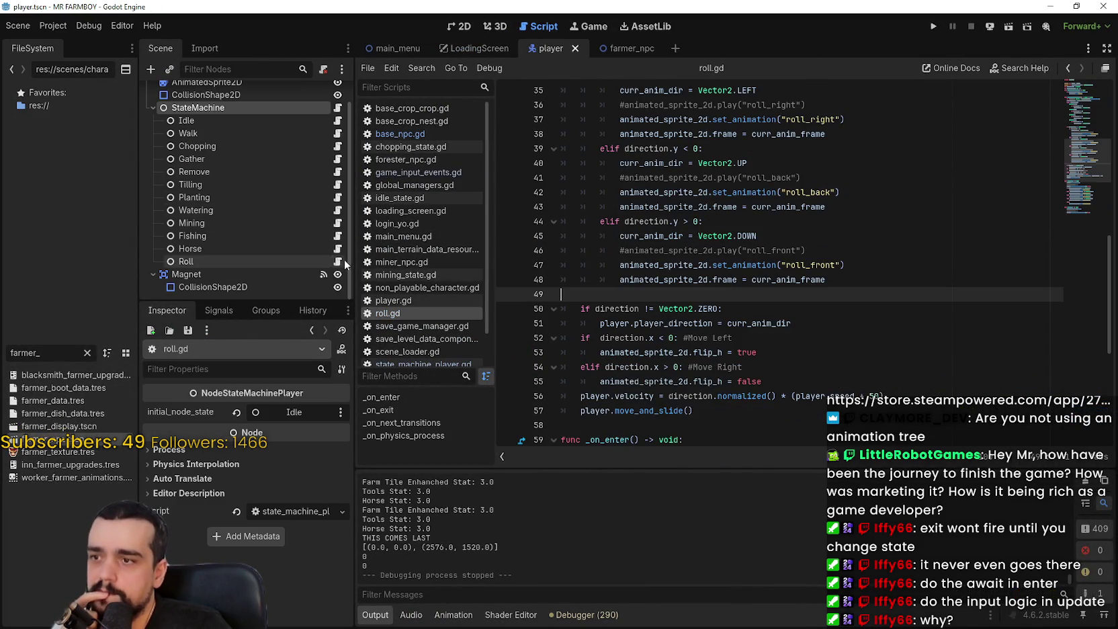
{"action": "left_click", "coordinate": [867, 343]}
{"action": "left_click_drag", "start_coordinate": [833, 323], "coordinate": [619, 323]}
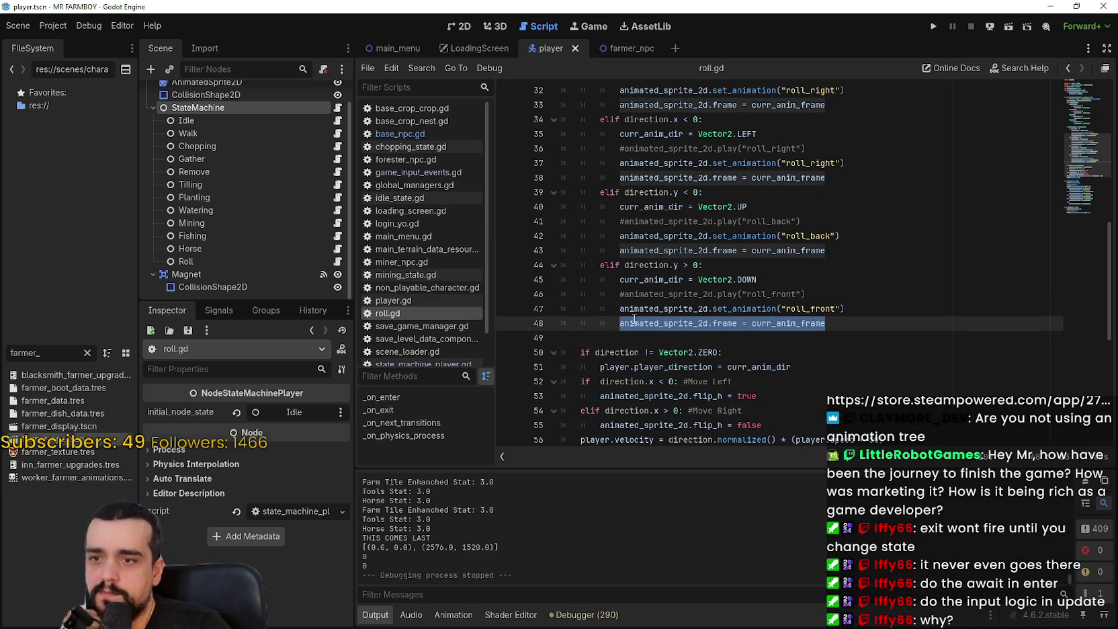
{"action": "scroll", "coordinate": [630, 307], "scroll_direction": "up", "scroll_amount": 10}
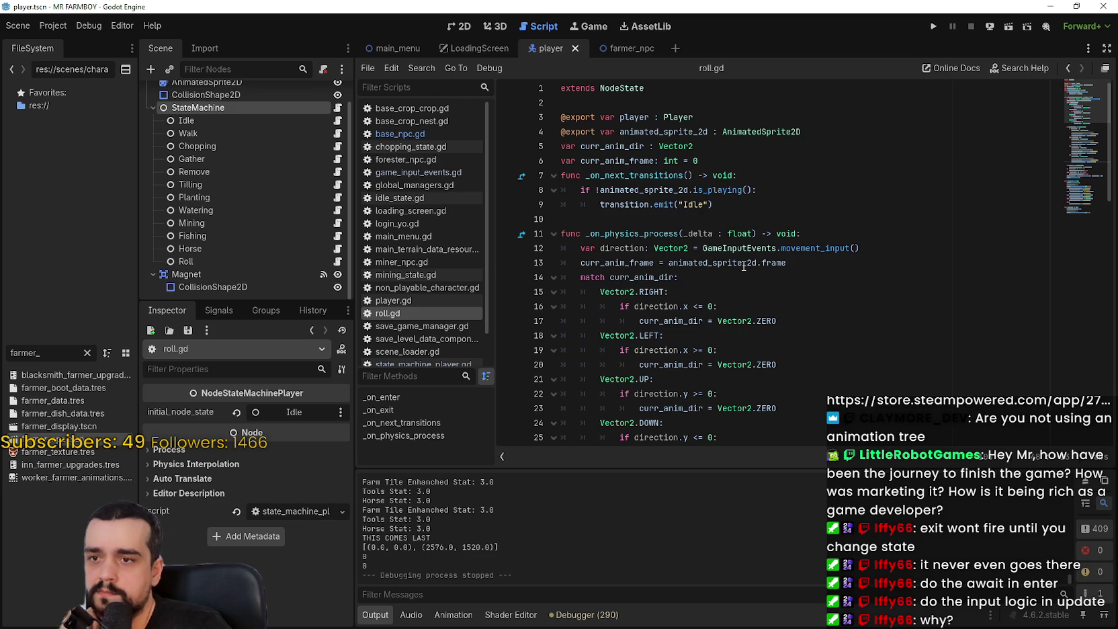
{"action": "double_click", "coordinate": [743, 263]}
{"action": "left_click_drag", "start_coordinate": [777, 263], "coordinate": [612, 264]}
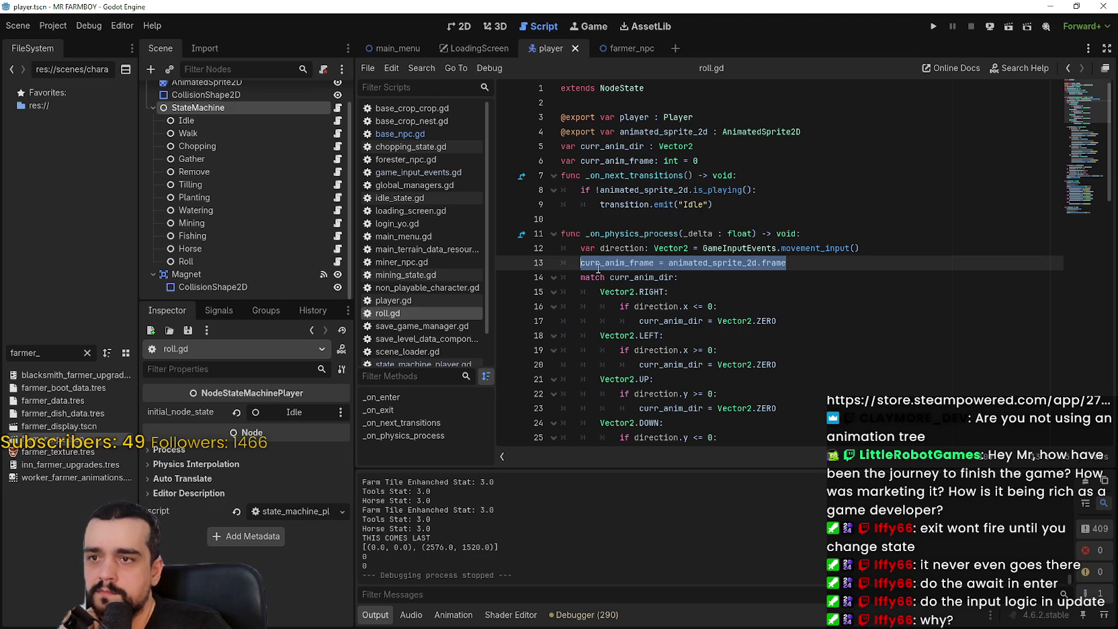
Examine roll.gd's direction-based roll animation block and its current-frame storing line
{"action": "scroll", "coordinate": [598, 268], "scroll_direction": "down", "scroll_amount": 13}
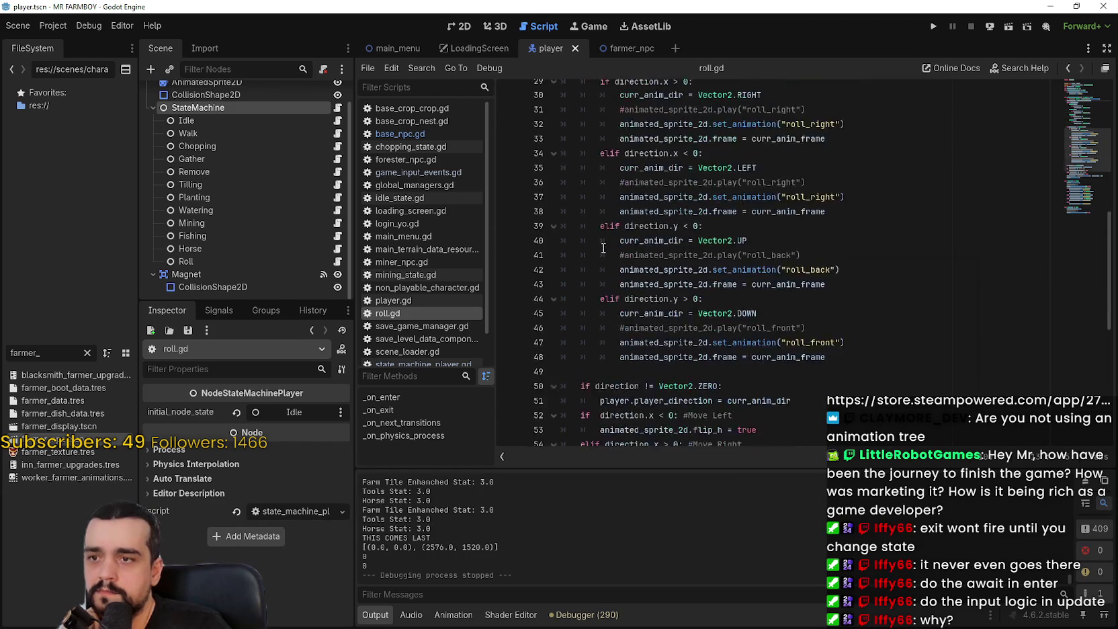
{"action": "scroll", "coordinate": [707, 203], "scroll_direction": "down", "scroll_amount": 1}
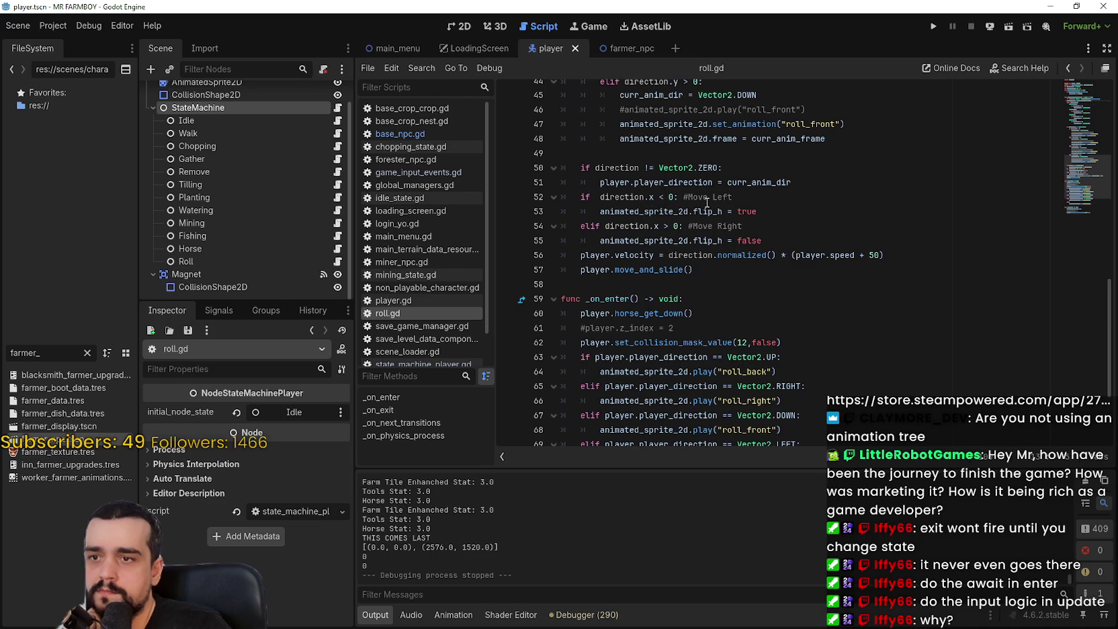
{"action": "scroll", "coordinate": [707, 203], "scroll_direction": "down", "scroll_amount": 3}
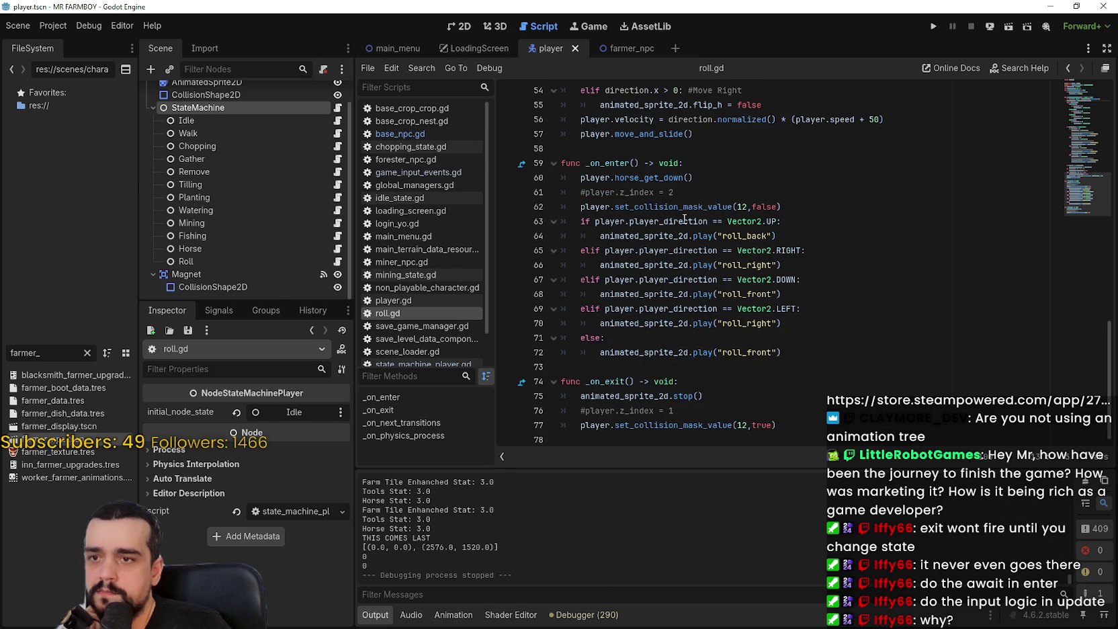
{"action": "mouse_move", "coordinate": [581, 221]}
{"action": "left_mouse_down"}
{"action": "mouse_move", "coordinate": [806, 338]}
{"action": "mouse_move", "coordinate": [833, 366]}
{"action": "mouse_move", "coordinate": [842, 352]}
{"action": "left_mouse_up"}
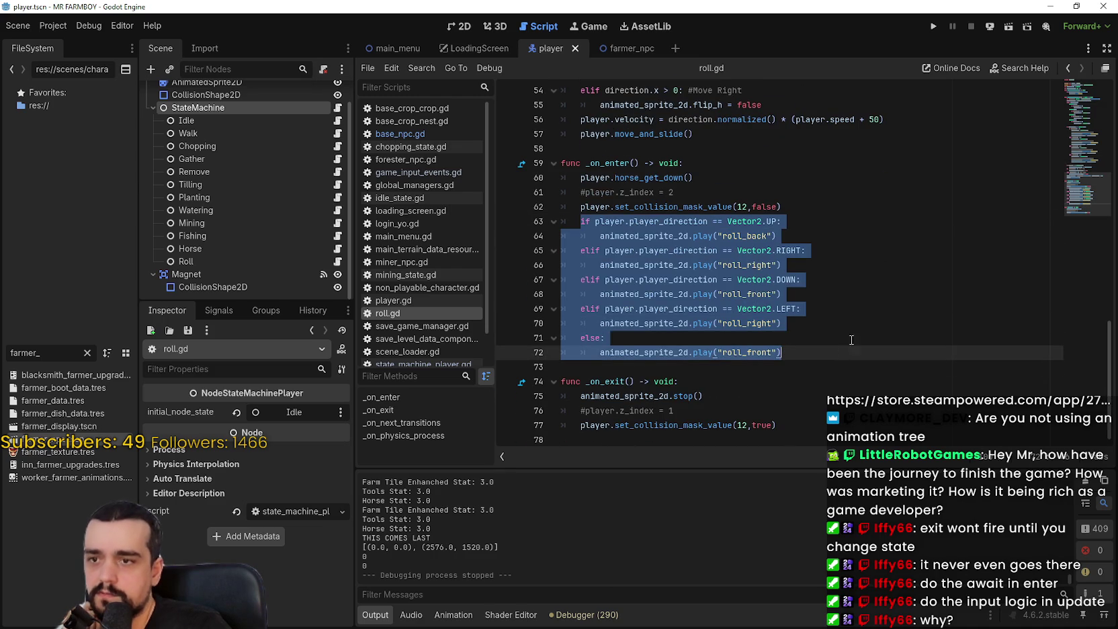
{"action": "left_click", "coordinate": [1075, 153]}
{"action": "left_click_drag", "start_coordinate": [1075, 125], "coordinate": [1071, 107]}
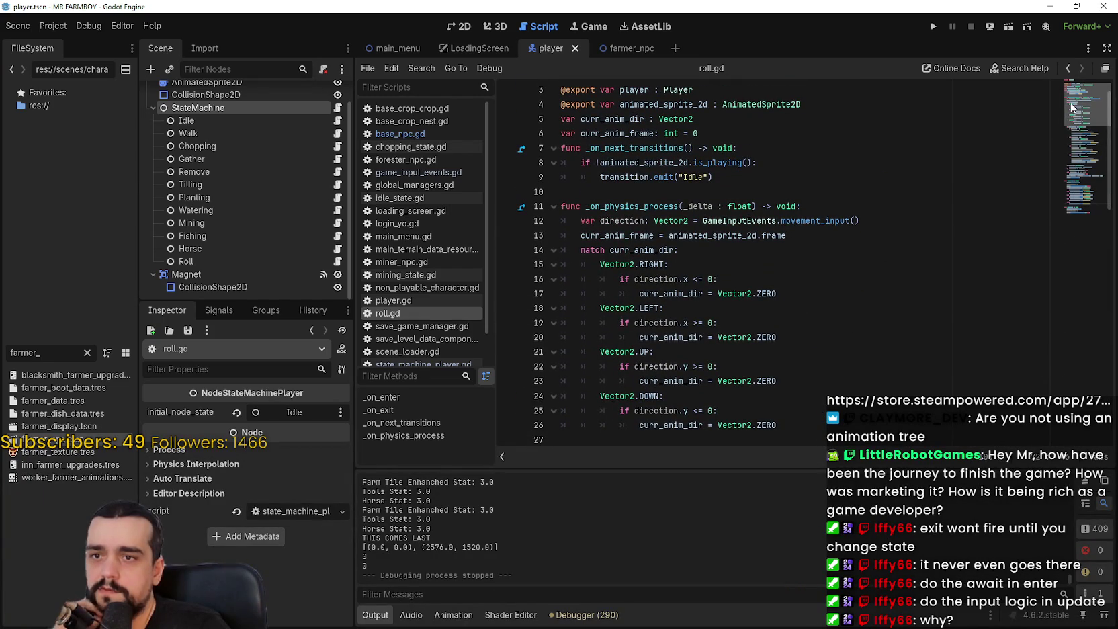
{"action": "left_click_drag", "start_coordinate": [580, 235], "coordinate": [840, 236]}
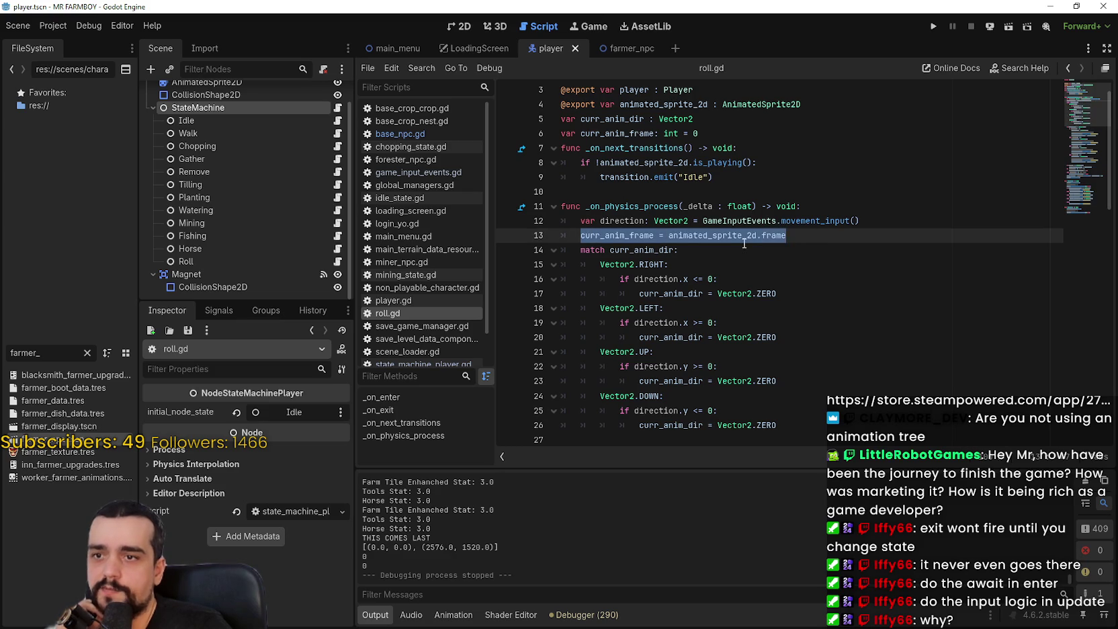
{"action": "scroll", "coordinate": [660, 234], "scroll_direction": "down", "scroll_amount": 4}
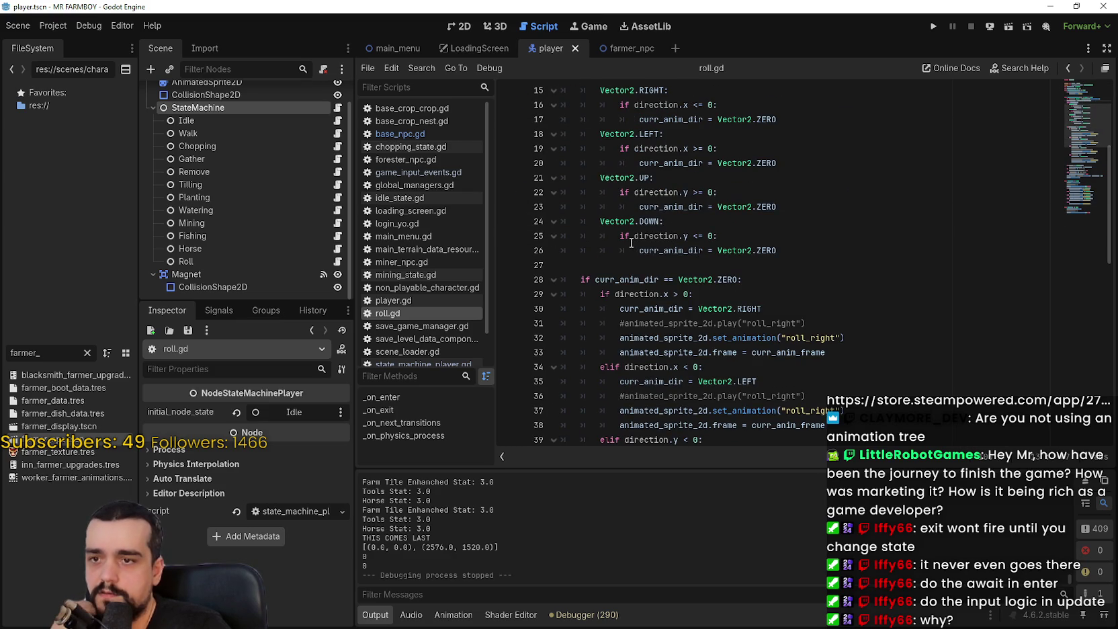
{"action": "scroll", "coordinate": [631, 242], "scroll_direction": "down", "scroll_amount": 3}
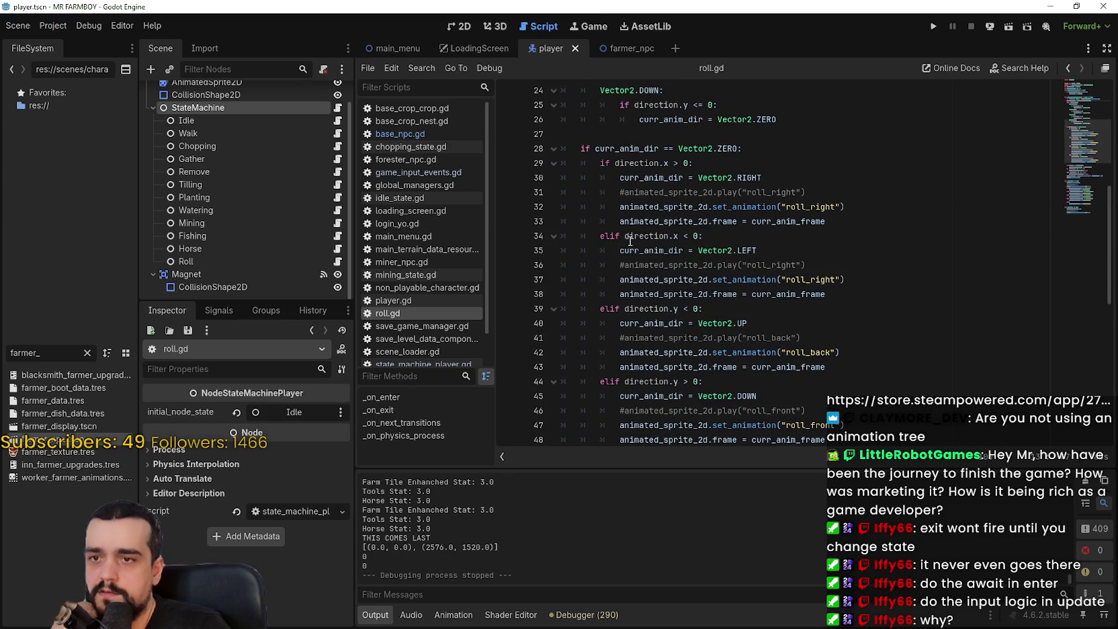
Select roll.gd's set_animation and frame-restore lines, then return to the_player.gd at jump_enter
{"action": "double_click", "coordinate": [763, 205]}
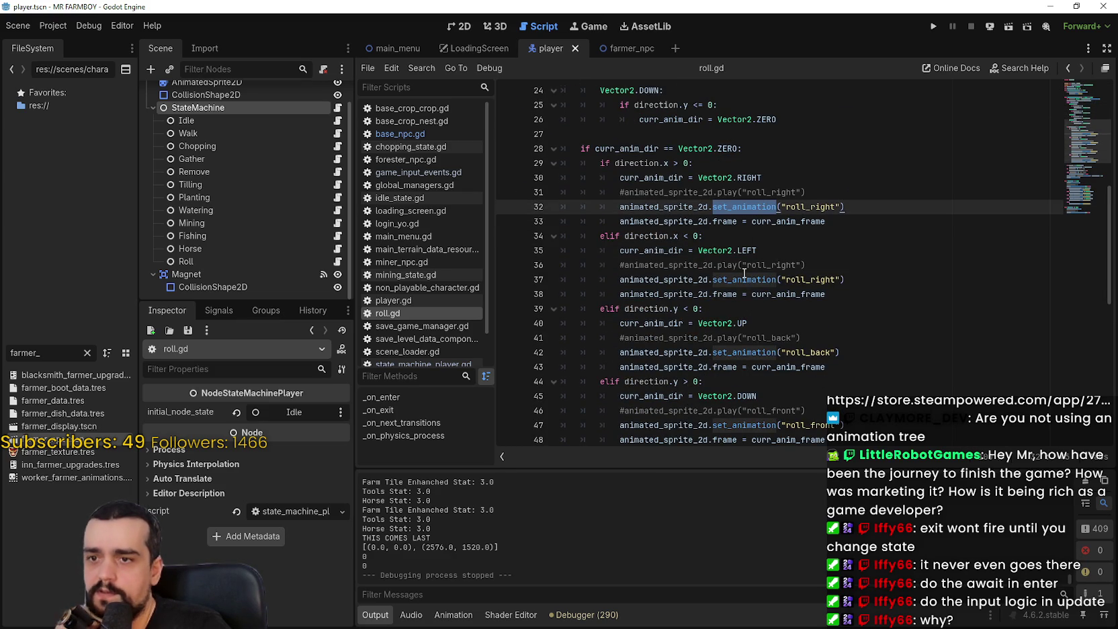
{"action": "scroll", "coordinate": [744, 270], "scroll_direction": "down", "scroll_amount": 2}
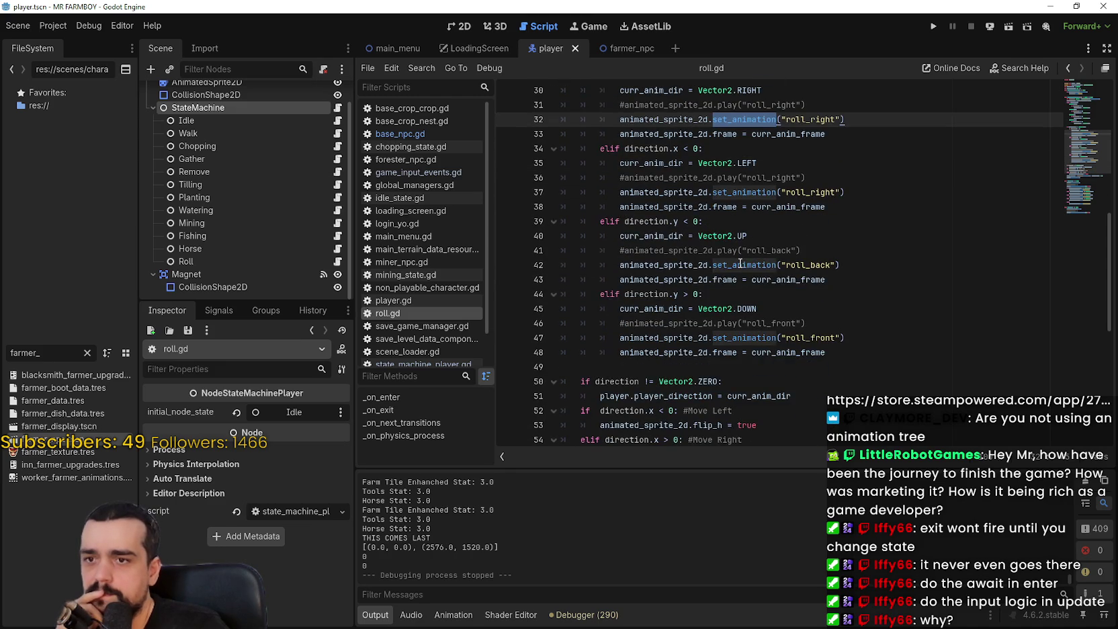
{"action": "double_click", "coordinate": [740, 263]}
{"action": "left_click_drag", "start_coordinate": [825, 279], "coordinate": [552, 270]}
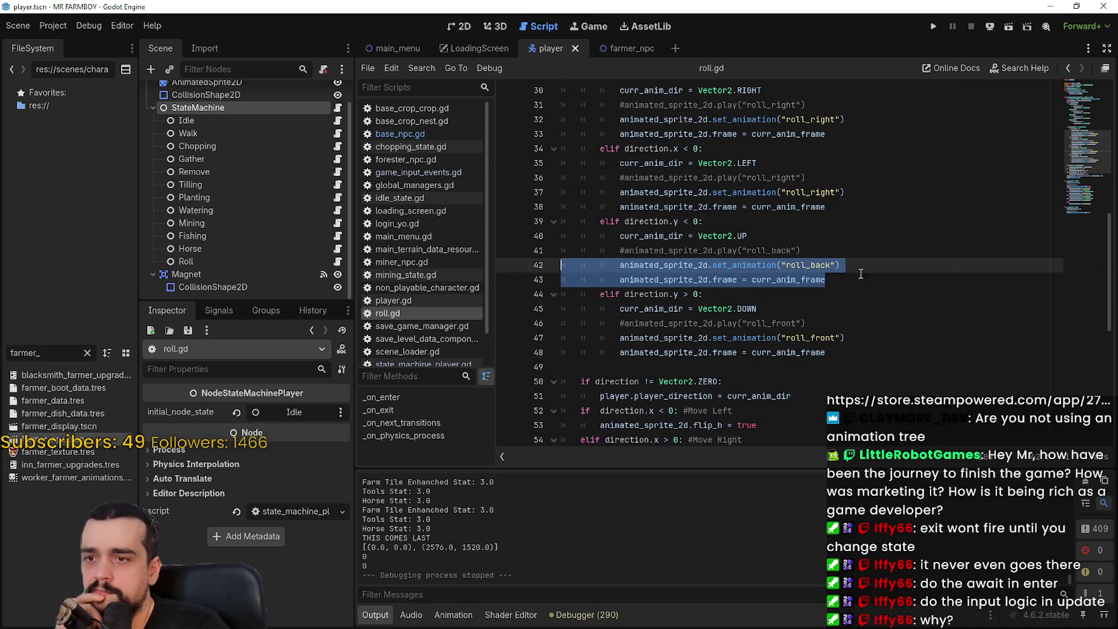
{"action": "key", "text": "alt+Tab"}
{"action": "left_click", "coordinate": [716, 230]}
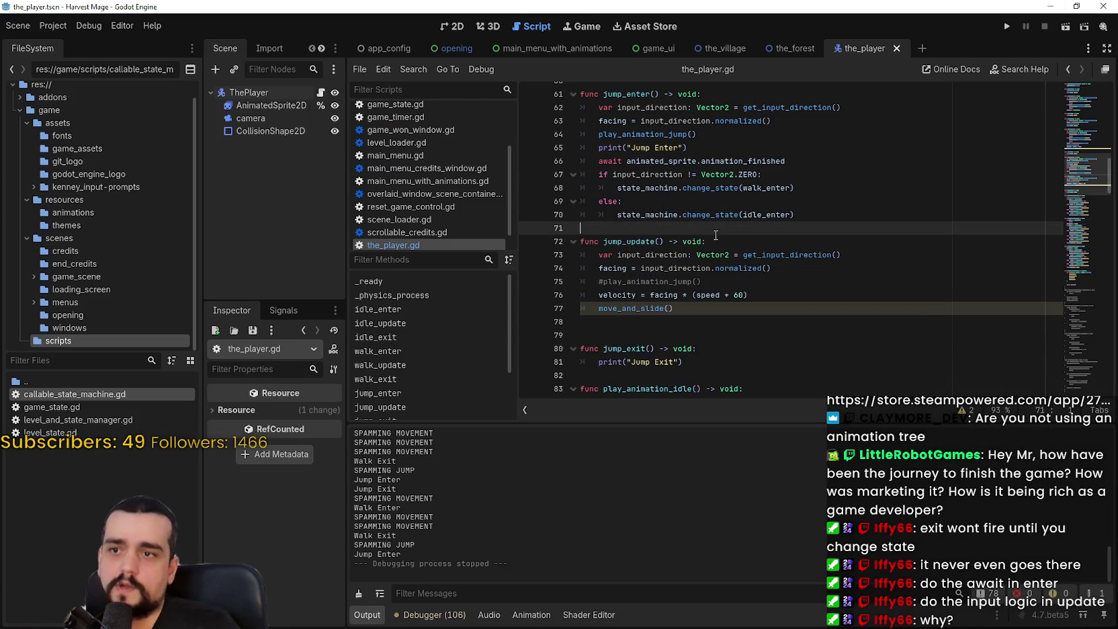
Duplicate play_animation_jump below itself, with a blank line between the two functions
{"action": "scroll", "coordinate": [715, 242], "scroll_direction": "up", "scroll_amount": 3}
{"action": "scroll", "coordinate": [714, 254], "scroll_direction": "up", "scroll_amount": 2}
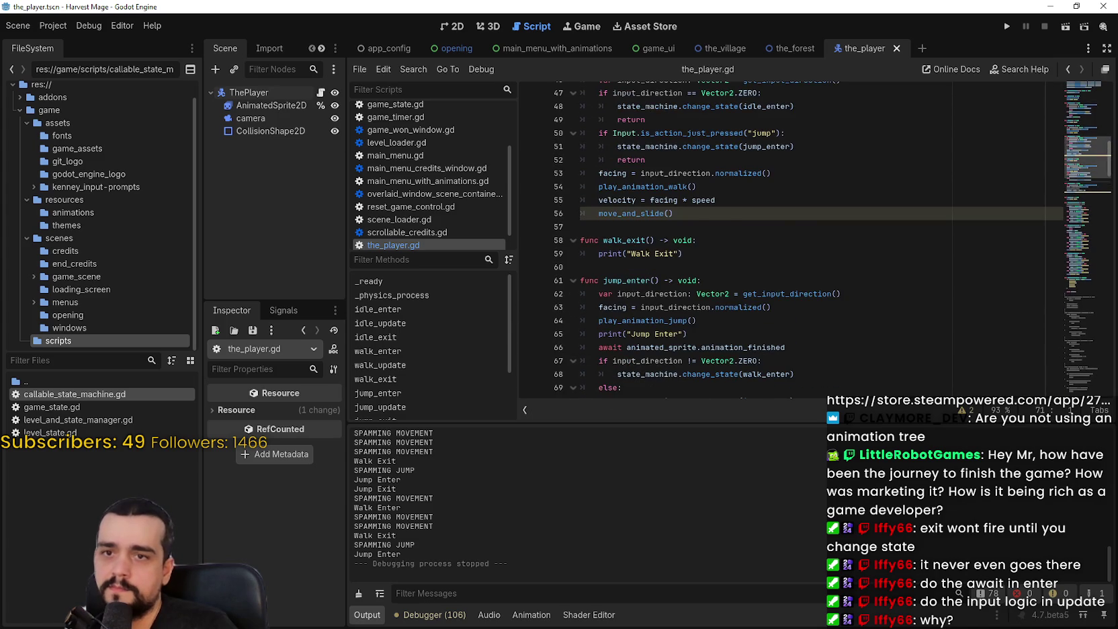
{"action": "mouse_move", "coordinate": [1082, 161]}
{"action": "left_mouse_down"}
{"action": "mouse_move", "coordinate": [1078, 144]}
{"action": "mouse_move", "coordinate": [1068, 246]}
{"action": "mouse_move", "coordinate": [1071, 236]}
{"action": "left_mouse_up"}
{"action": "mouse_move", "coordinate": [735, 326]}
{"action": "left_mouse_down"}
{"action": "mouse_move", "coordinate": [698, 324]}
{"action": "mouse_move", "coordinate": [578, 164]}
{"action": "left_mouse_up"}
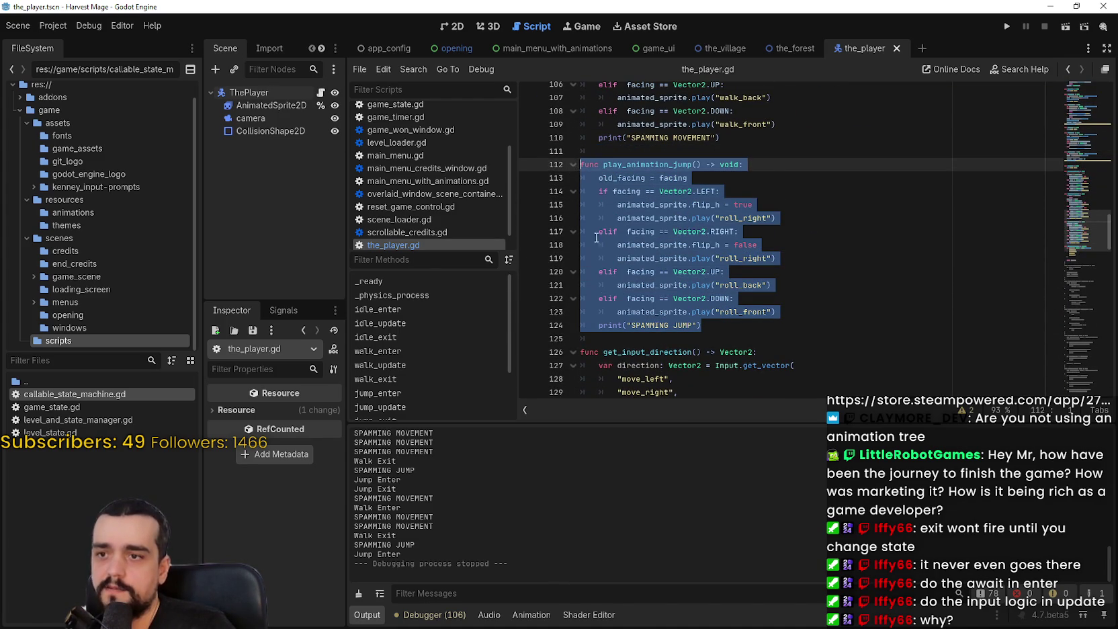
{"action": "key", "text": "ctrl+c"}
{"action": "left_click", "coordinate": [614, 342]}
{"action": "key", "text": "ctrl+v"}
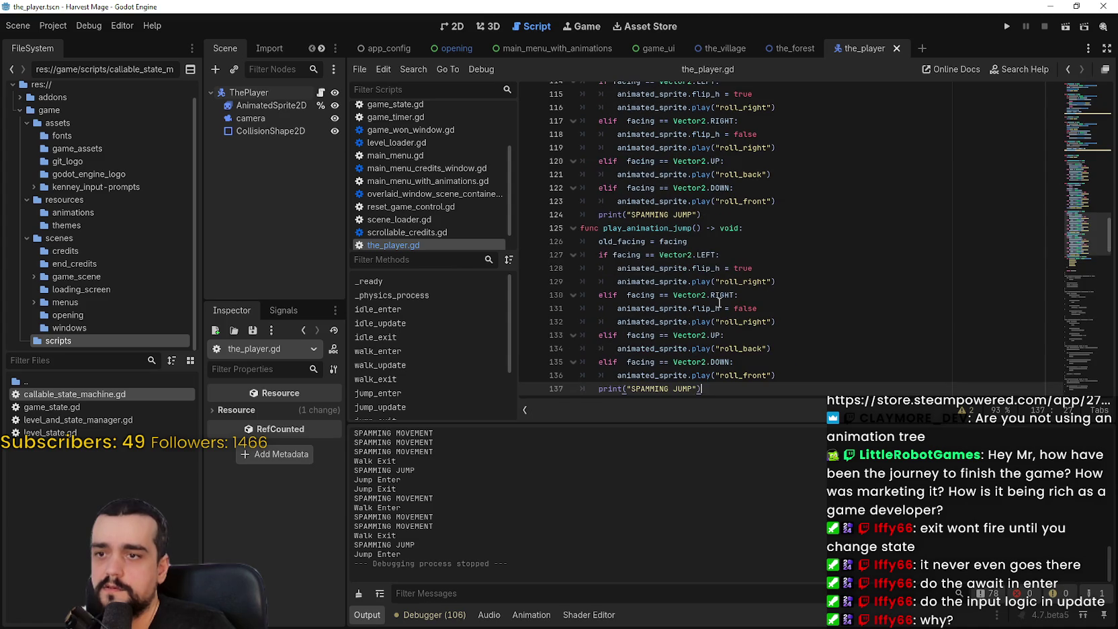
{"action": "left_click", "coordinate": [757, 213]}
{"action": "key", "text": "Return"}
Rename the copied function from play_animation_jump to update_animation_jump
{"action": "scroll", "coordinate": [713, 361], "scroll_direction": "down", "scroll_amount": 2}
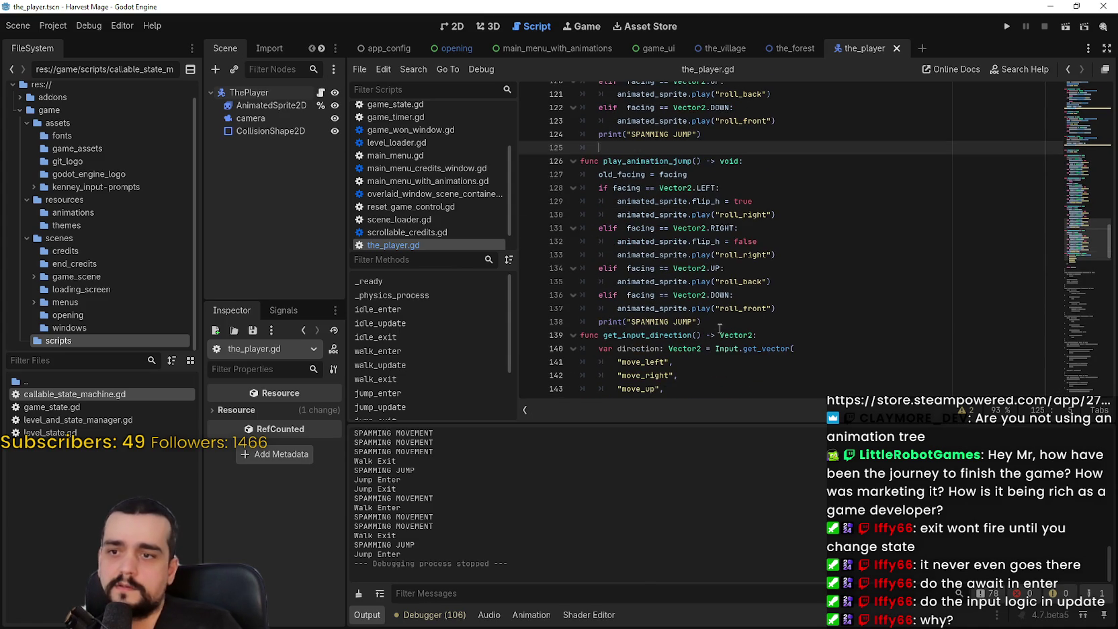
{"action": "left_click", "coordinate": [719, 332]}
{"action": "left_click_drag", "start_coordinate": [622, 163], "coordinate": [605, 173]}
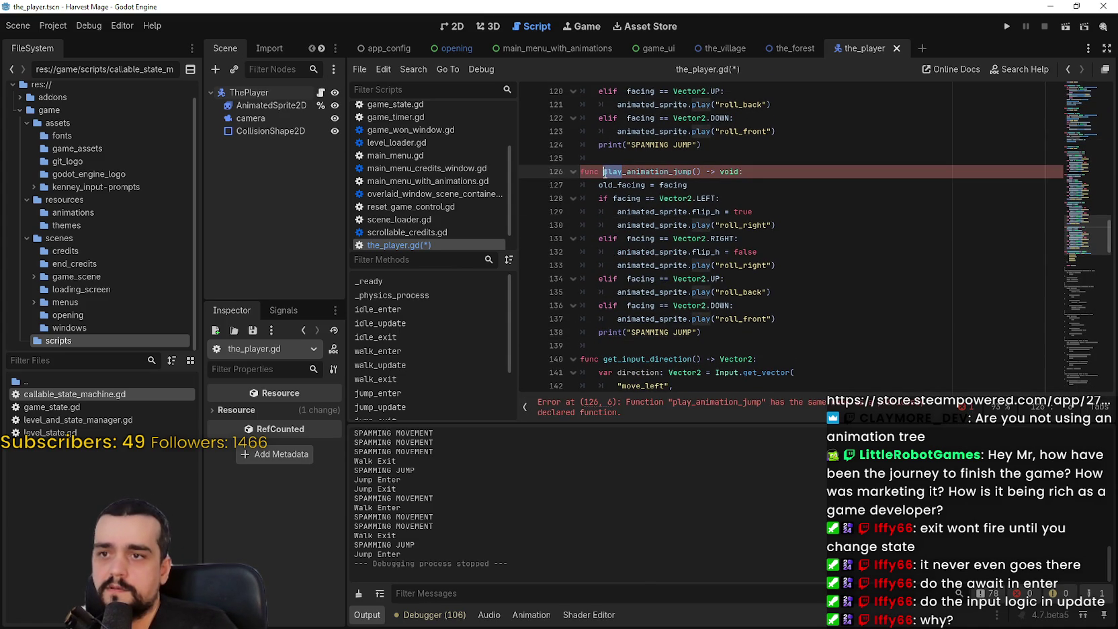
{"action": "type", "text": "update"}
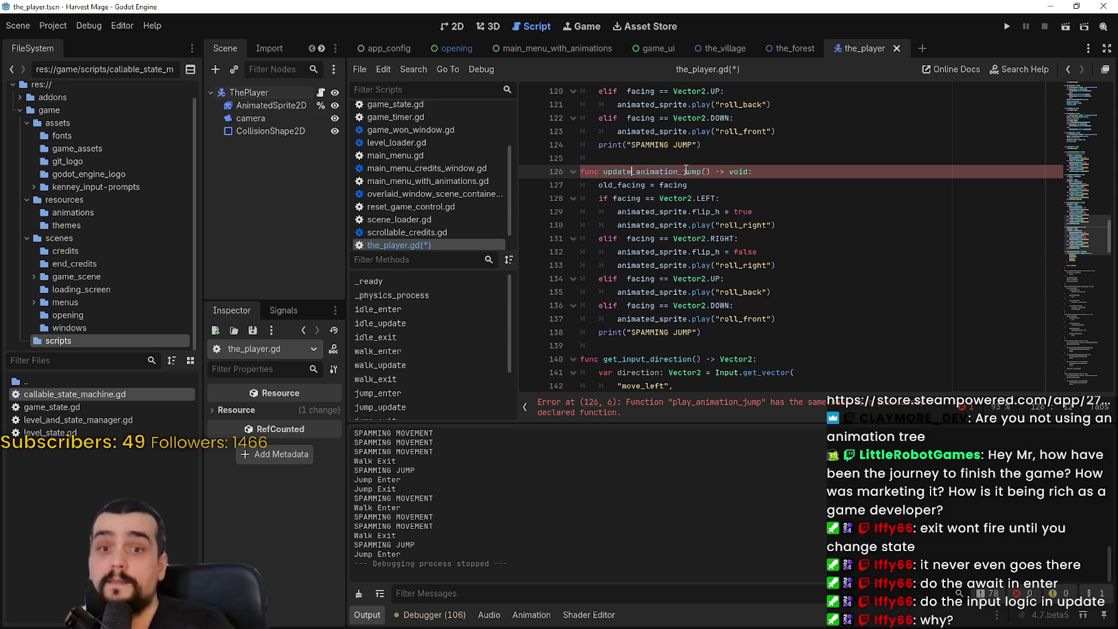
{"action": "left_click_drag", "start_coordinate": [600, 184], "coordinate": [710, 188]}
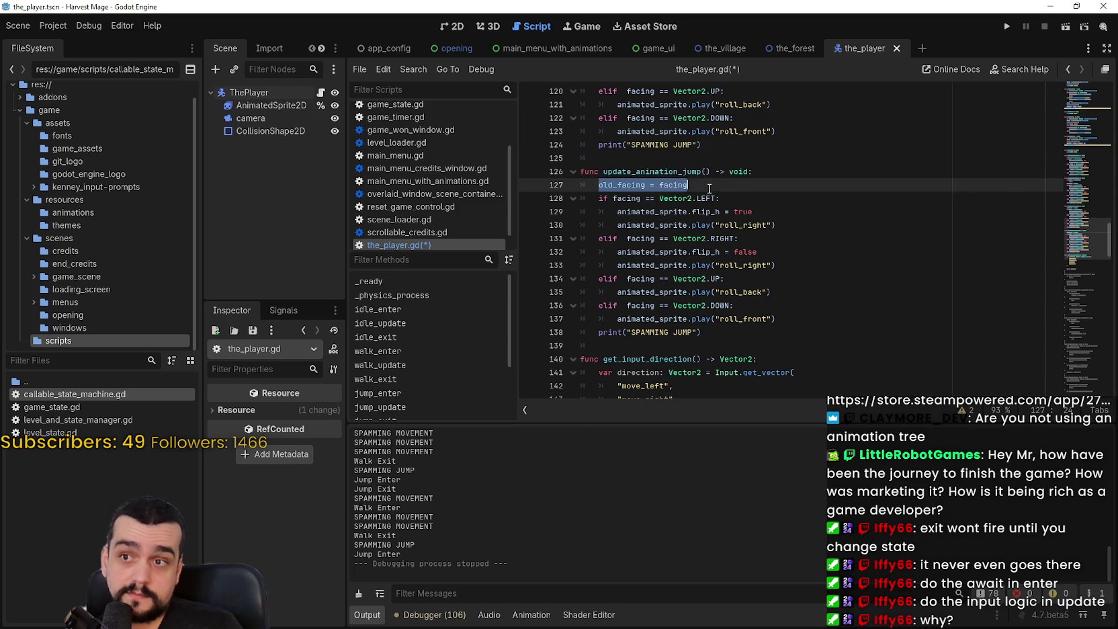
Select the walk function's facing guard and old_facing lines for reuse
{"action": "scroll", "coordinate": [712, 191], "scroll_direction": "up", "scroll_amount": 5}
{"action": "scroll", "coordinate": [712, 202], "scroll_direction": "down", "scroll_amount": 2}
{"action": "left_click", "coordinate": [713, 281]}
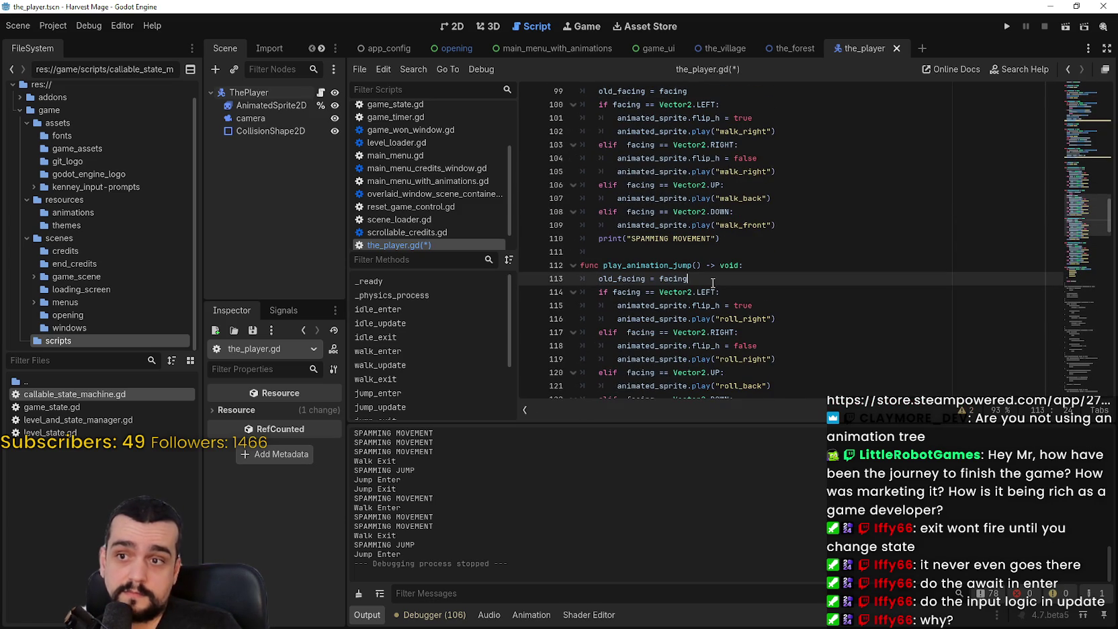
{"action": "left_click_drag", "start_coordinate": [685, 279], "coordinate": [594, 279]}
{"action": "scroll", "coordinate": [679, 227], "scroll_direction": "up", "scroll_amount": 4}
{"action": "left_click", "coordinate": [690, 241]}
{"action": "left_click_drag", "start_coordinate": [699, 251], "coordinate": [580, 240]}
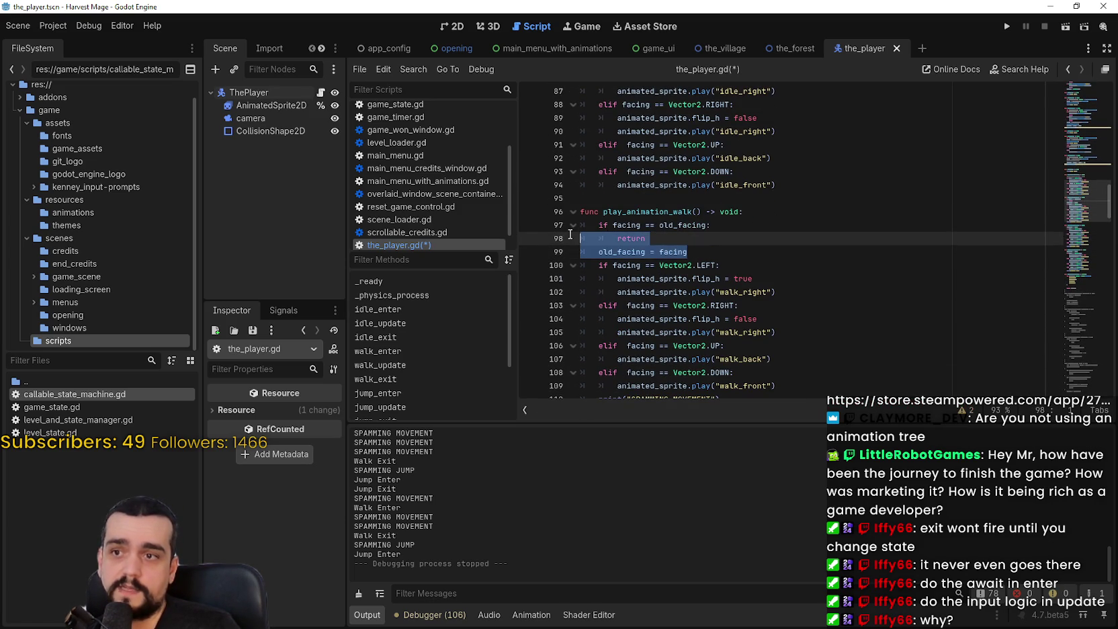
{"action": "left_click", "coordinate": [698, 251]}
{"action": "mouse_move", "coordinate": [699, 251]}
{"action": "left_mouse_down"}
{"action": "mouse_move", "coordinate": [582, 225]}
{"action": "mouse_move", "coordinate": [576, 207]}
{"action": "left_mouse_up"}
{"action": "scroll", "coordinate": [603, 237], "scroll_direction": "down", "scroll_amount": 6}
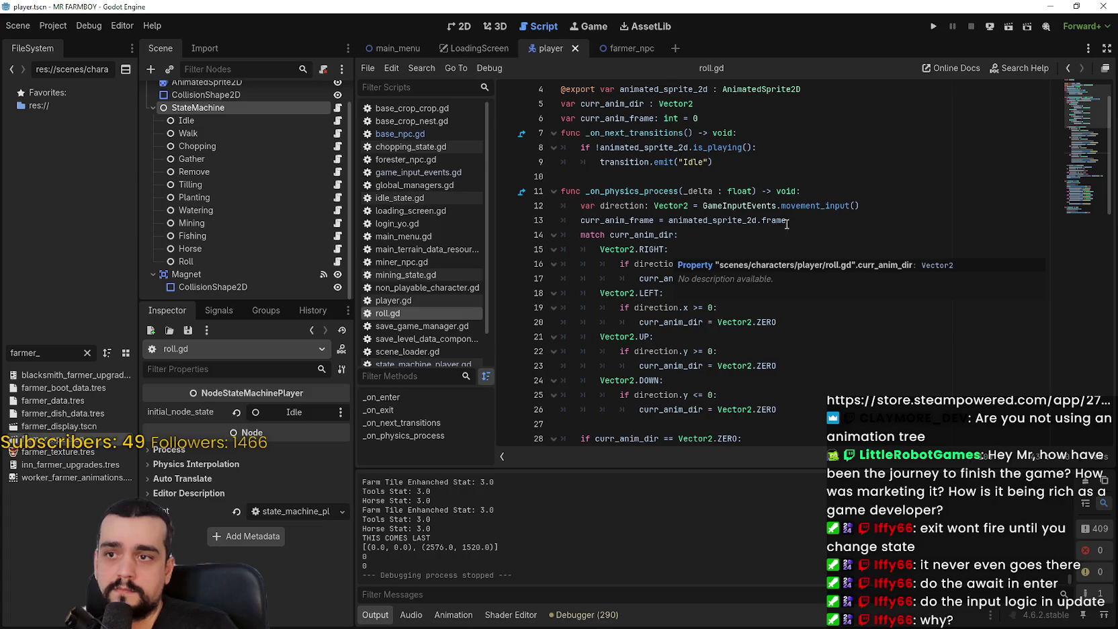
Paste roll.gd's frame-storing line into update_animation_jump as a 'var' declaration
{"action": "left_click_drag", "start_coordinate": [786, 220], "coordinate": [578, 221]}
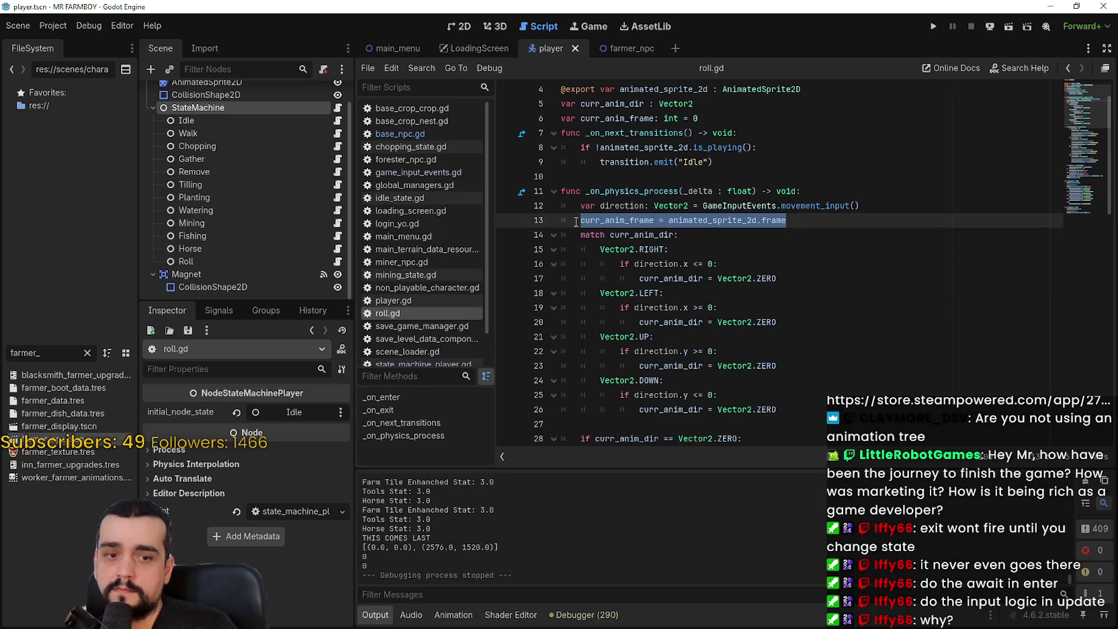
{"action": "left_click", "coordinate": [1049, 6]}
{"action": "scroll", "coordinate": [701, 219], "scroll_direction": "down", "scroll_amount": 5}
{"action": "scroll", "coordinate": [681, 252], "scroll_direction": "up", "scroll_amount": 5}
{"action": "key", "text": "ctrl+v"}
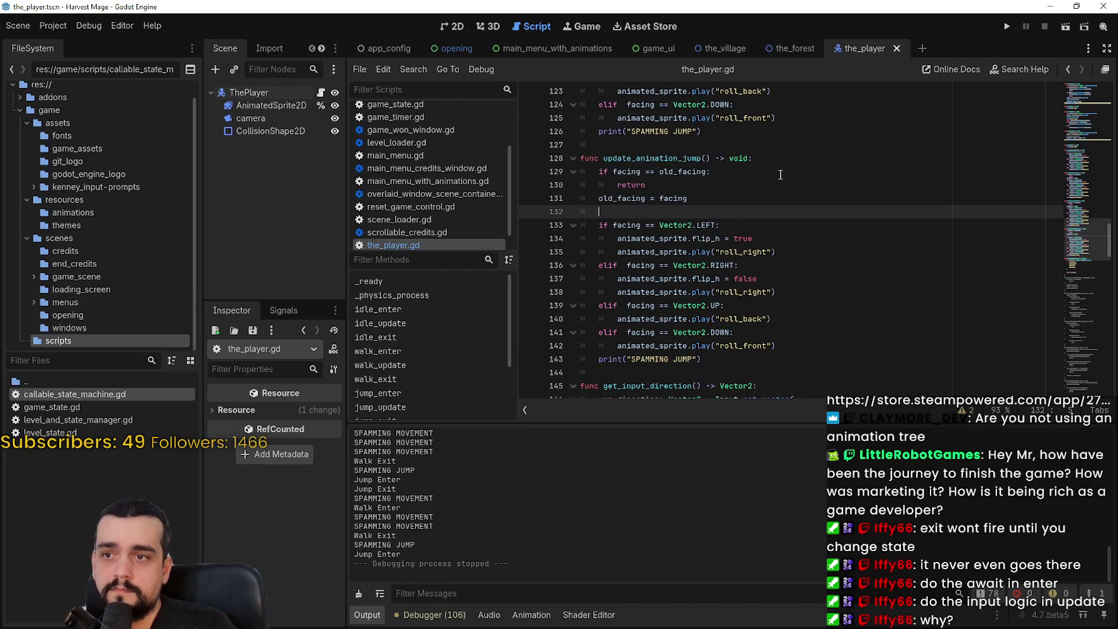
{"action": "key", "text": "Home"}
{"action": "type", "text": "var"}
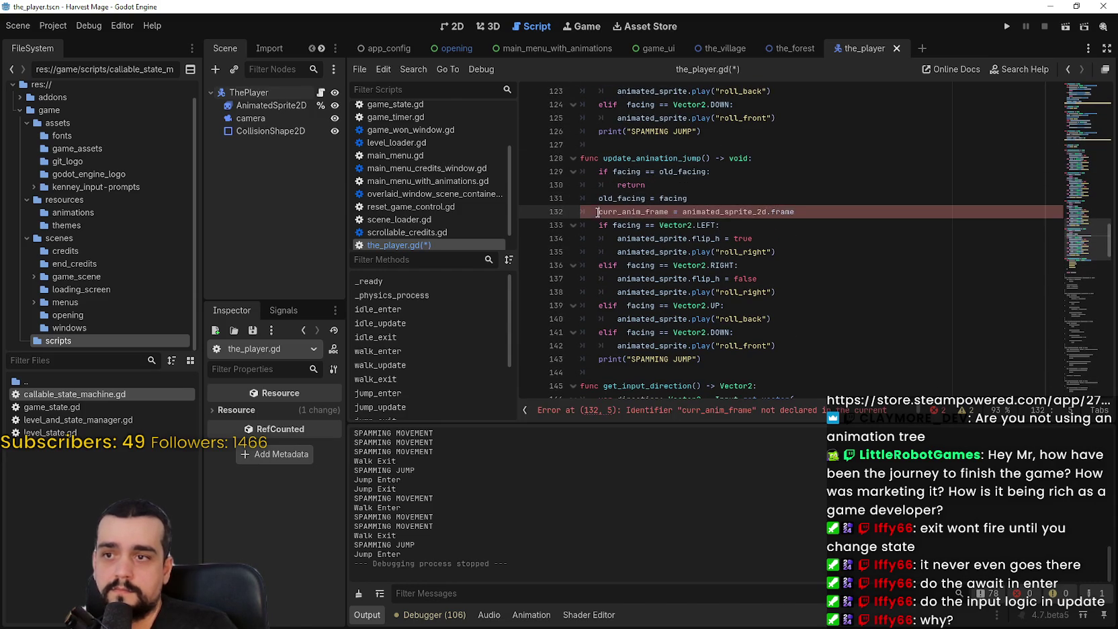
Change animated_sprite_2d to animated_sprite, giving var curr_anim_frame = animated_sprite.frame
{"action": "double_click", "coordinate": [749, 213]}
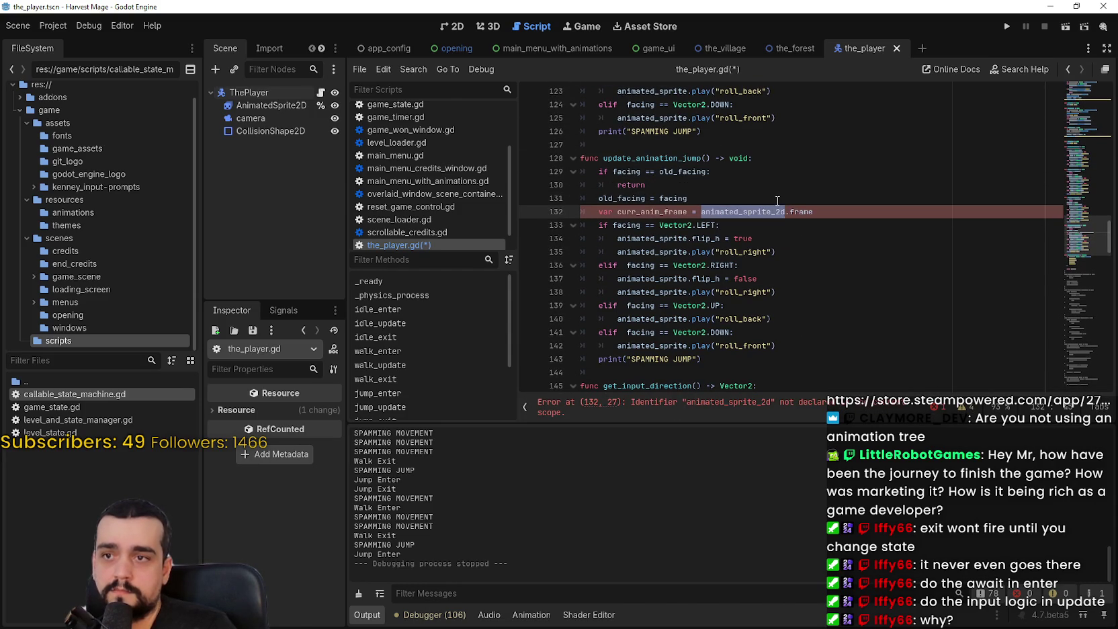
{"action": "type", "text": "animated_sprite"}
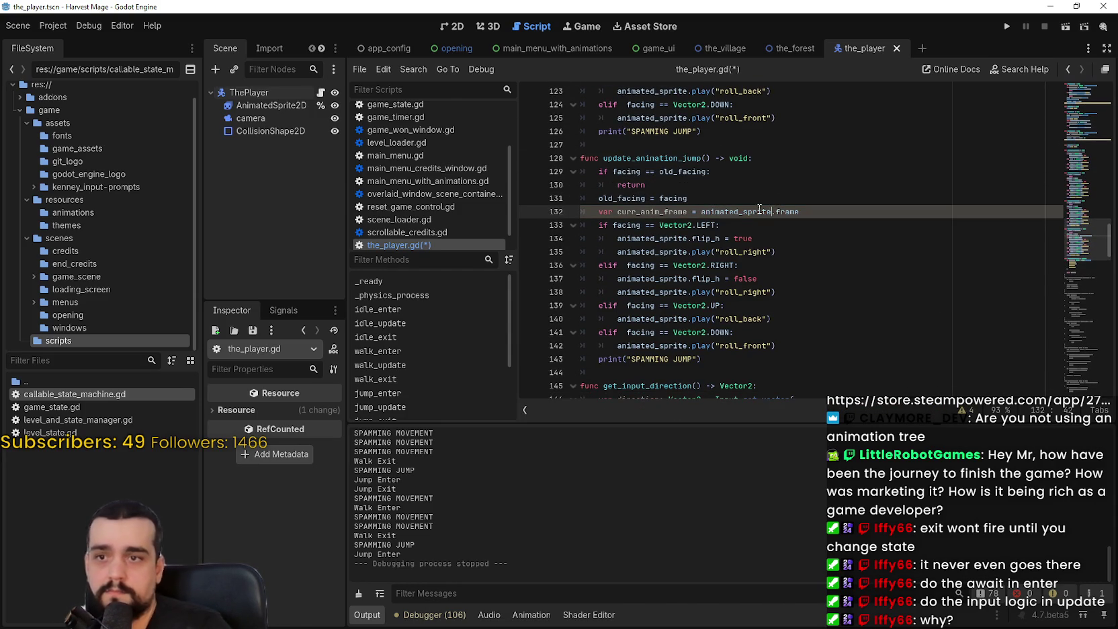
{"action": "double_click", "coordinate": [668, 212]}
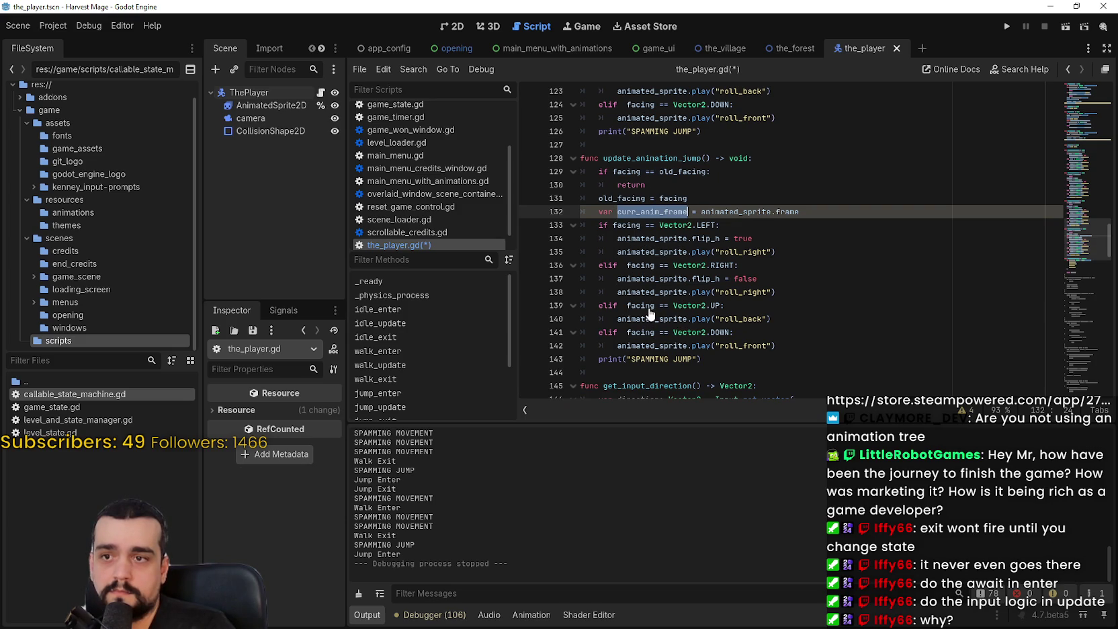
{"action": "mouse_move", "coordinate": [753, 213]}
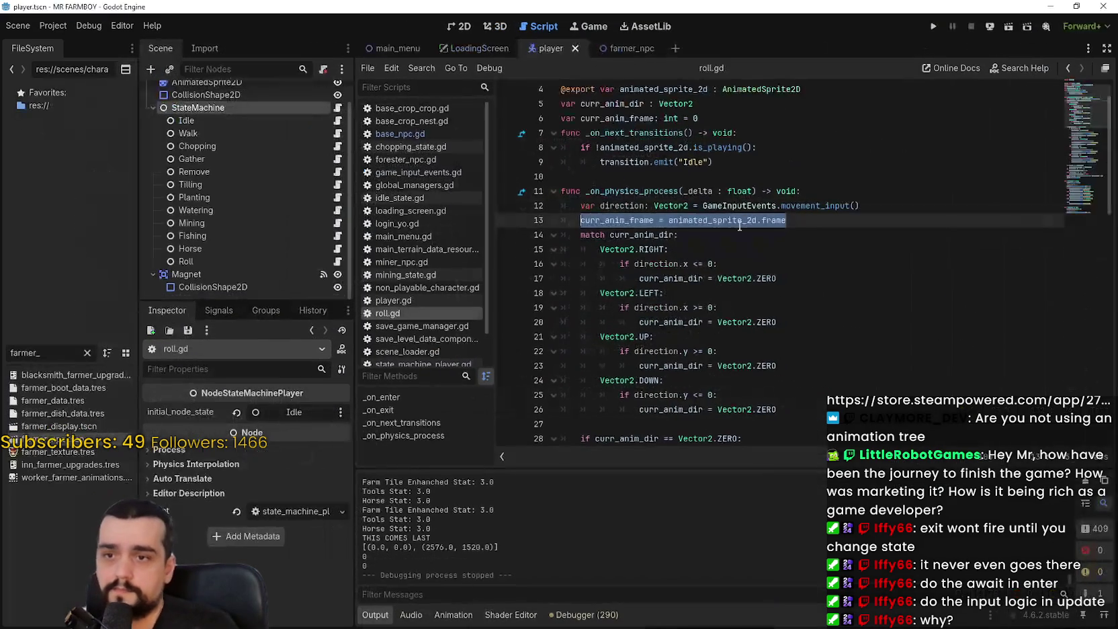
{"action": "scroll", "coordinate": [685, 289], "scroll_direction": "down", "scroll_amount": 5}
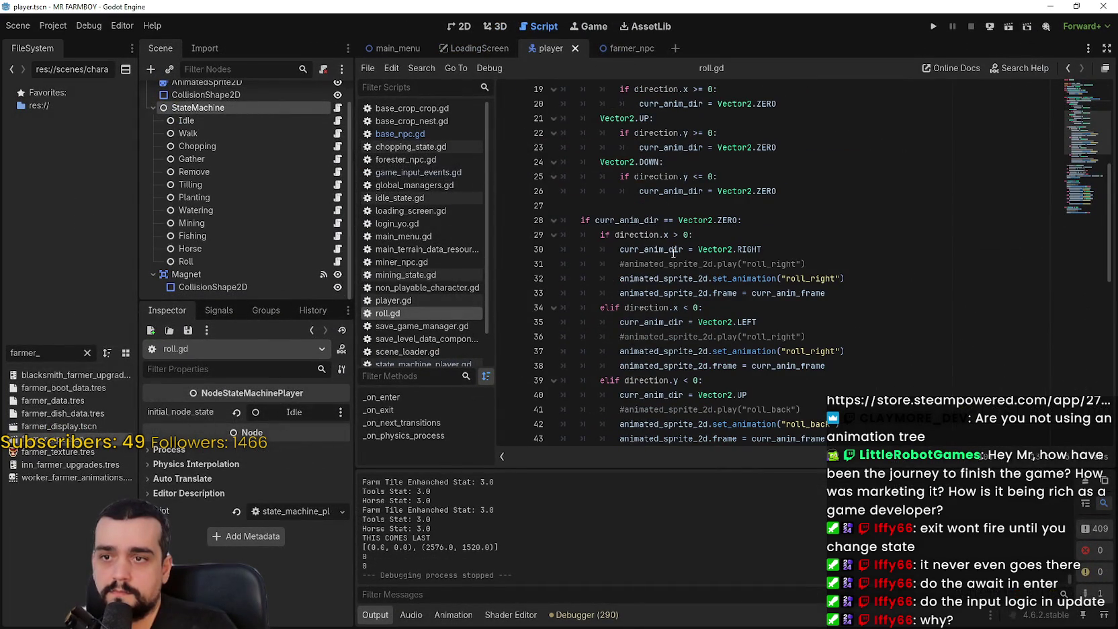
{"action": "left_click_drag", "start_coordinate": [620, 249], "coordinate": [763, 246]}
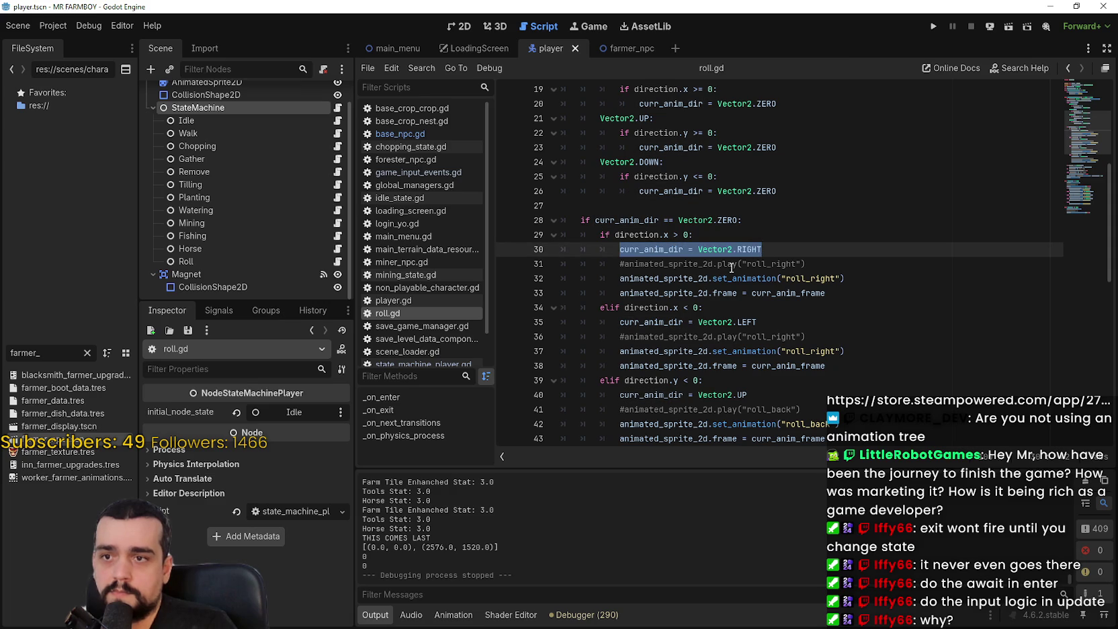
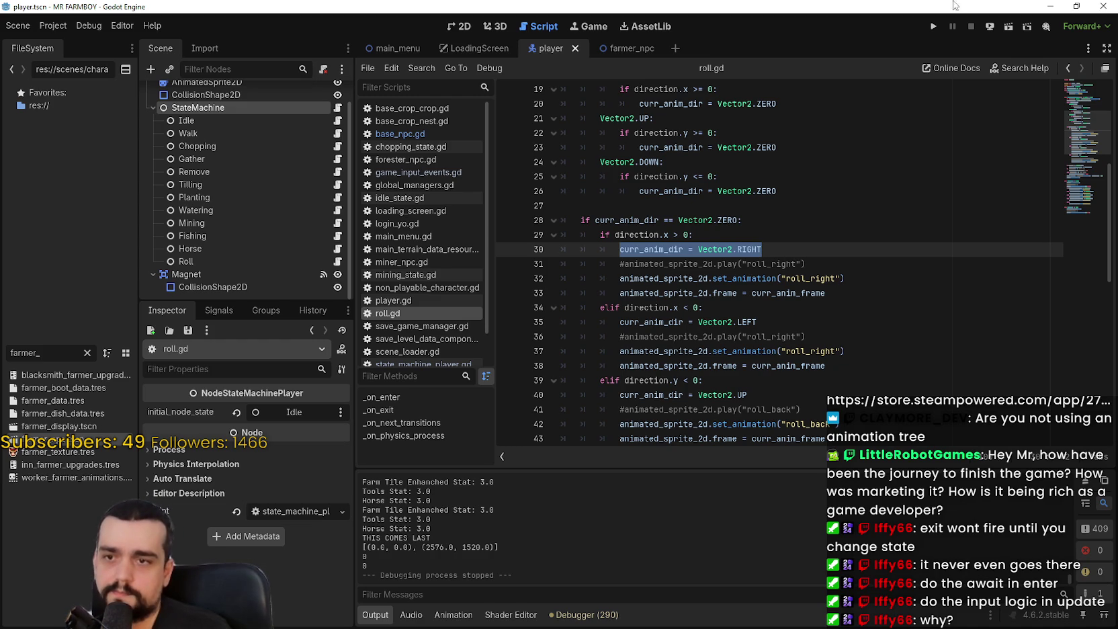
Copy the set_animation and frame lines from roll.gd into the clipboard and switch to the_player.gd
{"action": "scroll", "coordinate": [790, 259], "scroll_direction": "down", "scroll_amount": 2}
{"action": "mouse_move", "coordinate": [808, 205]}
{"action": "left_mouse_down"}
{"action": "mouse_move", "coordinate": [619, 206]}
{"action": "mouse_move", "coordinate": [619, 191]}
{"action": "left_mouse_up"}
{"action": "key", "text": "ctrl+c"}
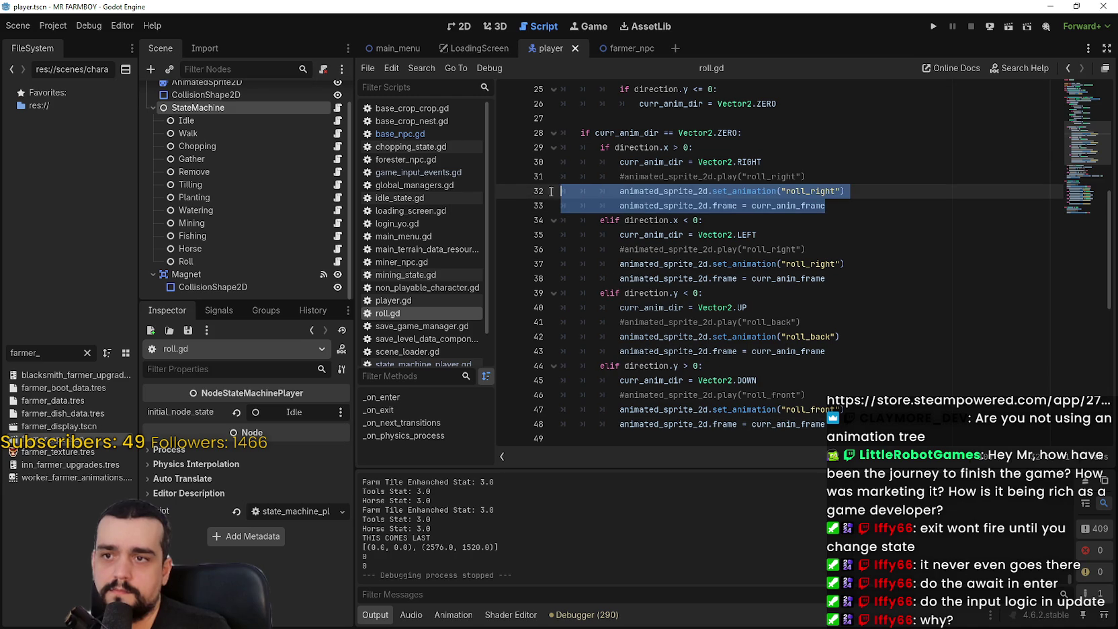
{"action": "key", "text": "alt+Tab"}
{"action": "left_click", "coordinate": [801, 256]}
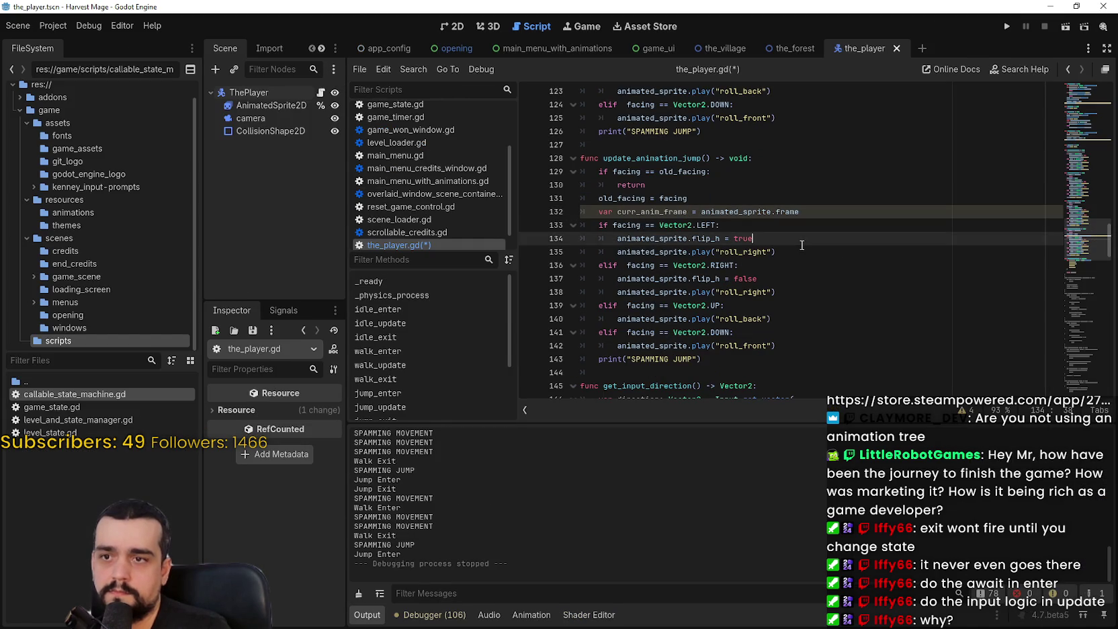
Replace the LEFT branch's play call with the pasted set_animation and frame lines, renamed to animated_sprite
{"action": "key", "text": "Return"}
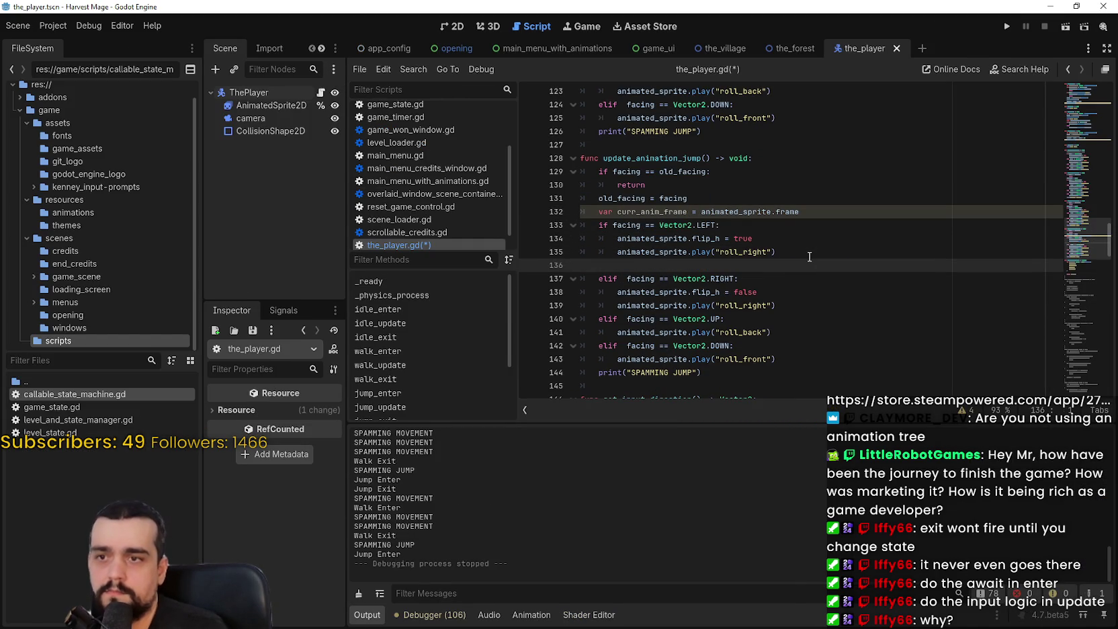
{"action": "key", "text": "ctrl+v"}
{"action": "left_click_drag", "start_coordinate": [848, 278], "coordinate": [684, 265]}
{"action": "key", "text": "shift+Tab"}
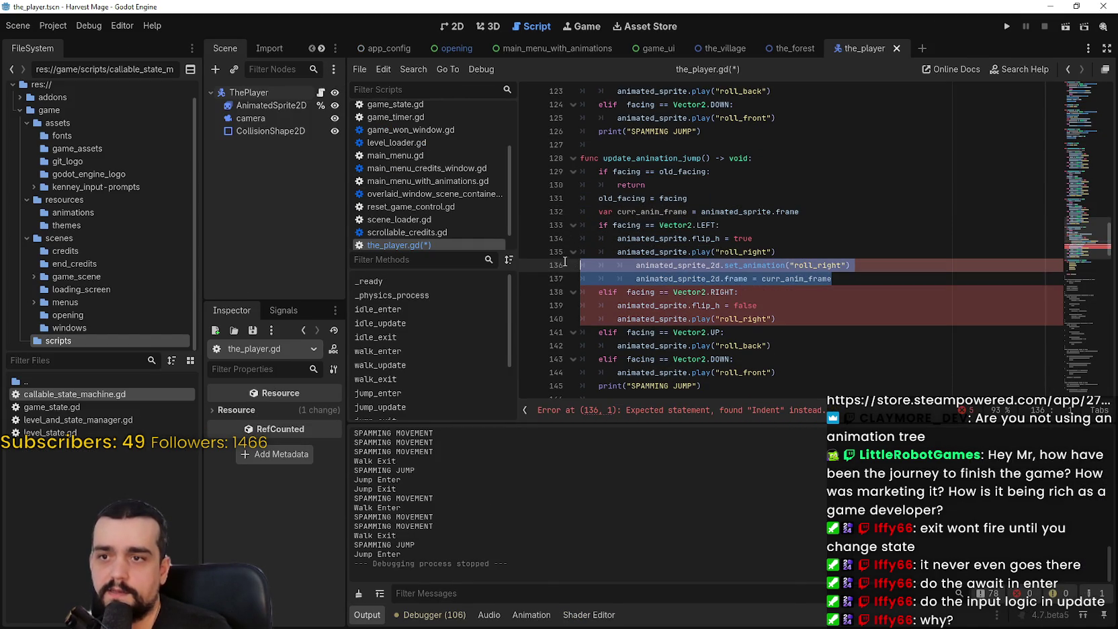
{"action": "double_click", "coordinate": [656, 252]}
{"action": "key", "text": "ctrl+c"}
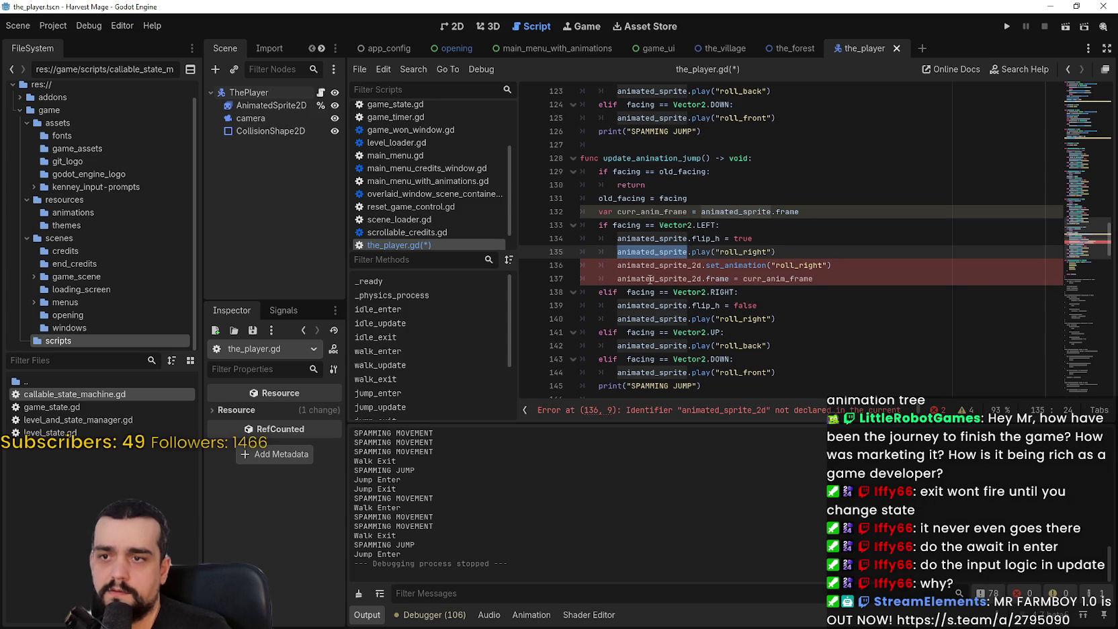
{"action": "double_click", "coordinate": [645, 265]}
{"action": "key", "text": "ctrl+v"}
{"action": "double_click", "coordinate": [650, 276]}
{"action": "key", "text": "ctrl+v"}
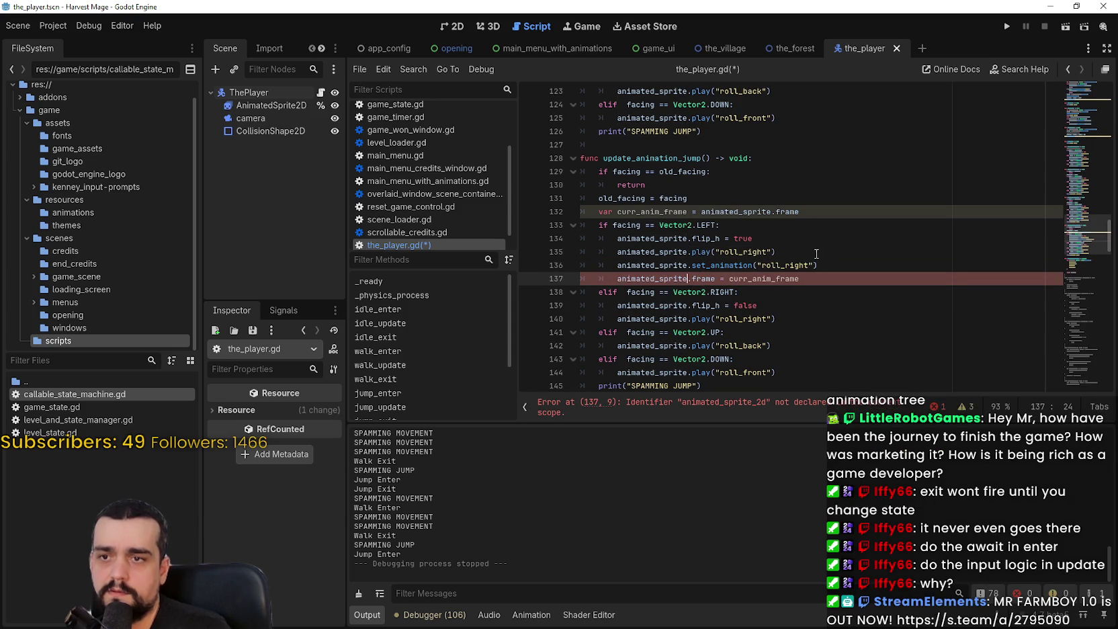
{"action": "triple_click", "coordinate": [763, 252]}
{"action": "key", "text": "BackSpace"}
{"action": "key", "text": "BackSpace"}
Give the curr_anim_frame variable an int type hint
{"action": "left_click_drag", "start_coordinate": [805, 271], "coordinate": [562, 262]}
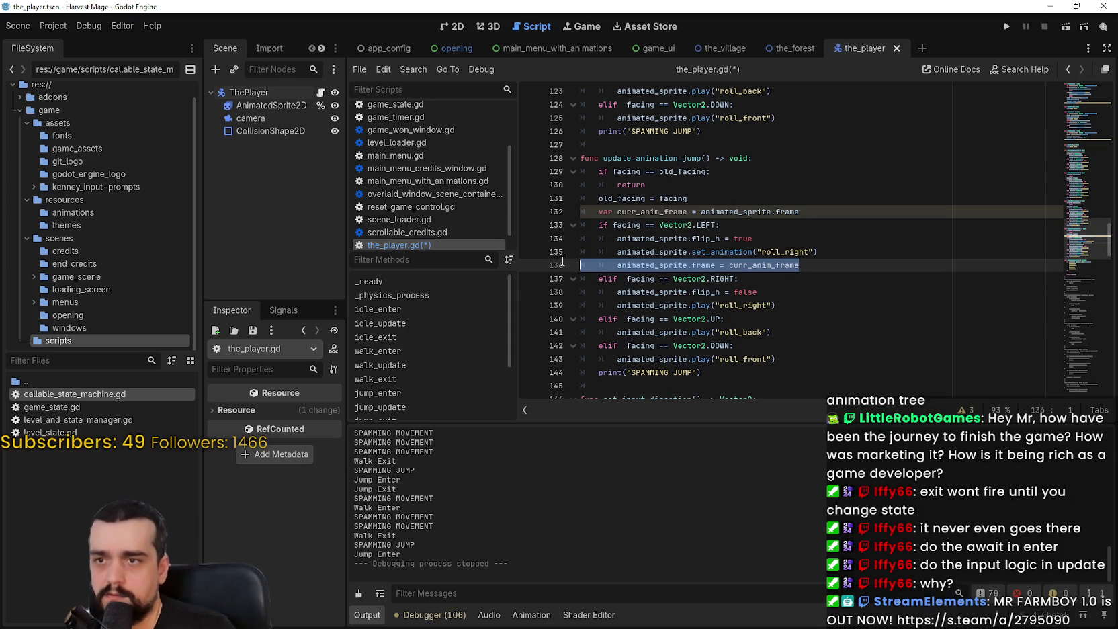
{"action": "left_click", "coordinate": [694, 212]}
{"action": "mouse_move", "coordinate": [779, 211]}
{"action": "left_click", "coordinate": [643, 199]}
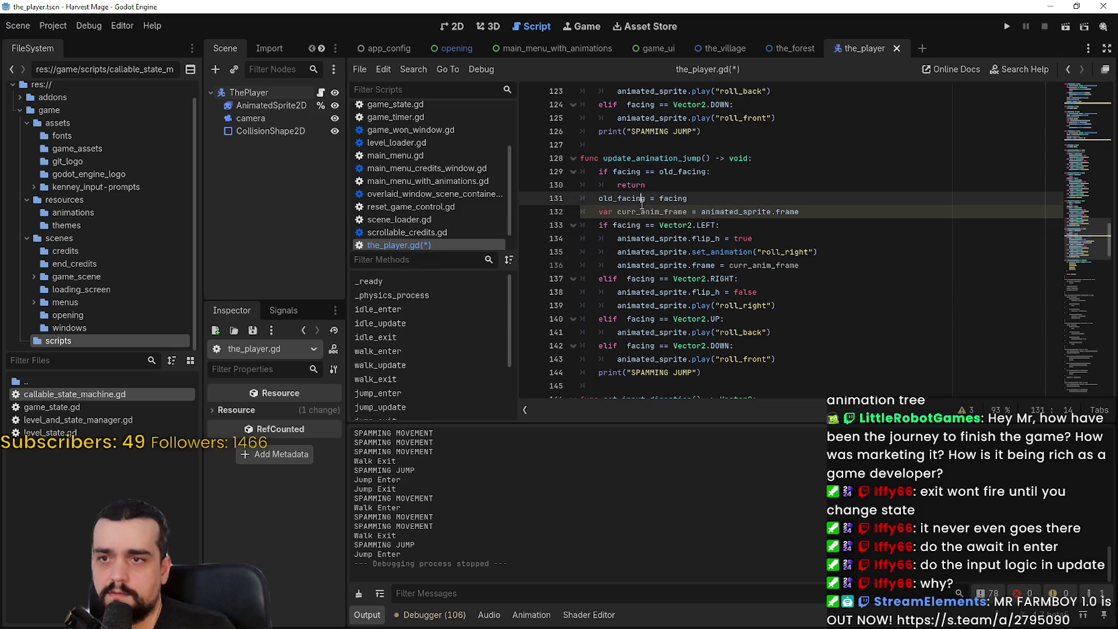
{"action": "left_click", "coordinate": [685, 211]}
{"action": "type", "text": ": int"}
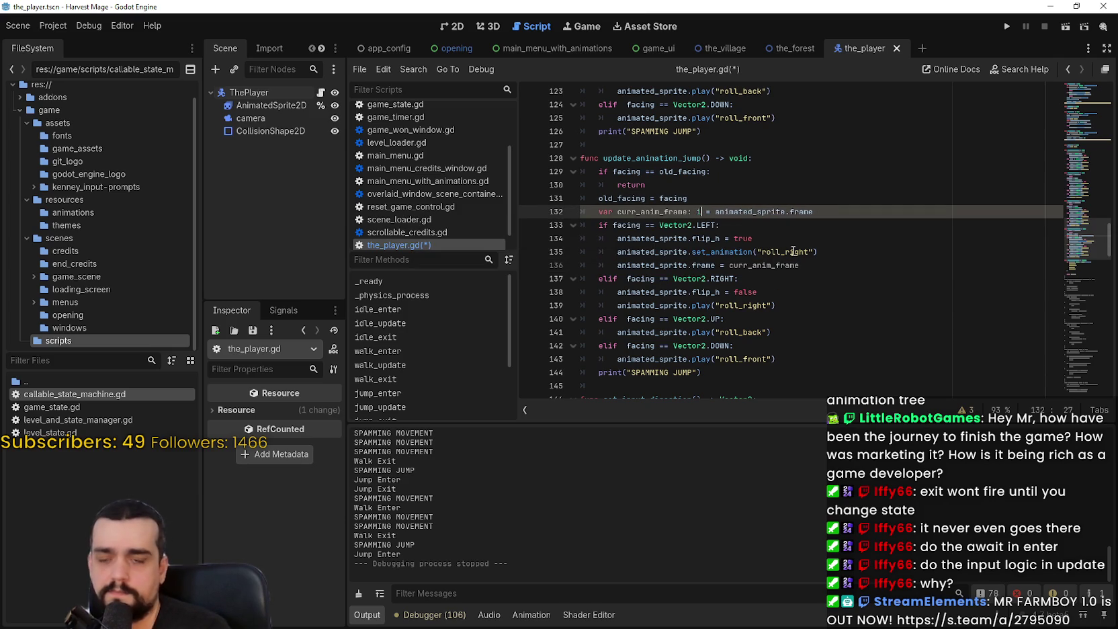
Replace the RIGHT, UP and DOWN branches' play calls with the same set_animation and frame lines
{"action": "left_click", "coordinate": [794, 278]}
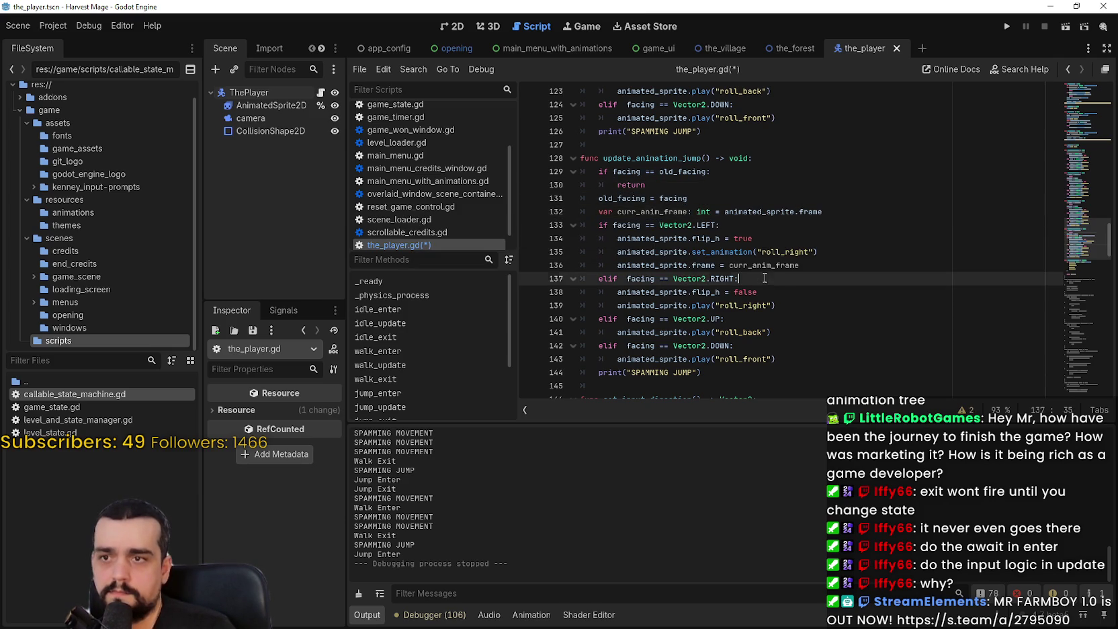
{"action": "left_click", "coordinate": [813, 265]}
{"action": "key", "text": "shift+Up"}
{"action": "key", "text": "shift+Home"}
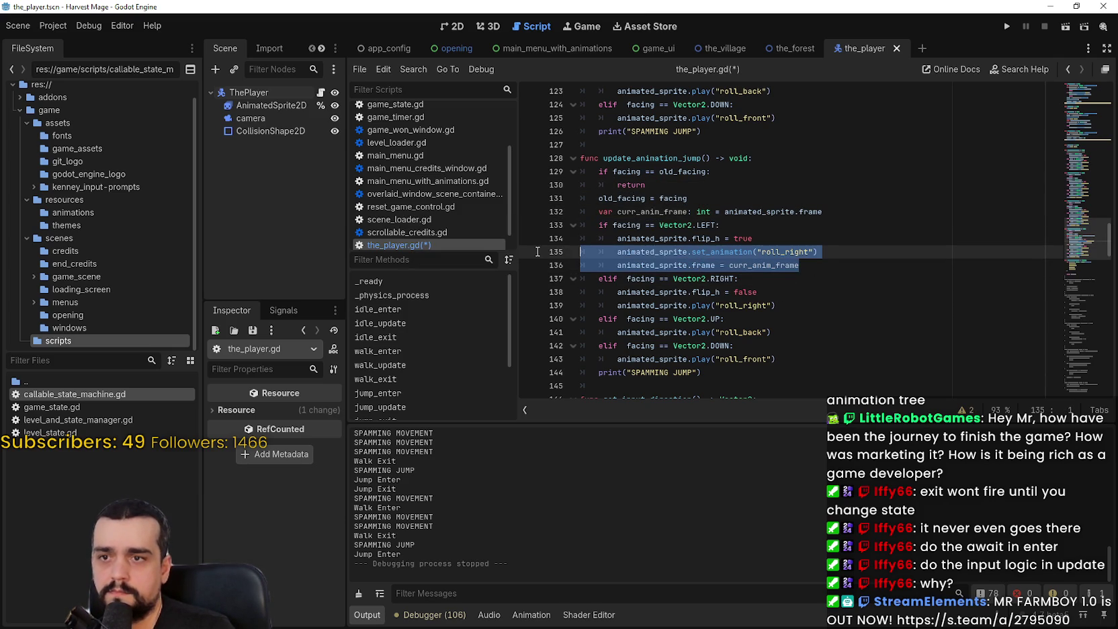
{"action": "key", "text": "ctrl+c"}
{"action": "left_click", "coordinate": [784, 305]}
{"action": "key", "text": "shift+Home"}
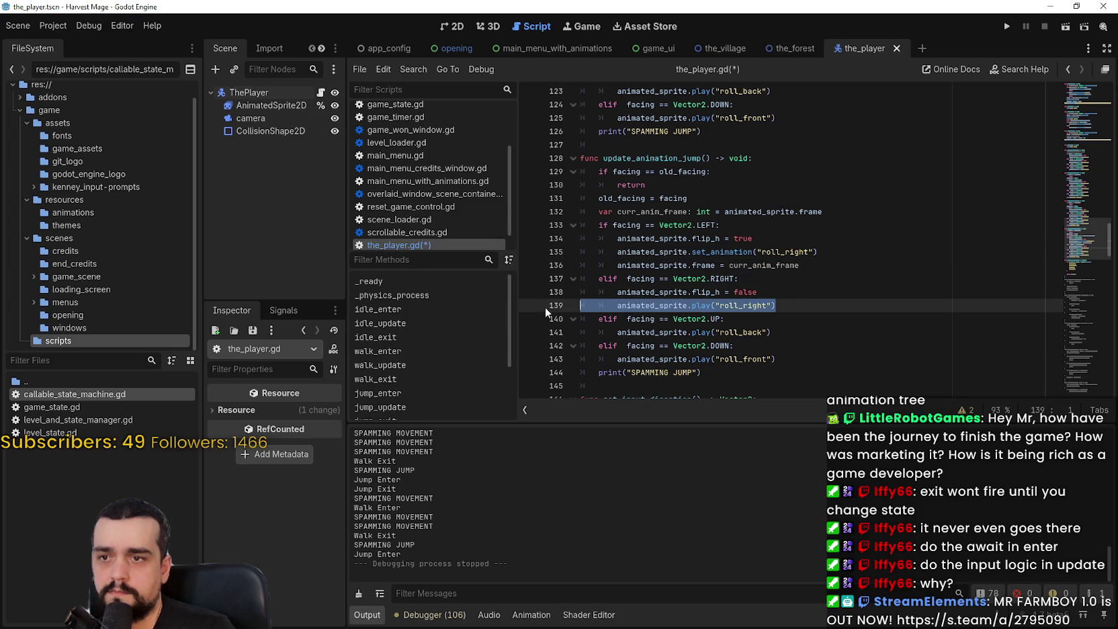
{"action": "key", "text": "ctrl+v"}
{"action": "left_click", "coordinate": [789, 347]}
{"action": "key", "text": "shift+Home"}
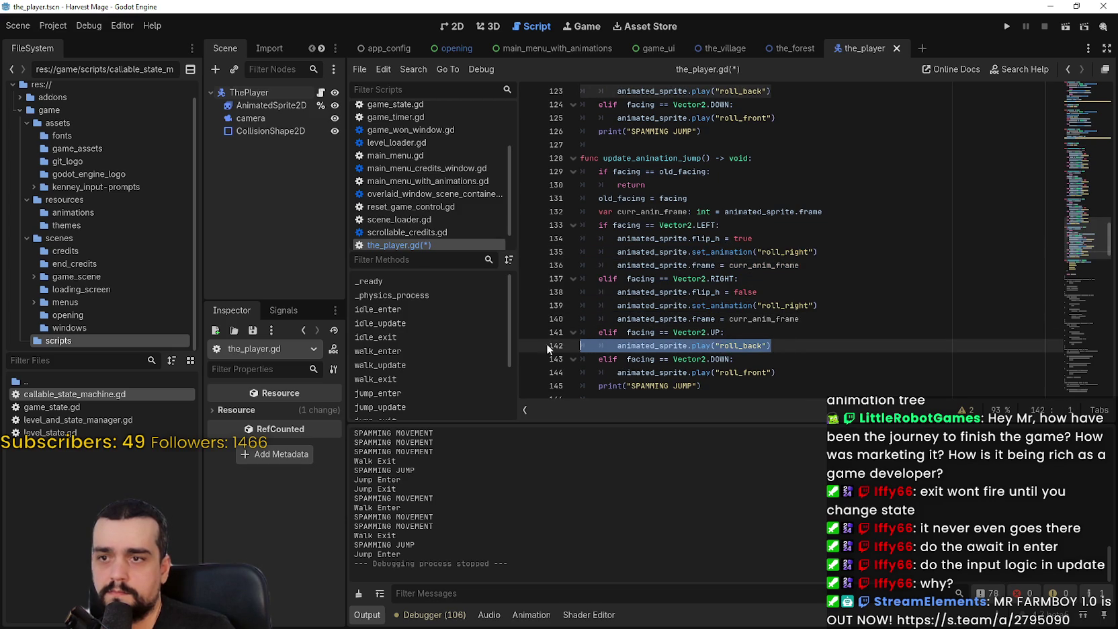
{"action": "key", "text": "ctrl+v"}
{"action": "scroll", "coordinate": [774, 349], "scroll_direction": "down", "scroll_amount": 2}
{"action": "left_click_drag", "start_coordinate": [791, 309], "coordinate": [567, 311]}
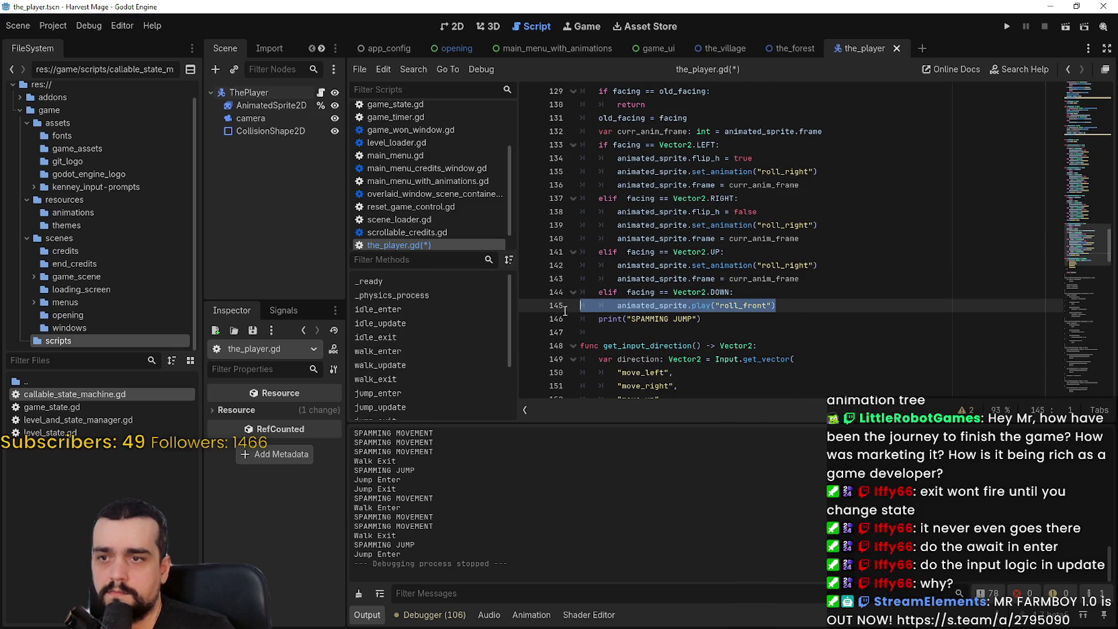
{"action": "key", "text": "ctrl+v"}
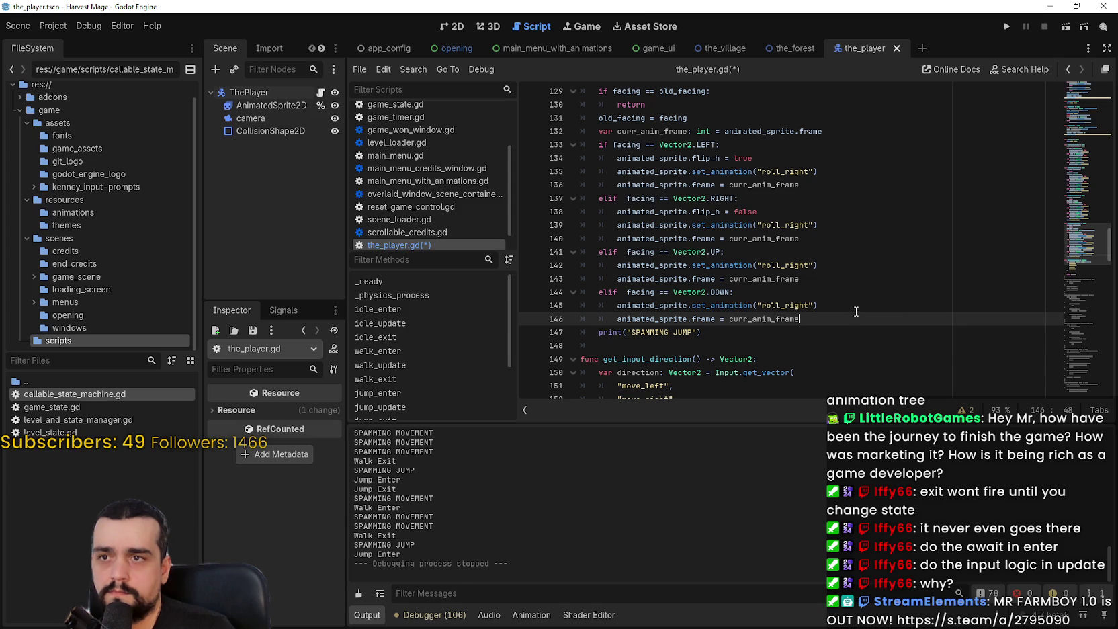
Keep a single frame-restore line after the branches and delete the per-branch copies
{"action": "left_click", "coordinate": [618, 320]}
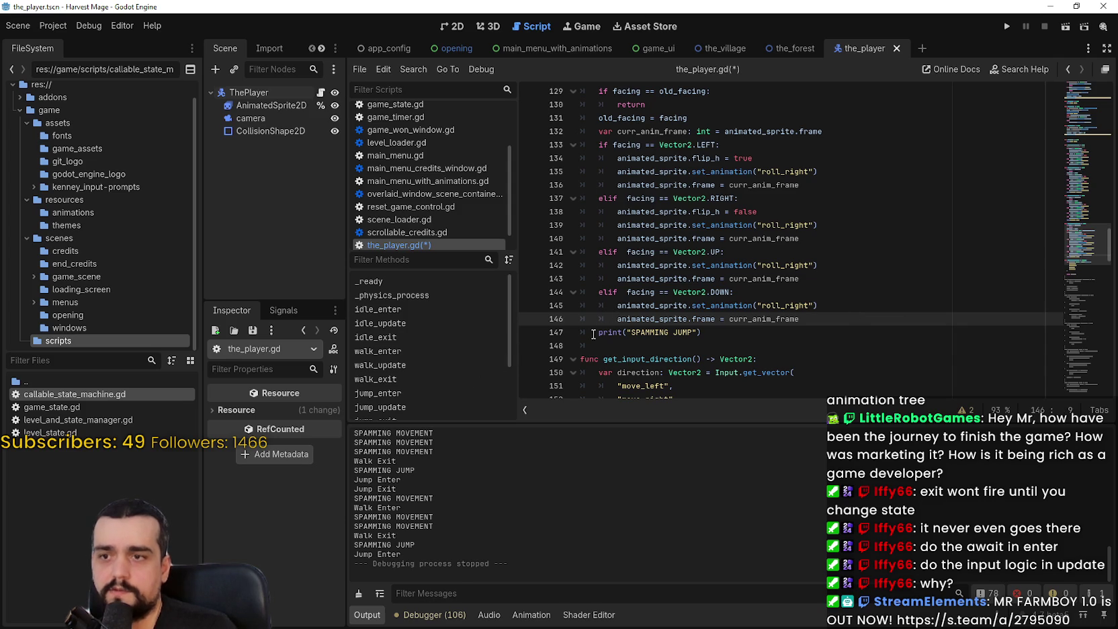
{"action": "key", "text": "BackSpace"}
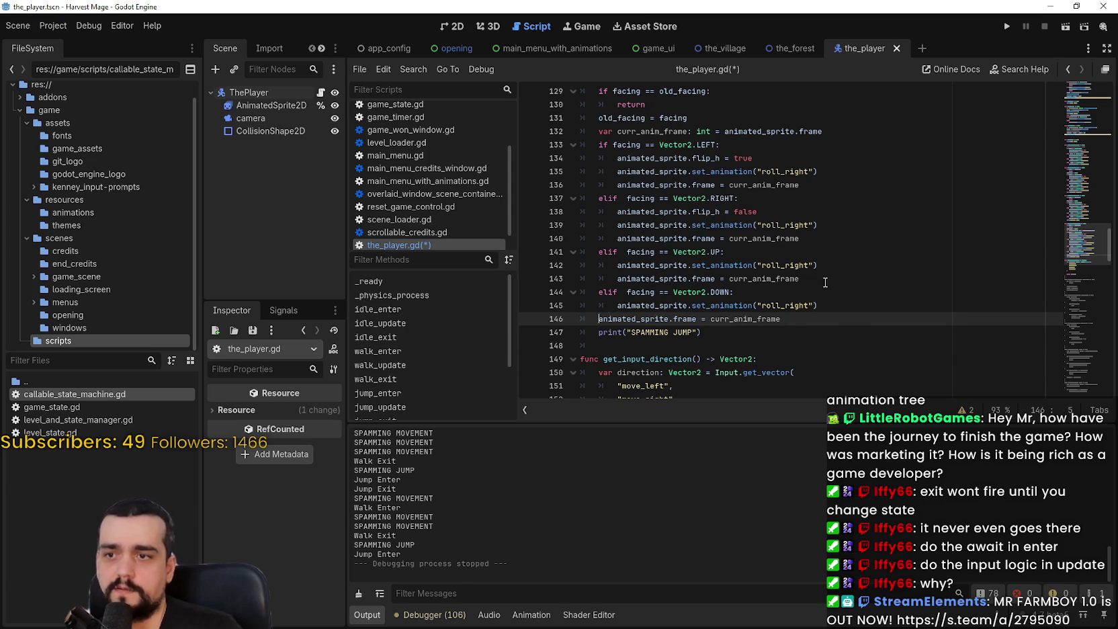
{"action": "left_click_drag", "start_coordinate": [799, 278], "coordinate": [706, 278]}
{"action": "key", "text": "ctrl+shift+k"}
{"action": "left_click_drag", "start_coordinate": [799, 238], "coordinate": [554, 238]}
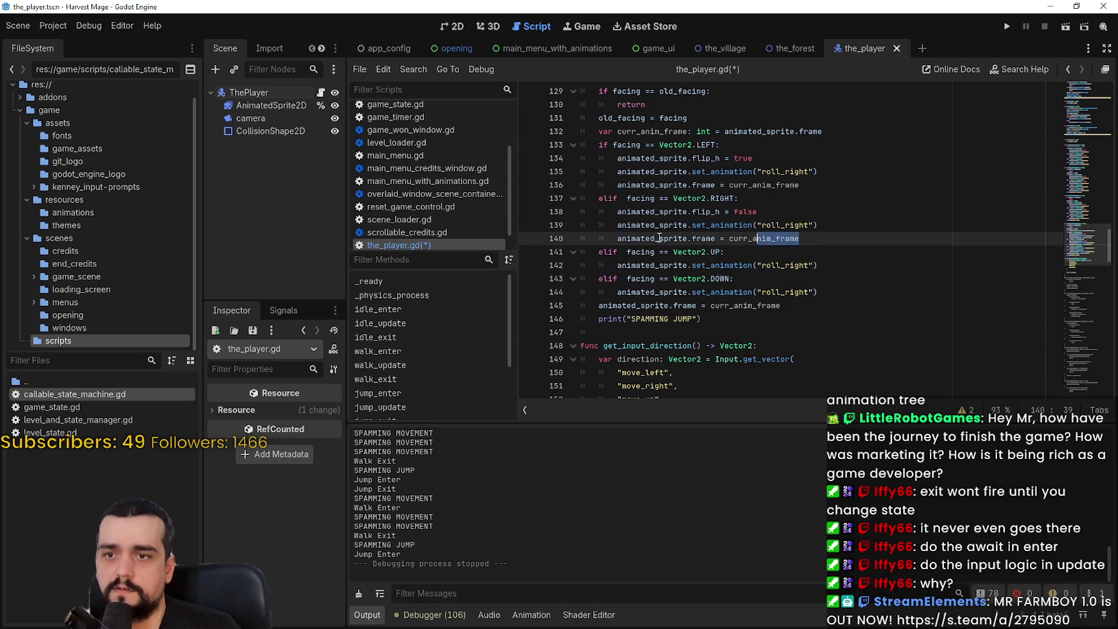
{"action": "key", "text": "ctrl+shift+k"}
{"action": "left_click_drag", "start_coordinate": [581, 184], "coordinate": [799, 185]}
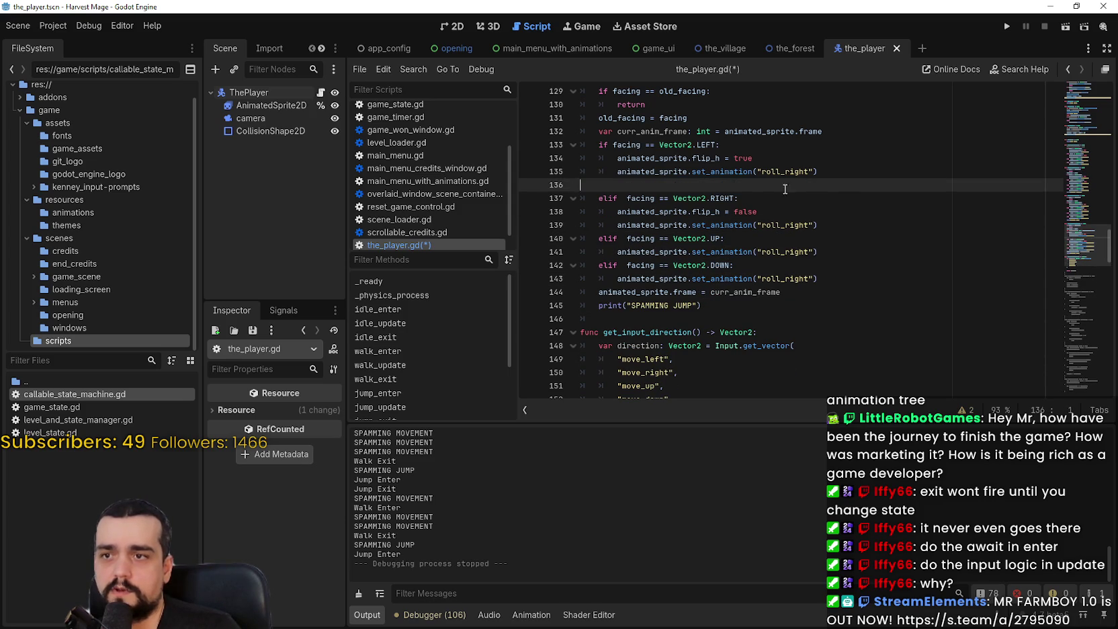
{"action": "key", "text": "ctrl+shift+k"}
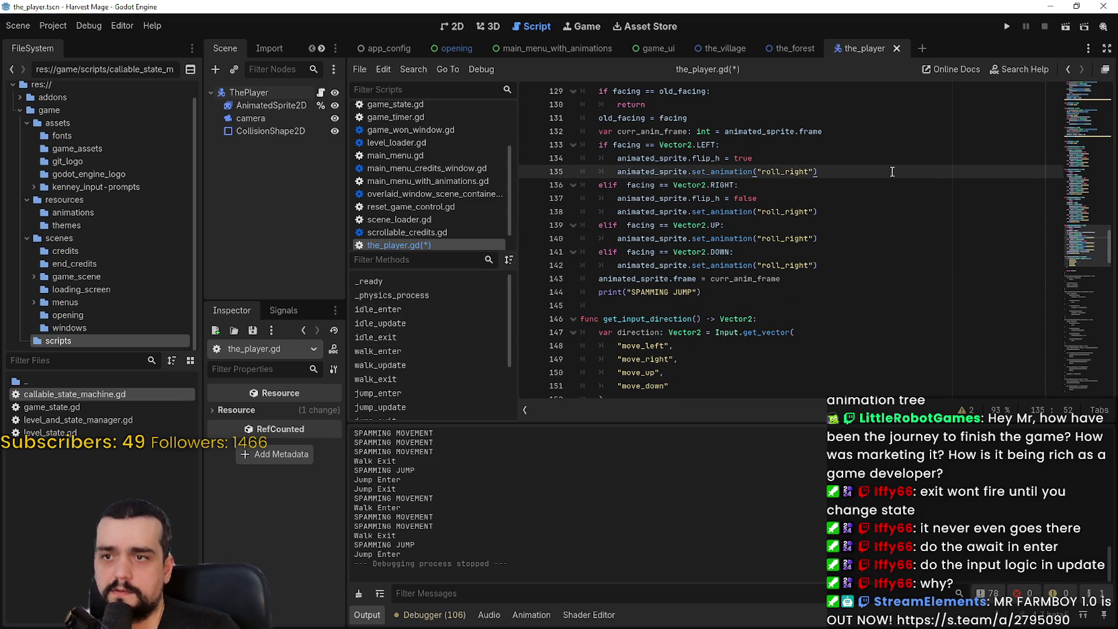
Change the print message to 'SPAMMING JUMP 2'
{"action": "left_click", "coordinate": [787, 254]}
{"action": "left_click", "coordinate": [799, 287]}
{"action": "left_click", "coordinate": [845, 267]}
{"action": "left_click", "coordinate": [850, 296]}
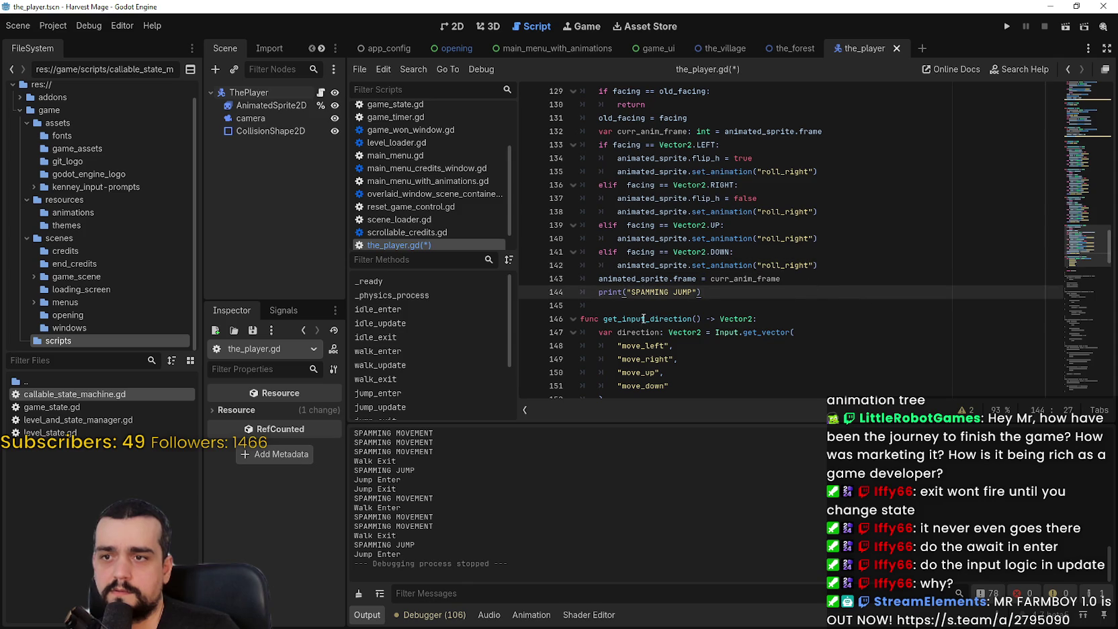
{"action": "left_click", "coordinate": [863, 266]}
{"action": "left_click", "coordinate": [696, 292]}
{"action": "type", "text": "2"}
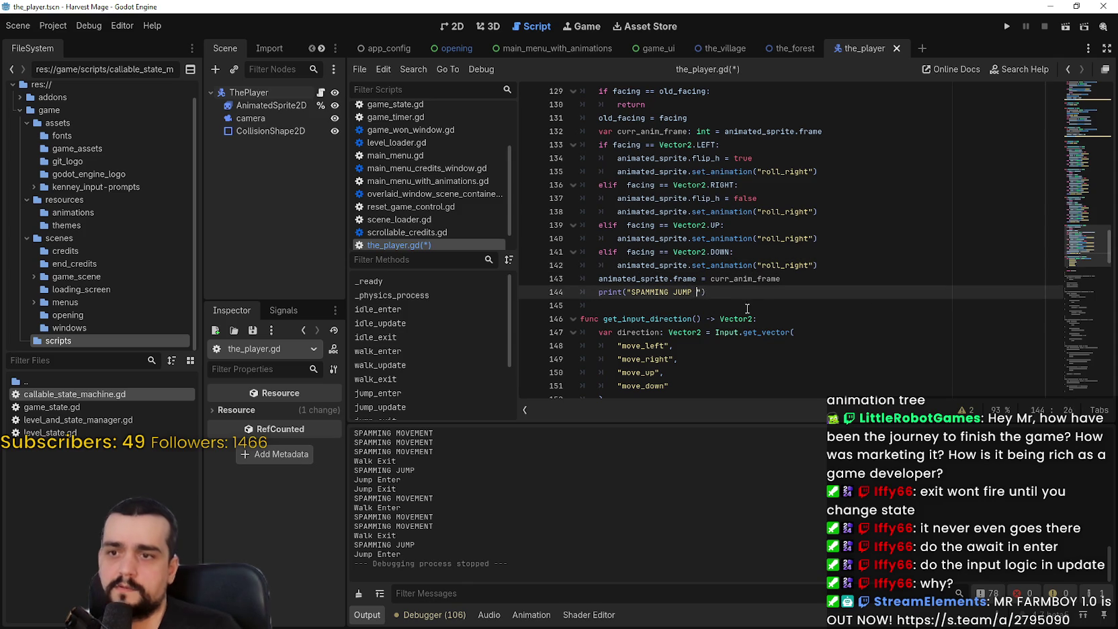
Rename the UP branch's animation from roll_right to roll_back
{"action": "left_click", "coordinate": [842, 257]}
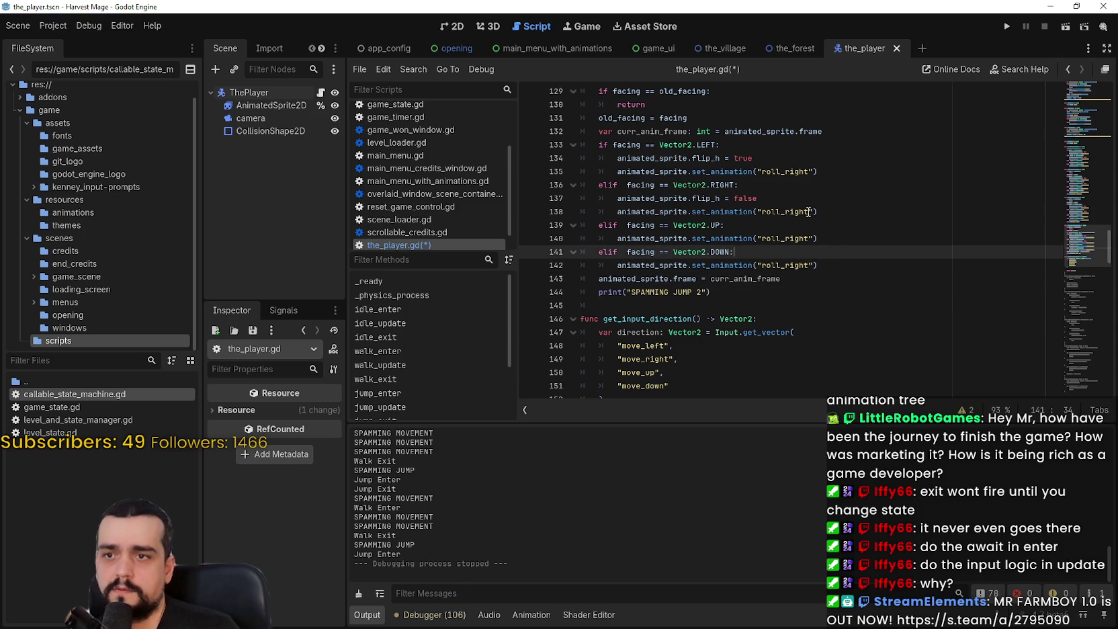
{"action": "left_click_drag", "start_coordinate": [809, 239], "coordinate": [784, 240]}
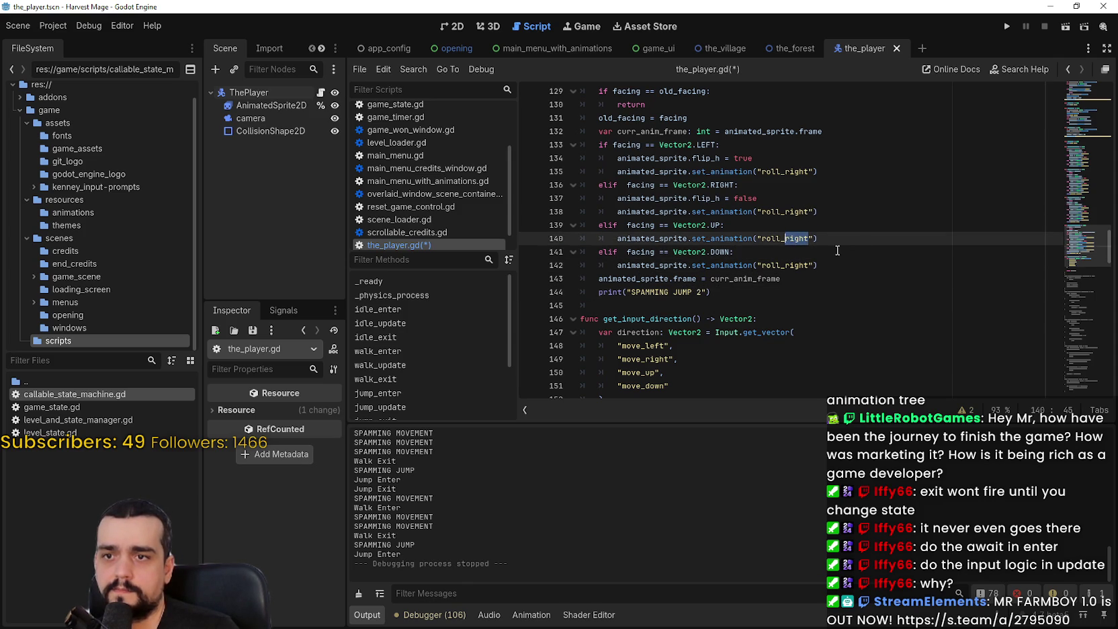
{"action": "type", "text": "back"}
{"action": "left_click", "coordinate": [803, 265]}
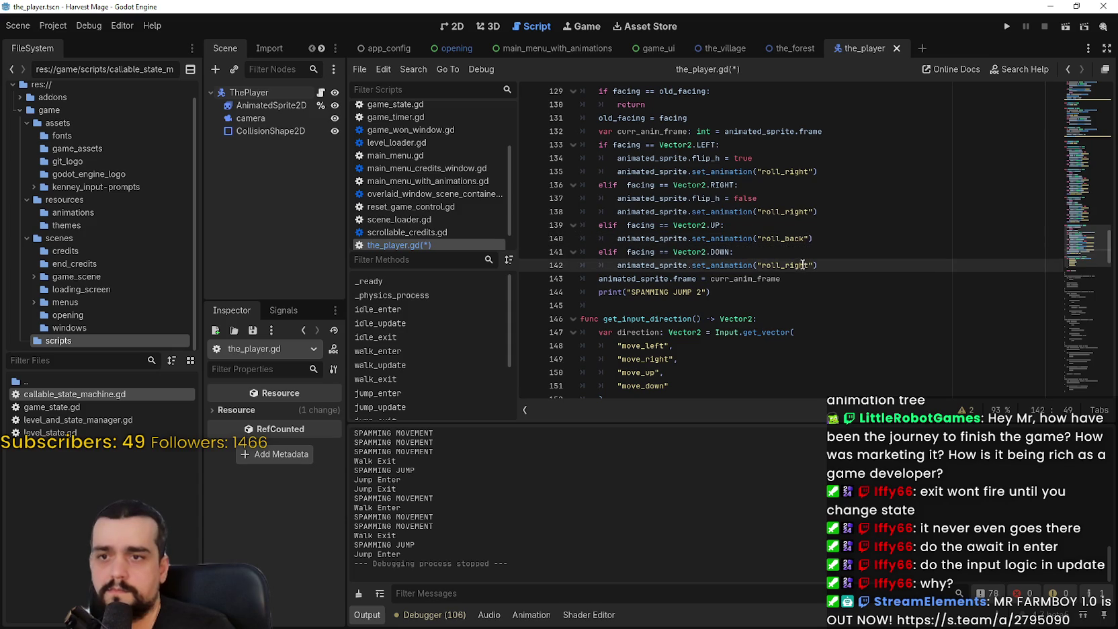
{"action": "left_click_drag", "start_coordinate": [809, 265], "coordinate": [762, 265]}
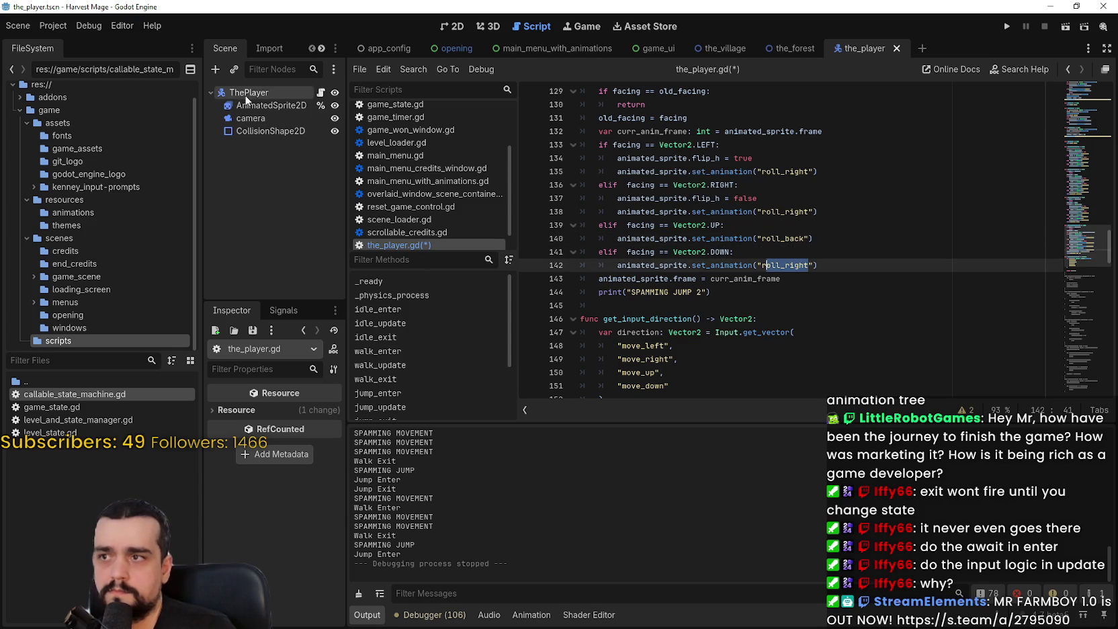
{"action": "left_click", "coordinate": [314, 330]}
Change the DOWN branch's animation name to roll_front and save the script
{"action": "scroll", "coordinate": [503, 576], "scroll_direction": "down", "scroll_amount": 2}
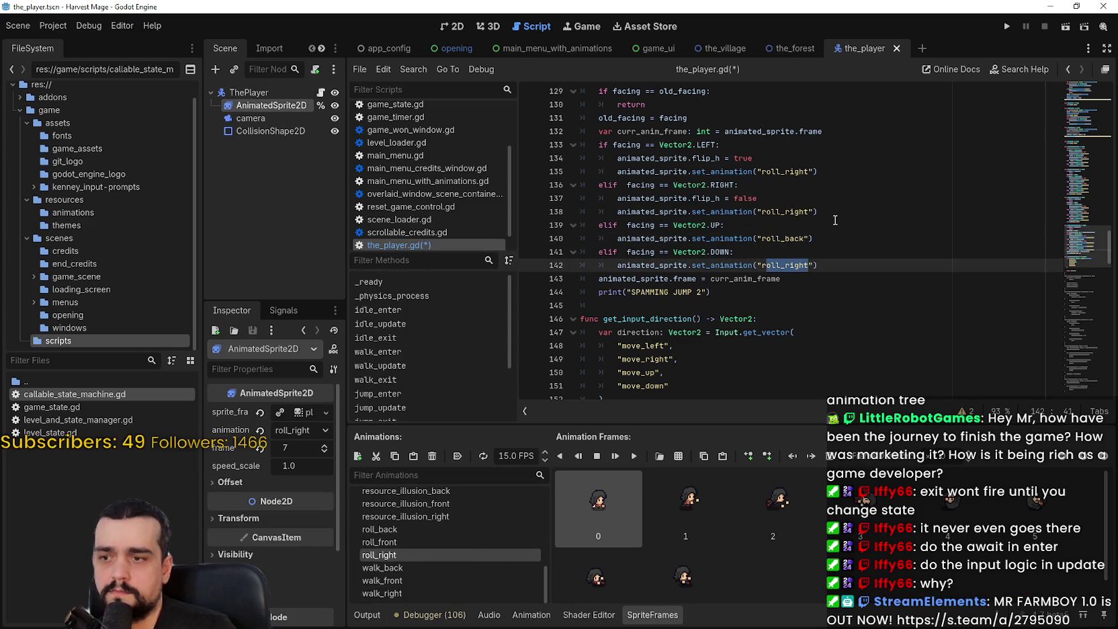
{"action": "left_click", "coordinate": [806, 225]}
{"action": "left_click_drag", "start_coordinate": [810, 265], "coordinate": [786, 265]}
{"action": "type", "text": "fr"}
{"action": "key", "text": "ctrl+s"}
Hide the bottom panel and review update_animation_jump, its curr_anim_frame uses and jump_enter
{"action": "left_click", "coordinate": [844, 289]}
{"action": "scroll", "coordinate": [853, 336], "scroll_direction": "up", "scroll_amount": 2}
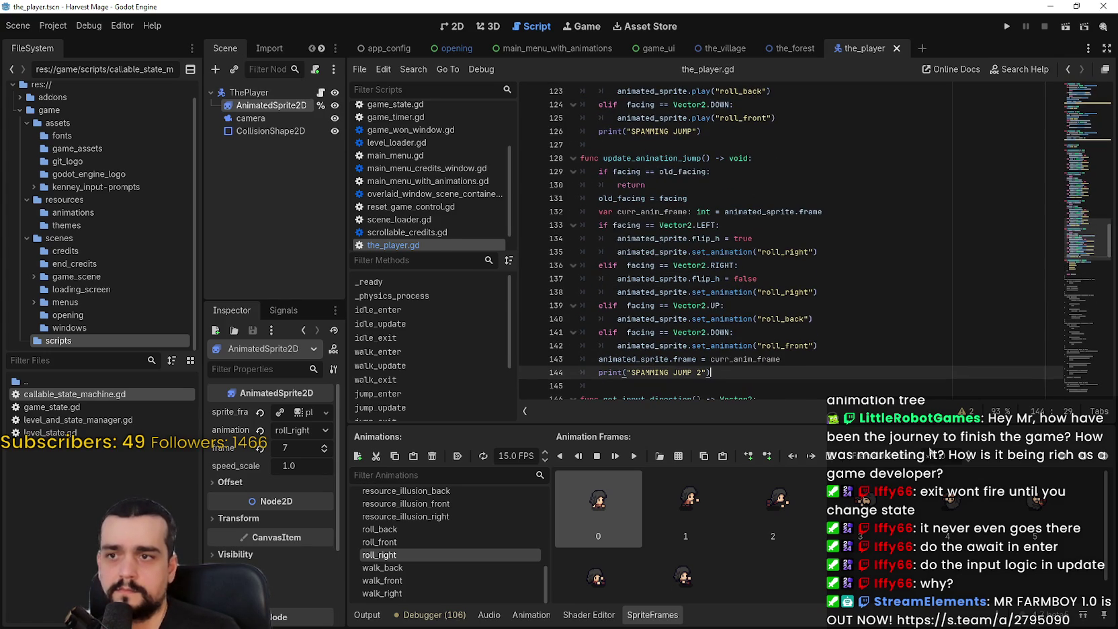
{"action": "key", "text": "ctrl+j"}
{"action": "scroll", "coordinate": [835, 279], "scroll_direction": "down", "scroll_amount": 1}
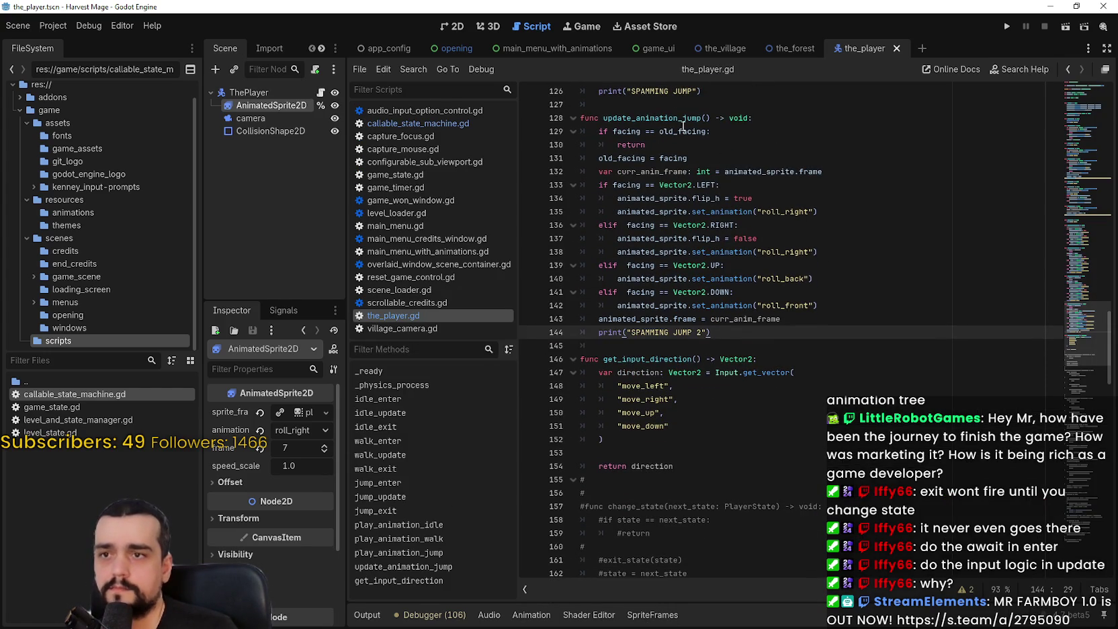
{"action": "double_click", "coordinate": [652, 118]}
{"action": "scroll", "coordinate": [915, 361], "scroll_direction": "up", "scroll_amount": 2}
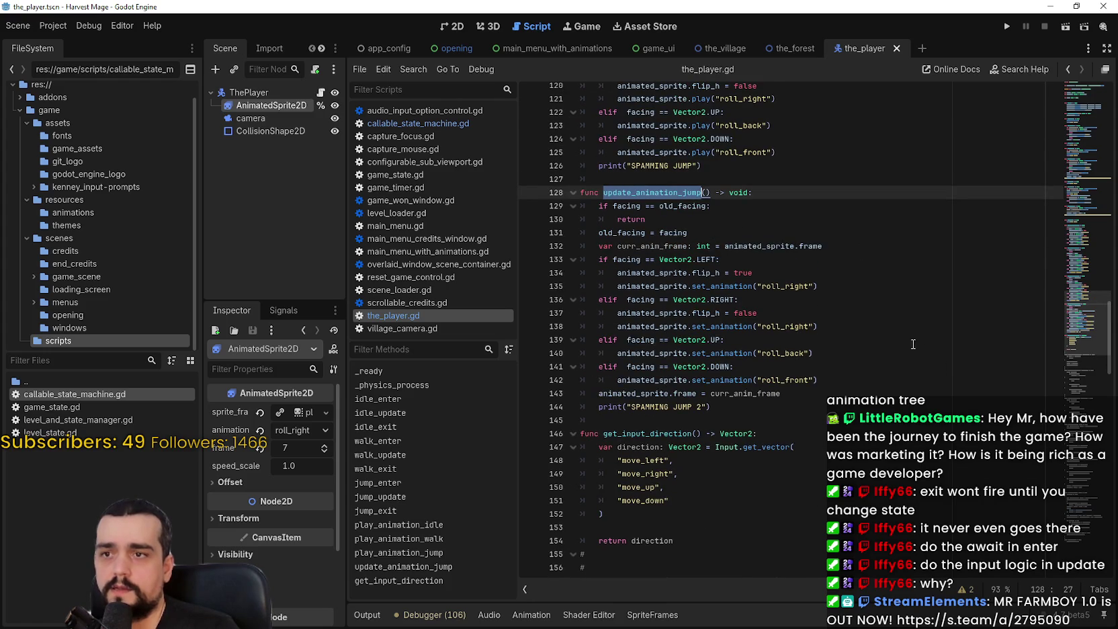
{"action": "double_click", "coordinate": [659, 246]}
{"action": "scroll", "coordinate": [945, 297], "scroll_direction": "up", "scroll_amount": 4}
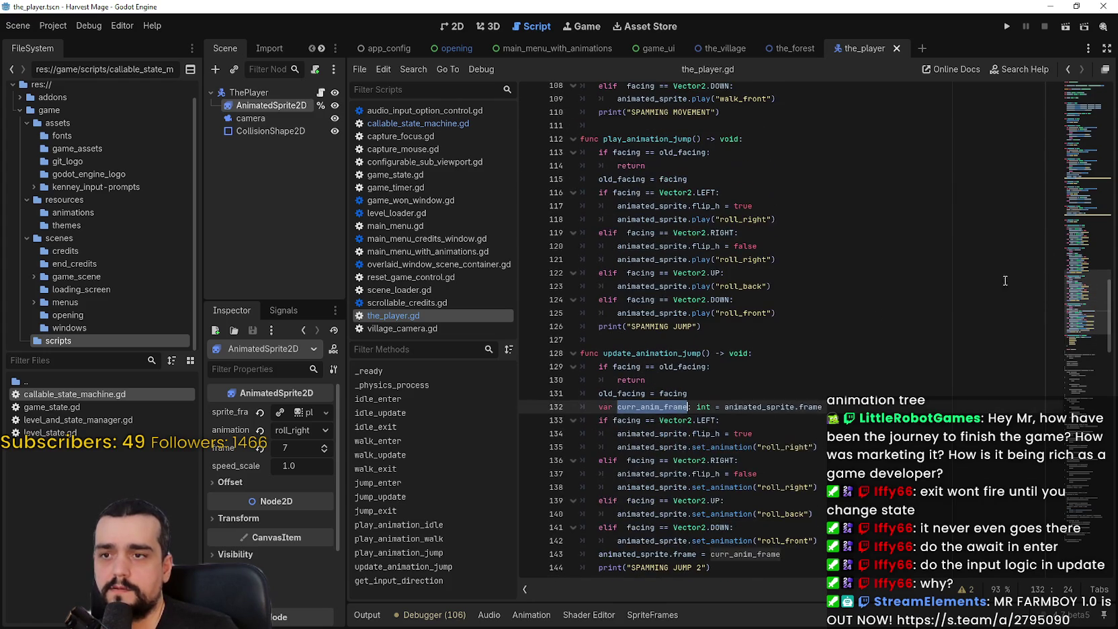
{"action": "scroll", "coordinate": [1081, 231], "scroll_direction": "up", "scroll_amount": 8}
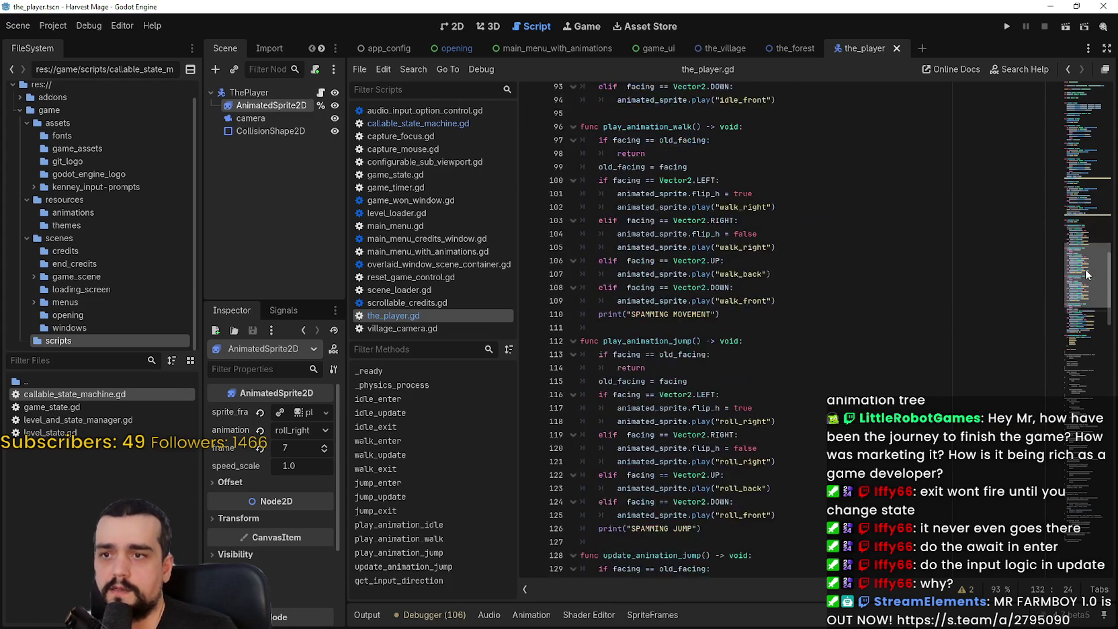
{"action": "left_click_drag", "start_coordinate": [1087, 260], "coordinate": [1092, 195]}
{"action": "left_click", "coordinate": [679, 312]}
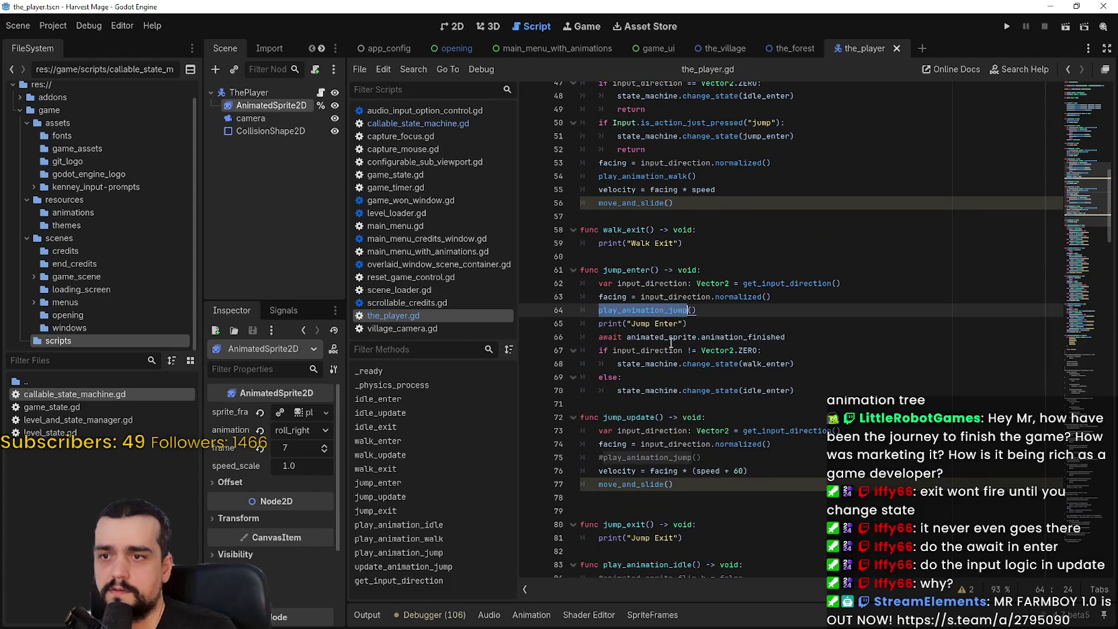
{"action": "scroll", "coordinate": [679, 269], "scroll_direction": "down", "scroll_amount": 3}
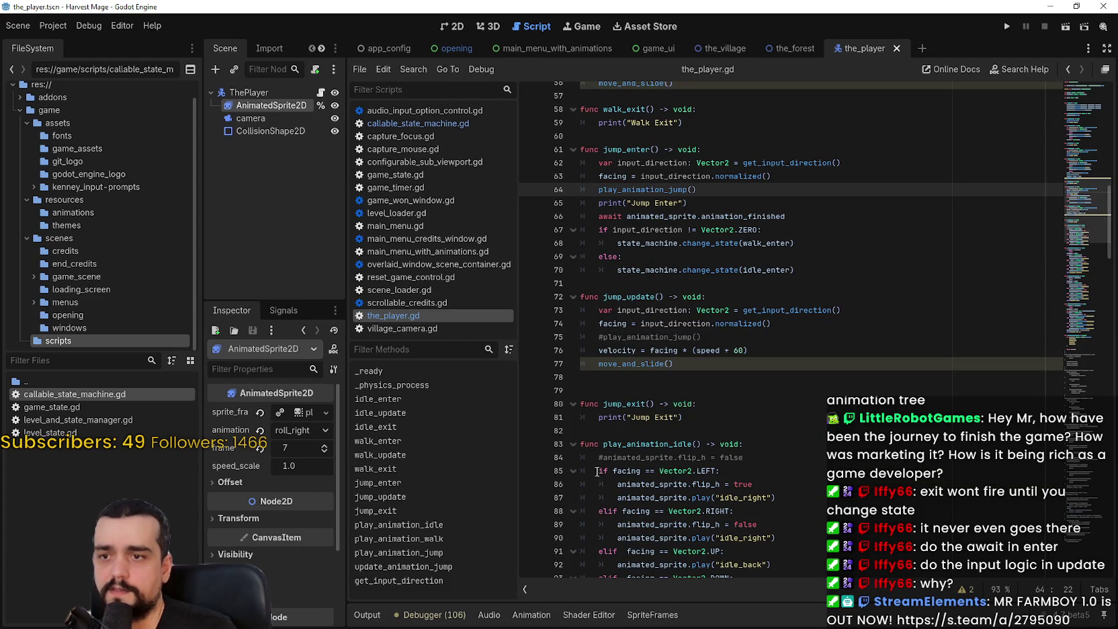
Uncomment line 75 and make it call update_animation_jump instead of play_animation_jump
{"action": "left_click", "coordinate": [665, 336]}
{"action": "left_click", "coordinate": [602, 338]}
{"action": "key", "text": "BackSpace"}
{"action": "double_click", "coordinate": [680, 337]}
{"action": "type", "text": "update"}
{"action": "key", "text": "Return"}
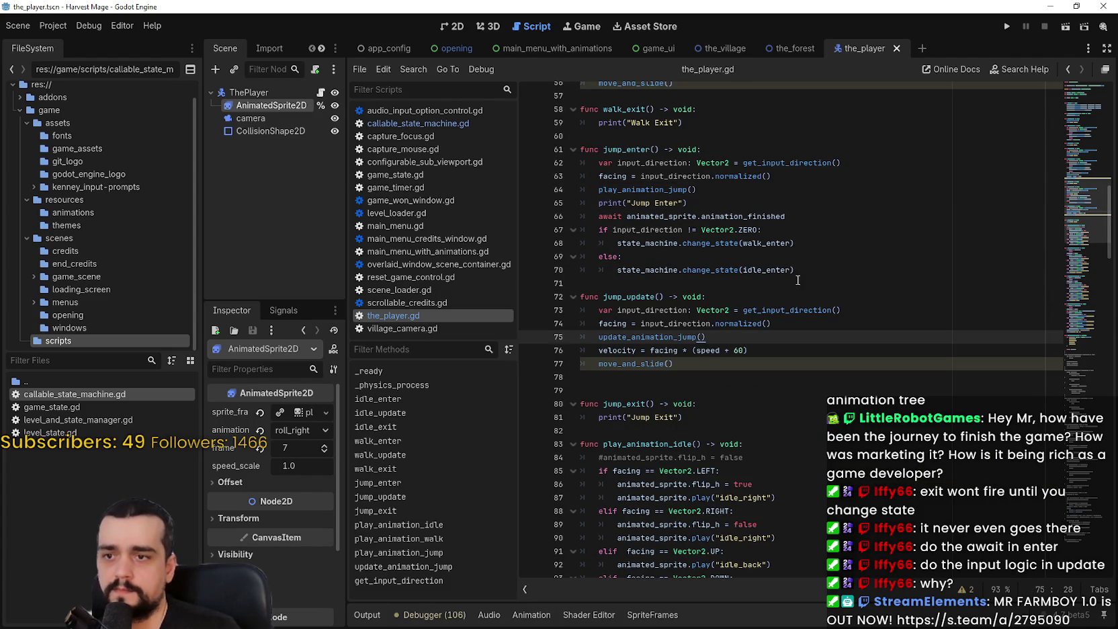
Delete the stray blank line before jump_exit and run the game
{"action": "scroll", "coordinate": [773, 316], "scroll_direction": "down", "scroll_amount": 2}
{"action": "left_click", "coordinate": [667, 300]}
{"action": "key", "text": "Delete"}
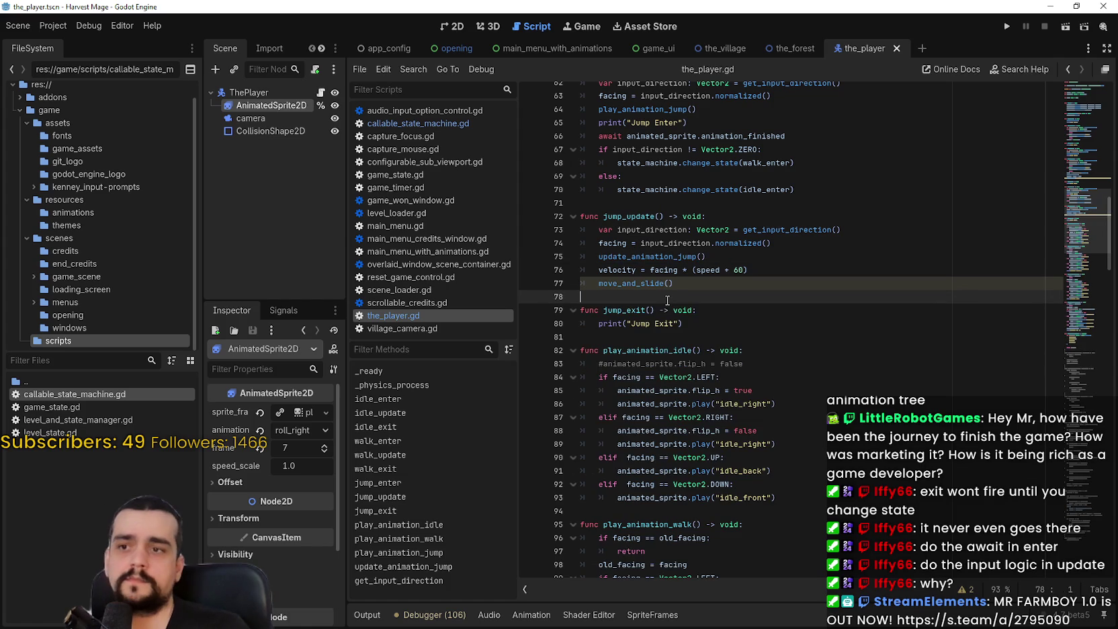
{"action": "left_click", "coordinate": [681, 197]}
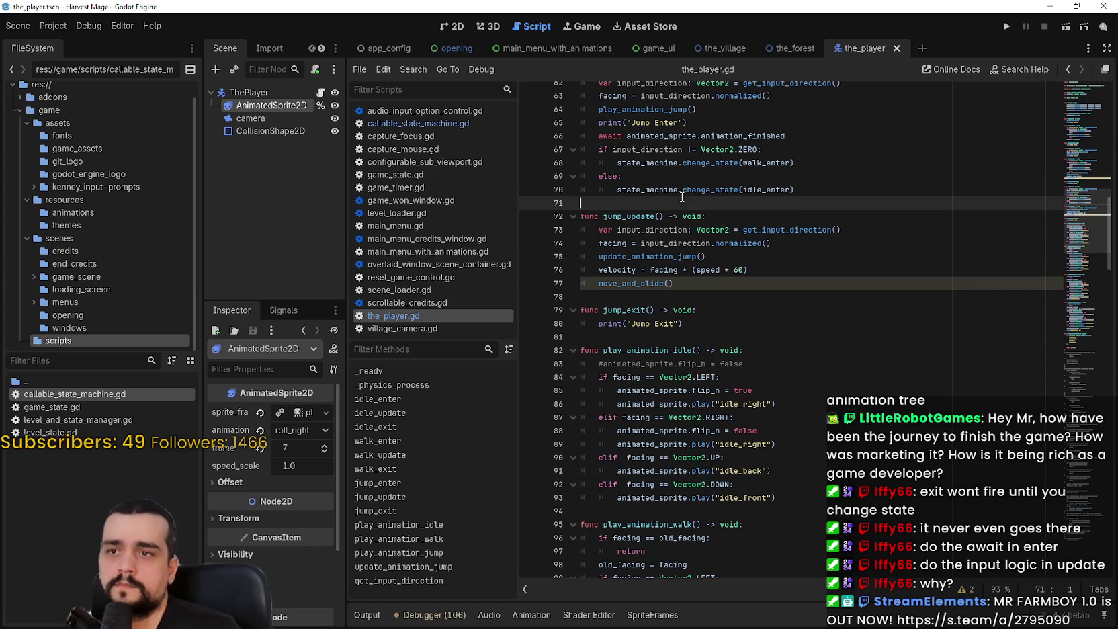
{"action": "double_click", "coordinate": [749, 137]}
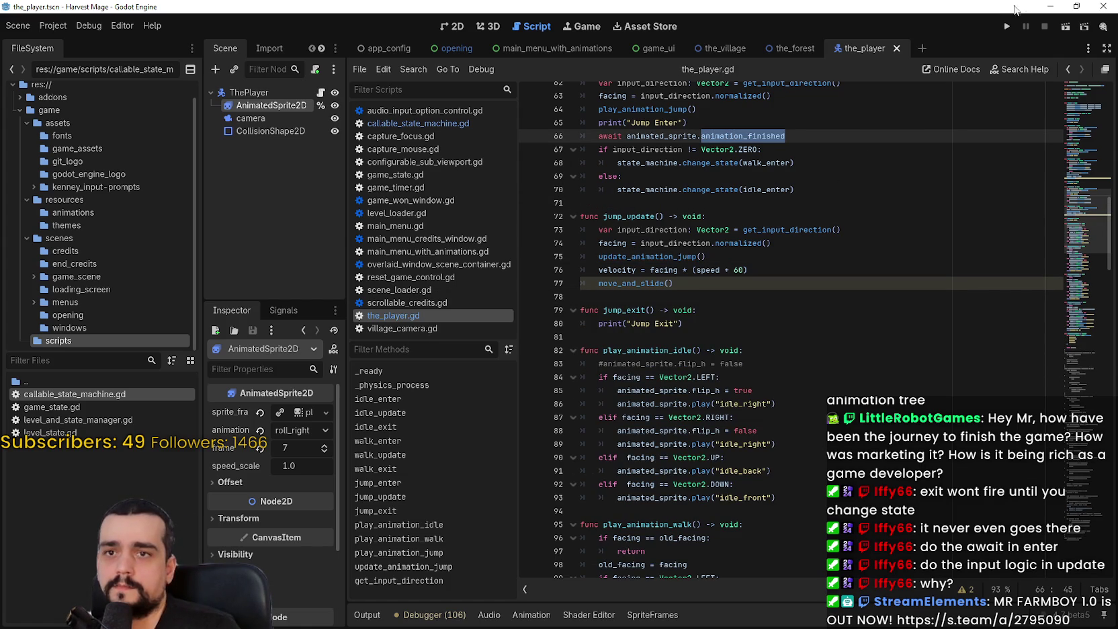
{"action": "left_click", "coordinate": [1007, 26]}
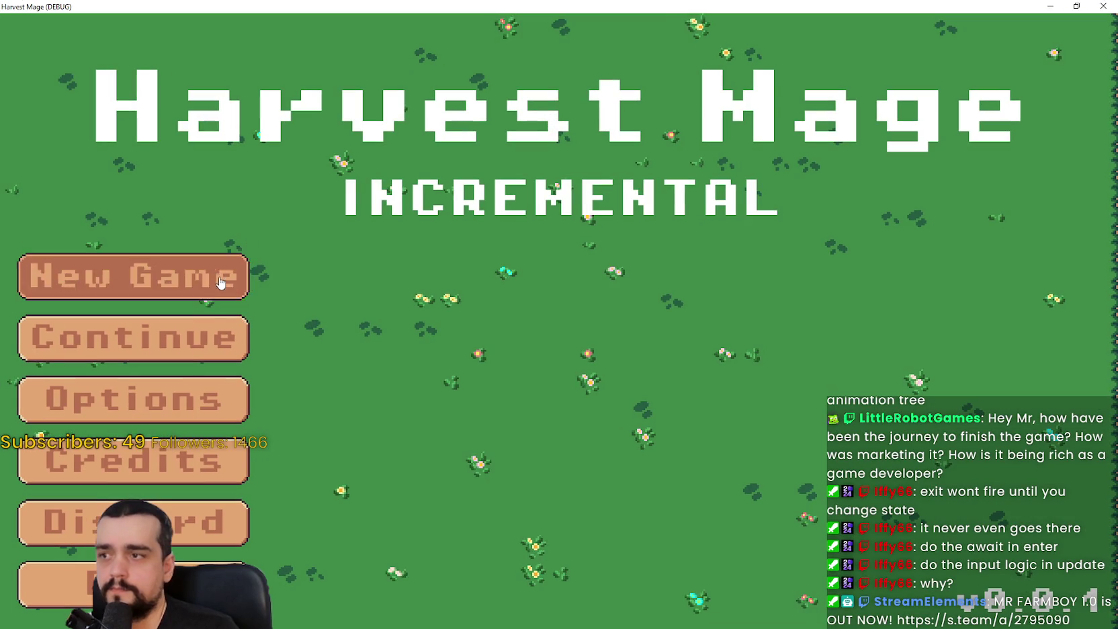
Start a new game and walk the mage right, left, up and down across the grass
{"action": "left_click", "coordinate": [221, 282]}
{"action": "left_click", "coordinate": [220, 282]}
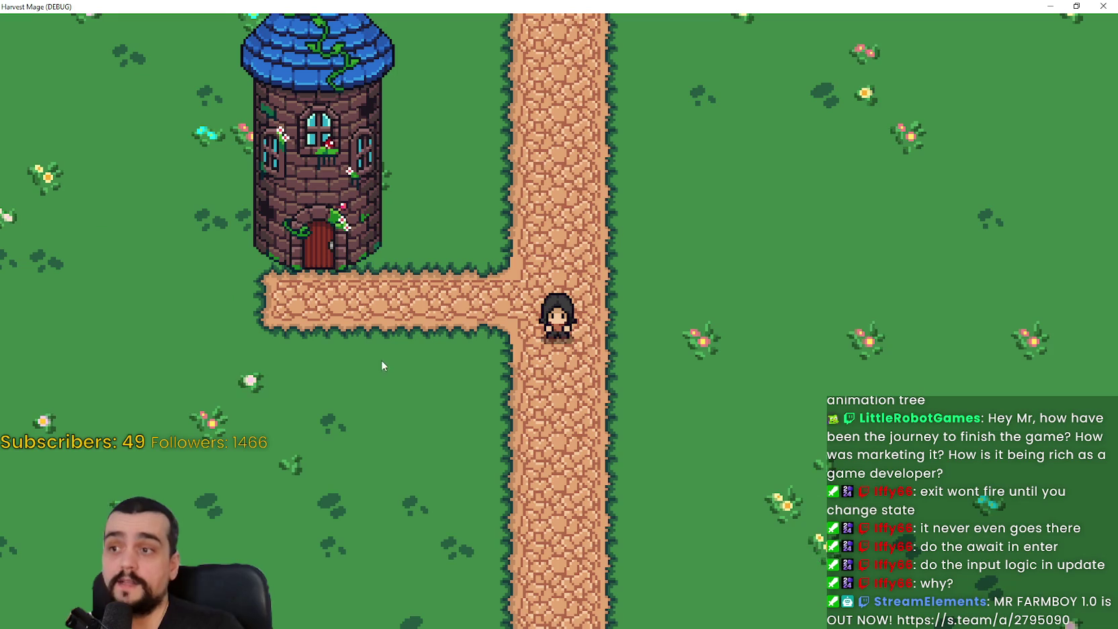
{"action": "key", "text": "d"}
{"action": "key", "text": "a"}
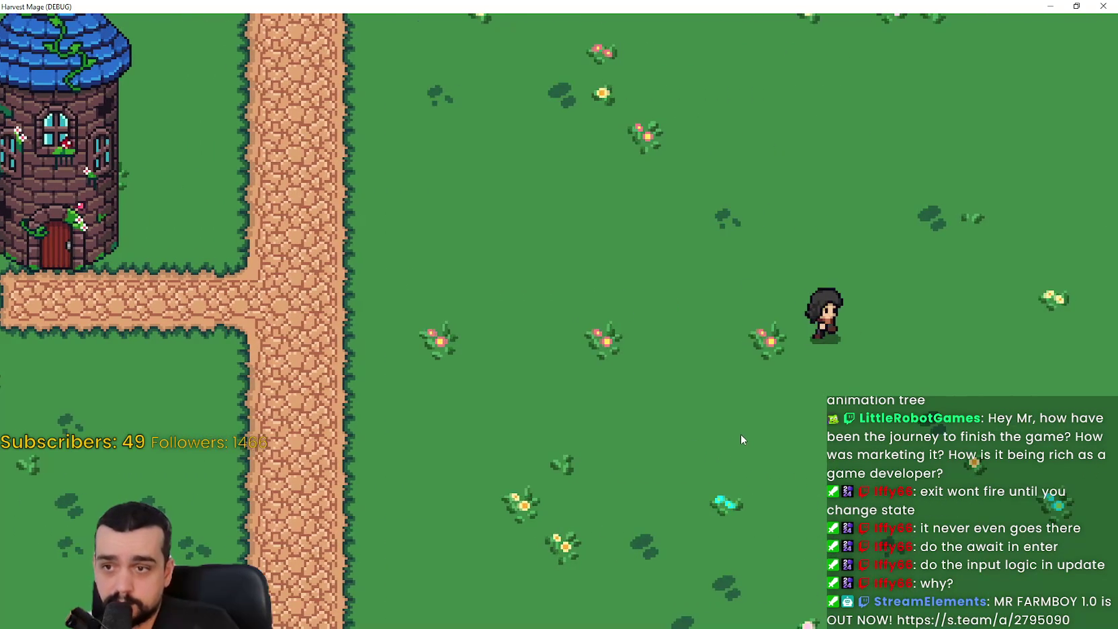
{"action": "key", "text": "d"}
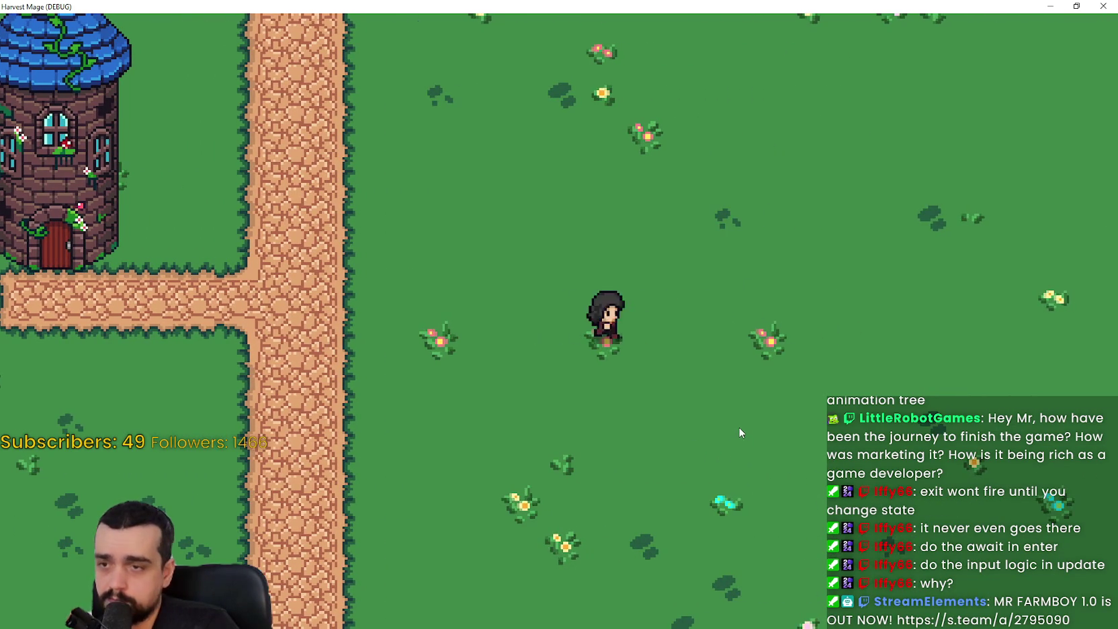
{"action": "key", "text": "w"}
{"action": "key", "text": "a"}
{"action": "key", "text": "d"}
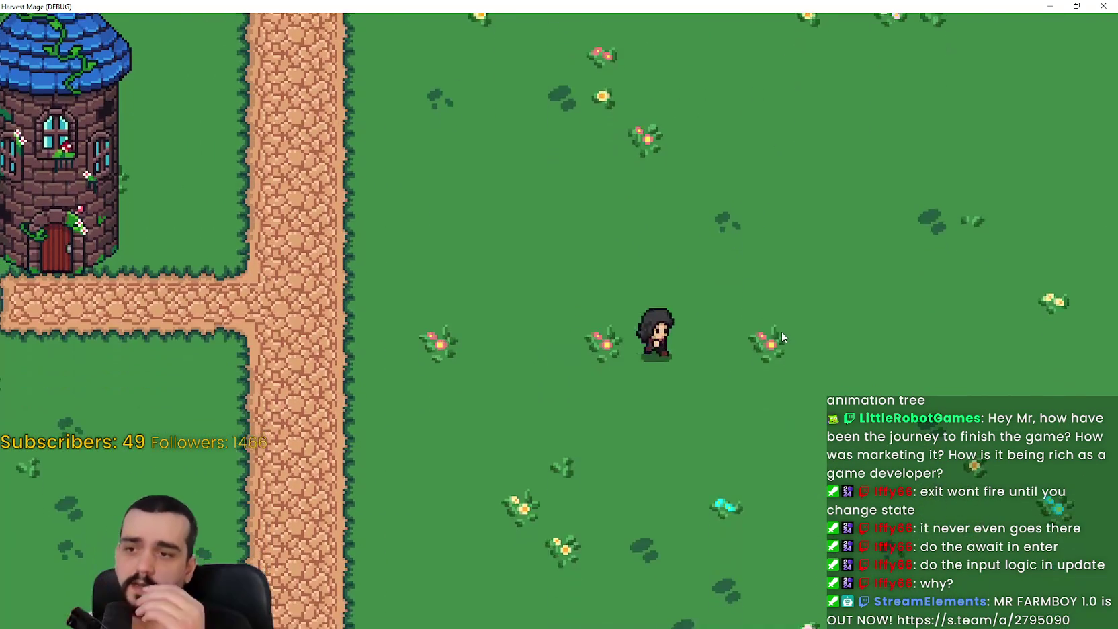
{"action": "key", "text": "d"}
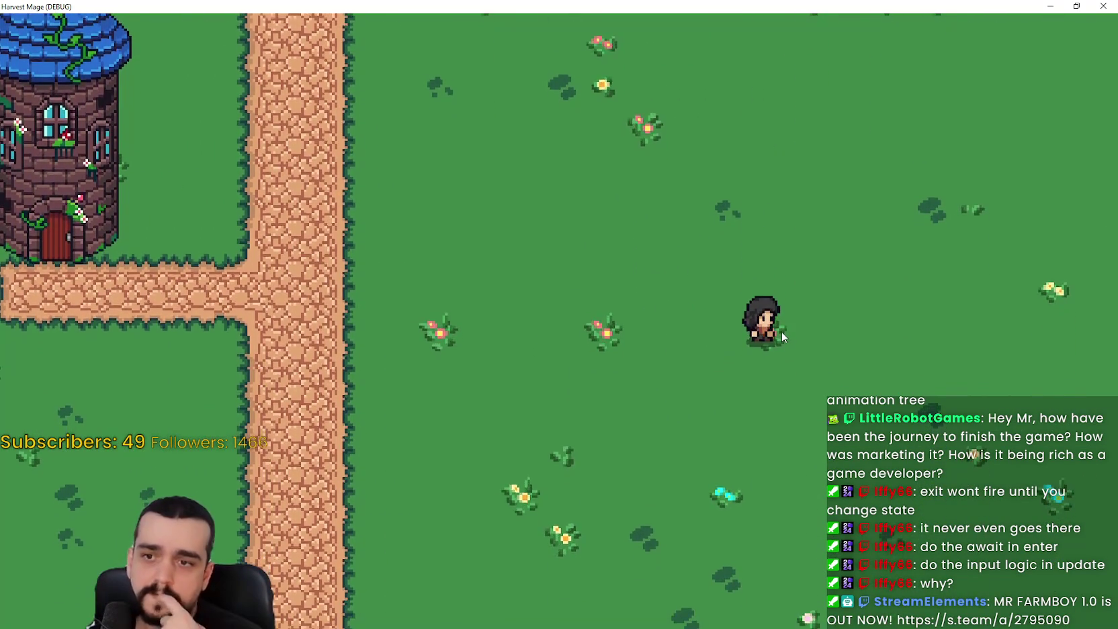
{"action": "key", "text": "a"}
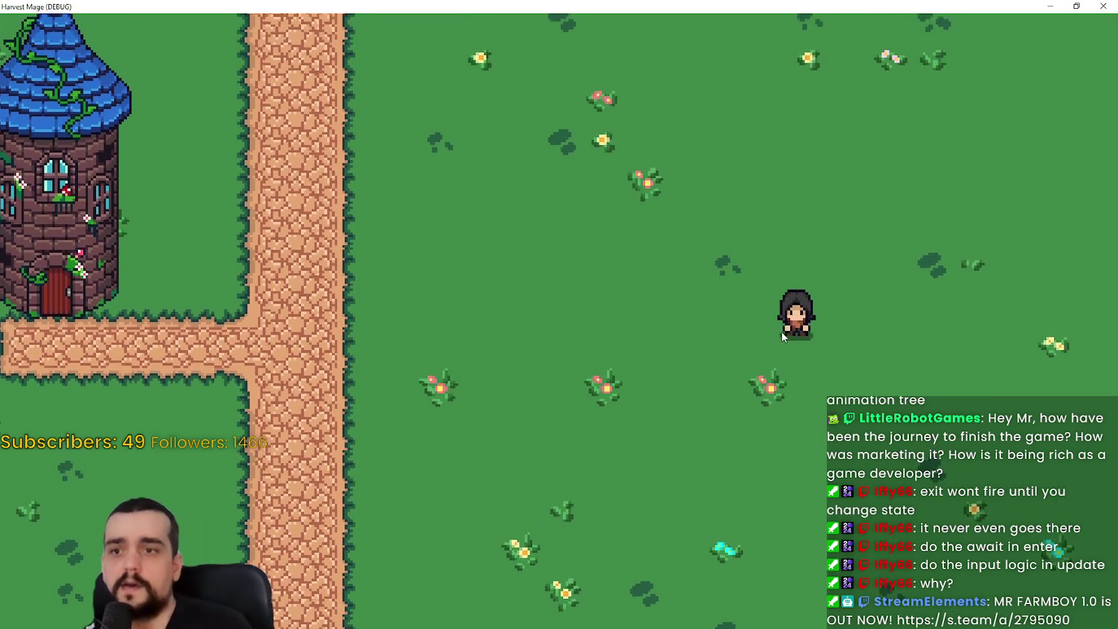
{"action": "left_click", "coordinate": [1077, 6]}
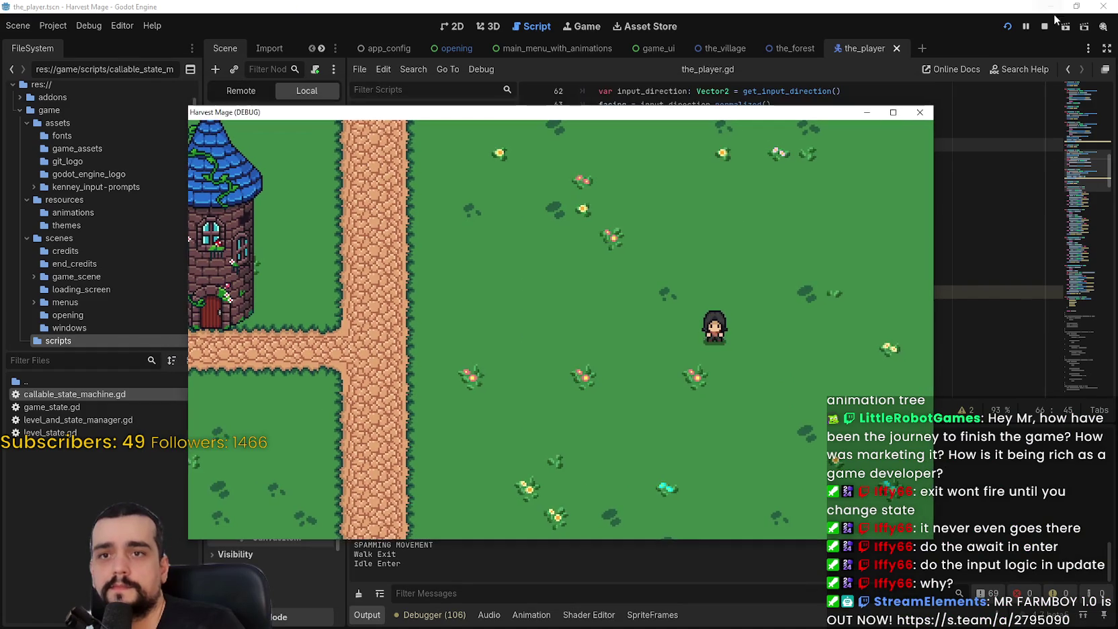
Close the running game and scroll the script to play_animation_jump
{"action": "left_click", "coordinate": [1044, 26]}
{"action": "scroll", "coordinate": [1045, 153], "scroll_direction": "up", "scroll_amount": 5}
{"action": "scroll", "coordinate": [1077, 218], "scroll_direction": "down", "scroll_amount": 10}
{"action": "scroll", "coordinate": [1079, 201], "scroll_direction": "up", "scroll_amount": 12}
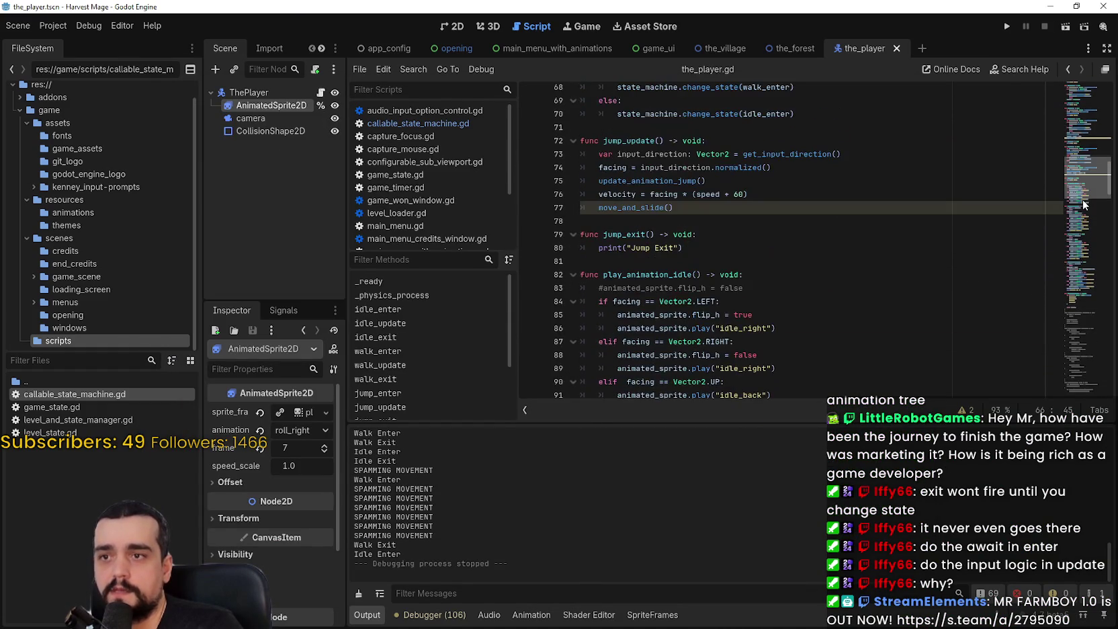
{"action": "scroll", "coordinate": [1081, 161], "scroll_direction": "up", "scroll_amount": 4}
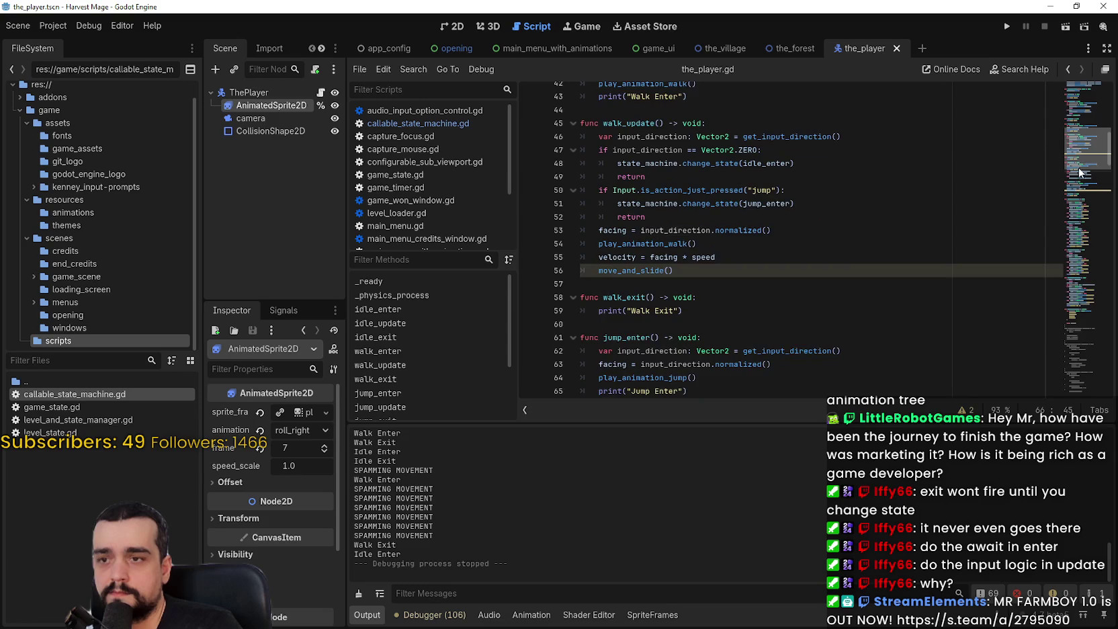
{"action": "scroll", "coordinate": [1079, 165], "scroll_direction": "down", "scroll_amount": 2}
{"action": "scroll", "coordinate": [1076, 202], "scroll_direction": "down", "scroll_amount": 18}
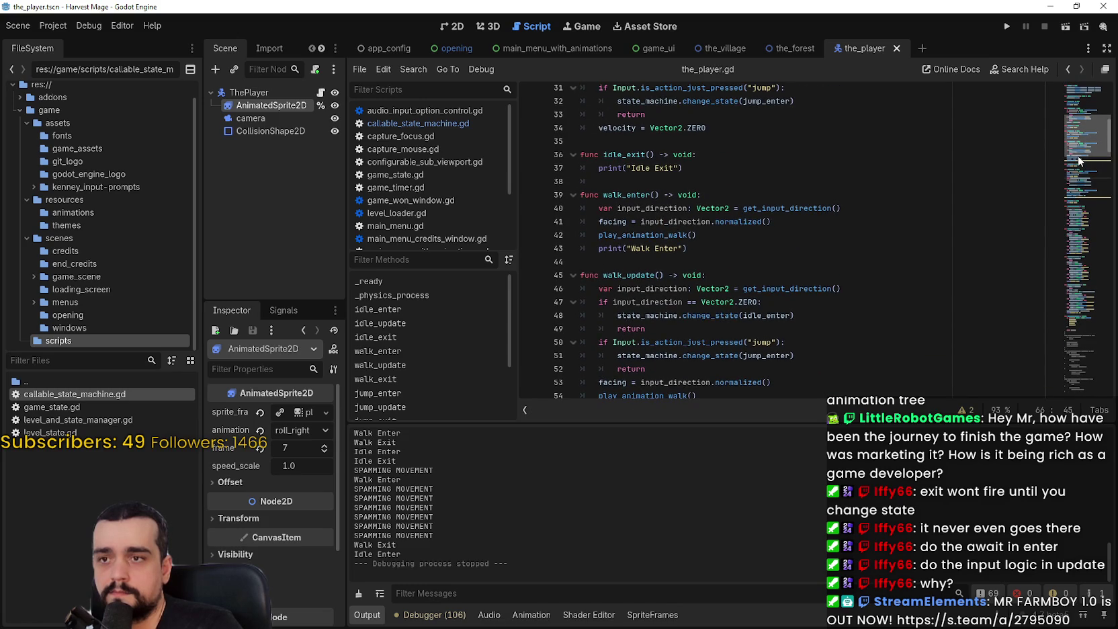
{"action": "scroll", "coordinate": [1071, 232], "scroll_direction": "down", "scroll_amount": 3}
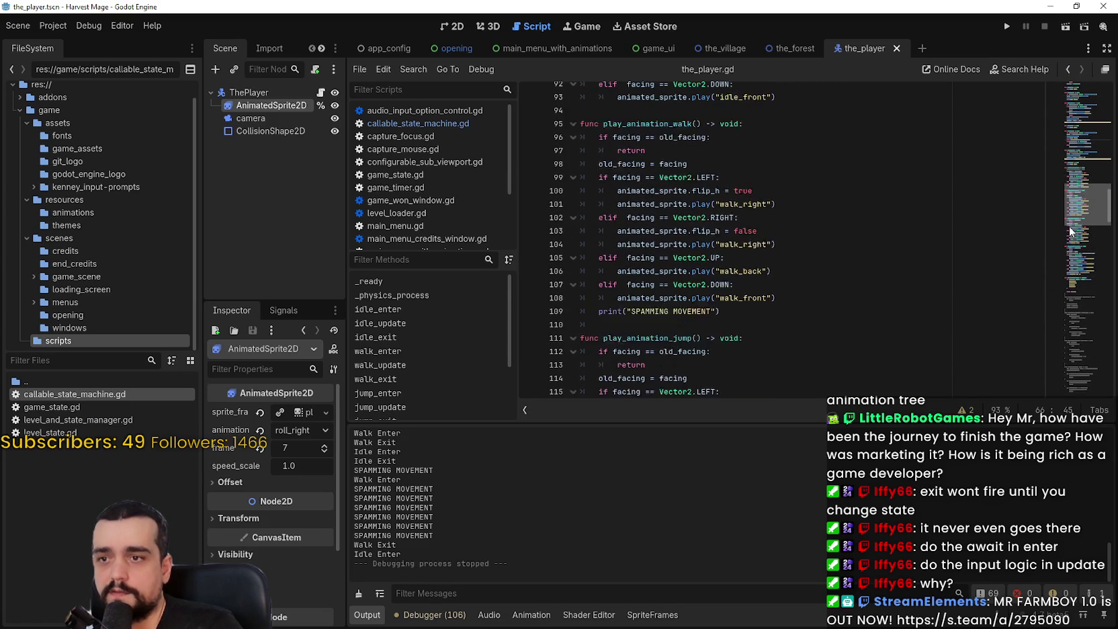
Comment out the old_facing check and its return on lines 112–113, then rerun the game
{"action": "left_click", "coordinate": [600, 272]}
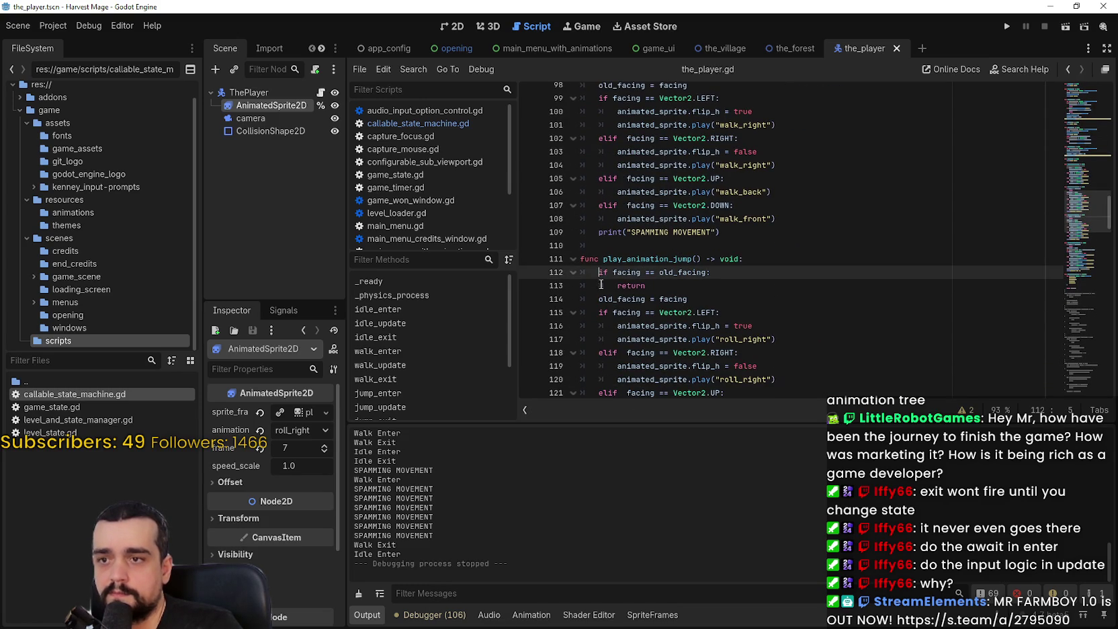
{"action": "key", "text": "ctrl+k"}
{"action": "left_click", "coordinate": [601, 285]}
{"action": "scroll", "coordinate": [778, 262], "scroll_direction": "down", "scroll_amount": 1}
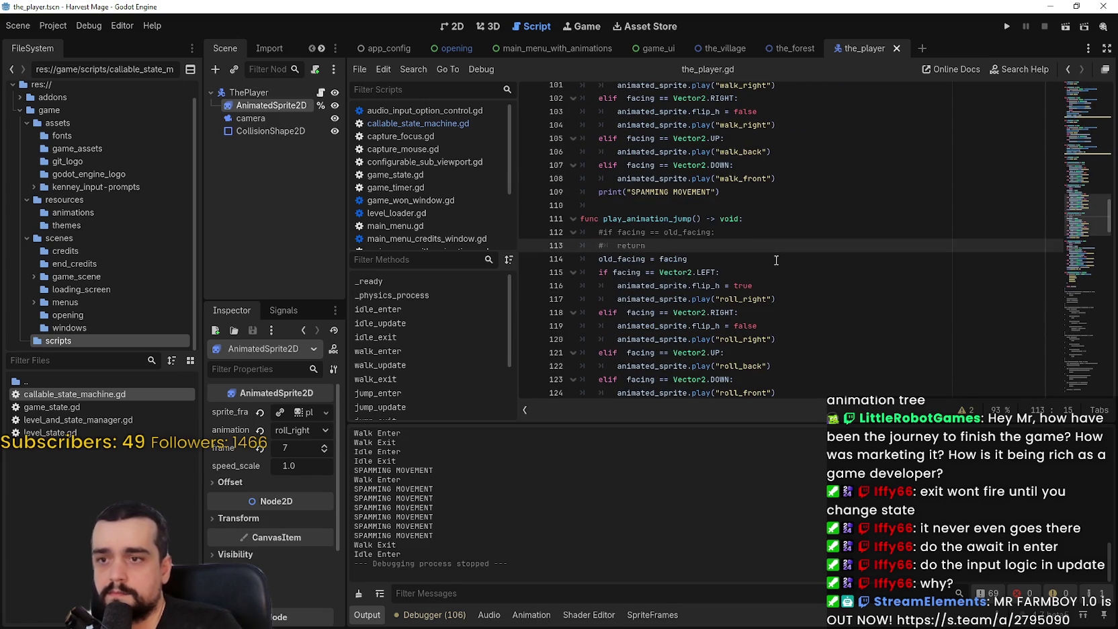
{"action": "left_click", "coordinate": [725, 232]}
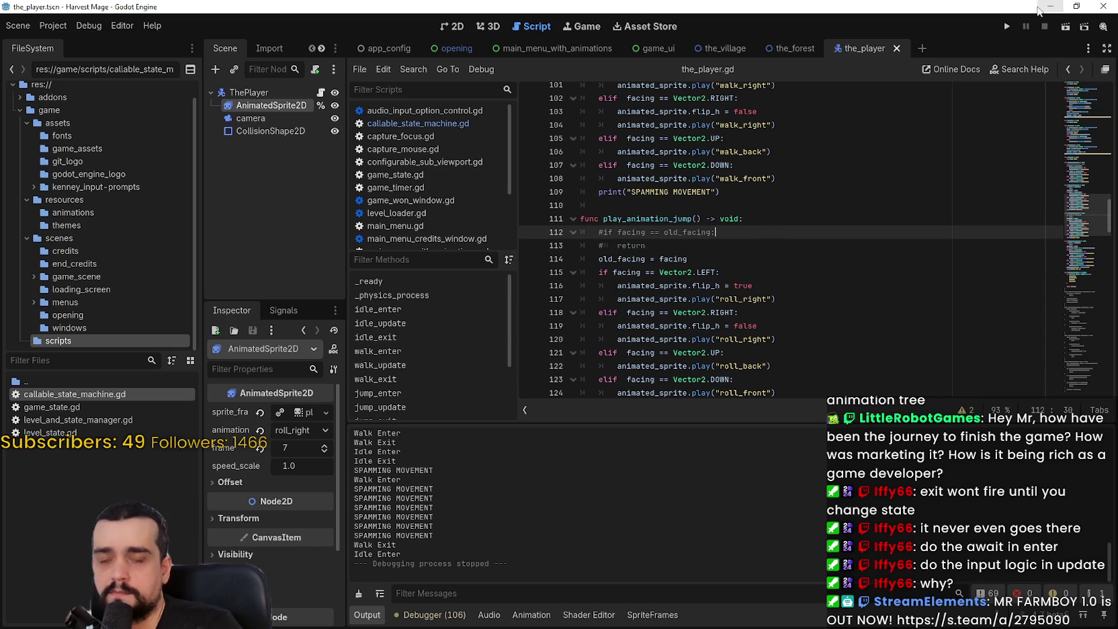
{"action": "left_click", "coordinate": [1011, 23]}
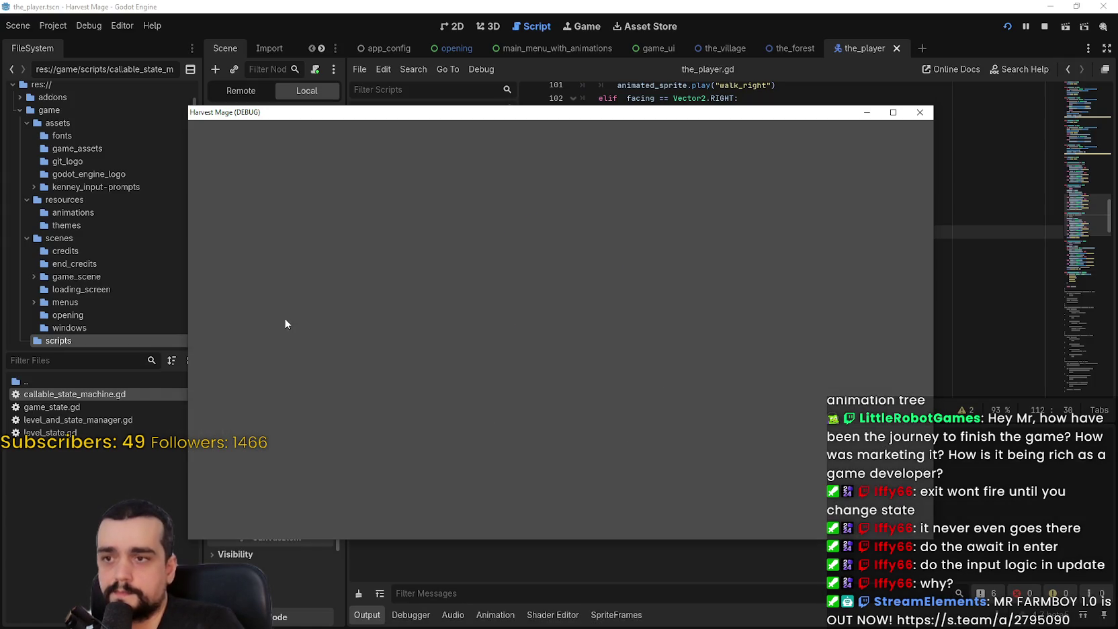
Turn on fullscreen in the game's video options and return to the main menu
{"action": "key", "text": "Down"}
{"action": "key", "text": "Down"}
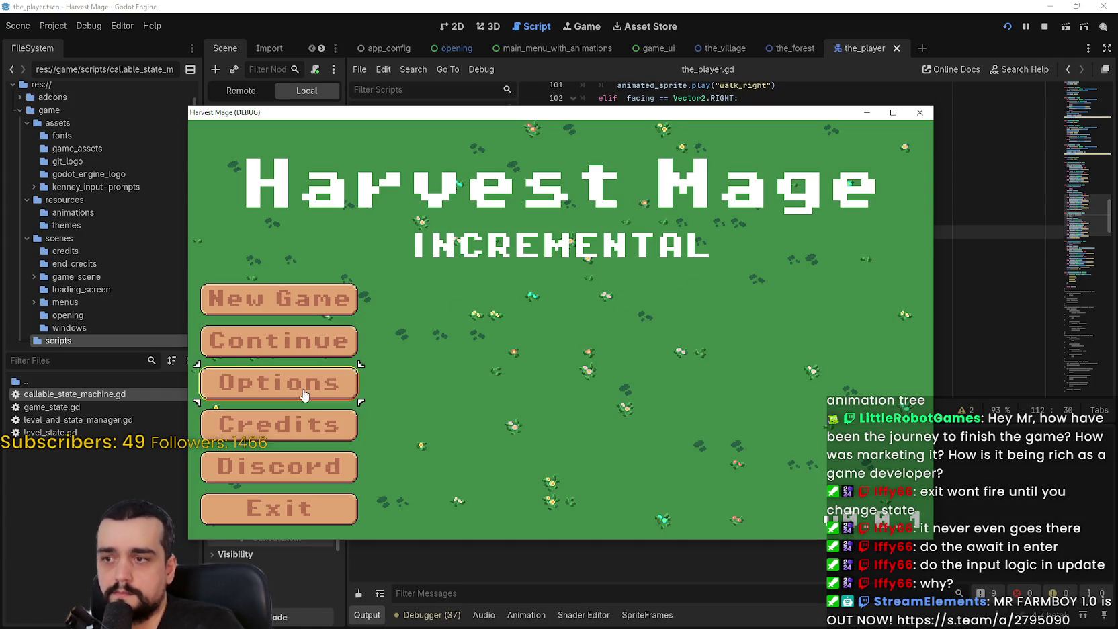
{"action": "key", "text": "Return"}
{"action": "left_click", "coordinate": [650, 157]}
{"action": "left_click", "coordinate": [759, 242]}
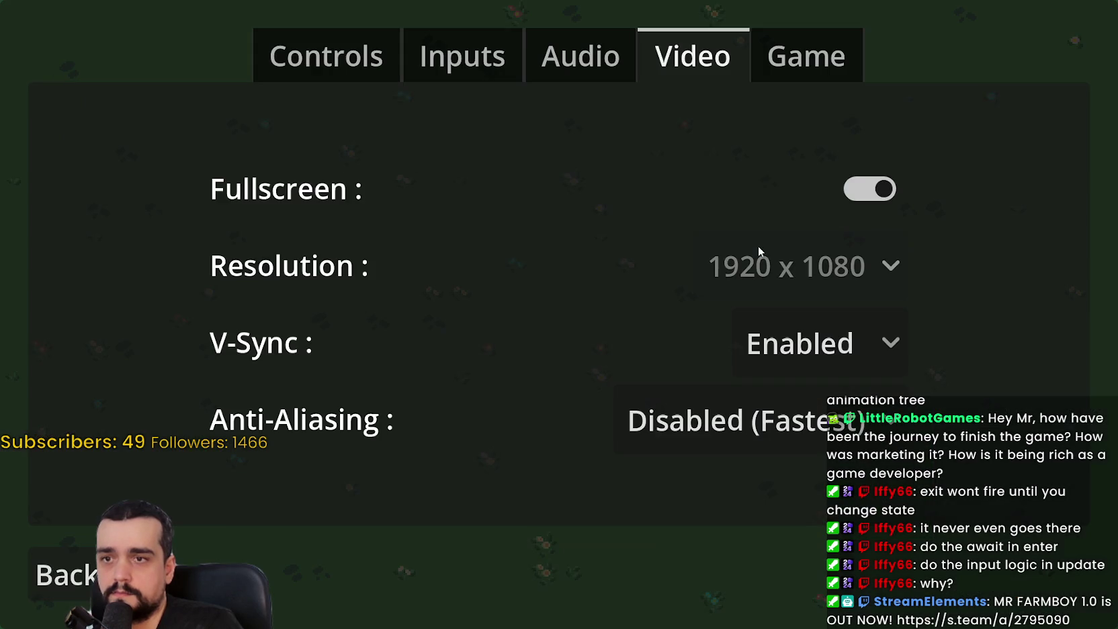
{"action": "left_click", "coordinate": [42, 575]}
Start a new game, walk the mage around the field, then bring the game window back forward
{"action": "left_click", "coordinate": [137, 266]}
{"action": "left_click", "coordinate": [137, 267]}
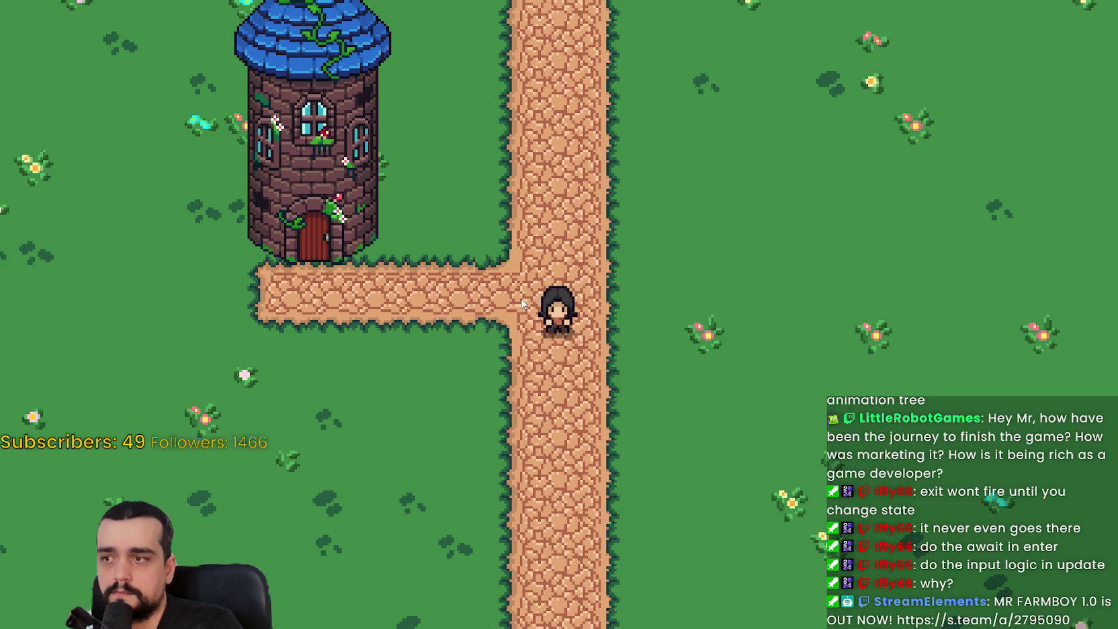
{"action": "key", "text": "Right"}
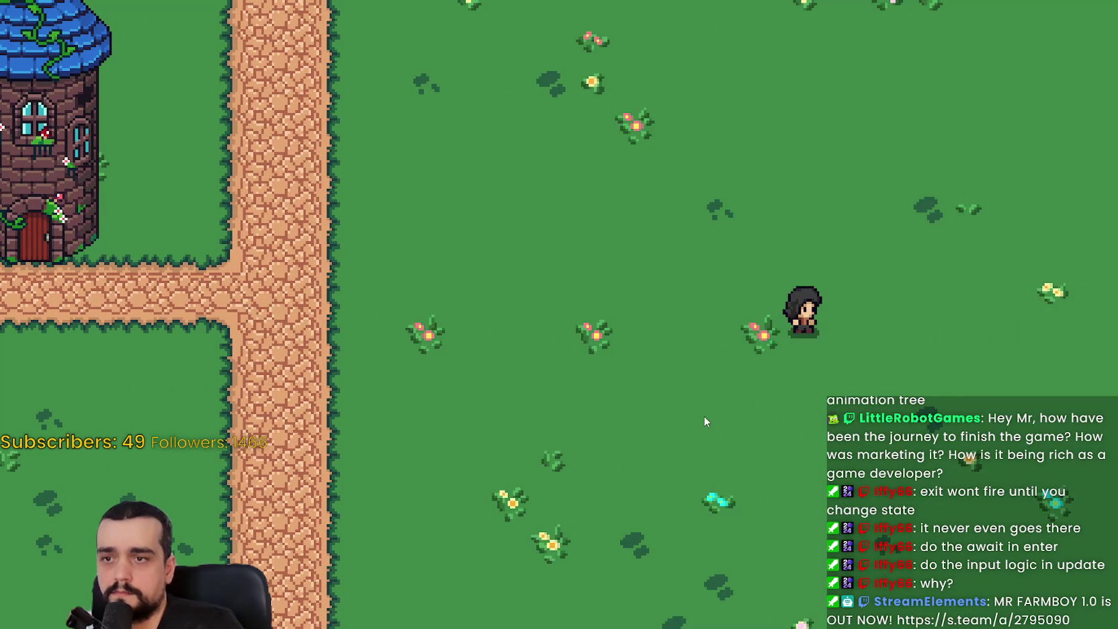
{"action": "key", "text": "Left"}
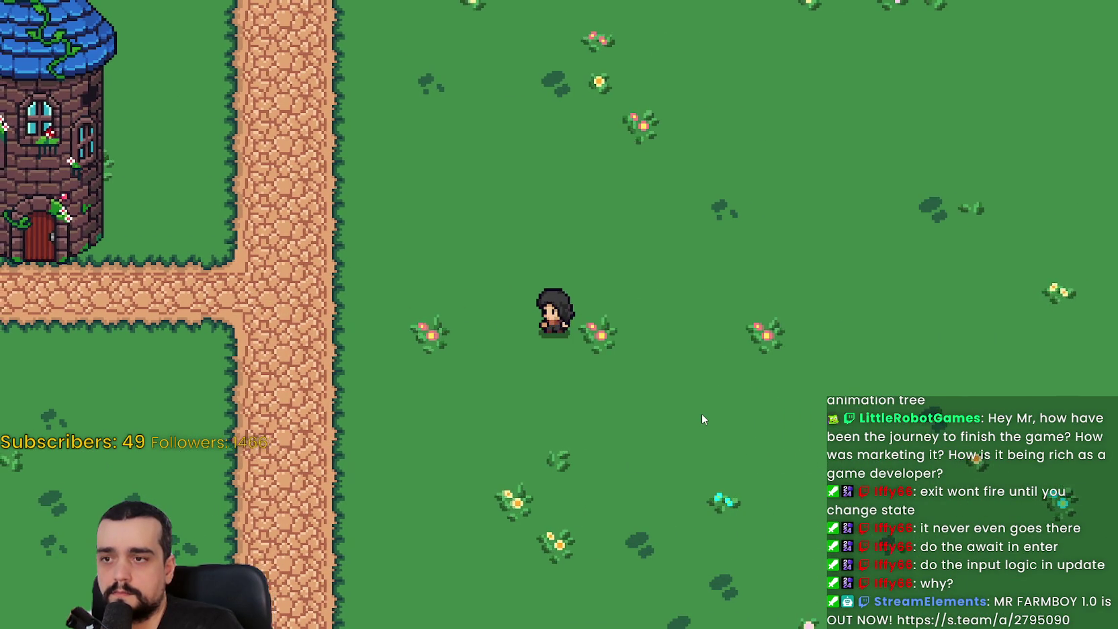
{"action": "key", "text": "Up"}
{"action": "key", "text": "Right"}
{"action": "key", "text": "Left"}
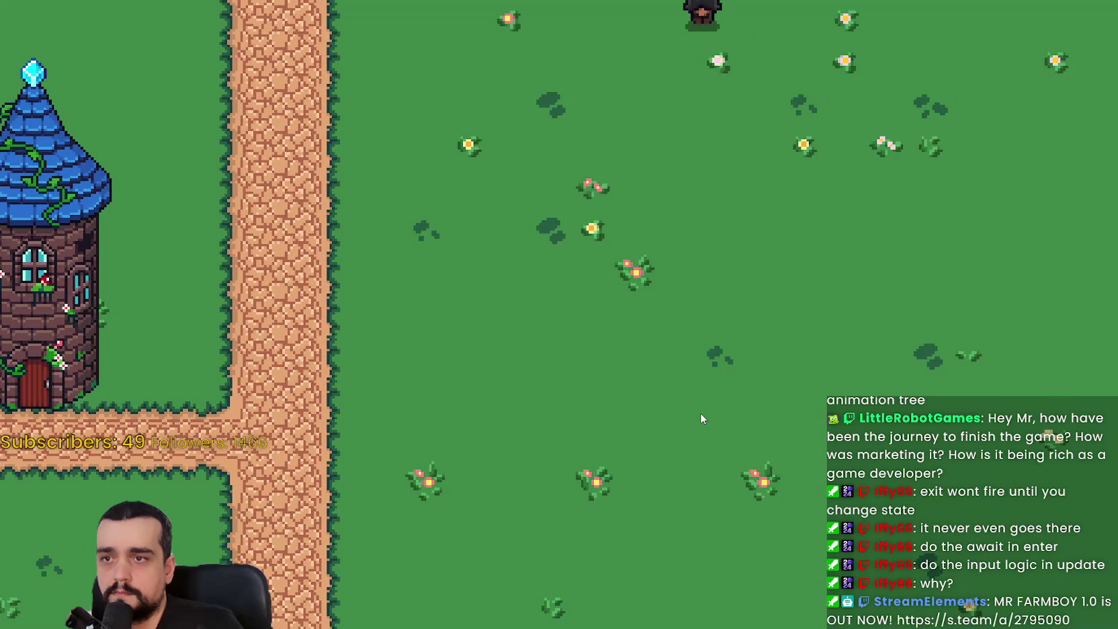
{"action": "key", "text": "Down"}
{"action": "key", "text": "Right"}
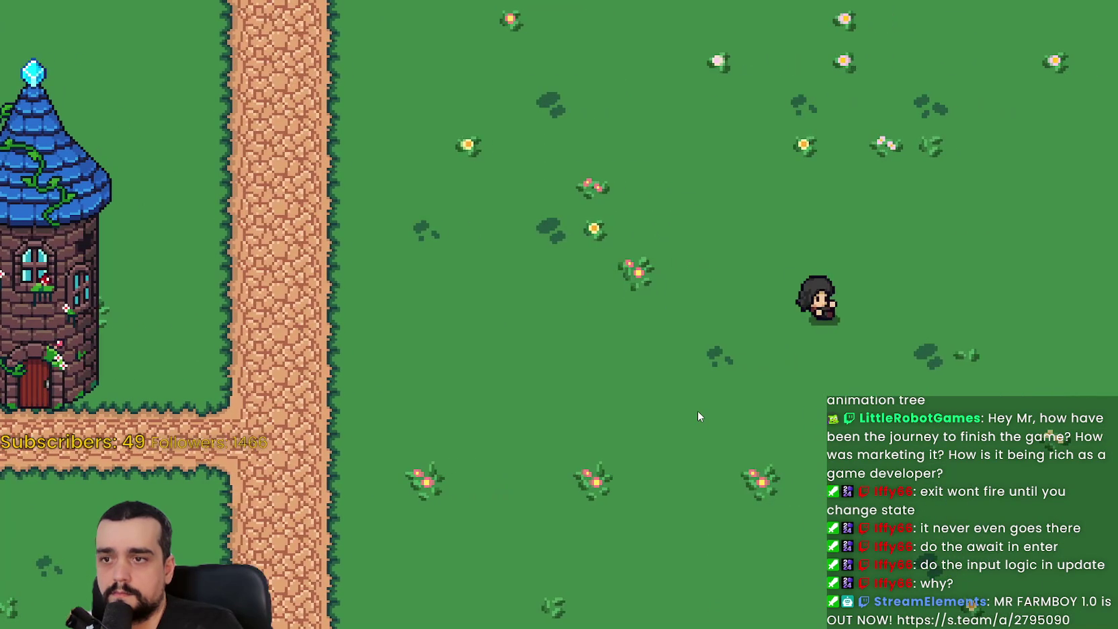
{"action": "key", "text": "Right"}
{"action": "key", "text": "Left"}
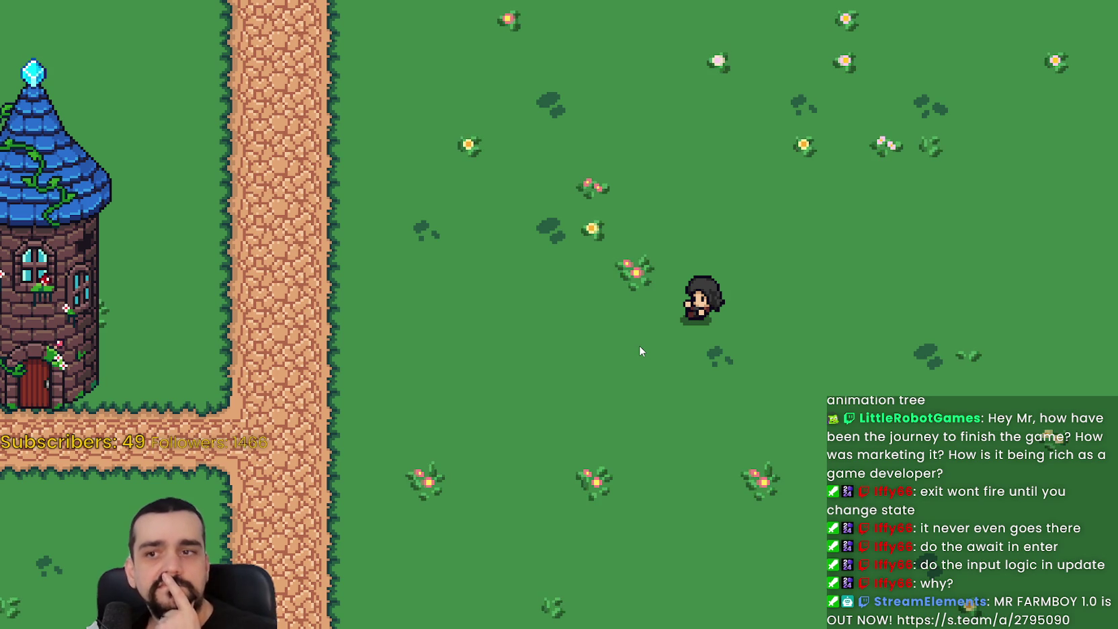
{"action": "key", "text": "alt+F4"}
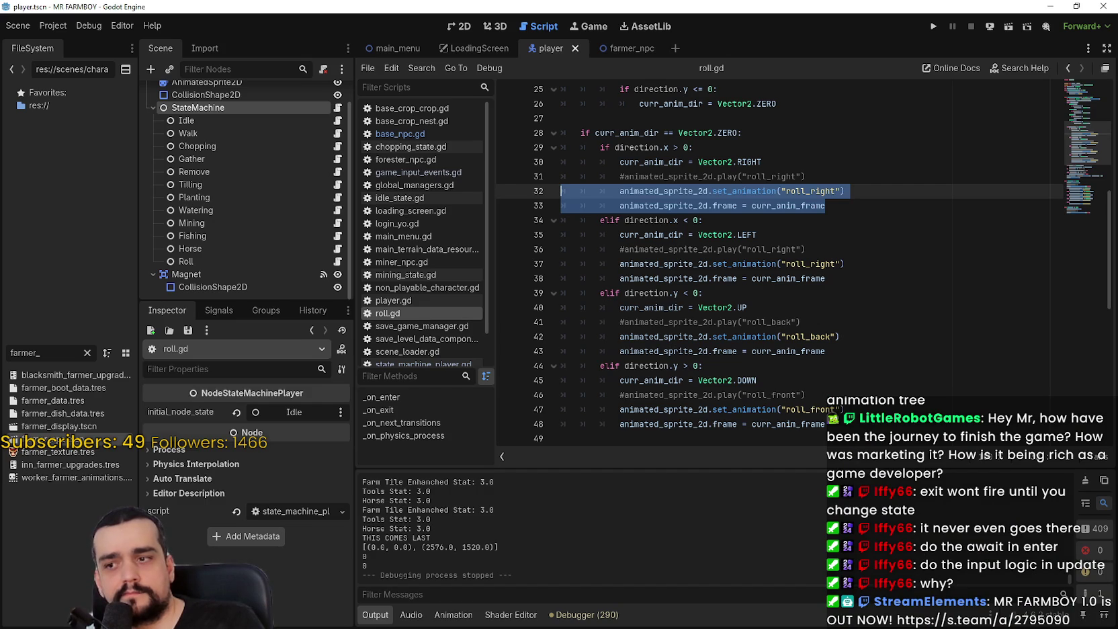
{"action": "left_click", "coordinate": [1053, 9]}
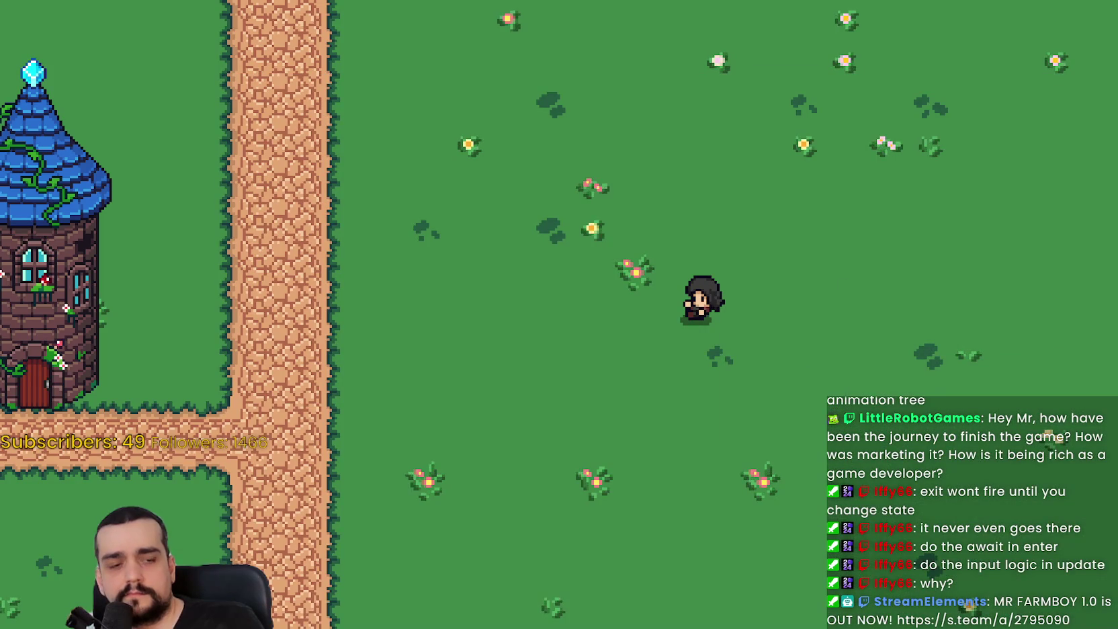
Check the Jump log lines in Output, rerun with F5, walk left and right, then close the game
{"action": "key", "text": "alt+Tab"}
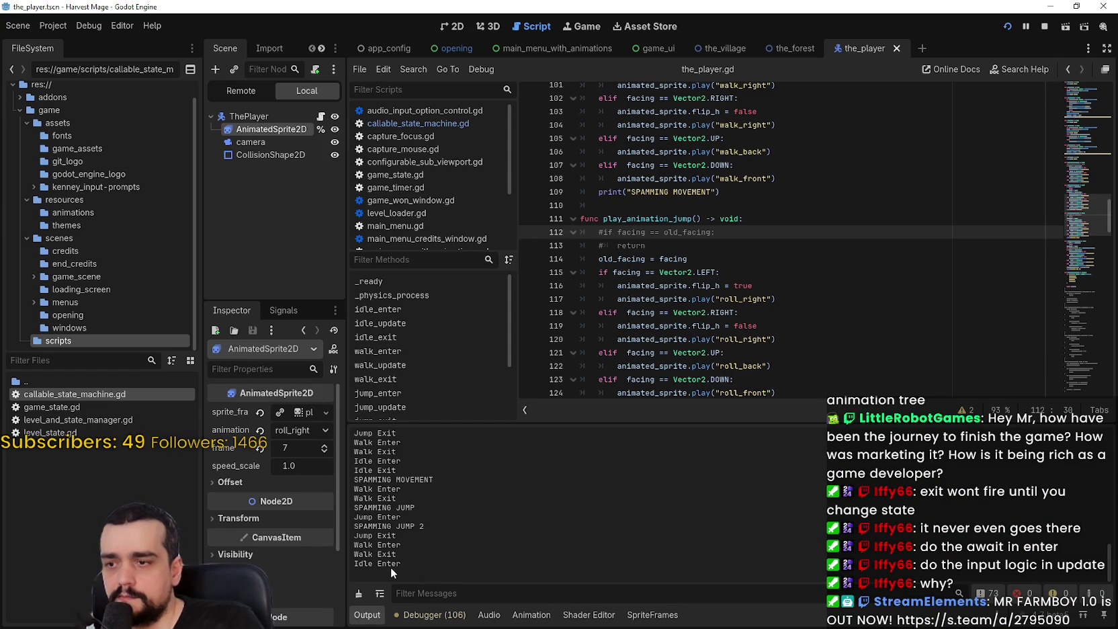
{"action": "left_click_drag", "start_coordinate": [405, 565], "coordinate": [358, 563]}
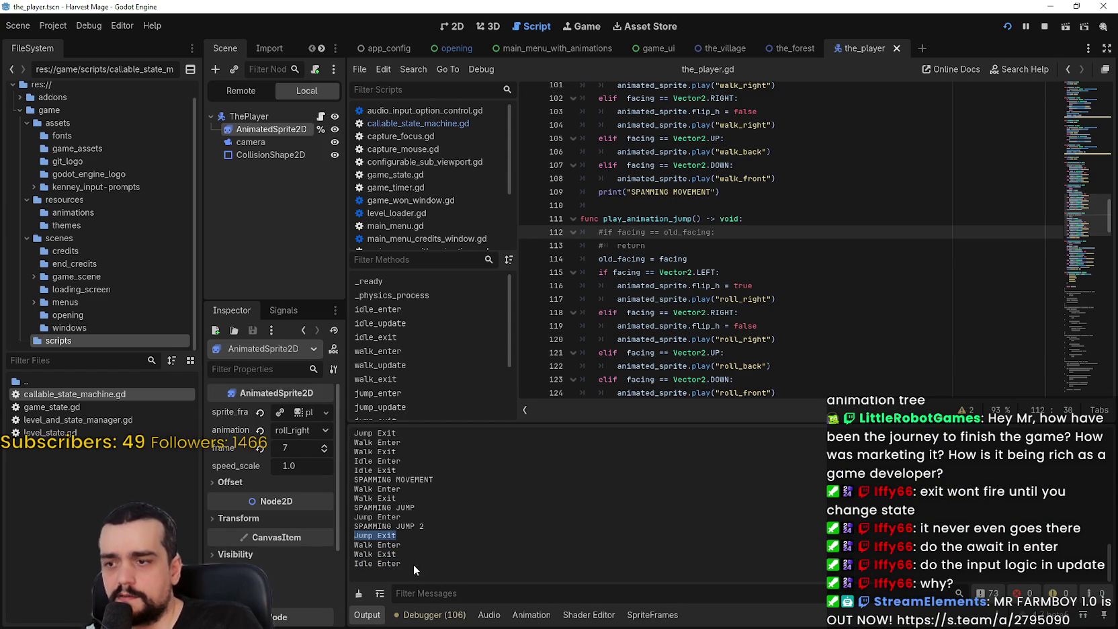
{"action": "left_click_drag", "start_coordinate": [412, 556], "coordinate": [299, 548]}
{"action": "key", "text": "F5"}
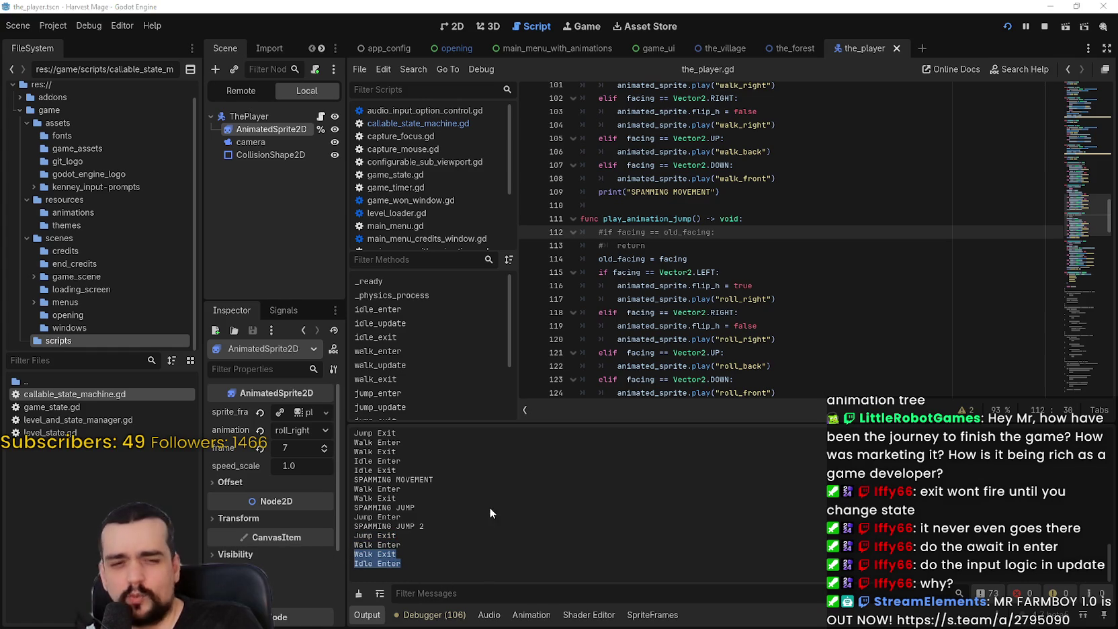
{"action": "key", "text": "Left"}
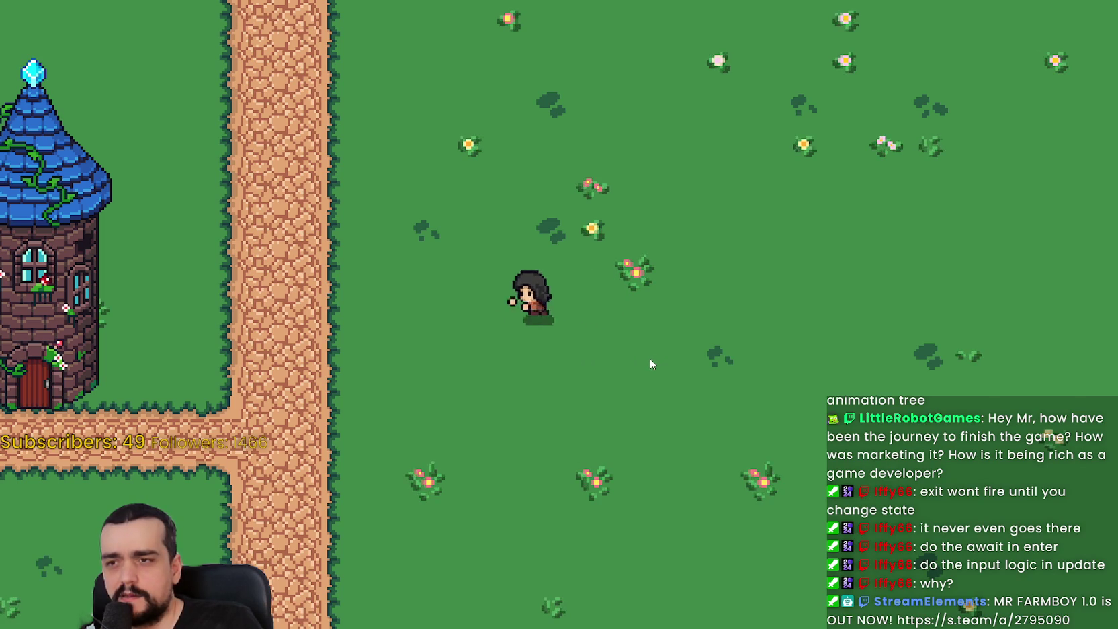
{"action": "key", "text": "Right"}
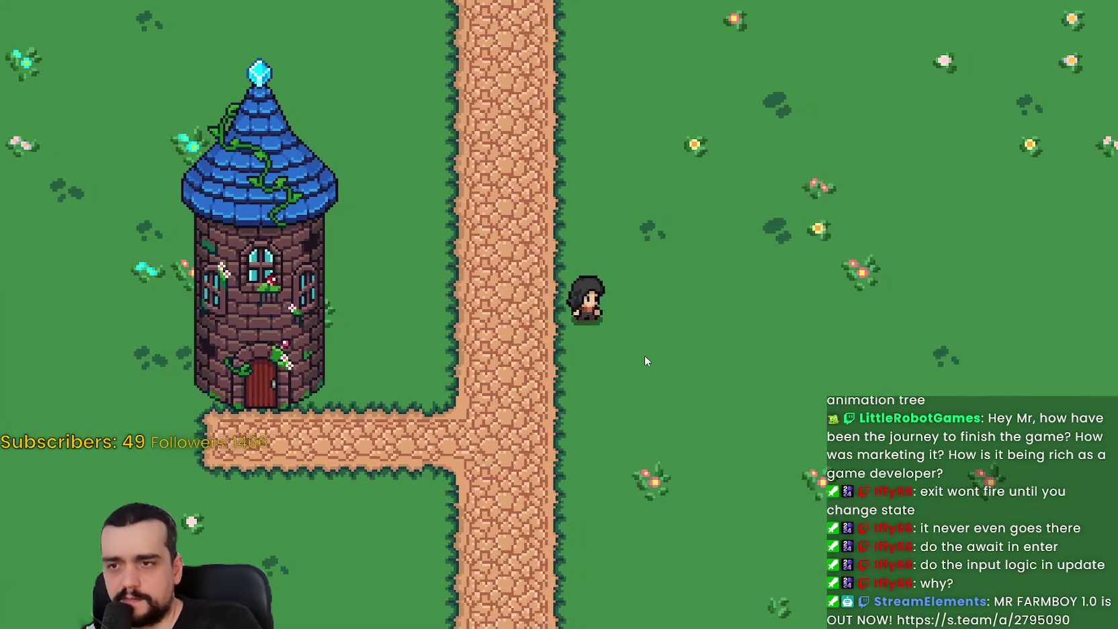
{"action": "key", "text": "F8"}
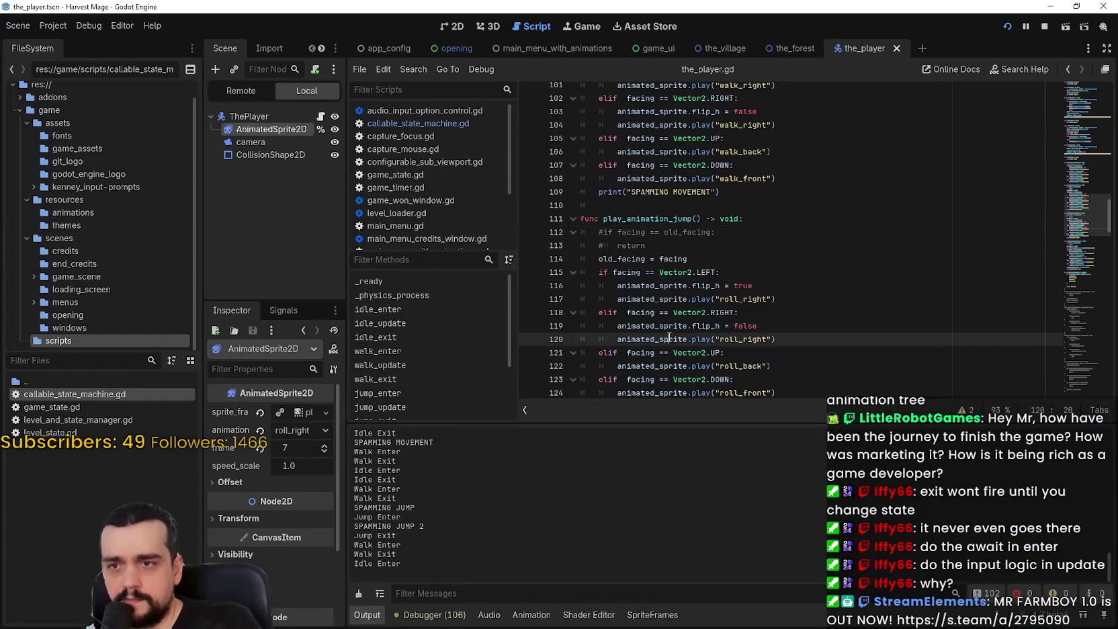
Review the player script, highlighting curr_anim_frame on line 142 along the way
{"action": "scroll", "coordinate": [687, 290], "scroll_direction": "down", "scroll_amount": 2}
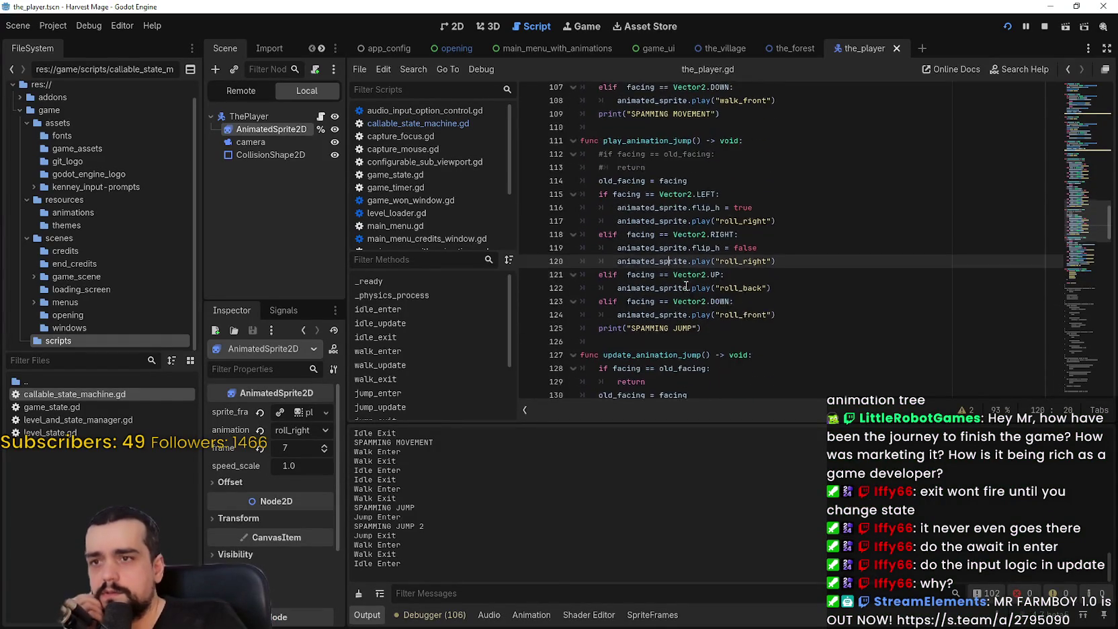
{"action": "scroll", "coordinate": [686, 287], "scroll_direction": "down", "scroll_amount": 2}
{"action": "scroll", "coordinate": [869, 313], "scroll_direction": "up", "scroll_amount": 8}
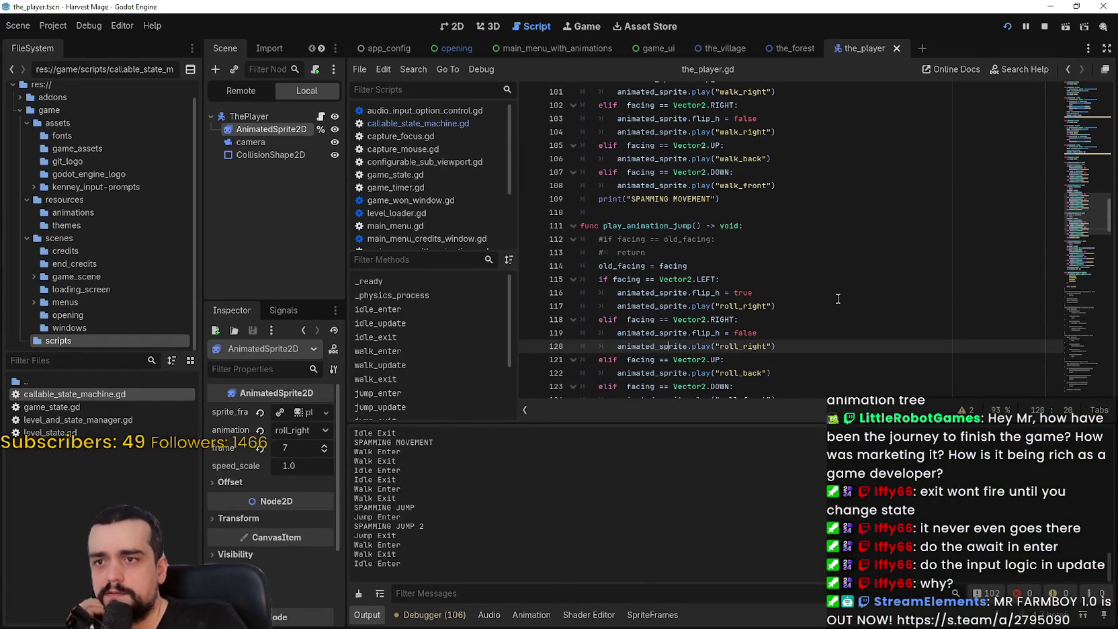
{"action": "scroll", "coordinate": [817, 302], "scroll_direction": "down", "scroll_amount": 5}
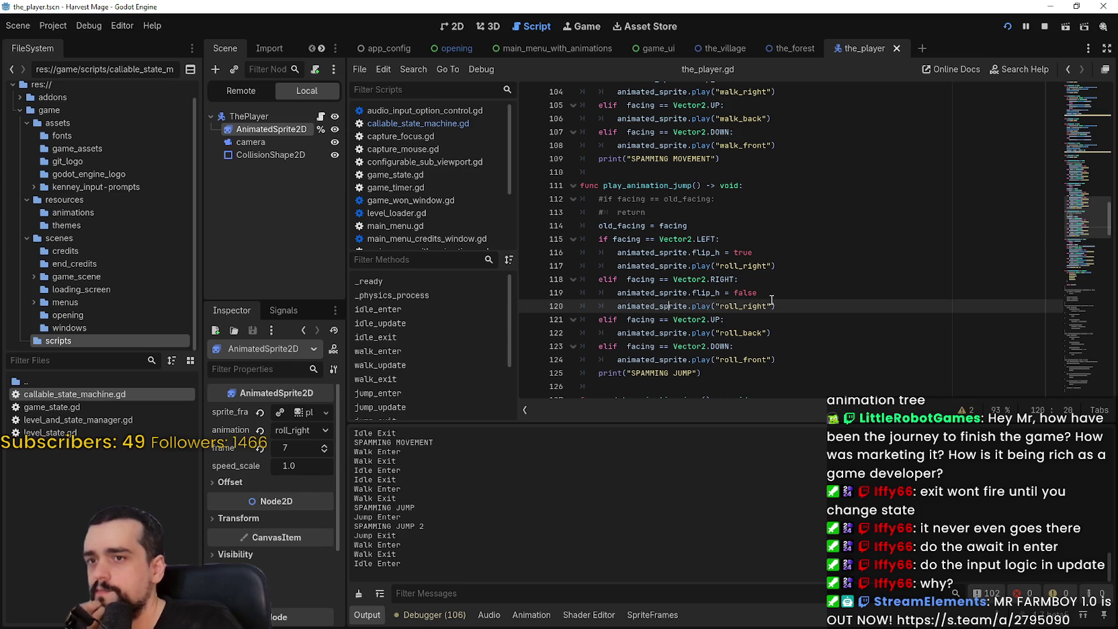
{"action": "scroll", "coordinate": [772, 300], "scroll_direction": "down", "scroll_amount": 6}
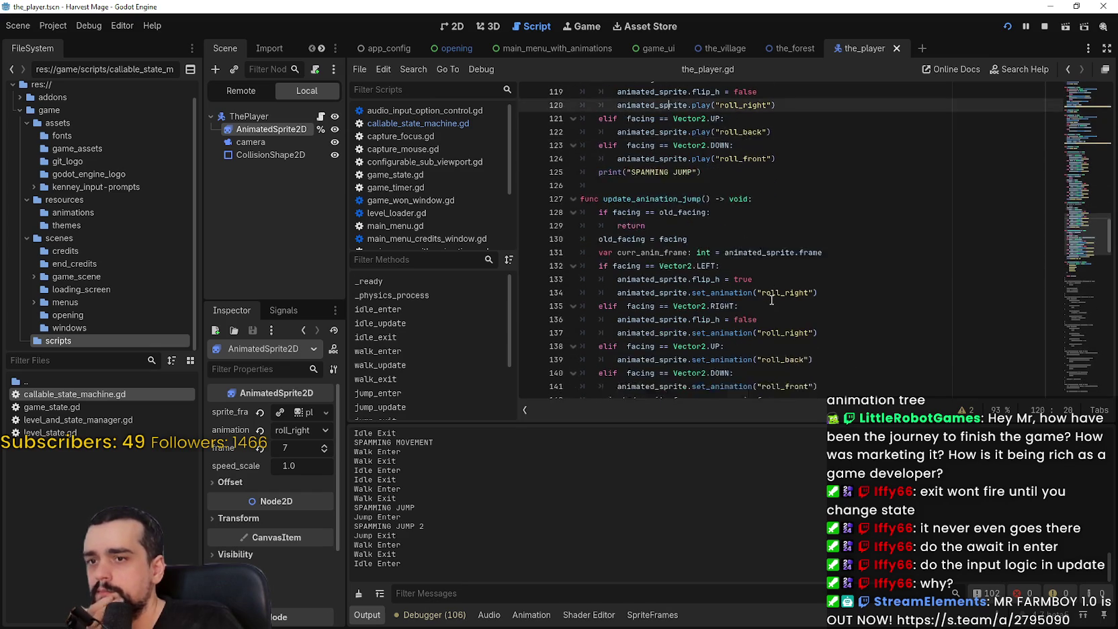
{"action": "scroll", "coordinate": [770, 299], "scroll_direction": "down", "scroll_amount": 2}
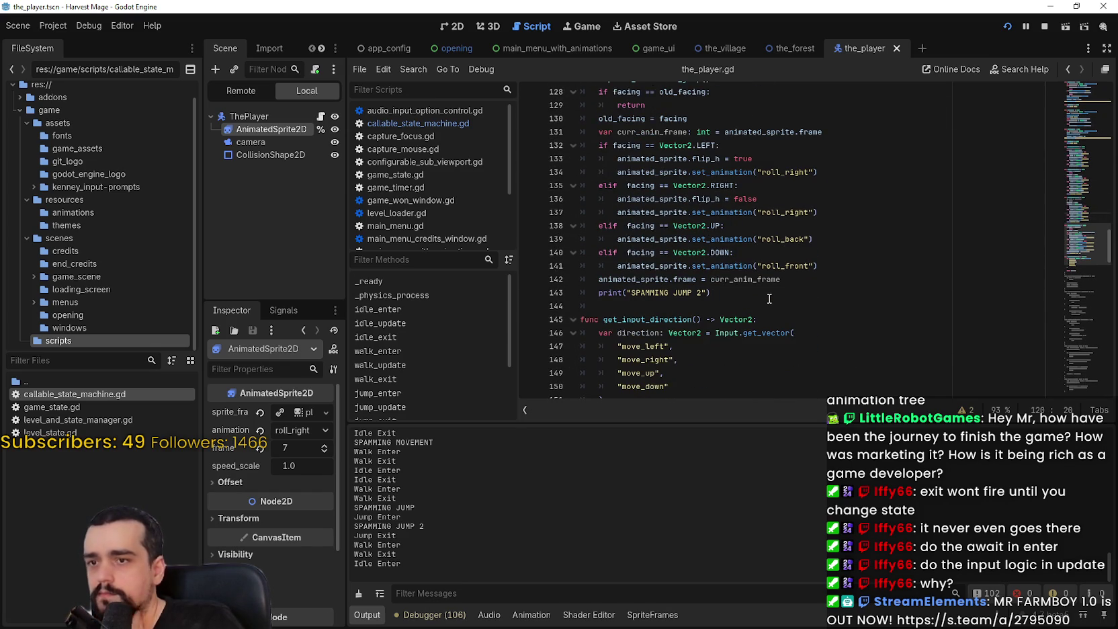
{"action": "scroll", "coordinate": [769, 298], "scroll_direction": "up", "scroll_amount": 2}
{"action": "double_click", "coordinate": [750, 360]}
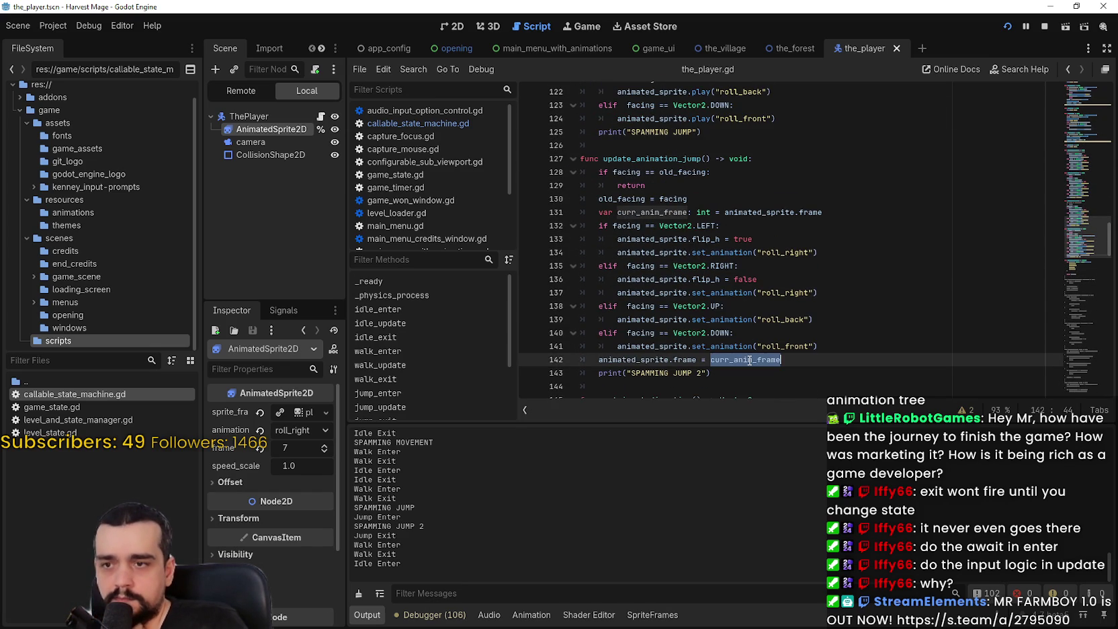
{"action": "scroll", "coordinate": [750, 359], "scroll_direction": "up", "scroll_amount": 1}
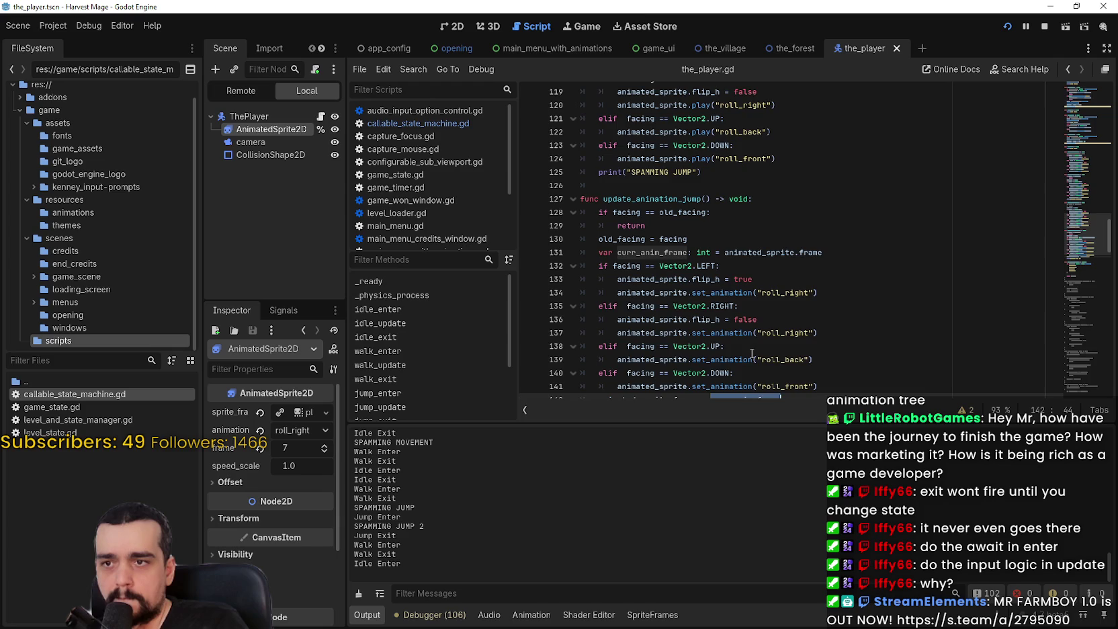
{"action": "scroll", "coordinate": [769, 336], "scroll_direction": "down", "scroll_amount": 1}
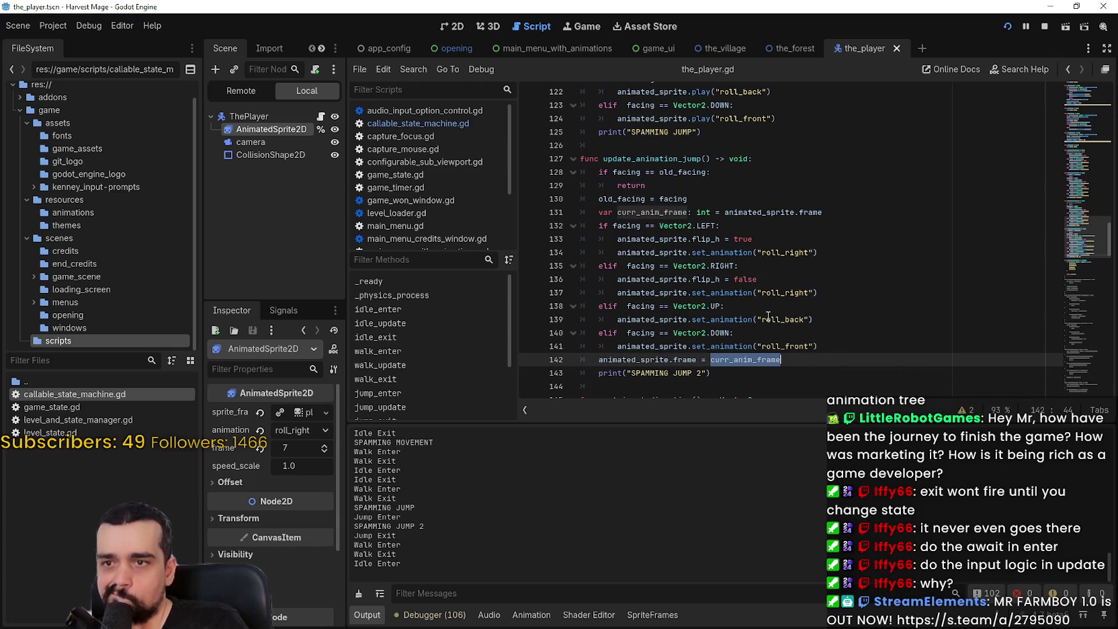
{"action": "scroll", "coordinate": [768, 316], "scroll_direction": "up", "scroll_amount": 10}
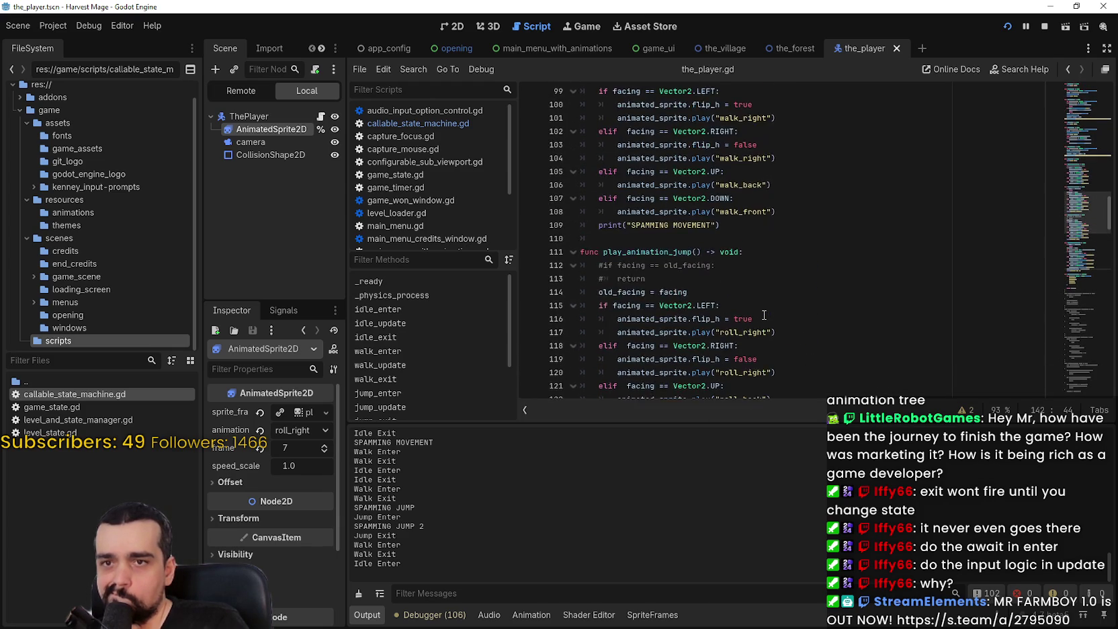
{"action": "scroll", "coordinate": [766, 309], "scroll_direction": "up", "scroll_amount": 10}
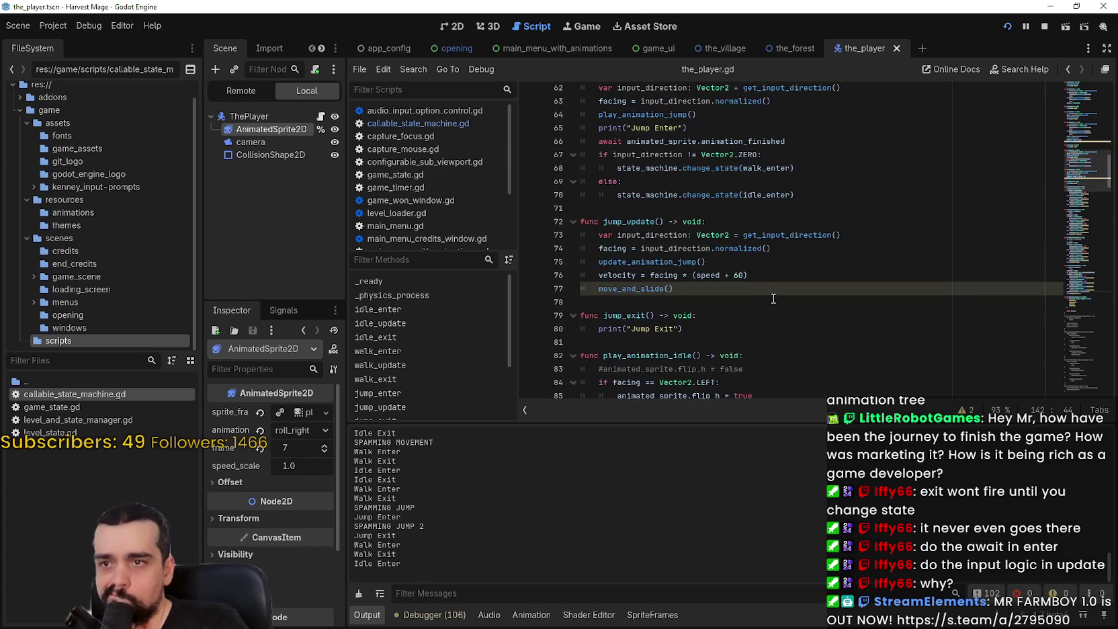
{"action": "scroll", "coordinate": [771, 297], "scroll_direction": "up", "scroll_amount": 1}
{"action": "scroll", "coordinate": [753, 314], "scroll_direction": "down", "scroll_amount": 1}
Insert a new empty indented line 80 at the start of jump_exit
{"action": "left_click", "coordinate": [740, 320]}
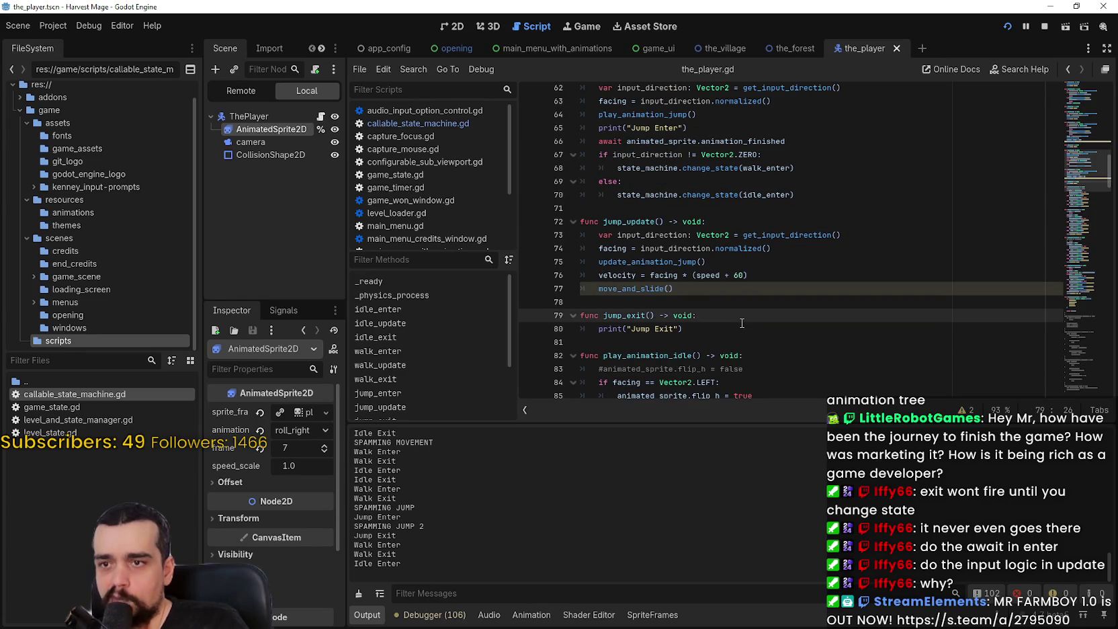
{"action": "key", "text": "Return"}
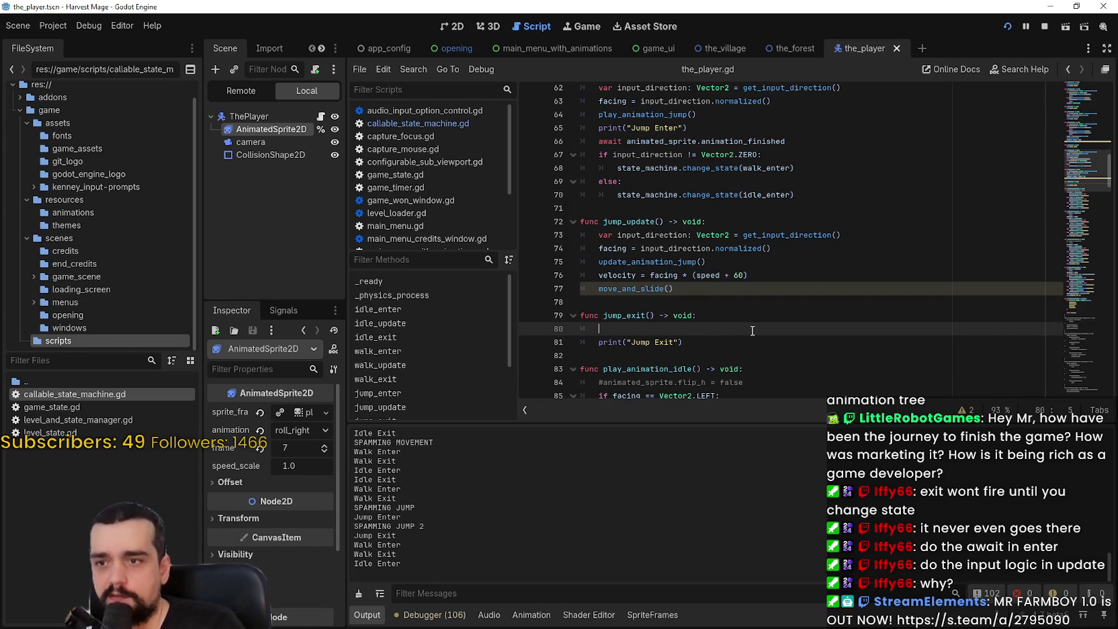
{"action": "scroll", "coordinate": [685, 313], "scroll_direction": "down", "scroll_amount": 4}
{"action": "scroll", "coordinate": [701, 321], "scroll_direction": "up", "scroll_amount": 4}
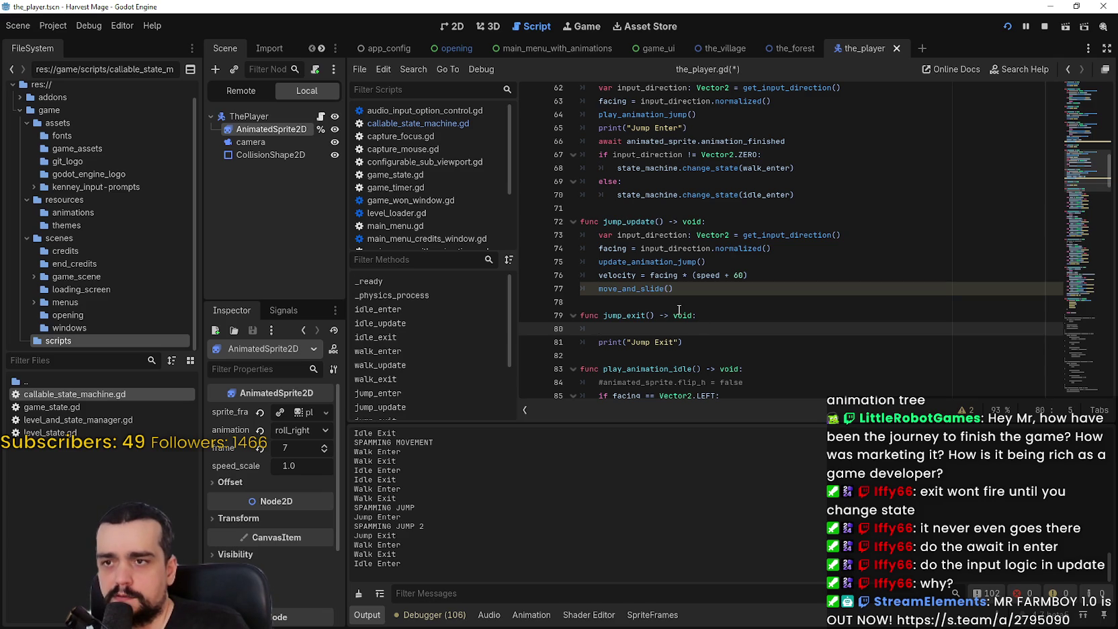
{"action": "scroll", "coordinate": [677, 309], "scroll_direction": "up", "scroll_amount": 3}
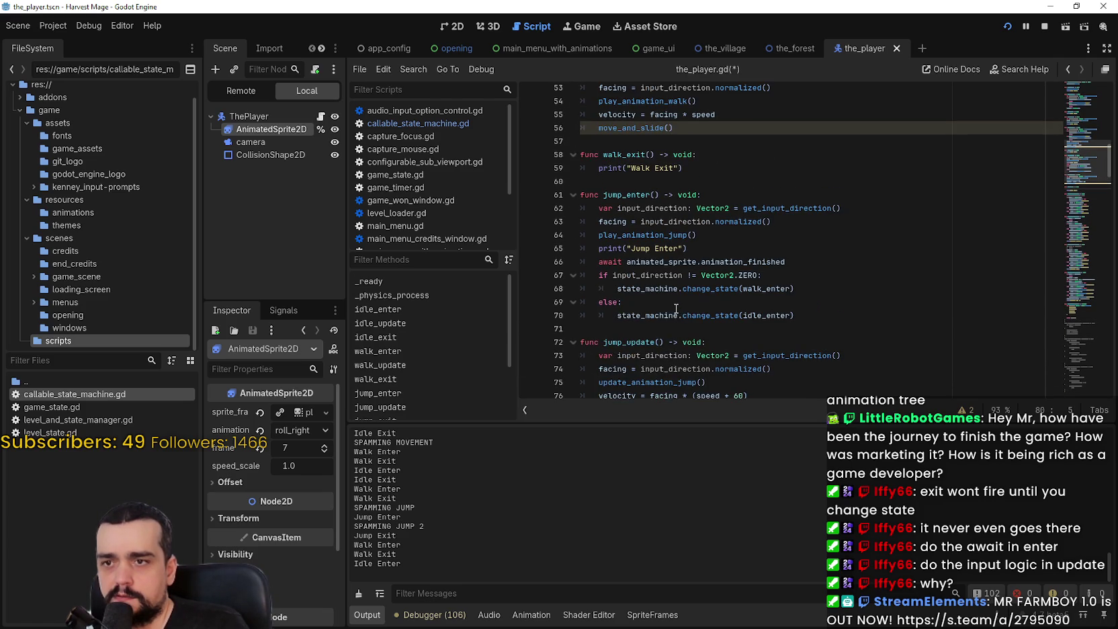
{"action": "scroll", "coordinate": [667, 210], "scroll_direction": "down", "scroll_amount": 8}
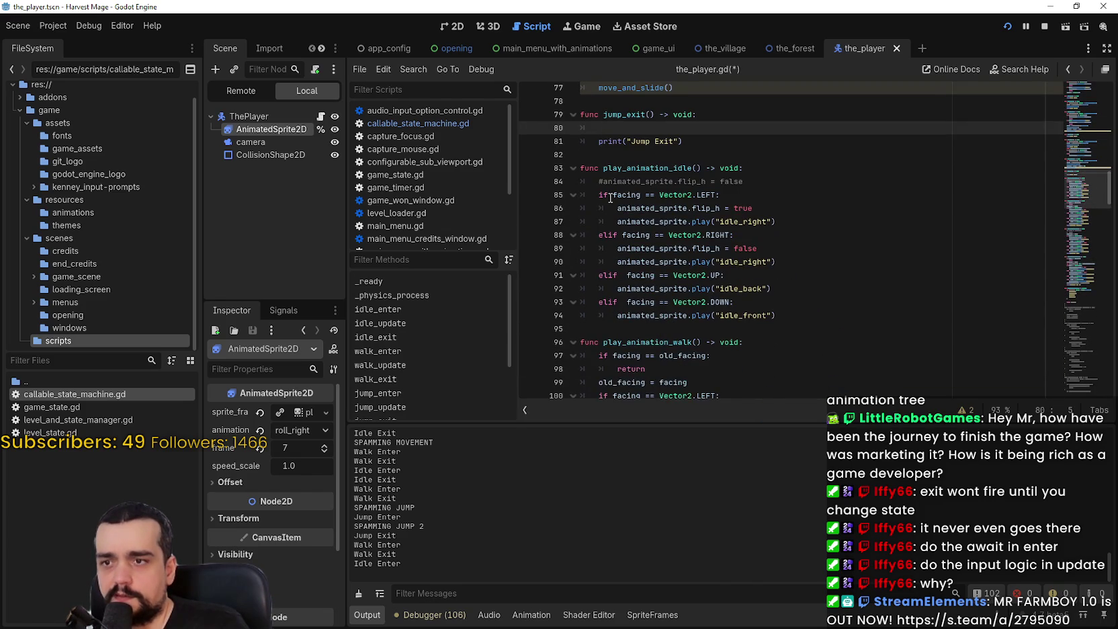
{"action": "scroll", "coordinate": [622, 235], "scroll_direction": "up", "scroll_amount": 2}
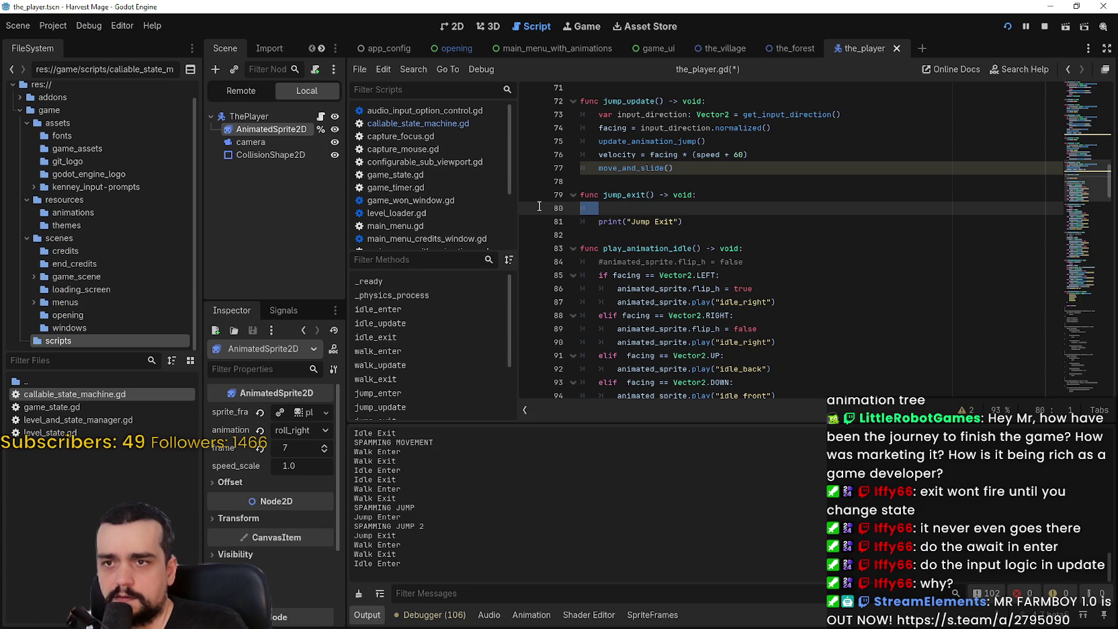
{"action": "left_click", "coordinate": [621, 206]}
Write animated_sprite.stop() on line 80 of jump_exit using autocomplete
{"action": "type", "text": "nima"}
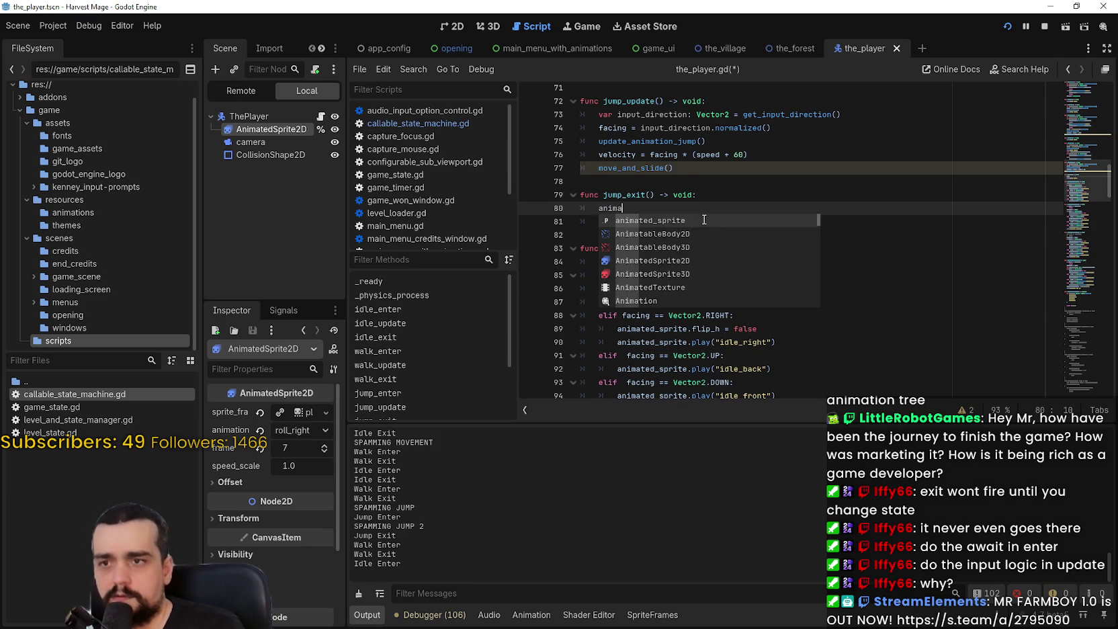
{"action": "key", "text": "Return"}
{"action": "type", "text": "."}
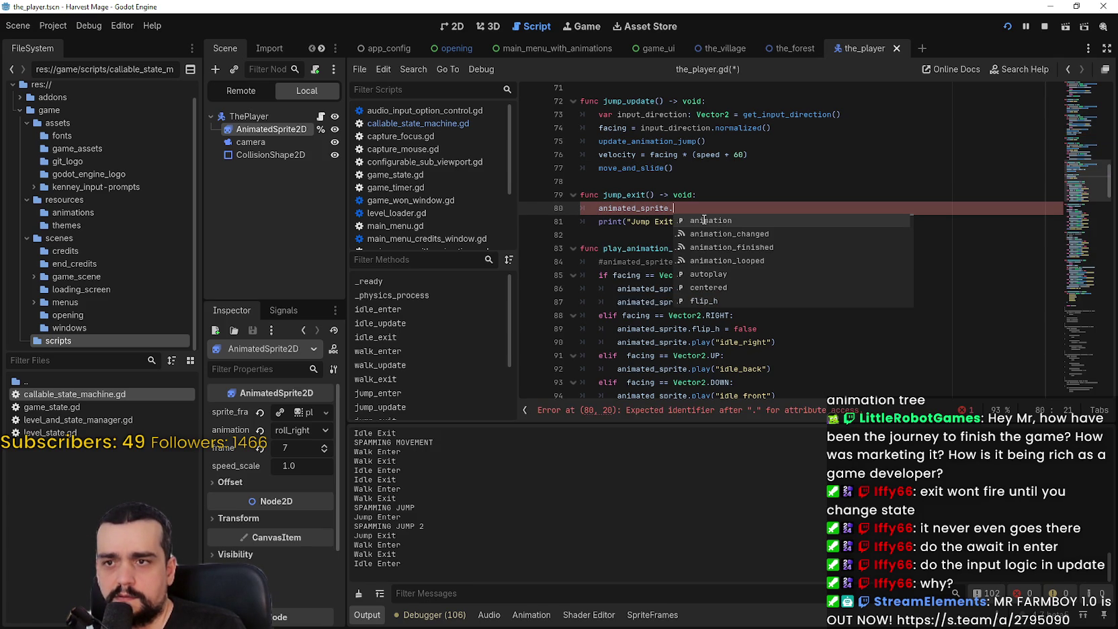
{"action": "type", "text": "stop"}
{"action": "key", "text": "Return"}
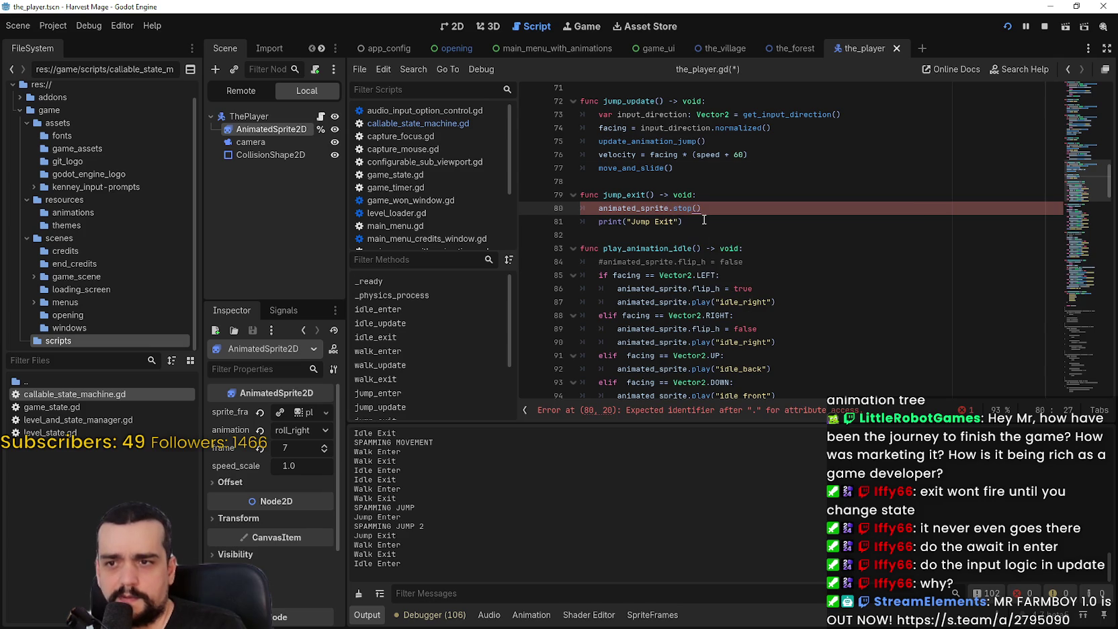
Run the game, walk the character right and left, then close it
{"action": "key", "text": "F5"}
{"action": "key", "text": "Right"}
{"action": "key", "text": "Right"}
{"action": "key", "text": "Left"}
{"action": "key", "text": "Left"}
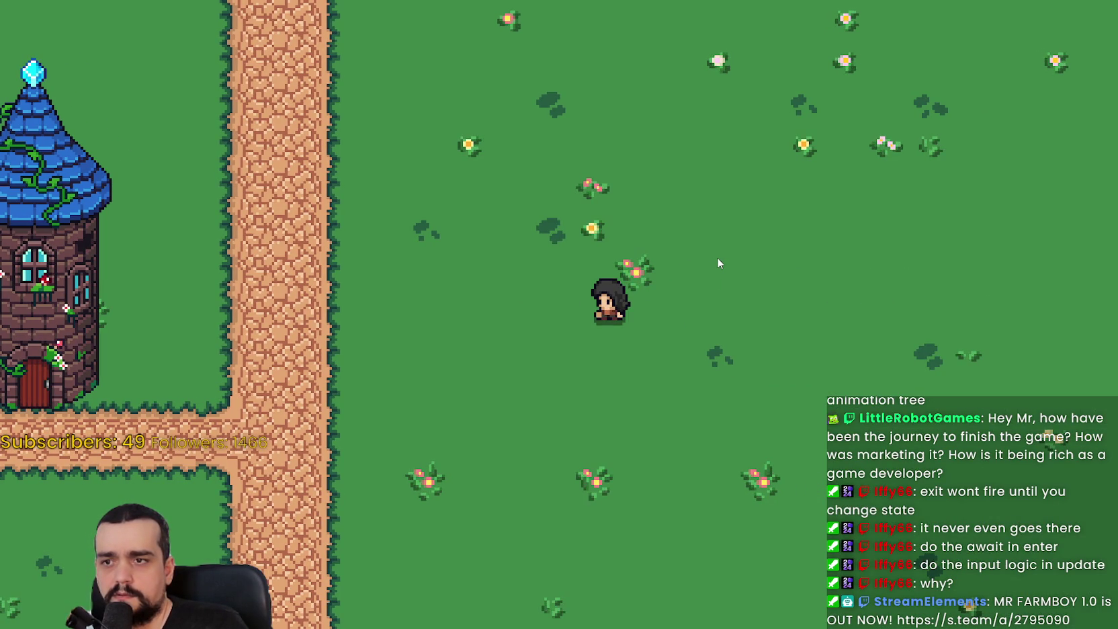
{"action": "key", "text": "Left"}
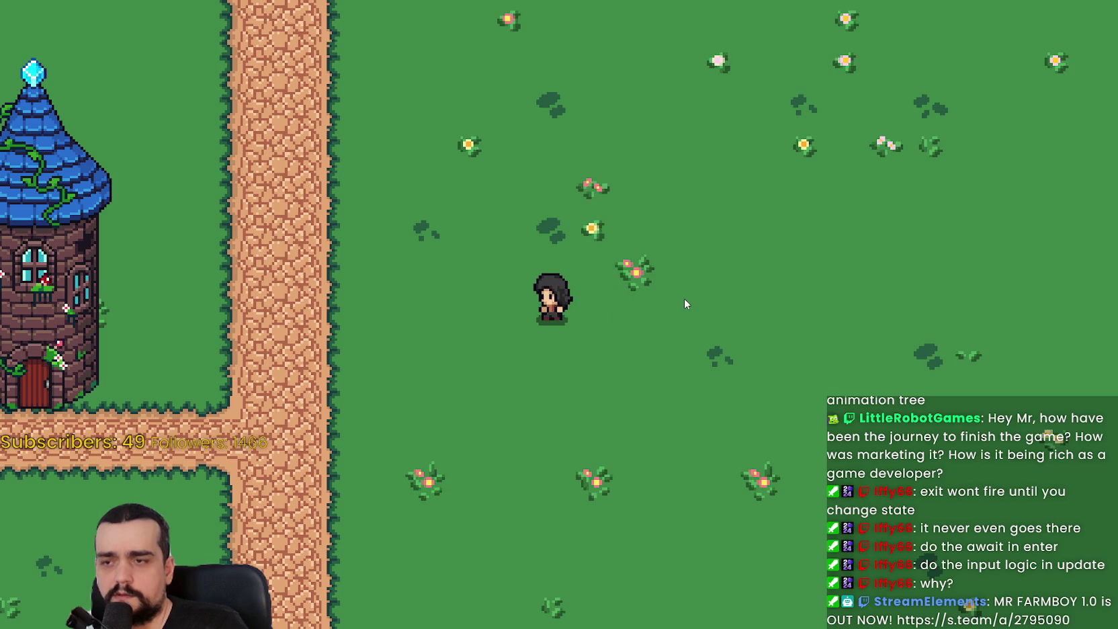
{"action": "key", "text": "F8"}
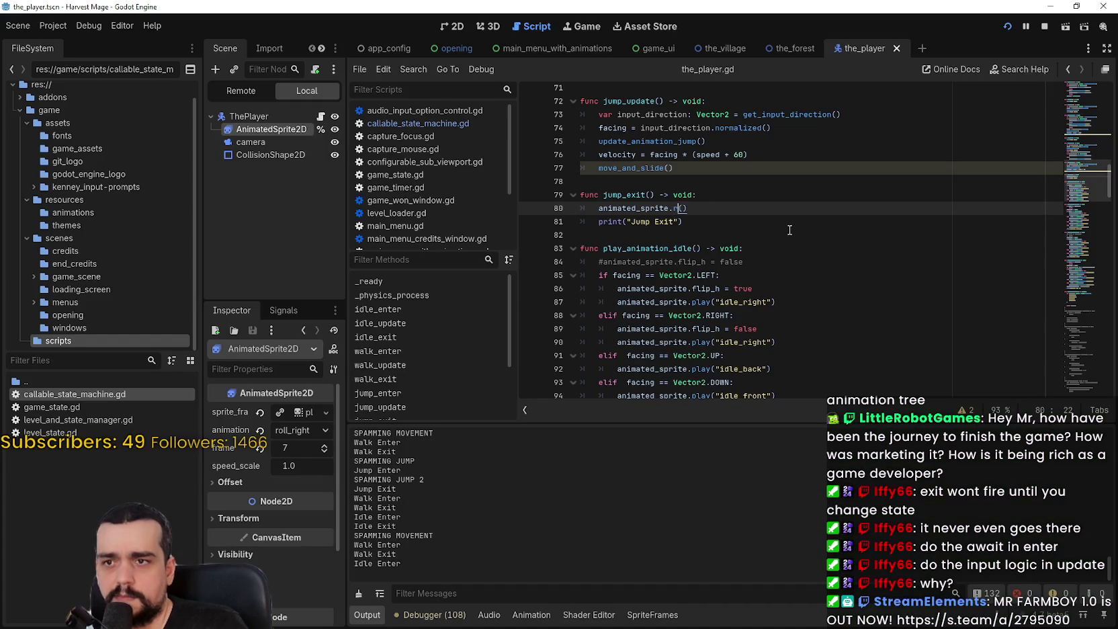
Swap the call for reset(), delete it, and browse completions, leaving 'animated_sprite.' unfinished
{"action": "type", "text": "eset"}
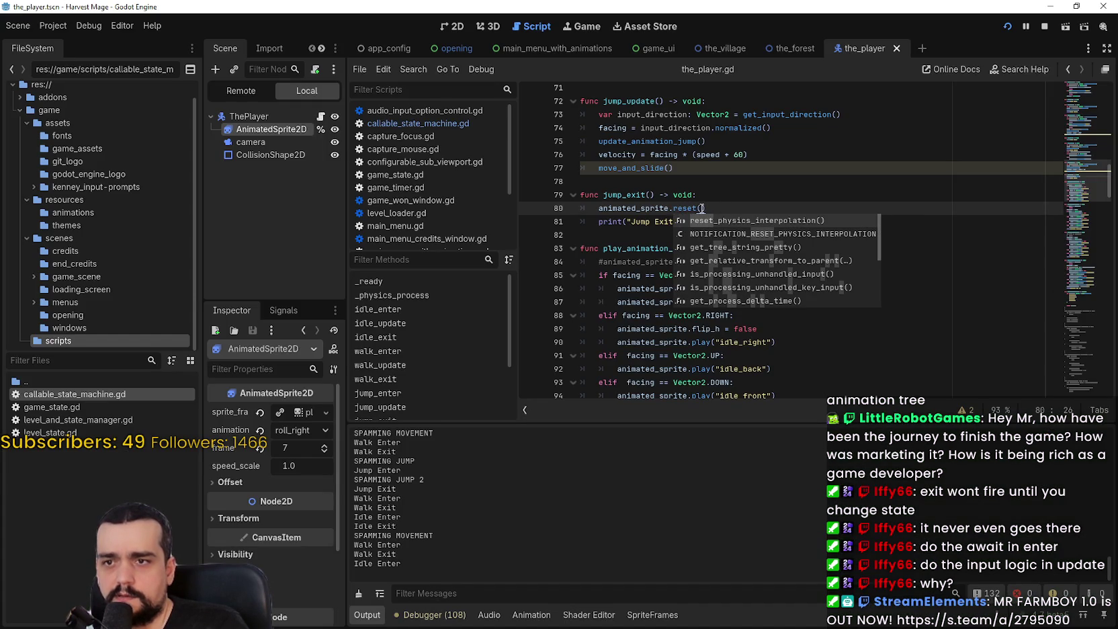
{"action": "left_click_drag", "start_coordinate": [705, 209], "coordinate": [673, 209]}
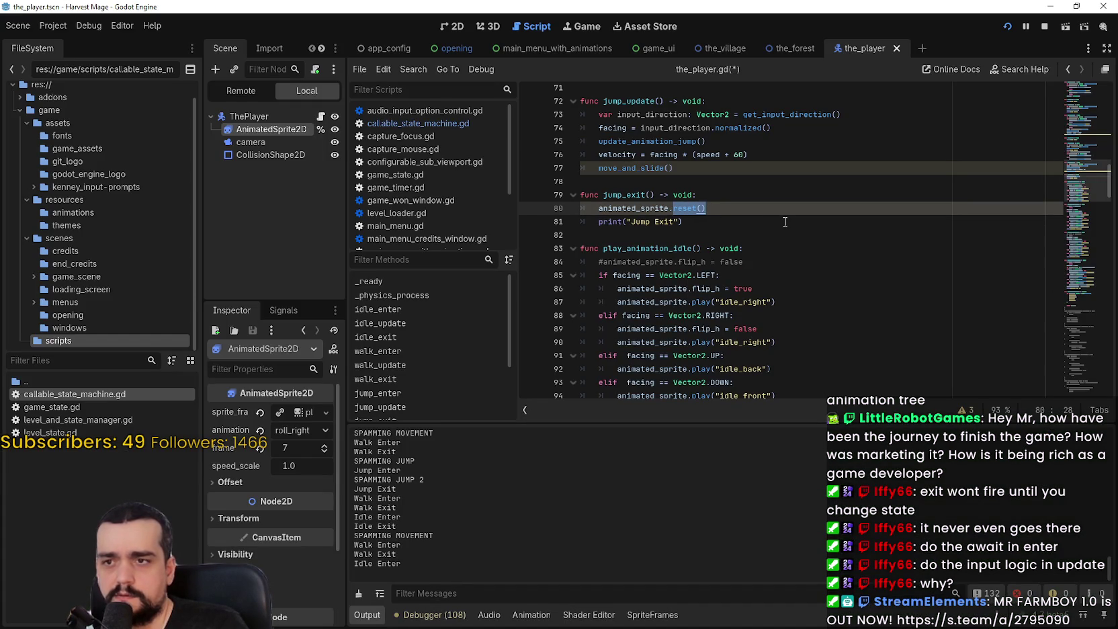
{"action": "key", "text": "BackSpace"}
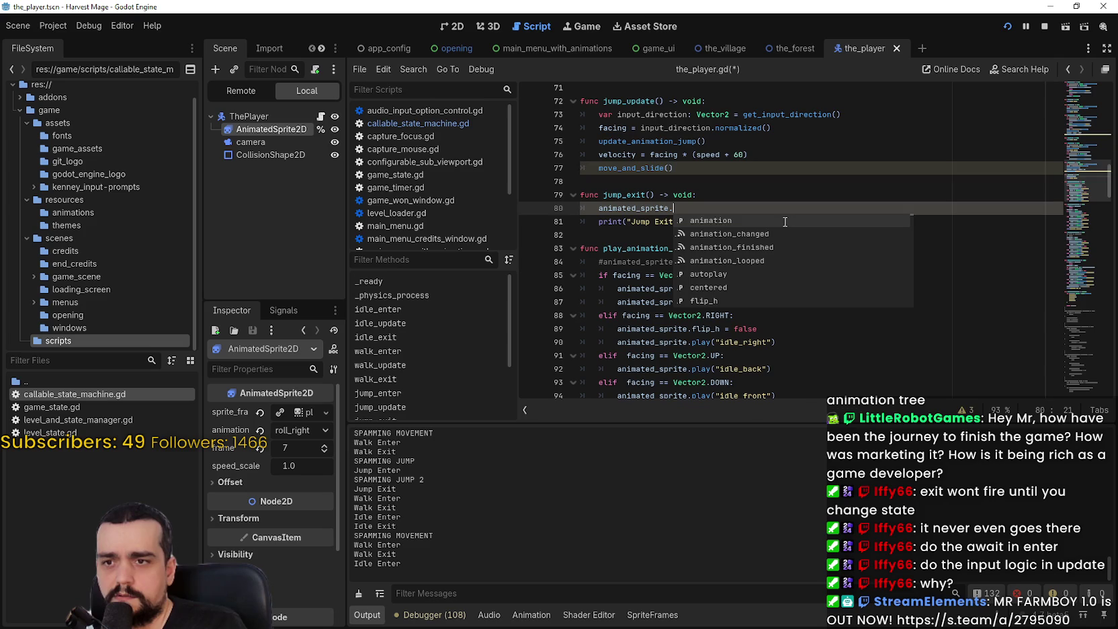
{"action": "key", "text": "Down"}
{"action": "key", "text": "Down"}
{"action": "key", "text": "Down"}
{"action": "key", "text": "Down"}
{"action": "key", "text": "Down"}
{"action": "key", "text": "Down"}
{"action": "key", "text": "Down"}
{"action": "key", "text": "Down"}
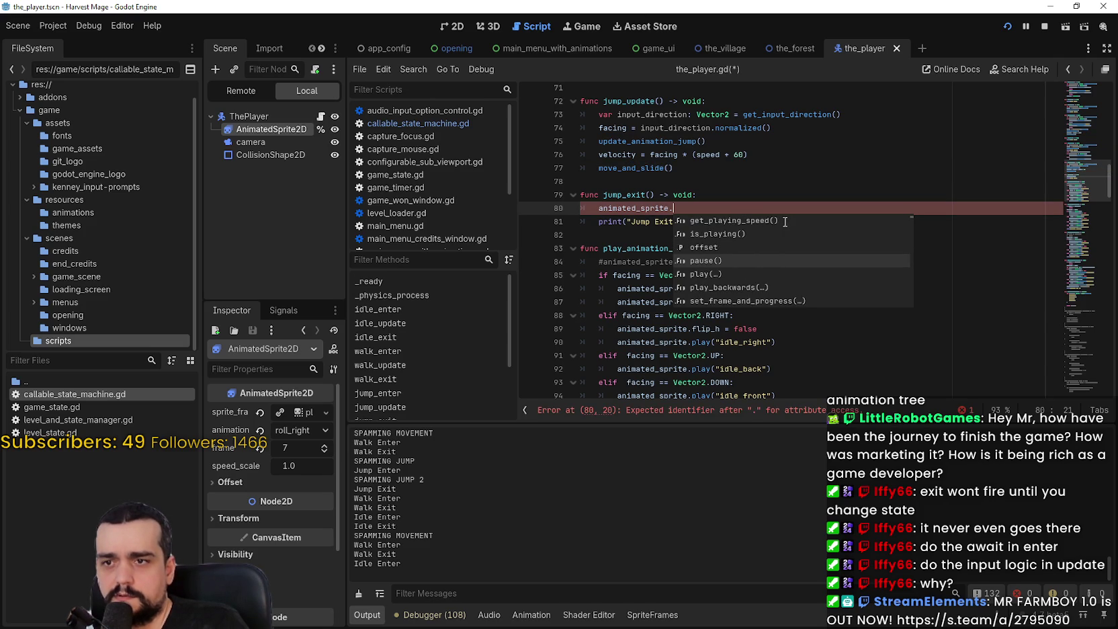
{"action": "key", "text": "Down"}
{"action": "key", "text": "Down"}
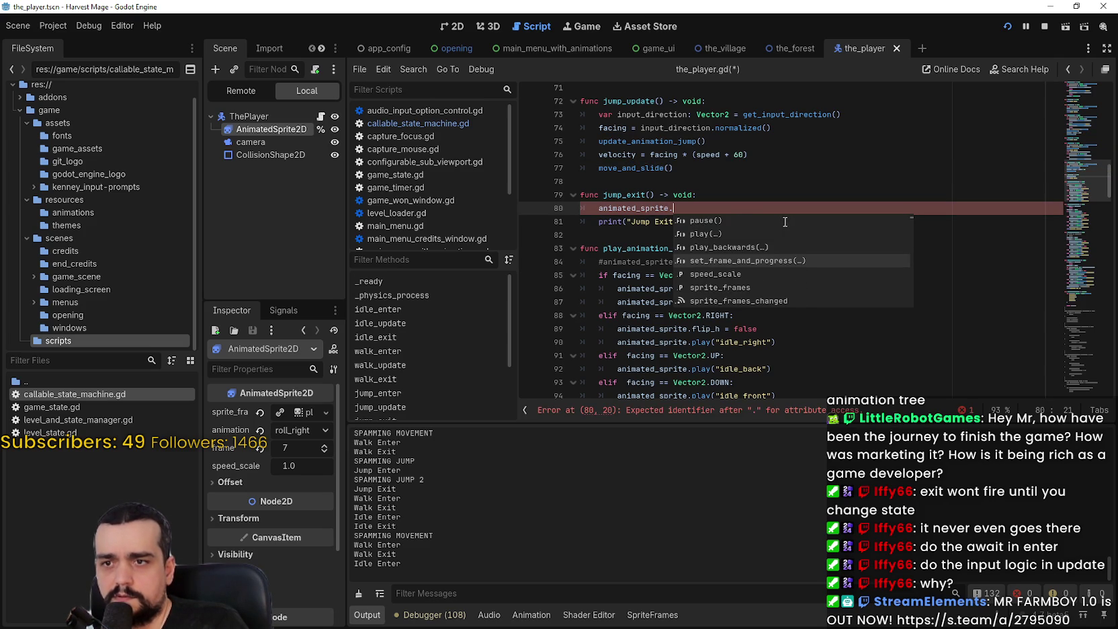
{"action": "key", "text": "Down"}
{"action": "key", "text": "Down"}
{"action": "key", "text": "Down"}
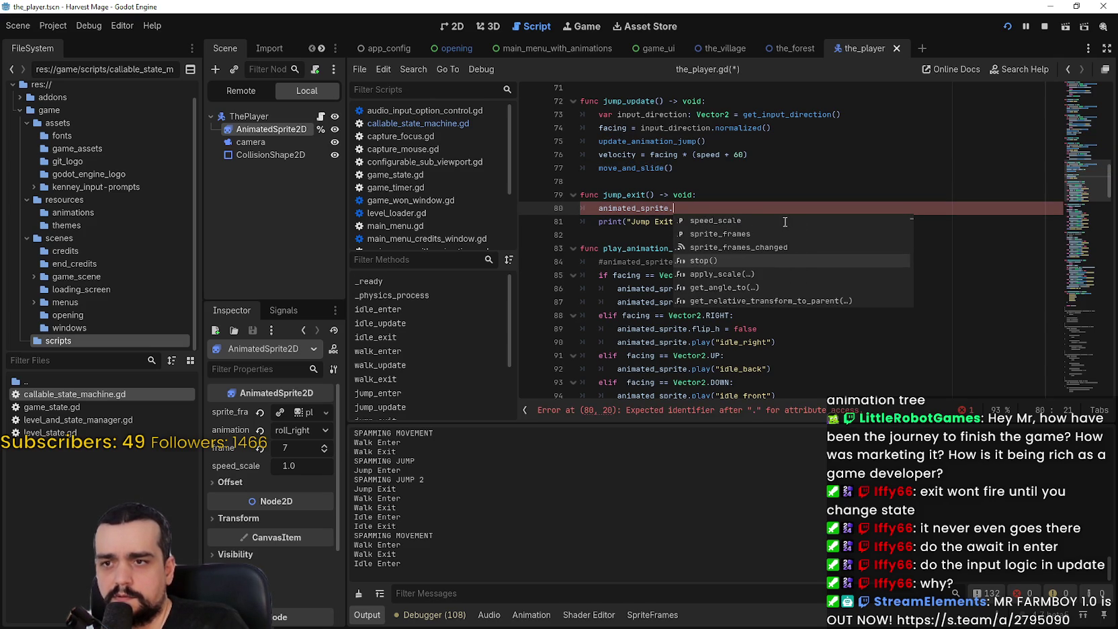
{"action": "key", "text": "Down"}
{"action": "key", "text": "Down"}
{"action": "key", "text": "Down"}
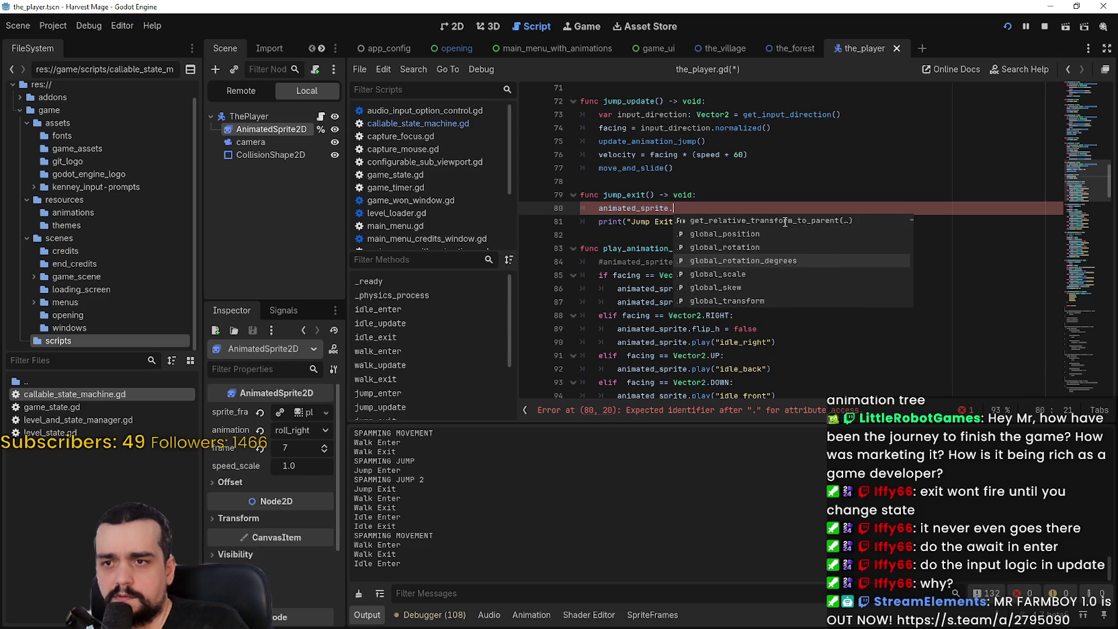
{"action": "key", "text": "Down"}
{"action": "key", "text": "Down"}
{"action": "key", "text": "Down"}
{"action": "key", "text": "Down"}
{"action": "key", "text": "Down"}
{"action": "key", "text": "Down"}
{"action": "left_click", "coordinate": [739, 195]}
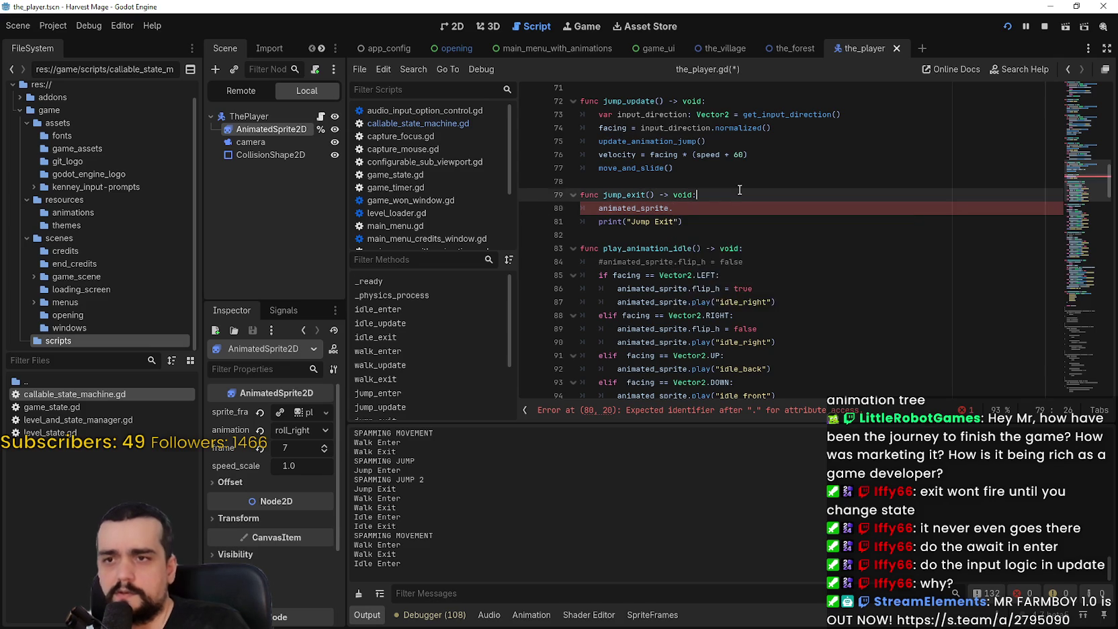
{"action": "scroll", "coordinate": [736, 202], "scroll_direction": "up", "scroll_amount": 8}
{"action": "scroll", "coordinate": [737, 202], "scroll_direction": "up", "scroll_amount": 5}
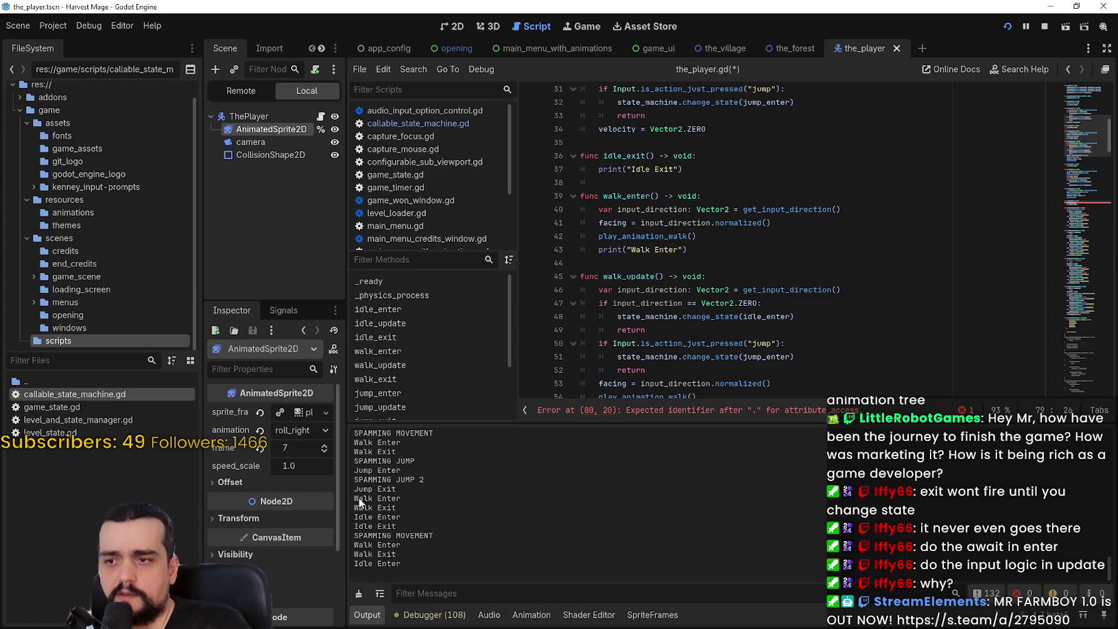
{"action": "scroll", "coordinate": [792, 248], "scroll_direction": "up", "scroll_amount": 8}
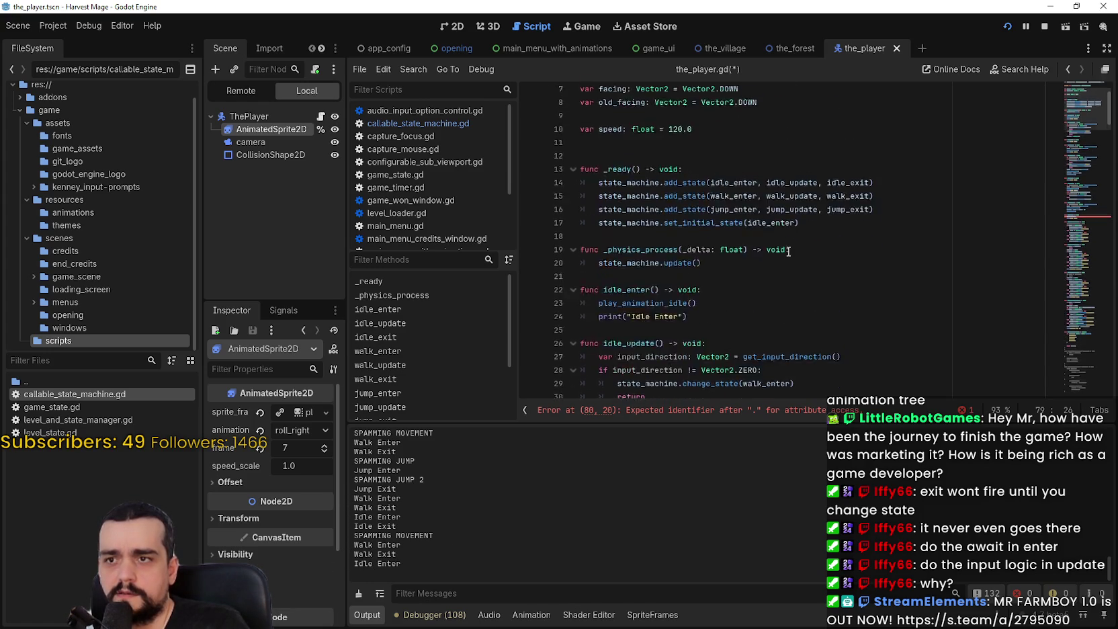
{"action": "scroll", "coordinate": [792, 248], "scroll_direction": "down", "scroll_amount": 11}
{"action": "scroll", "coordinate": [617, 124], "scroll_direction": "down", "scroll_amount": 3}
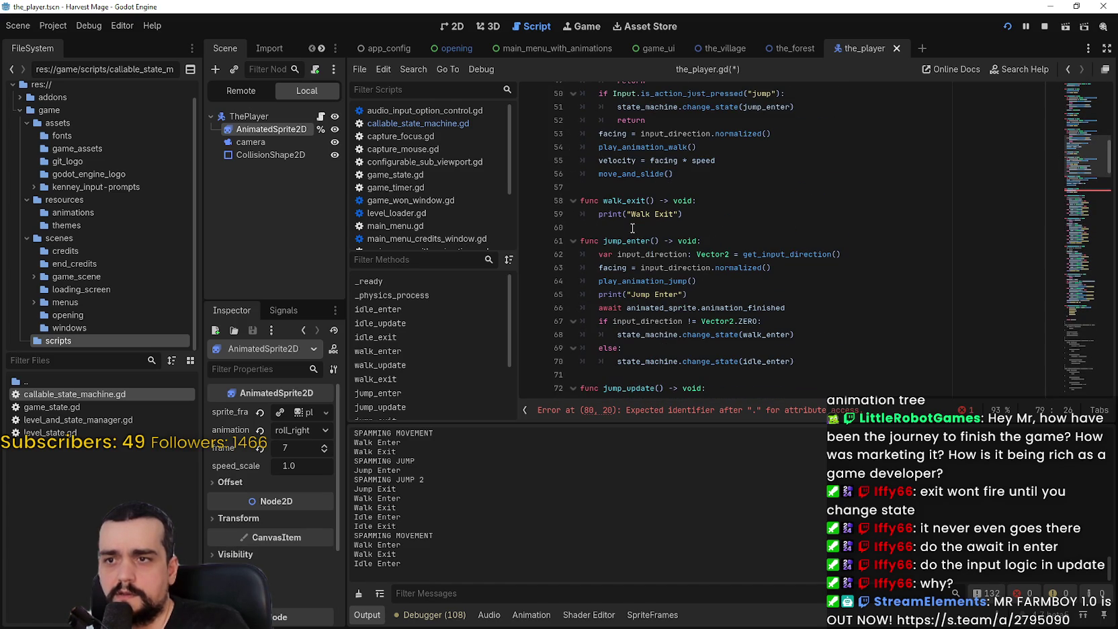
{"action": "scroll", "coordinate": [718, 262], "scroll_direction": "up", "scroll_amount": 9}
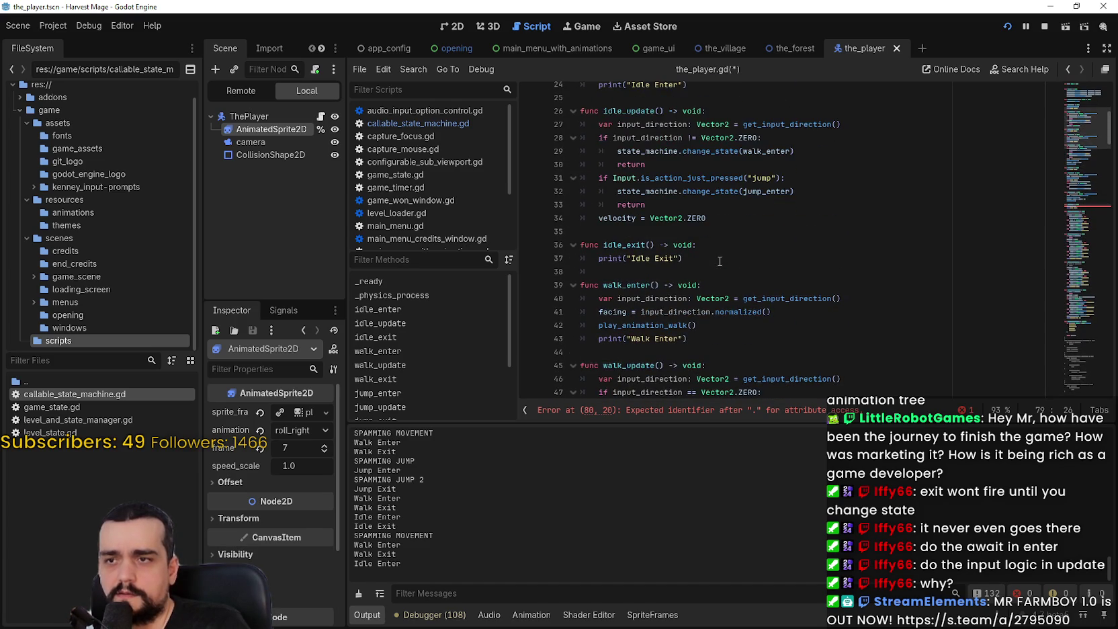
{"action": "scroll", "coordinate": [733, 273], "scroll_direction": "down", "scroll_amount": 2}
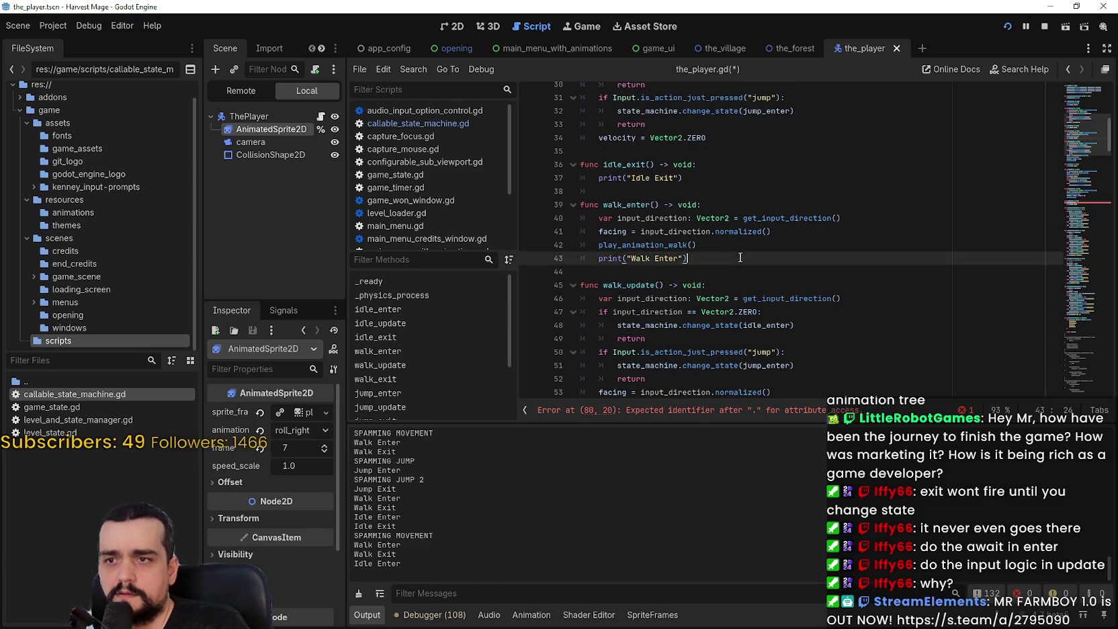
{"action": "left_click_drag", "start_coordinate": [740, 257], "coordinate": [534, 213]}
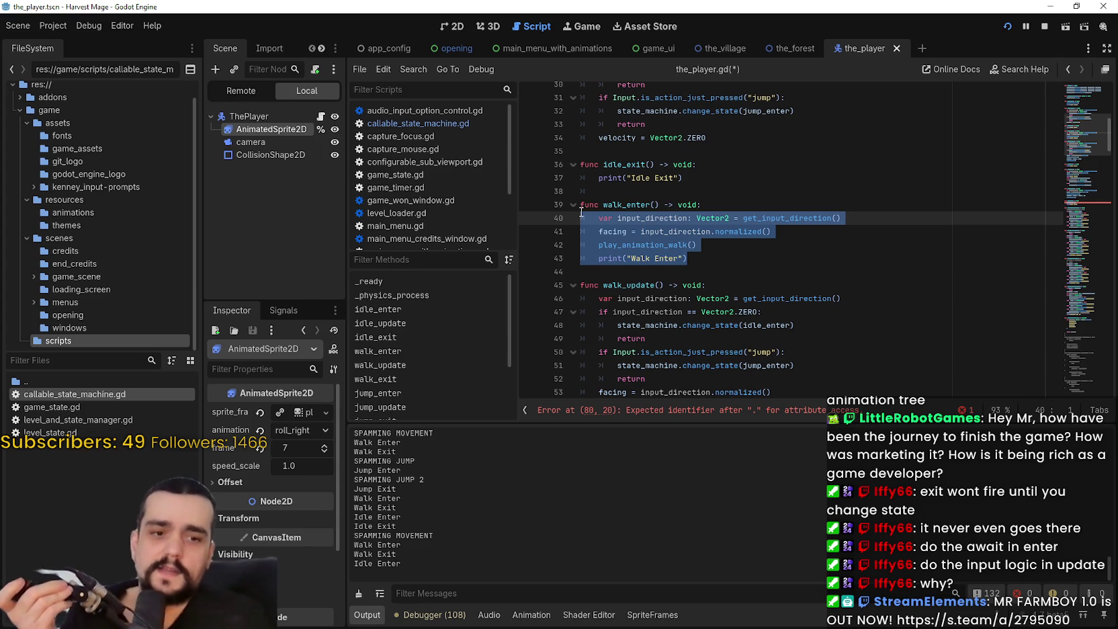
{"action": "left_click", "coordinate": [752, 245]}
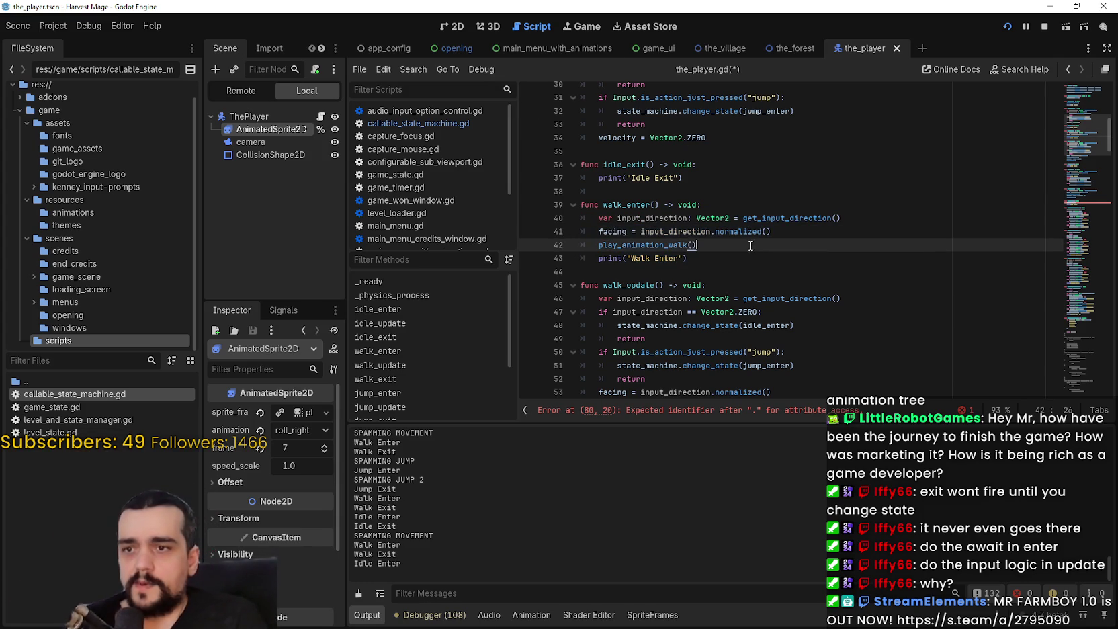
Look up play_animation_walk and comment out its old_facing check on lines 97–98
{"action": "right_click", "coordinate": [676, 246]}
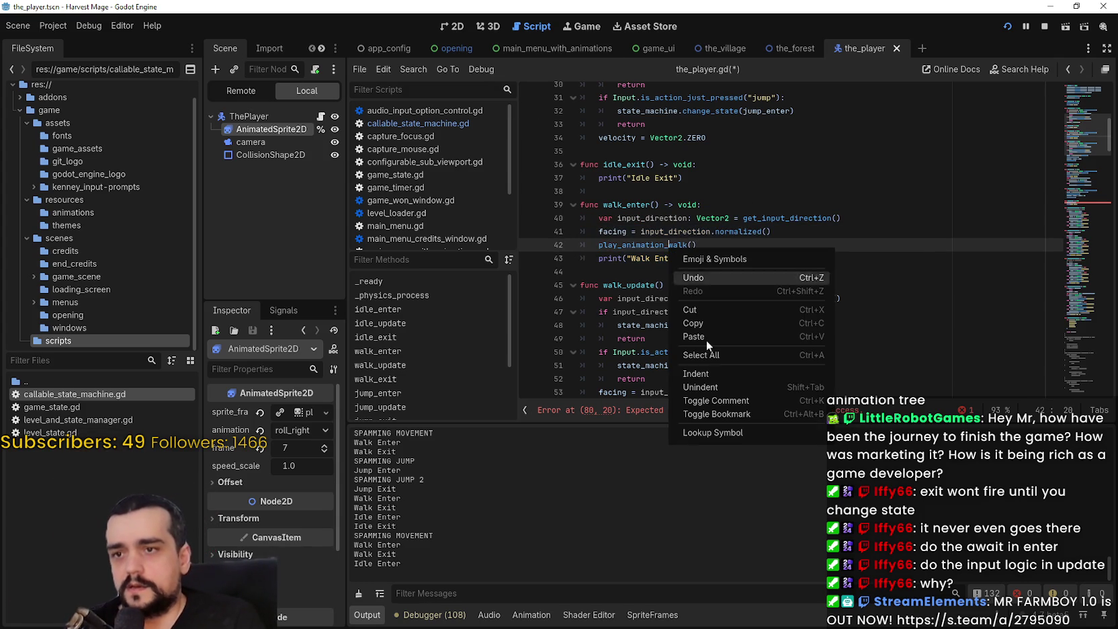
{"action": "left_click", "coordinate": [737, 431]}
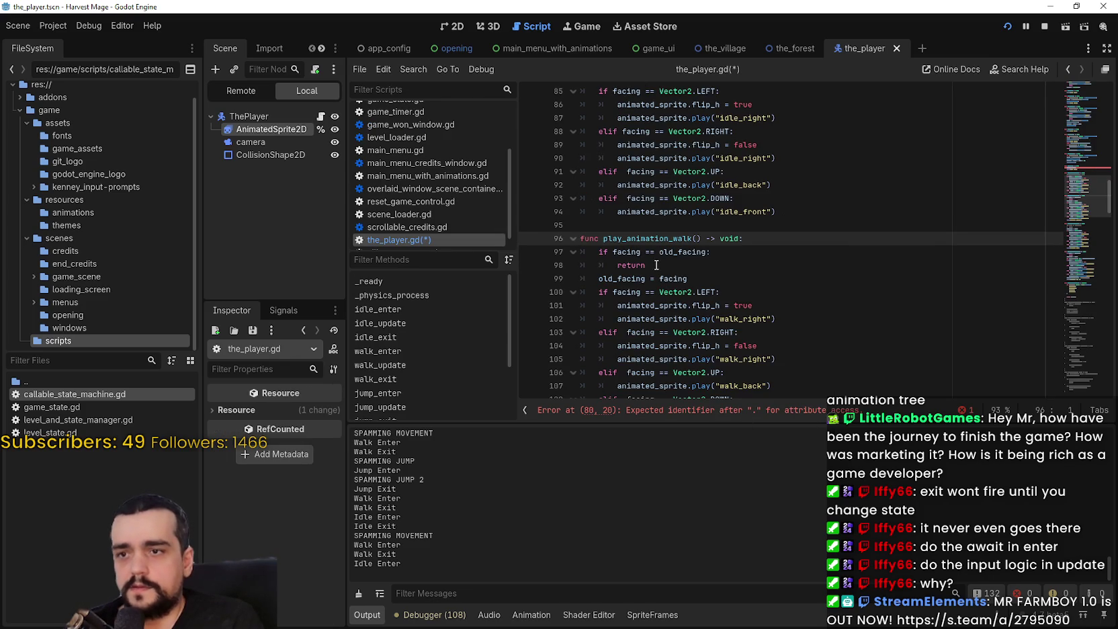
{"action": "left_click_drag", "start_coordinate": [657, 264], "coordinate": [554, 254]}
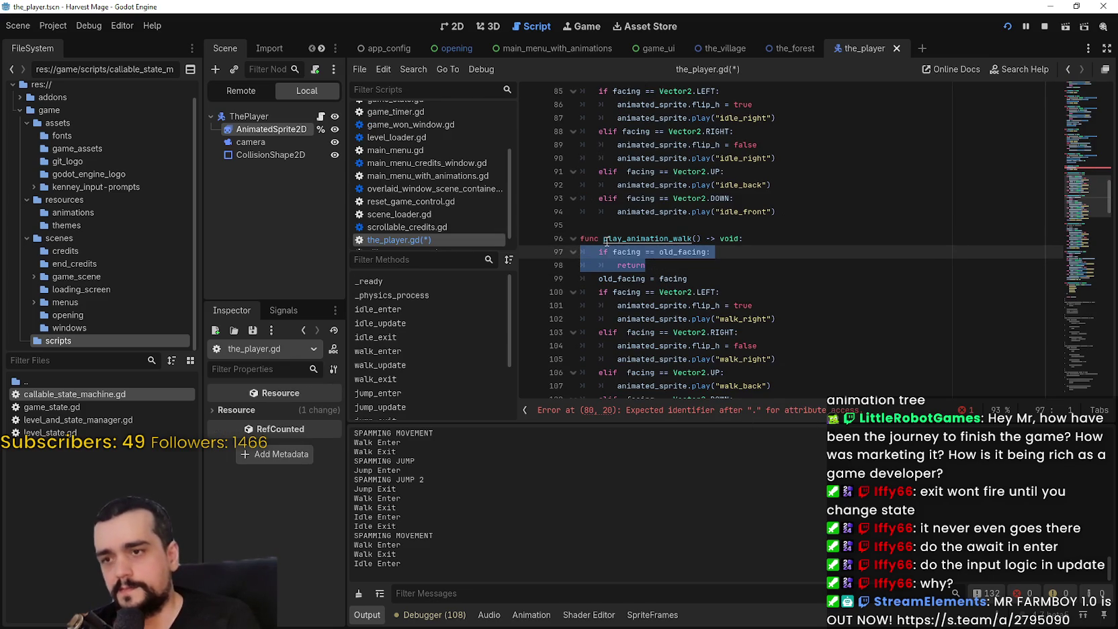
{"action": "scroll", "coordinate": [625, 246], "scroll_direction": "up", "scroll_amount": 6}
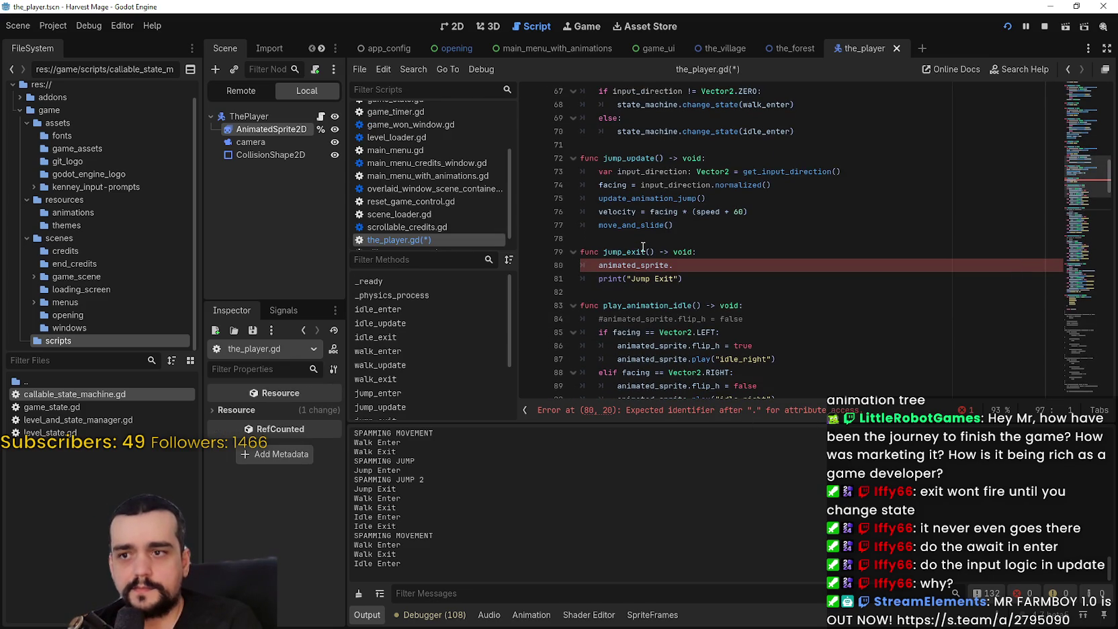
{"action": "scroll", "coordinate": [704, 267], "scroll_direction": "down", "scroll_amount": 6}
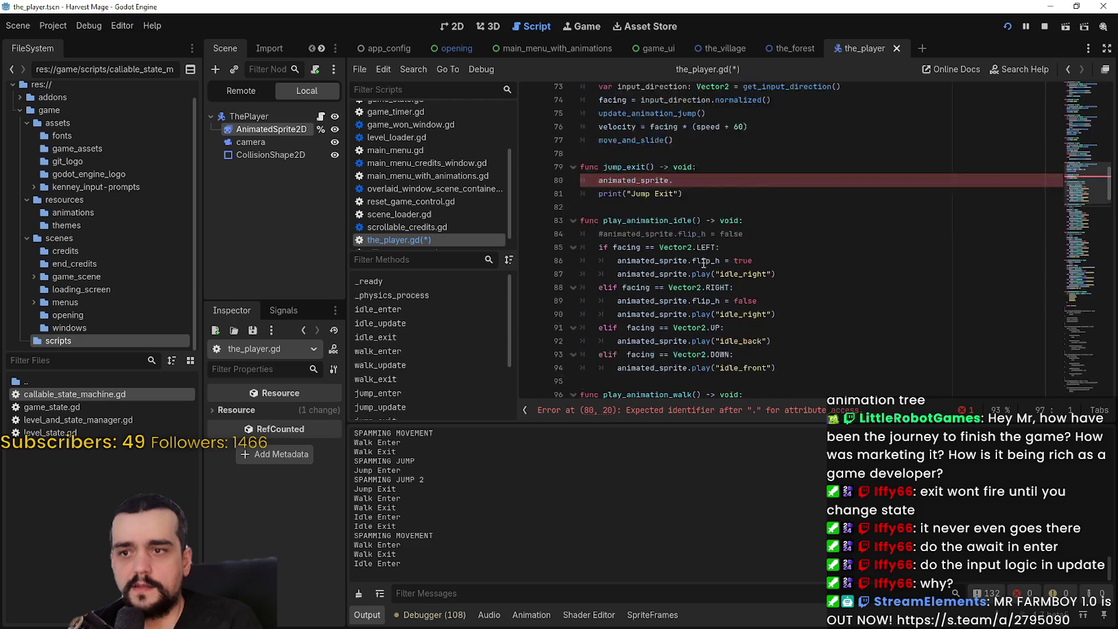
{"action": "left_click", "coordinate": [685, 268]}
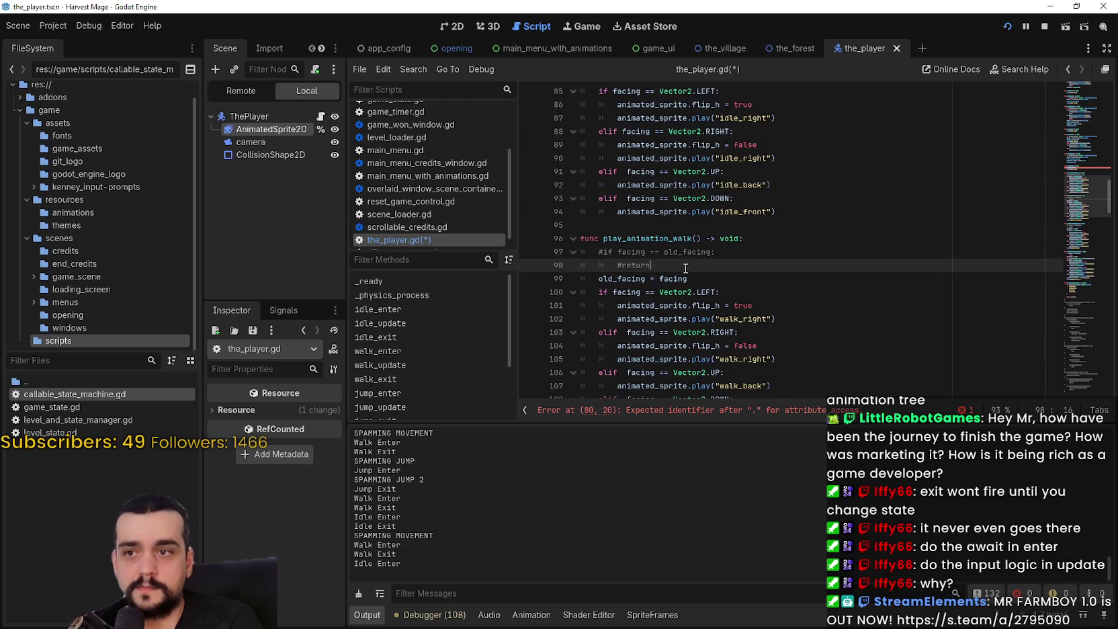
Copy old_facing = facing from line 99 into play_animation_idle as line 85, and save
{"action": "scroll", "coordinate": [714, 278], "scroll_direction": "up", "scroll_amount": 1}
{"action": "left_click_drag", "start_coordinate": [712, 326], "coordinate": [692, 320]}
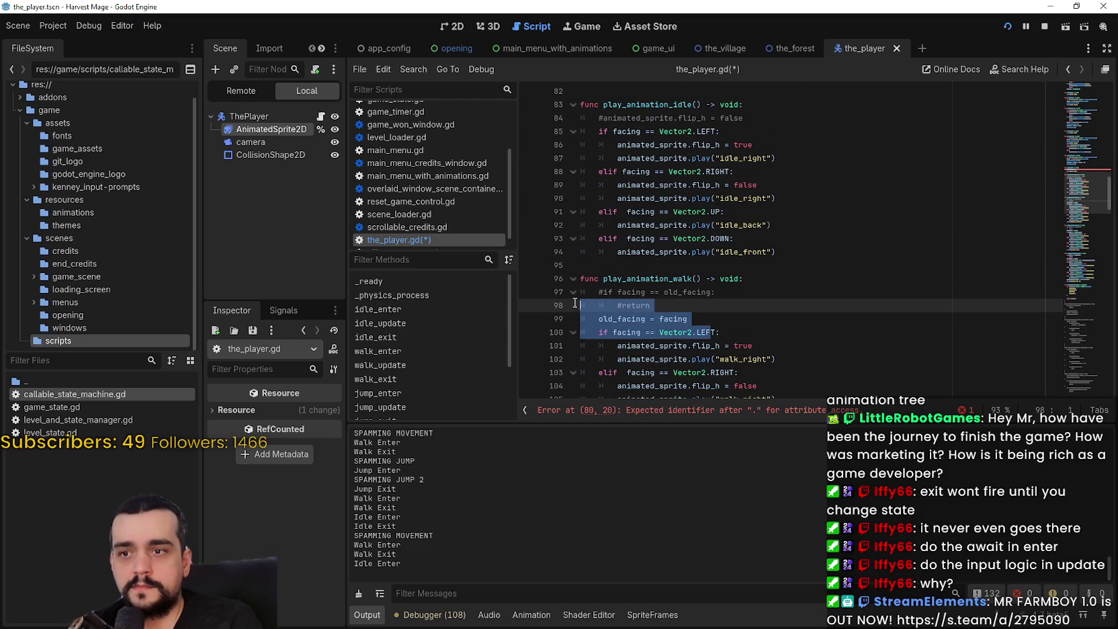
{"action": "left_click", "coordinate": [695, 319]}
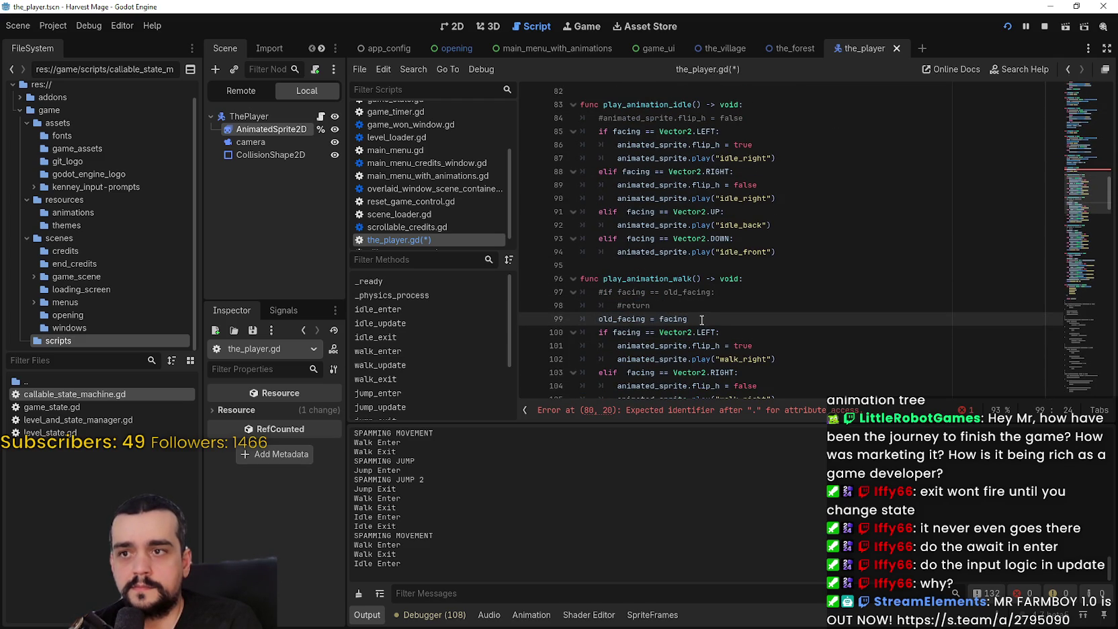
{"action": "left_click_drag", "start_coordinate": [634, 323], "coordinate": [598, 318]}
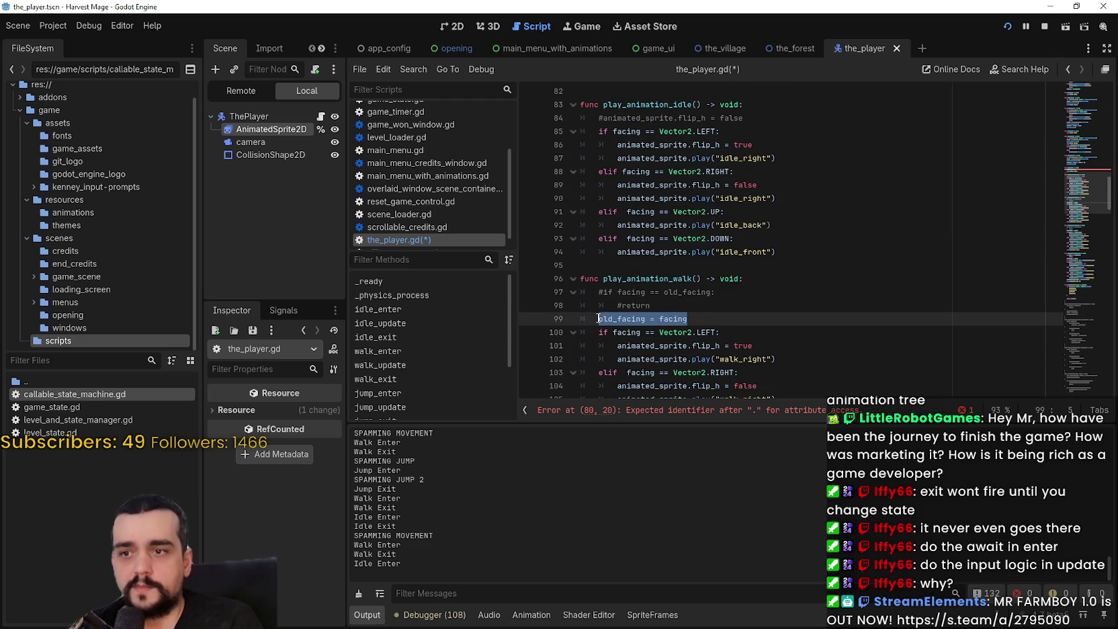
{"action": "key", "text": "ctrl+c"}
{"action": "left_click", "coordinate": [758, 118]}
{"action": "key", "text": "Return"}
{"action": "key", "text": "ctrl+v"}
{"action": "key", "text": "ctrl+s"}
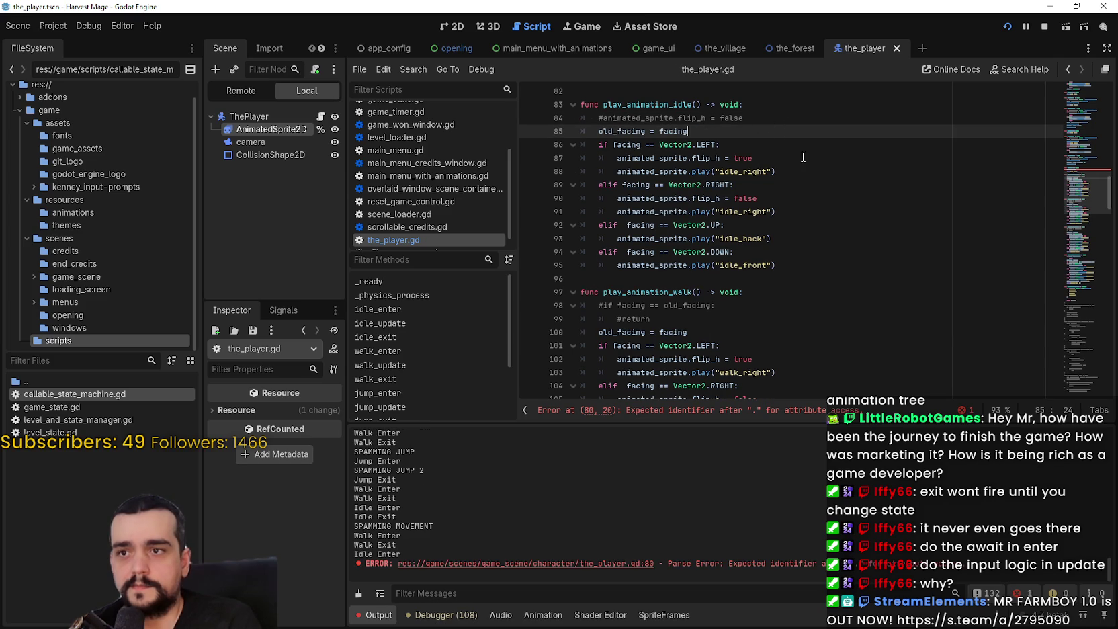
Stop the game, delete the incomplete 'animated_sprite.' line 80, and save the script
{"action": "left_click", "coordinate": [1026, 27]}
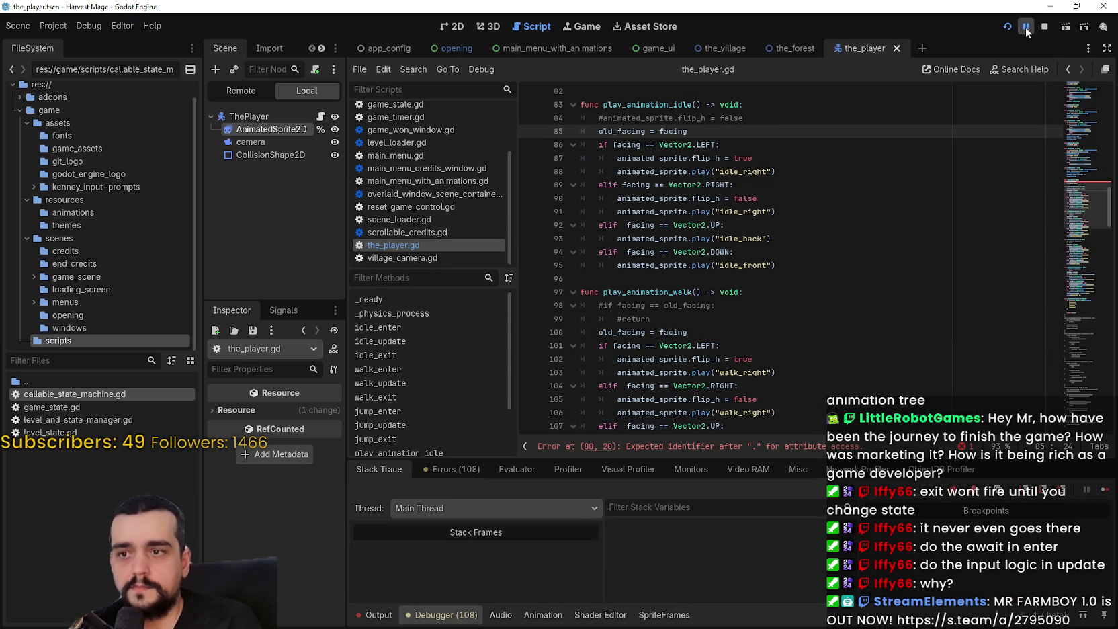
{"action": "left_click", "coordinate": [1026, 27]}
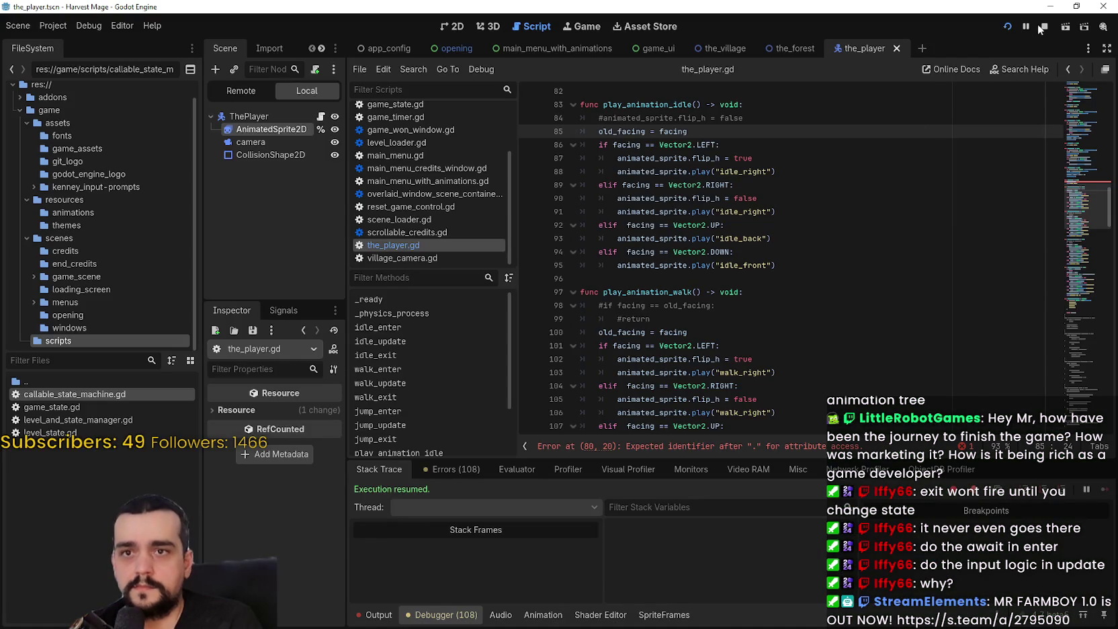
{"action": "left_click", "coordinate": [1041, 26]}
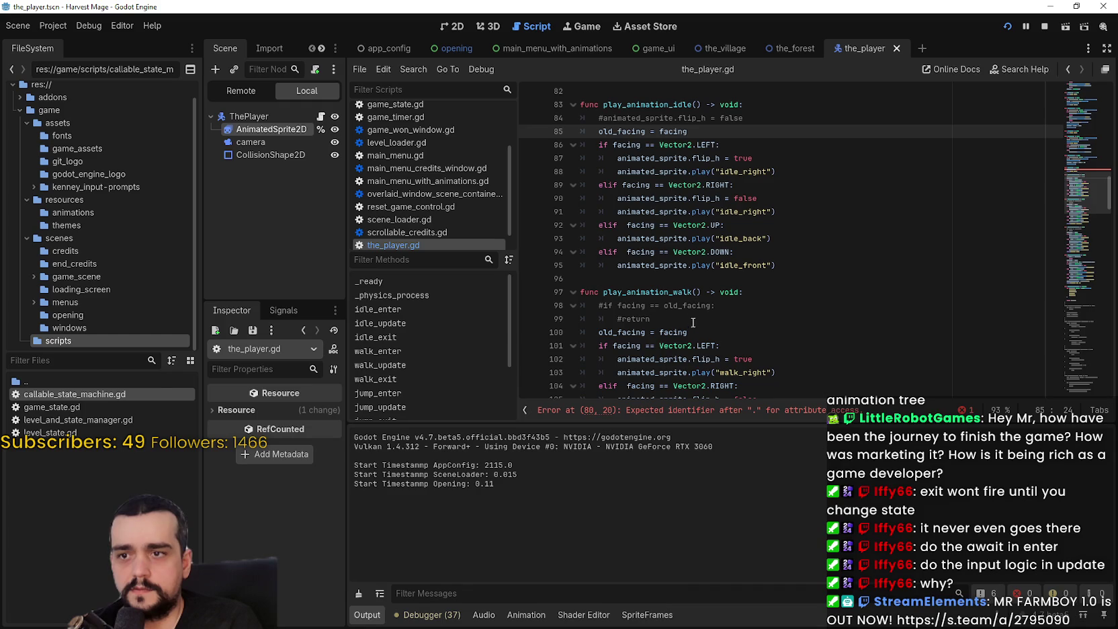
{"action": "left_click", "coordinate": [679, 412]}
{"action": "left_click", "coordinate": [716, 240]}
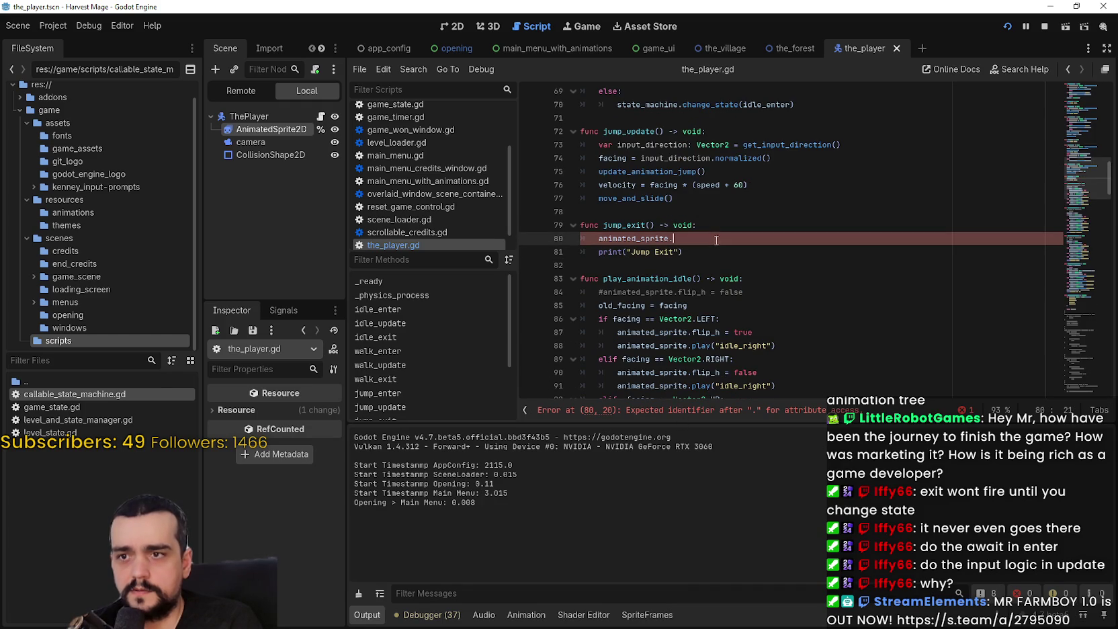
{"action": "left_click", "coordinate": [576, 250], "text": "shift"}
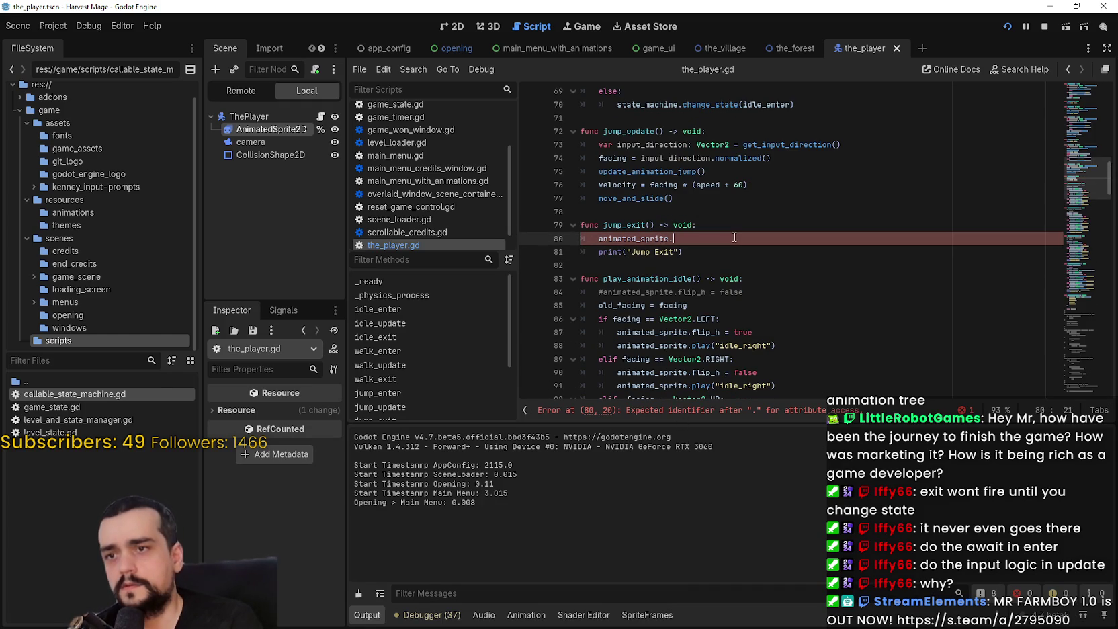
{"action": "key", "text": "ctrl+shift+k"}
{"action": "key", "text": "ctrl+s"}
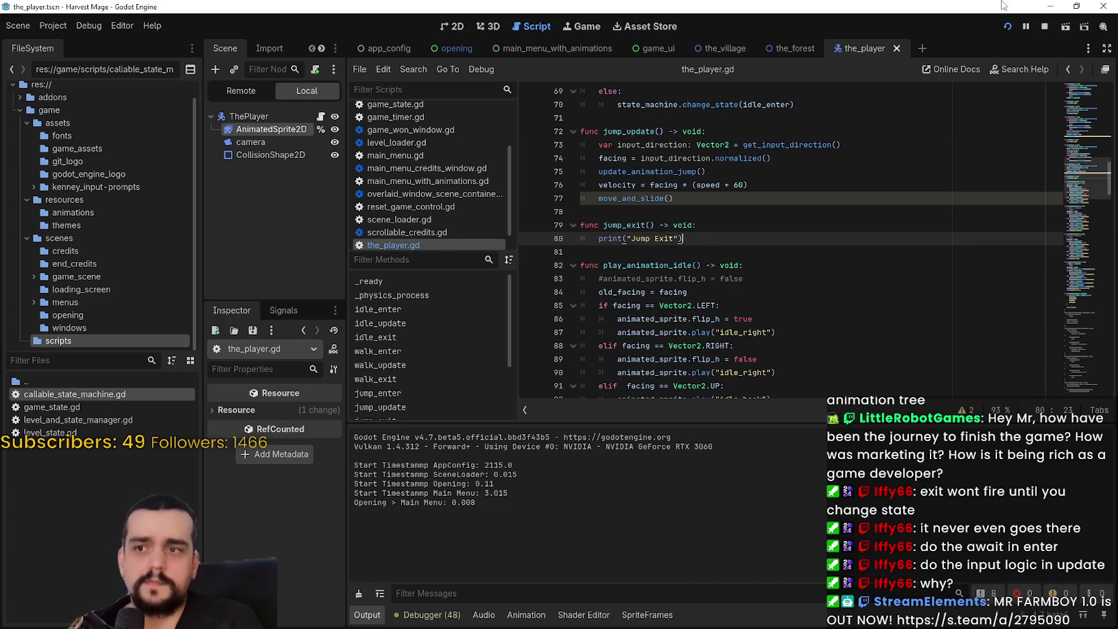
Run the game again, walk the mage right, left, up and right, then close it
{"action": "left_click", "coordinate": [1012, 27]}
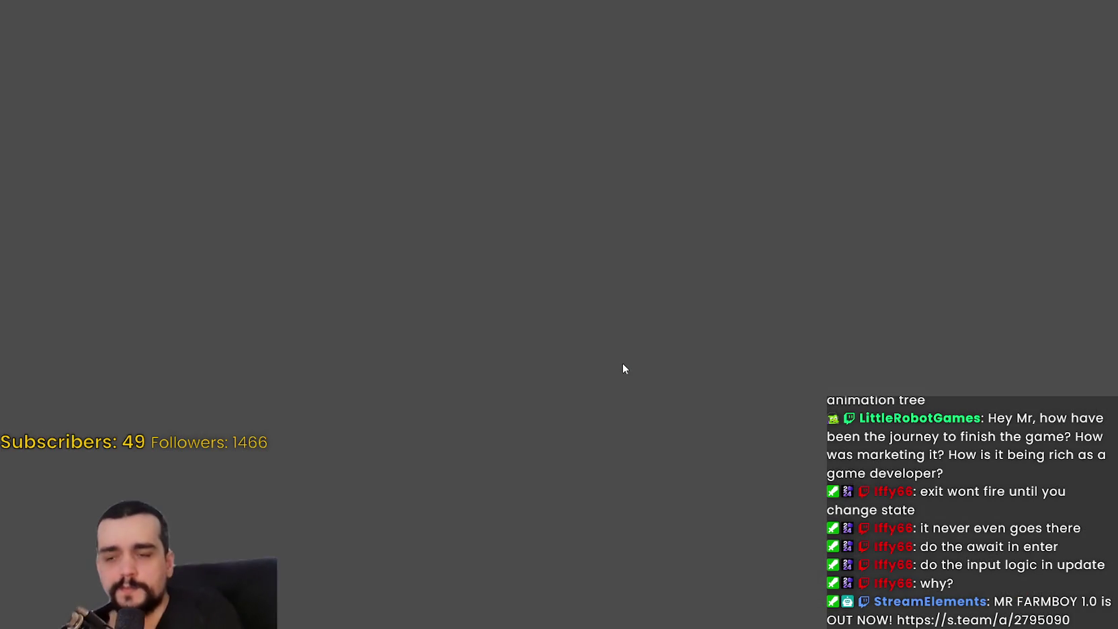
{"action": "key", "text": "Return"}
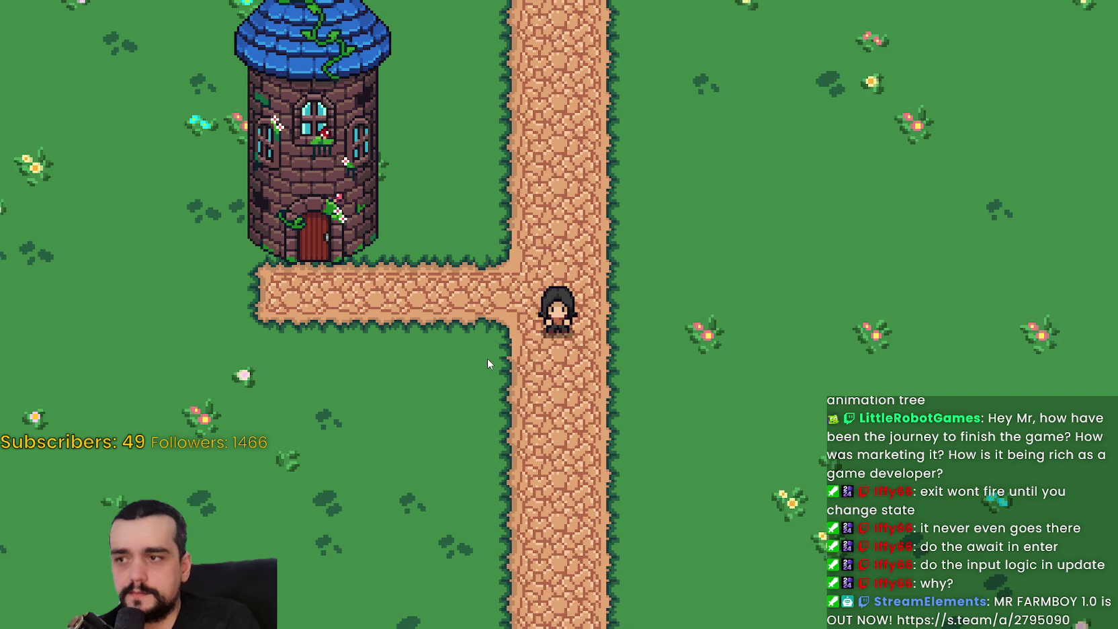
{"action": "key", "text": "d"}
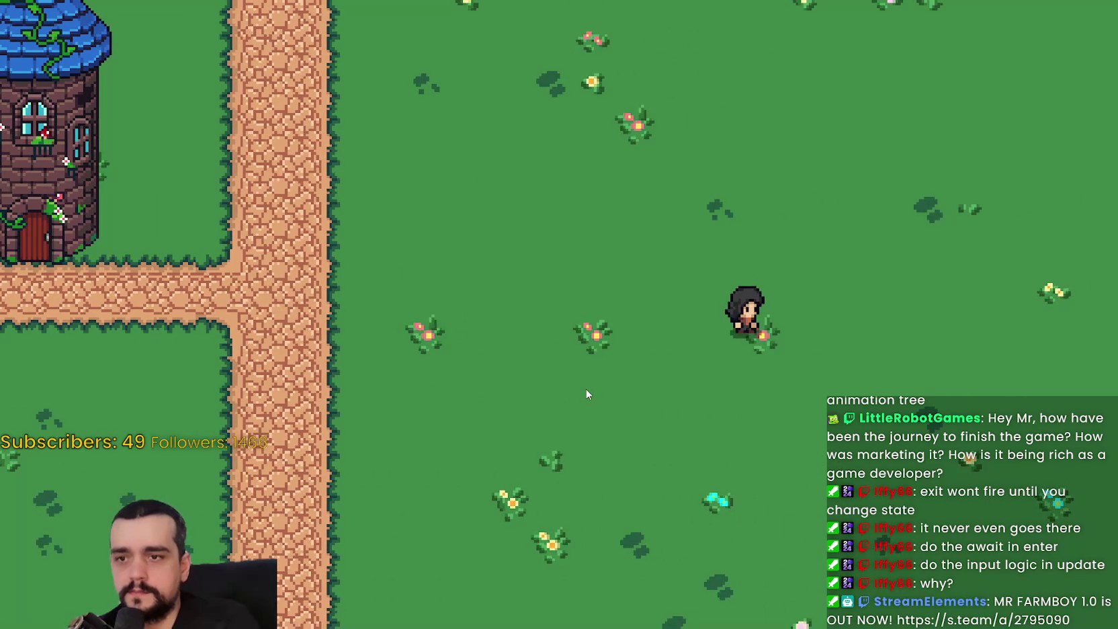
{"action": "key", "text": "a"}
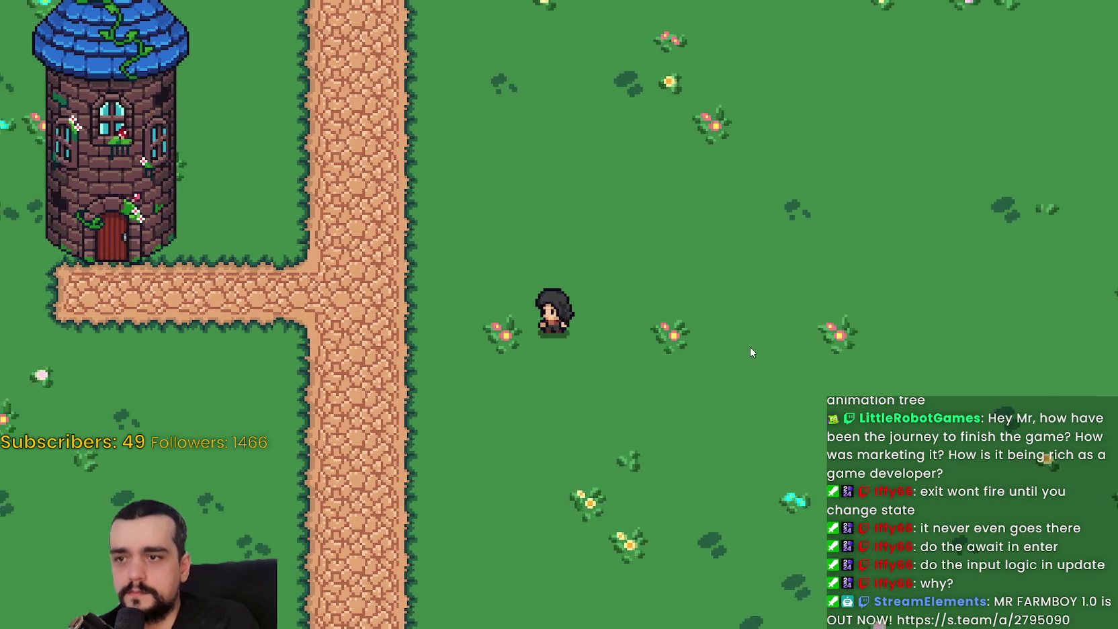
{"action": "key", "text": "w"}
{"action": "key", "text": "d"}
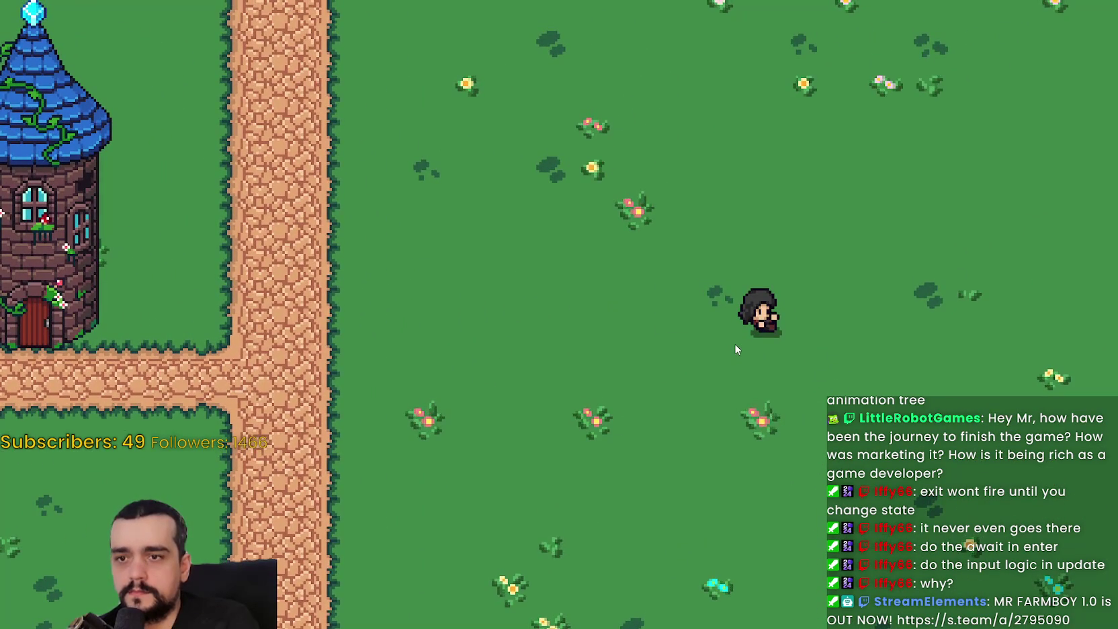
{"action": "key", "text": "F8"}
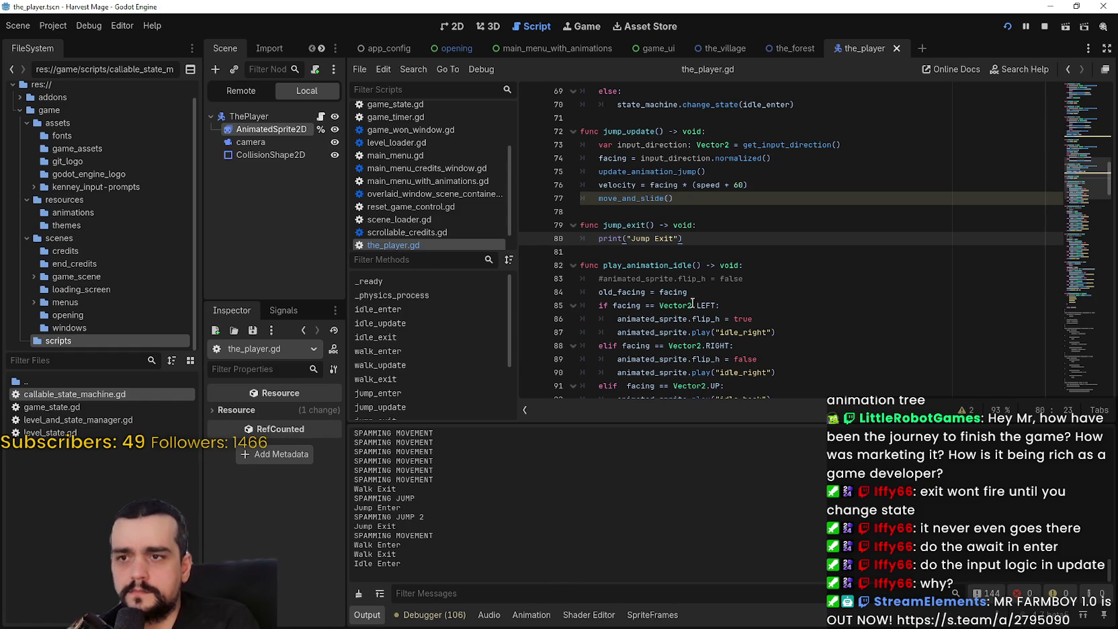
Look up play_animation_idle from its call in idle_enter and review its body, lines 84–94
{"action": "scroll", "coordinate": [702, 307], "scroll_direction": "up", "scroll_amount": 10}
{"action": "scroll", "coordinate": [702, 307], "scroll_direction": "up", "scroll_amount": 4}
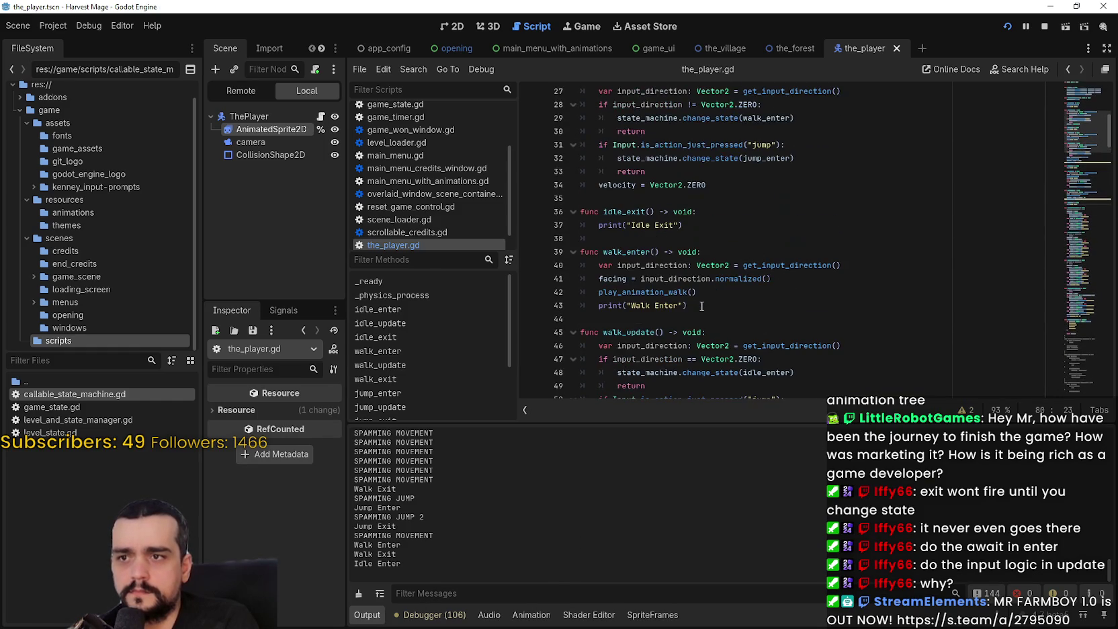
{"action": "scroll", "coordinate": [701, 306], "scroll_direction": "up", "scroll_amount": 2}
{"action": "scroll", "coordinate": [701, 306], "scroll_direction": "up", "scroll_amount": 3}
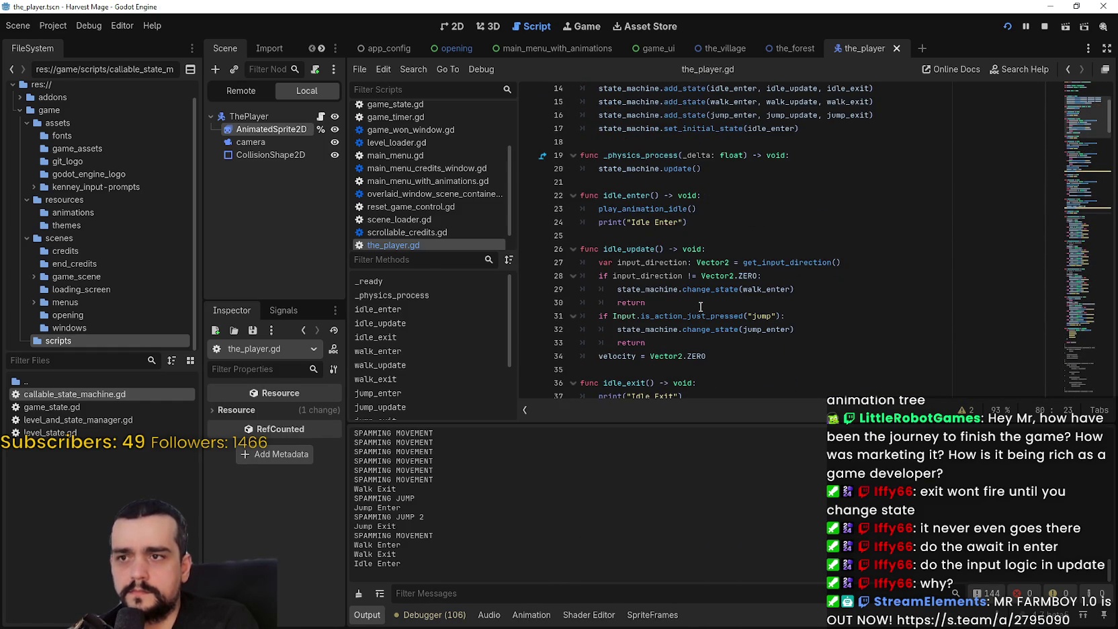
{"action": "left_click", "coordinate": [661, 211]}
{"action": "right_click", "coordinate": [661, 210]}
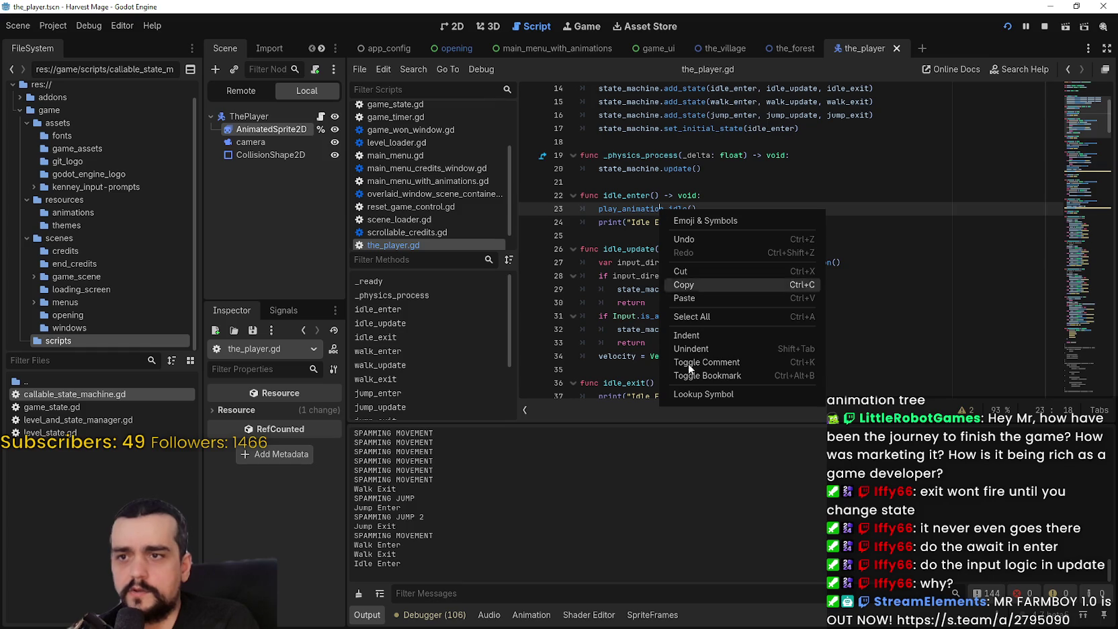
{"action": "left_click", "coordinate": [707, 398]}
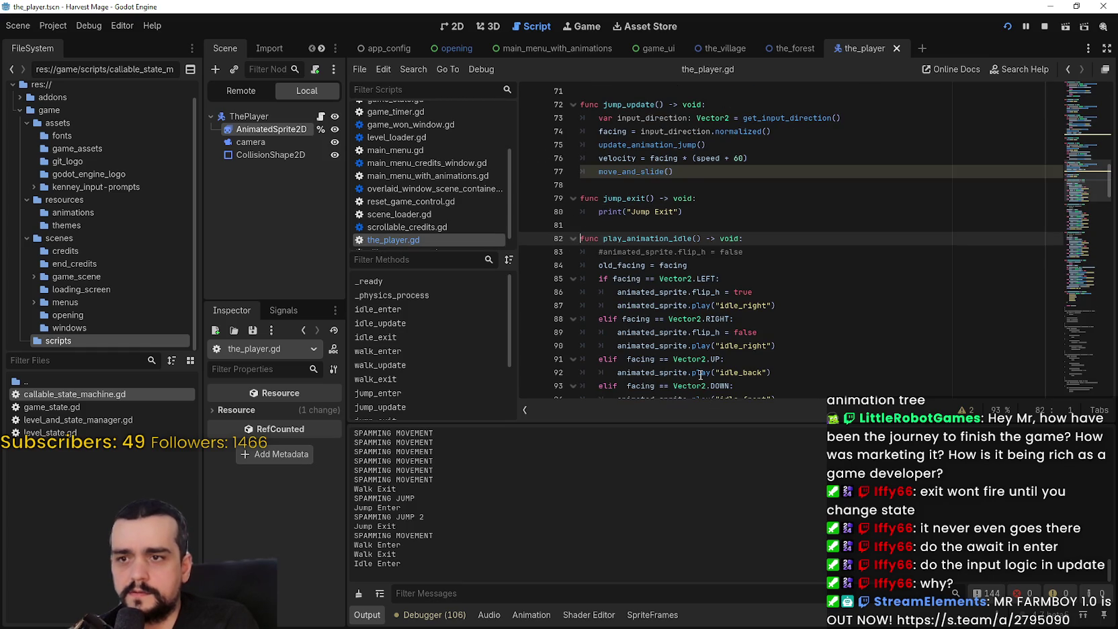
{"action": "scroll", "coordinate": [633, 282], "scroll_direction": "down", "scroll_amount": 2}
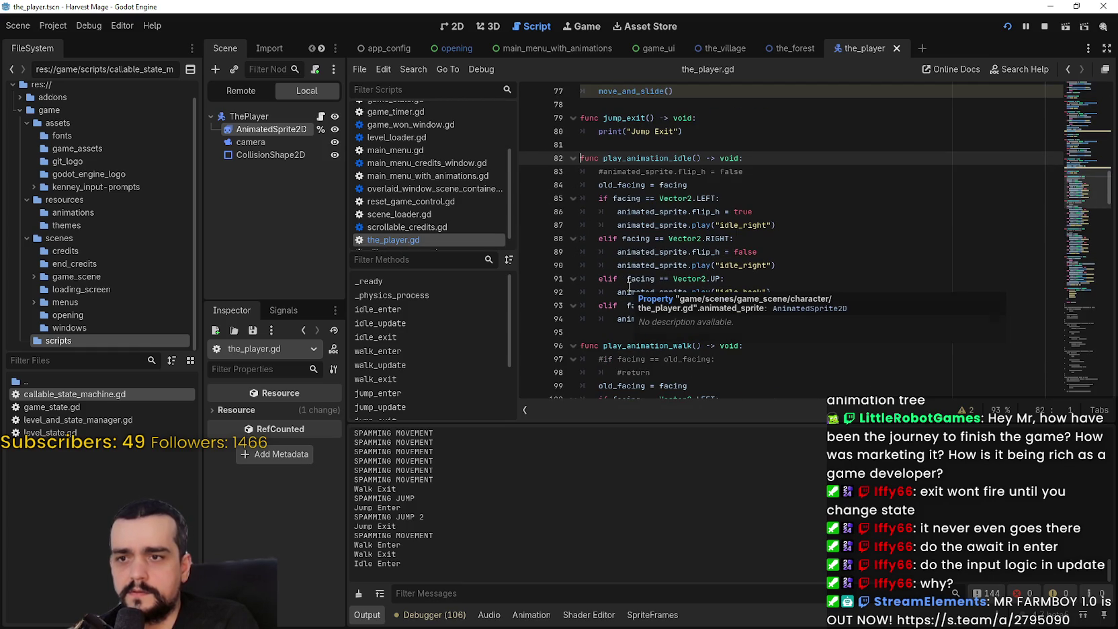
{"action": "left_click_drag", "start_coordinate": [804, 315], "coordinate": [495, 187]}
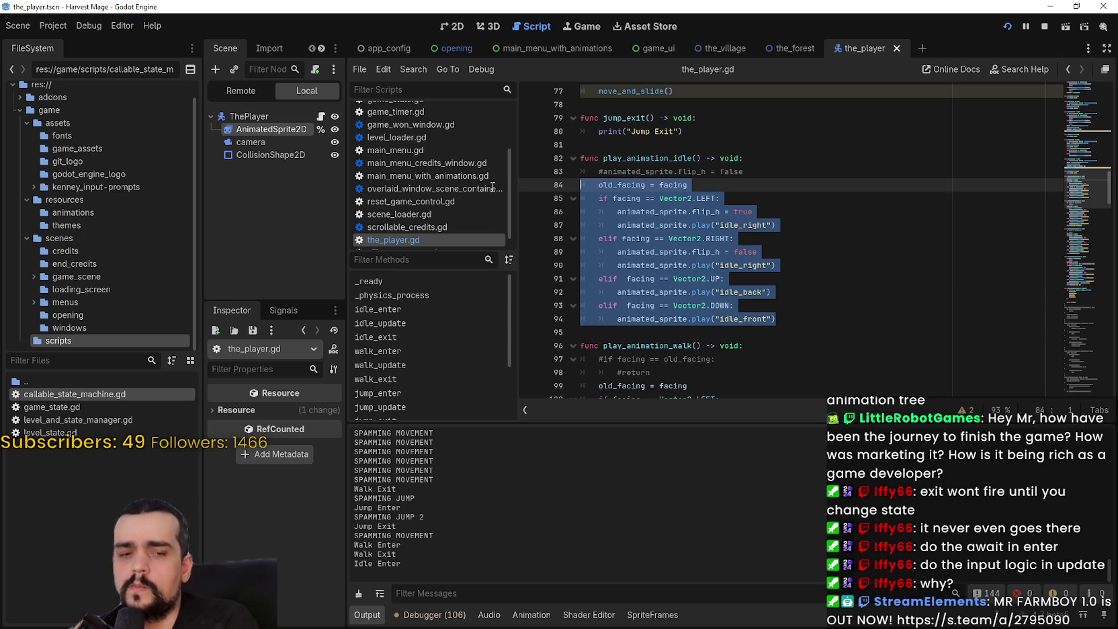
{"action": "left_click_drag", "start_coordinate": [745, 342], "coordinate": [733, 326]}
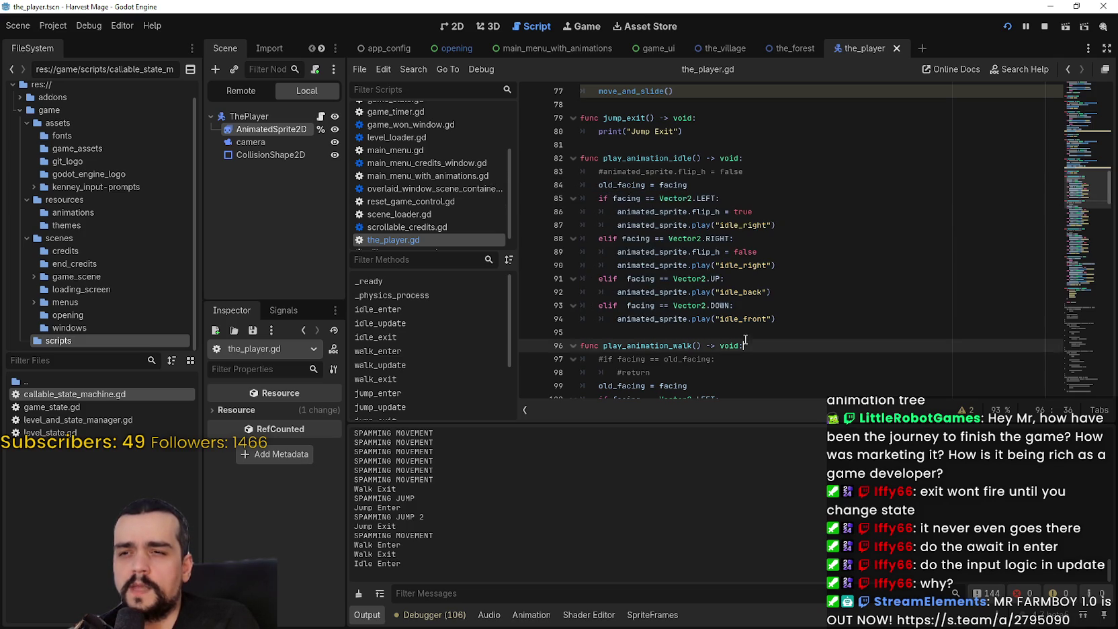
{"action": "left_click", "coordinate": [733, 326]}
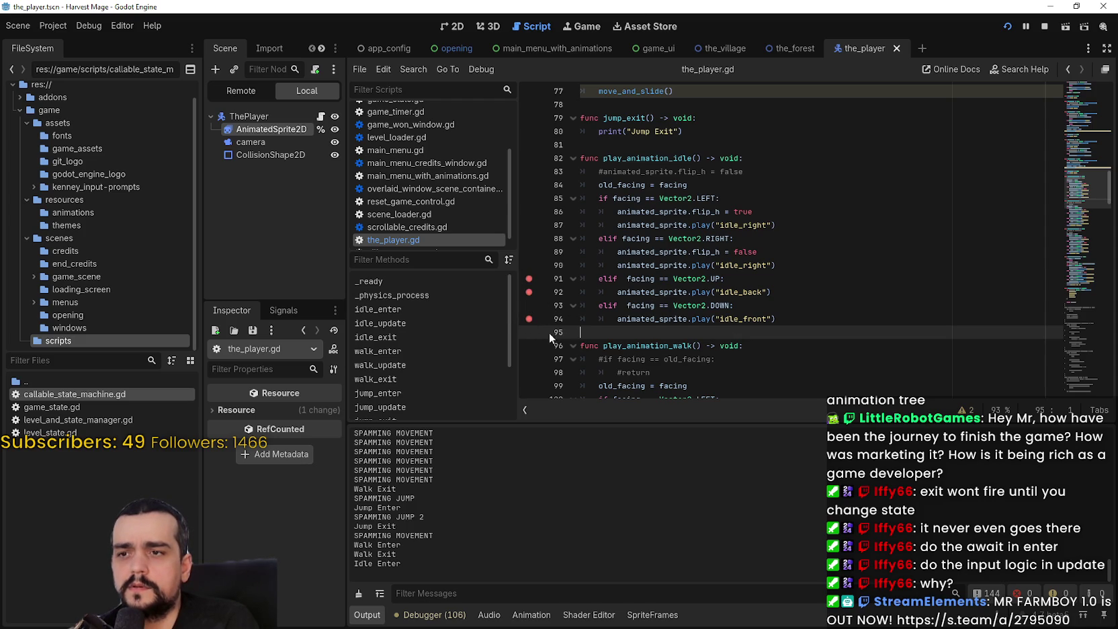
Add a line 87 breakpoint, run the game and walk the mage until play_animation_idle pauses
{"action": "left_click", "coordinate": [536, 228]}
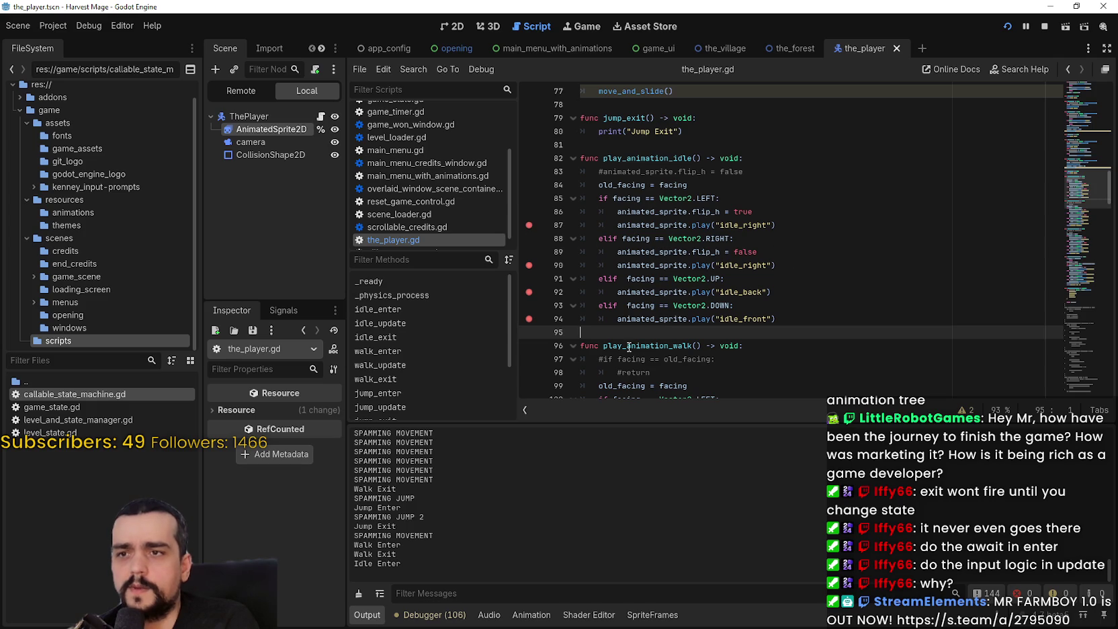
{"action": "key", "text": "F5"}
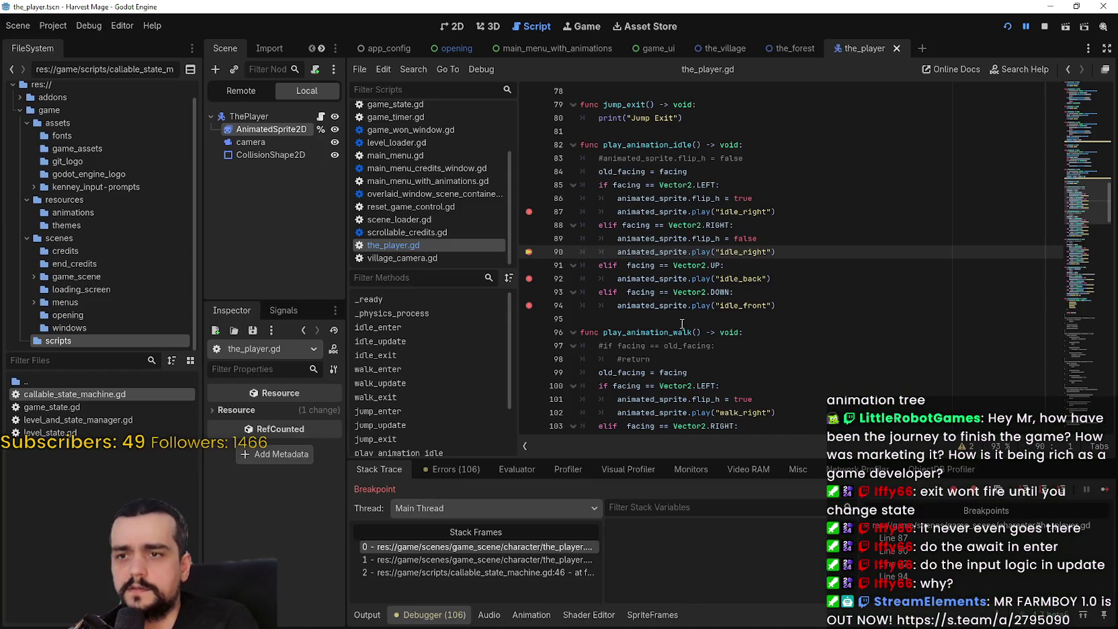
{"action": "left_click", "coordinate": [1105, 490]}
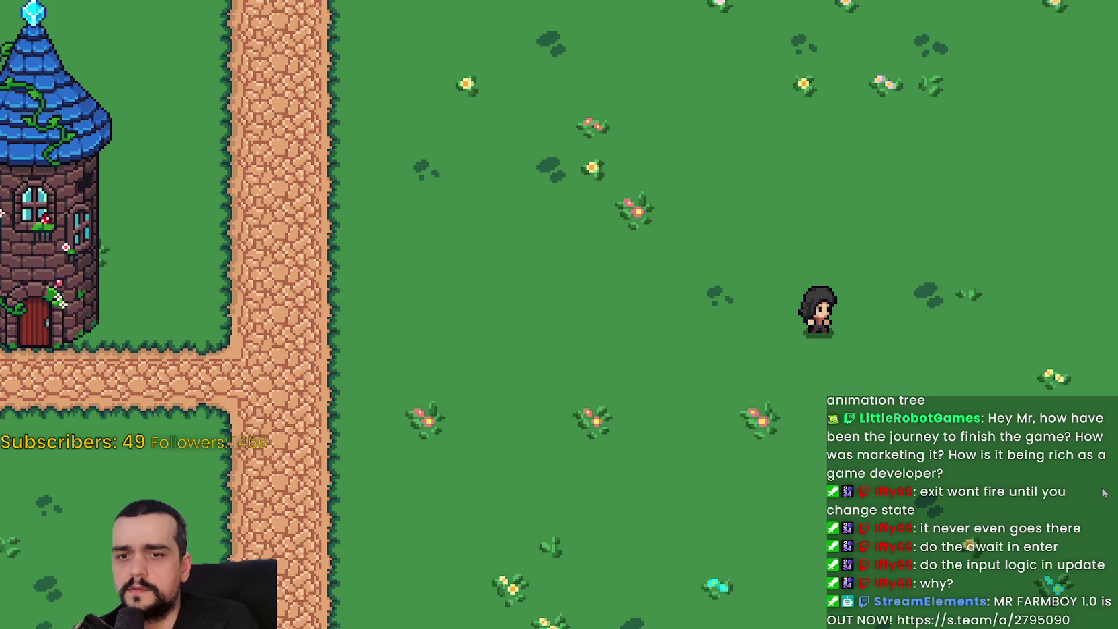
{"action": "key", "text": "d"}
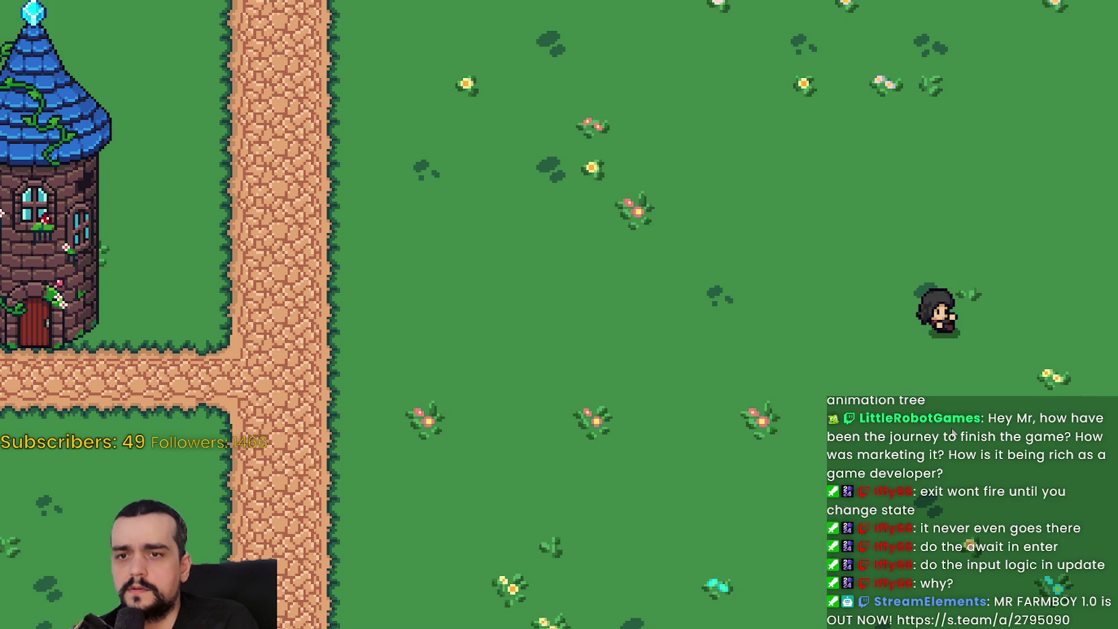
{"action": "key", "text": "alt+Tab"}
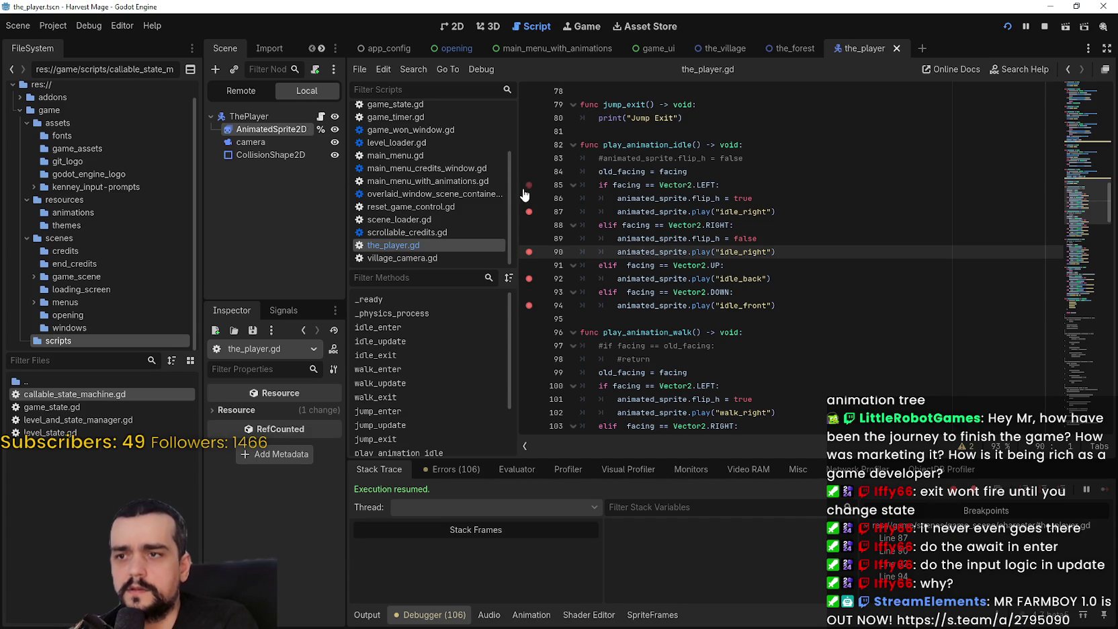
{"action": "key", "text": "alt+Tab"}
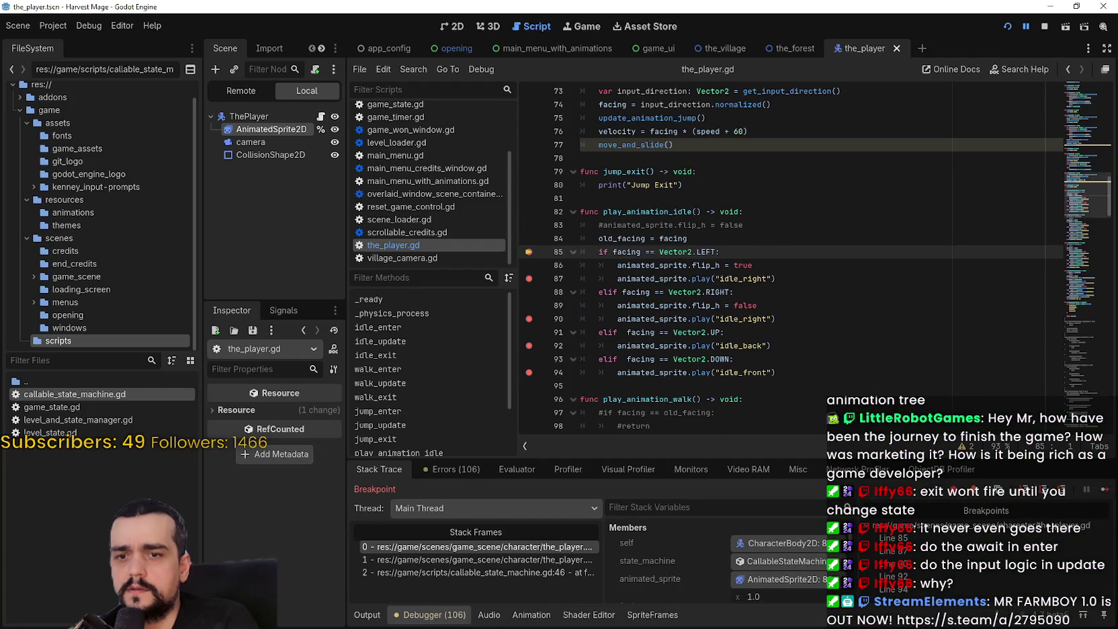
{"action": "left_click", "coordinate": [1105, 490]}
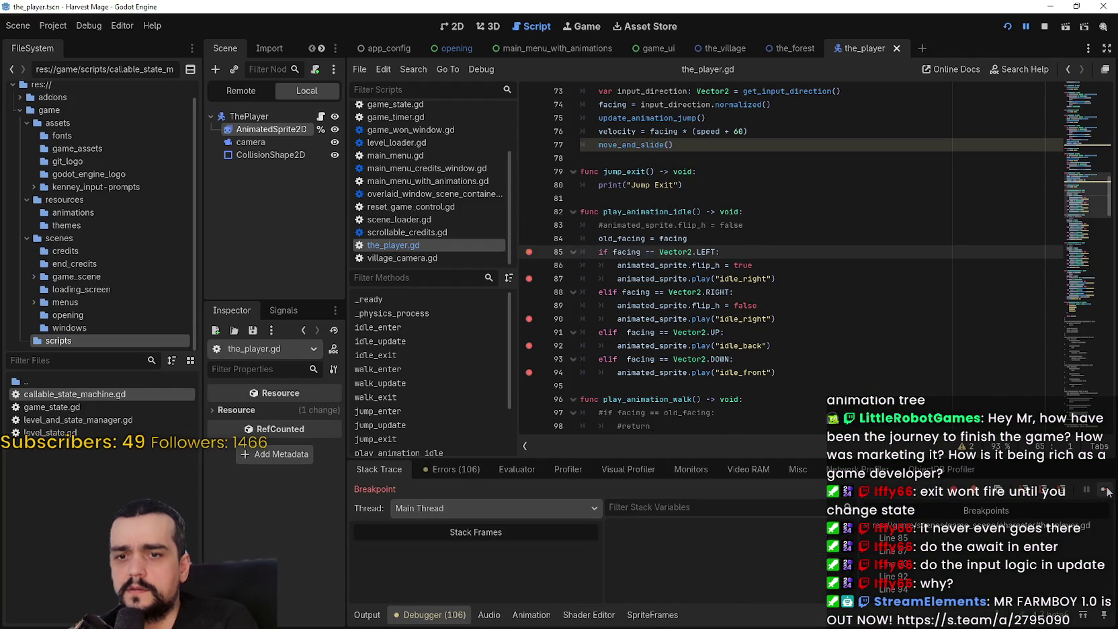
{"action": "left_click", "coordinate": [1108, 491]}
{"action": "key", "text": "Right"}
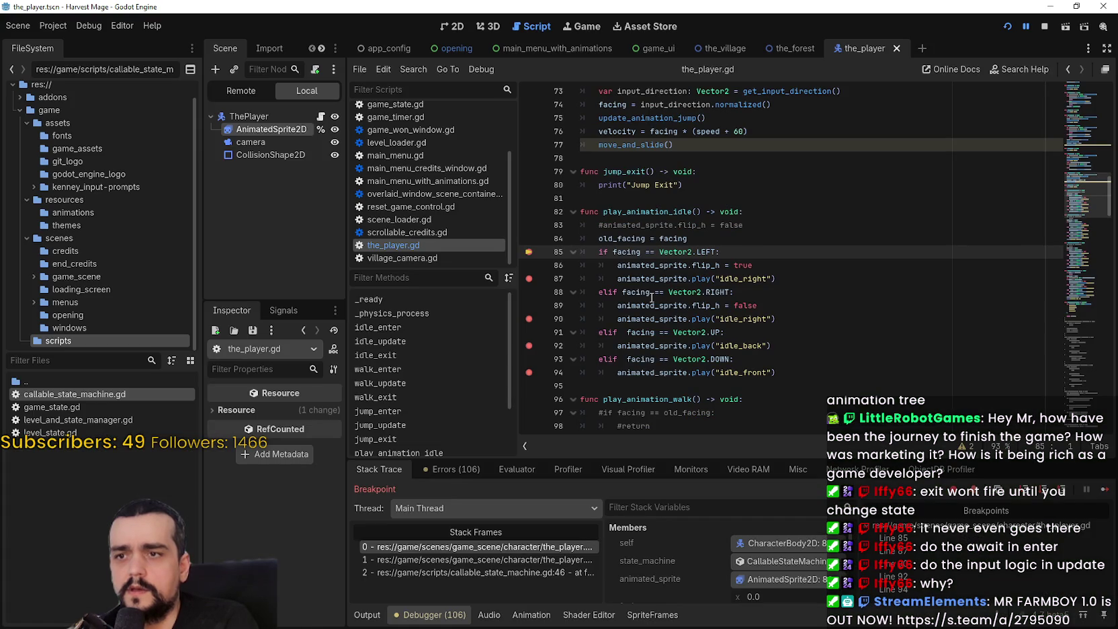
{"action": "scroll", "coordinate": [649, 315], "scroll_direction": "down", "scroll_amount": 2}
{"action": "scroll", "coordinate": [740, 579], "scroll_direction": "down", "scroll_amount": 2}
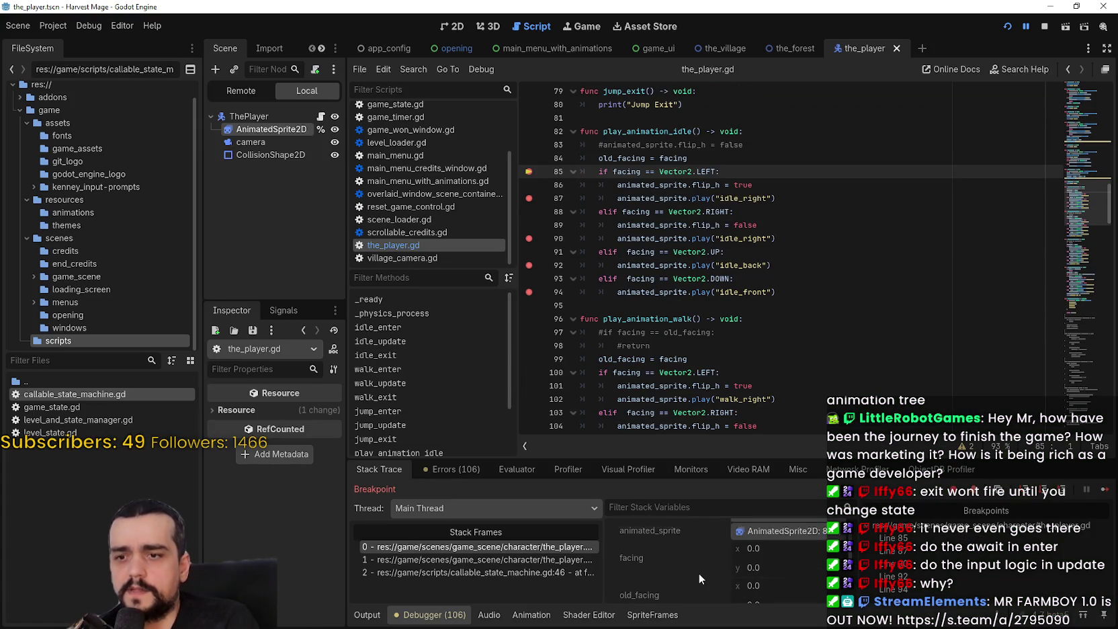
{"action": "scroll", "coordinate": [714, 559], "scroll_direction": "down", "scroll_amount": 1}
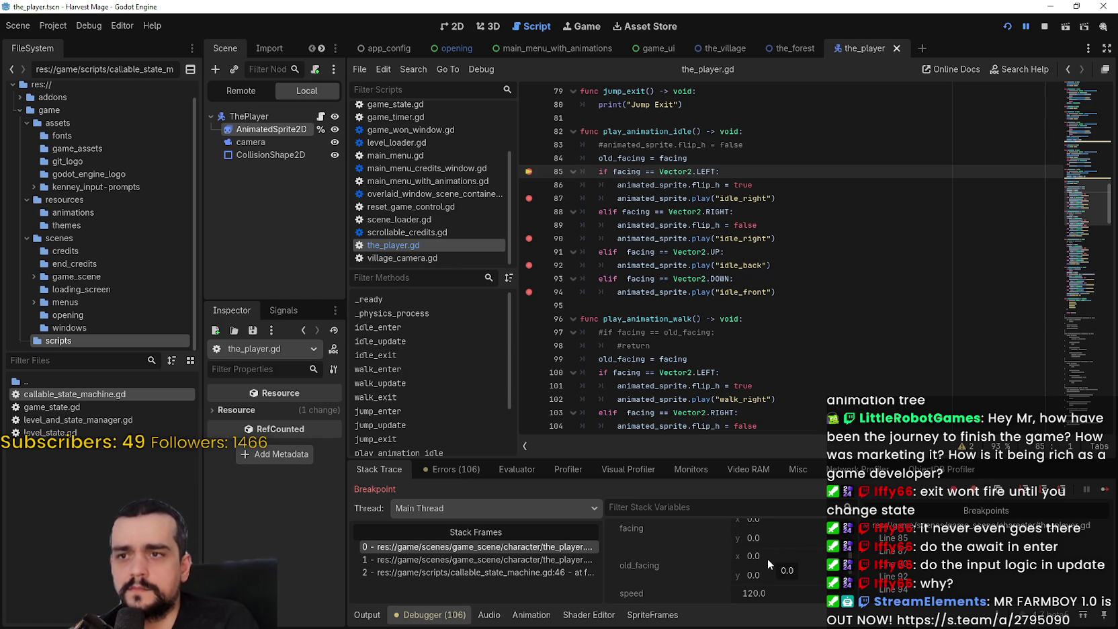
Comment out old_facing = facing on lines 84 and 99, saving after each
{"action": "left_click", "coordinate": [592, 158]}
{"action": "type", "text": "#"}
{"action": "key", "text": "ctrl+s"}
{"action": "left_click", "coordinate": [600, 359]}
{"action": "type", "text": "#"}
{"action": "key", "text": "ctrl+s"}
Inspect the old_facing line 115 in the jump function and its usages, then save
{"action": "left_click", "coordinate": [742, 360]}
{"action": "scroll", "coordinate": [742, 371], "scroll_direction": "down", "scroll_amount": 4}
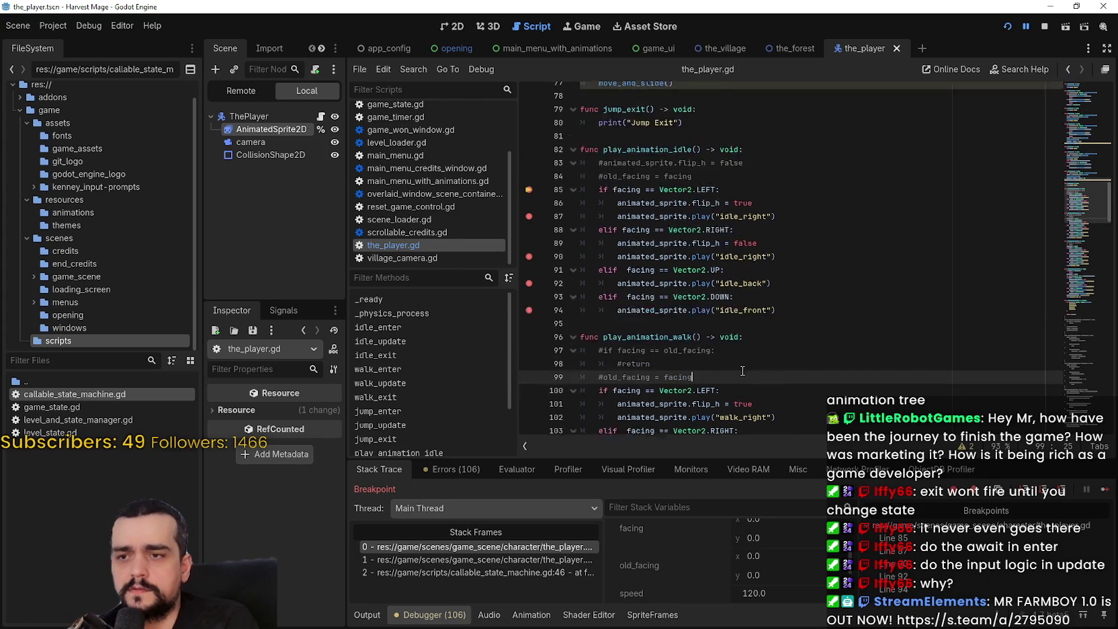
{"action": "left_click", "coordinate": [739, 359]}
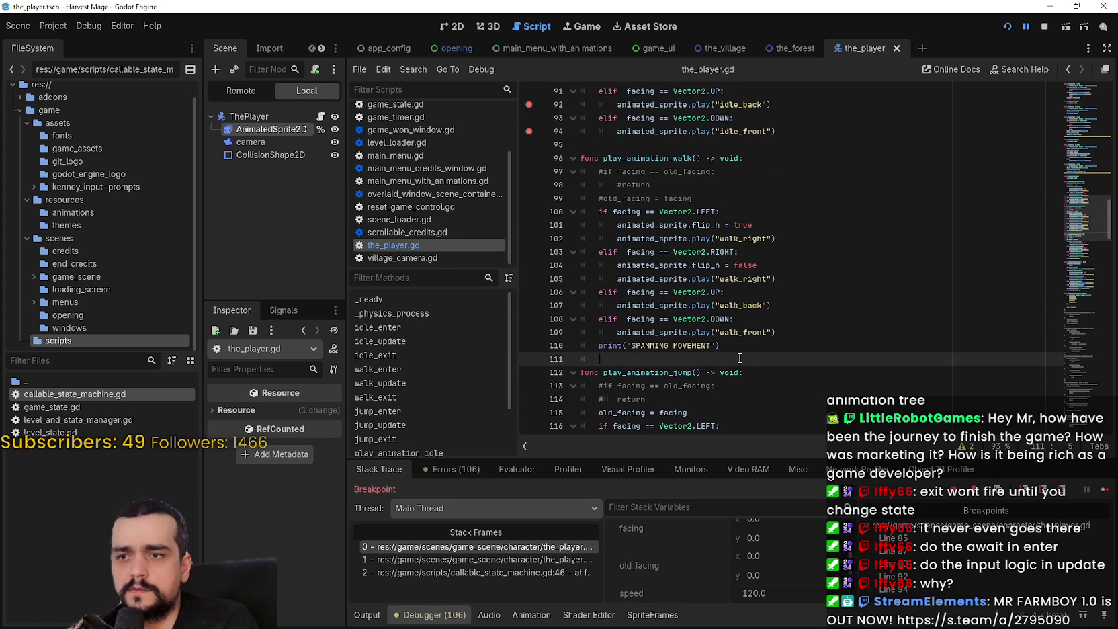
{"action": "scroll", "coordinate": [739, 358], "scroll_direction": "down", "scroll_amount": 2}
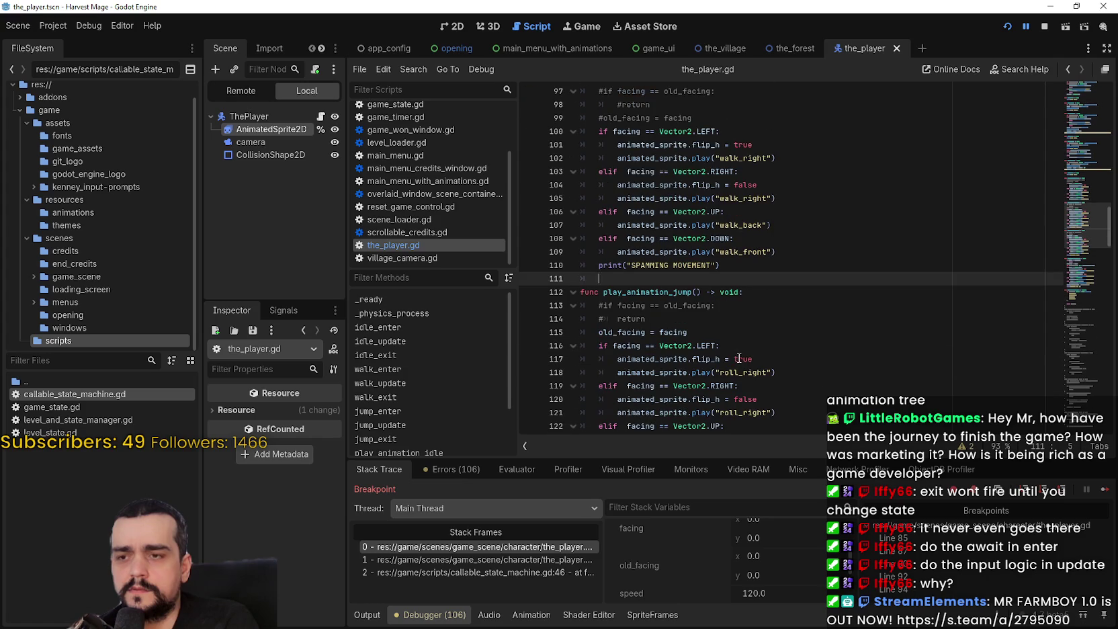
{"action": "scroll", "coordinate": [739, 358], "scroll_direction": "down", "scroll_amount": 2}
{"action": "scroll", "coordinate": [742, 308], "scroll_direction": "up", "scroll_amount": 2}
{"action": "left_click", "coordinate": [706, 331]}
{"action": "key", "text": "shift+Home"}
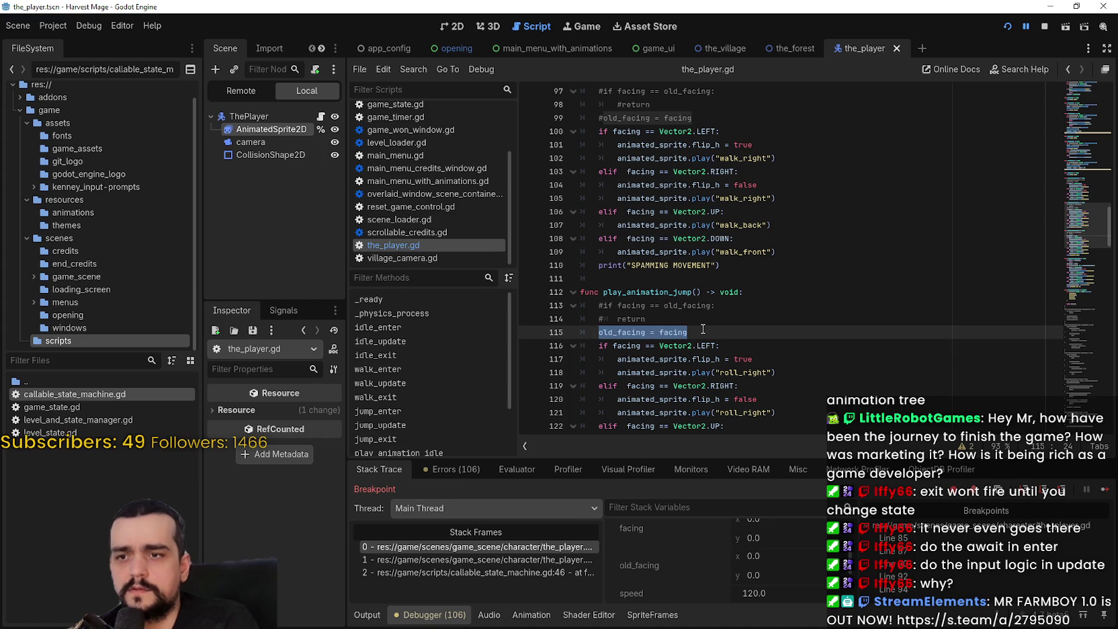
{"action": "left_click", "coordinate": [598, 332]}
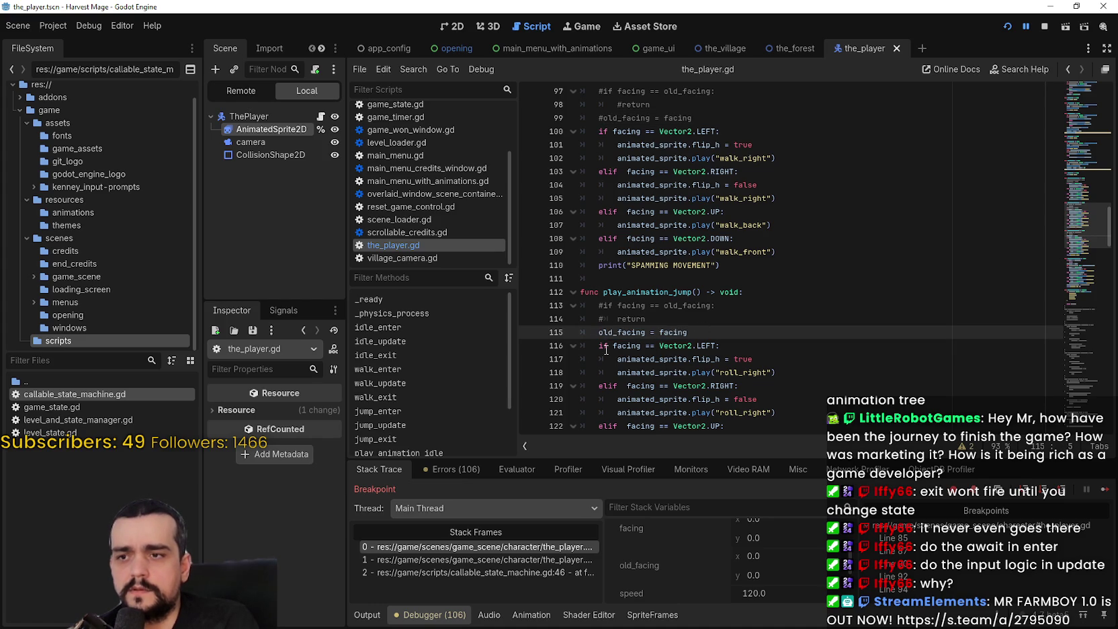
{"action": "double_click", "coordinate": [619, 336]}
{"action": "key", "text": "ctrl+s"}
Uncomment old_facing = facing on line 99 and line 84, saving after each change
{"action": "scroll", "coordinate": [602, 278], "scroll_direction": "up", "scroll_amount": 3}
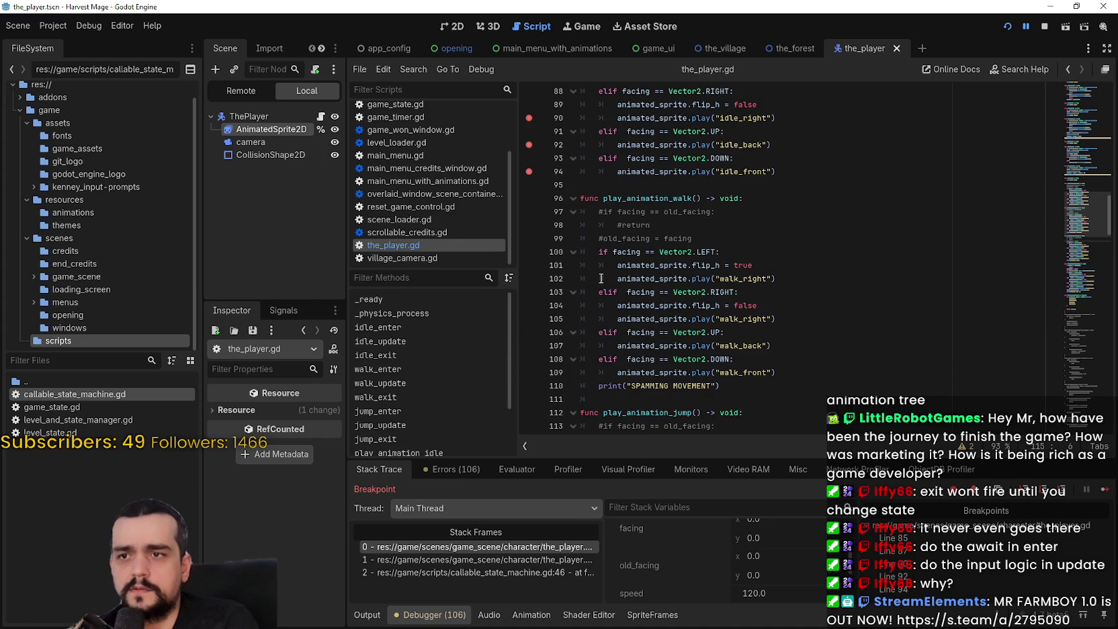
{"action": "left_click", "coordinate": [604, 239]}
{"action": "key", "text": "BackSpace"}
{"action": "key", "text": "ctrl+s"}
{"action": "scroll", "coordinate": [616, 200], "scroll_direction": "up", "scroll_amount": 3}
{"action": "scroll", "coordinate": [615, 201], "scroll_direction": "up", "scroll_amount": 1}
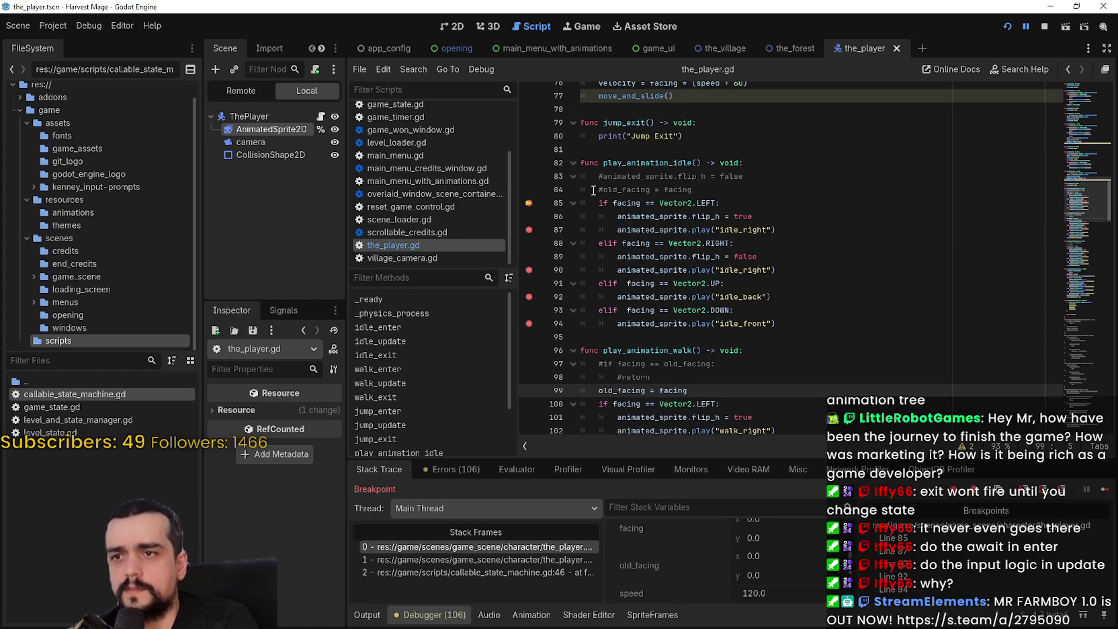
{"action": "left_click", "coordinate": [601, 189]}
{"action": "key", "text": "Delete"}
{"action": "key", "text": "ctrl+s"}
{"action": "left_click", "coordinate": [765, 209]}
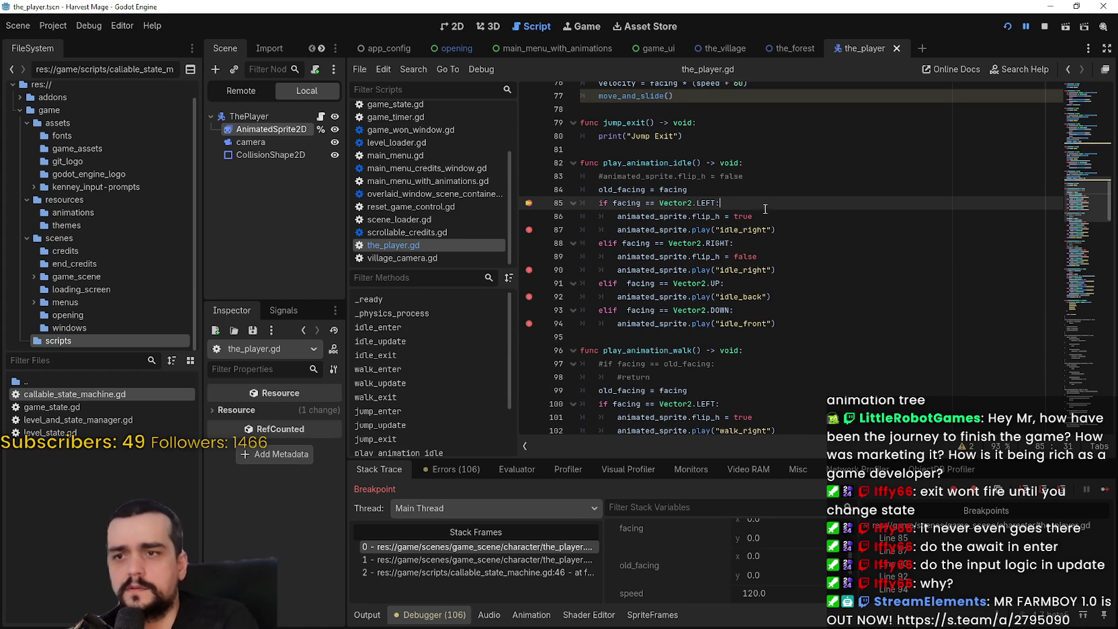
{"action": "double_click", "coordinate": [633, 189]}
Remove the breakpoints on lines 85, 87, 90 and 94 and resume the paused game
{"action": "left_click", "coordinate": [529, 203]}
{"action": "left_click", "coordinate": [529, 230]}
{"action": "left_click", "coordinate": [528, 270]}
{"action": "left_click", "coordinate": [529, 323]}
{"action": "left_click", "coordinate": [1102, 481]}
Walk the mage in every direction across the grass, path and tower, then return to the_player.gd
{"action": "key", "text": "Left"}
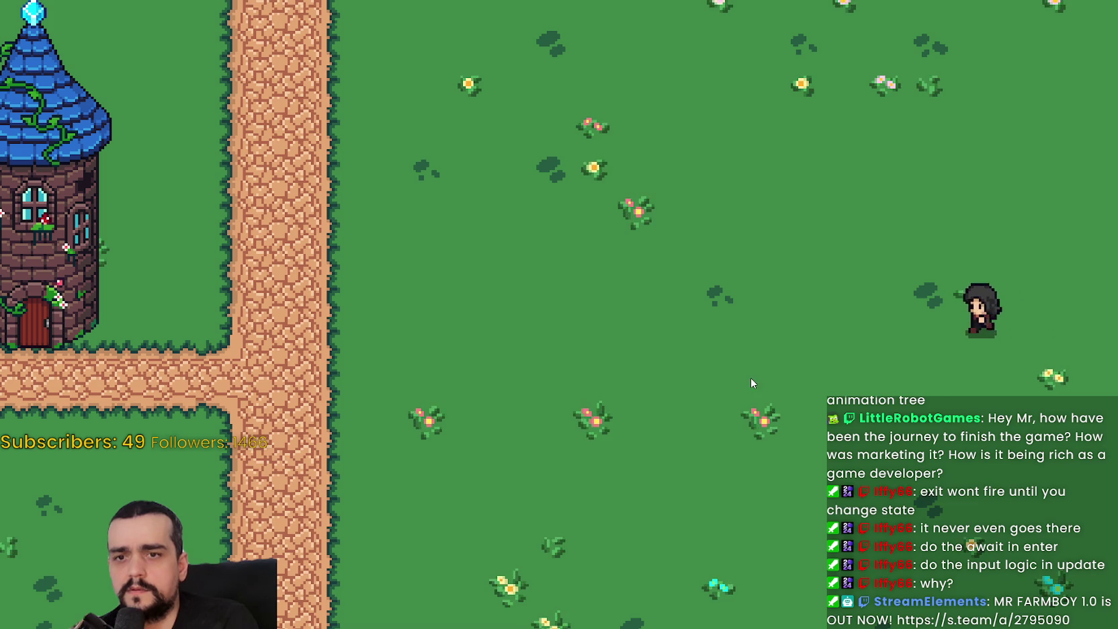
{"action": "key", "text": "Left"}
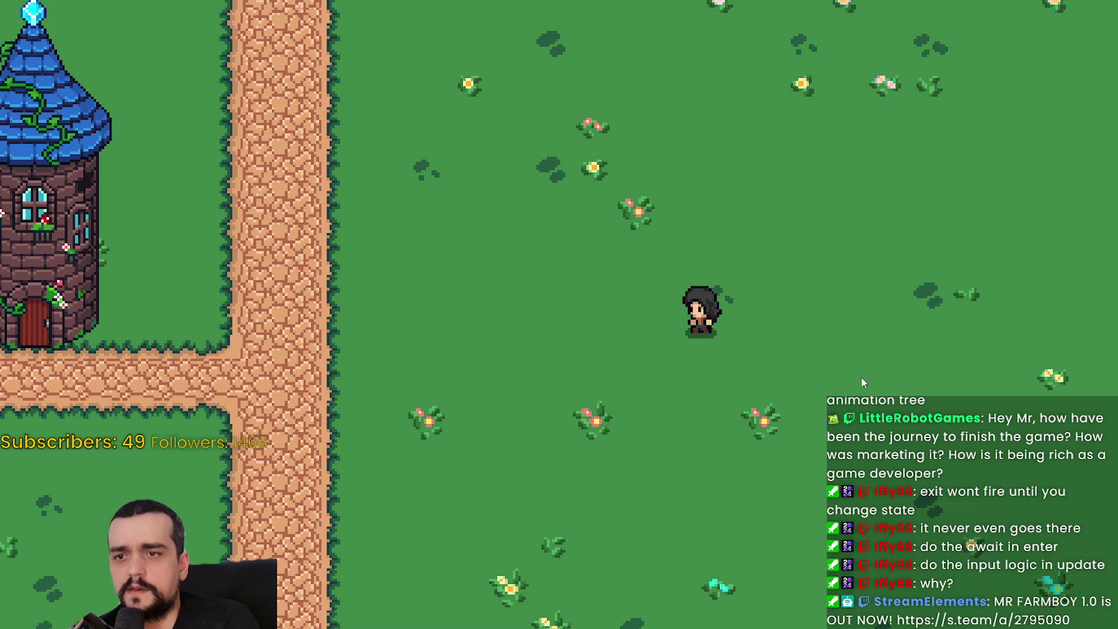
{"action": "key", "text": "Up"}
{"action": "key", "text": "Down"}
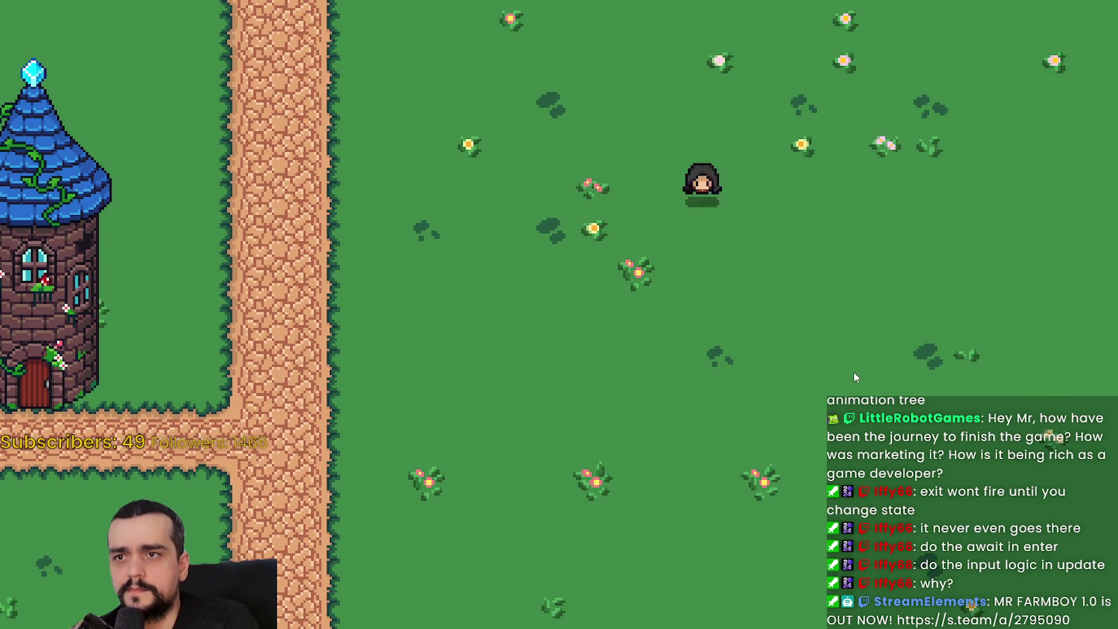
{"action": "key", "text": "Up"}
{"action": "key", "text": "Down"}
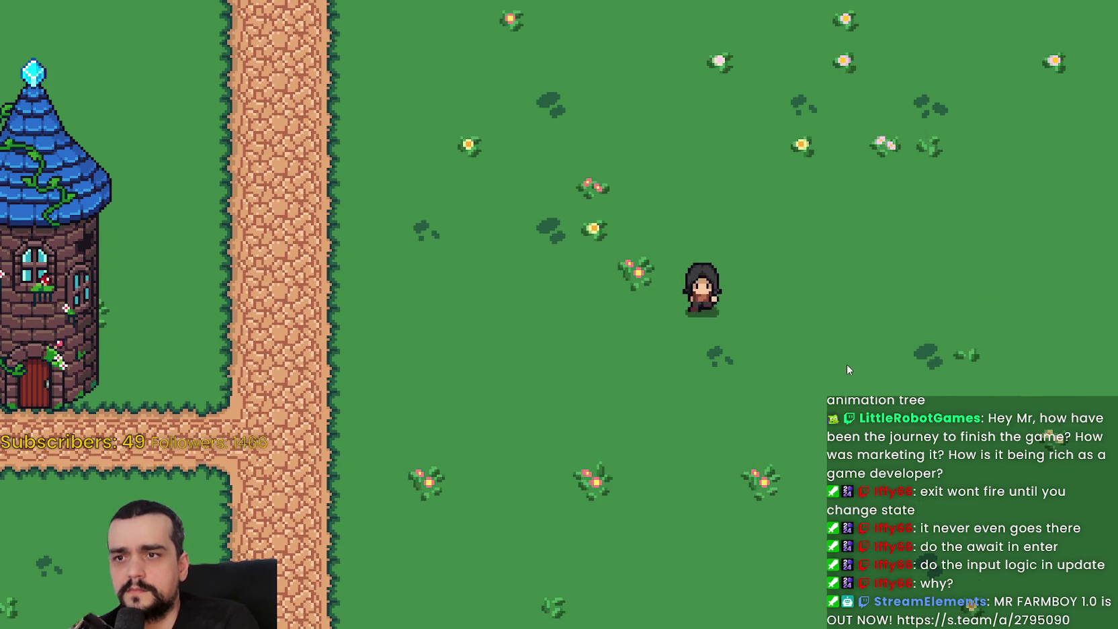
{"action": "key", "text": "Up"}
{"action": "key", "text": "Down"}
{"action": "key", "text": "Left"}
{"action": "key", "text": "Right"}
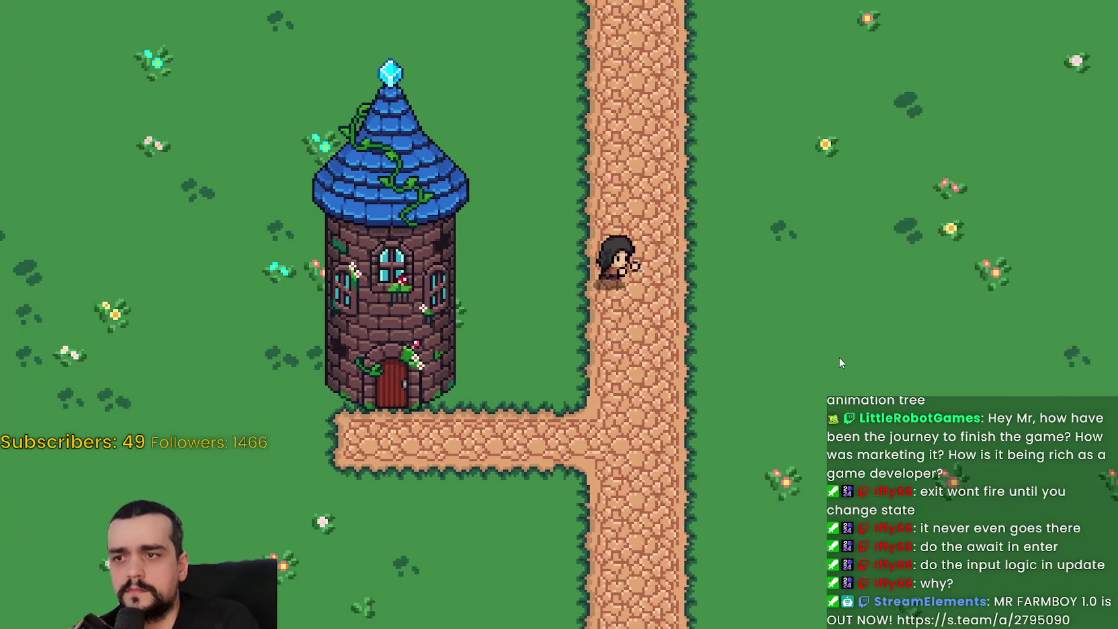
{"action": "key", "text": "Up"}
{"action": "key", "text": "Down"}
{"action": "key", "text": "Left"}
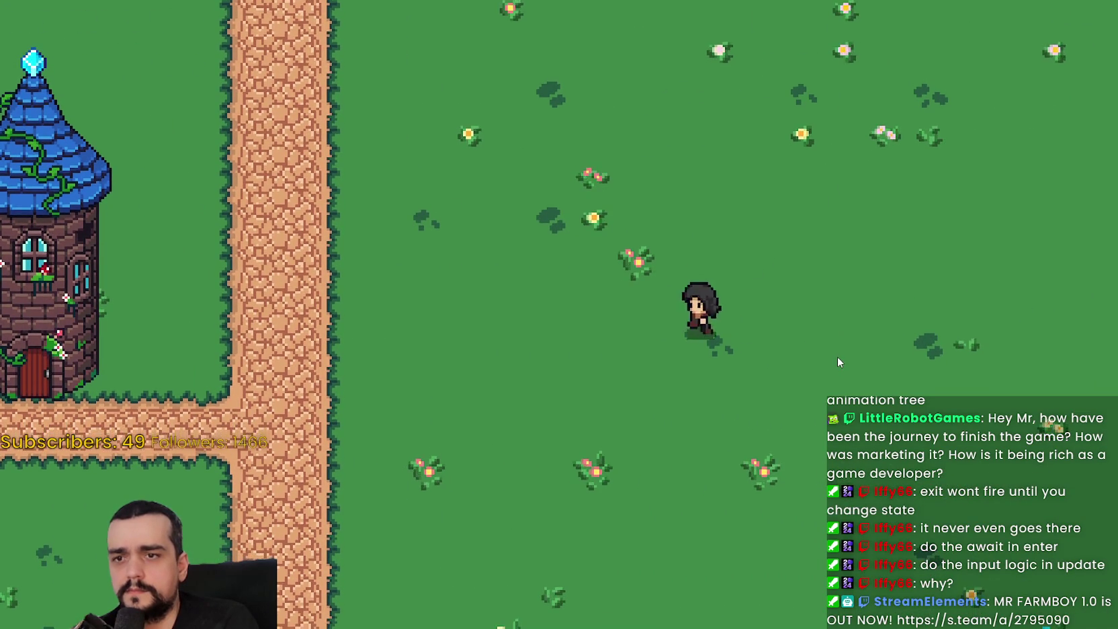
{"action": "key", "text": "Left"}
{"action": "key", "text": "Down"}
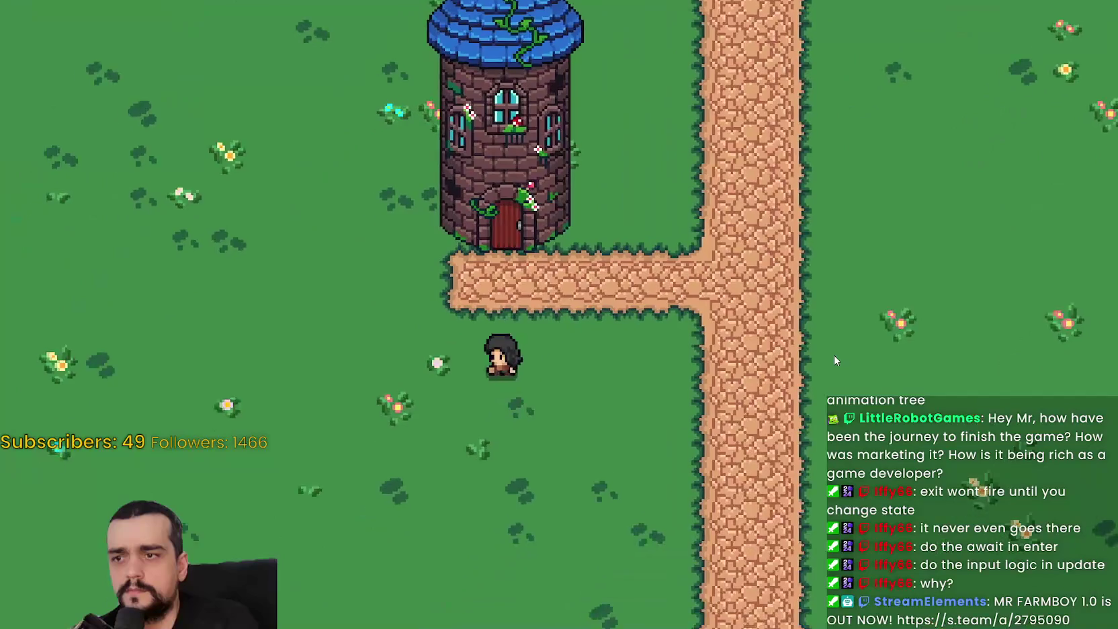
{"action": "key", "text": "Right"}
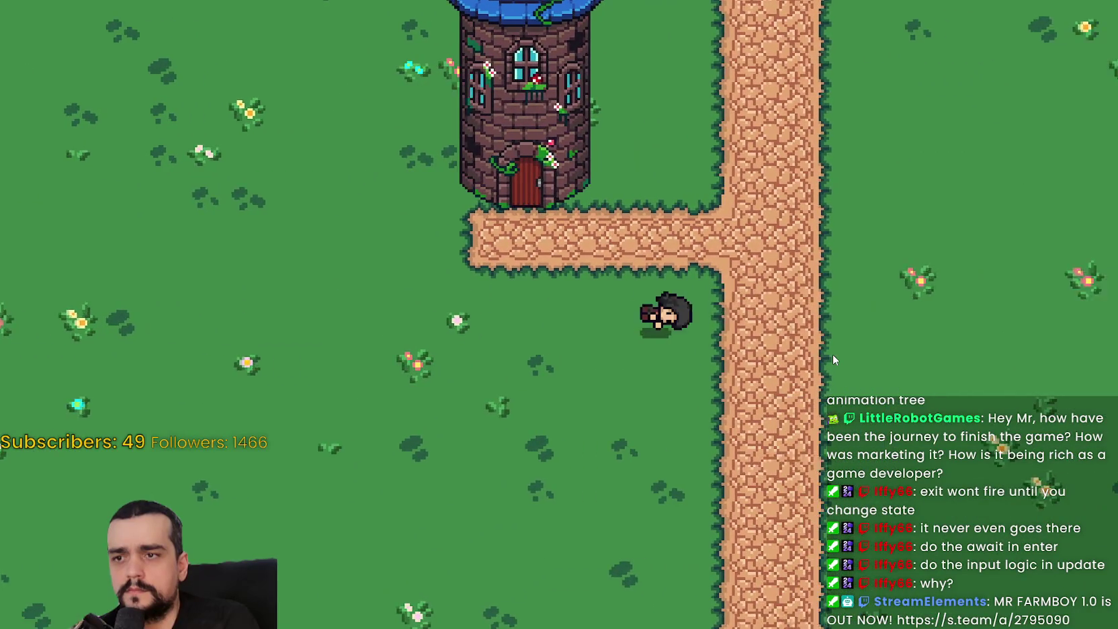
{"action": "key", "text": "Right"}
{"action": "key", "text": "Left"}
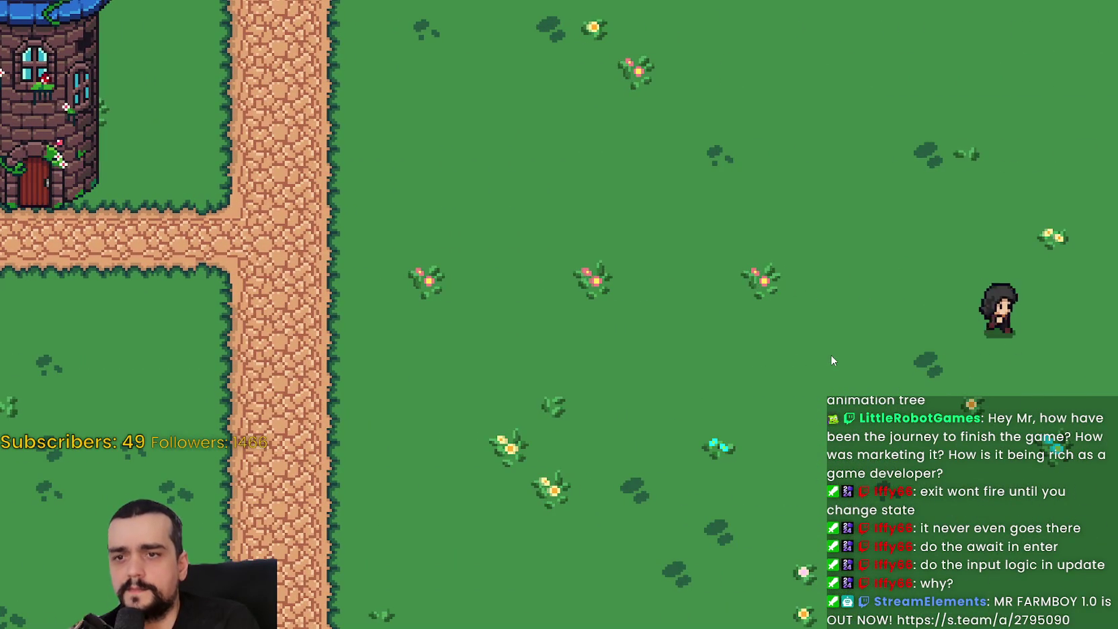
{"action": "key", "text": "Left"}
{"action": "key", "text": "Right"}
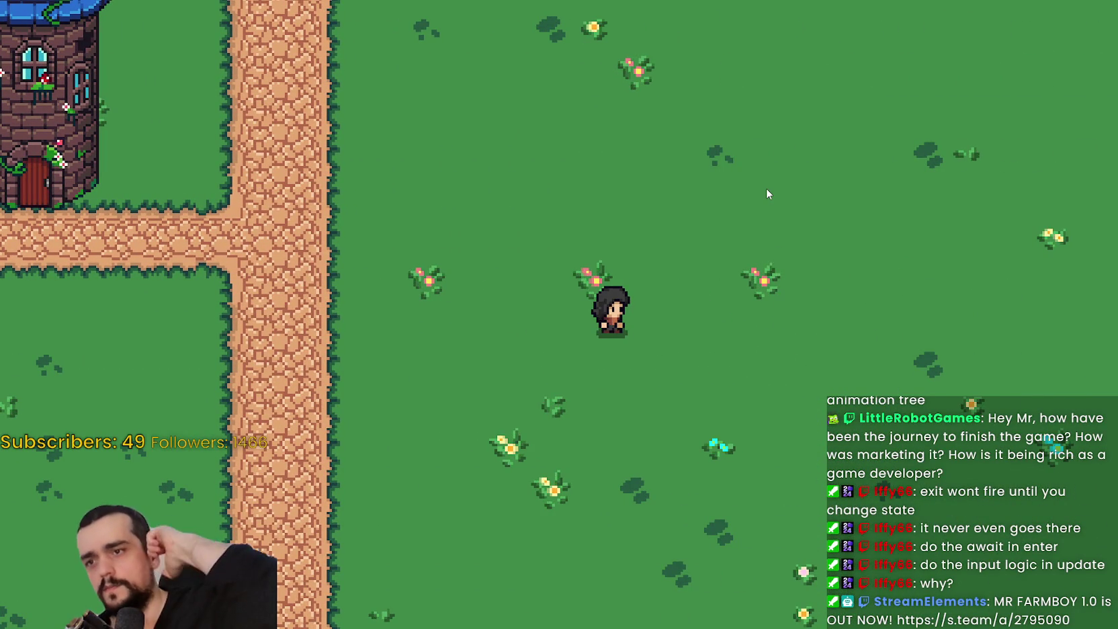
{"action": "key", "text": "Right"}
{"action": "key", "text": "Up"}
{"action": "key", "text": "Left"}
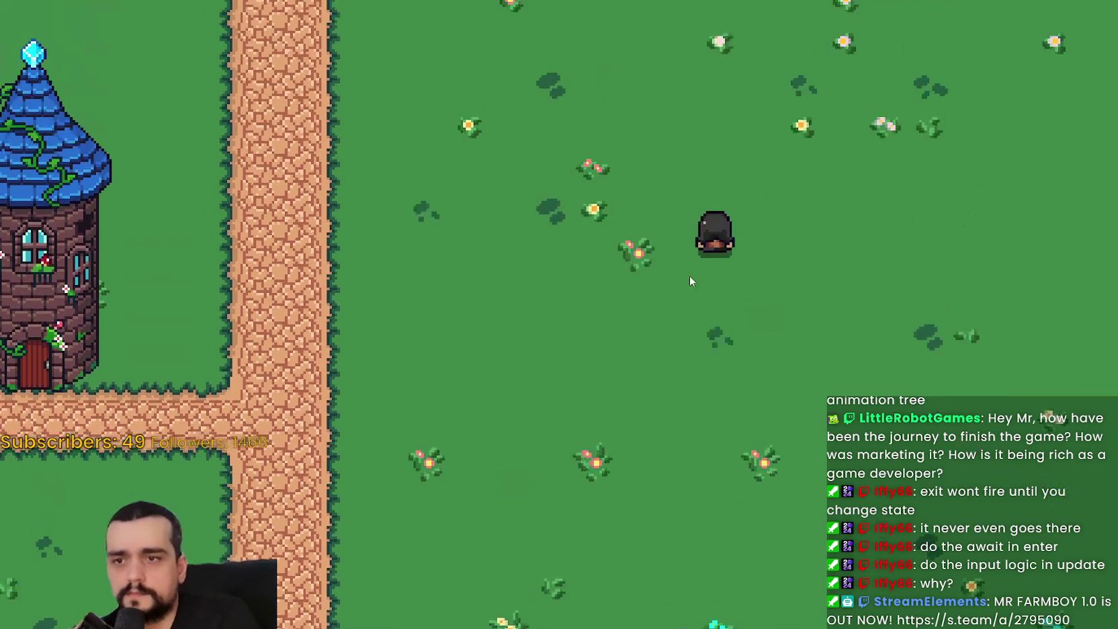
{"action": "key", "text": "Down"}
{"action": "key", "text": "Right"}
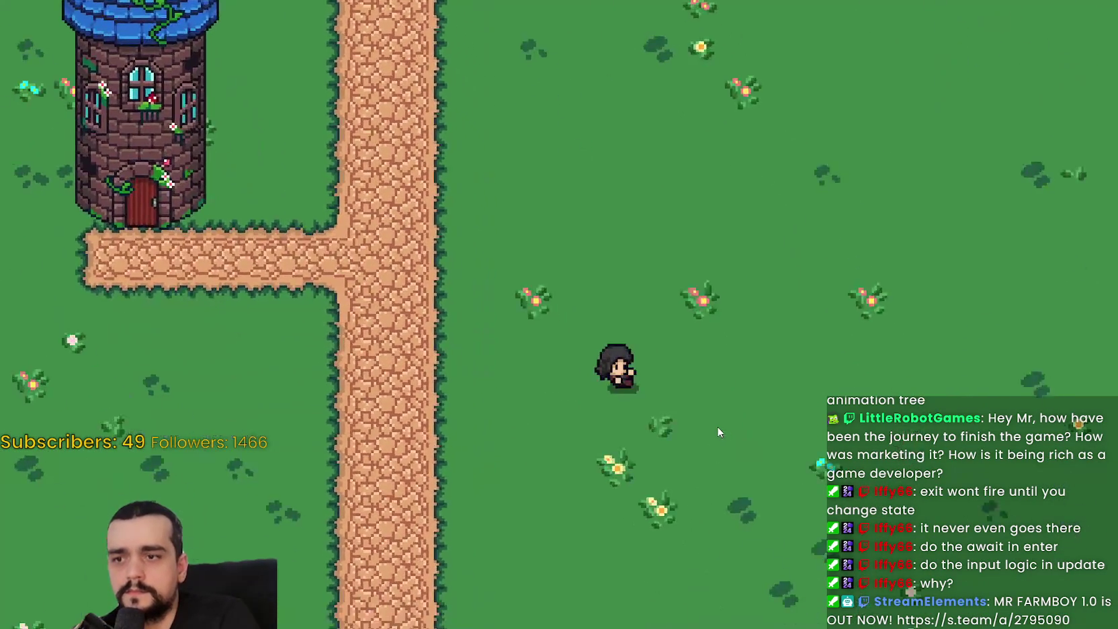
{"action": "key", "text": "Up"}
{"action": "key", "text": "Left"}
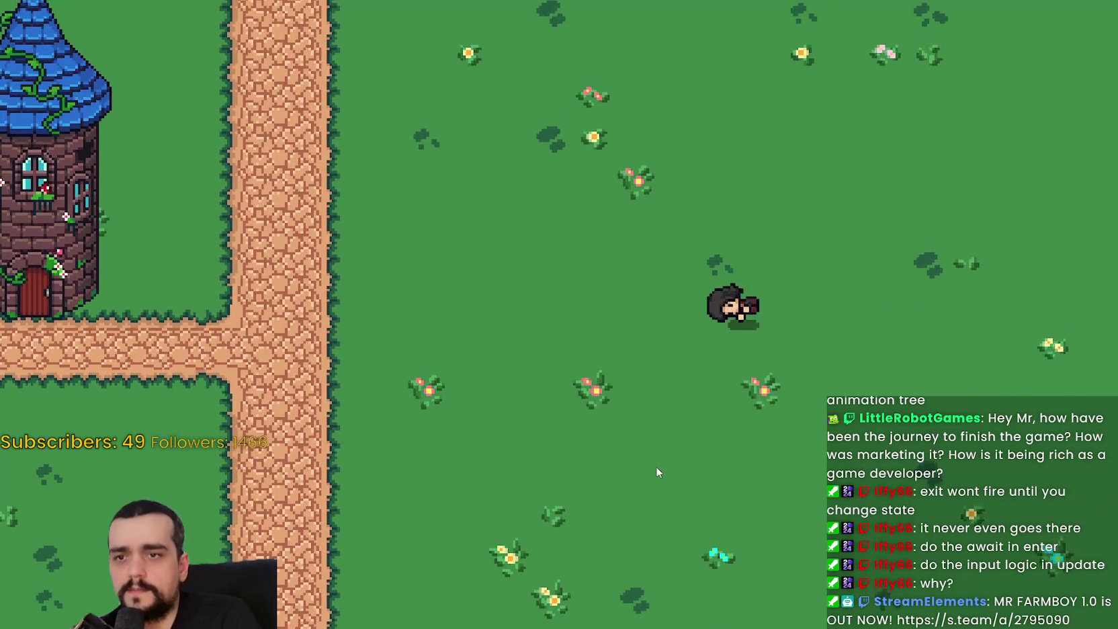
{"action": "key", "text": "Up"}
{"action": "key", "text": "Right"}
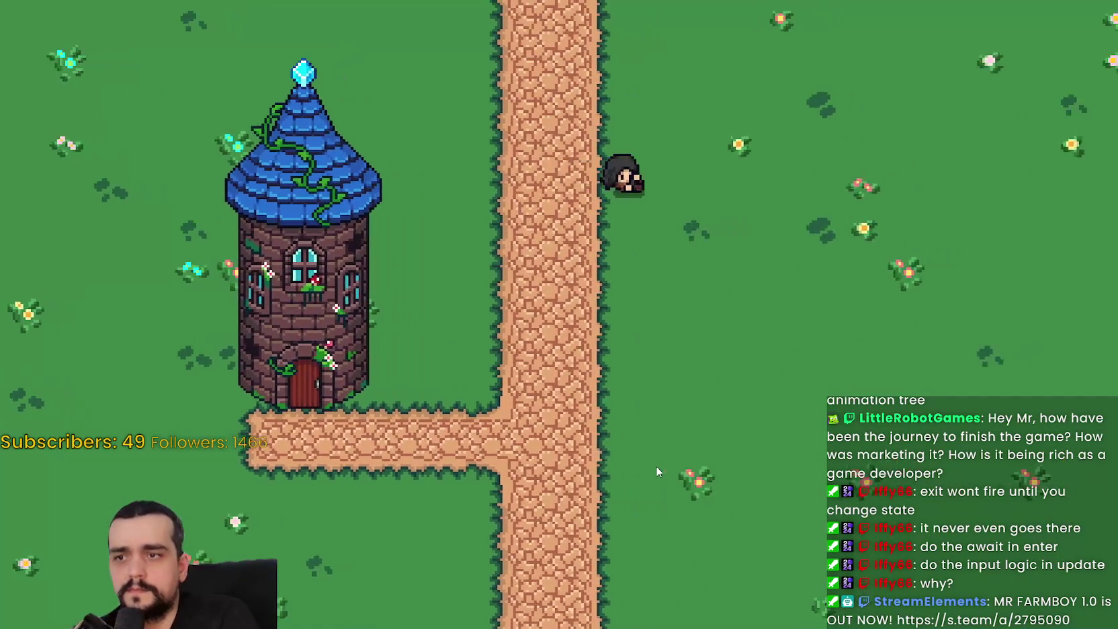
{"action": "key", "text": "Right"}
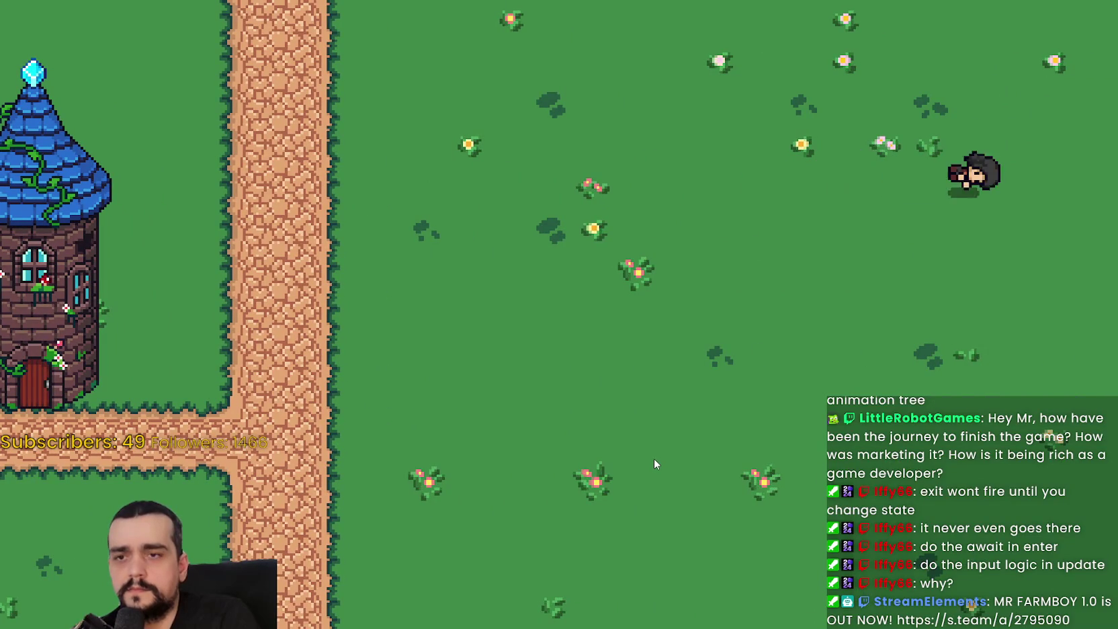
{"action": "key", "text": "Left"}
{"action": "key", "text": "Left"}
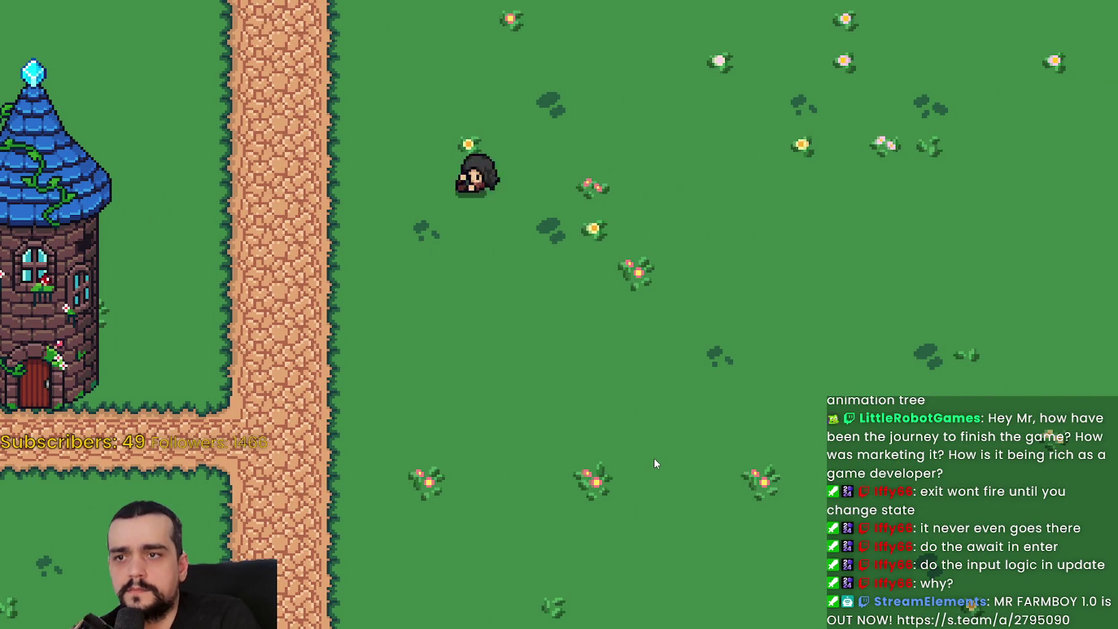
{"action": "key", "text": "Down"}
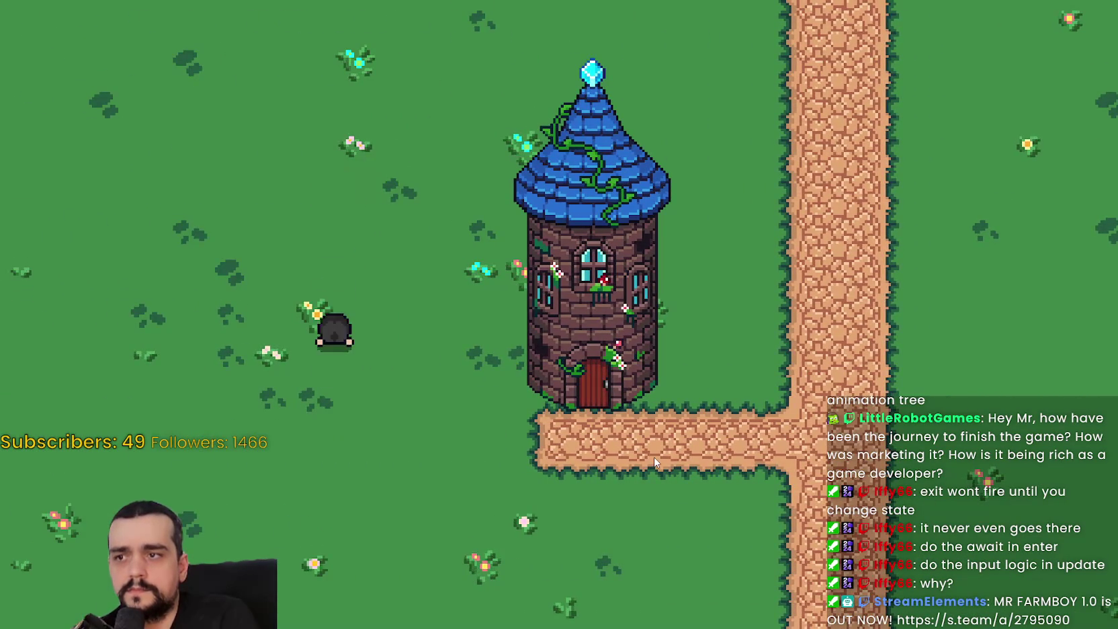
{"action": "key", "text": "Right"}
{"action": "key", "text": "Right"}
{"action": "key", "text": "Up"}
{"action": "key", "text": "Right"}
{"action": "key", "text": "Down"}
{"action": "key", "text": "Left"}
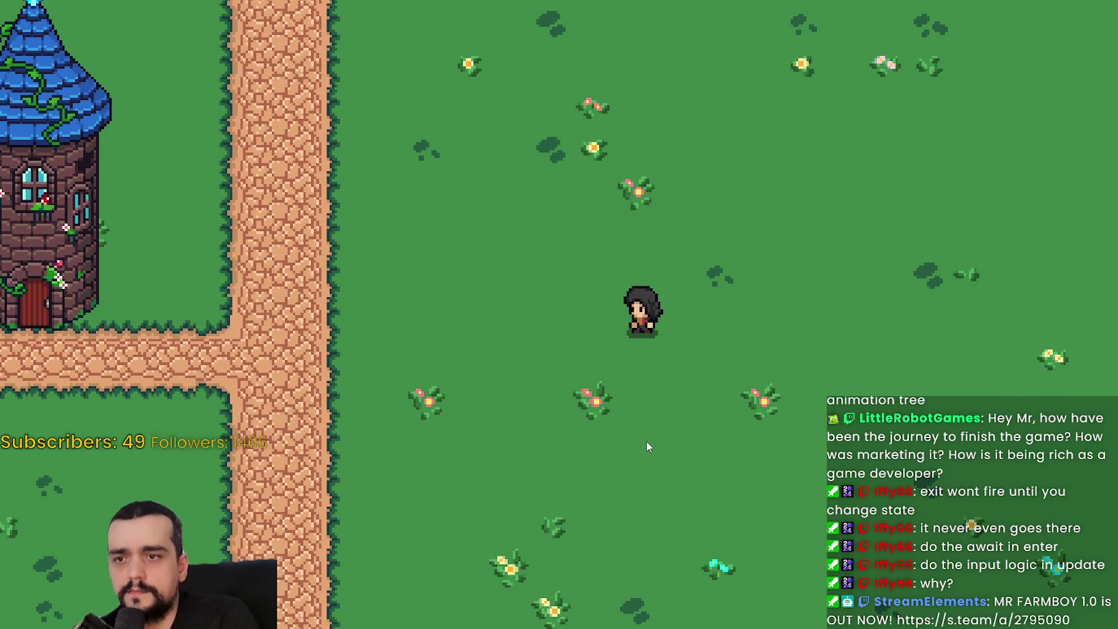
{"action": "key", "text": "alt+Tab"}
{"action": "left_click", "coordinate": [771, 338]}
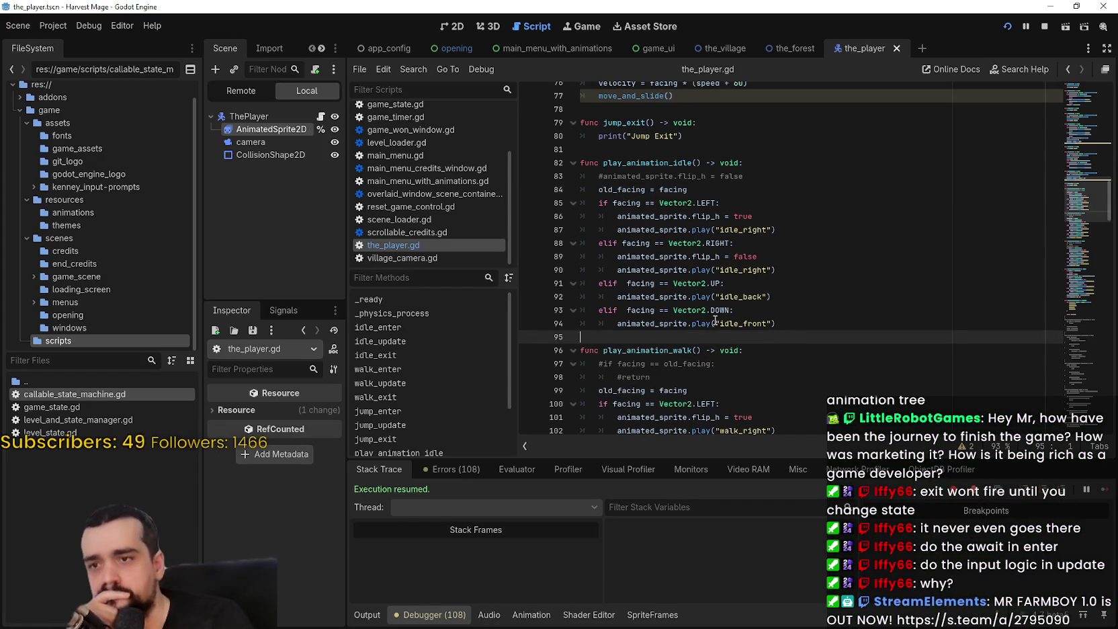
{"action": "scroll", "coordinate": [706, 334], "scroll_direction": "down", "scroll_amount": 4}
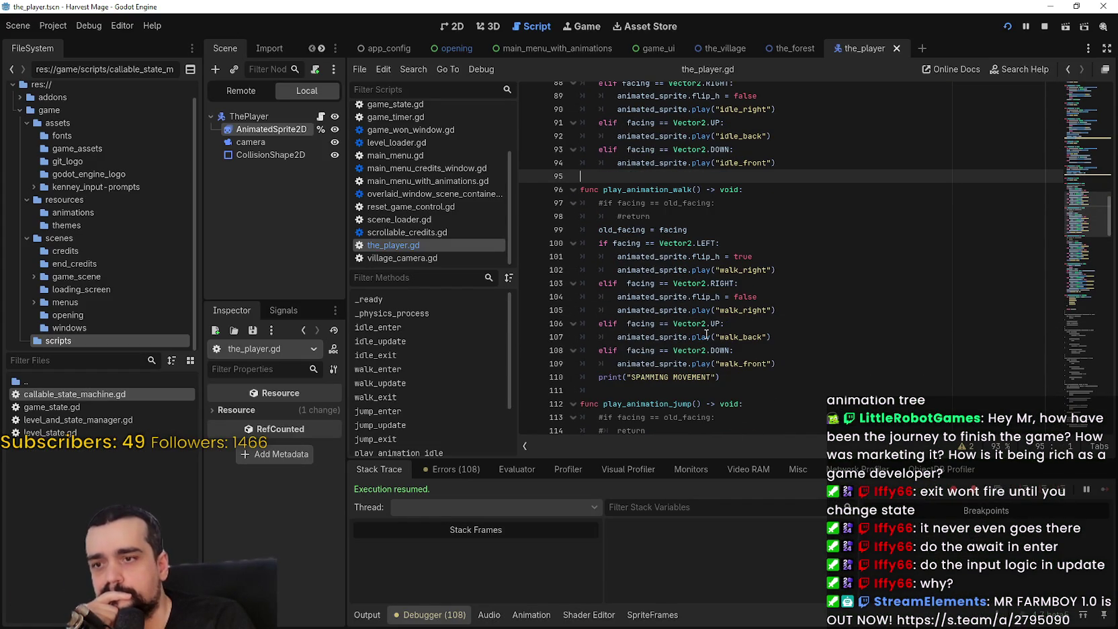
{"action": "mouse_move", "coordinate": [706, 331]}
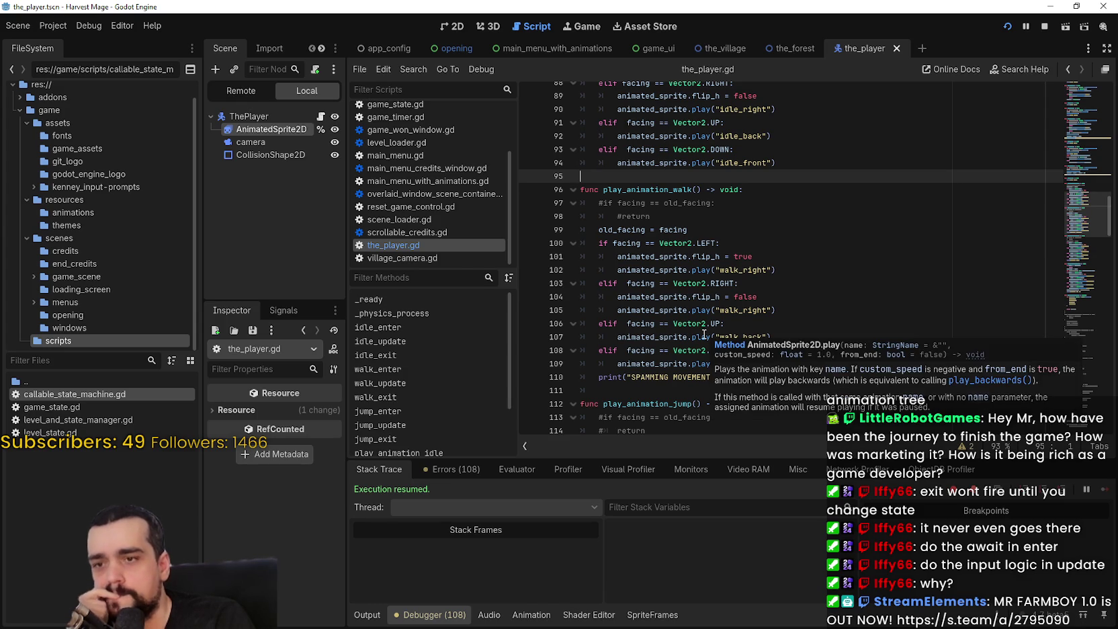
{"action": "scroll", "coordinate": [703, 334], "scroll_direction": "down", "scroll_amount": 2}
{"action": "scroll", "coordinate": [701, 328], "scroll_direction": "down", "scroll_amount": 2}
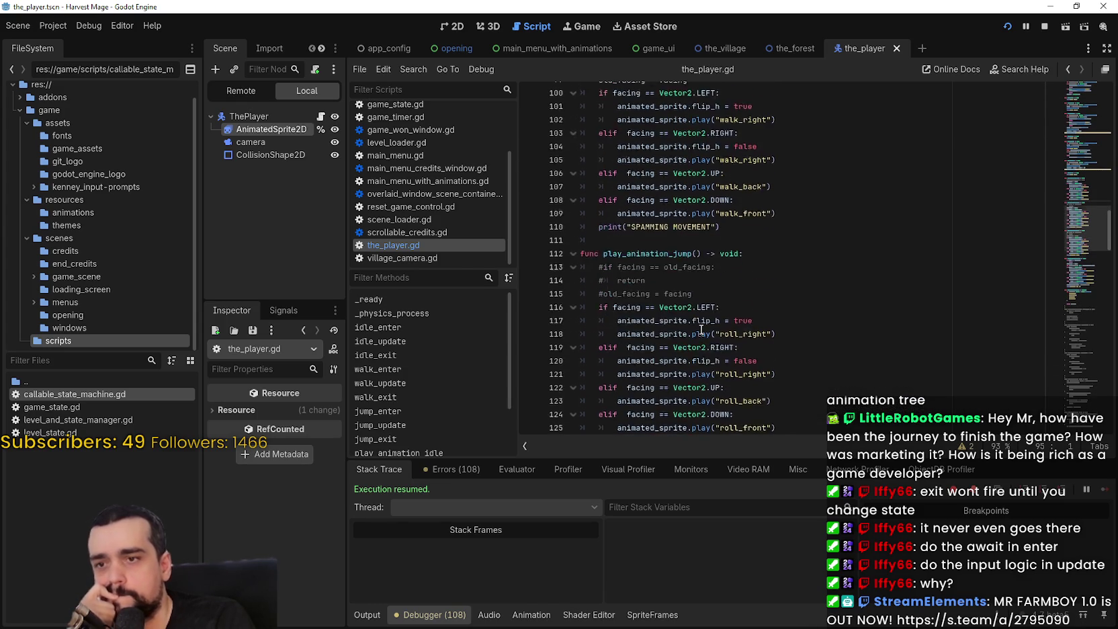
{"action": "mouse_move", "coordinate": [1087, 214]}
{"action": "left_mouse_down"}
{"action": "mouse_move", "coordinate": [1081, 117]}
{"action": "mouse_move", "coordinate": [1075, 142]}
{"action": "left_mouse_up"}
{"action": "scroll", "coordinate": [1075, 142], "scroll_direction": "down", "scroll_amount": 1}
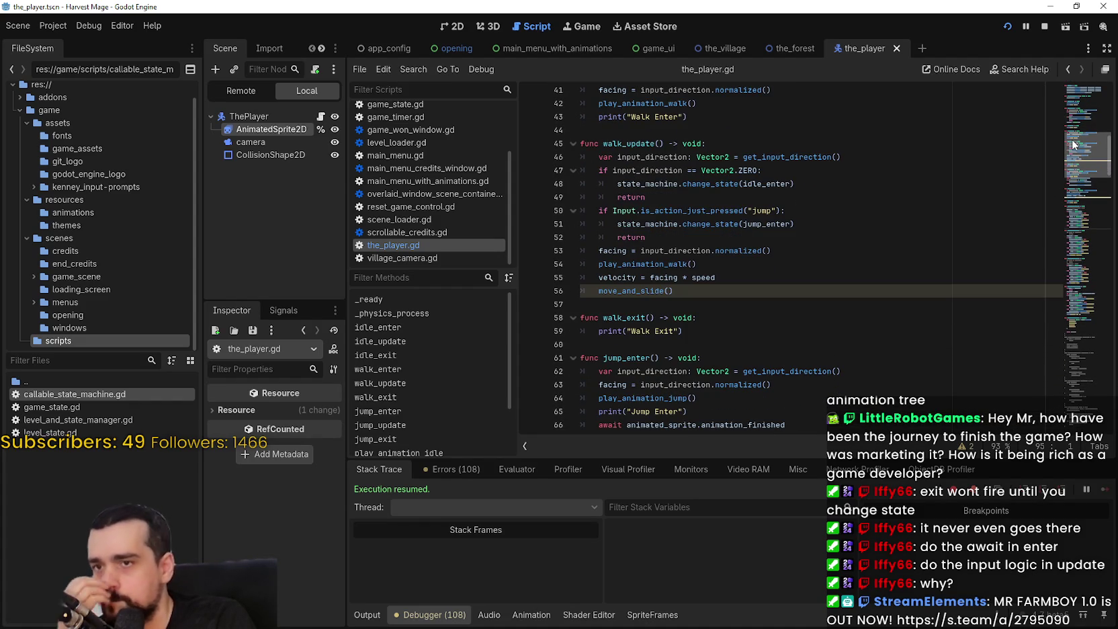
{"action": "left_click_drag", "start_coordinate": [1073, 143], "coordinate": [1069, 145]}
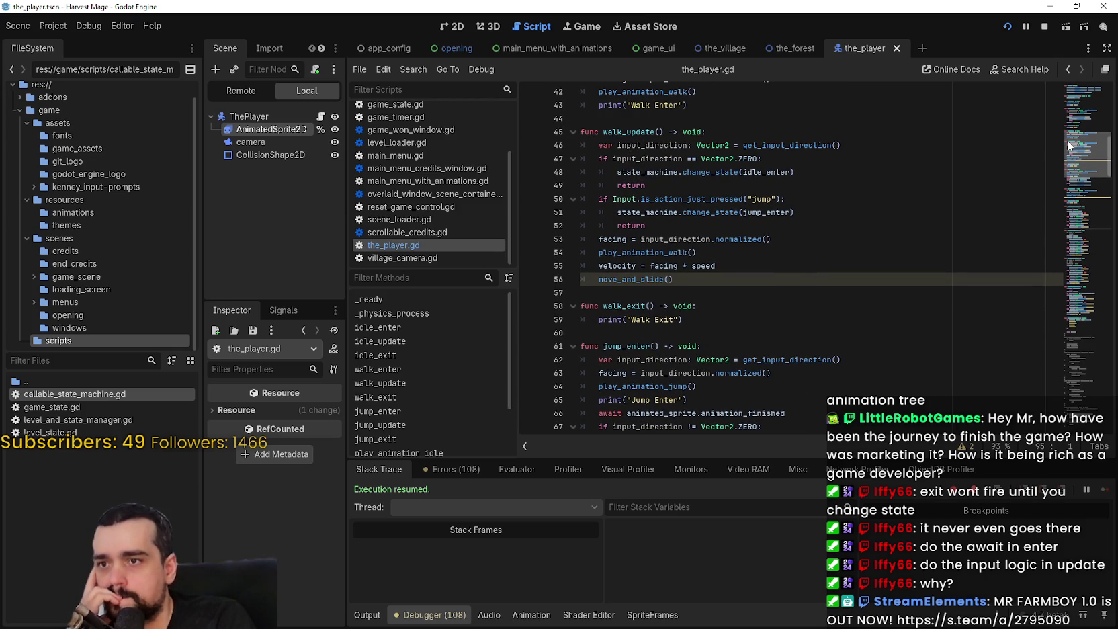
{"action": "scroll", "coordinate": [1068, 142], "scroll_direction": "down", "scroll_amount": 1}
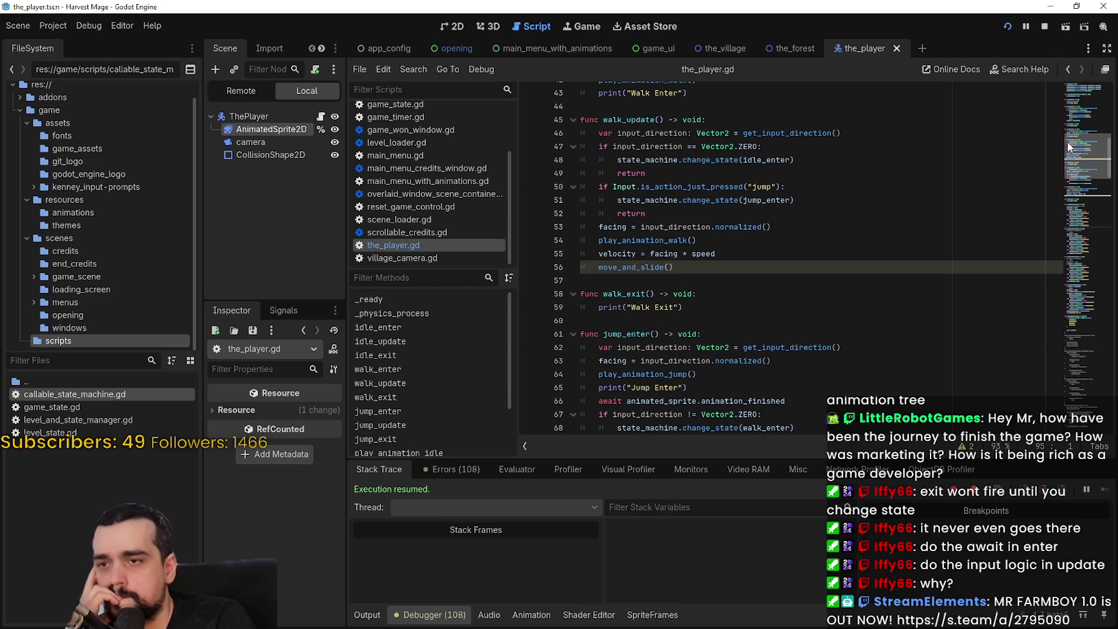
{"action": "left_click_drag", "start_coordinate": [1067, 142], "coordinate": [1049, 169]}
{"action": "left_click", "coordinate": [718, 183]}
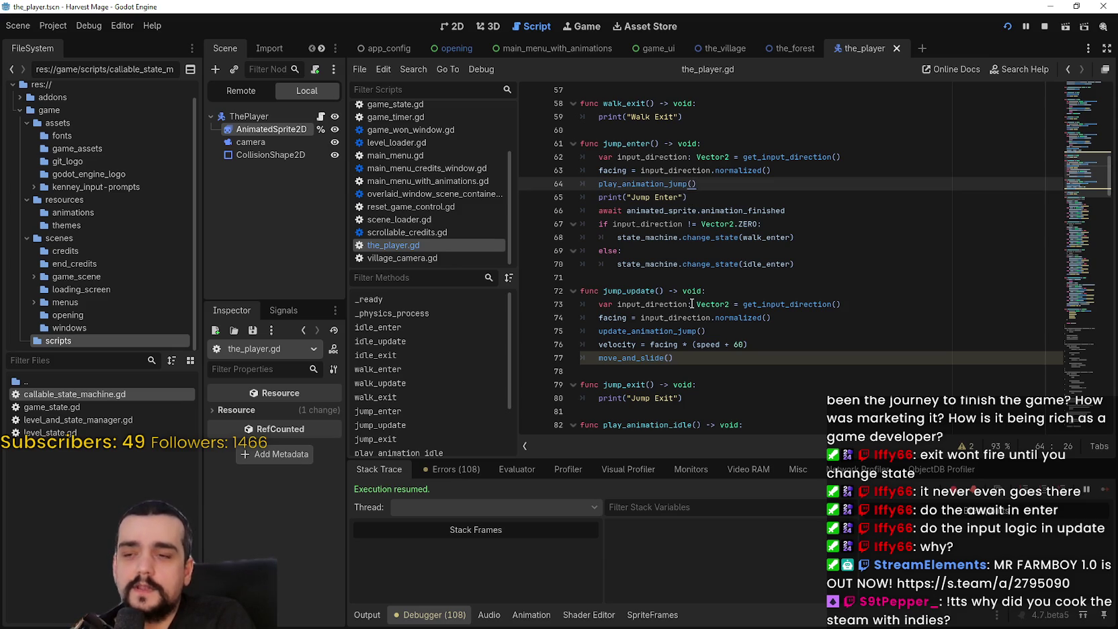
{"action": "left_click", "coordinate": [698, 274]}
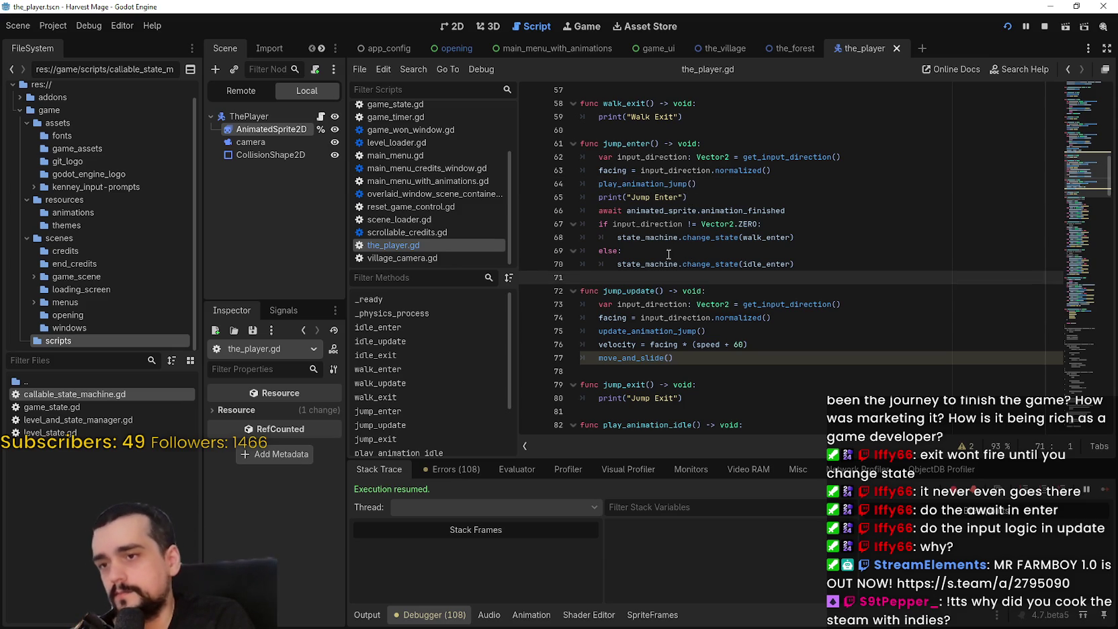
{"action": "left_click", "coordinate": [668, 252]}
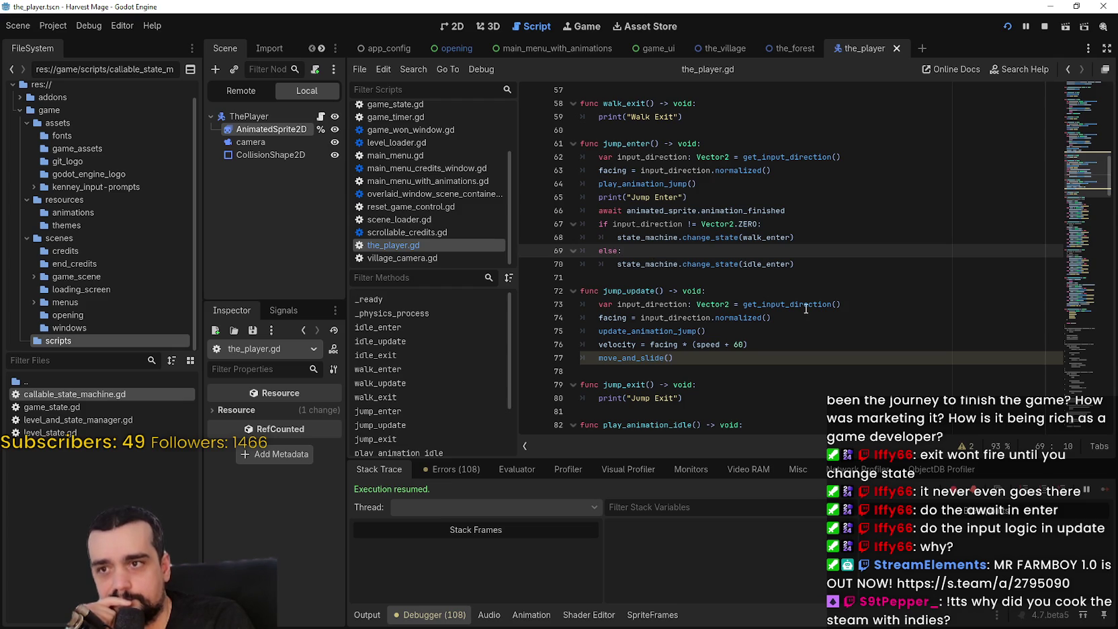
{"action": "left_click", "coordinate": [774, 277]}
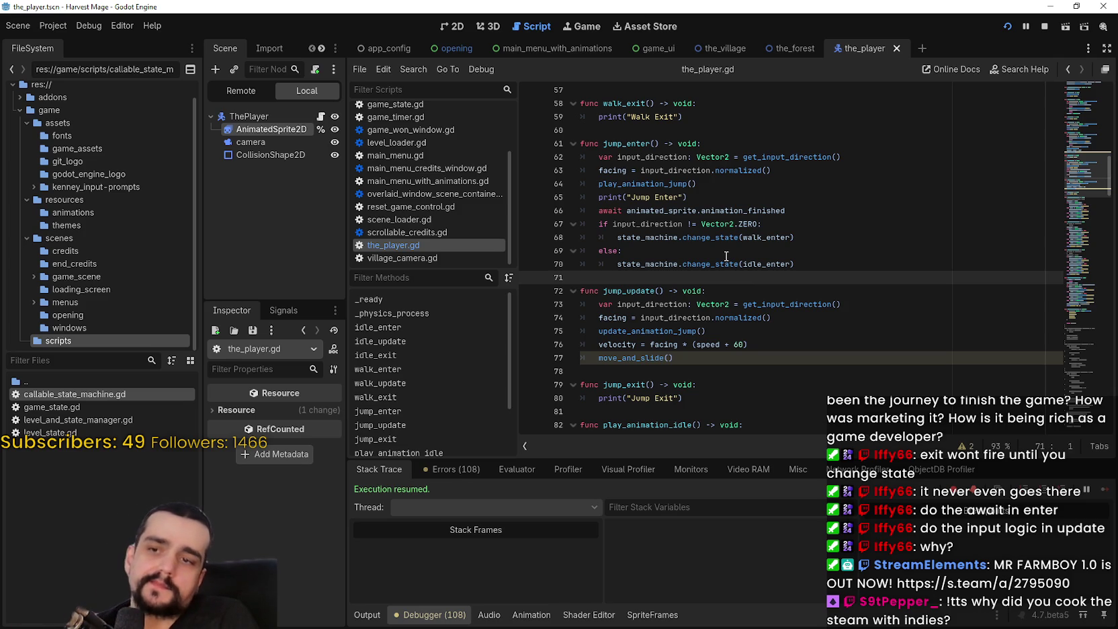
{"action": "scroll", "coordinate": [723, 265], "scroll_direction": "up", "scroll_amount": 7}
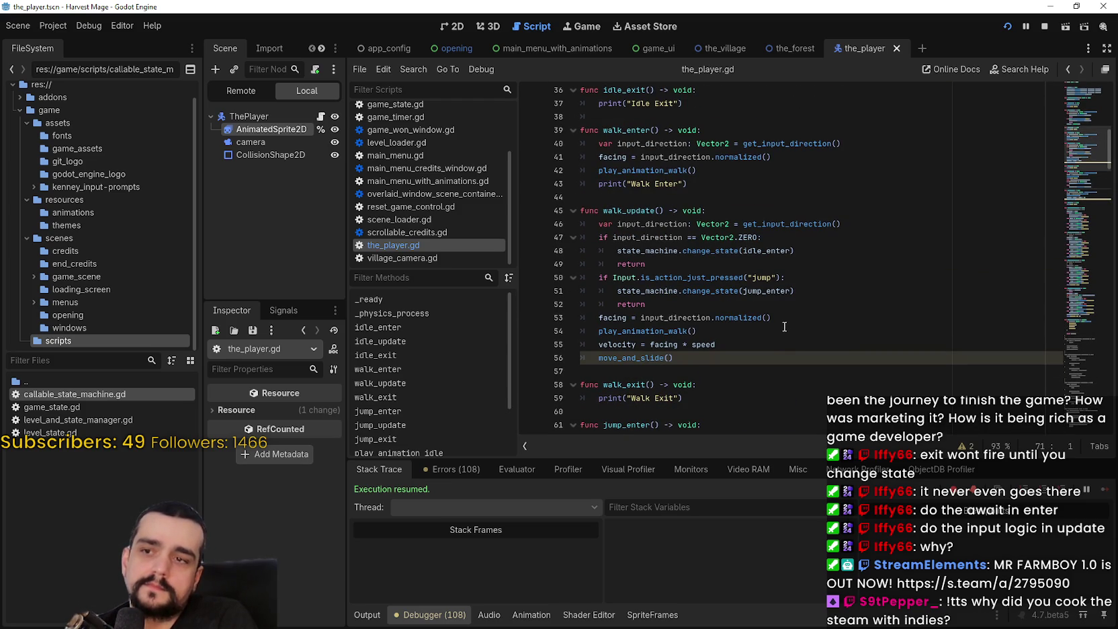
{"action": "scroll", "coordinate": [783, 325], "scroll_direction": "up", "scroll_amount": 2}
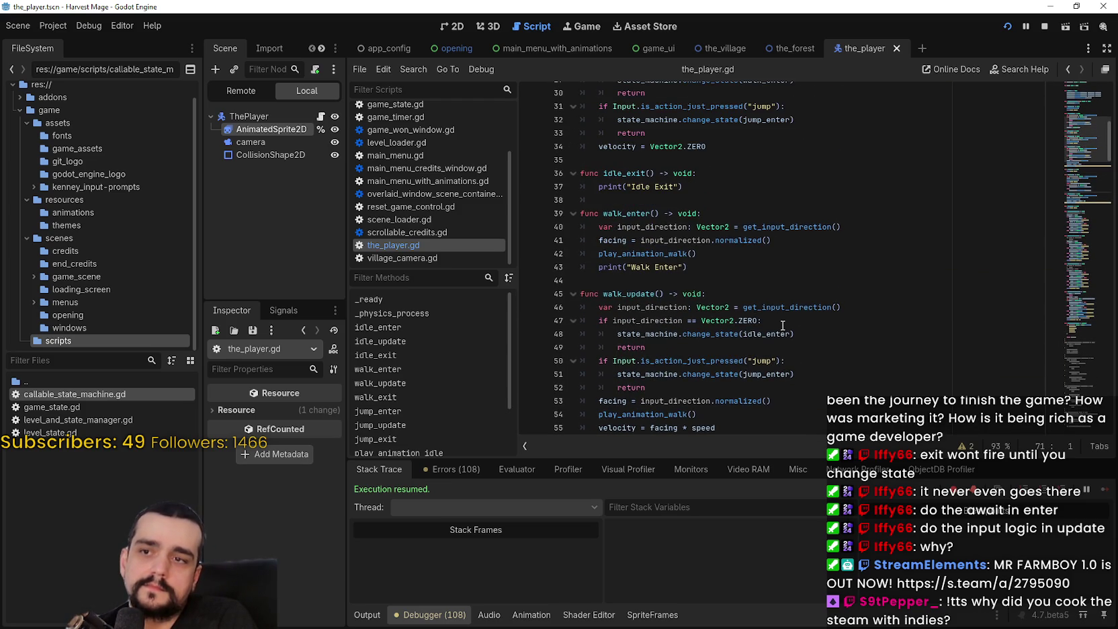
{"action": "scroll", "coordinate": [781, 324], "scroll_direction": "up", "scroll_amount": 4}
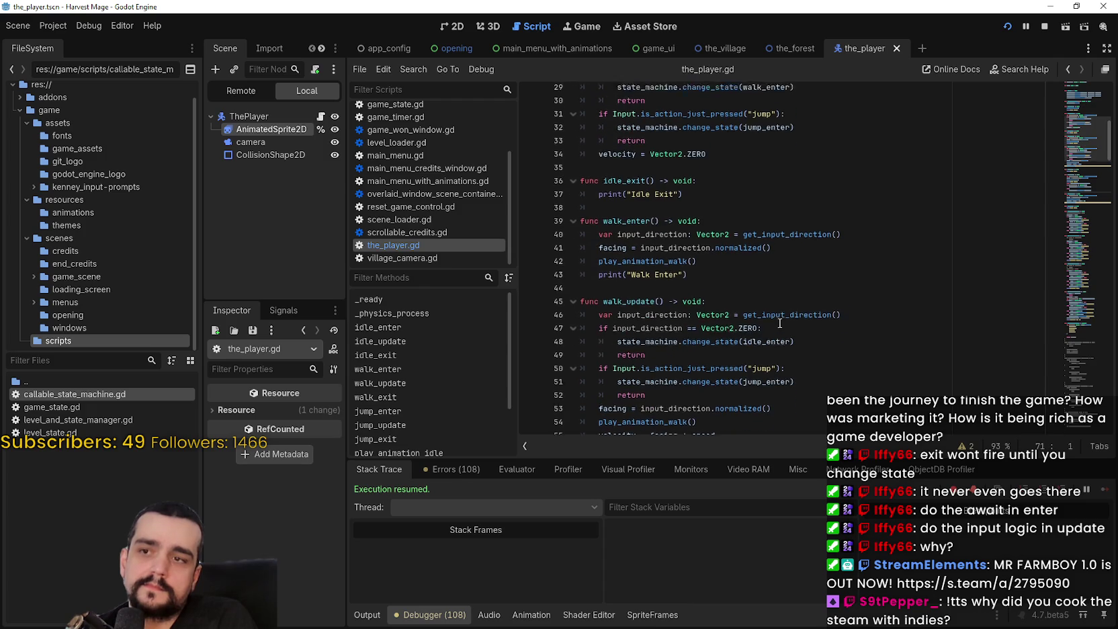
{"action": "scroll", "coordinate": [781, 321], "scroll_direction": "up", "scroll_amount": 2}
{"action": "scroll", "coordinate": [782, 288], "scroll_direction": "down", "scroll_amount": 9}
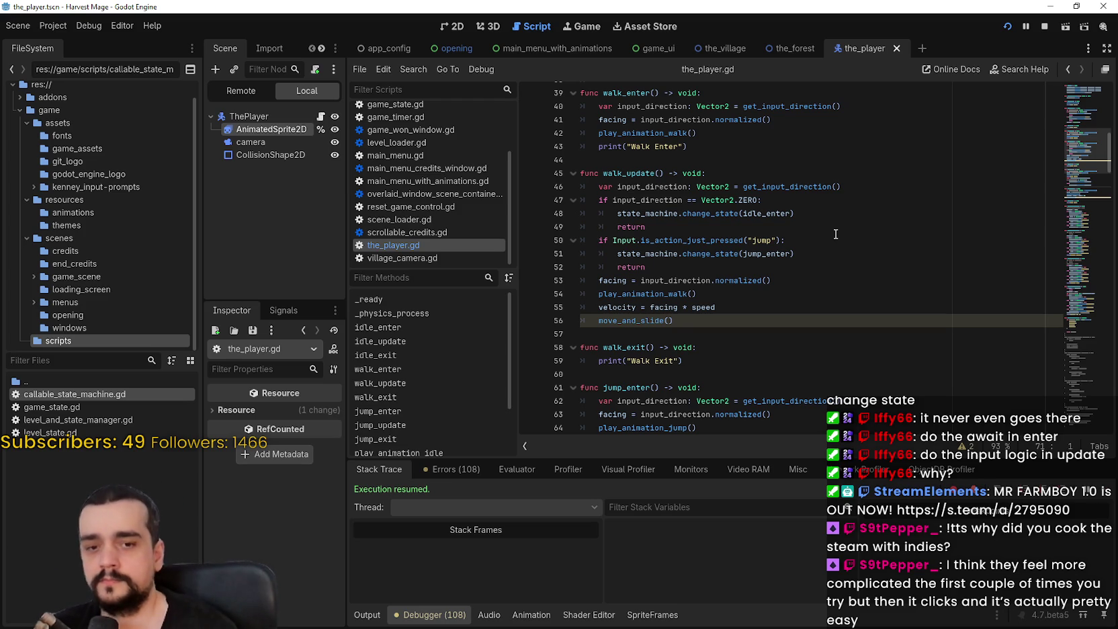
{"action": "scroll", "coordinate": [558, 211], "scroll_direction": "down", "scroll_amount": 1}
{"action": "scroll", "coordinate": [557, 210], "scroll_direction": "down", "scroll_amount": 2}
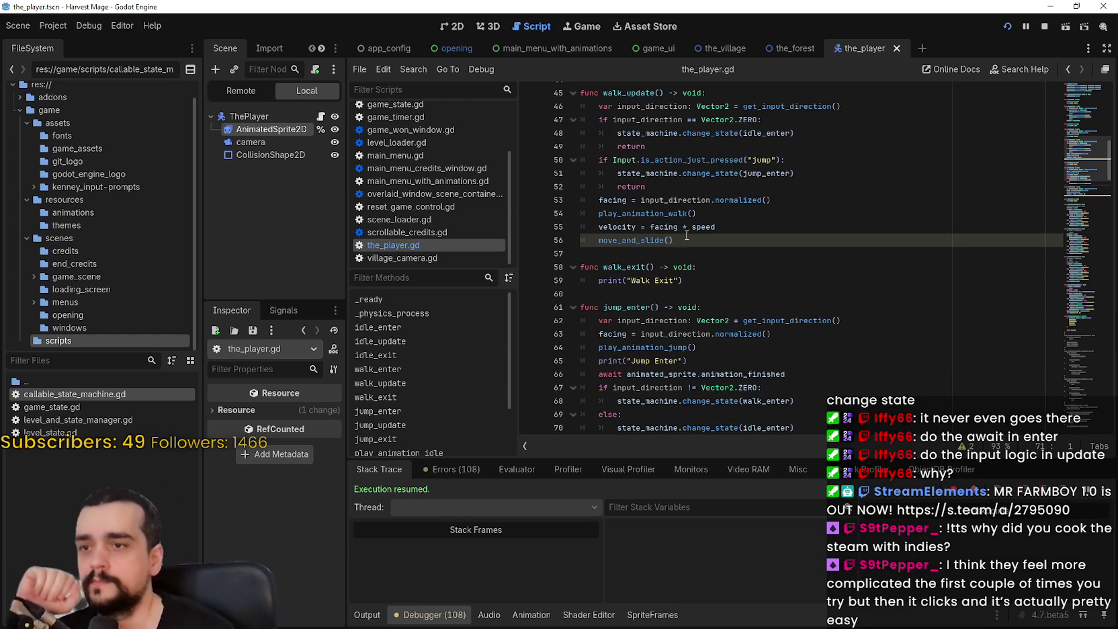
{"action": "triple_click", "coordinate": [703, 263]}
{"action": "scroll", "coordinate": [716, 284], "scroll_direction": "down", "scroll_amount": 4}
{"action": "left_click", "coordinate": [739, 309]}
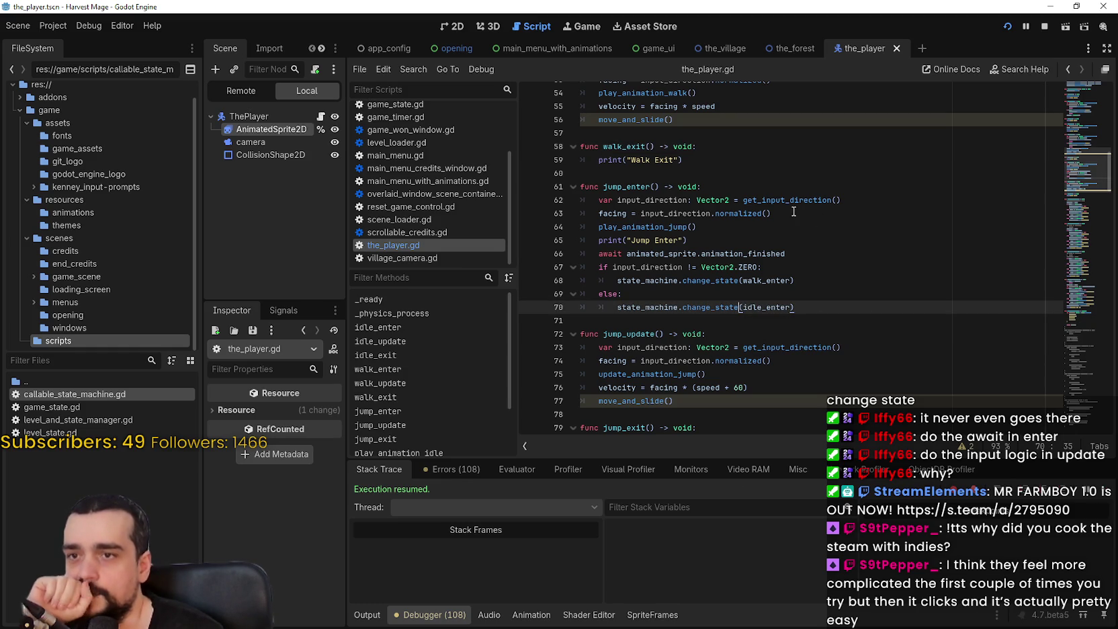
{"action": "left_click", "coordinate": [619, 215]}
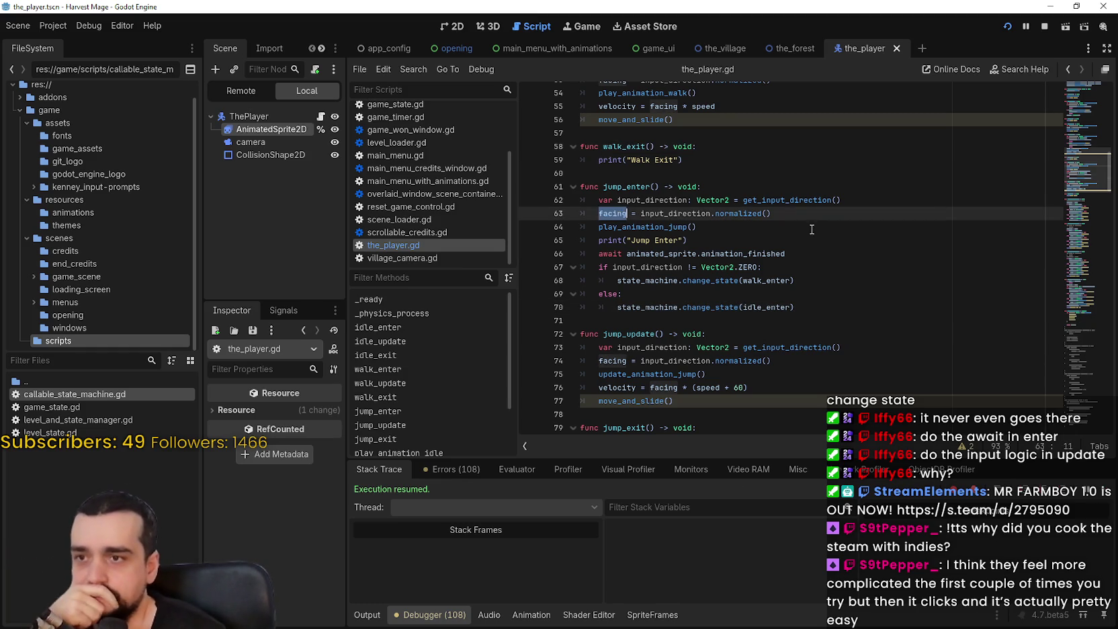
{"action": "left_click_drag", "start_coordinate": [793, 213], "coordinate": [584, 200]}
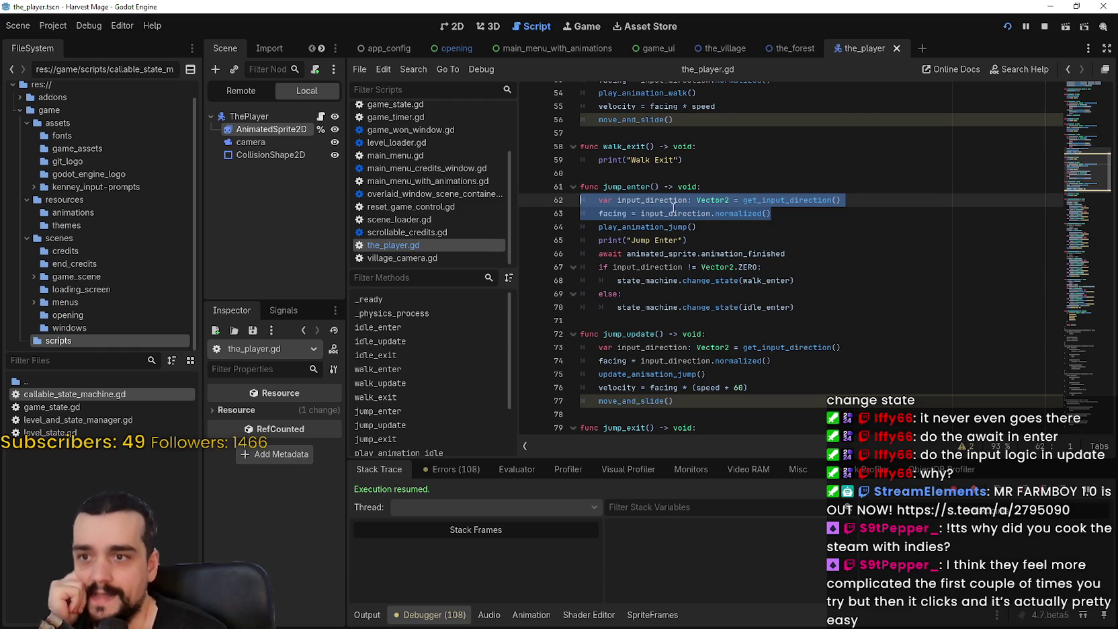
{"action": "left_click", "coordinate": [613, 213]}
{"action": "double_click", "coordinate": [613, 213]}
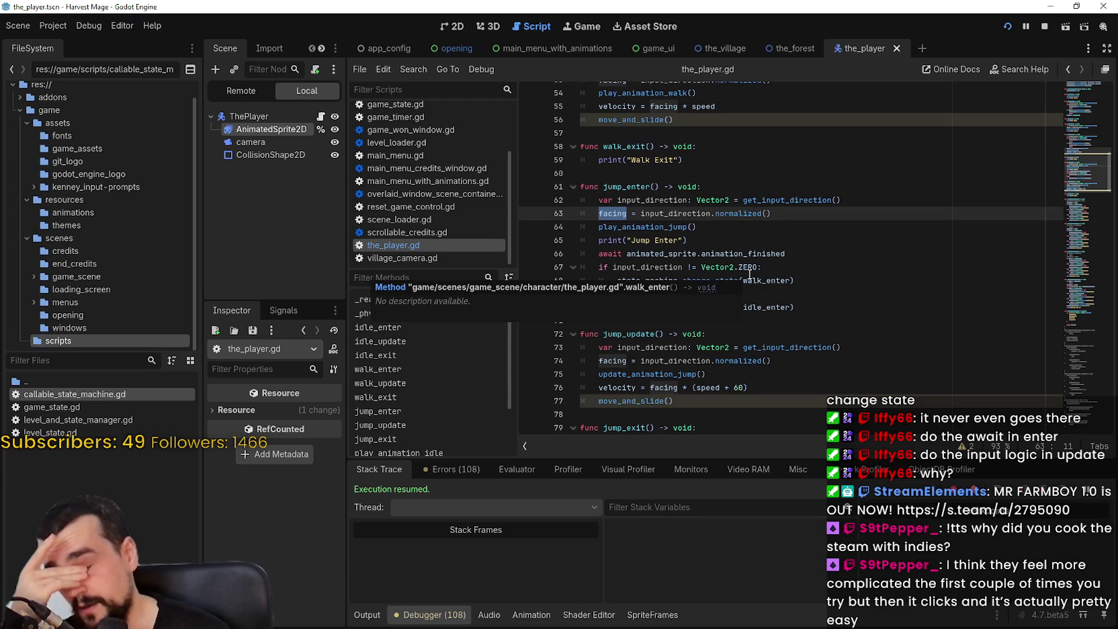
{"action": "left_click", "coordinate": [627, 228]}
{"action": "triple_click", "coordinate": [627, 229]}
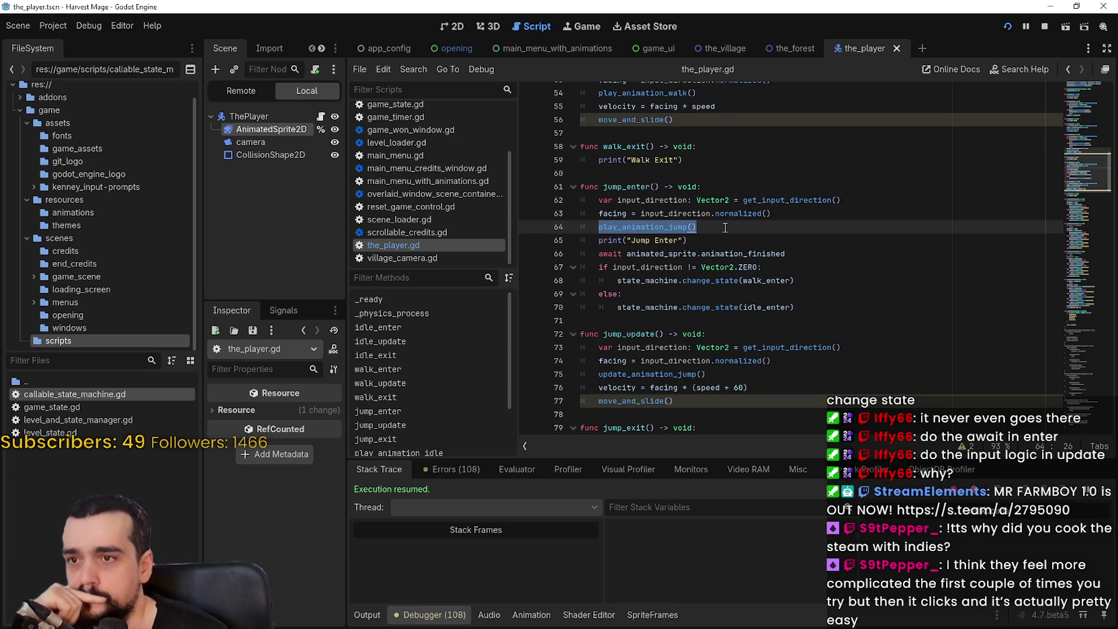
{"action": "scroll", "coordinate": [723, 228], "scroll_direction": "up", "scroll_amount": 6}
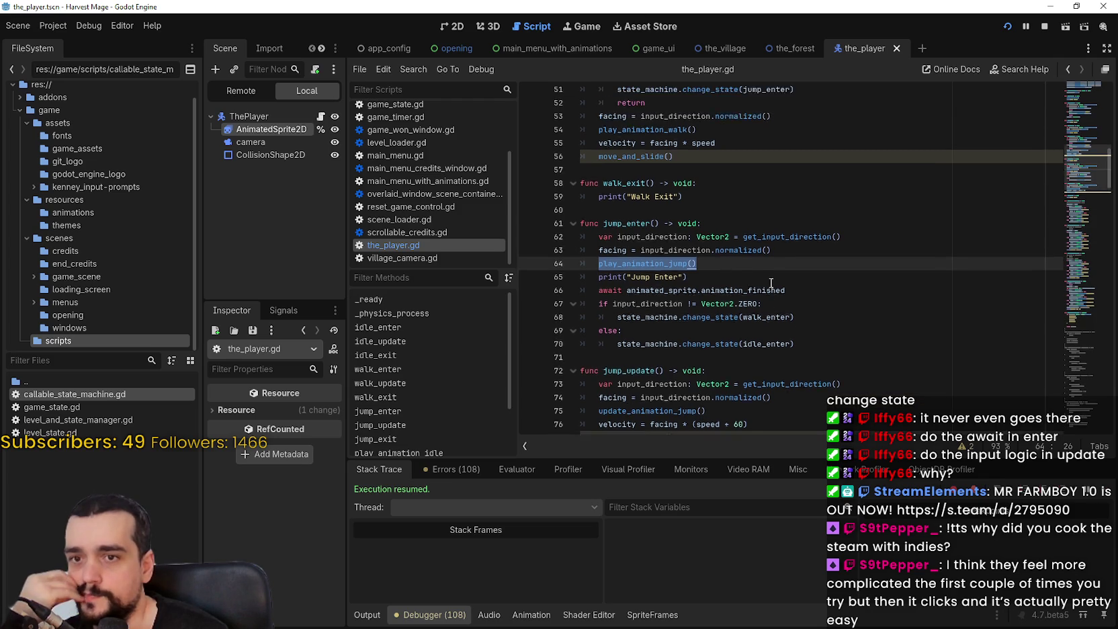
{"action": "scroll", "coordinate": [725, 339], "scroll_direction": "down", "scroll_amount": 12}
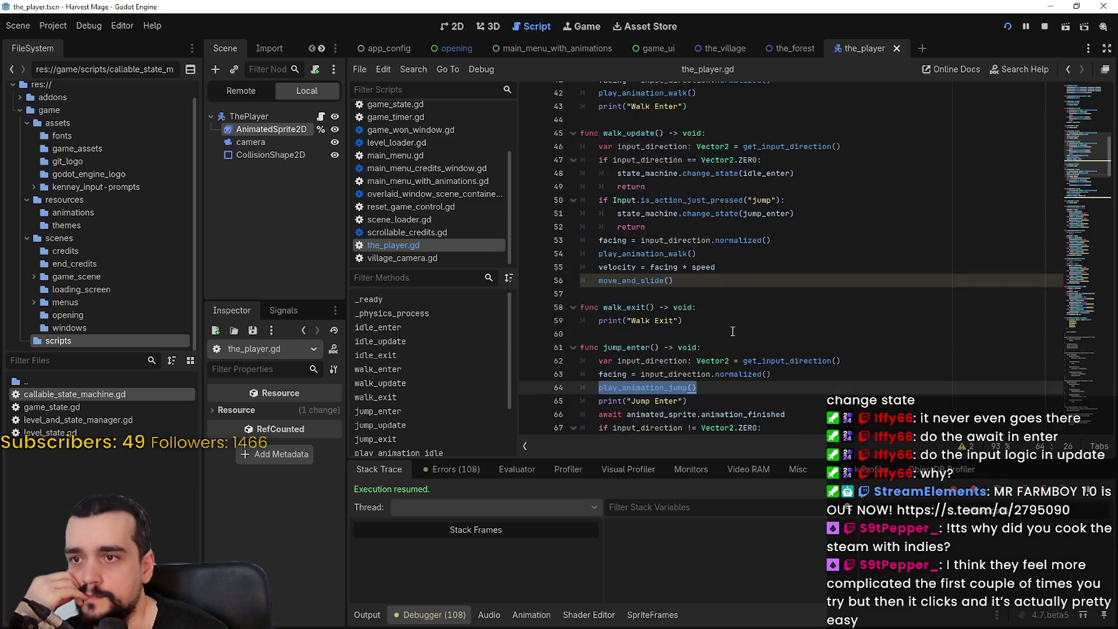
Locate the old_facing lines in the idle, walk and jump animation functions
{"action": "left_click", "coordinate": [598, 257]}
{"action": "scroll", "coordinate": [599, 265], "scroll_direction": "down", "scroll_amount": 1}
{"action": "left_click", "coordinate": [623, 220]}
{"action": "double_click", "coordinate": [623, 220]}
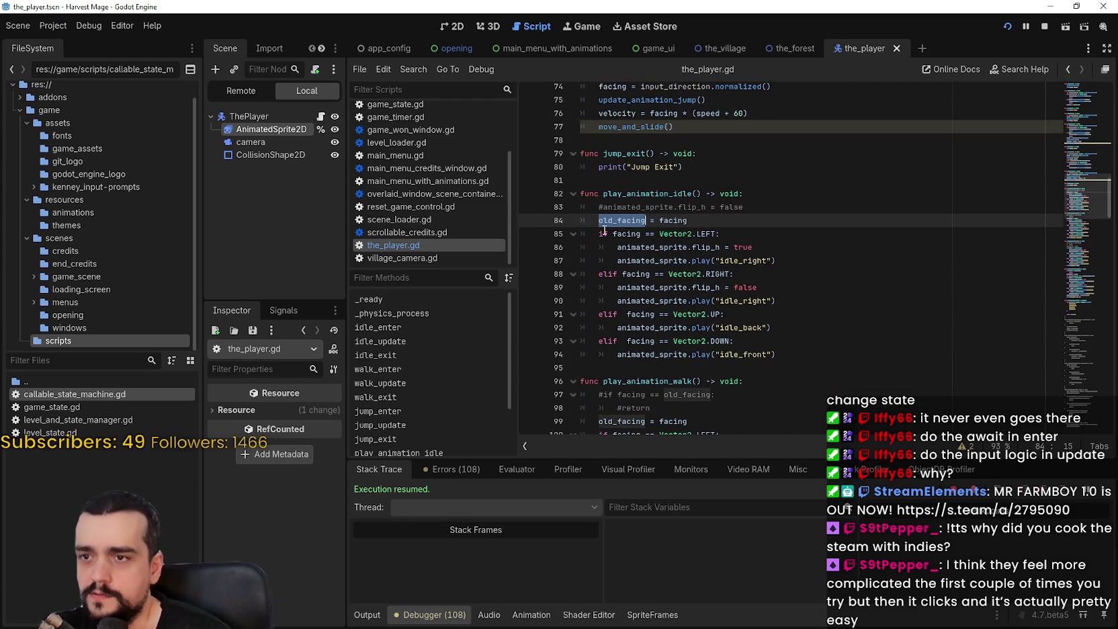
{"action": "scroll", "coordinate": [624, 228], "scroll_direction": "down", "scroll_amount": 5}
{"action": "double_click", "coordinate": [624, 236]}
{"action": "scroll", "coordinate": [626, 242], "scroll_direction": "down", "scroll_amount": 4}
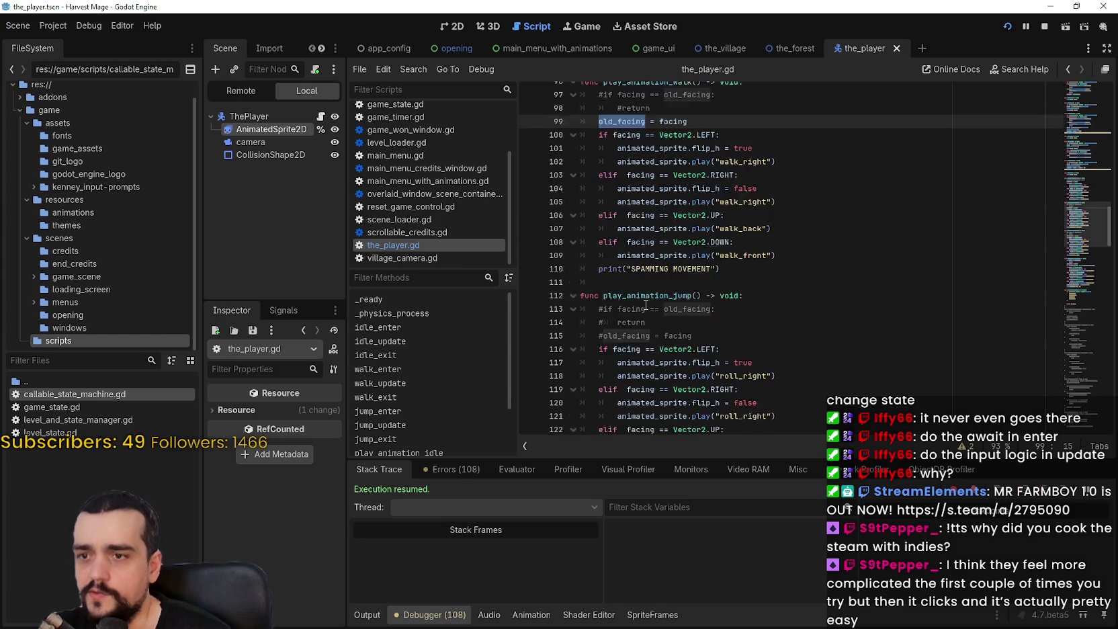
{"action": "left_click", "coordinate": [624, 288]}
{"action": "scroll", "coordinate": [625, 287], "scroll_direction": "up", "scroll_amount": 4}
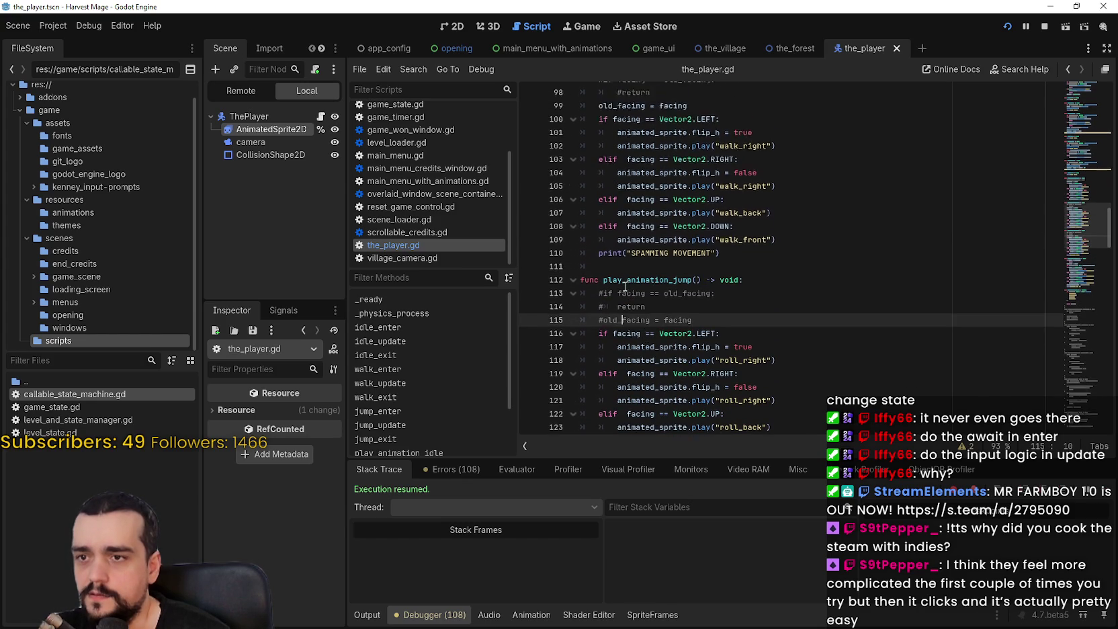
{"action": "left_click", "coordinate": [598, 216]}
{"action": "type", "text": "#"}
{"action": "scroll", "coordinate": [599, 222], "scroll_direction": "up", "scroll_amount": 4}
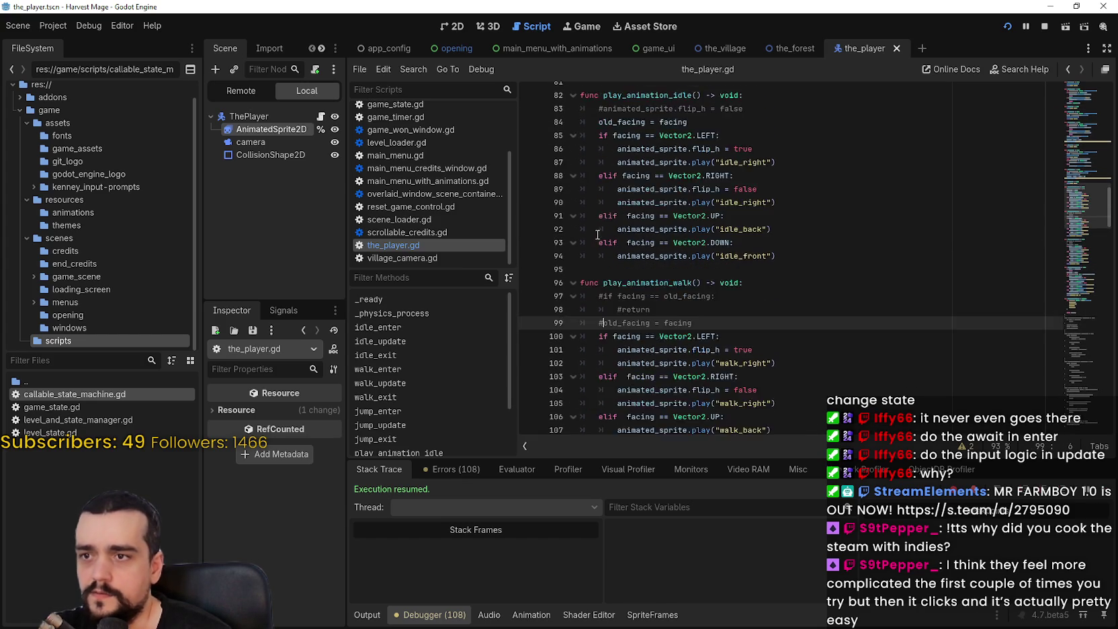
{"action": "left_click", "coordinate": [597, 196]}
Comment out the old_facing line in play_animation_idle and save the_player.gd
{"action": "key", "text": "ctrl+k"}
{"action": "key", "text": "ctrl+s"}
{"action": "scroll", "coordinate": [805, 343], "scroll_direction": "down", "scroll_amount": 4}
{"action": "scroll", "coordinate": [805, 343], "scroll_direction": "down", "scroll_amount": 3}
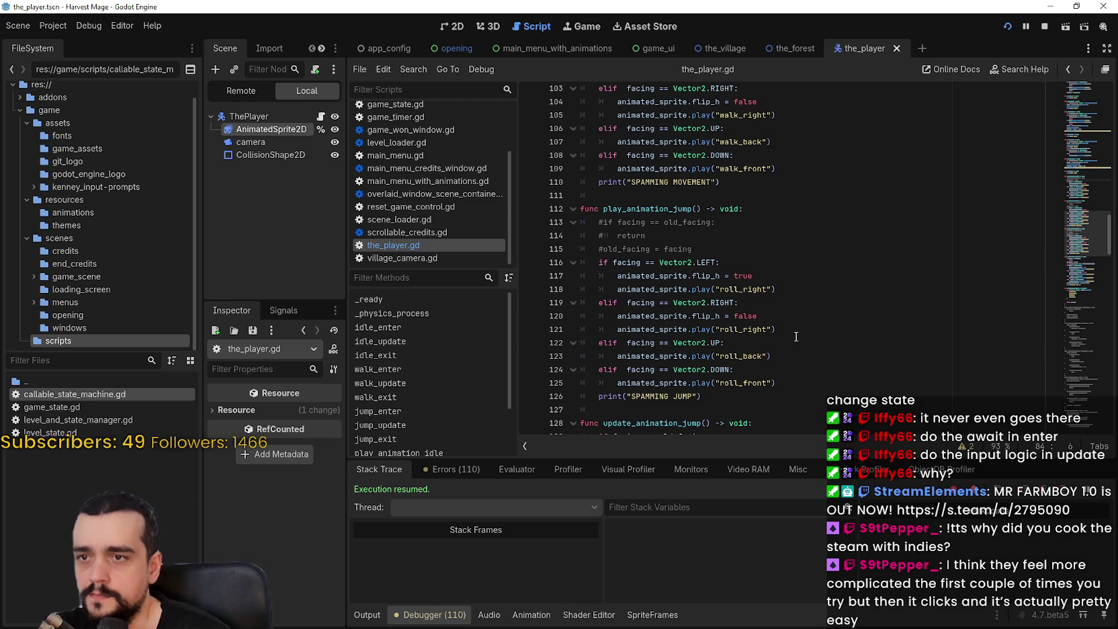
{"action": "scroll", "coordinate": [793, 329], "scroll_direction": "up", "scroll_amount": 3}
{"action": "scroll", "coordinate": [792, 328], "scroll_direction": "down", "scroll_amount": 2}
{"action": "scroll", "coordinate": [792, 328], "scroll_direction": "up", "scroll_amount": 2}
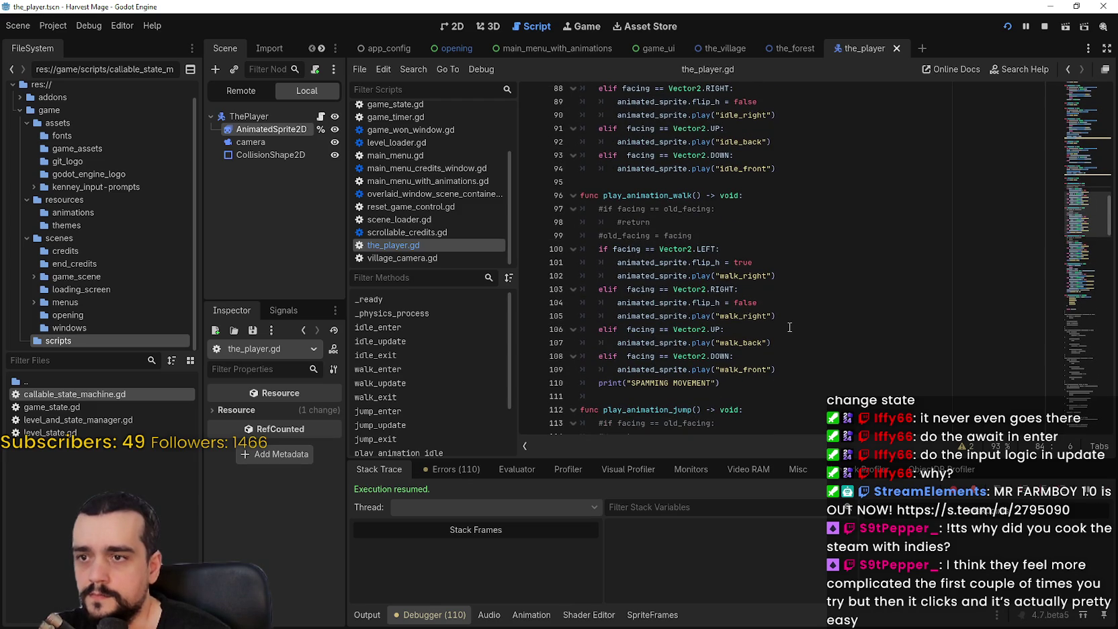